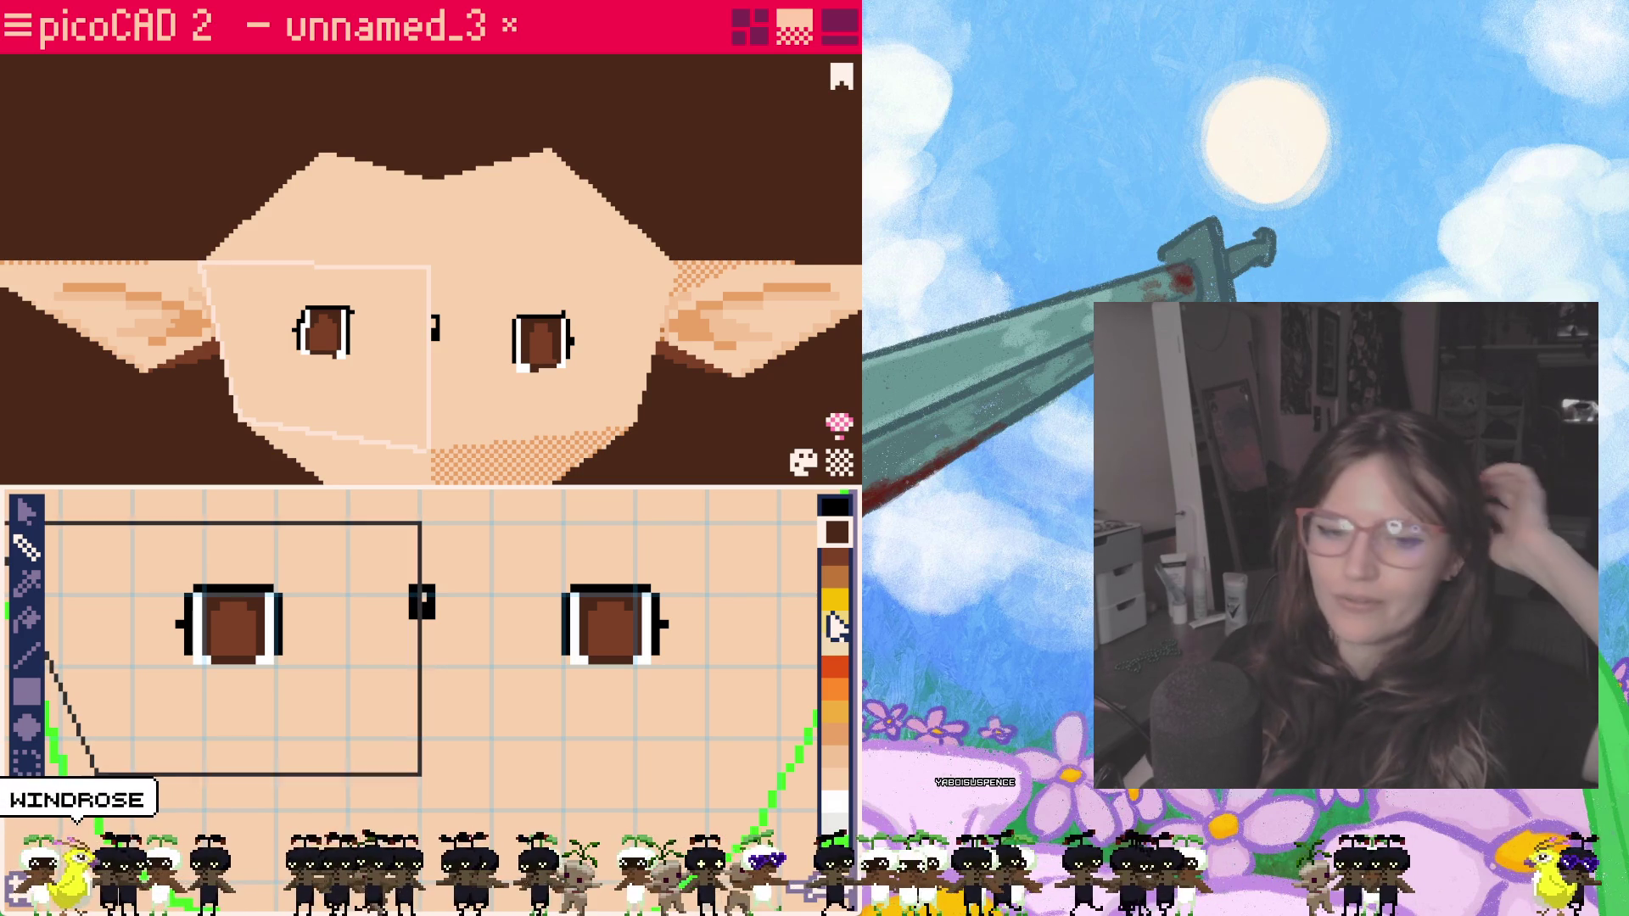
Step: Paint black slit pupils into both eyes, undoing a misdrawn stroke on the left eye
left_click(837, 508)
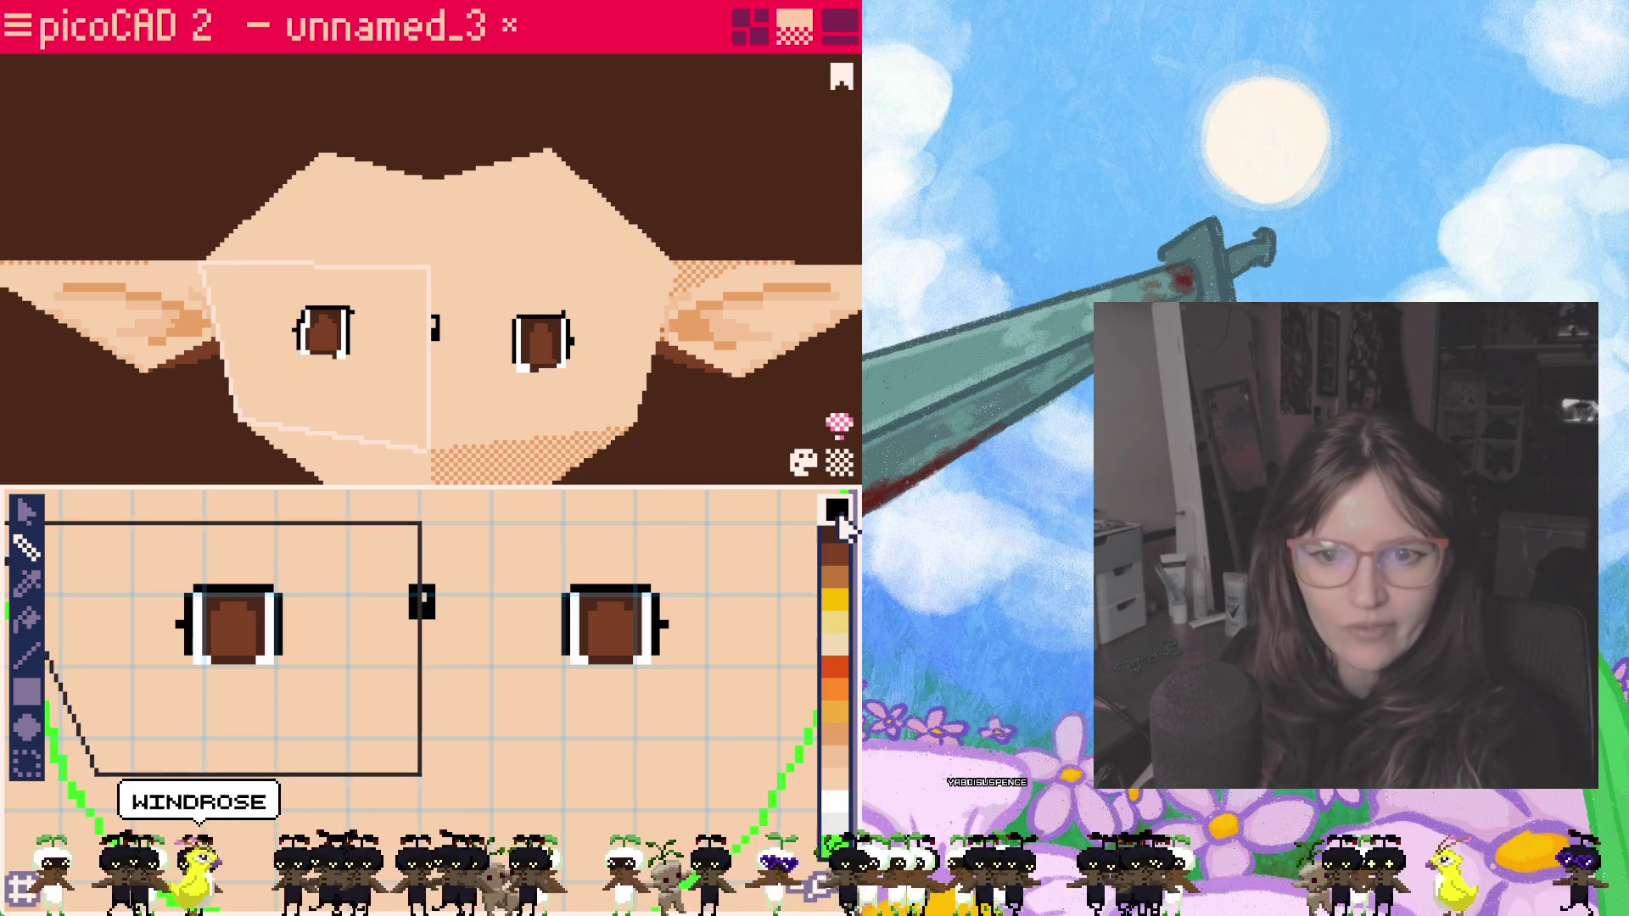
left_click(664, 634)
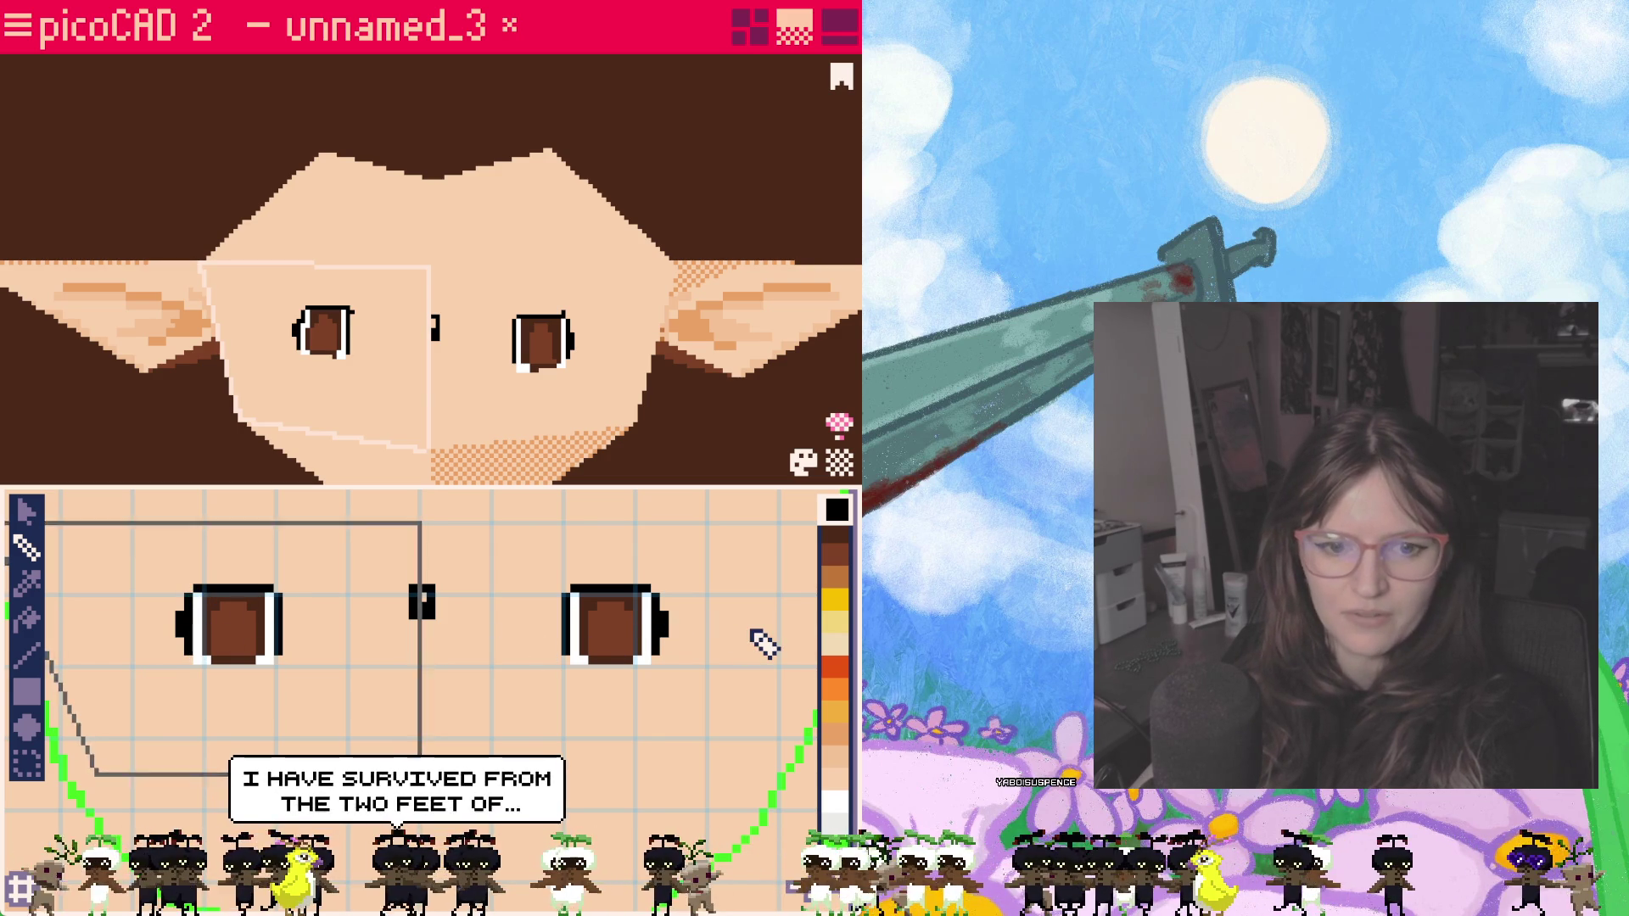
mouse_move(601, 615)
left_mouse_down()
mouse_move(607, 639)
mouse_move(619, 616)
mouse_move(606, 633)
left_mouse_up()
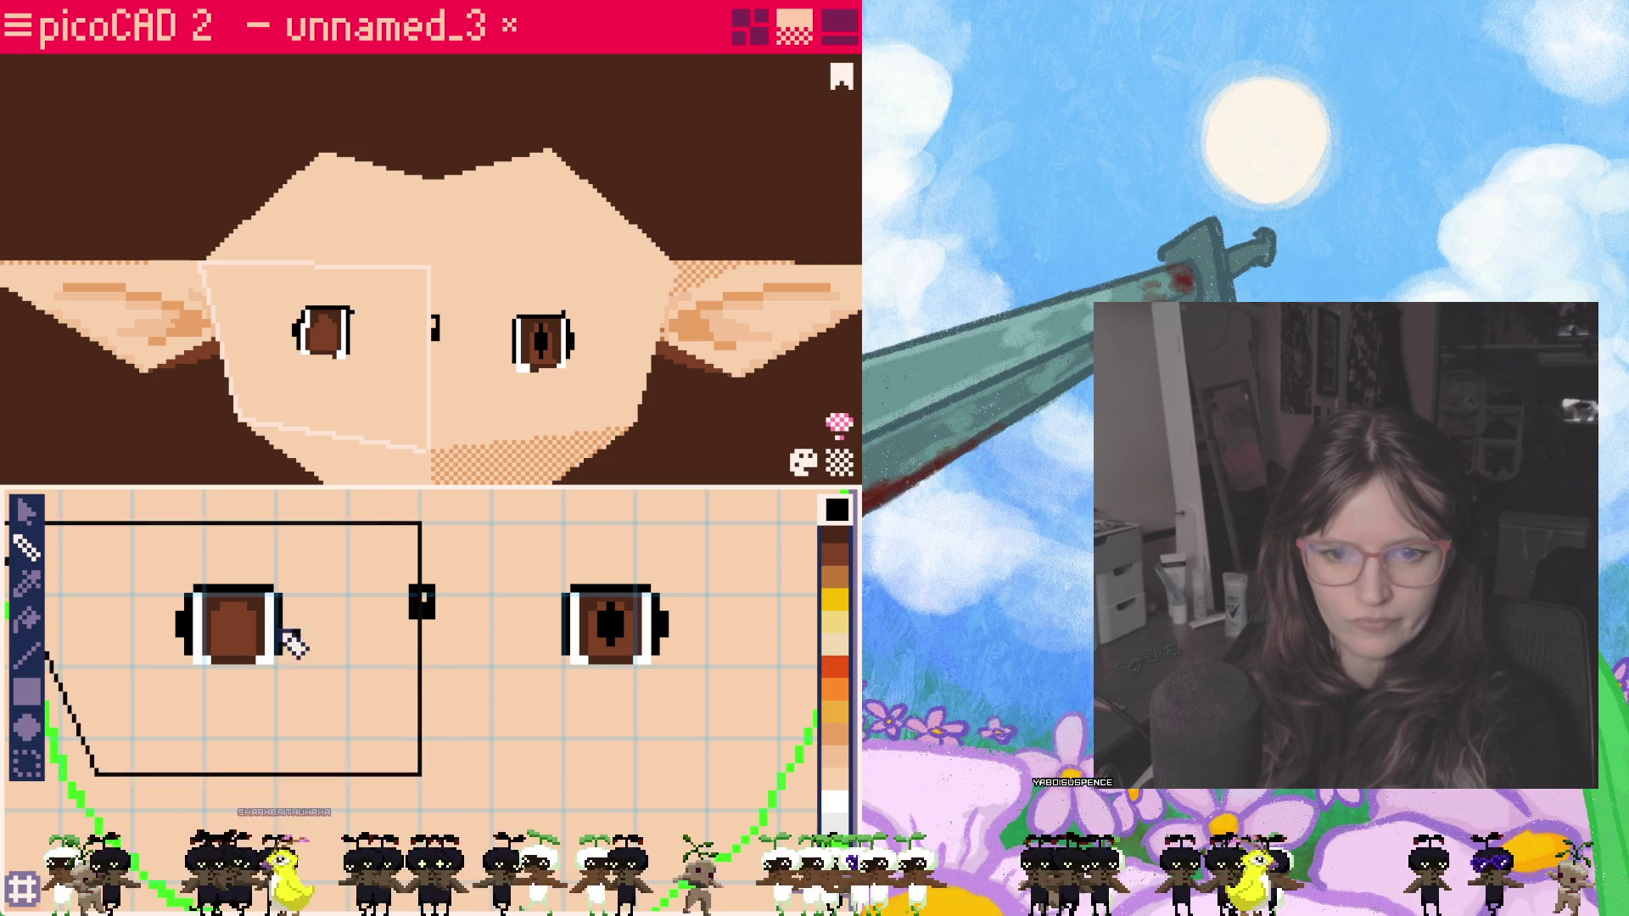
mouse_move(232, 616)
left_mouse_down()
mouse_move(231, 602)
mouse_move(237, 645)
left_mouse_up()
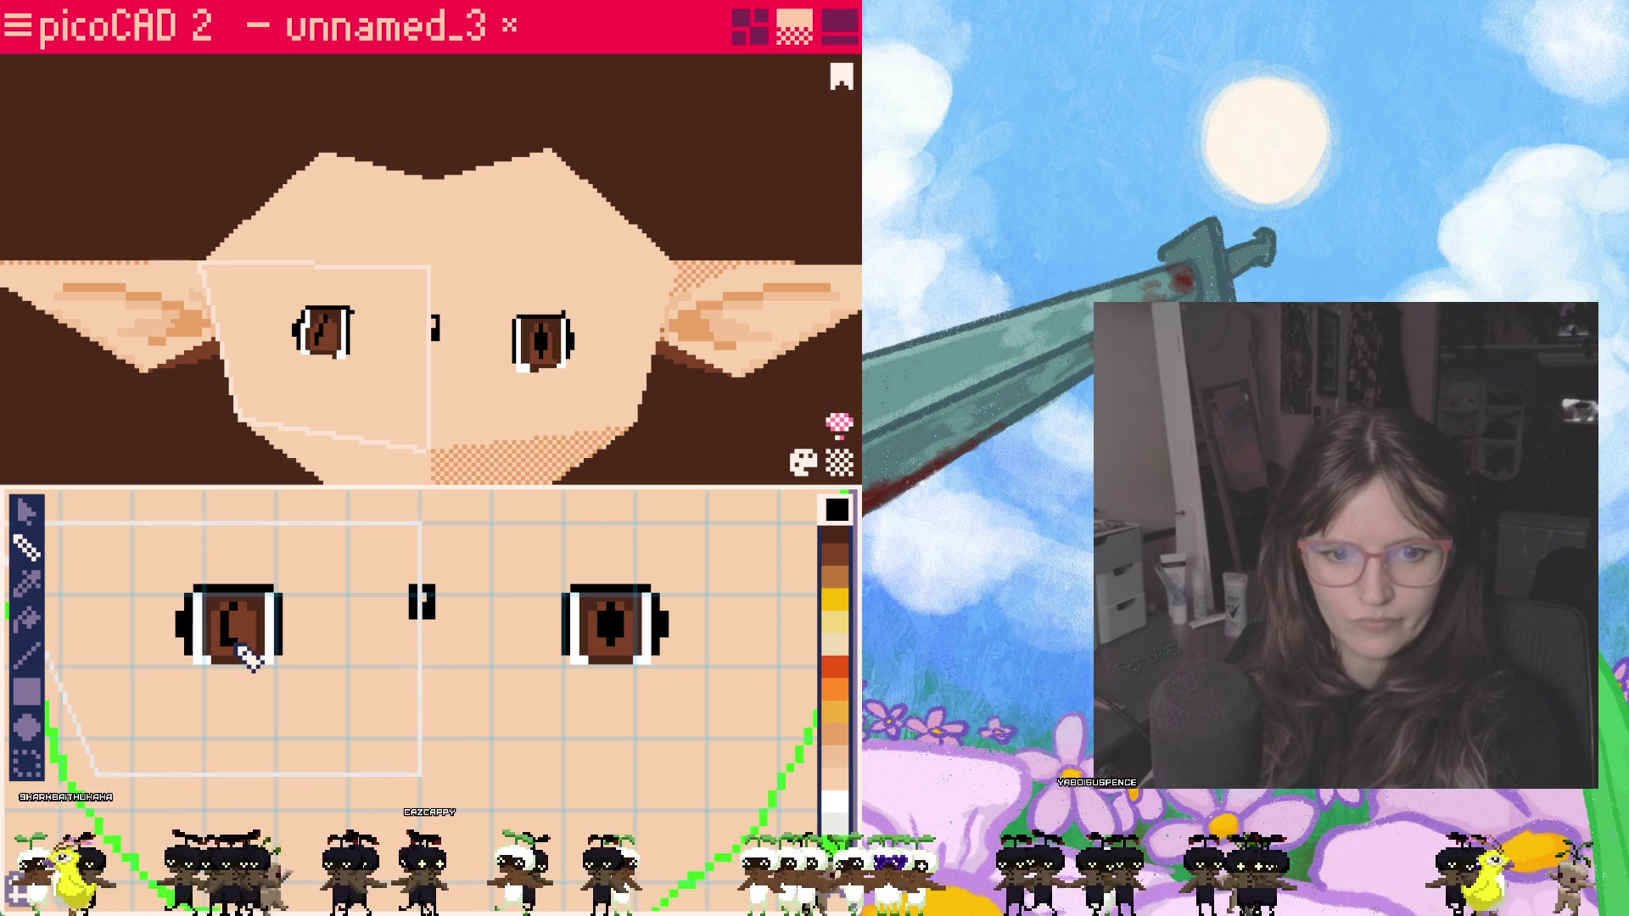
key("ctrl+z")
key("ctrl+z")
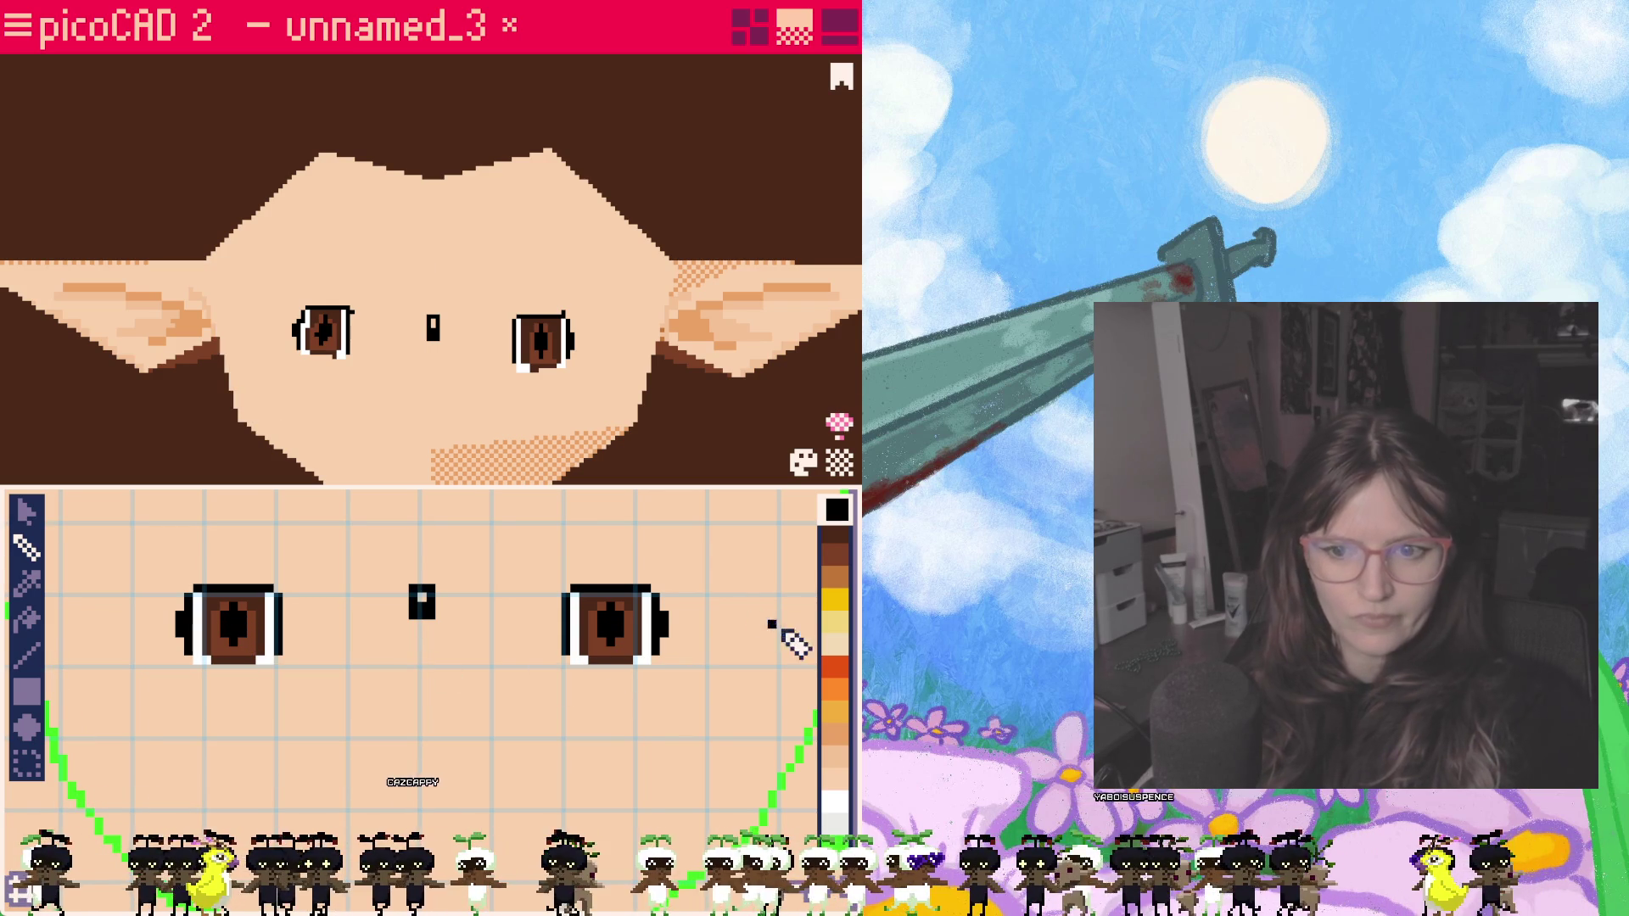
left_click(837, 577)
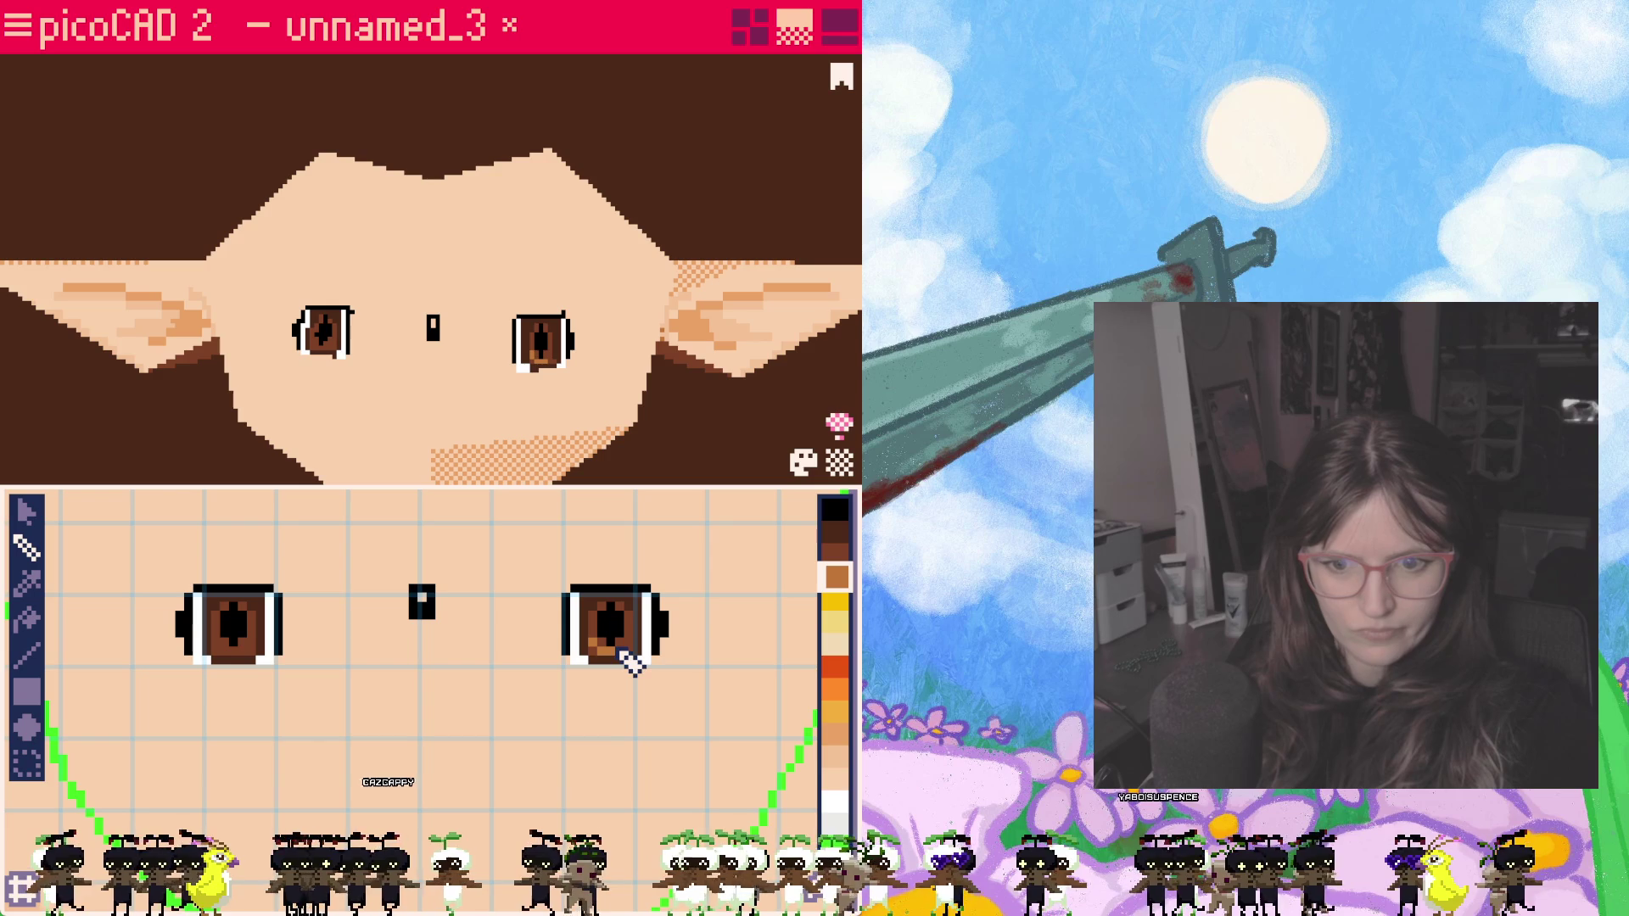
Step: Shade the bottom of the left and right irises orange-brown
left_click(221, 648)
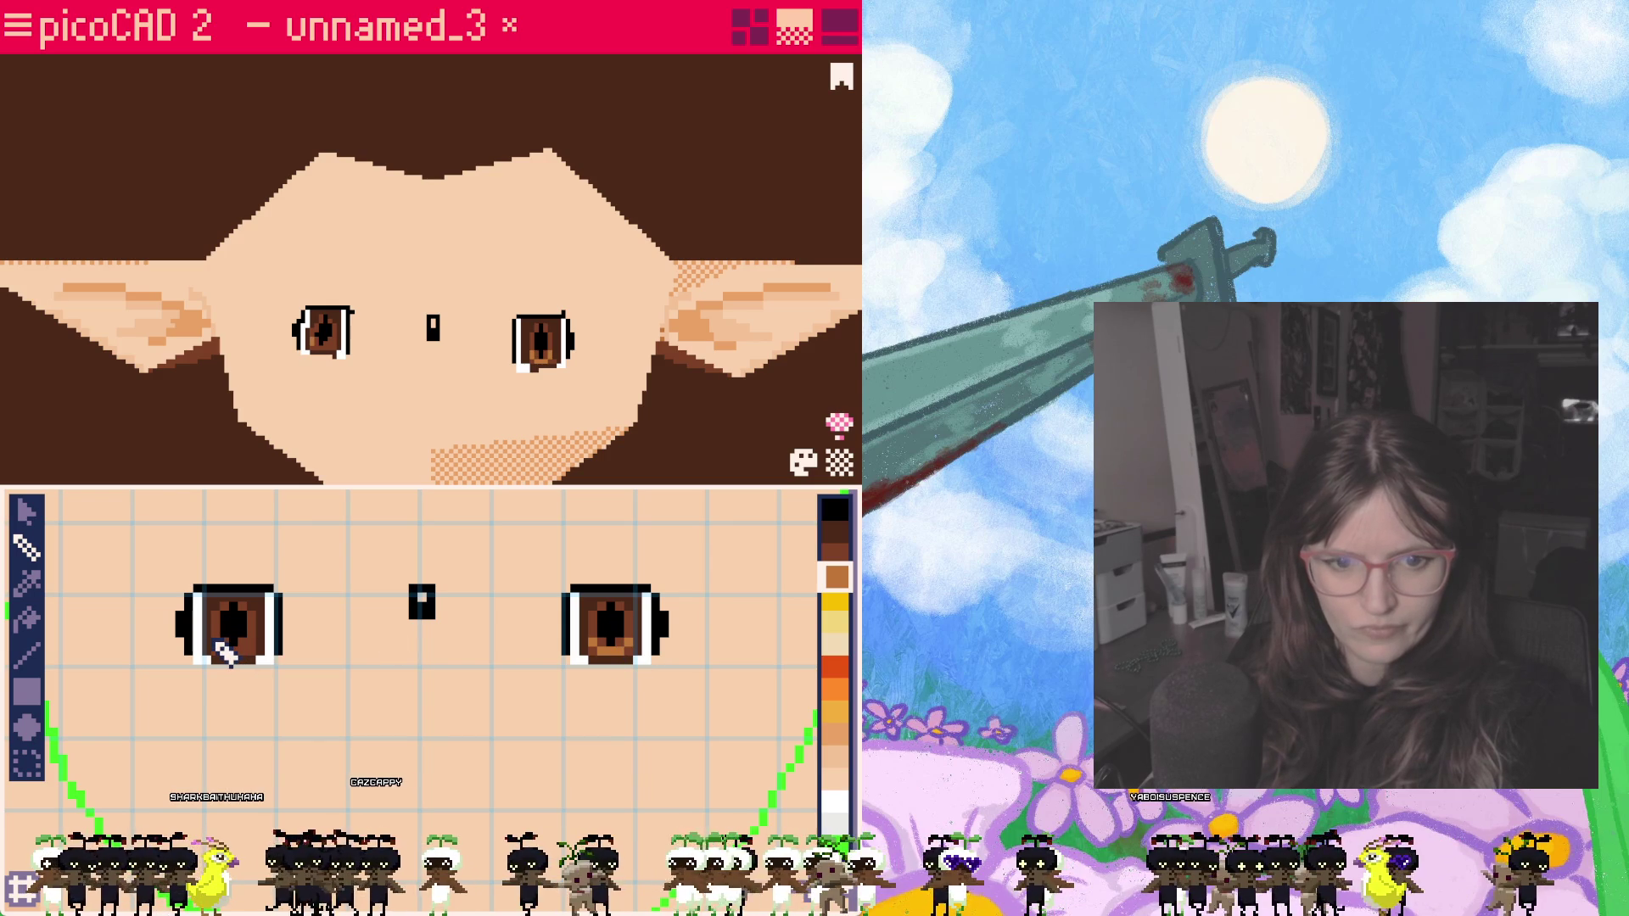
left_click_drag(231, 654, 254, 655)
left_click(602, 655)
Step: Switch to white and select the right face half, reorienting the head
left_click(836, 800)
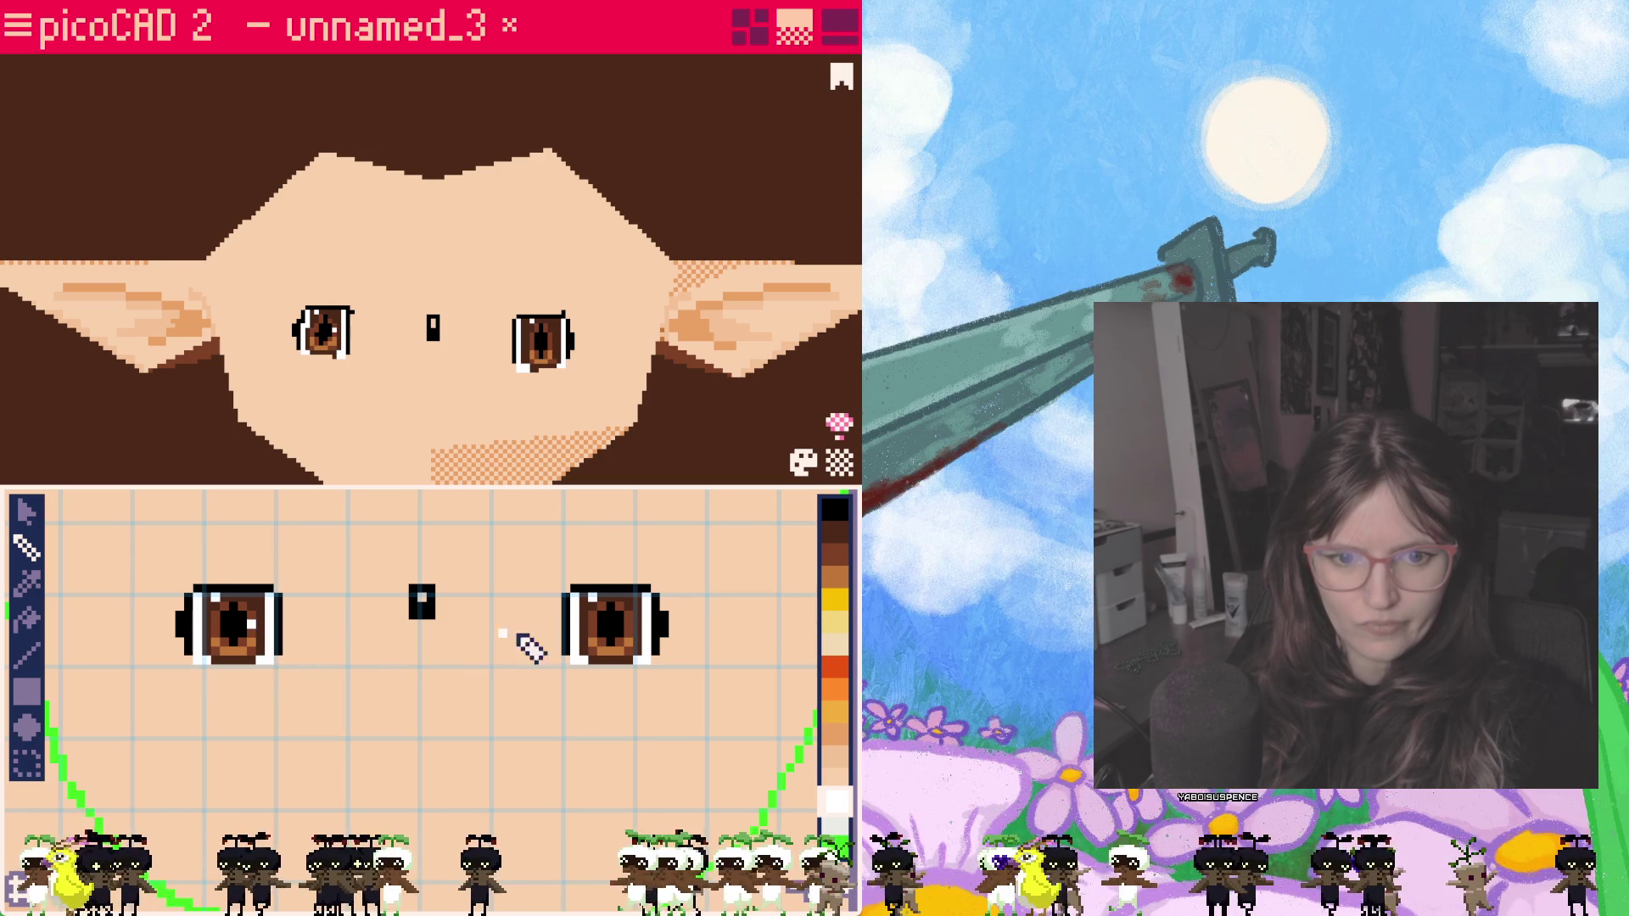
left_click(513, 458)
mouse_move(514, 458)
right_mouse_down()
mouse_move(545, 374)
mouse_move(420, 420)
mouse_move(461, 408)
mouse_move(451, 429)
mouse_move(465, 423)
right_mouse_up()
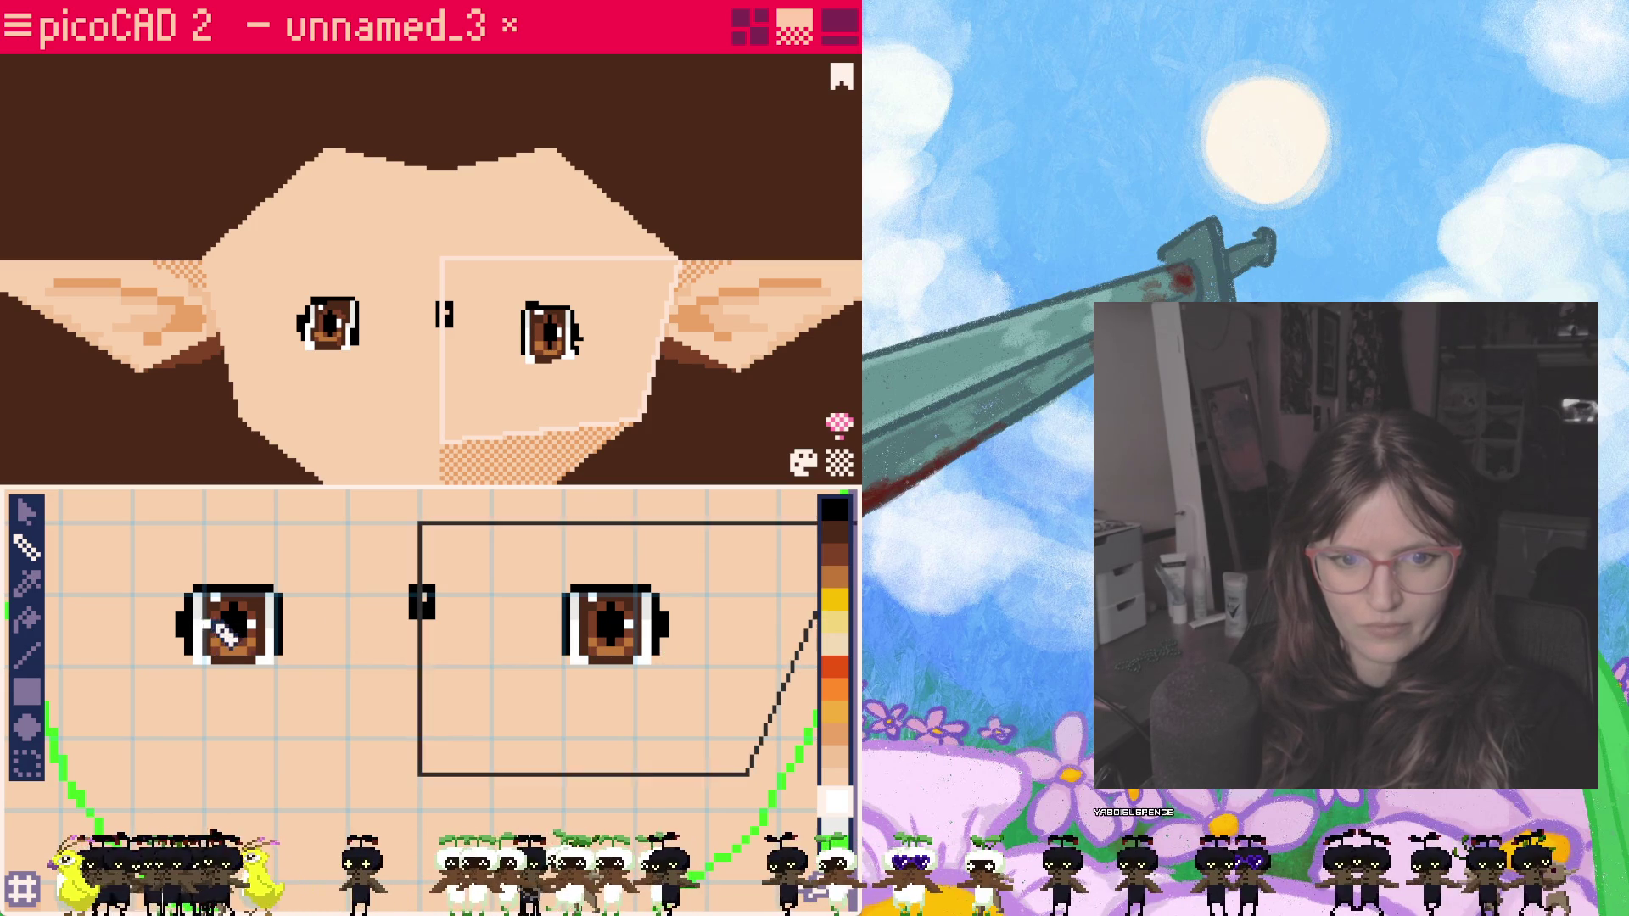
Step: Add light peach pixels around the left eye's edges and a tan edge over the right eye
left_click(419, 422)
left_click(836, 755)
left_click(838, 735)
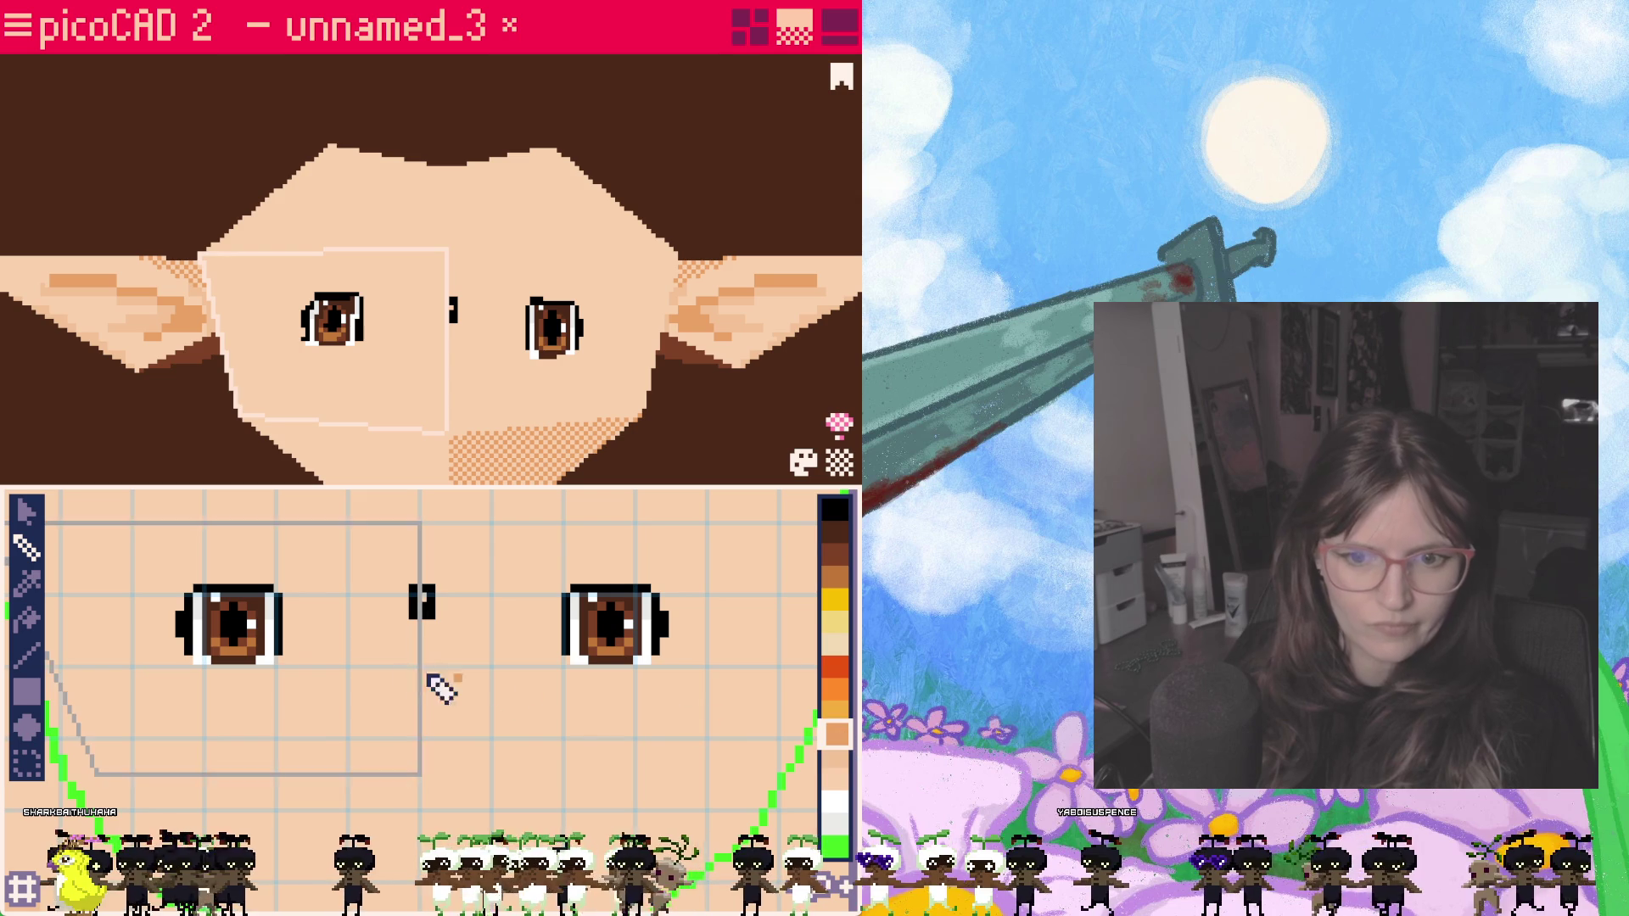
left_click(278, 638)
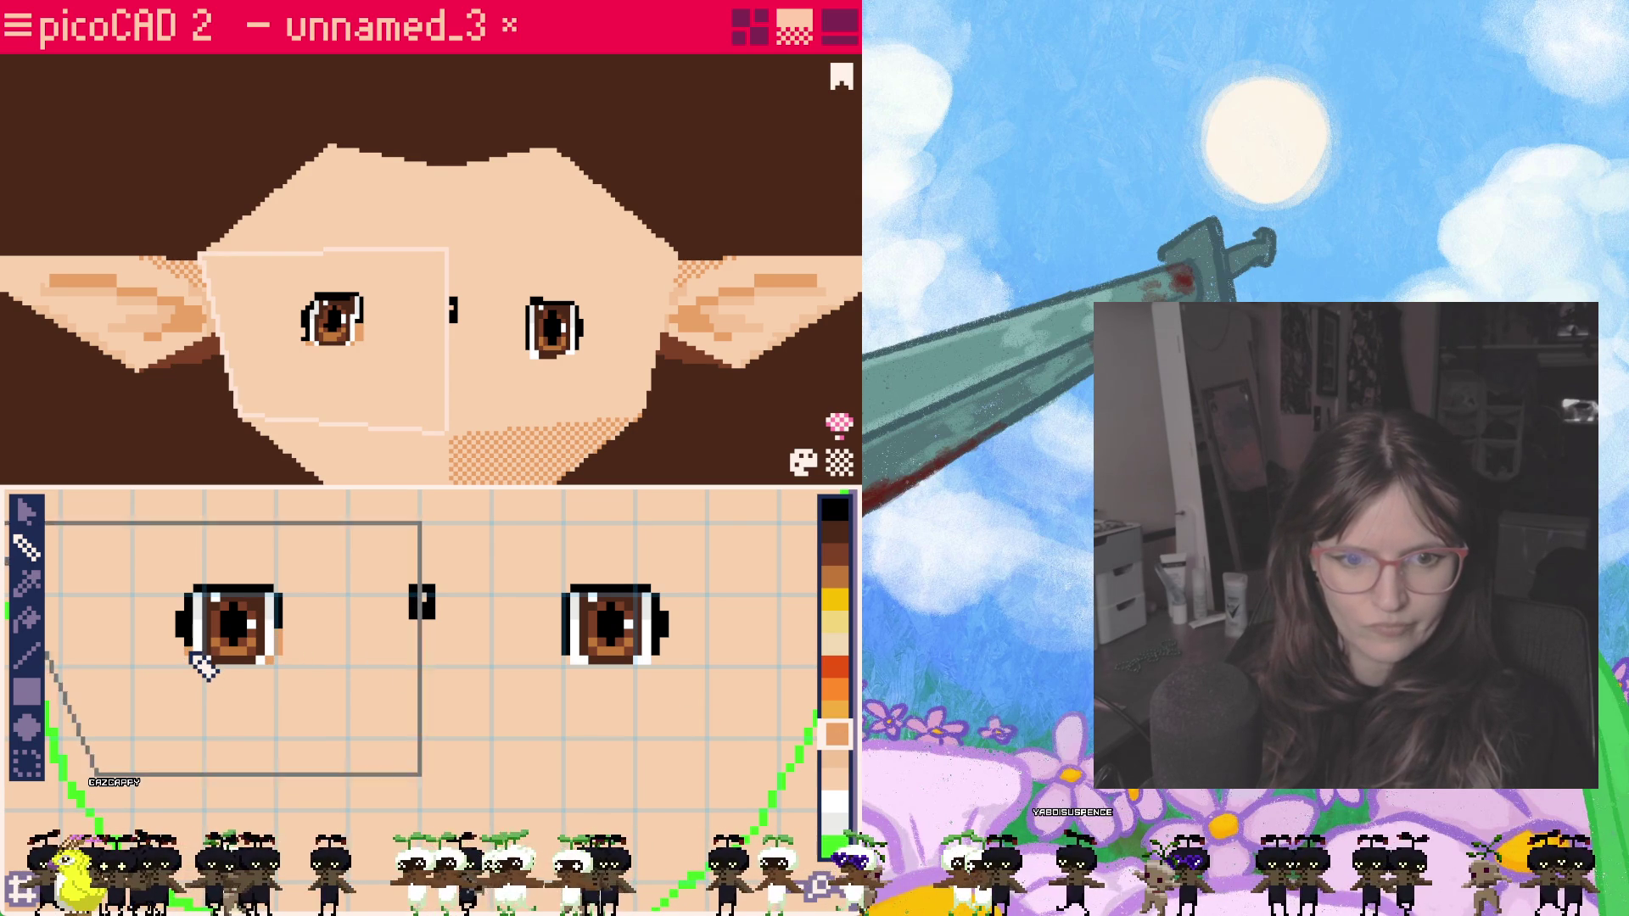
left_click(190, 658)
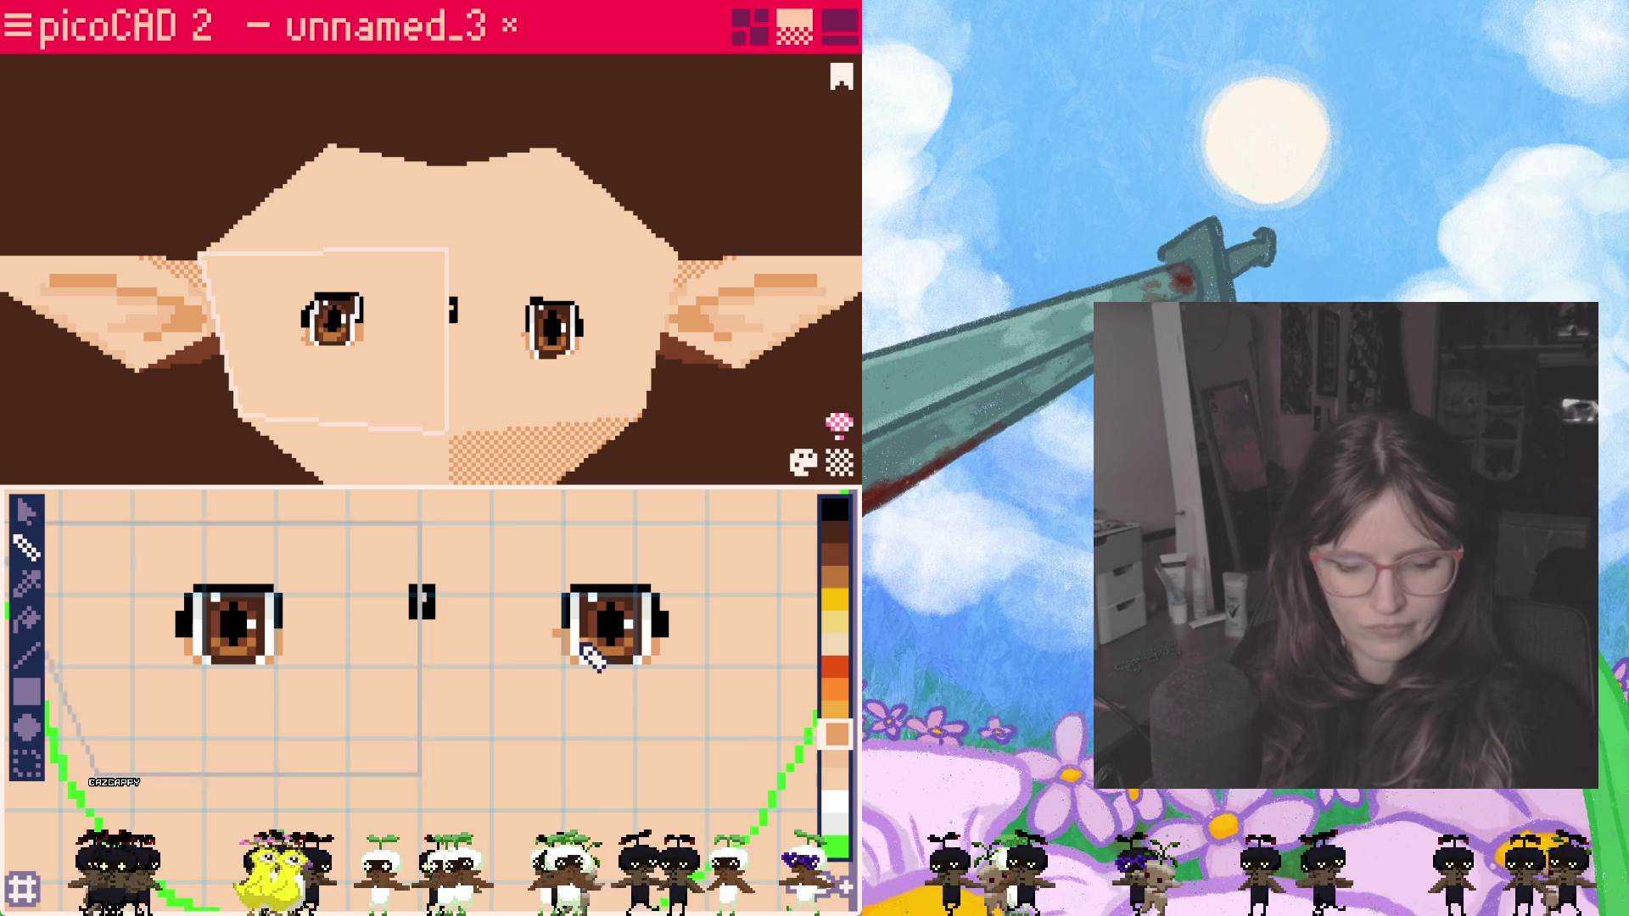
key("Escape")
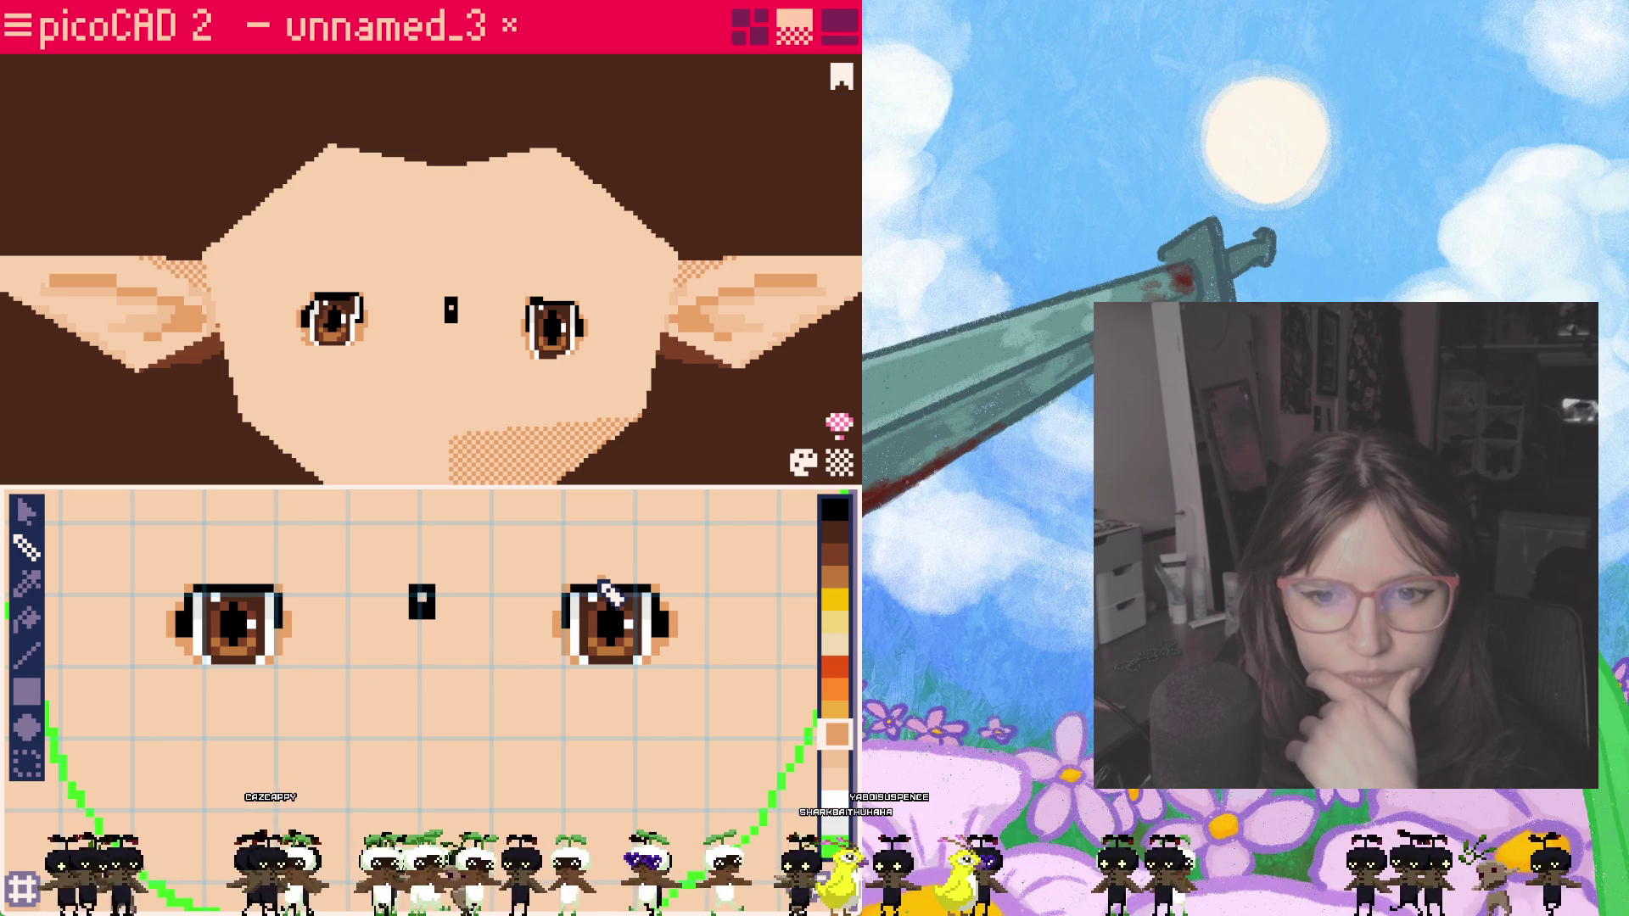
left_click_drag(592, 584, 622, 580)
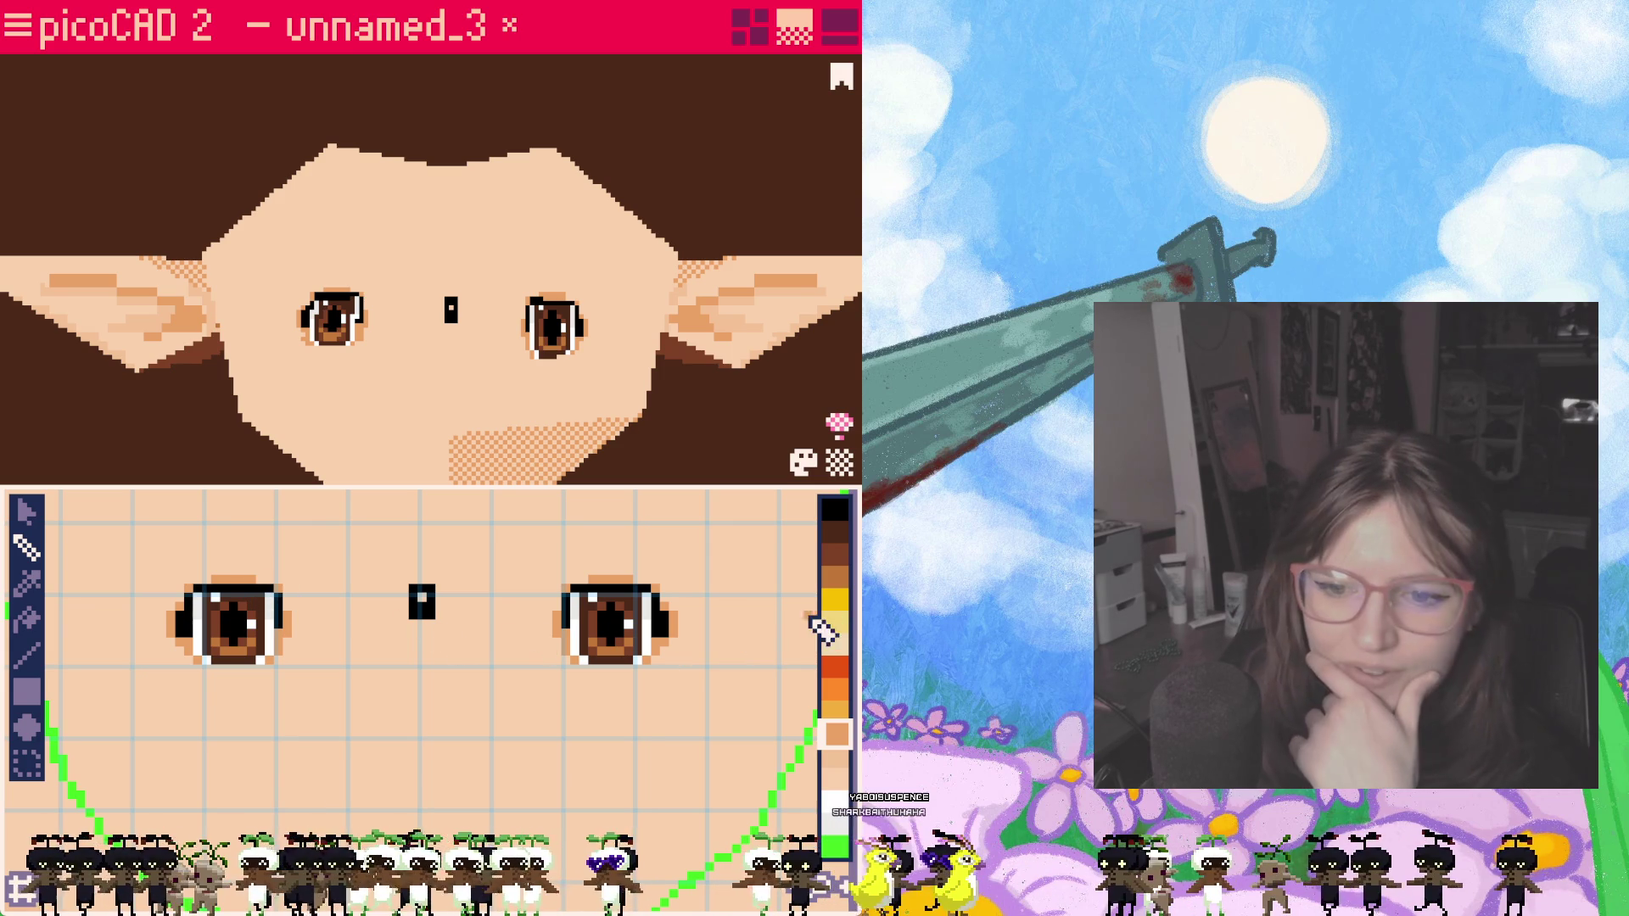
Step: Draw black lash pixels along the top of the right and left eyes
left_click(835, 509)
left_click_drag(599, 580, 621, 580)
left_click_drag(271, 581, 238, 582)
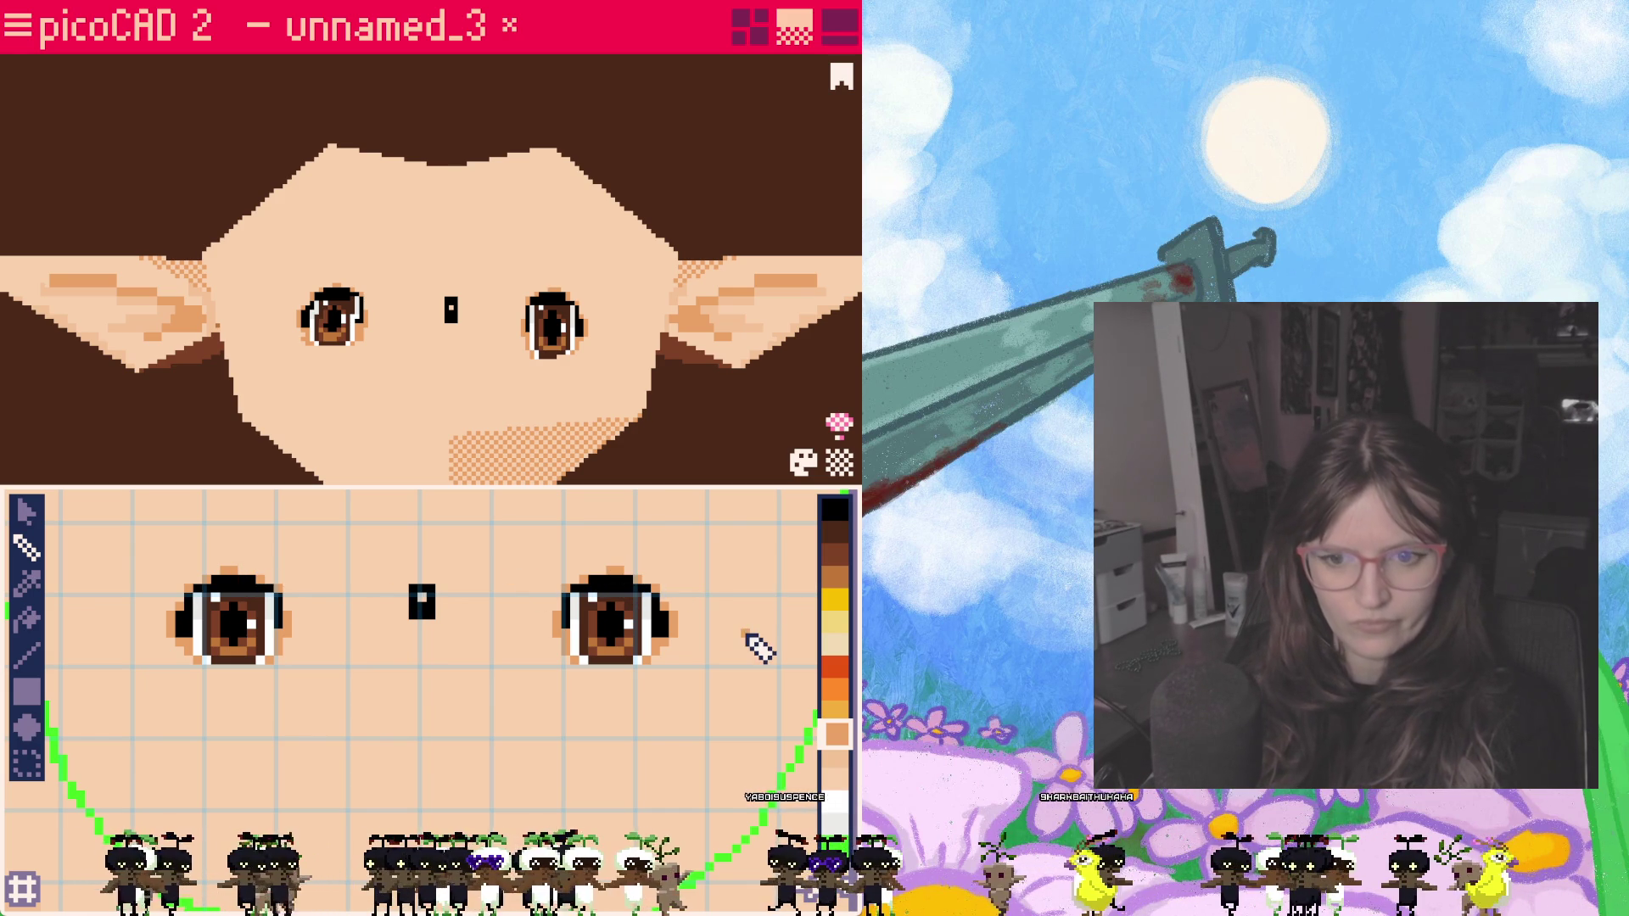
Step: Paint a short brown nose patch below the eyes
scroll(450, 340, "down", 5)
left_click(836, 577)
mouse_move(408, 686)
left_mouse_down()
mouse_move(448, 686)
mouse_move(410, 709)
mouse_move(436, 695)
mouse_move(399, 692)
mouse_move(401, 707)
mouse_move(450, 705)
mouse_move(441, 715)
left_mouse_up()
Step: Extend the brown nose further left, checking the result on the 3D head
mouse_move(462, 462)
right_mouse_down()
mouse_move(466, 364)
mouse_move(502, 407)
mouse_move(494, 328)
mouse_move(424, 380)
mouse_move(378, 382)
mouse_move(615, 382)
mouse_move(589, 407)
mouse_move(557, 404)
right_mouse_up()
scroll(466, 364, "up", 5)
scroll(491, 418, "down", 4)
scroll(473, 338, "up", 4)
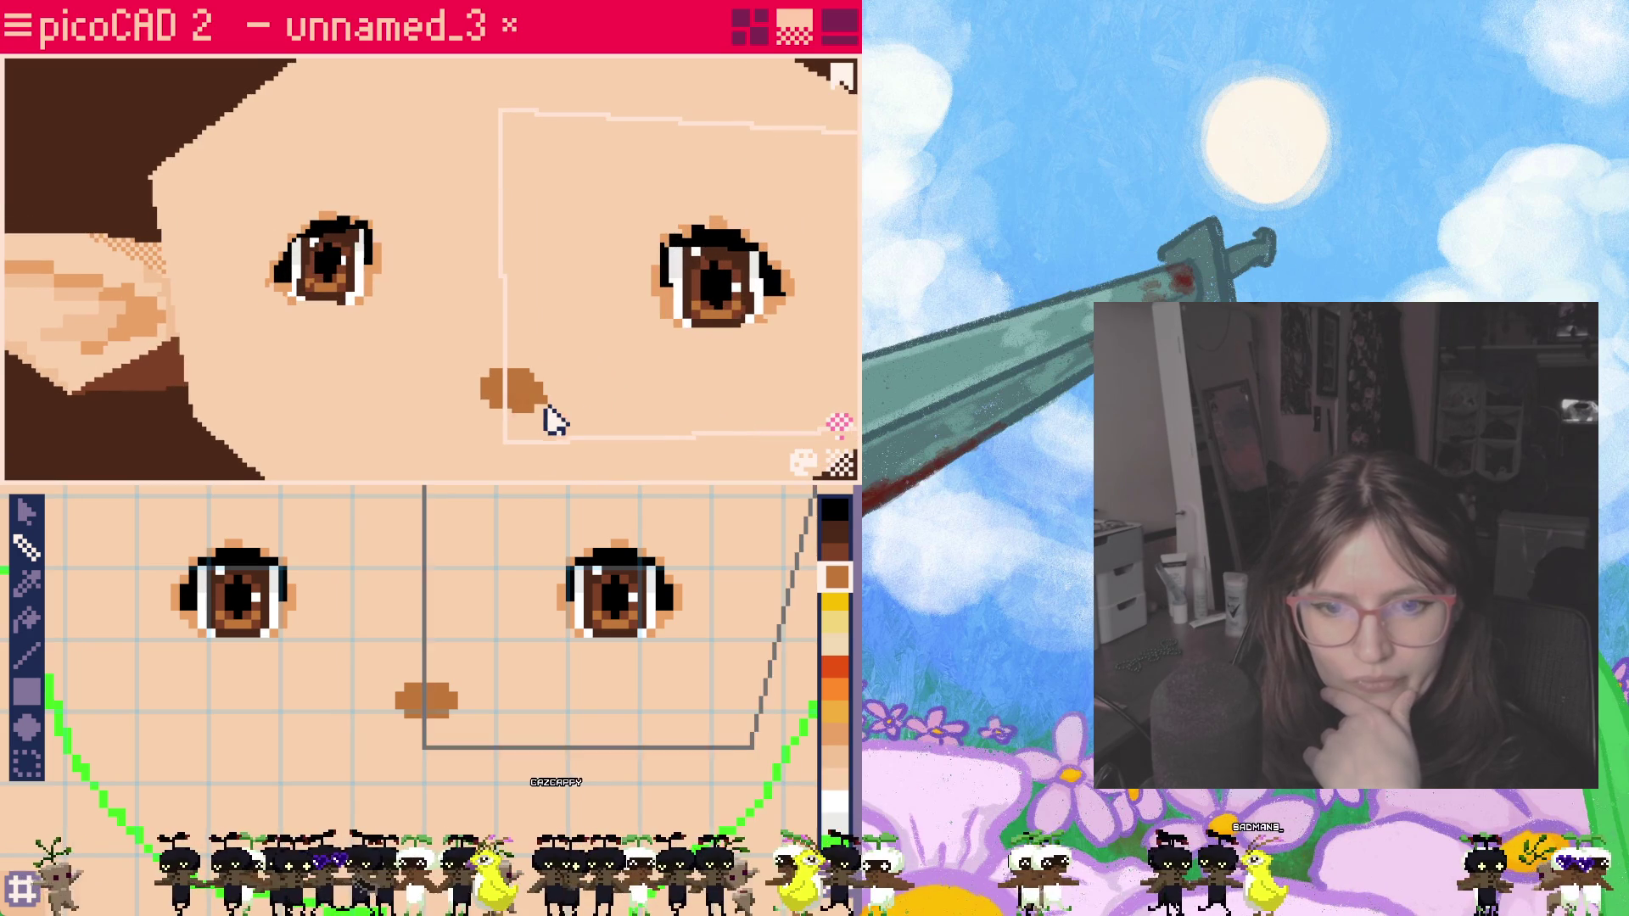
left_click_drag(398, 694, 407, 712)
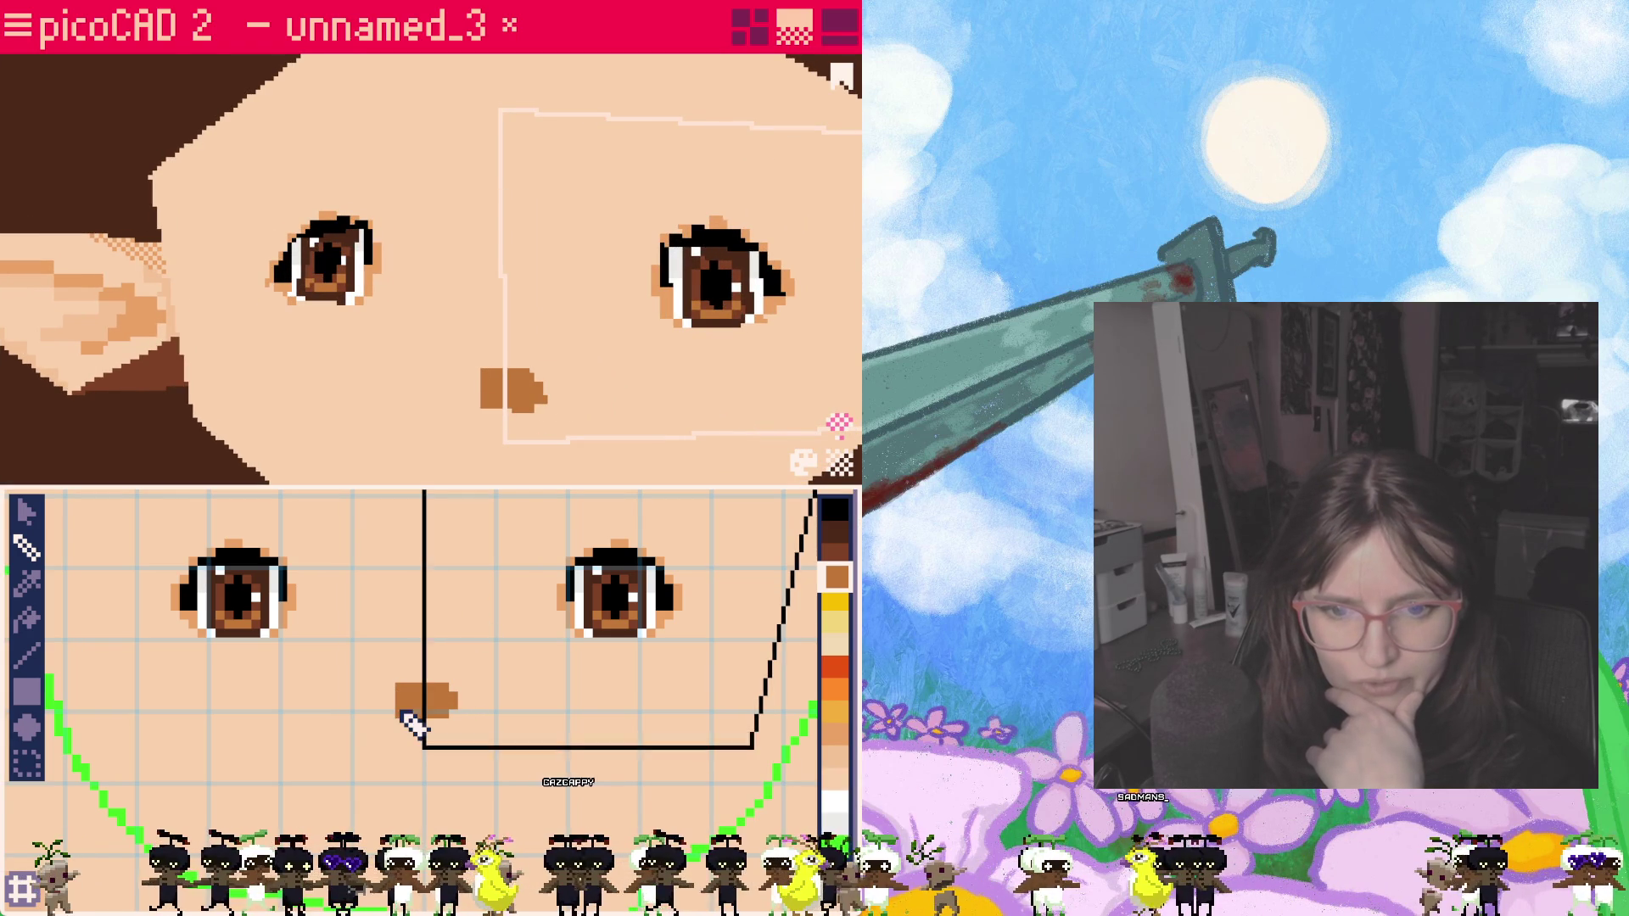
mouse_move(562, 465)
right_mouse_down()
mouse_move(629, 466)
mouse_move(531, 455)
mouse_move(580, 456)
mouse_move(563, 480)
mouse_move(571, 450)
right_mouse_up()
scroll(594, 416, "down", 3)
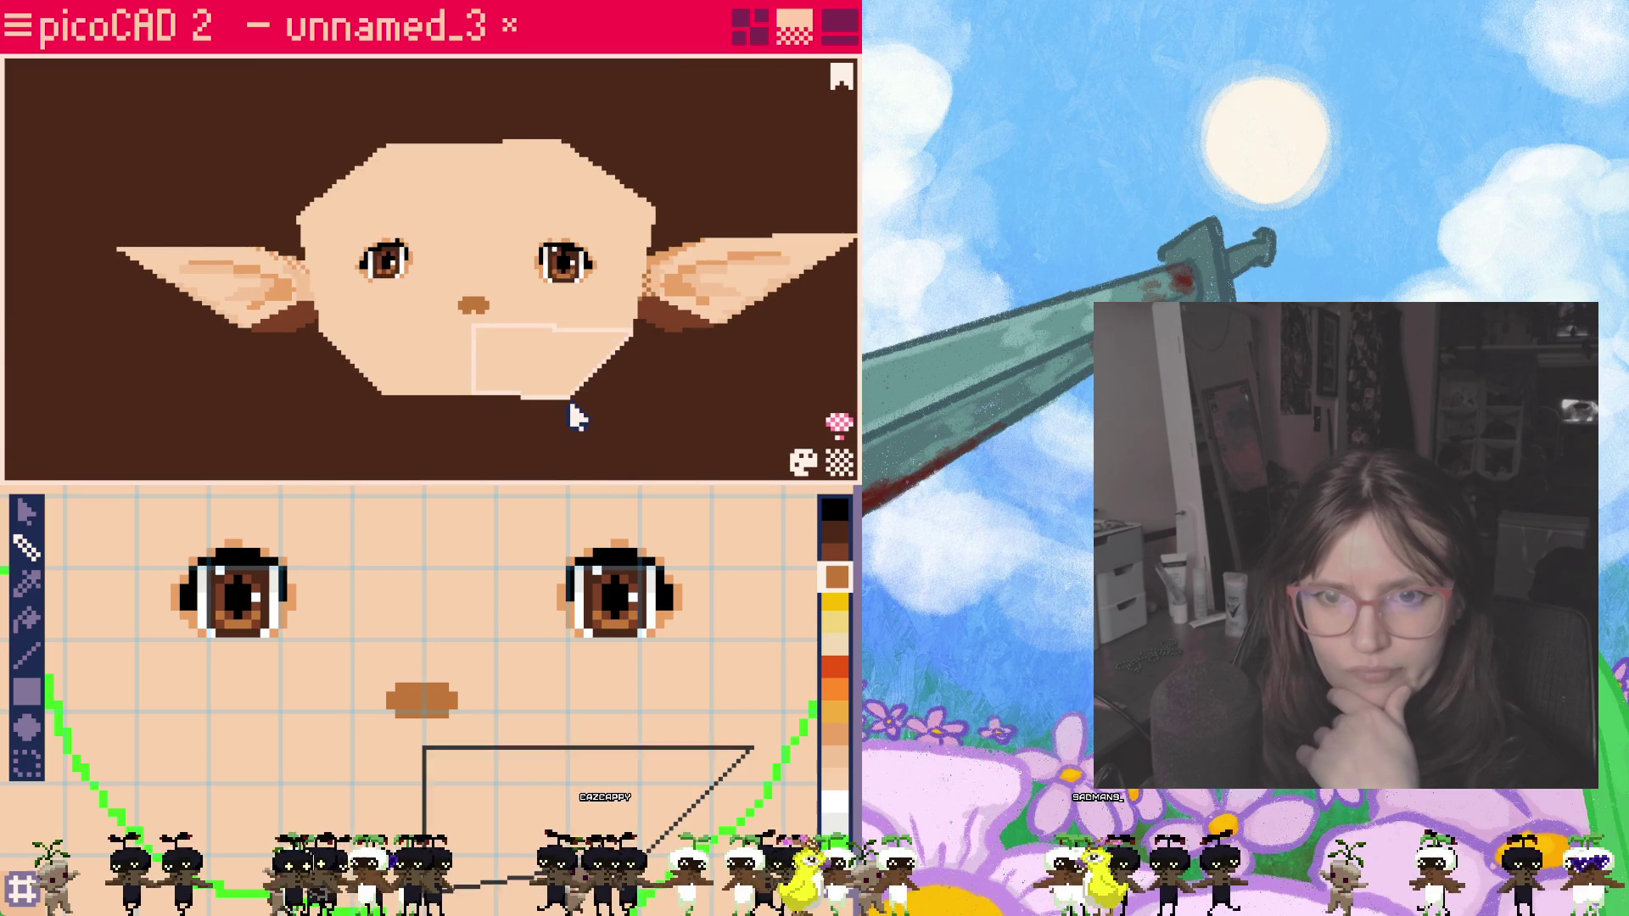
Step: Shade the nose's lower edge with a darker brown
scroll(571, 356, "up", 5)
left_click(838, 556)
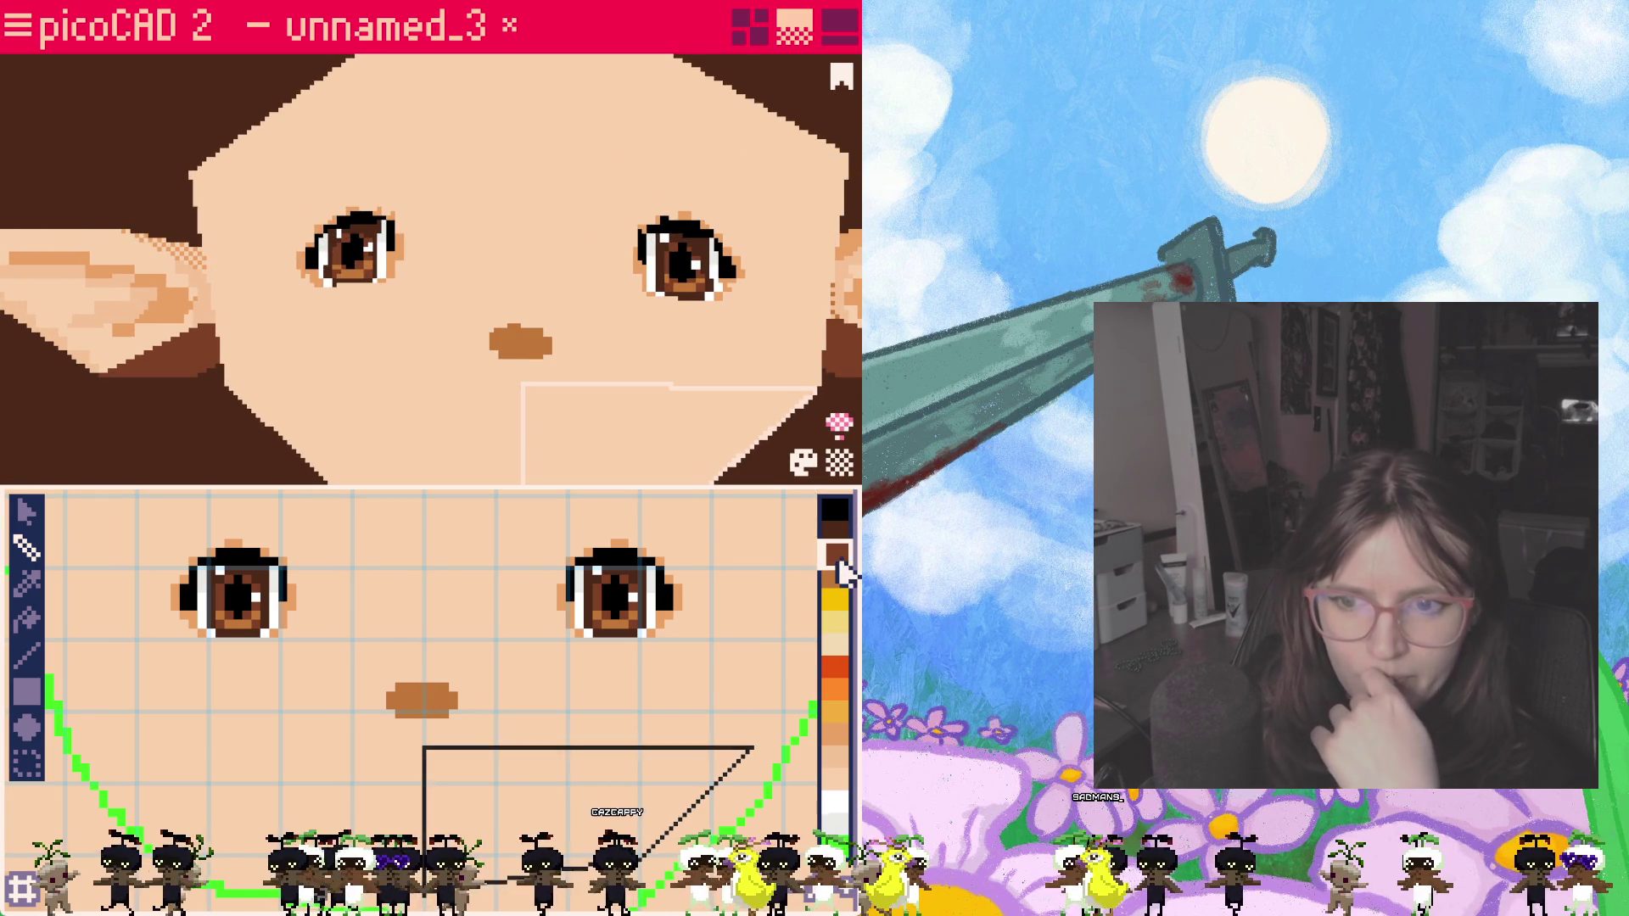
scroll(413, 715, "up", 1)
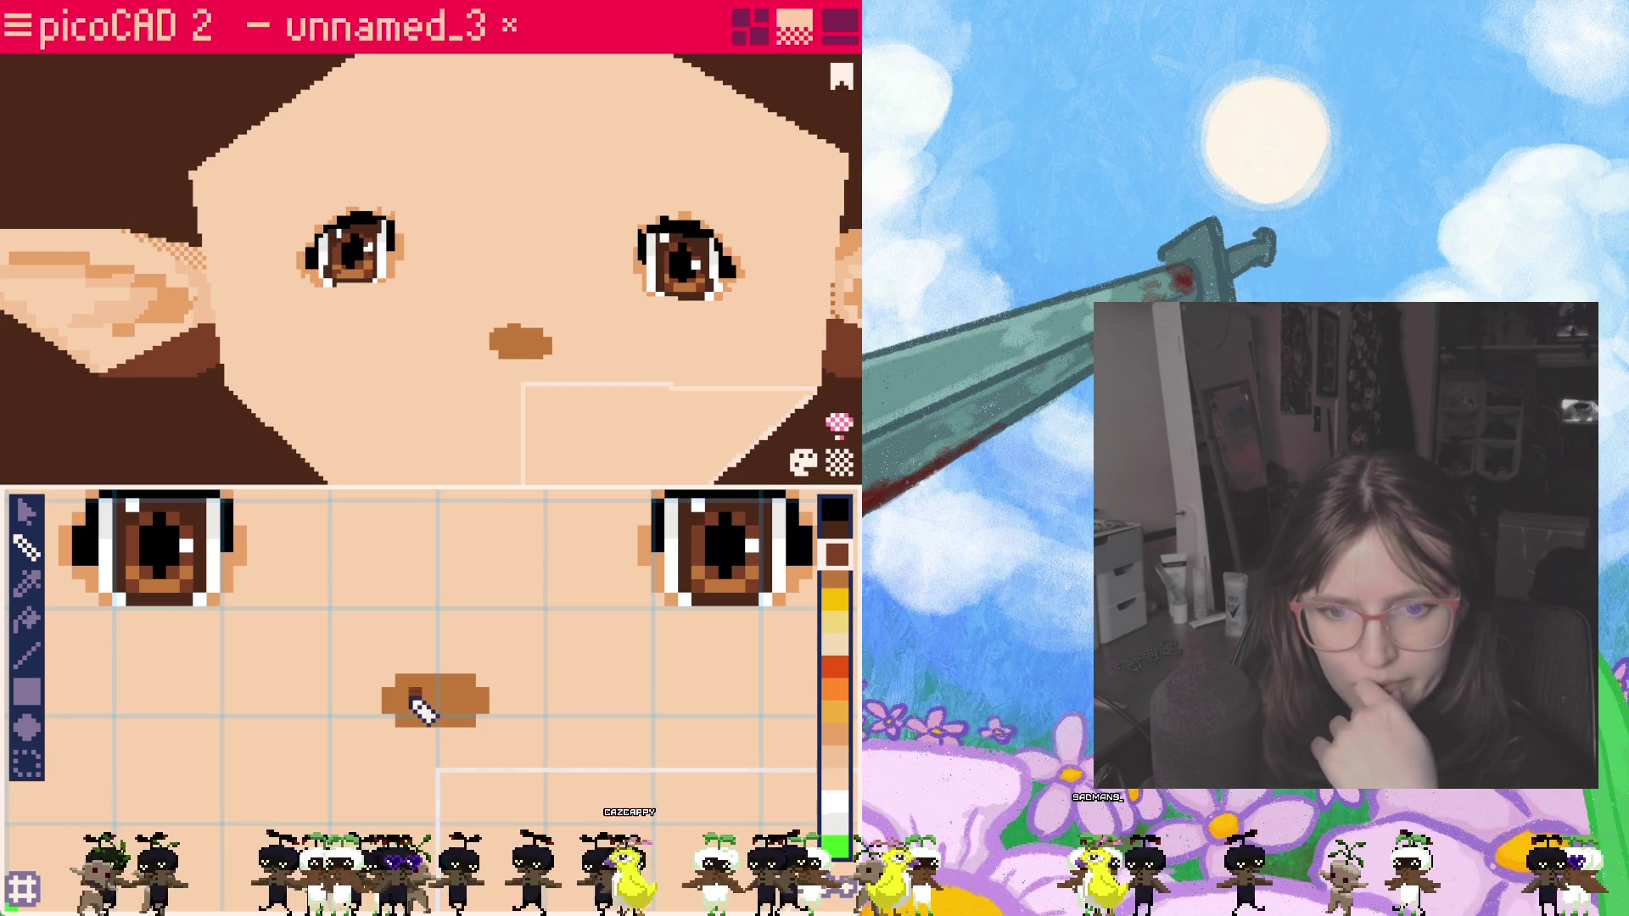
mouse_move(401, 707)
left_mouse_down()
mouse_move(475, 707)
mouse_move(420, 721)
left_mouse_up()
Step: Select the faces above and below the nose and paint yellow pixels along its top
left_click(554, 367)
left_click(557, 388)
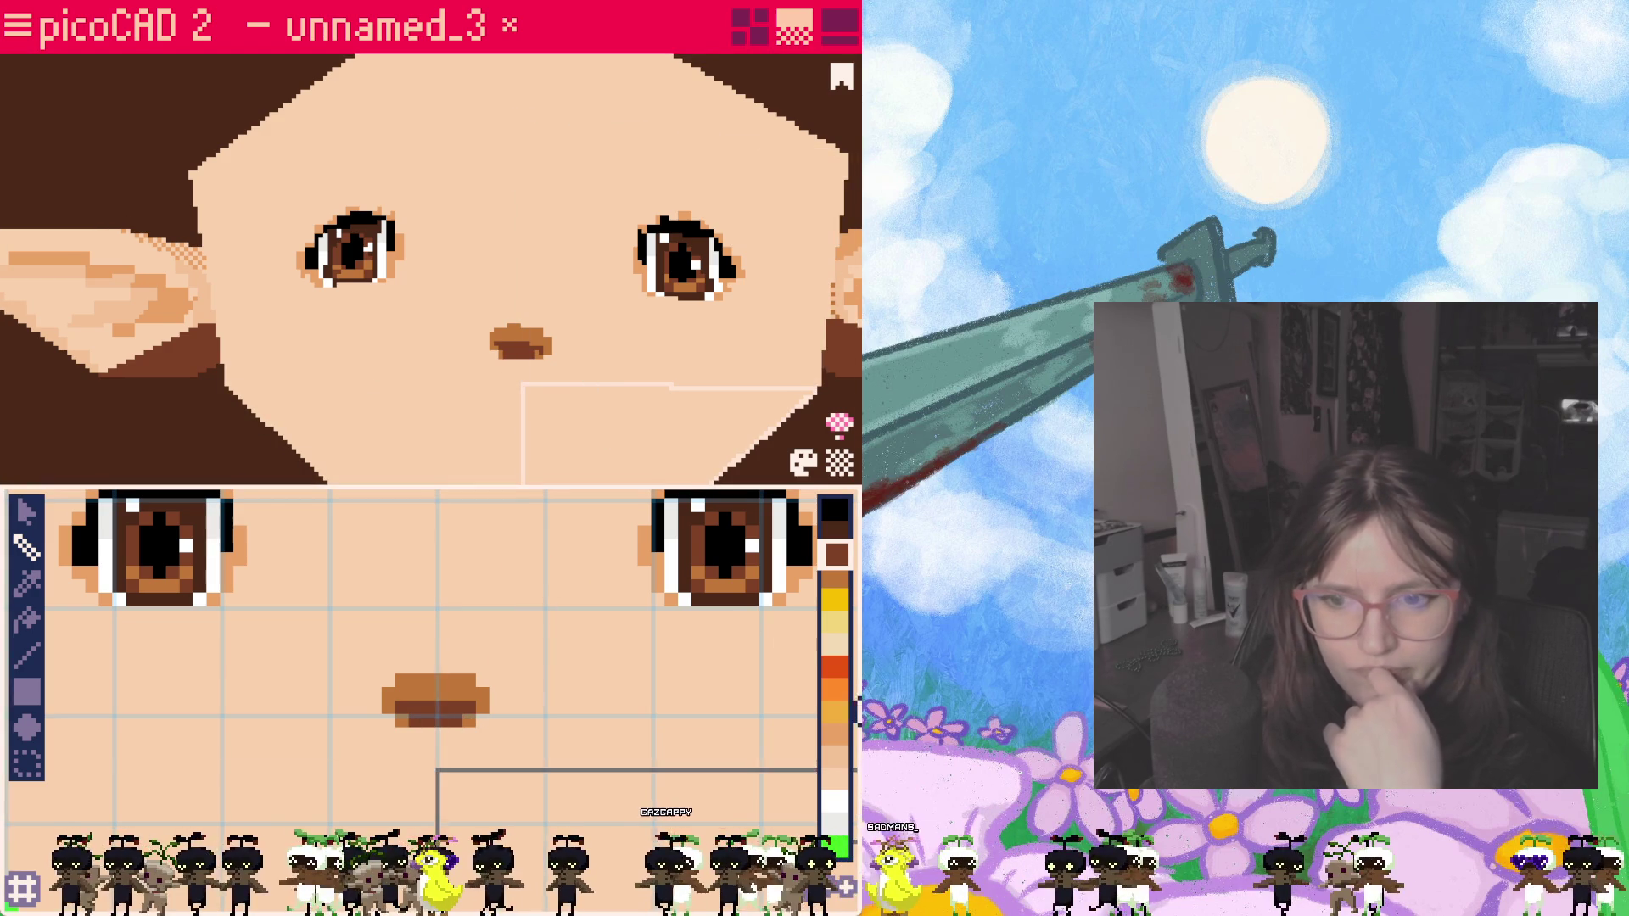
left_click(836, 596)
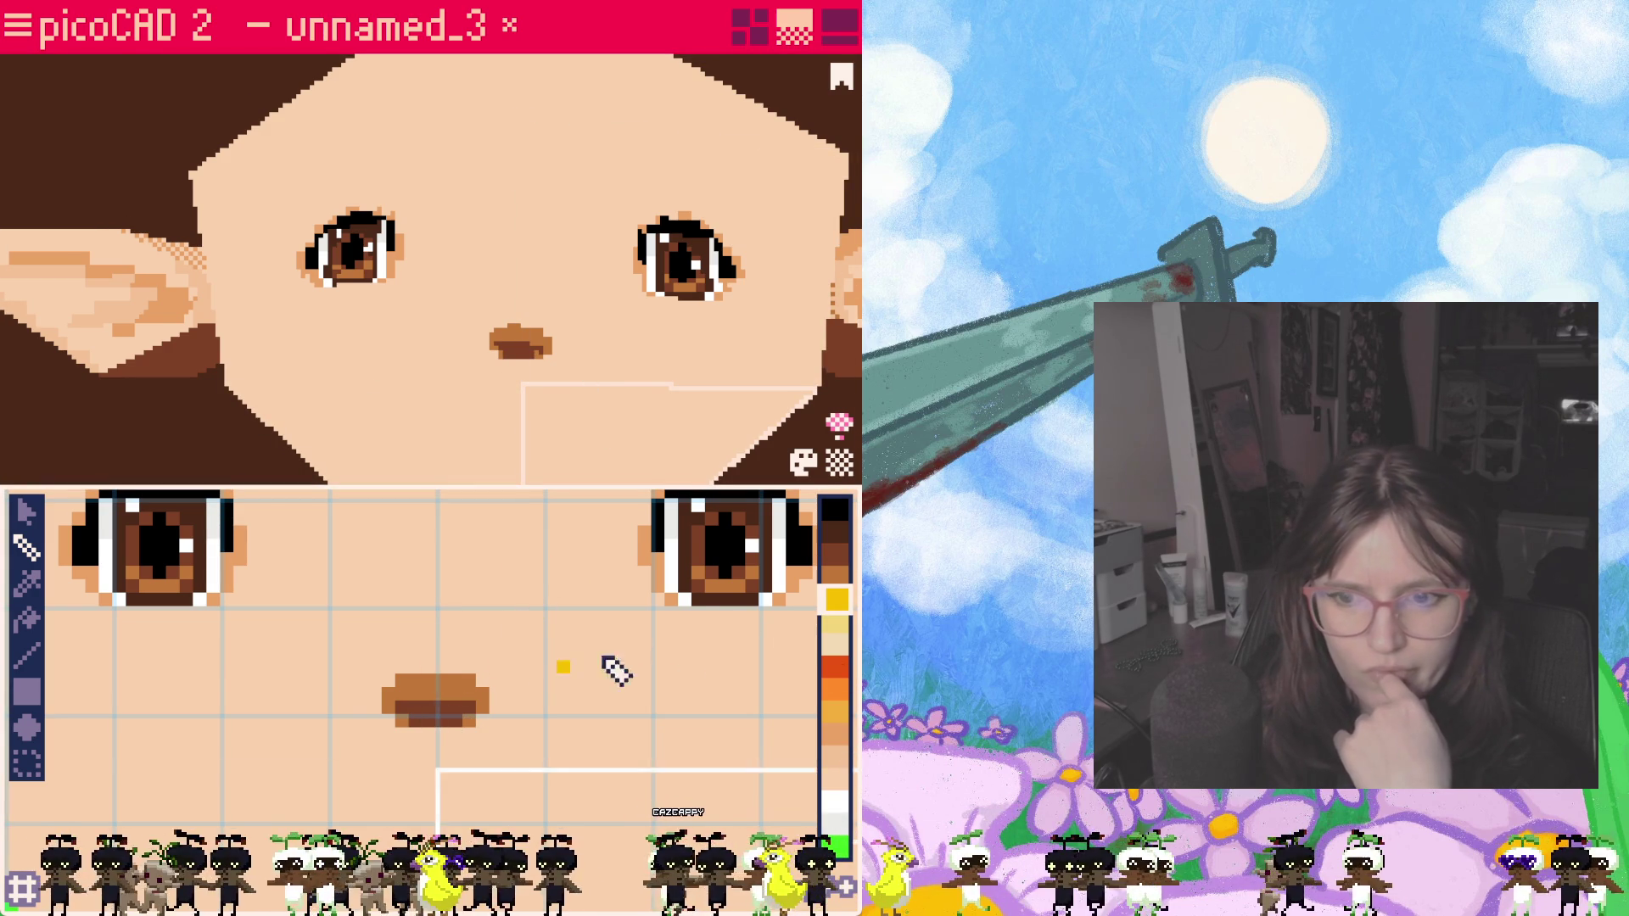
mouse_move(426, 684)
left_mouse_down()
mouse_move(462, 674)
mouse_move(441, 665)
mouse_move(451, 648)
mouse_move(440, 670)
mouse_move(450, 655)
left_mouse_up()
Step: Paint a brown mouth line below the nose, then undo it
scroll(527, 673, "down", 1)
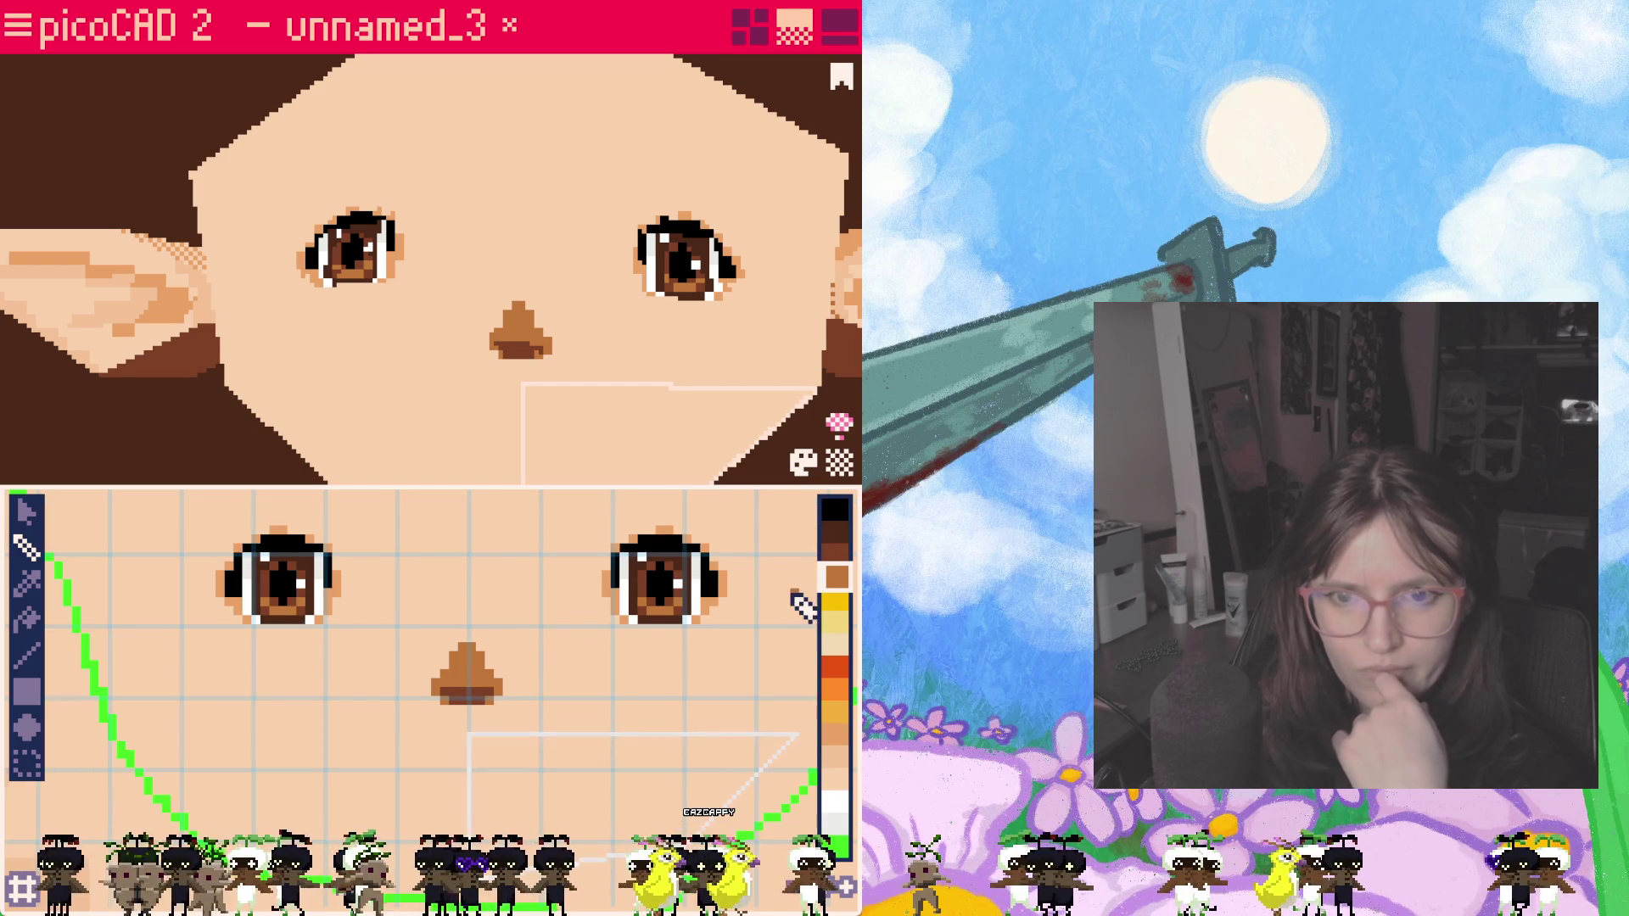
scroll(803, 604, "down", 1)
left_click_drag(641, 684, 625, 701)
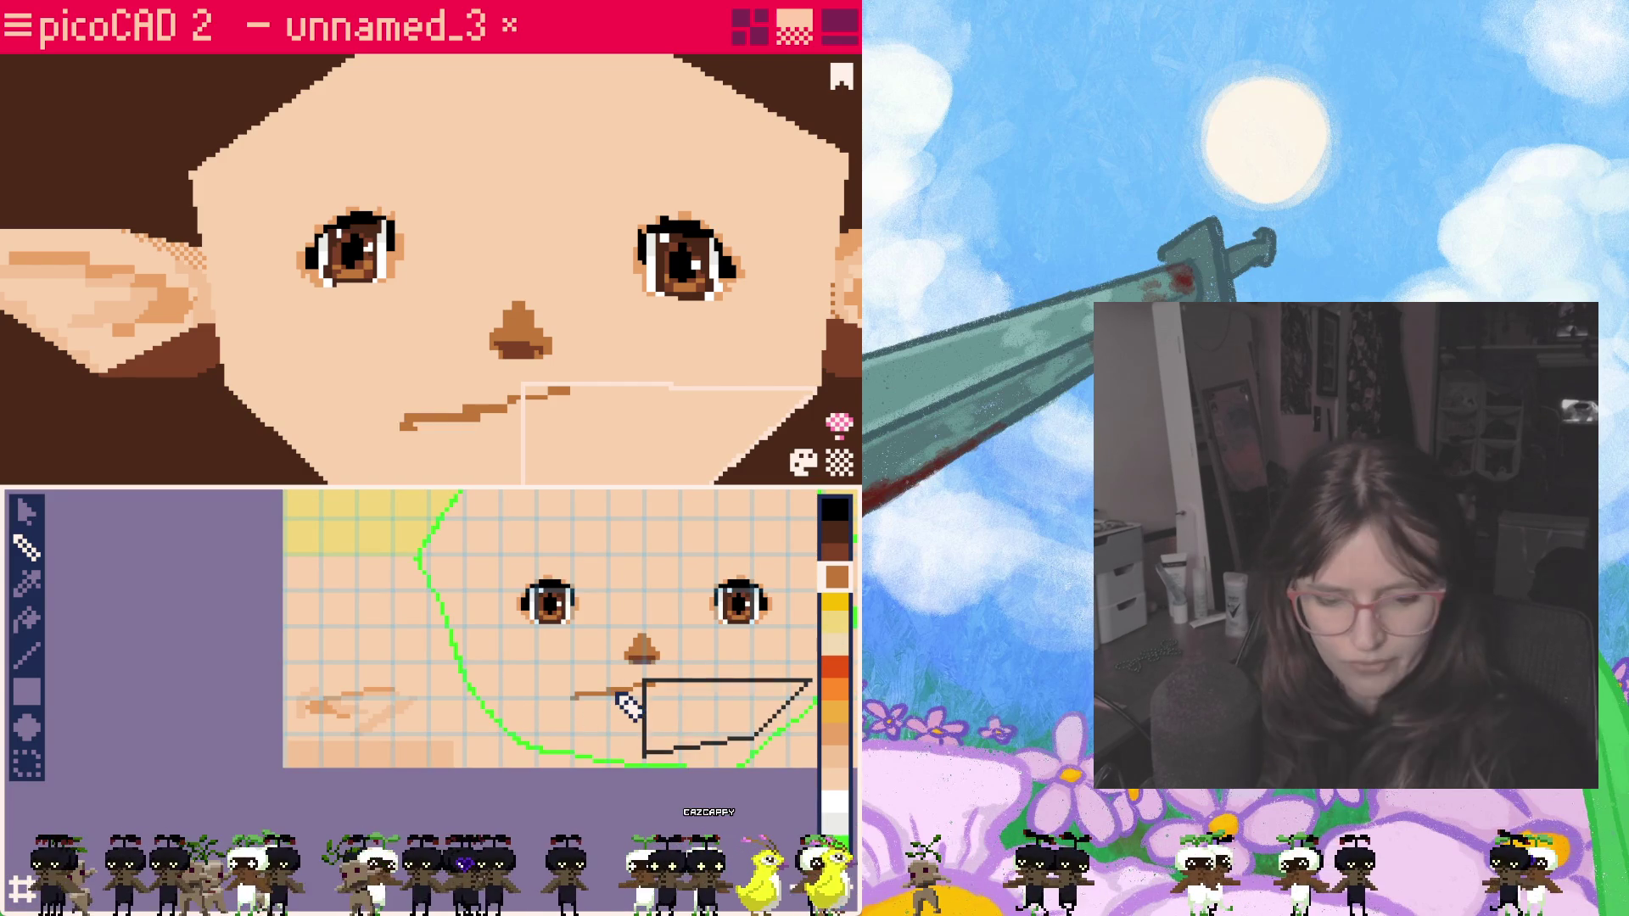
key("ctrl+z")
Step: Paint both bottom corners of the nose light peach
scroll(679, 664, "up", 2)
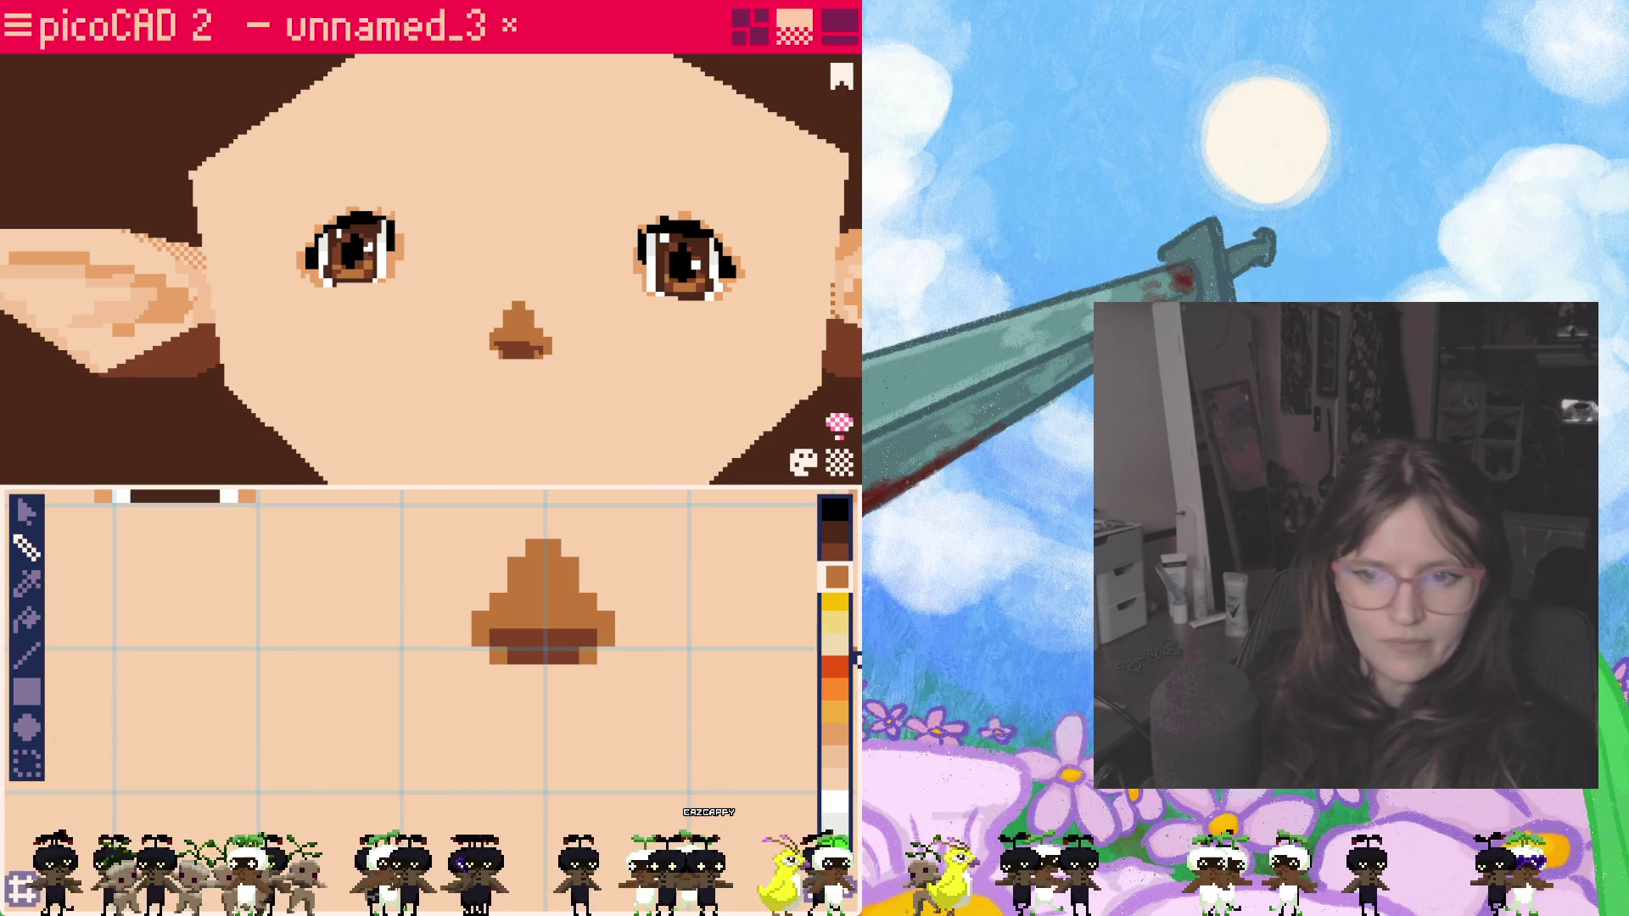
left_click(836, 731)
left_click(480, 656)
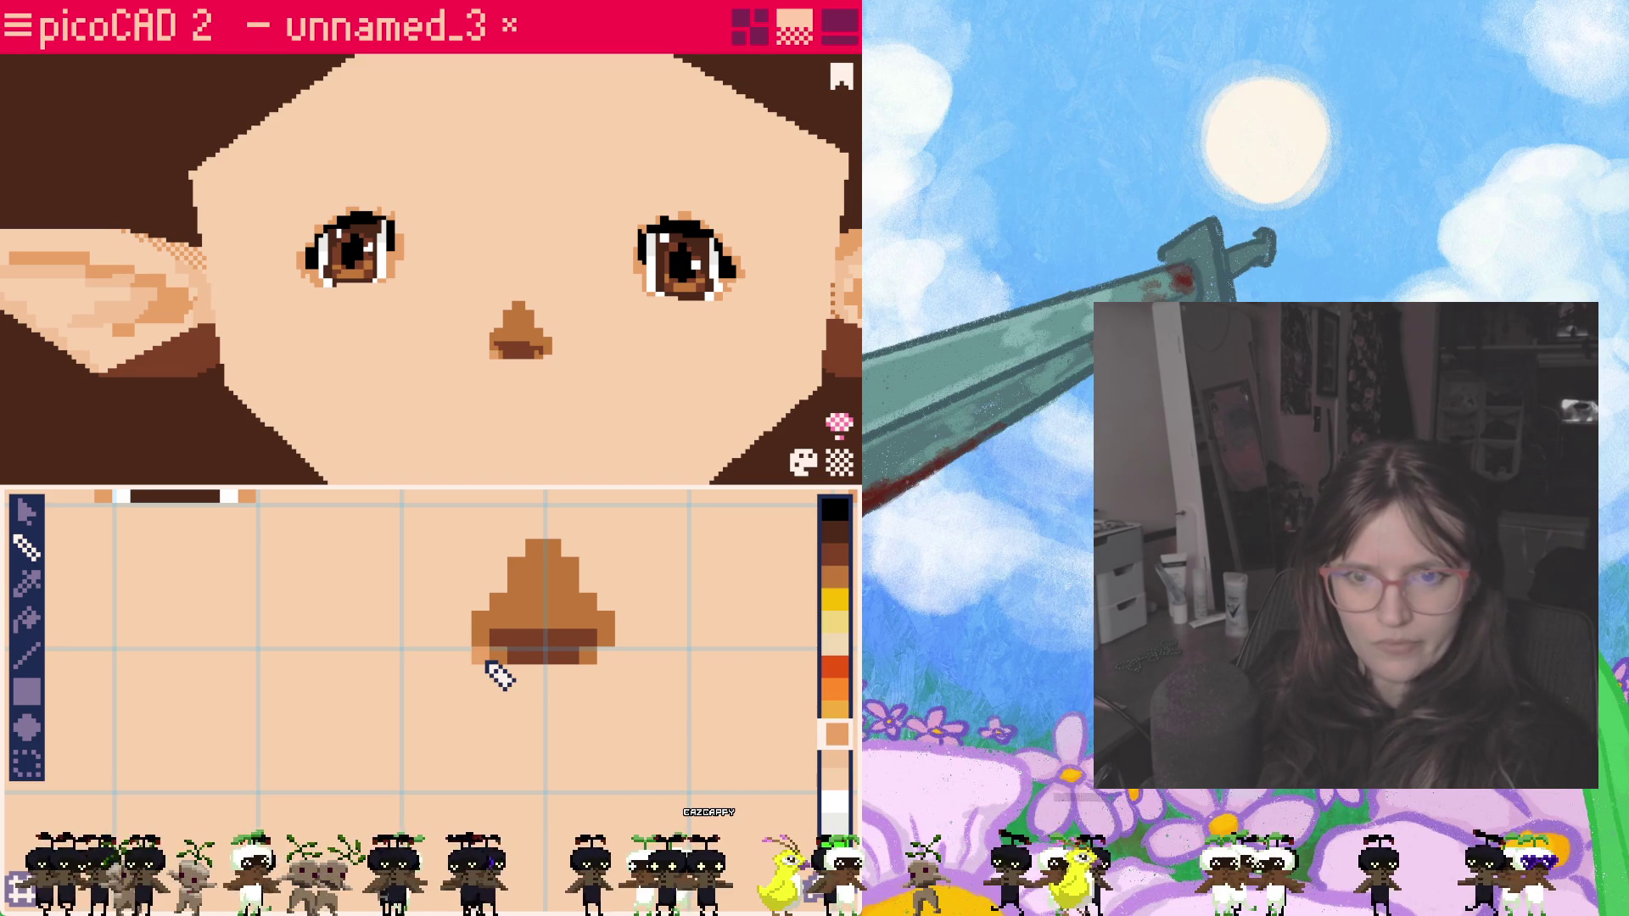
left_click(604, 658)
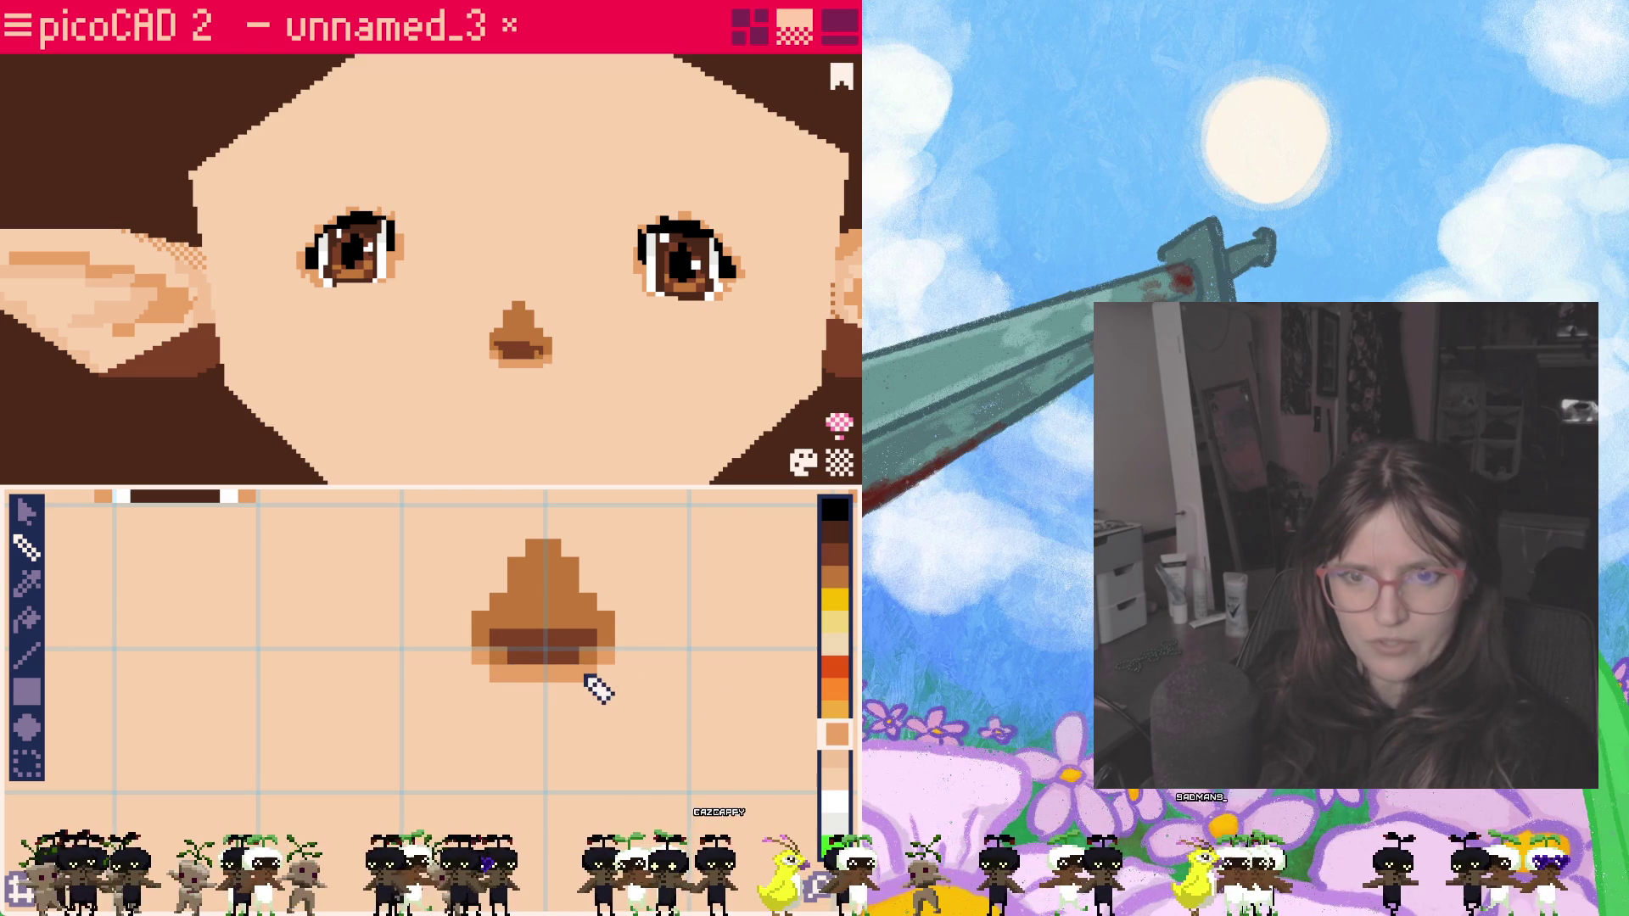
scroll(502, 623, "down", 1)
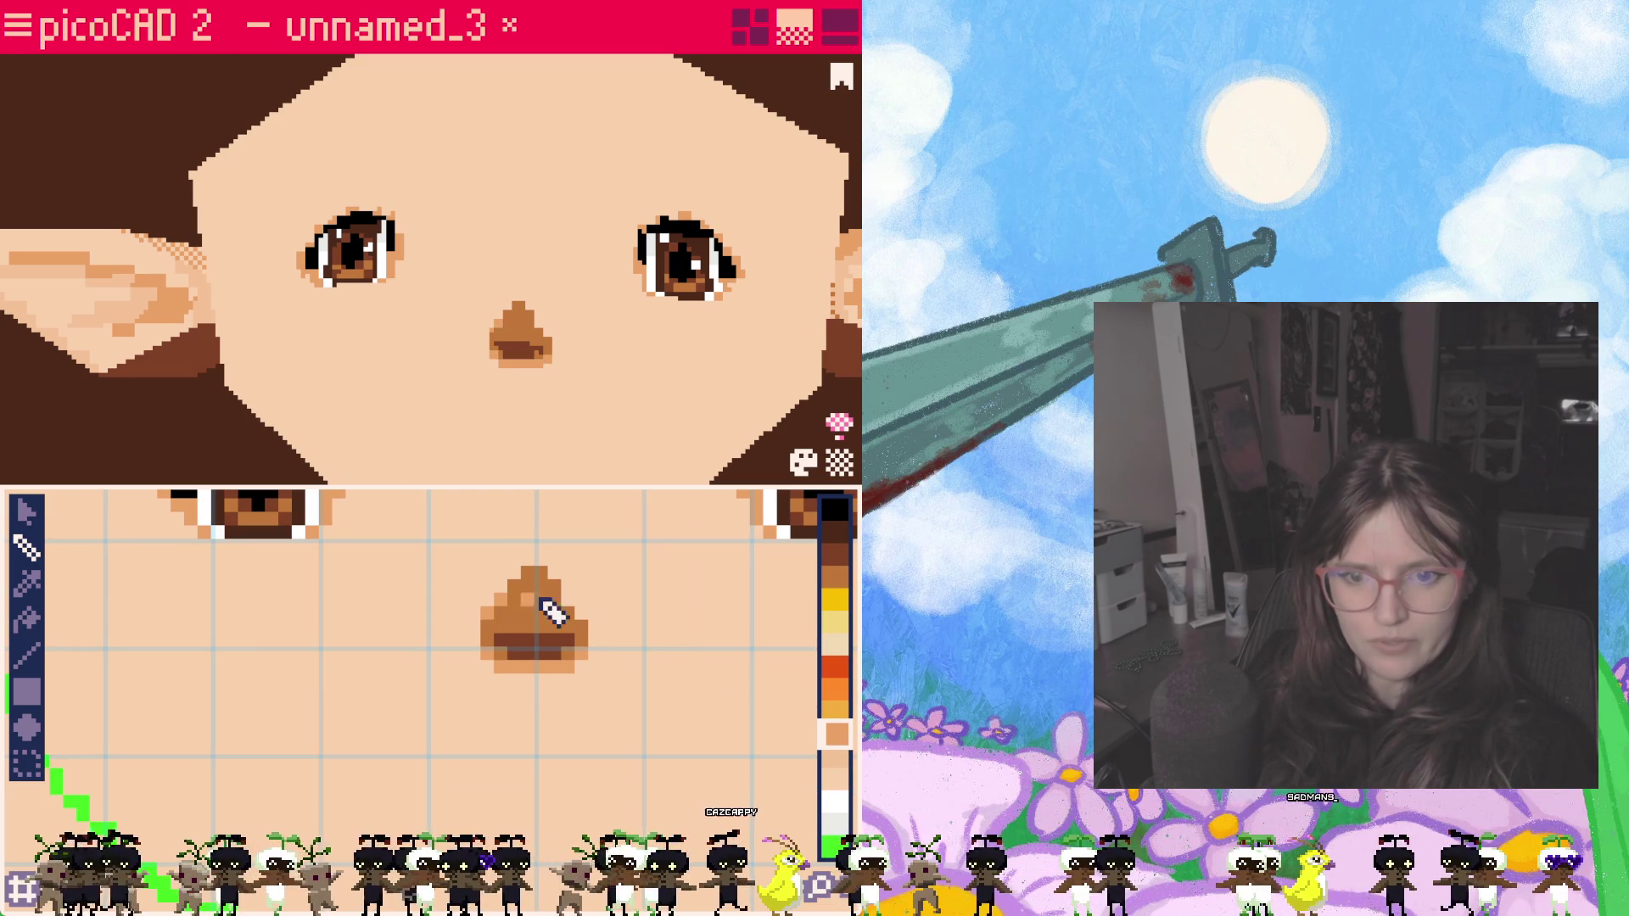
scroll(517, 571, "down", 2)
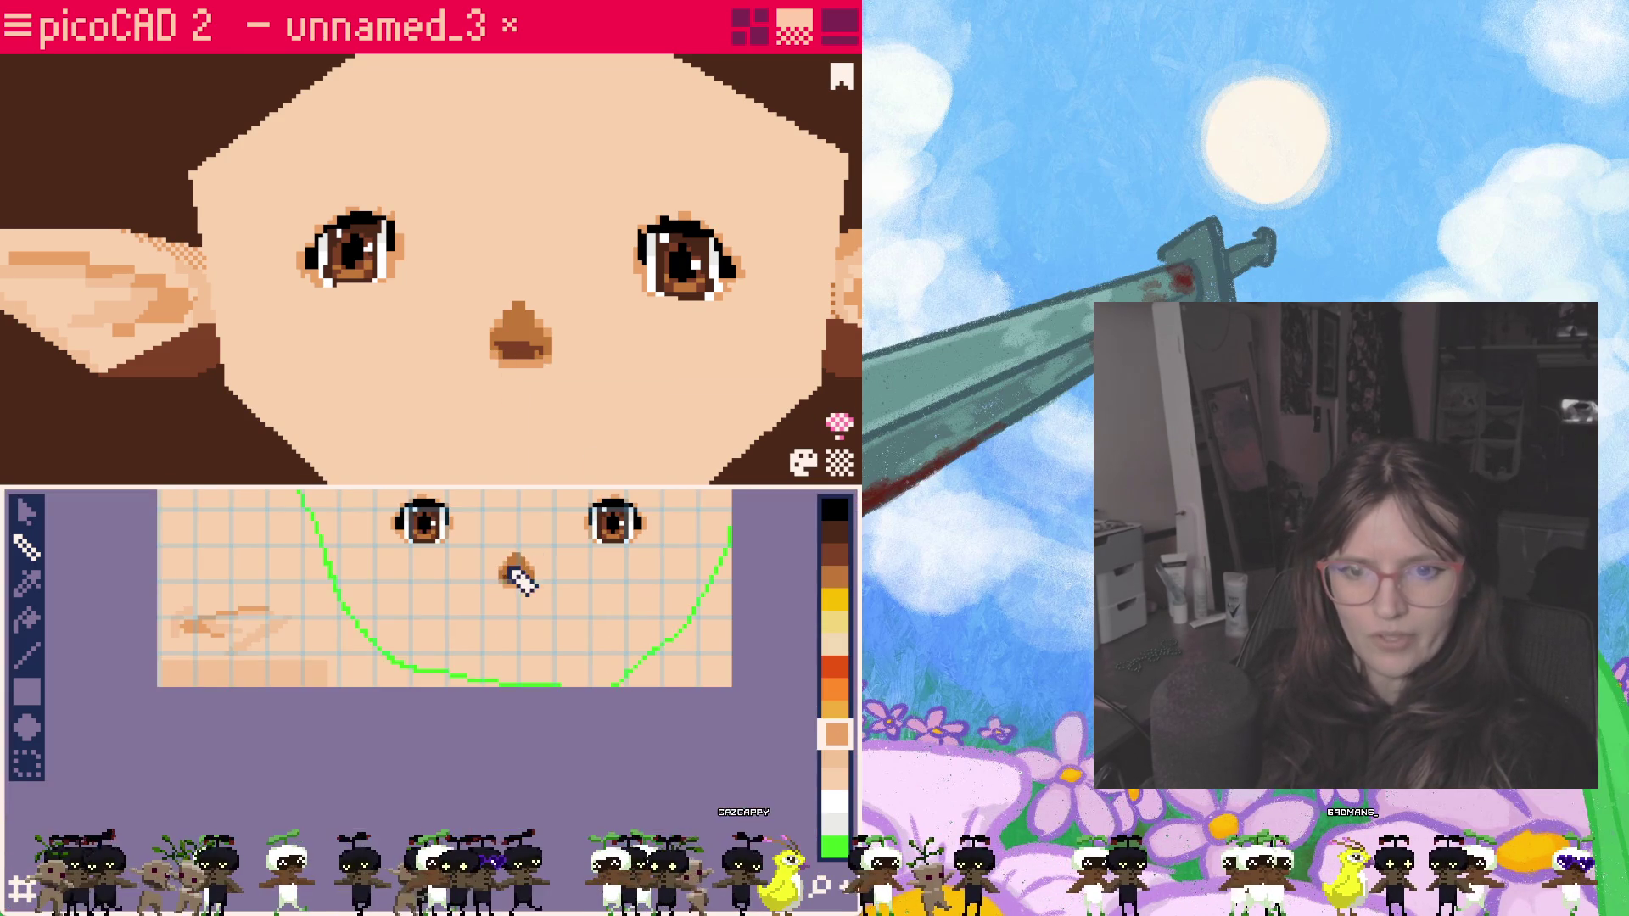
Step: Orbit around the head and select its chin face
scroll(570, 379, "up", 2)
scroll(577, 378, "down", 3)
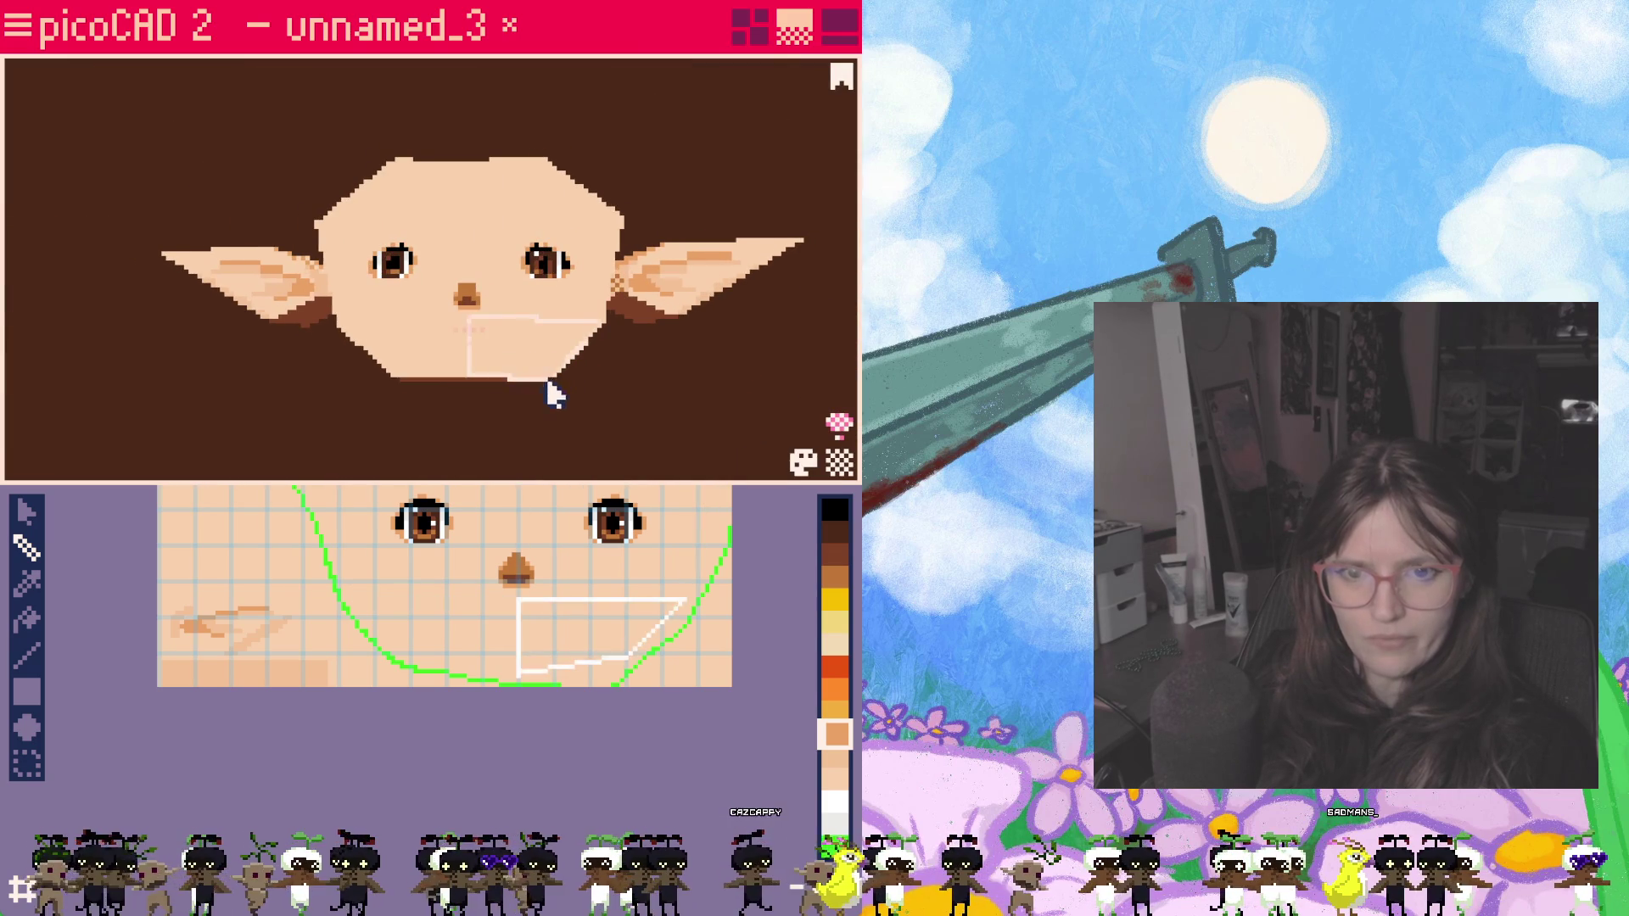
right_click_drag(526, 448, 563, 462)
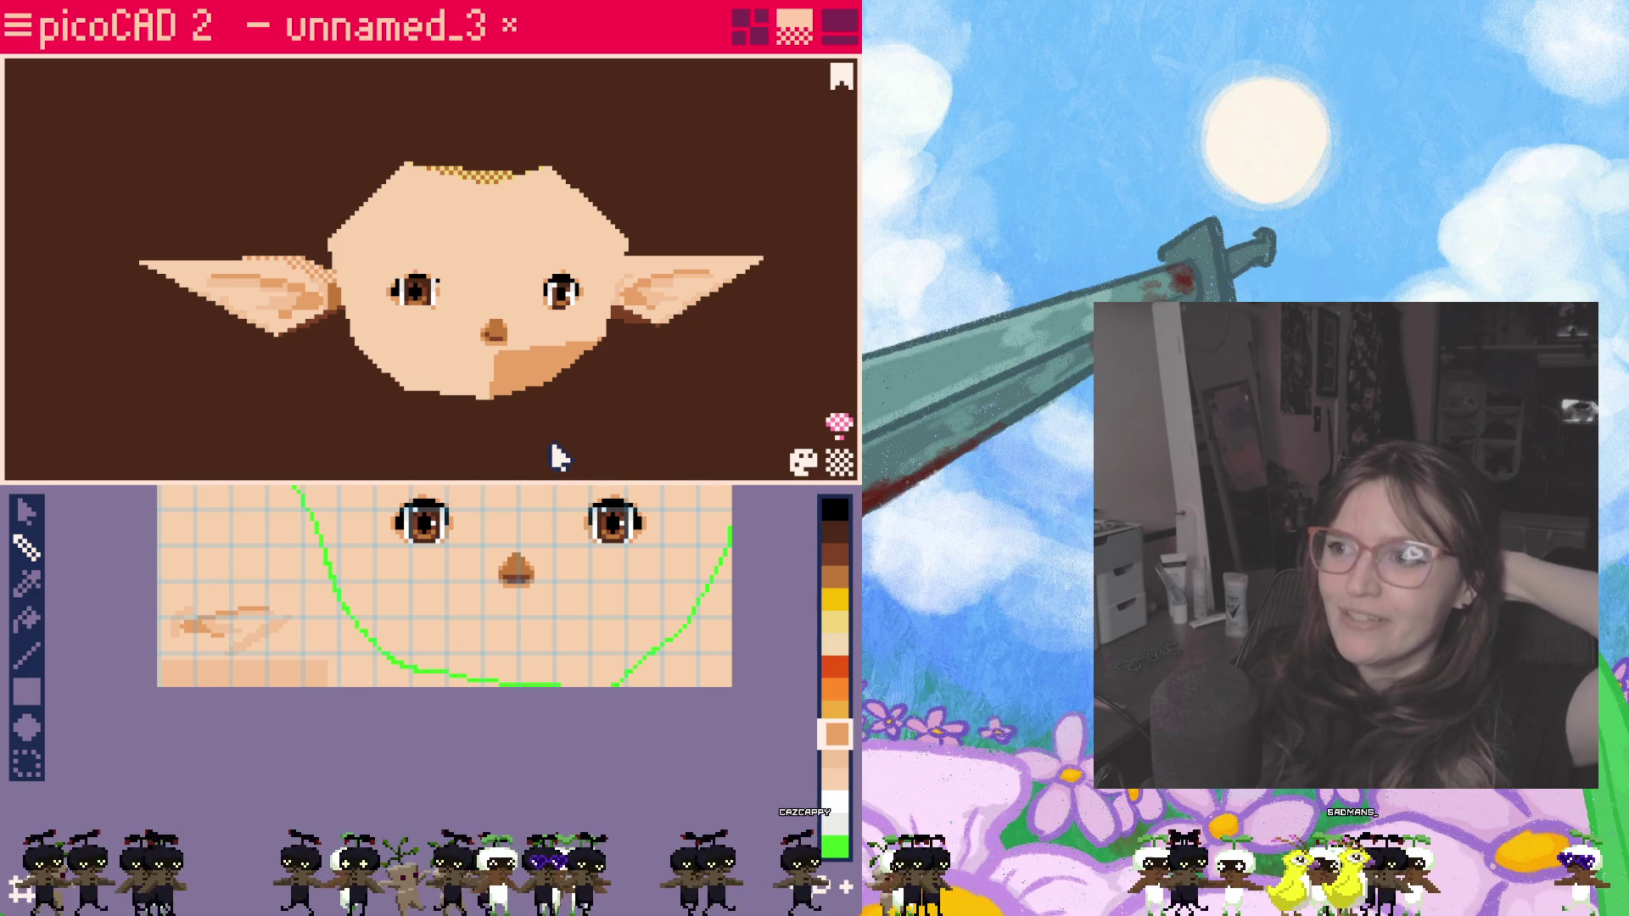
scroll(560, 454, "up", 2)
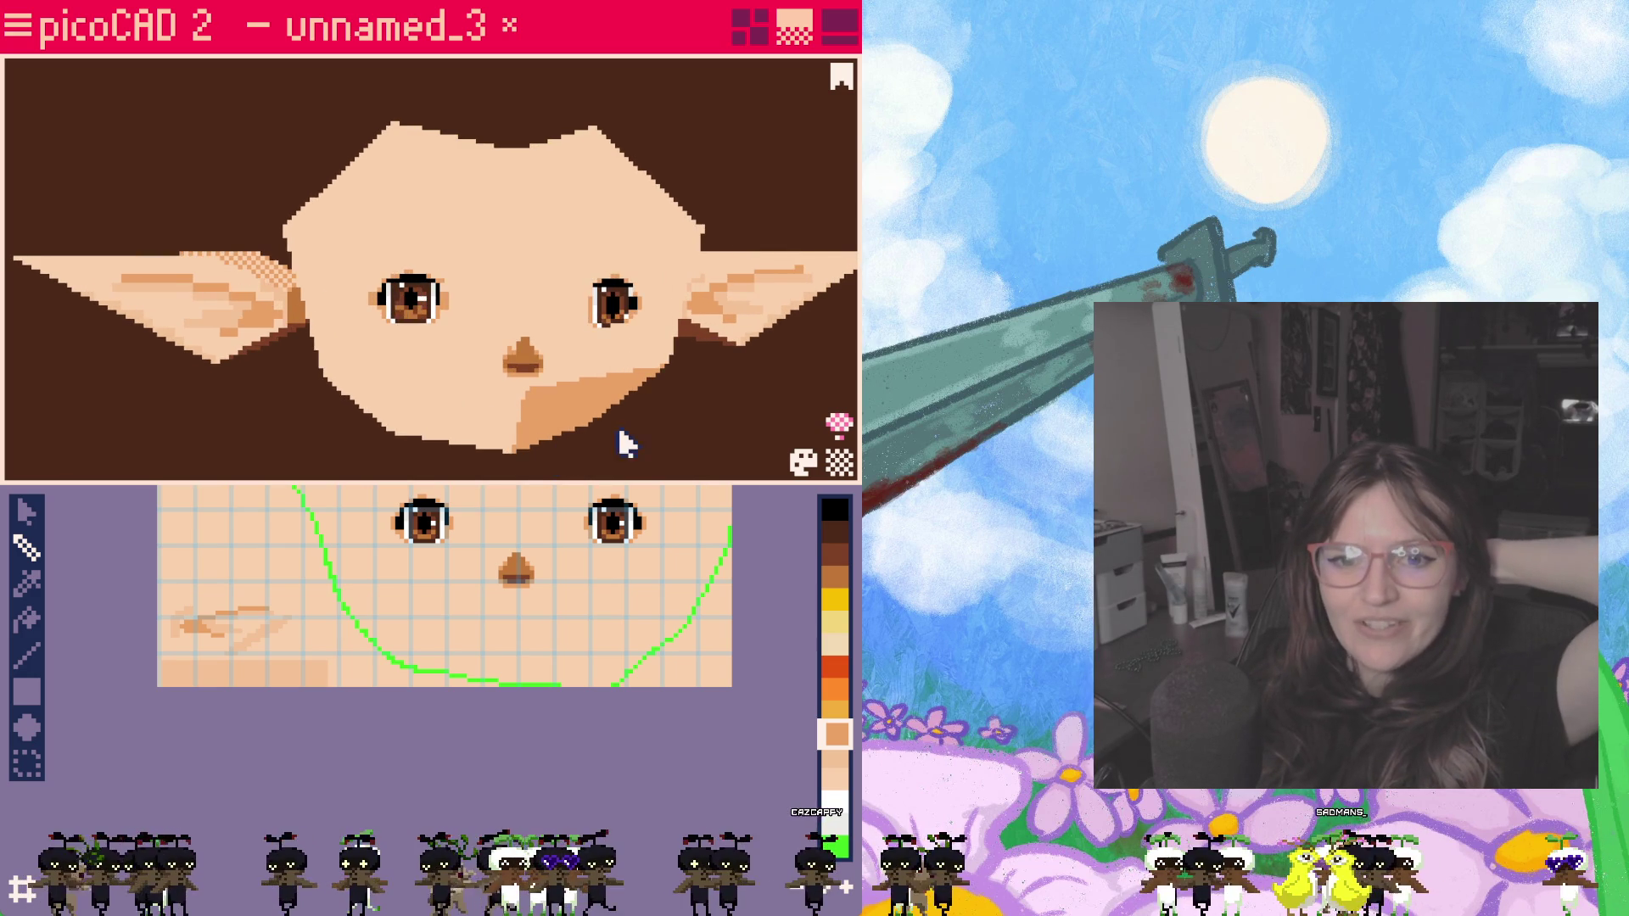
right_click_drag(556, 448, 534, 439)
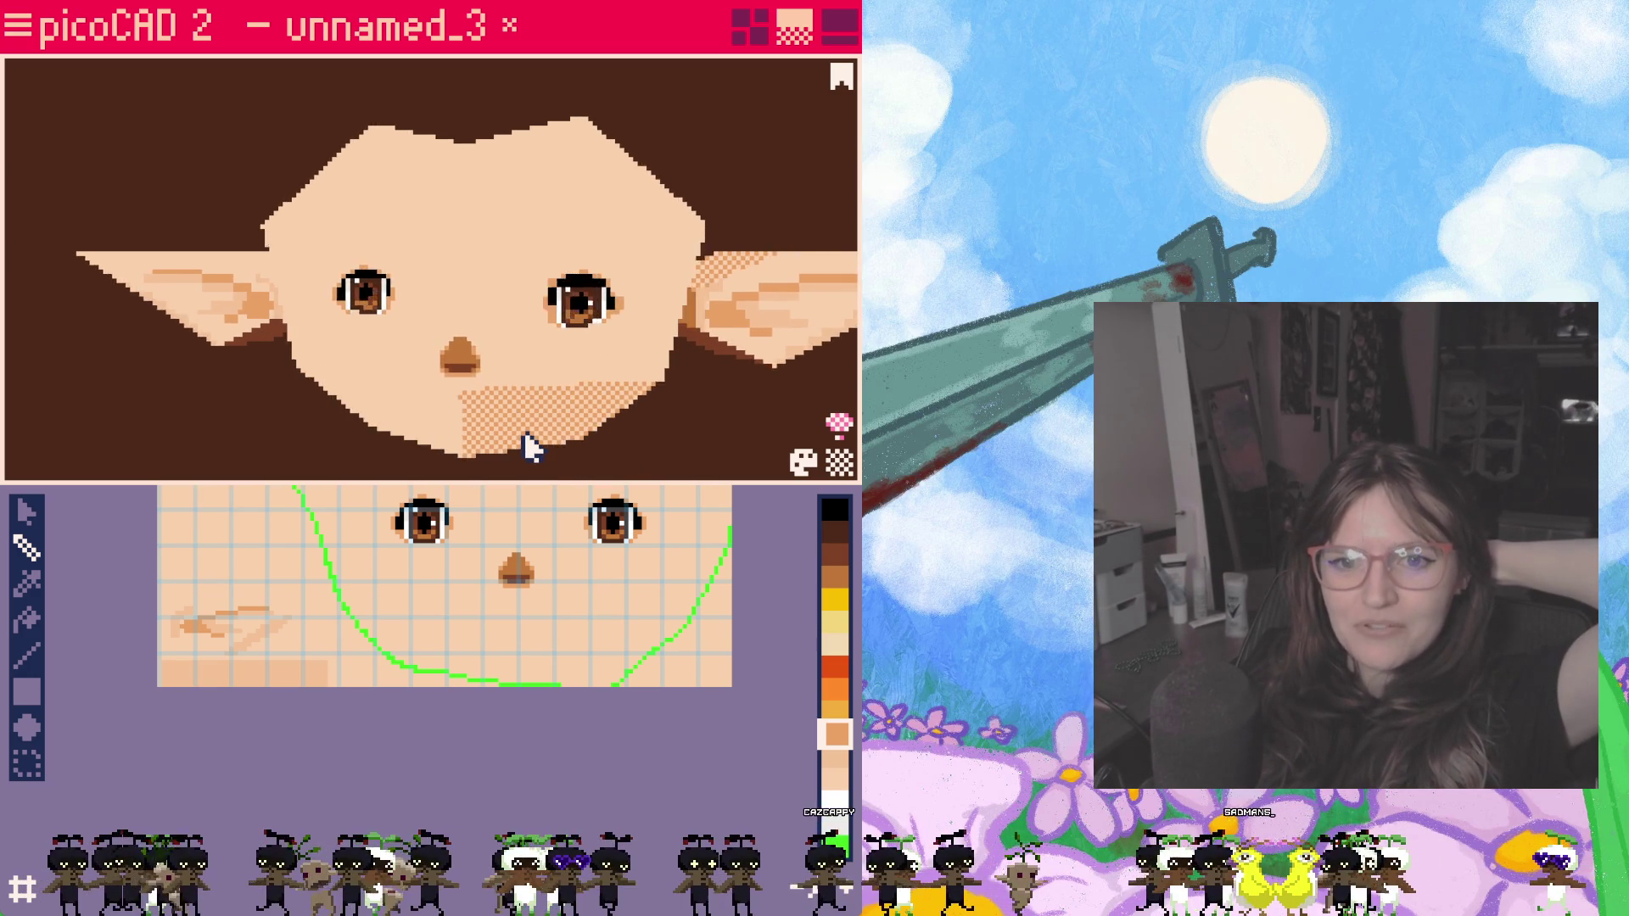
left_click(549, 444)
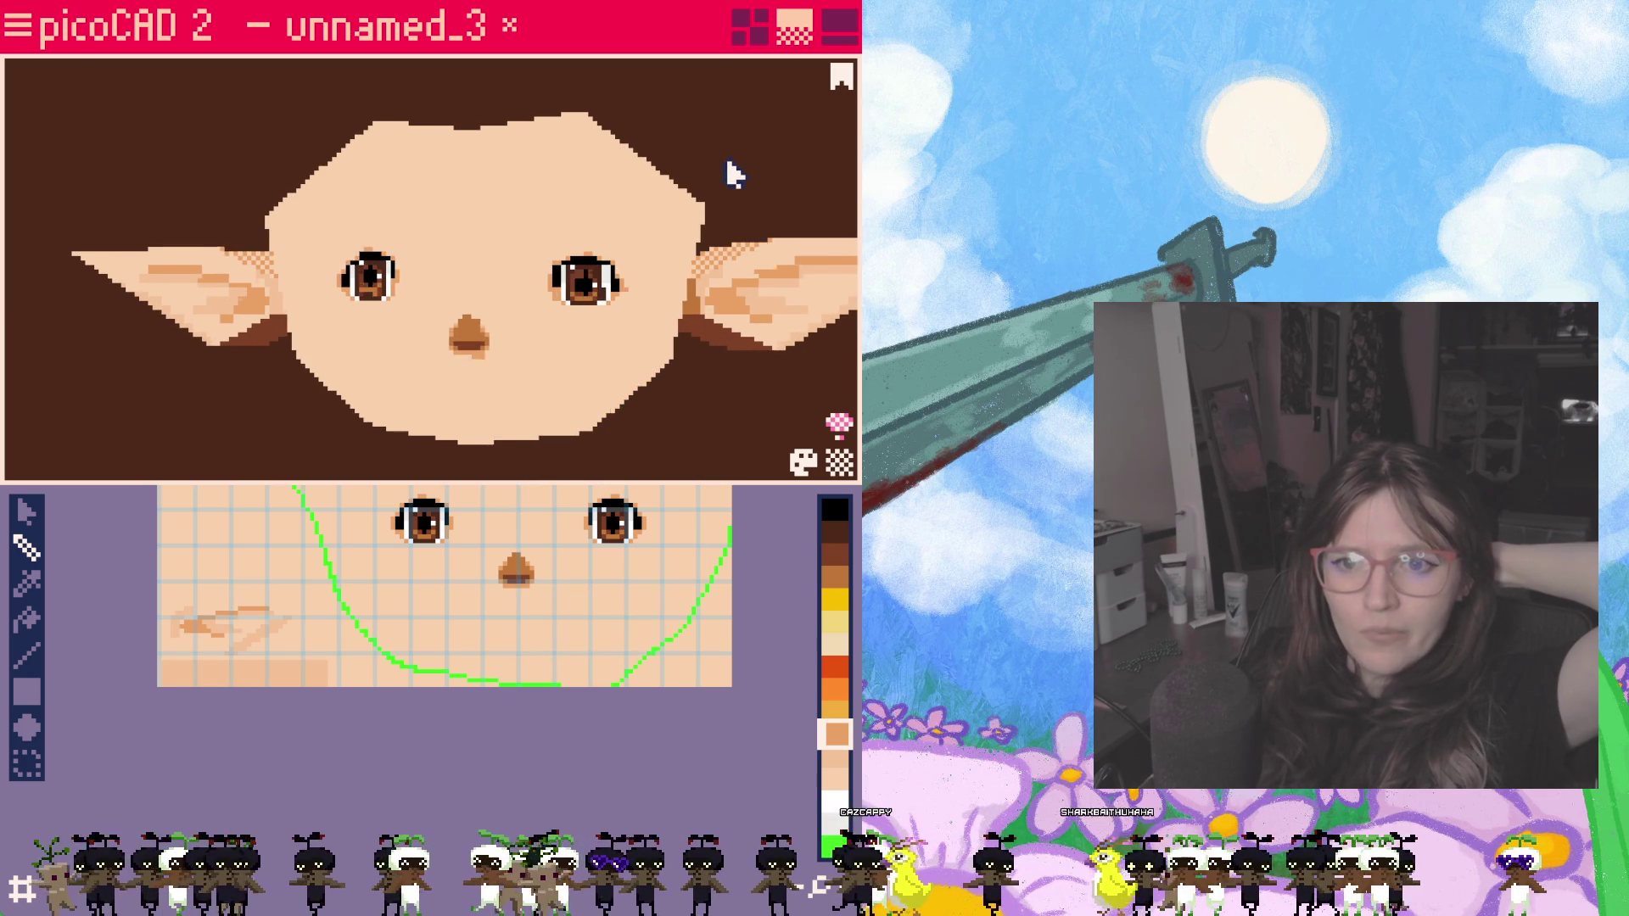
mouse_move(764, 202)
right_mouse_down()
mouse_move(787, 178)
mouse_move(735, 164)
mouse_move(775, 189)
right_mouse_up()
mouse_move(335, 174)
right_mouse_down()
mouse_move(233, 208)
mouse_move(291, 170)
mouse_move(175, 193)
mouse_move(538, 200)
mouse_move(266, 200)
mouse_move(258, 171)
mouse_move(247, 181)
right_mouse_up()
scroll(611, 546, "up", 5)
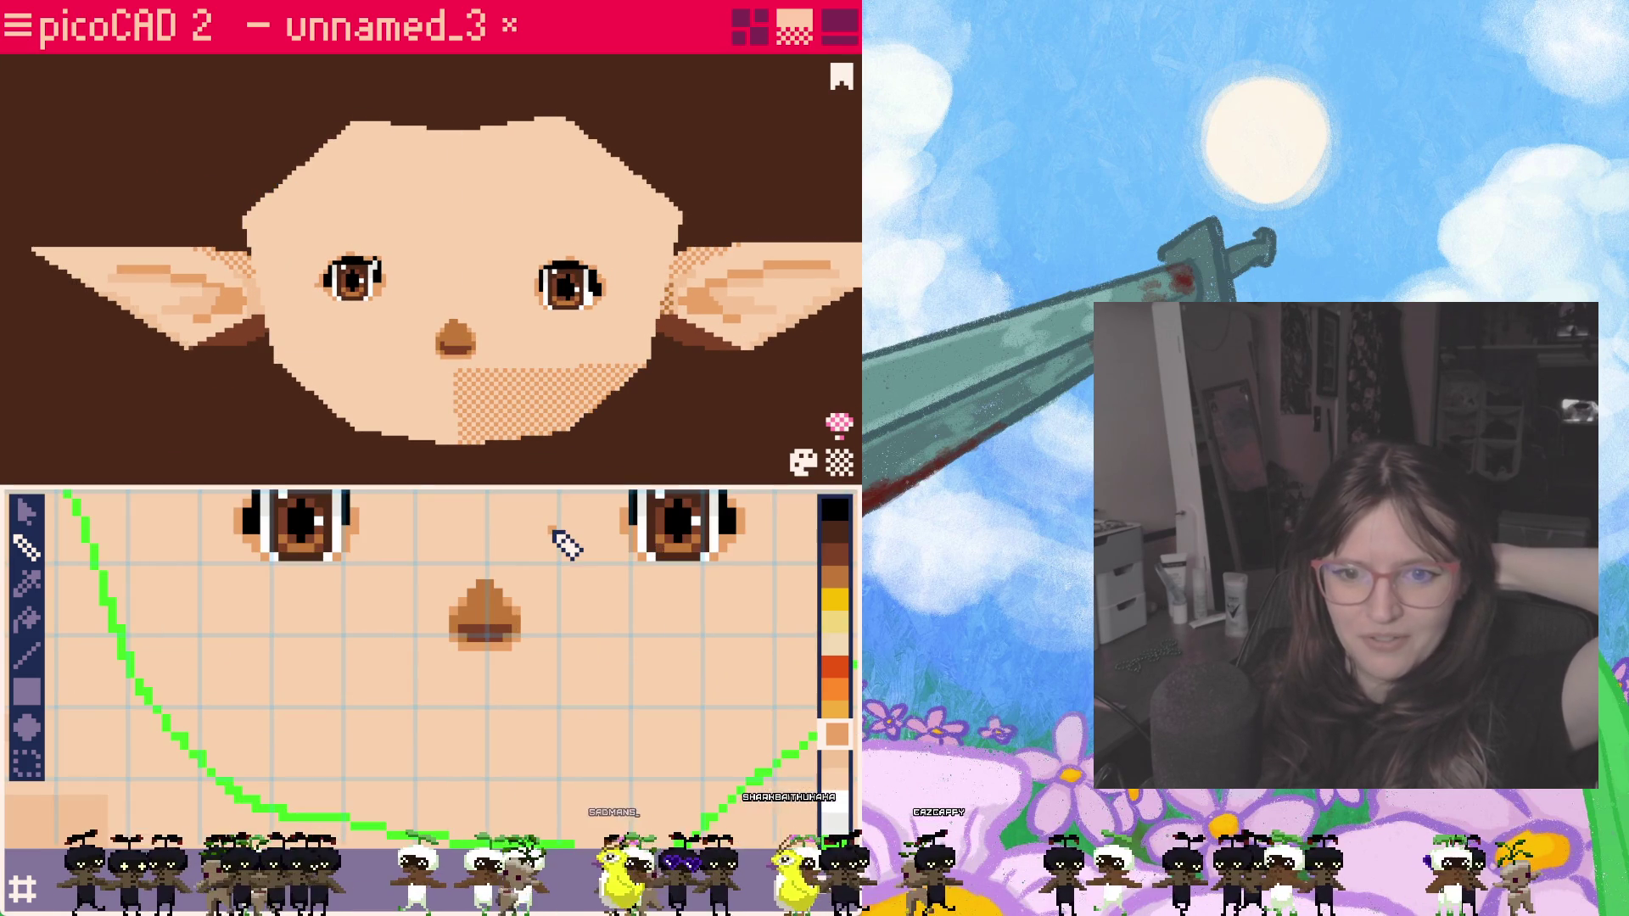
Step: Lengthen the mouth line and paint a light peach line beneath it
middle_click_drag(557, 585, 552, 632)
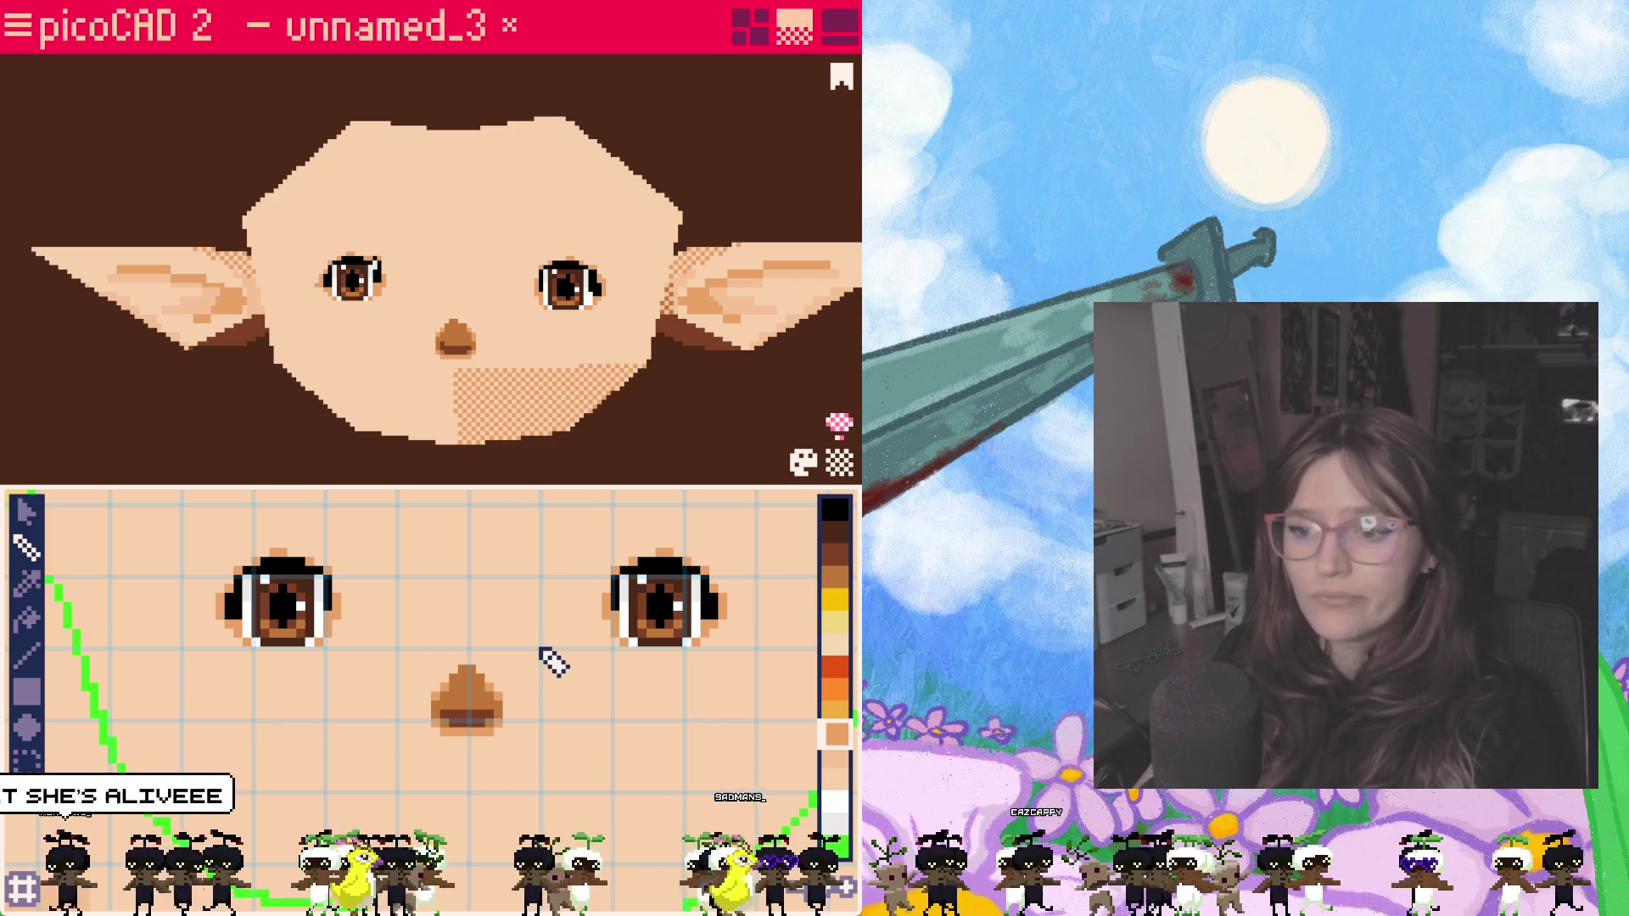
scroll(479, 391, "up", 3)
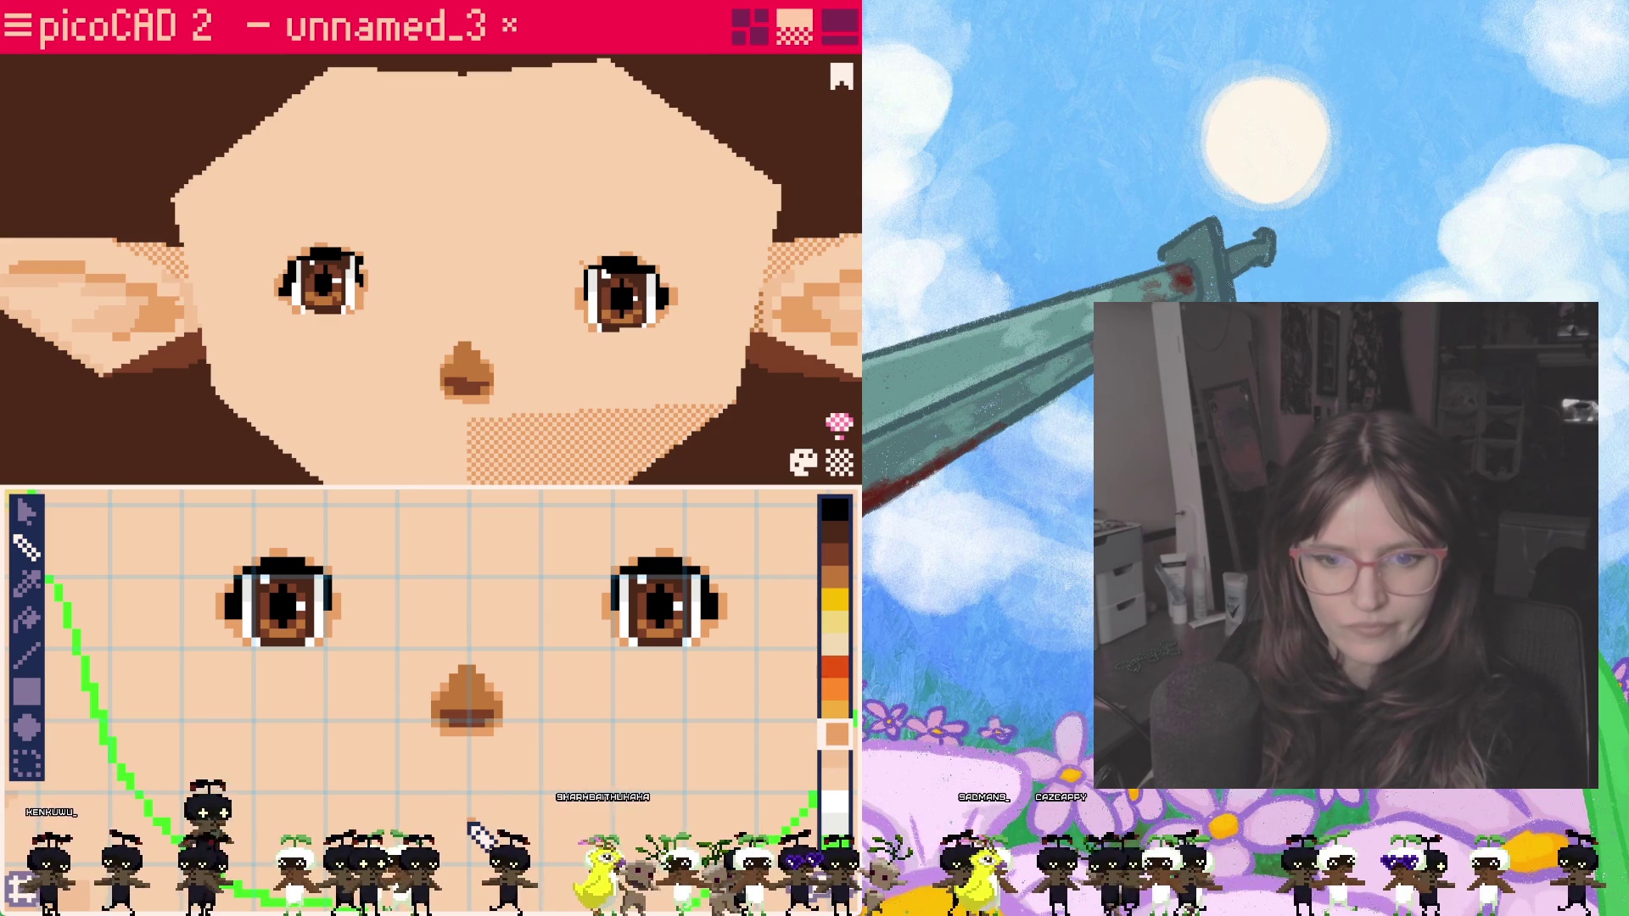
middle_click_drag(482, 840, 494, 780)
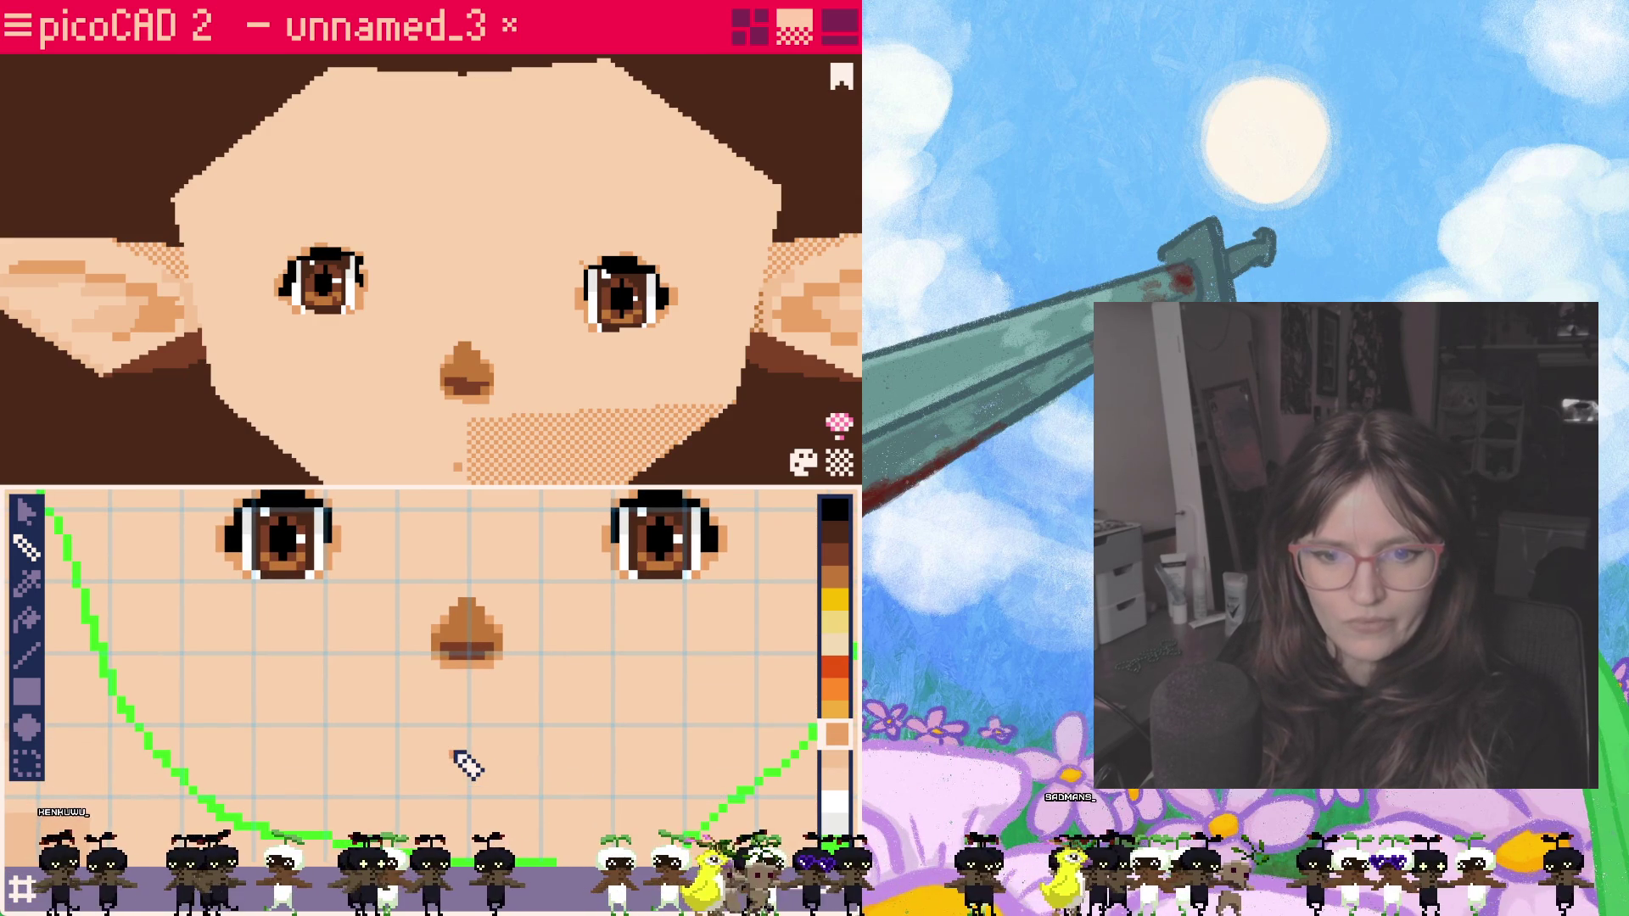
scroll(490, 728, "up", 1)
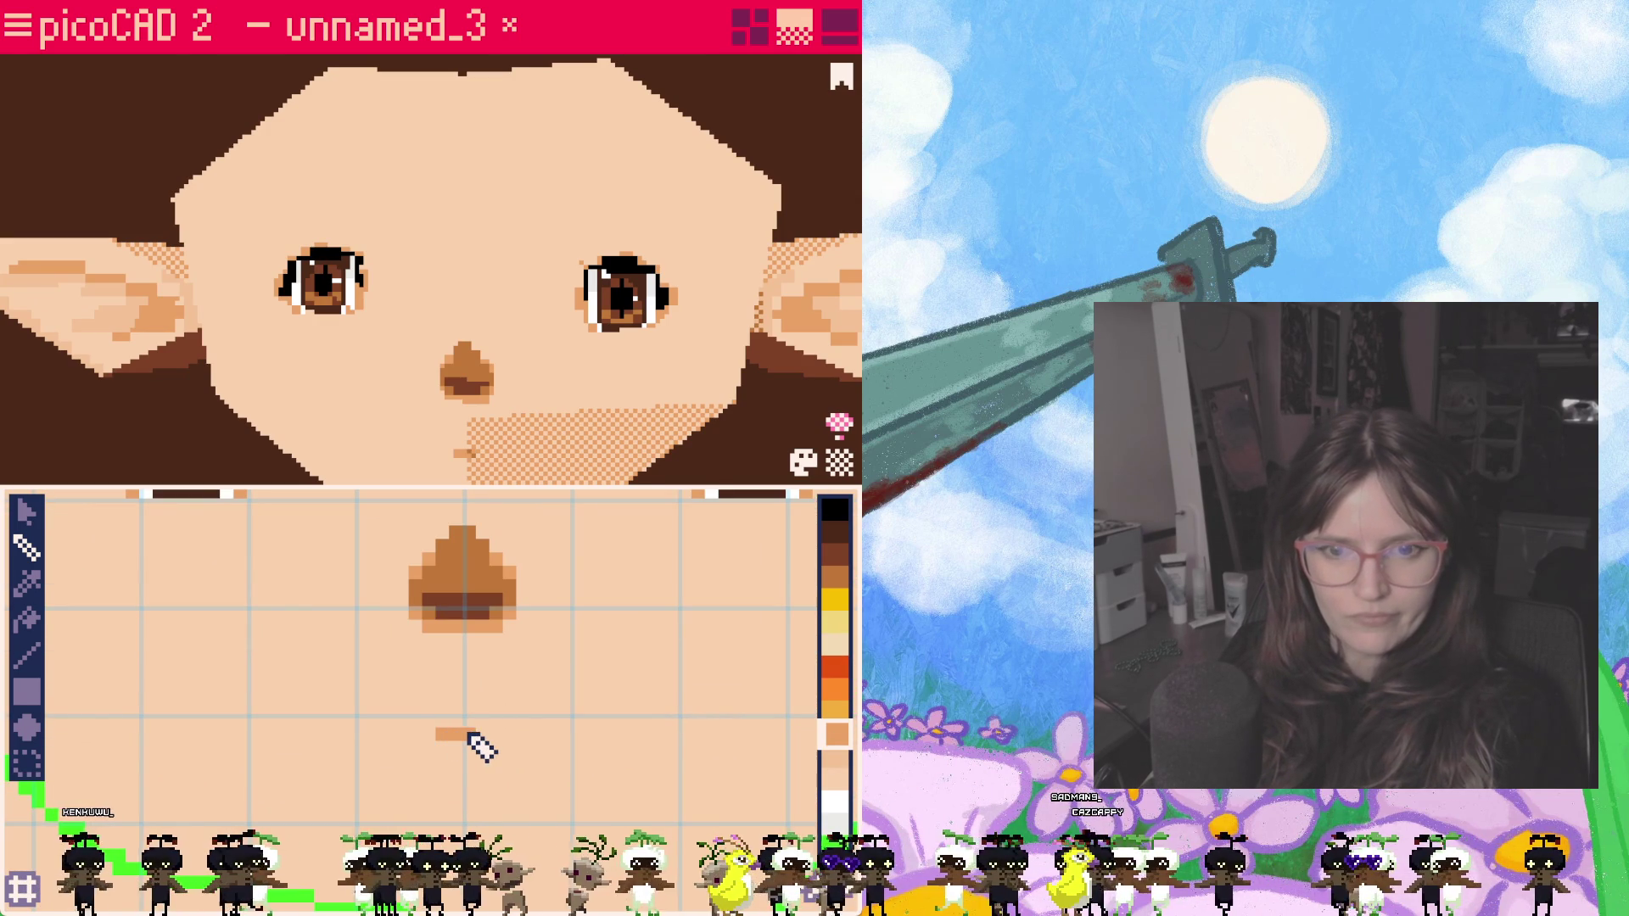
mouse_move(414, 732)
left_mouse_down()
mouse_move(498, 732)
mouse_move(391, 731)
left_mouse_up()
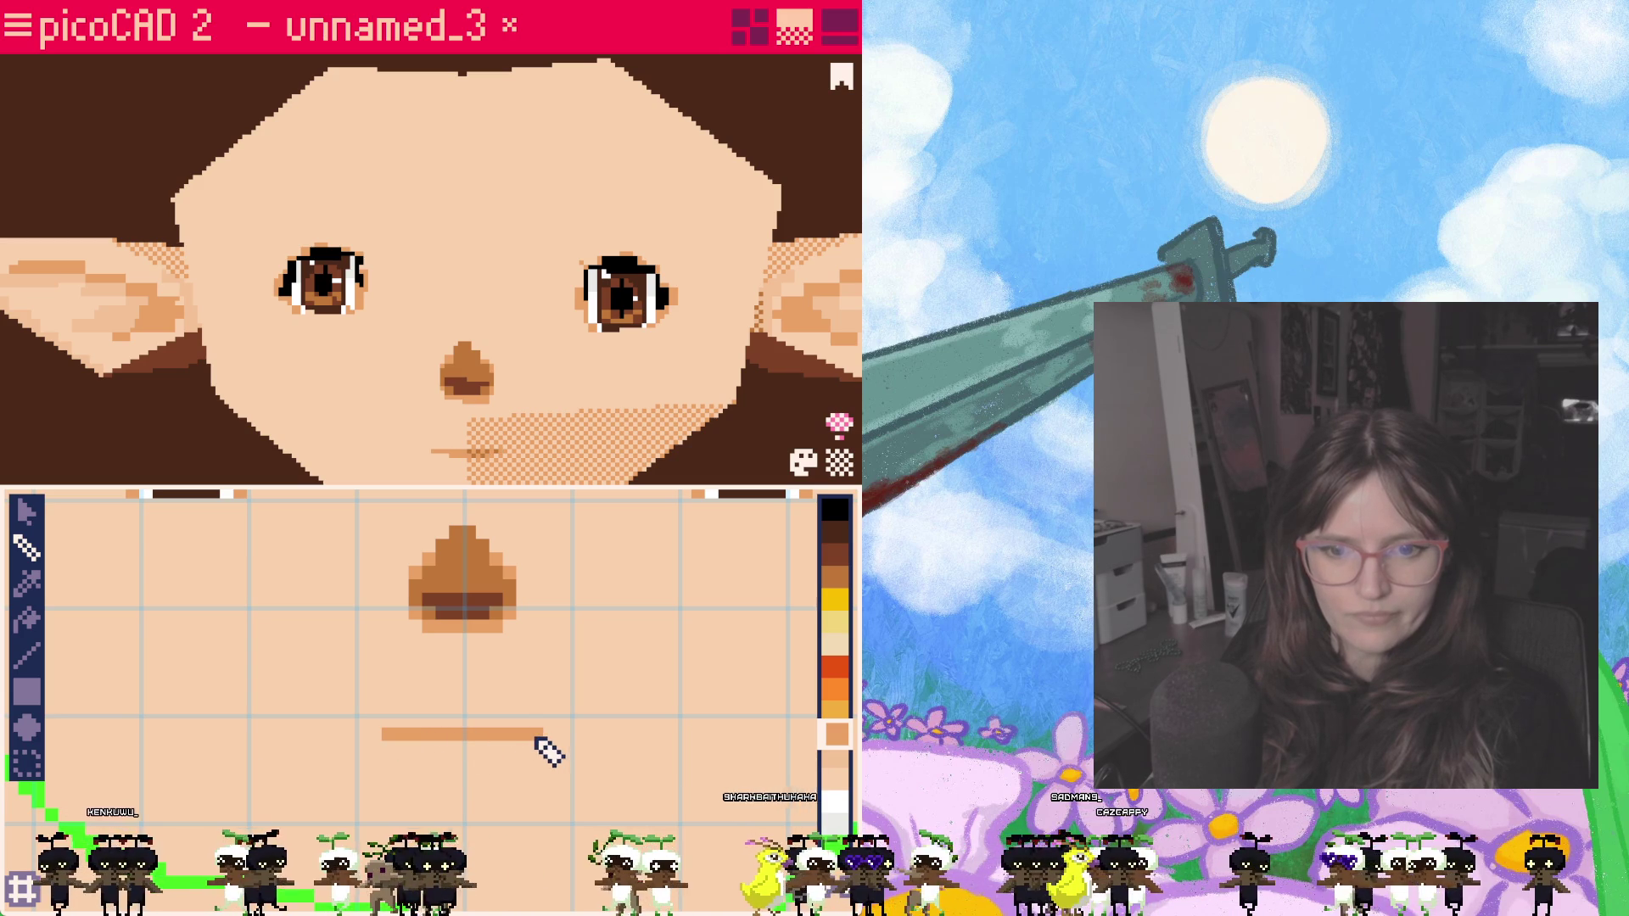
left_click(828, 762)
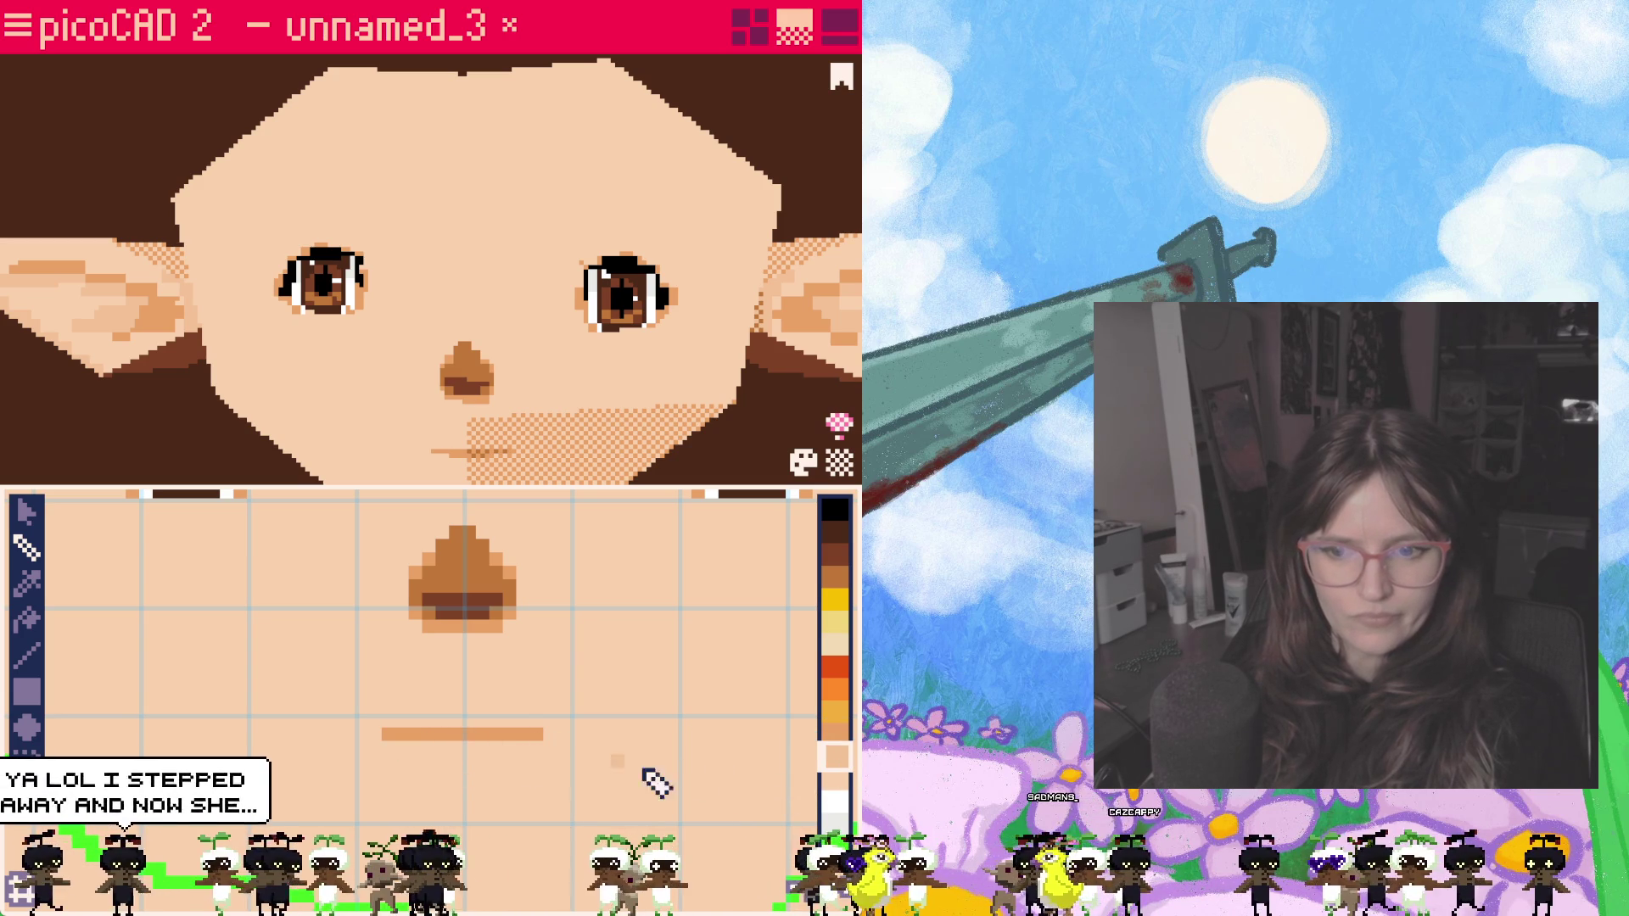
left_click_drag(447, 750, 511, 748)
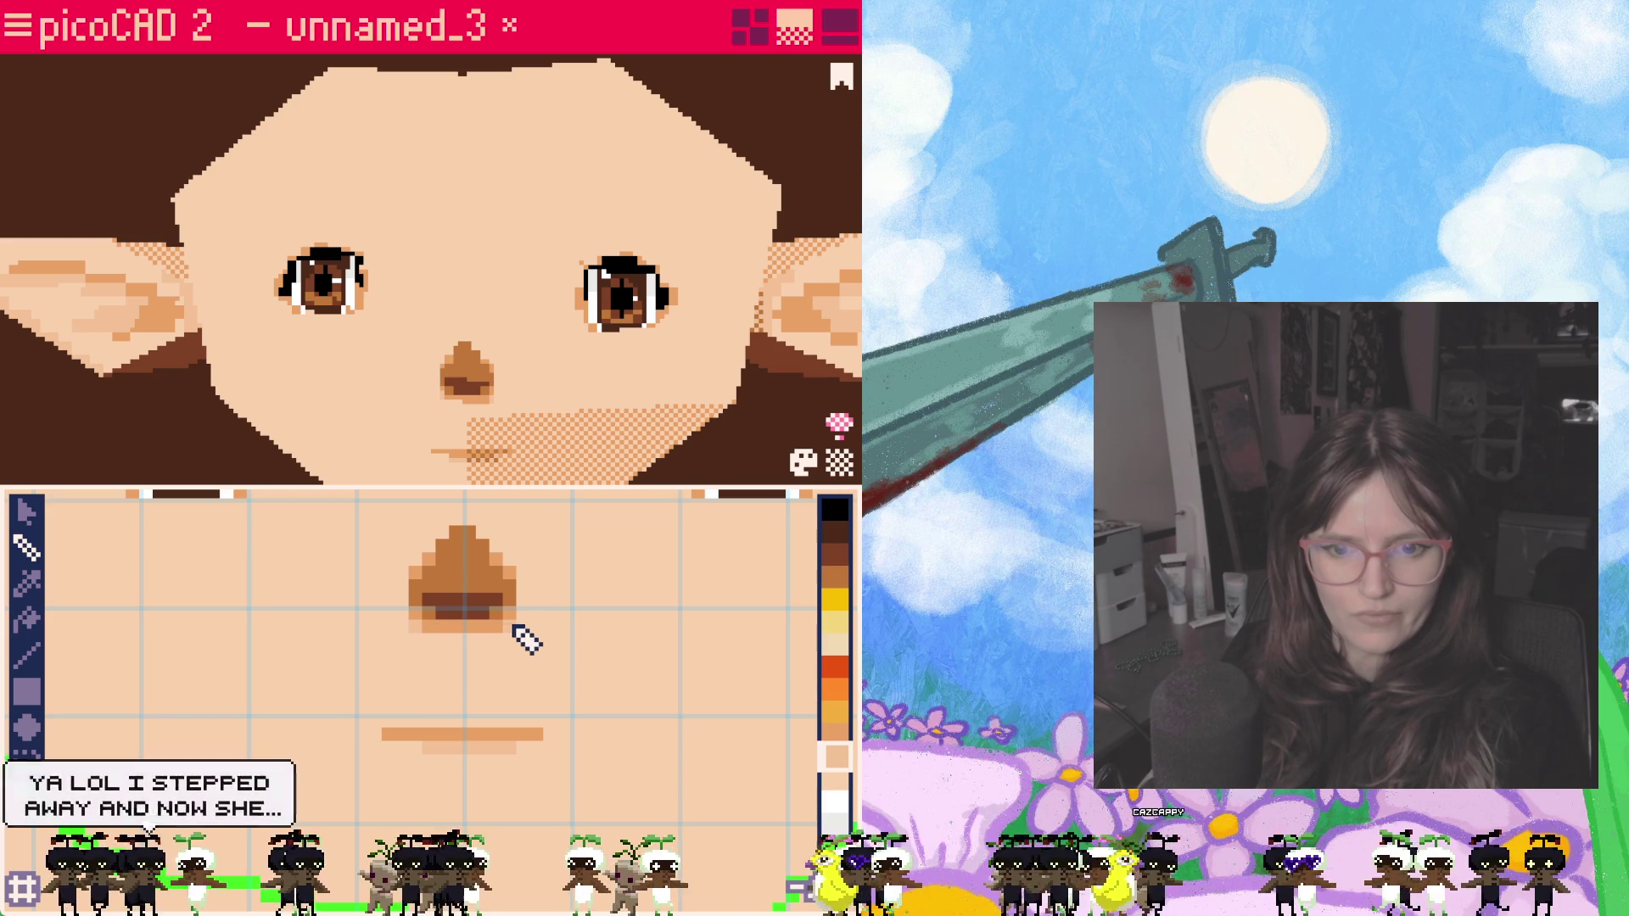
Step: Paint skin-tone pixels along the eye's upper-left edge and its right side
scroll(512, 632, "down", 3)
scroll(564, 644, "up", 2)
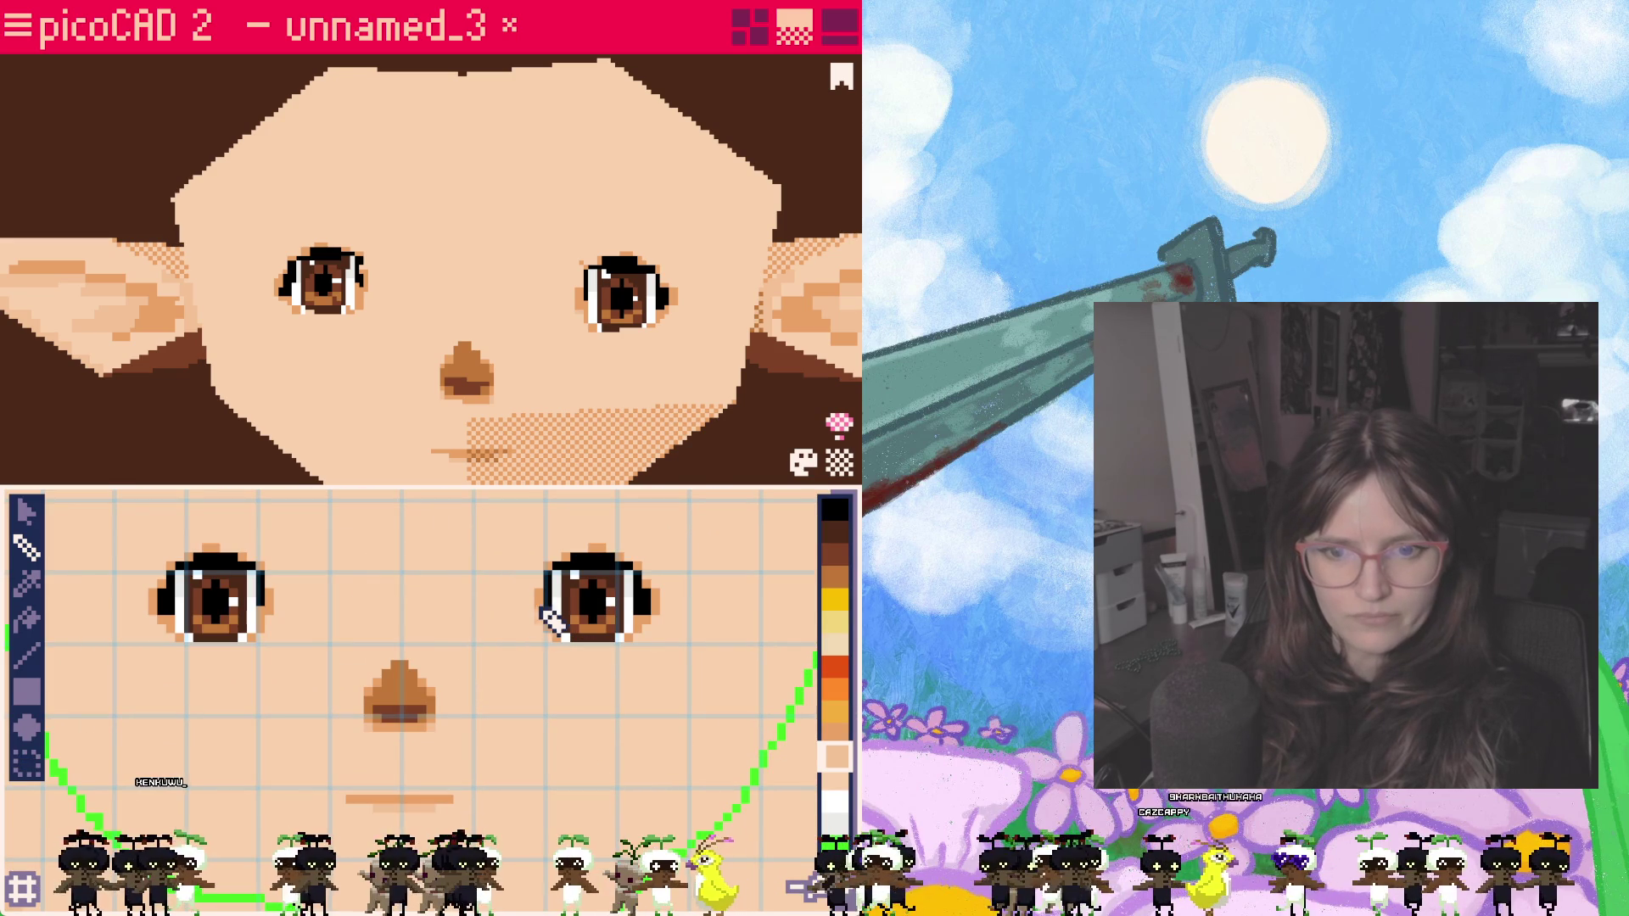
scroll(548, 594, "up", 4)
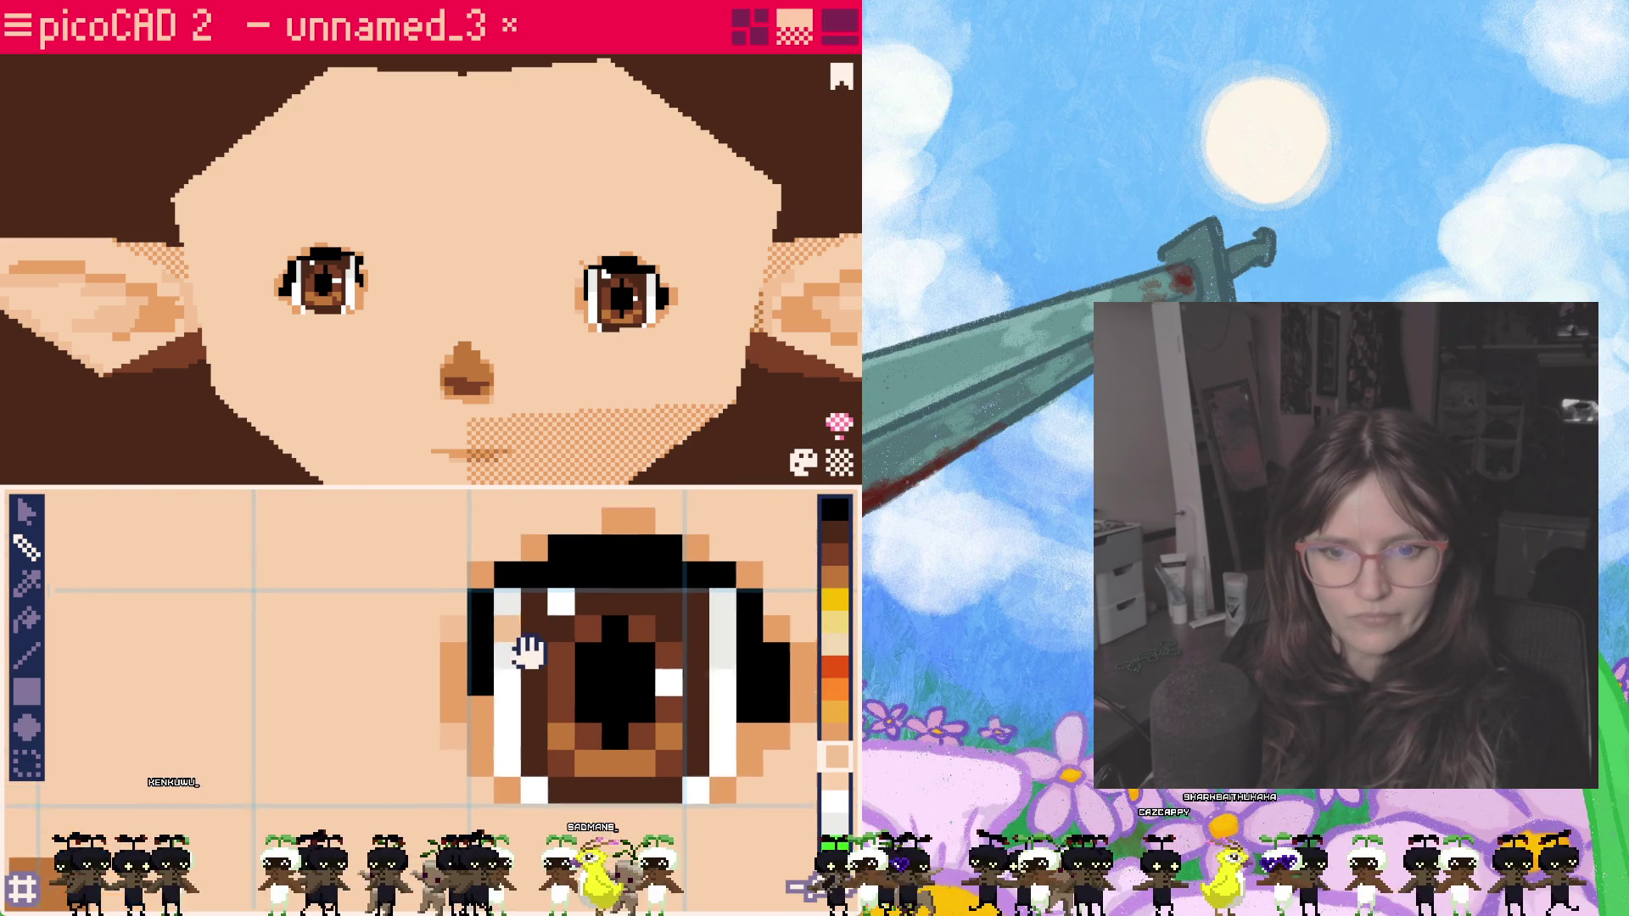
mouse_move(454, 632)
left_mouse_down()
mouse_move(552, 593)
mouse_move(645, 585)
mouse_move(746, 629)
mouse_move(782, 699)
mouse_move(793, 789)
mouse_move(753, 822)
left_mouse_up()
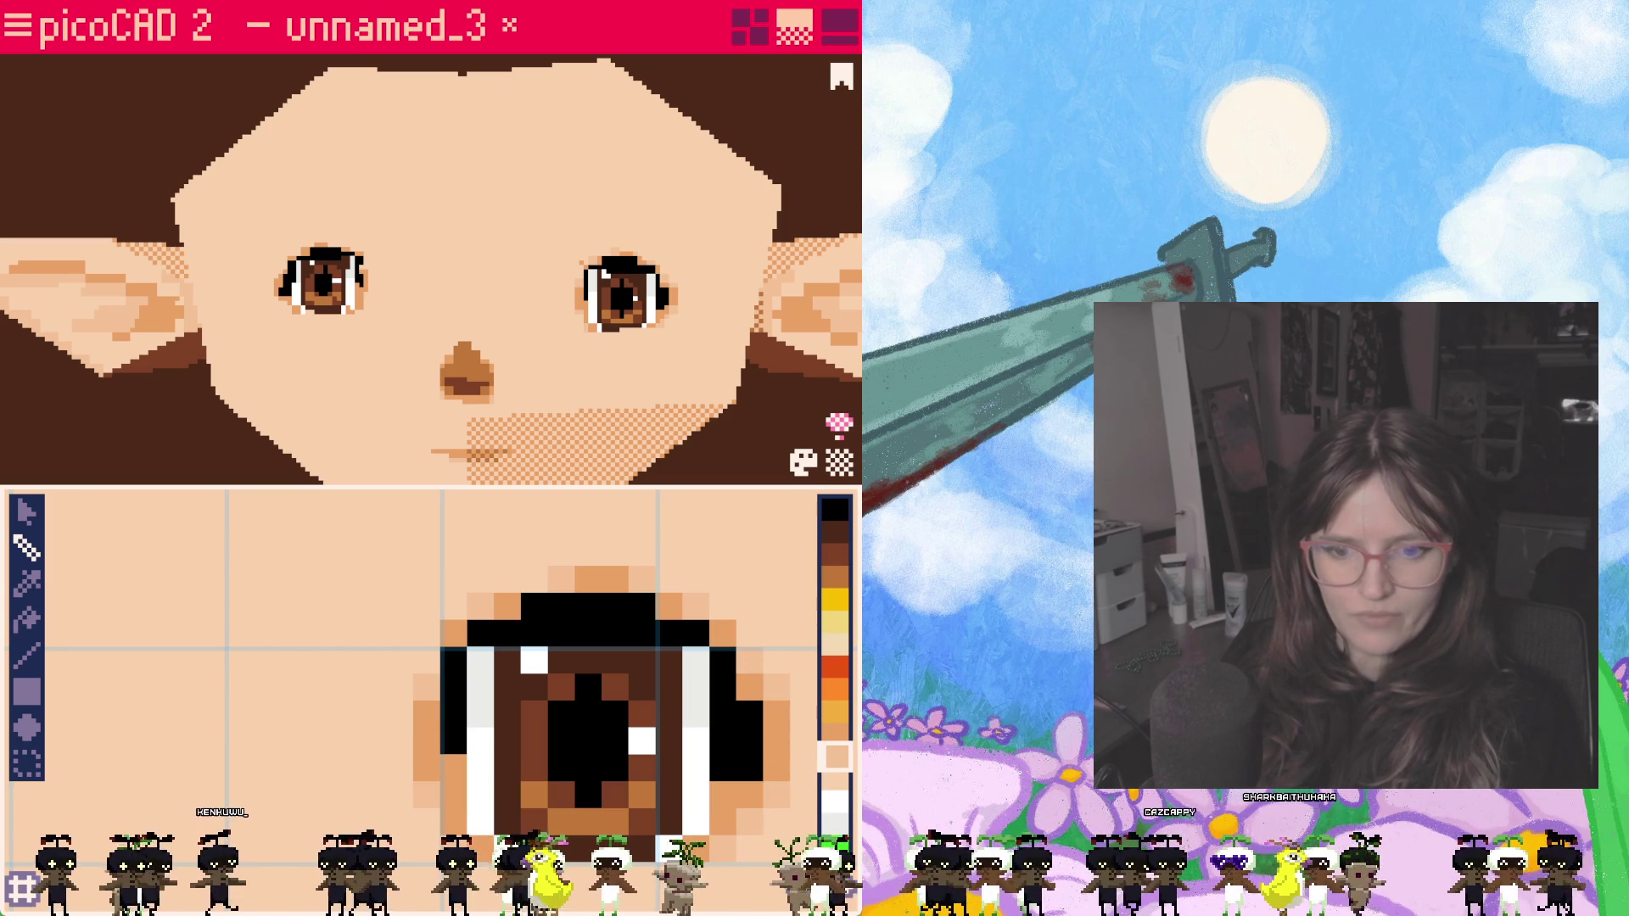
mouse_move(382, 746)
middle_mouse_down()
mouse_move(291, 735)
mouse_move(379, 760)
mouse_move(594, 746)
middle_mouse_up()
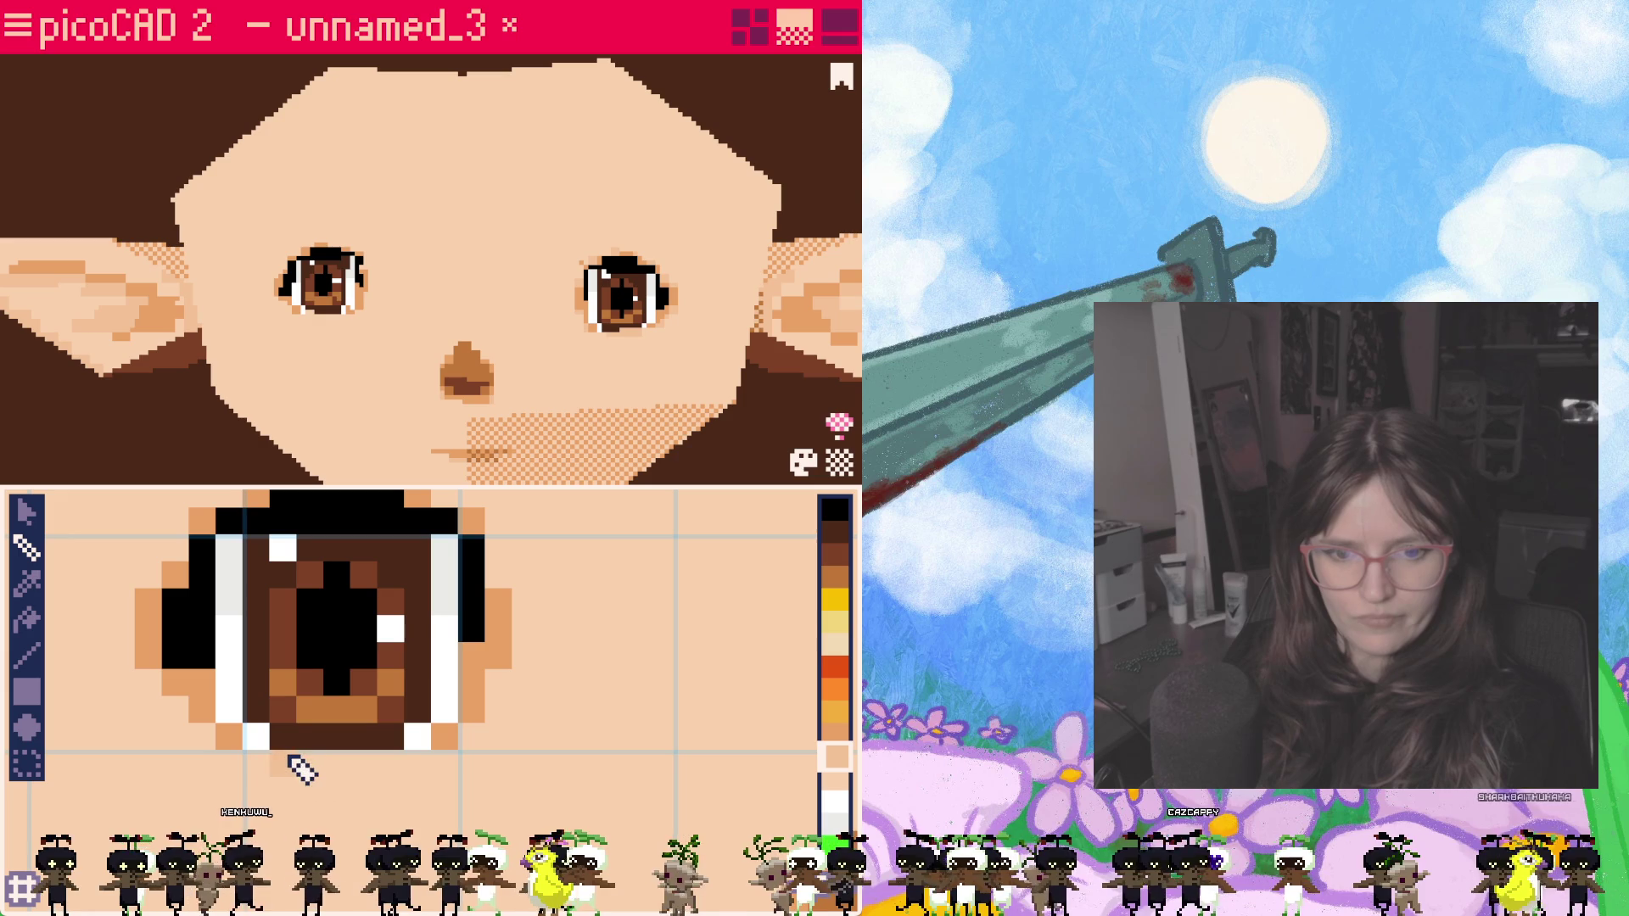
mouse_move(450, 753)
left_mouse_down()
mouse_move(477, 747)
mouse_move(502, 692)
mouse_move(499, 582)
mouse_move(548, 638)
left_mouse_up()
scroll(557, 649, "down", 2)
mouse_move(619, 659)
middle_mouse_down()
mouse_move(473, 647)
mouse_move(398, 619)
middle_mouse_up()
scroll(393, 611, "up", 1)
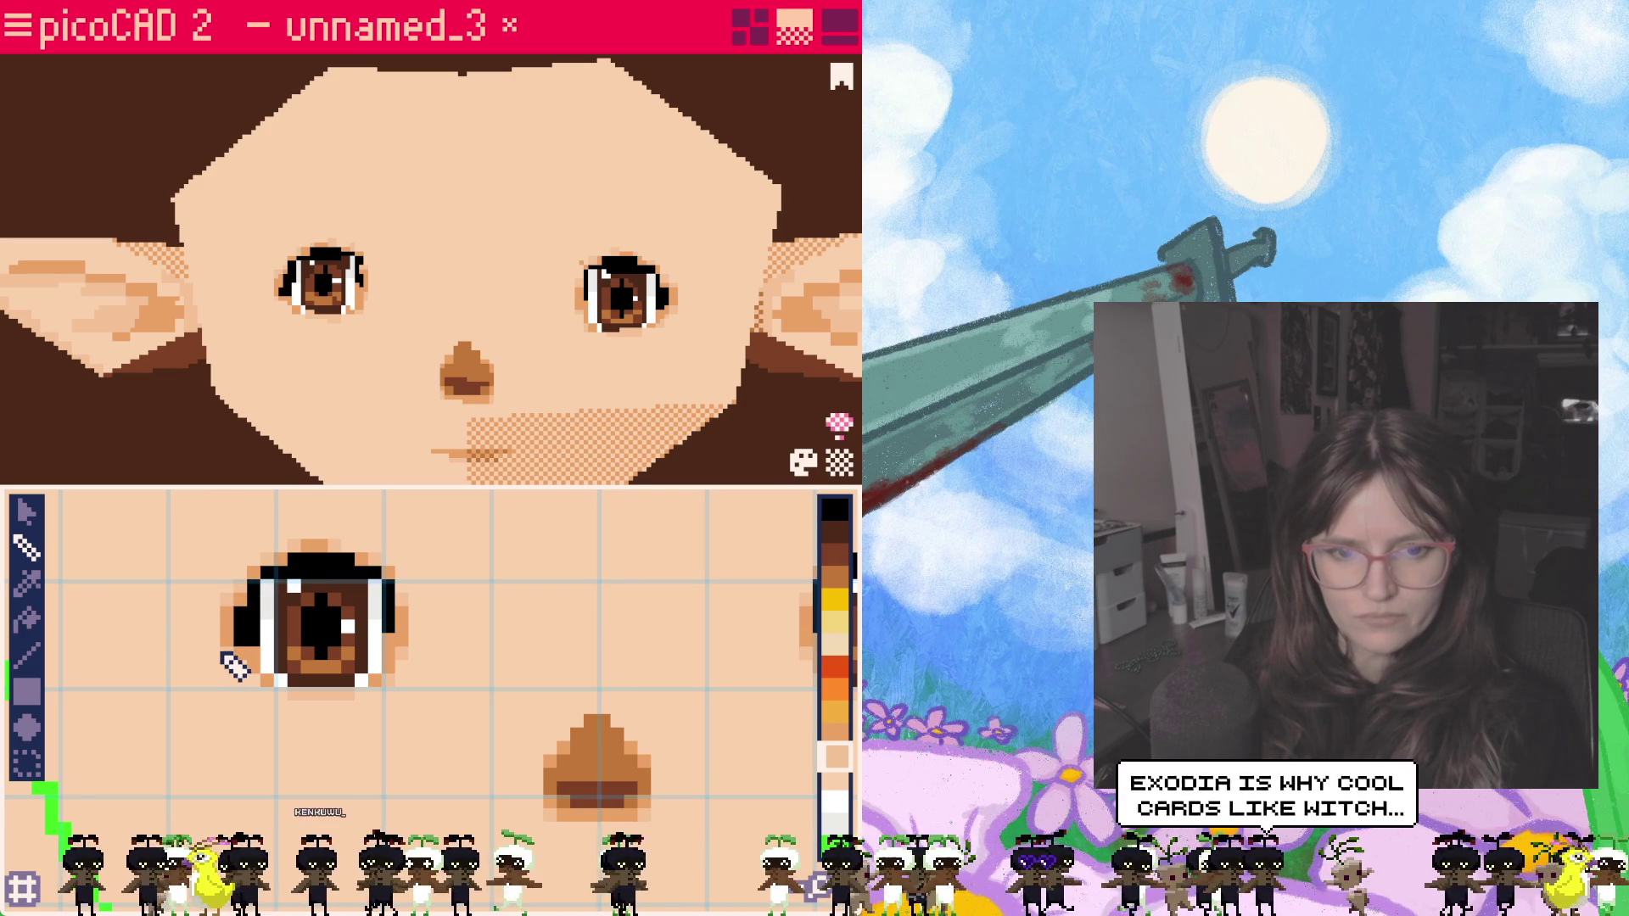
scroll(490, 756, "down", 2)
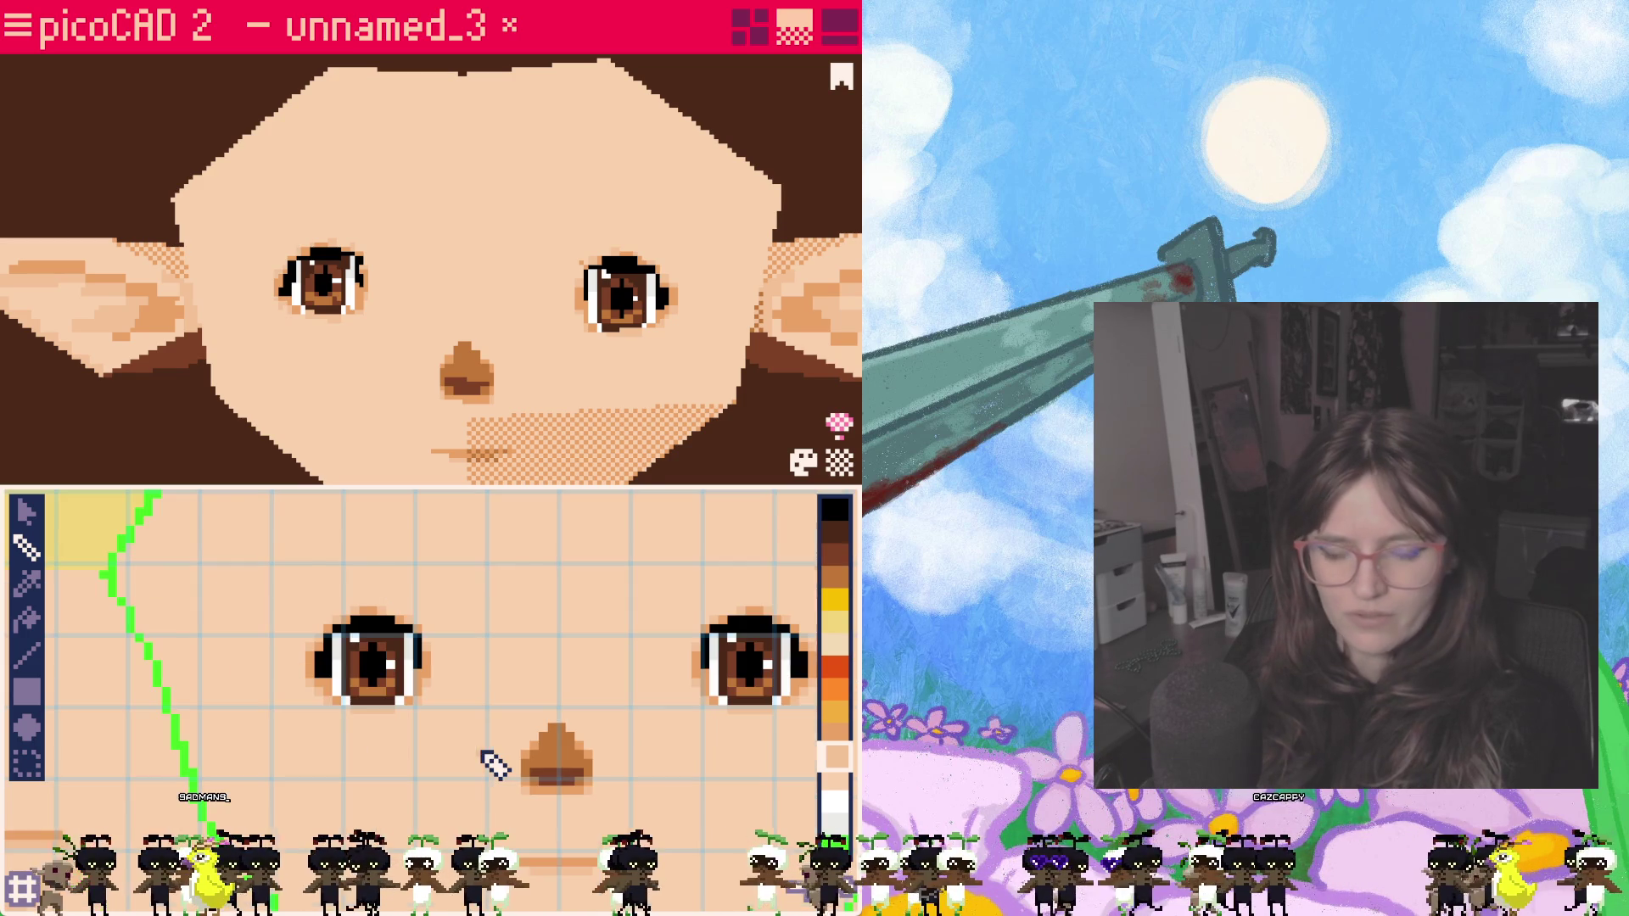
mouse_move(527, 771)
middle_mouse_down()
mouse_move(633, 796)
mouse_move(552, 749)
middle_mouse_up()
scroll(428, 676, "up", 1)
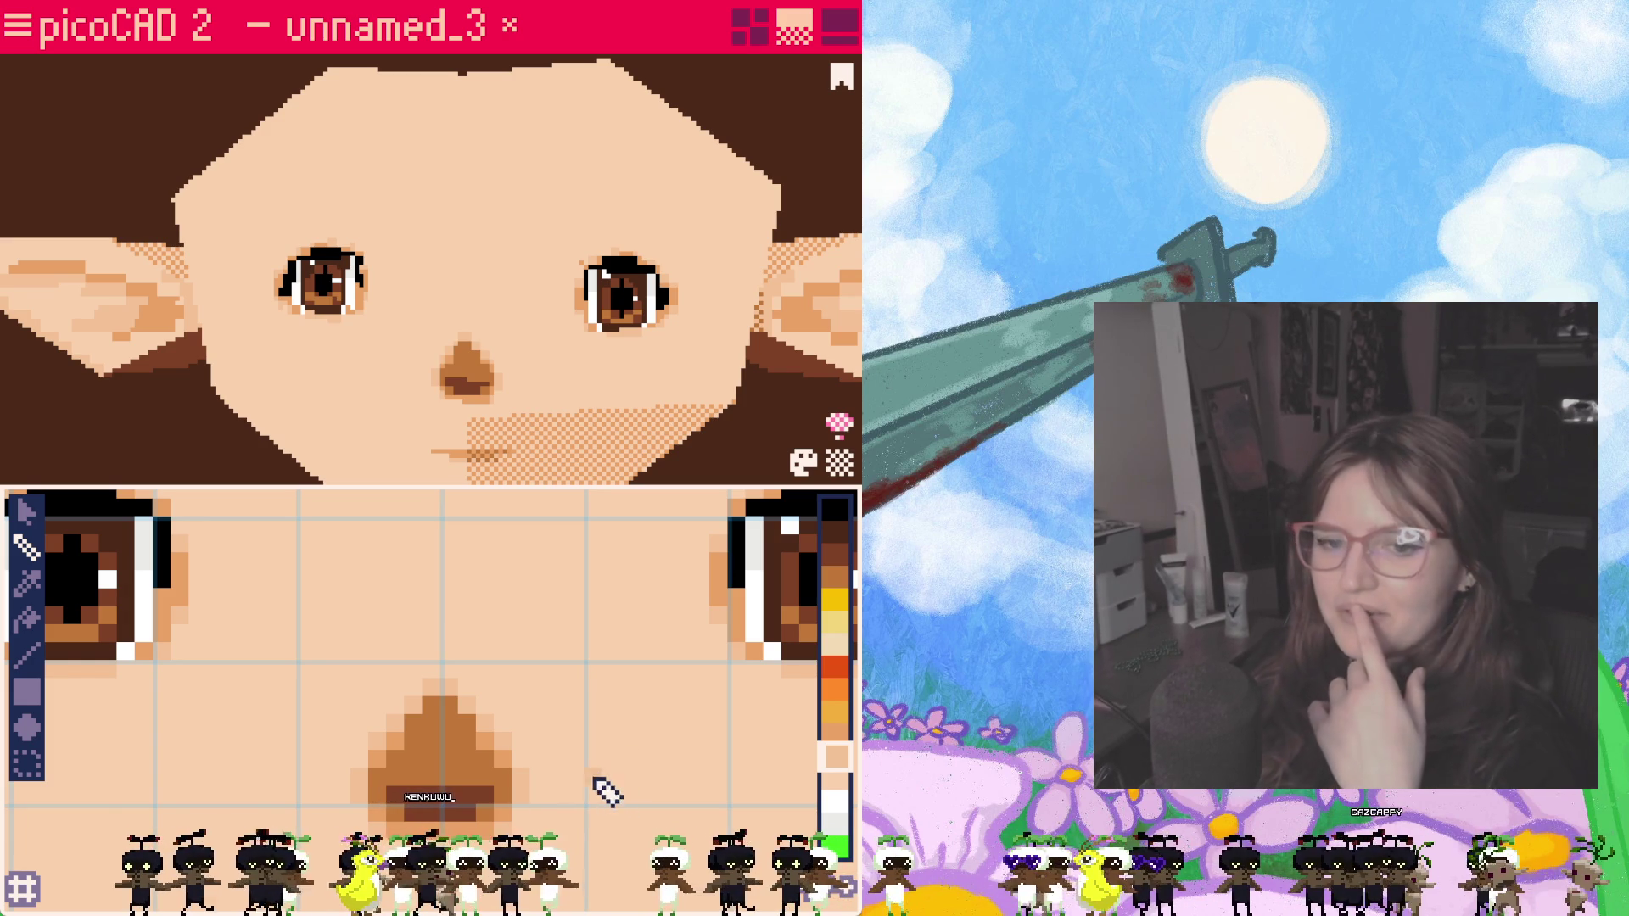
scroll(520, 611, "down", 3)
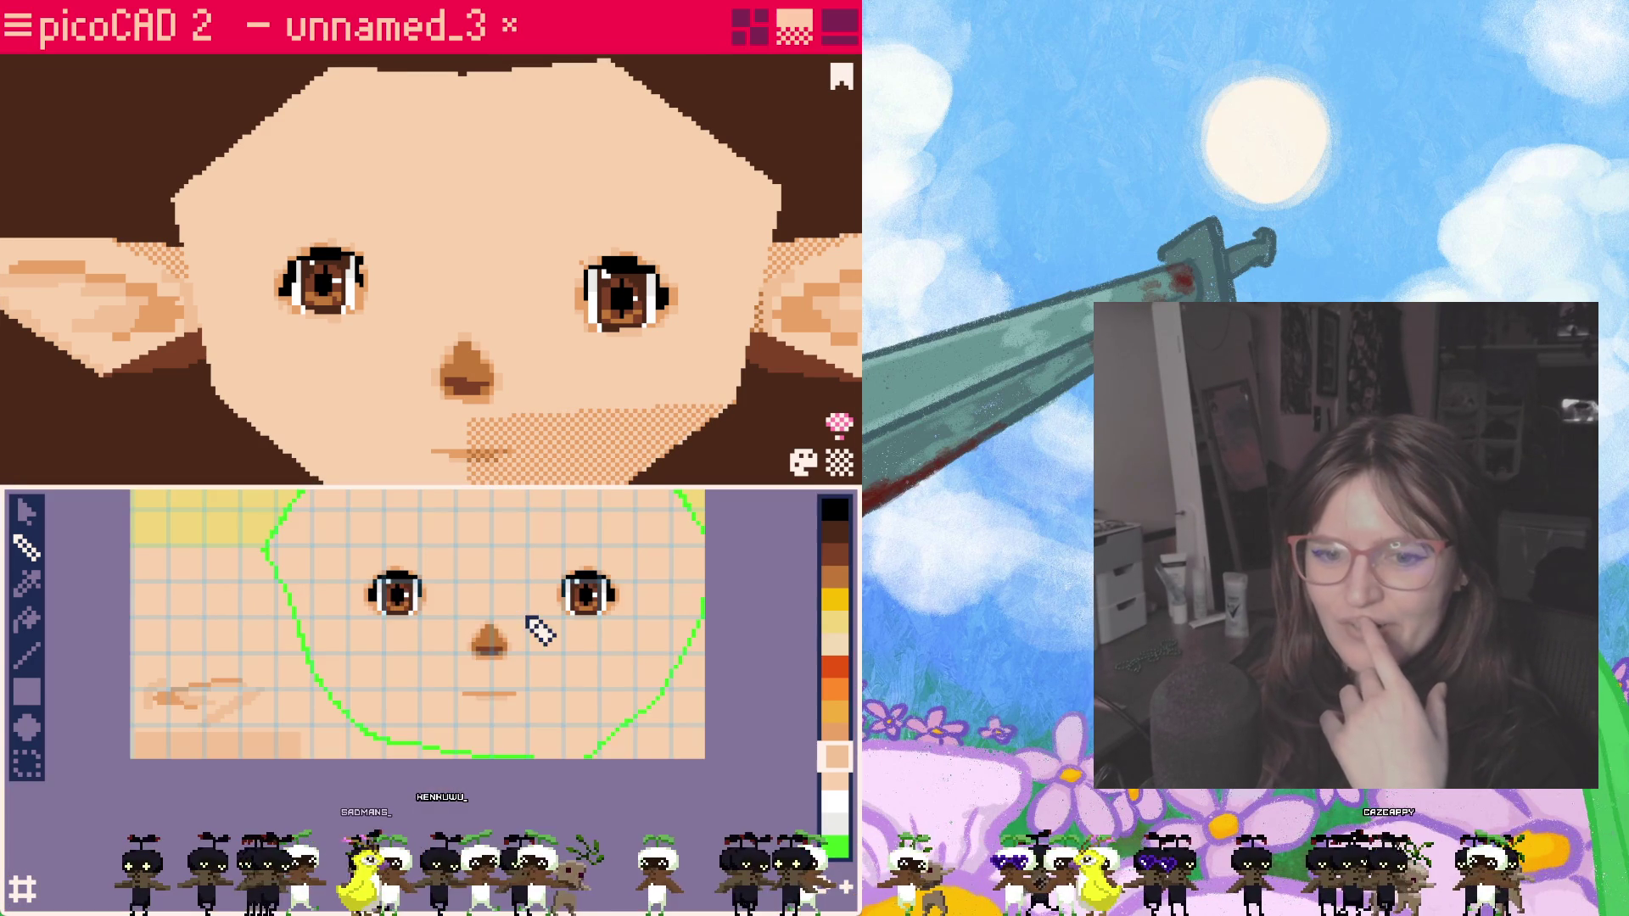
left_click(27, 511)
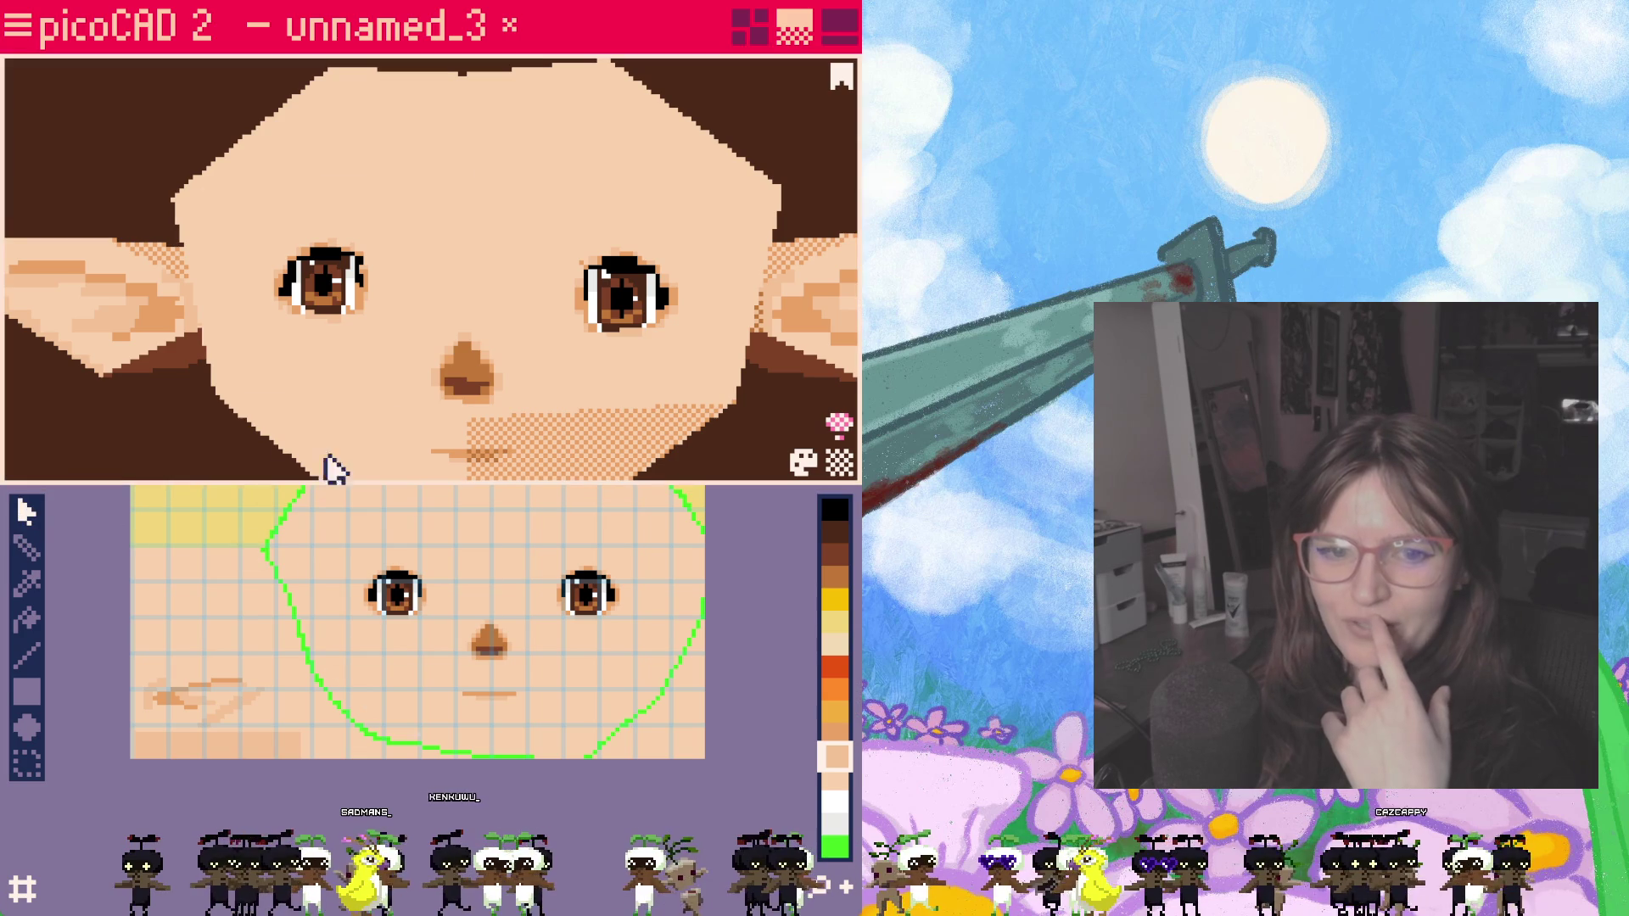
mouse_move(498, 335)
right_mouse_down()
mouse_move(526, 392)
mouse_move(516, 352)
right_mouse_up()
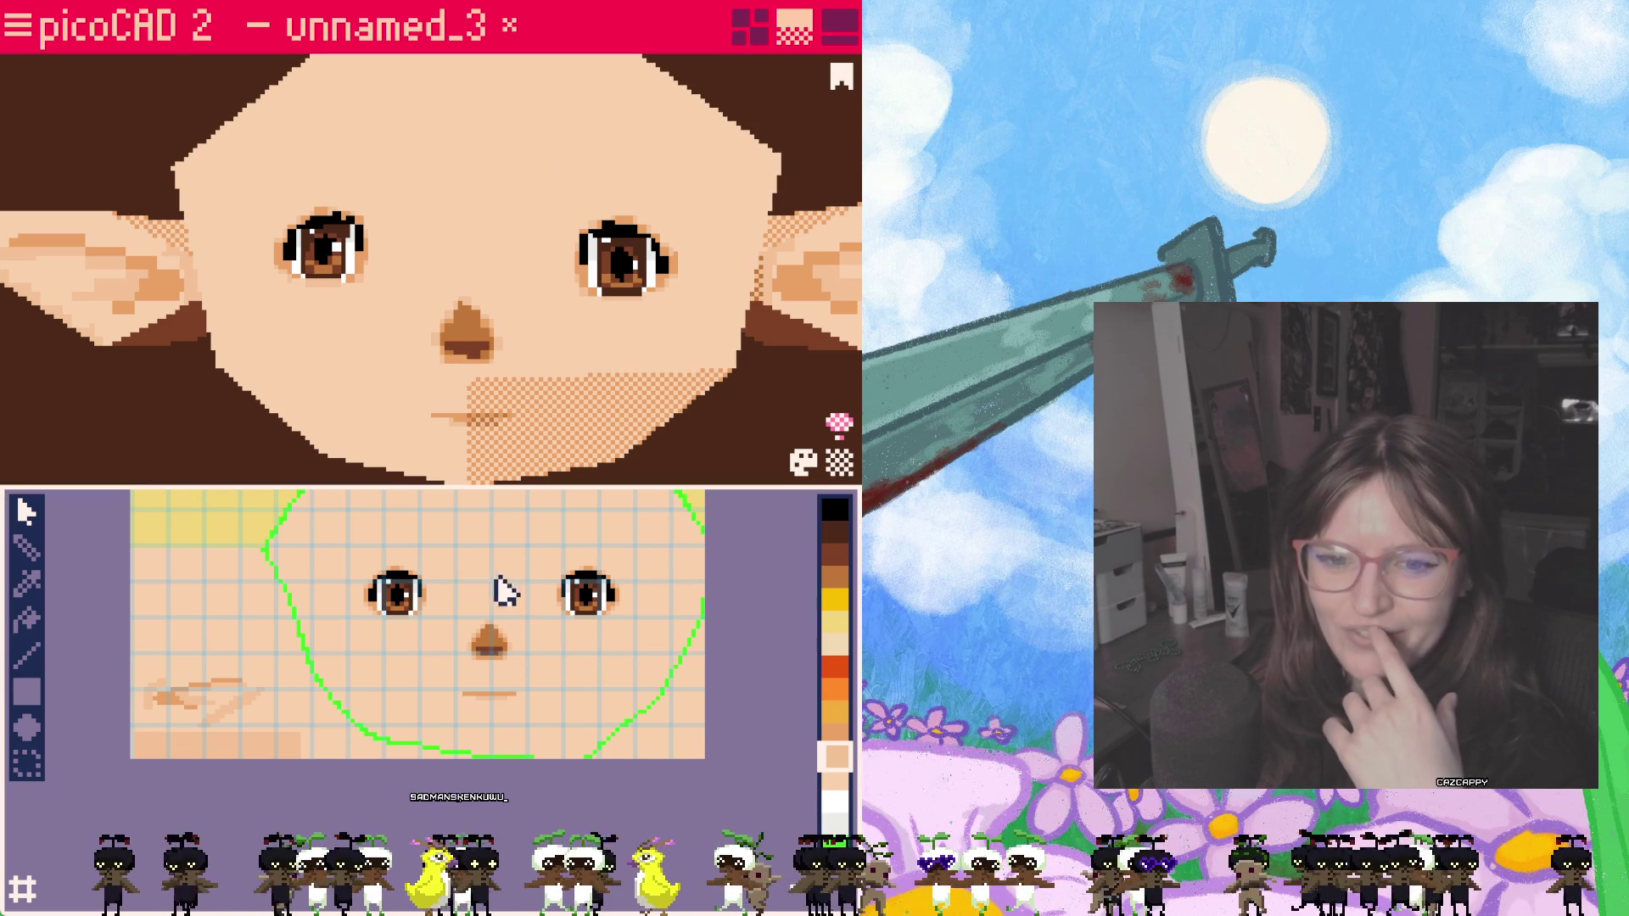
scroll(509, 585, "up", 2)
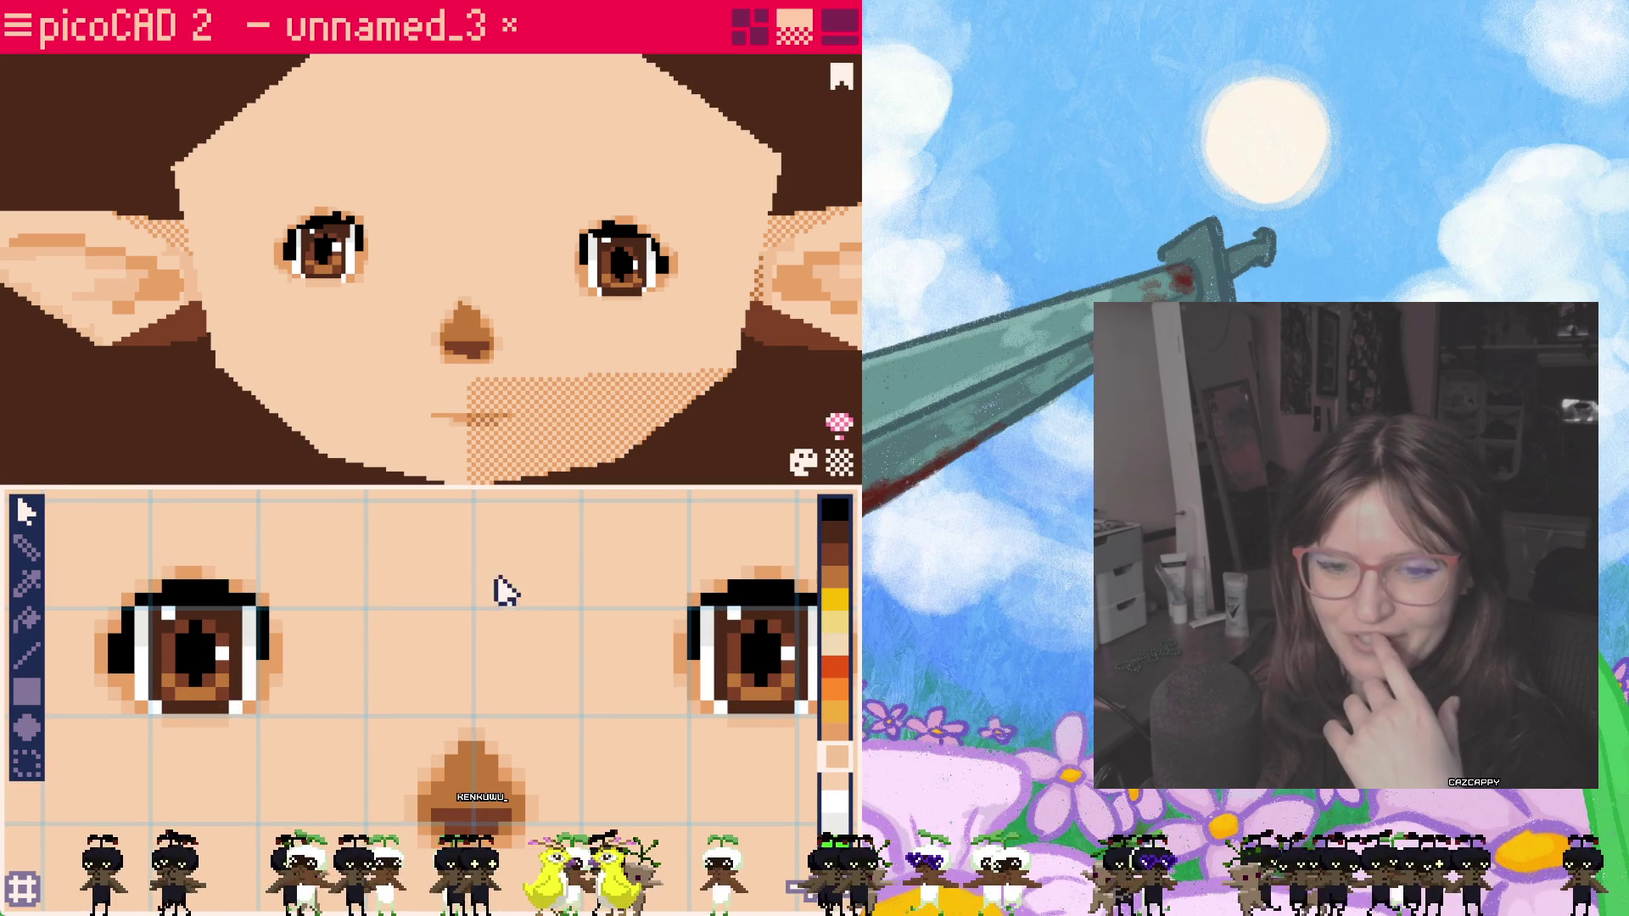
mouse_move(536, 604)
middle_mouse_down()
mouse_move(509, 659)
mouse_move(539, 679)
middle_mouse_up()
scroll(531, 684, "down", 1)
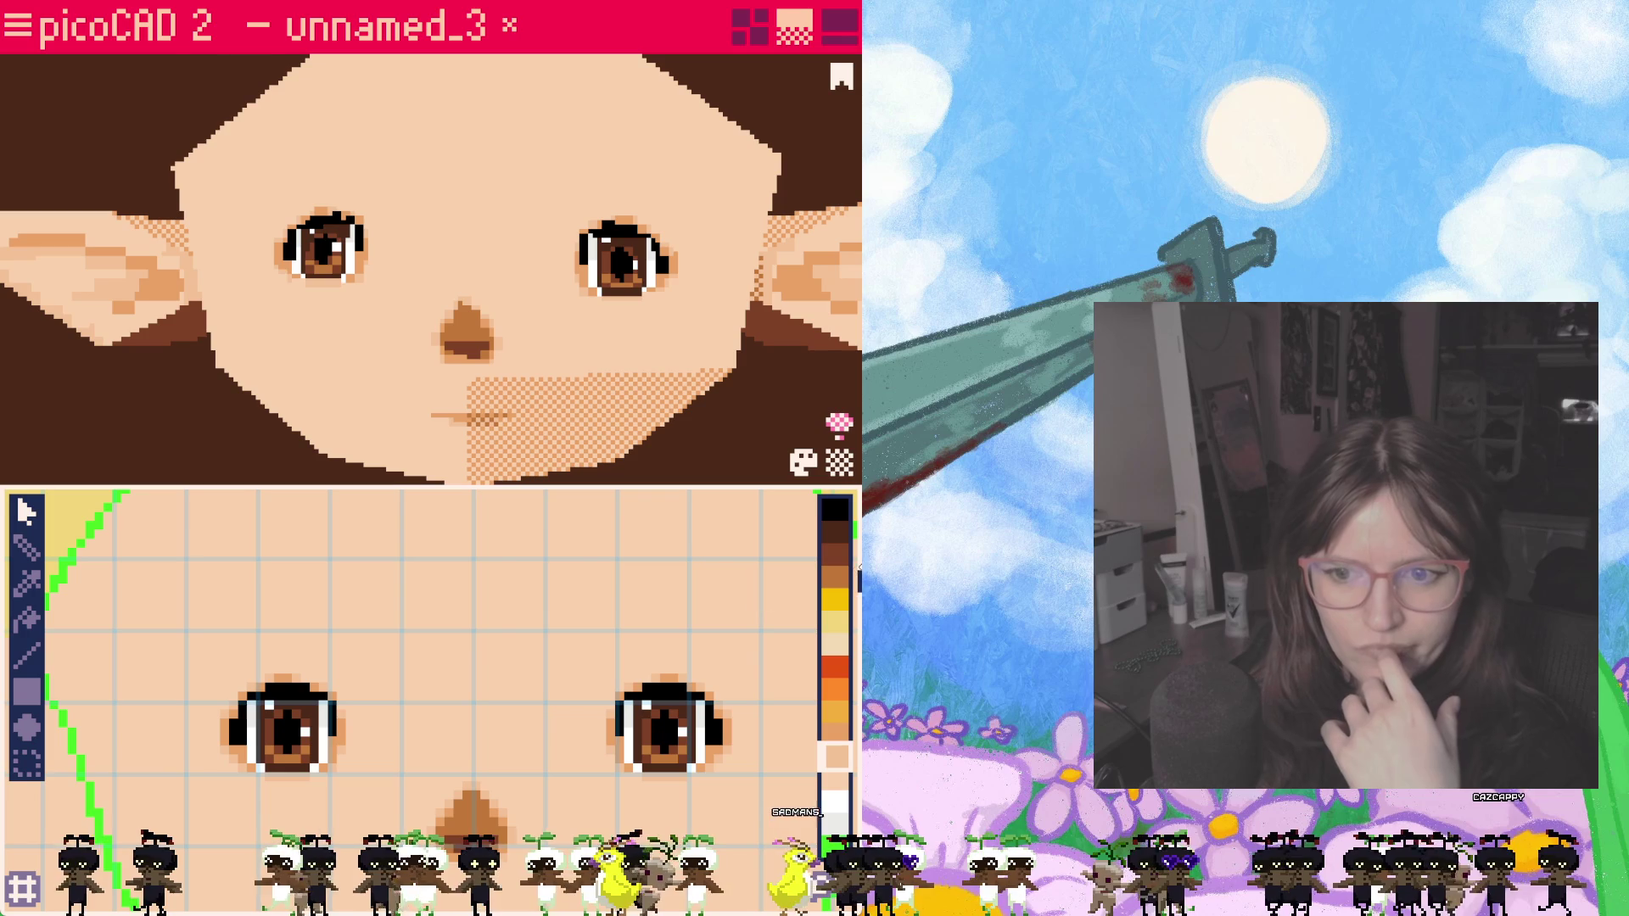
left_click(837, 553)
Step: Try dark brown pixels above the left eye, then undo them
left_click(837, 711)
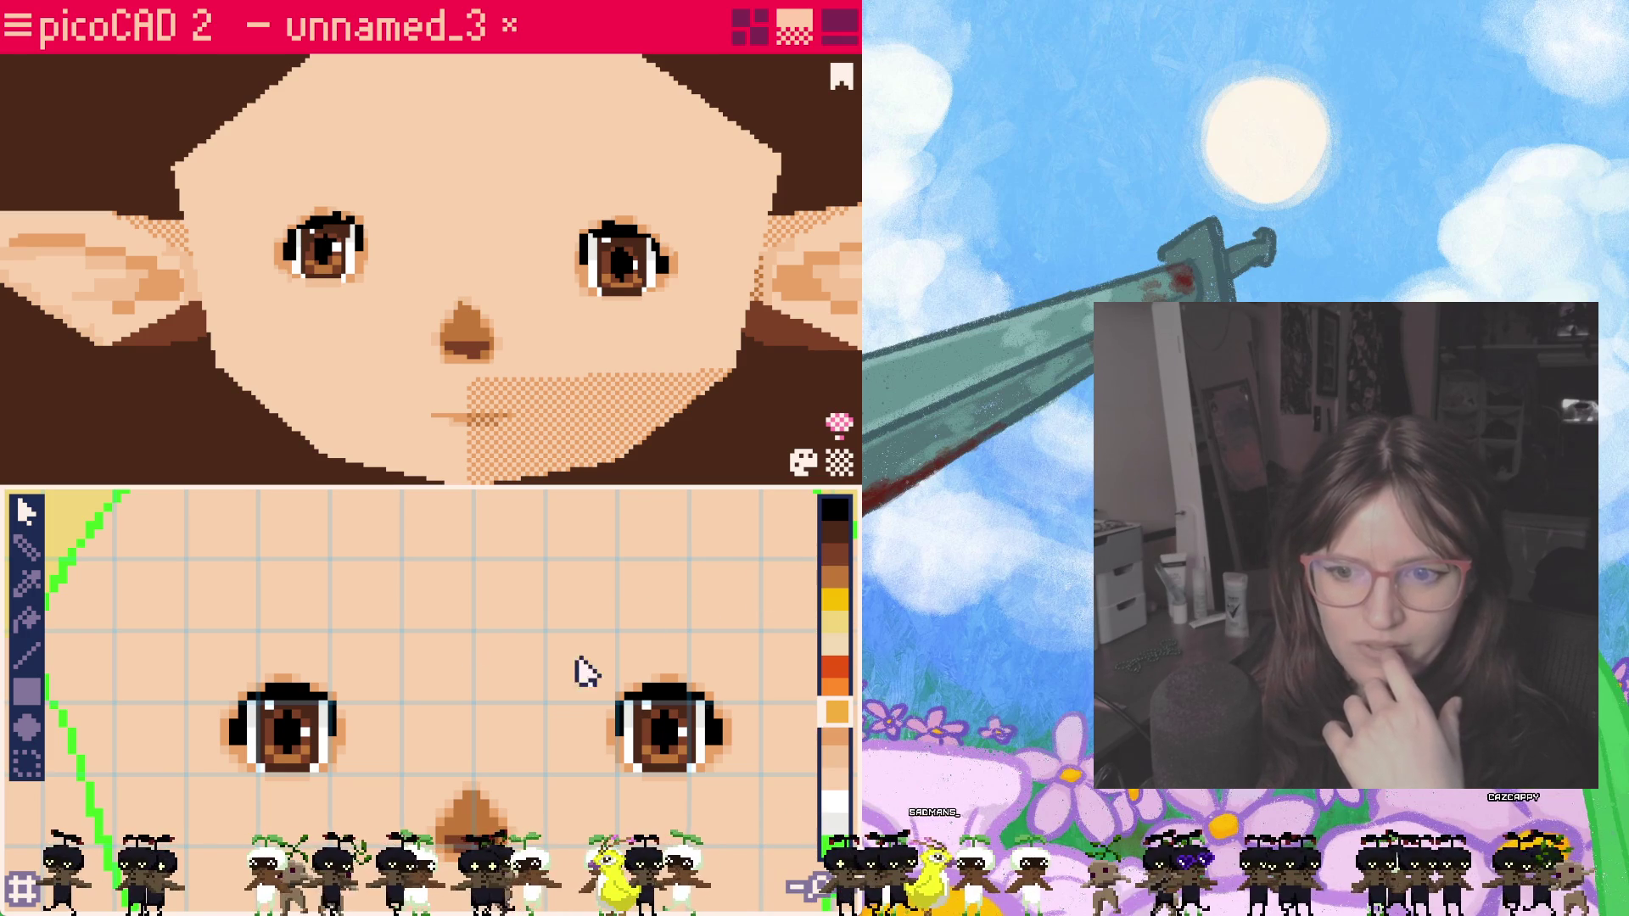
left_click(837, 555)
left_click(26, 547)
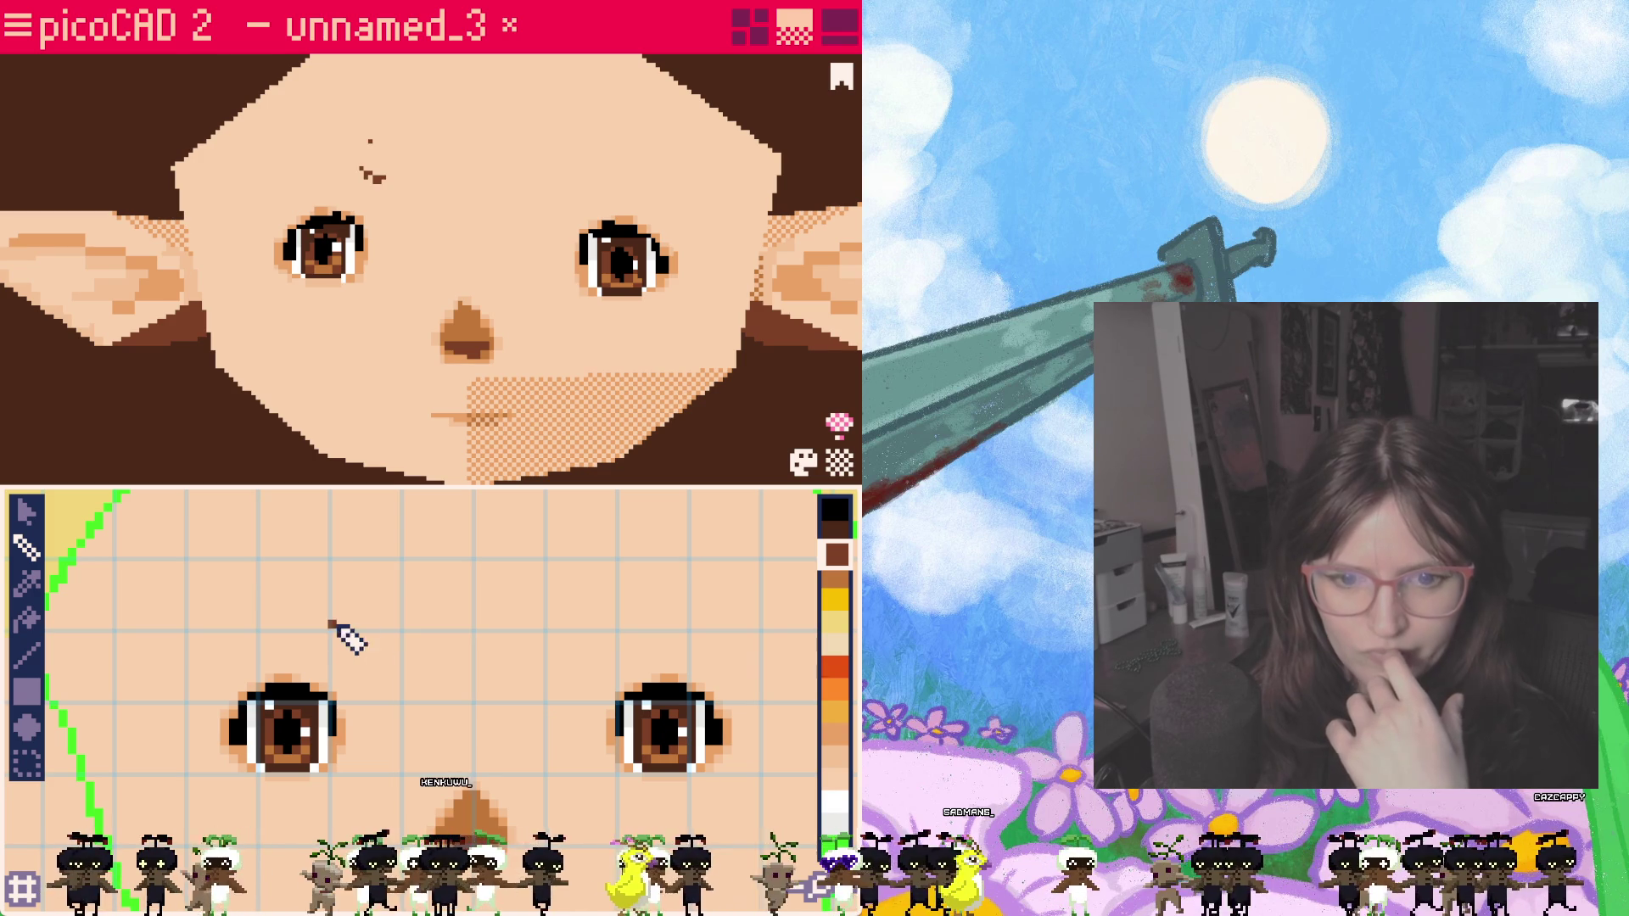
key("ctrl+z")
left_click(359, 642)
key("ctrl+z")
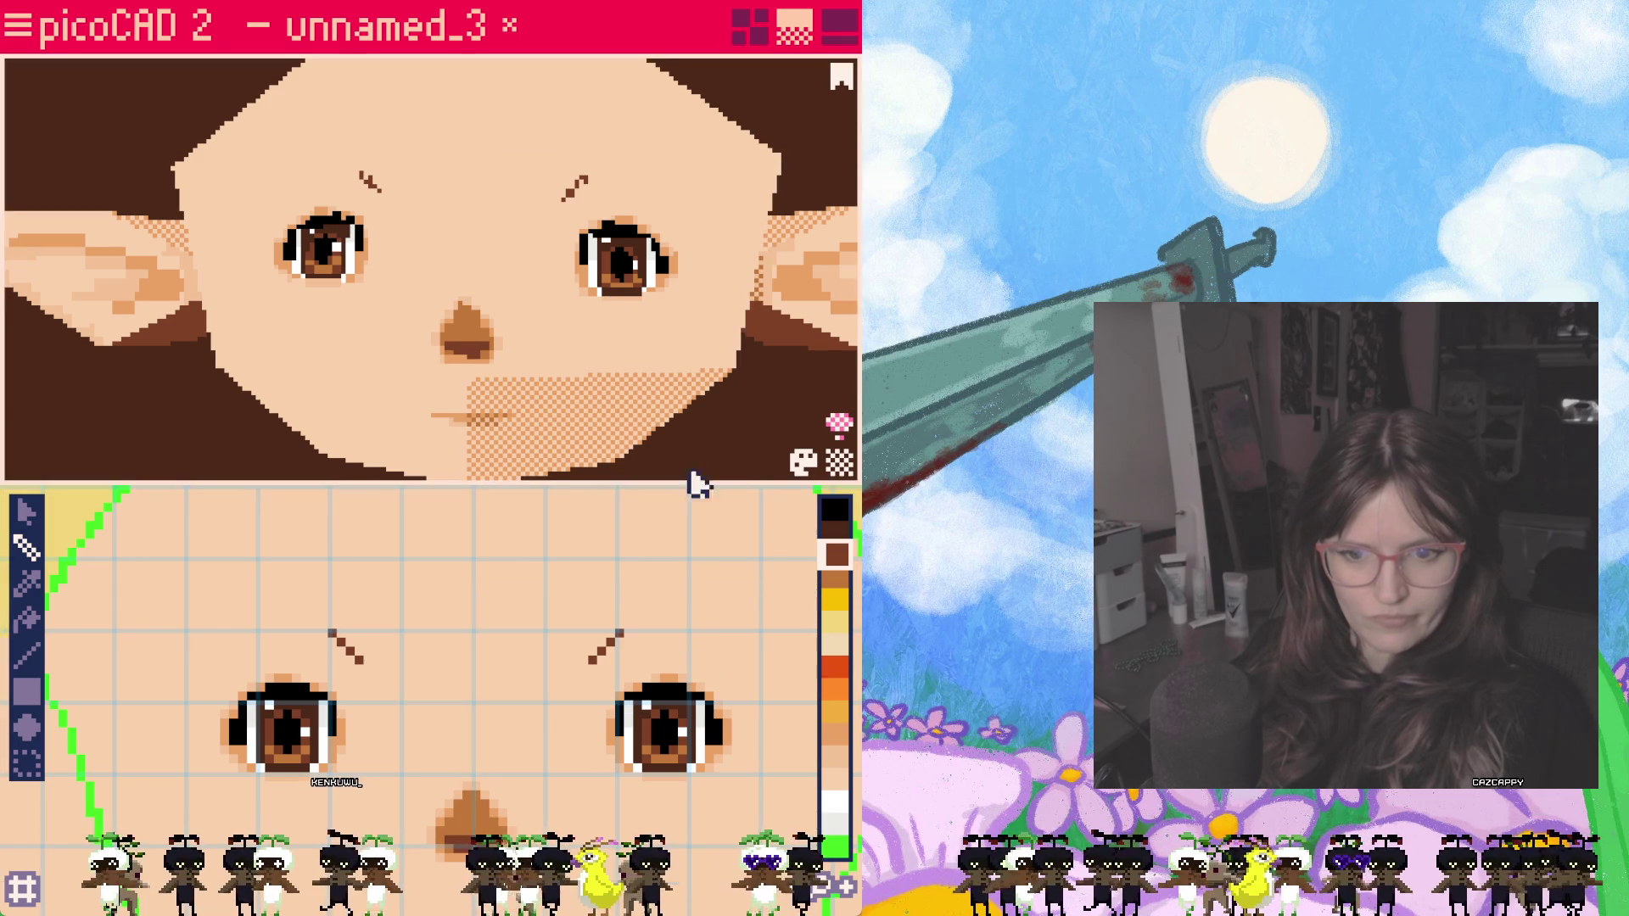
Step: Paint light tan along both eyebrows, extending the right brow upward
left_click(836, 532)
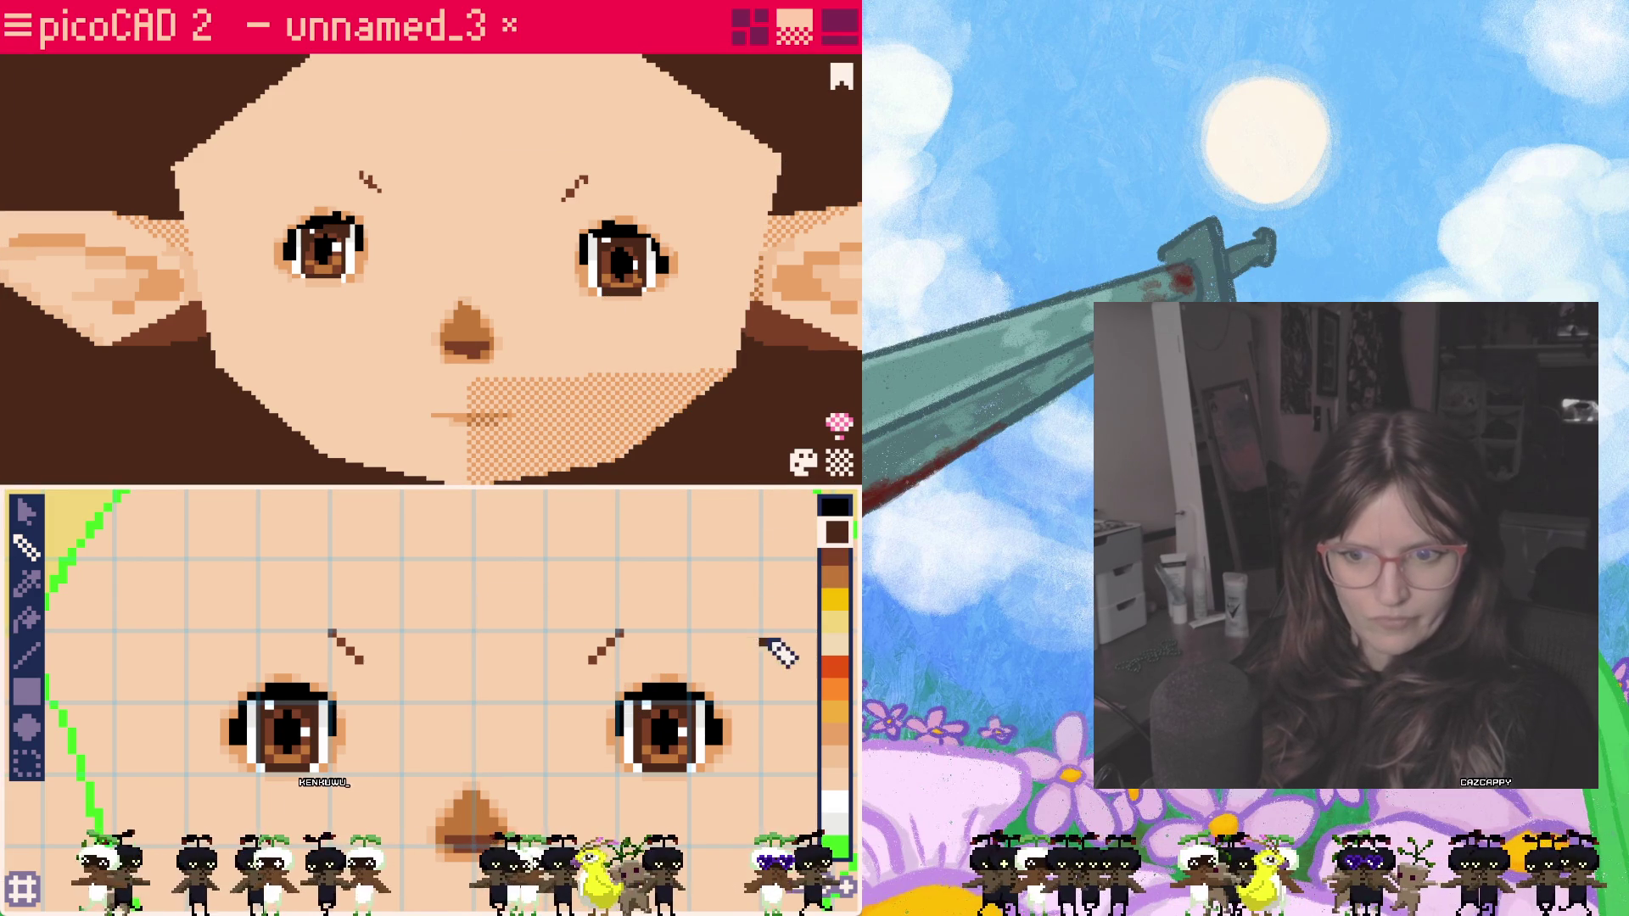
left_click(841, 557)
left_click(835, 736)
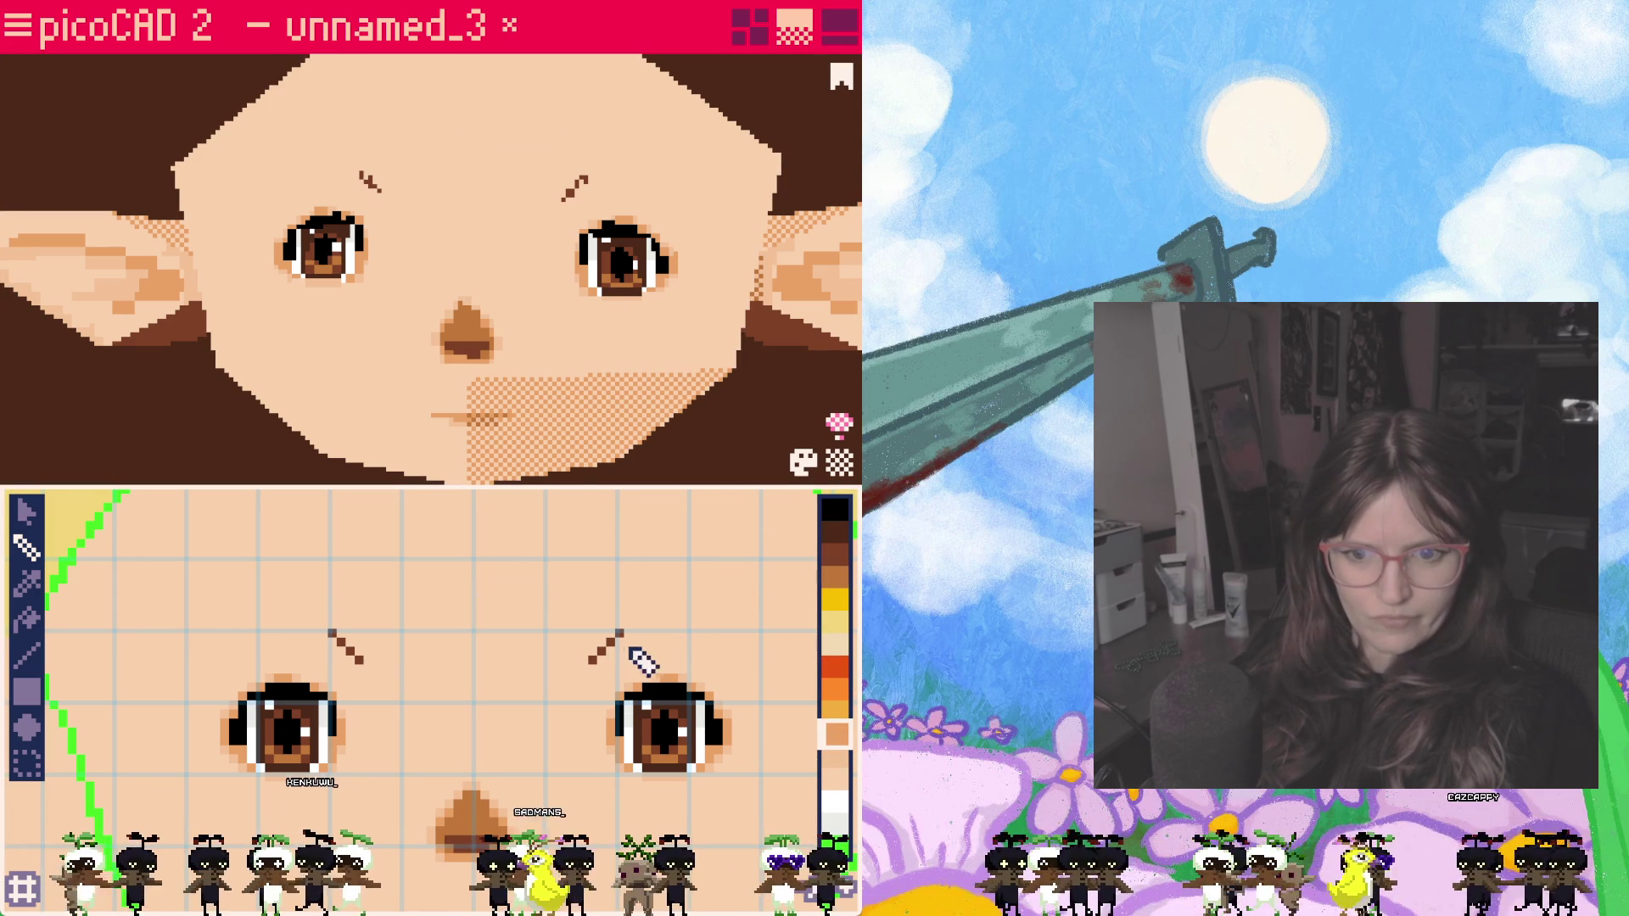
left_click(604, 650)
left_click(619, 632)
mouse_move(622, 636)
left_mouse_down()
mouse_move(605, 655)
mouse_move(619, 643)
left_mouse_up()
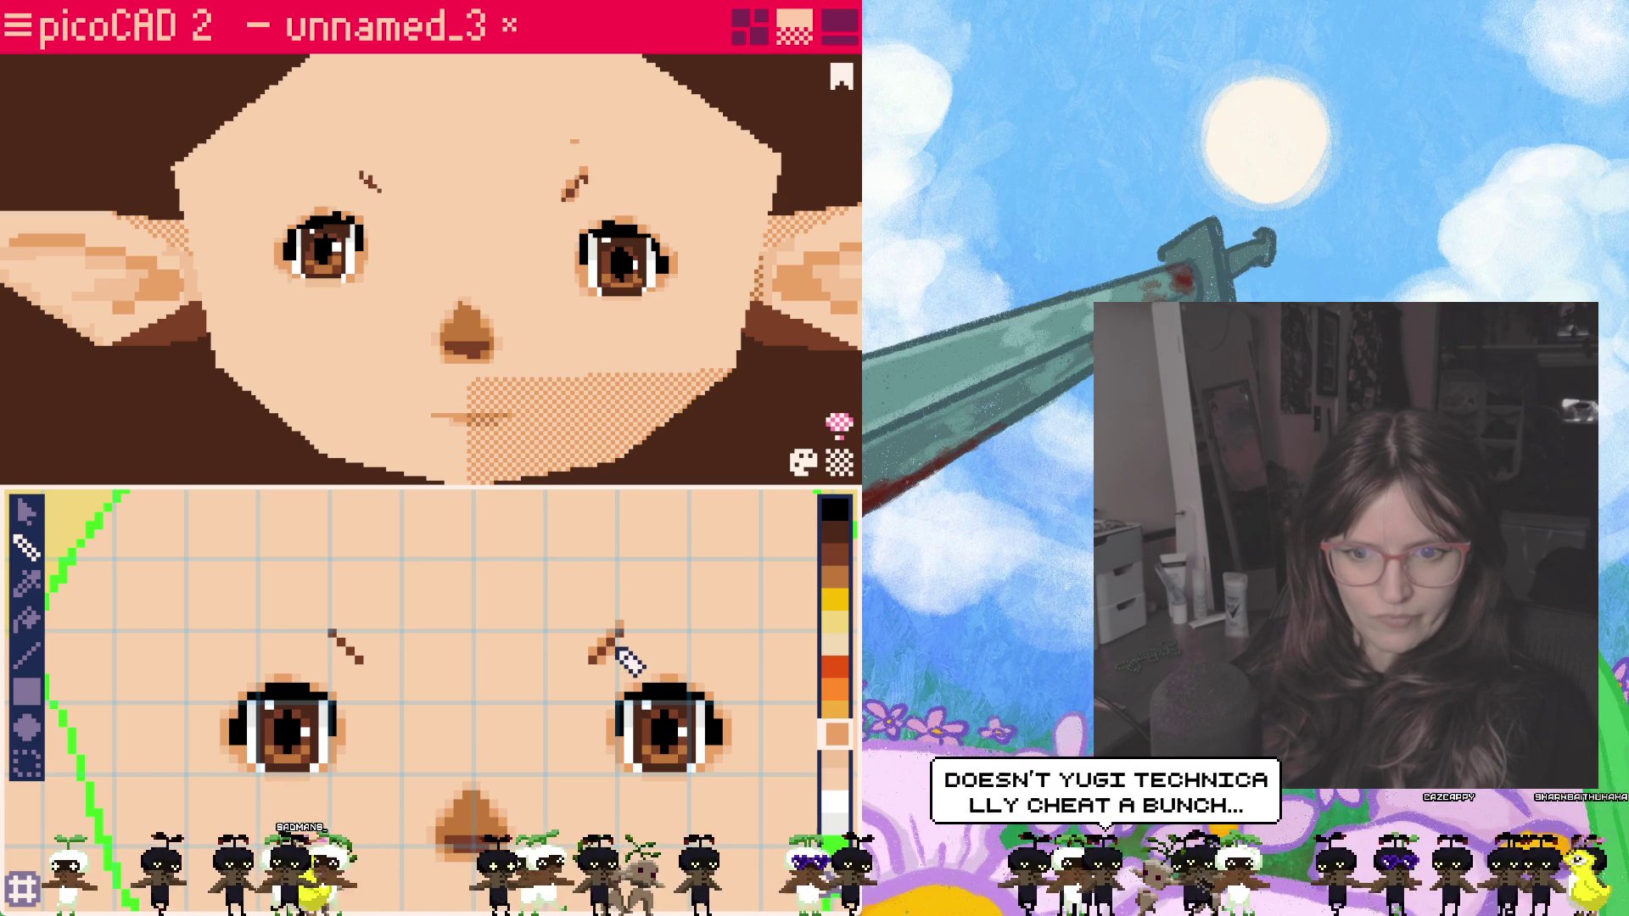
left_click_drag(357, 648, 338, 632)
Step: Add a brown pixel to the lower end of the right eyebrow
left_click(835, 577)
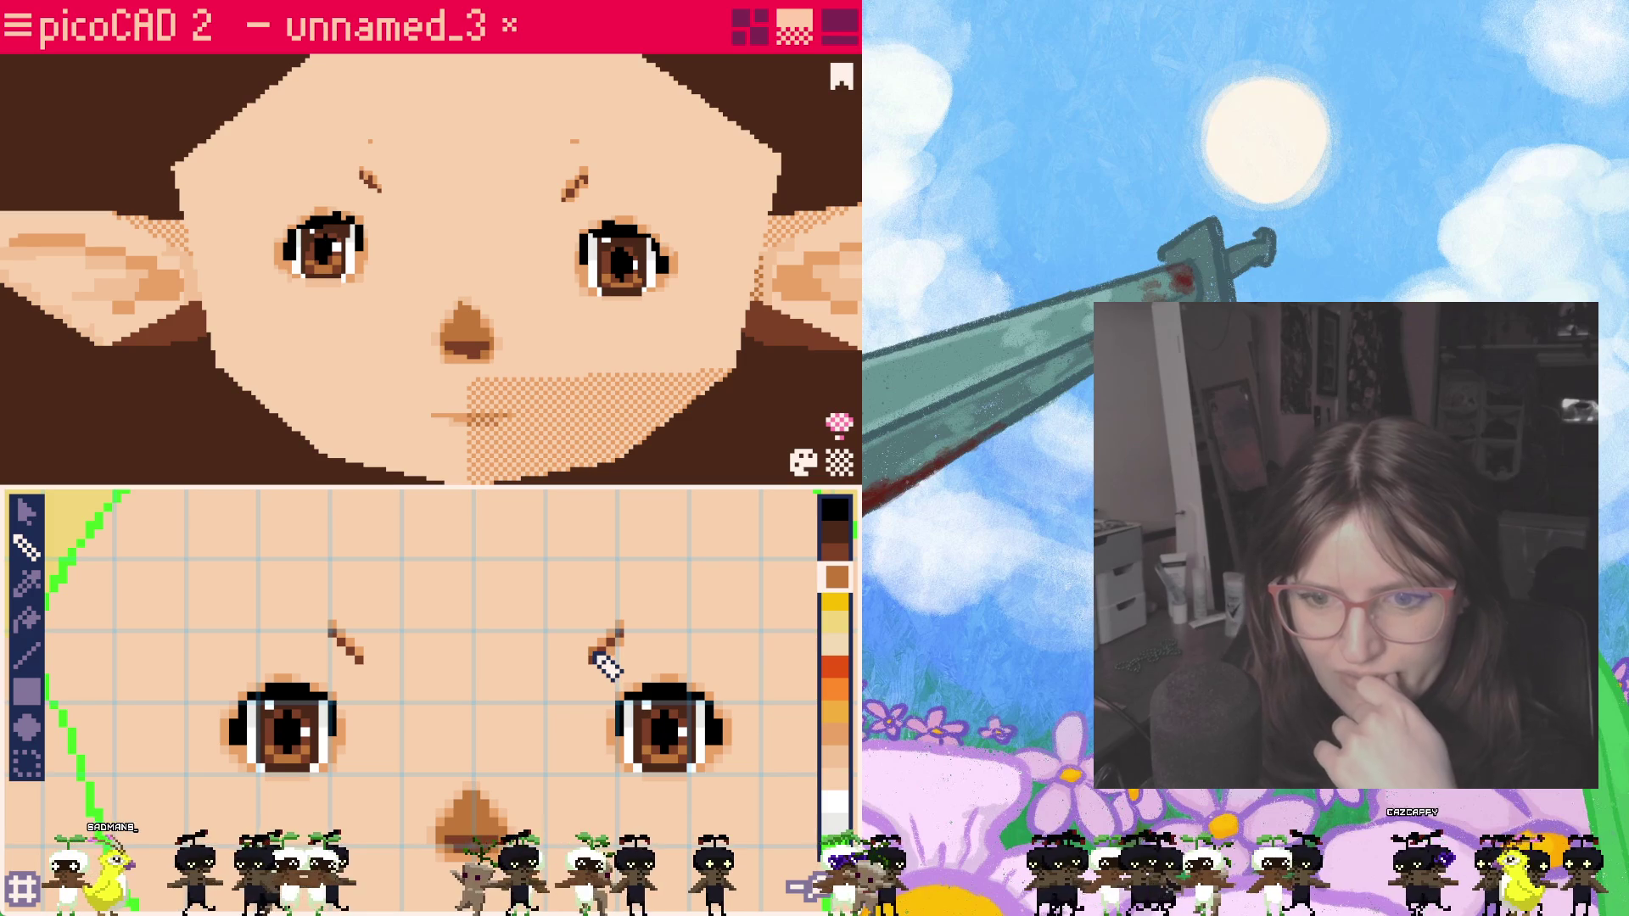
left_click(833, 558)
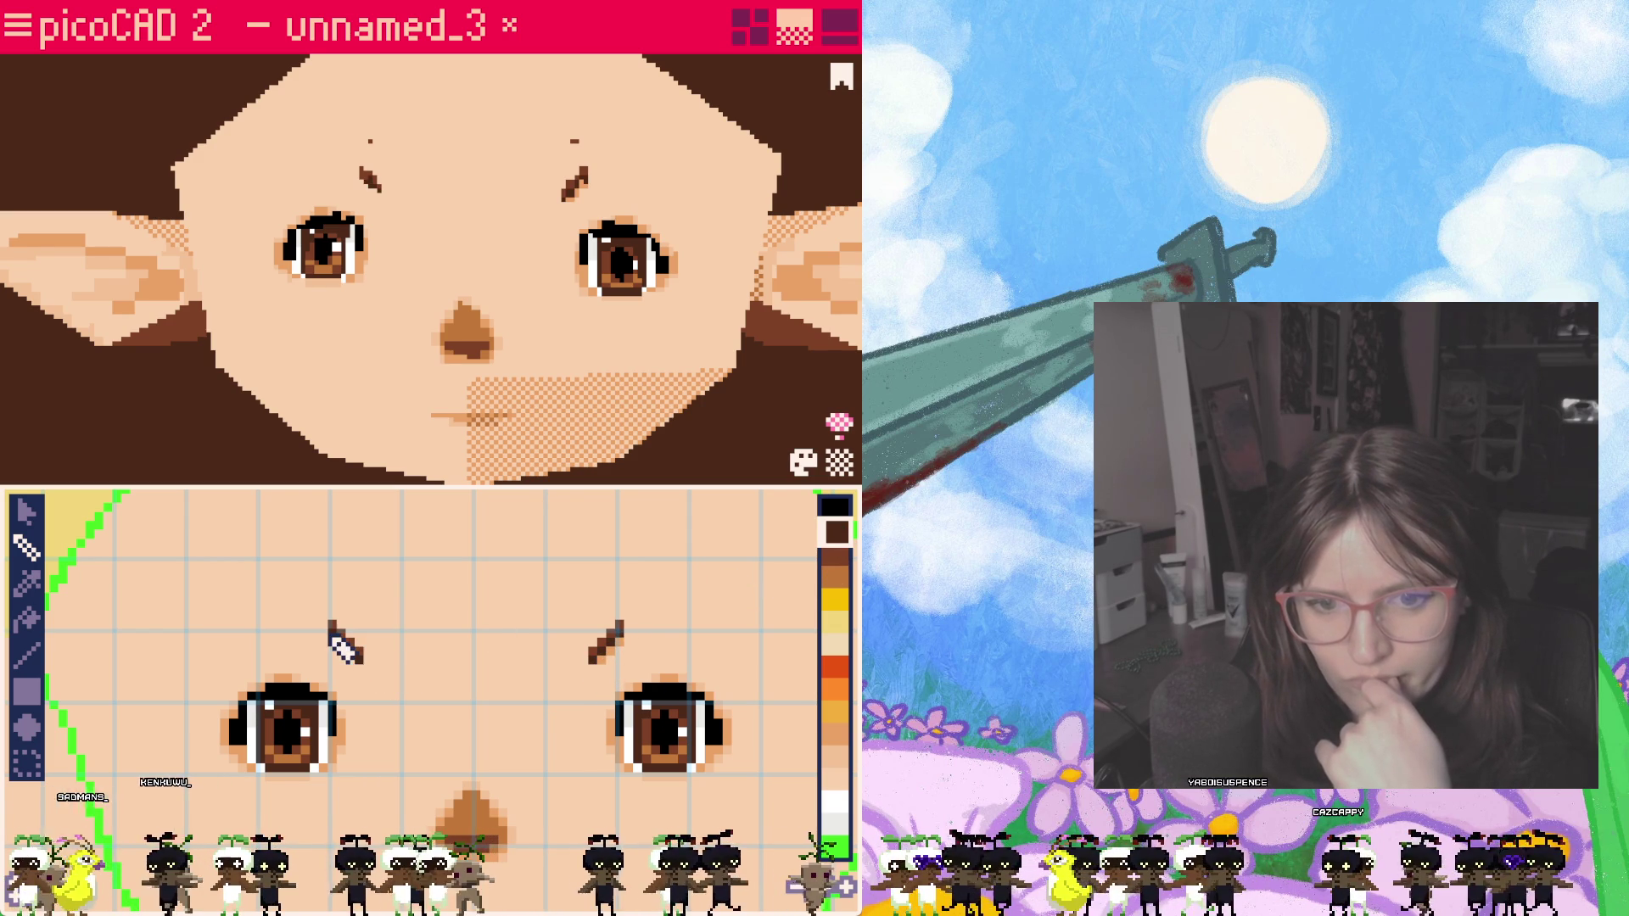
left_click(834, 746)
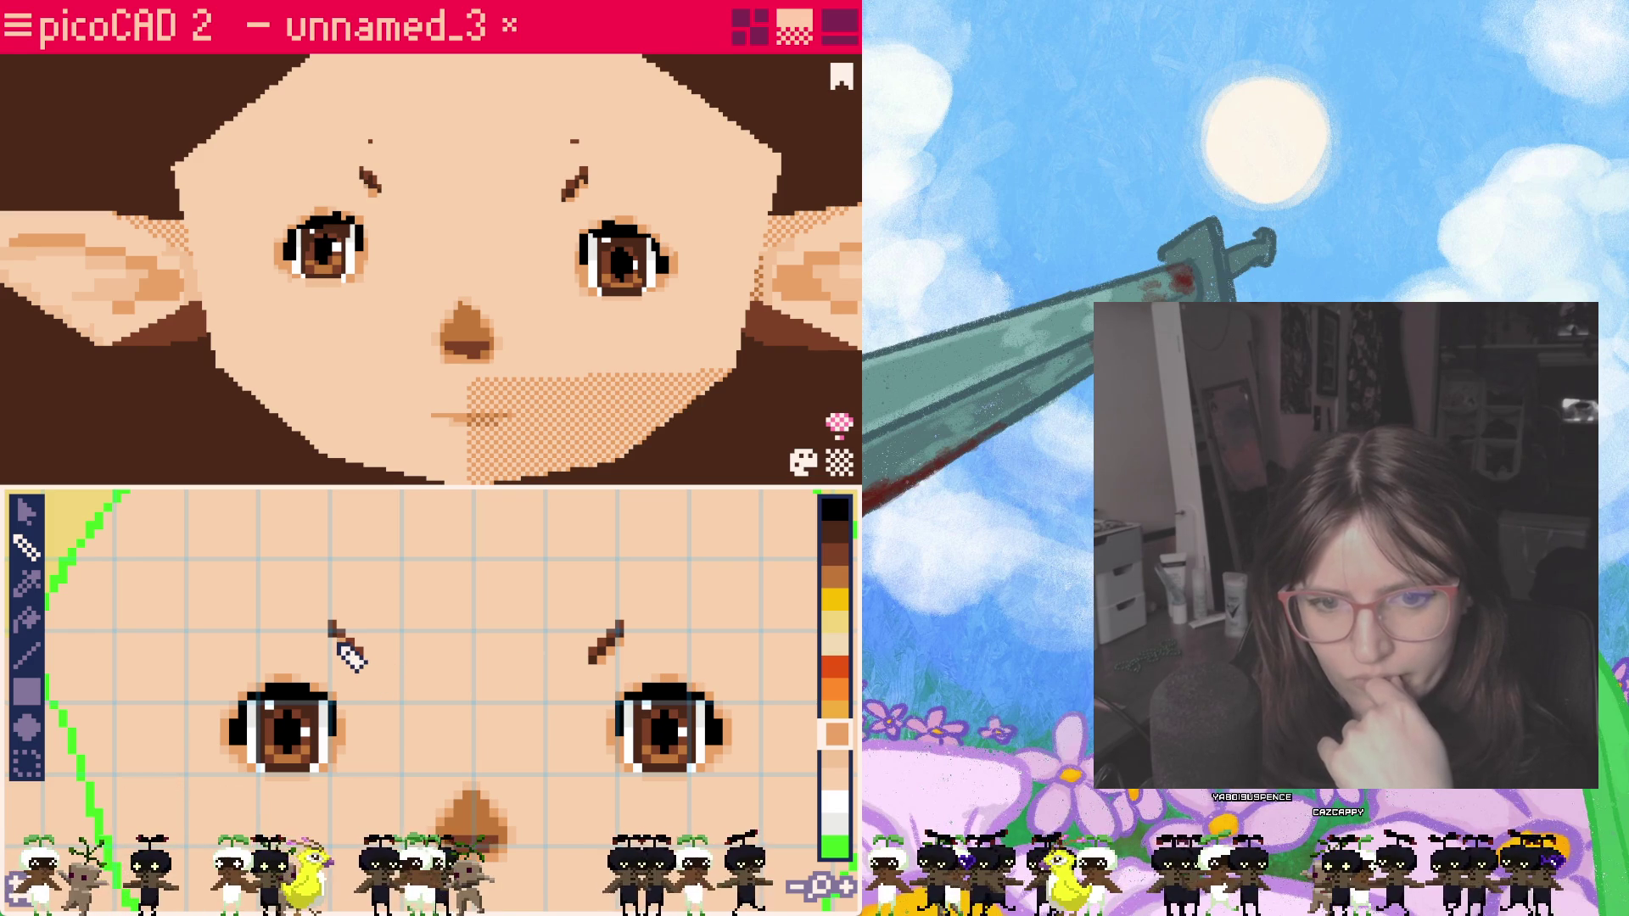
left_click(837, 756)
scroll(635, 681, "up", 1)
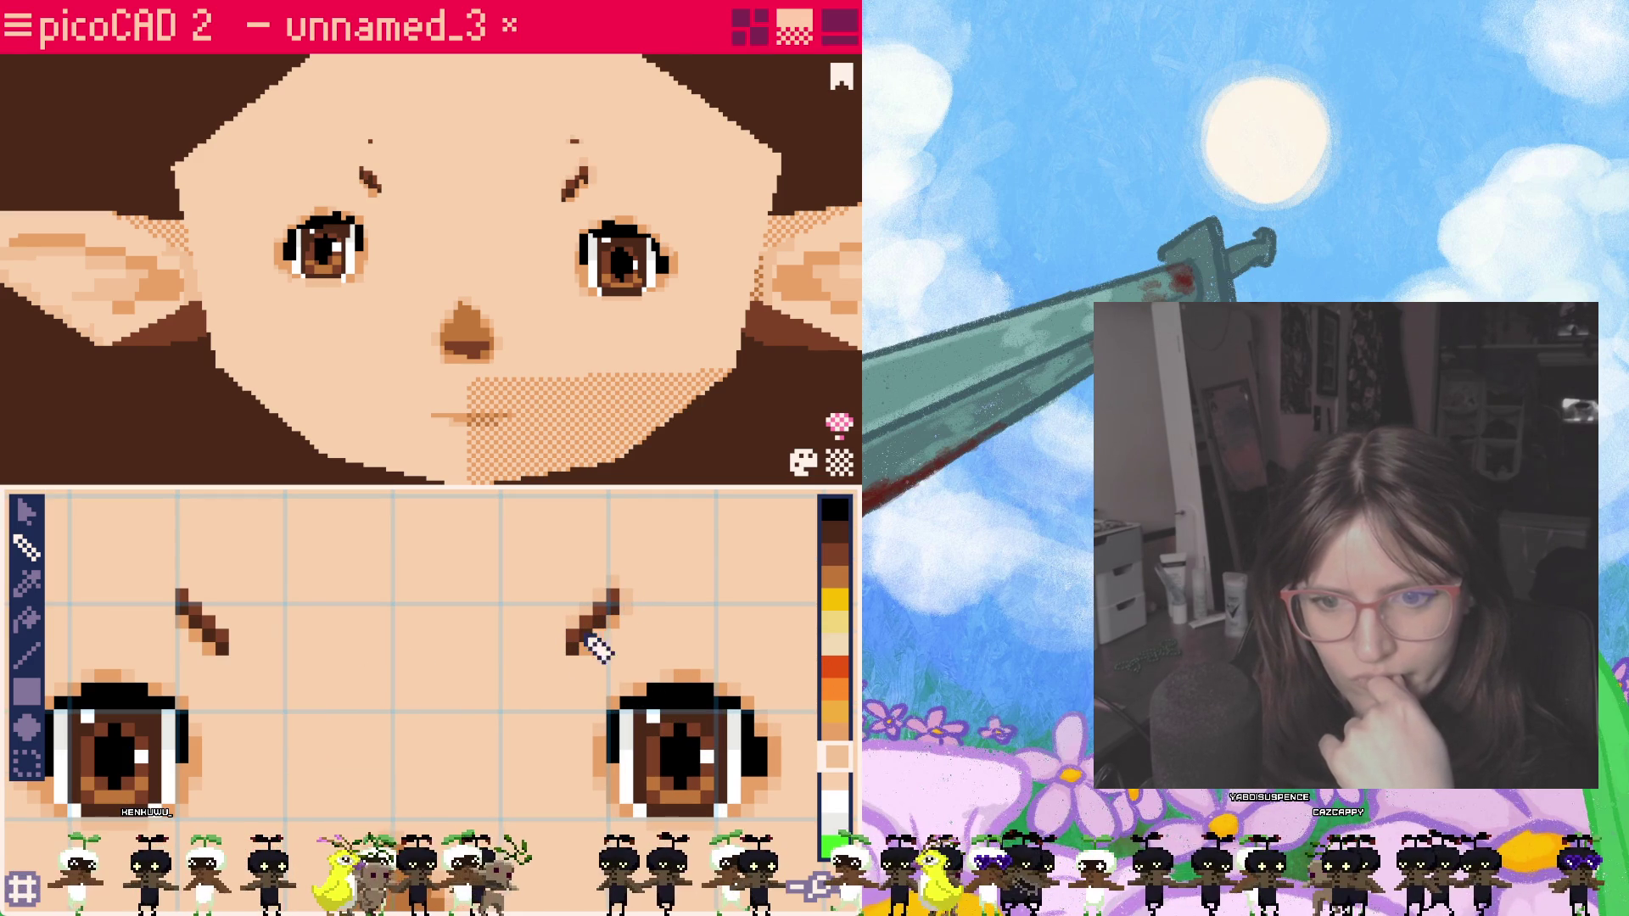
left_click(558, 651)
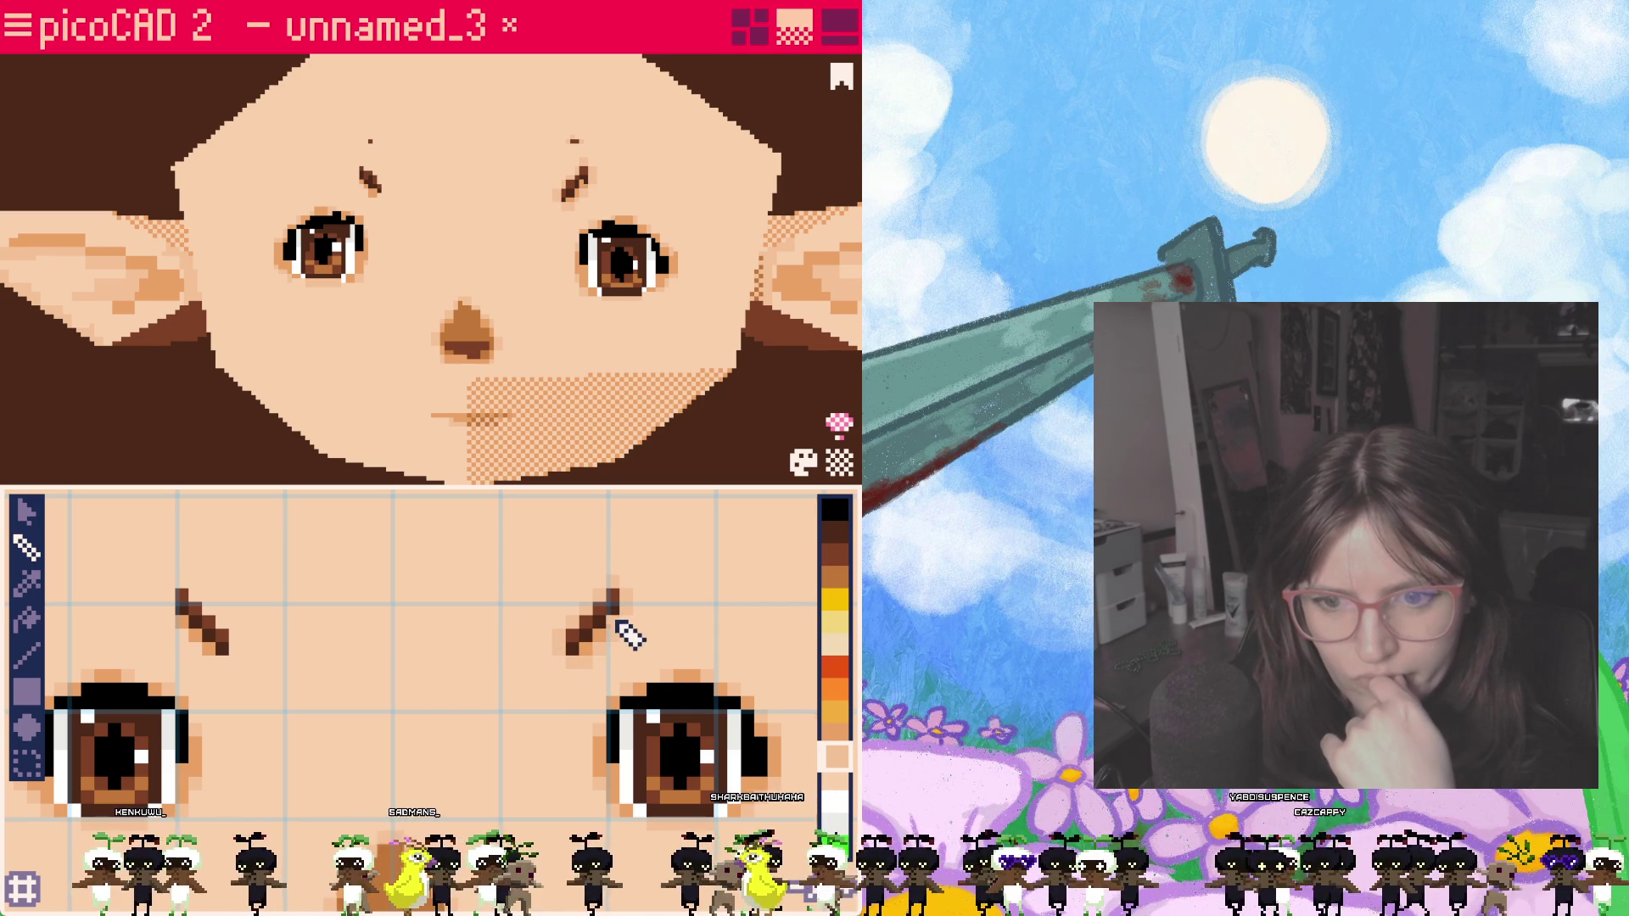
middle_click_drag(274, 681, 389, 673)
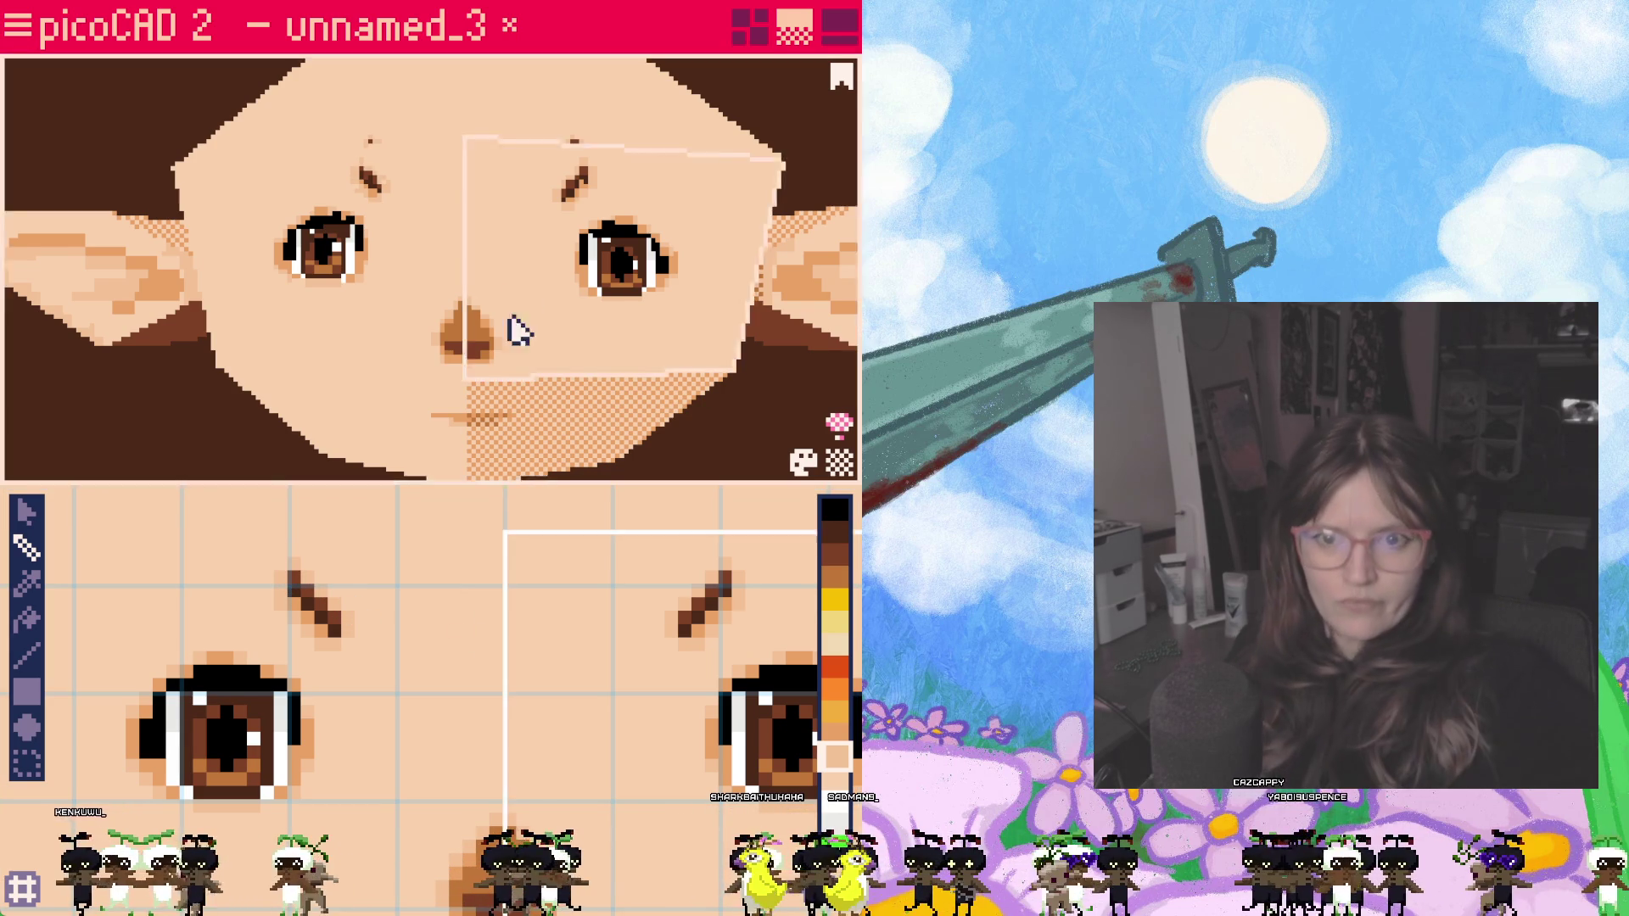
Step: Zoom out and turn the head to view the whole model and its ears
scroll(526, 348, "down", 5)
mouse_move(547, 371)
right_mouse_down()
mouse_move(552, 407)
mouse_move(527, 393)
mouse_move(538, 359)
mouse_move(543, 410)
mouse_move(582, 411)
mouse_move(557, 433)
right_mouse_up()
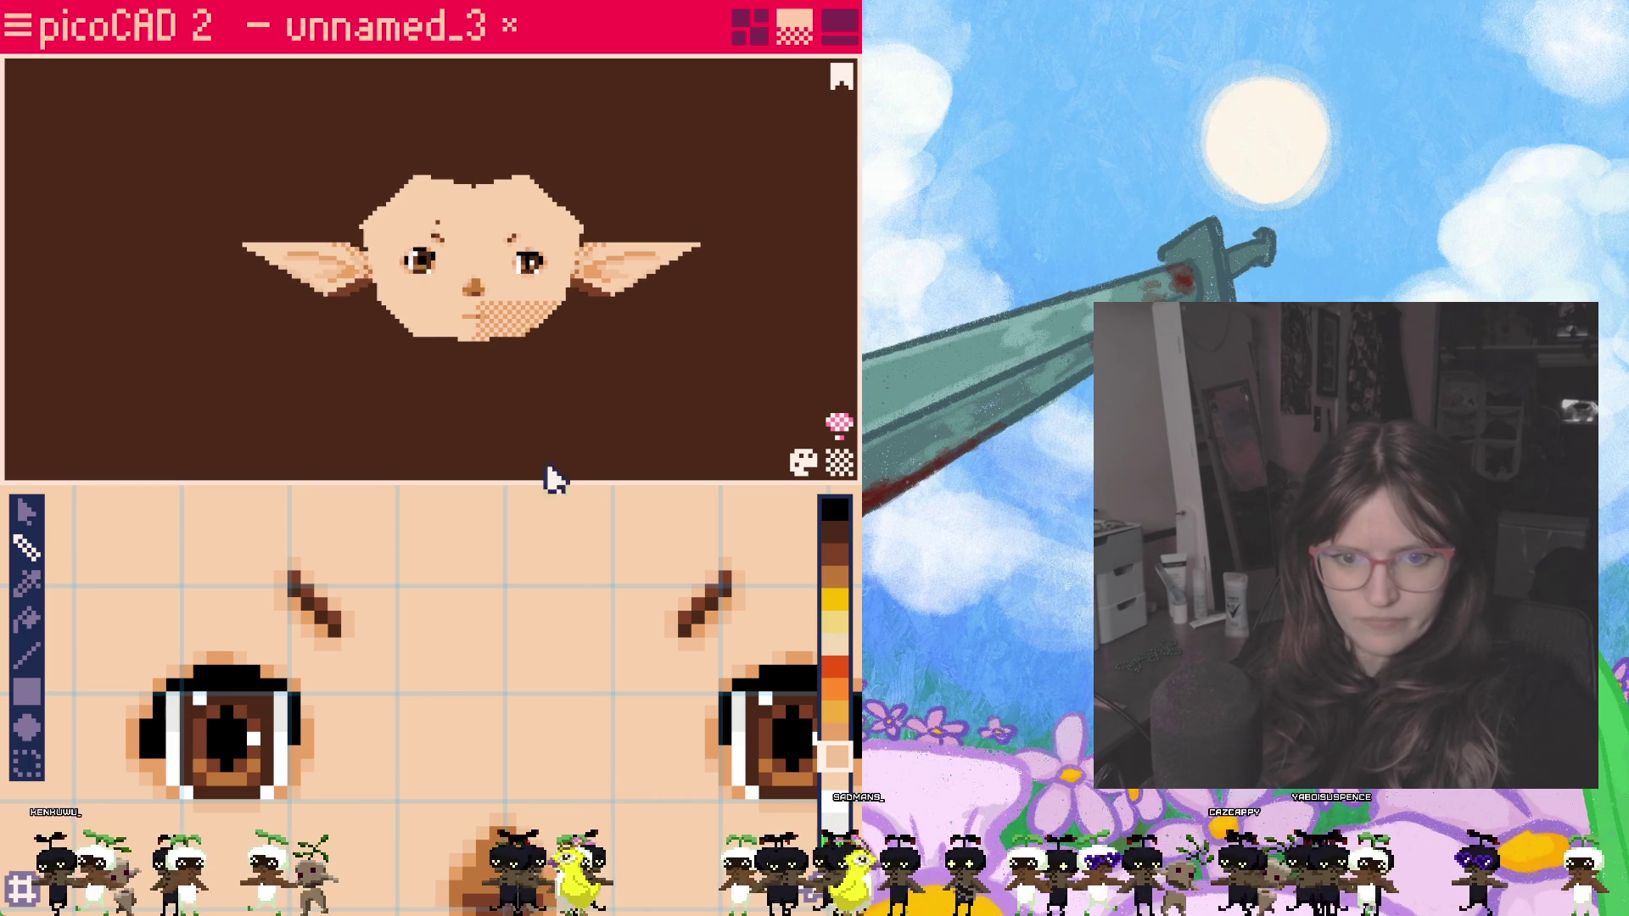
scroll(538, 625, "down", 2)
middle_click_drag(538, 626, 462, 683)
scroll(463, 683, "down", 1)
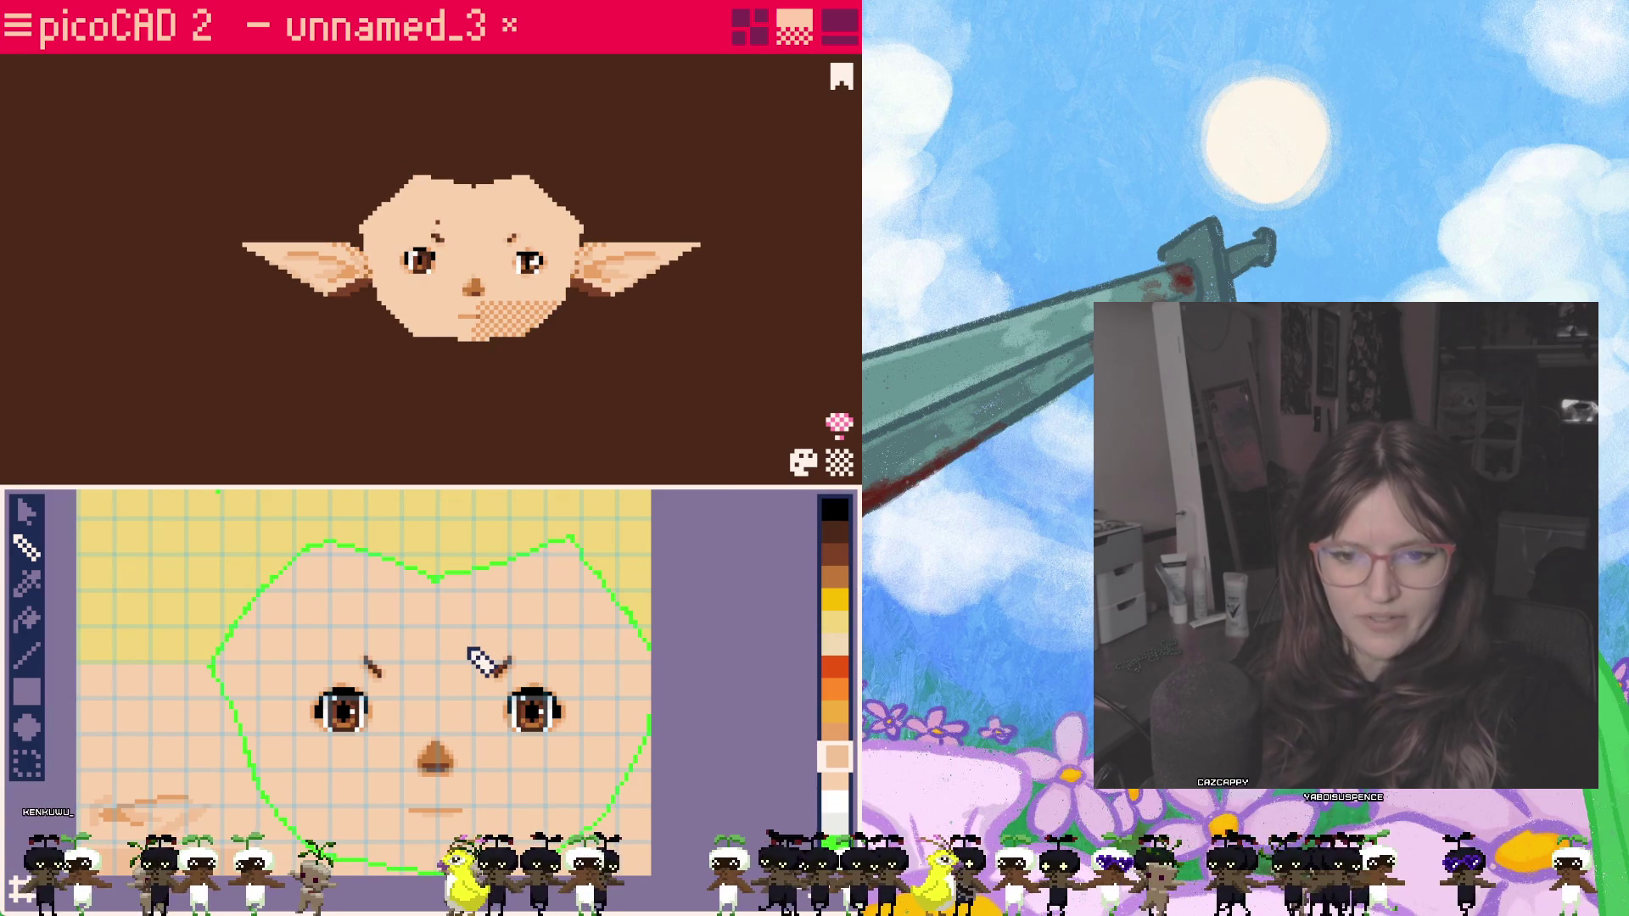
scroll(470, 652, "up", 1)
Step: Select the top-left head face and view its outline on the face texture
left_click(26, 511)
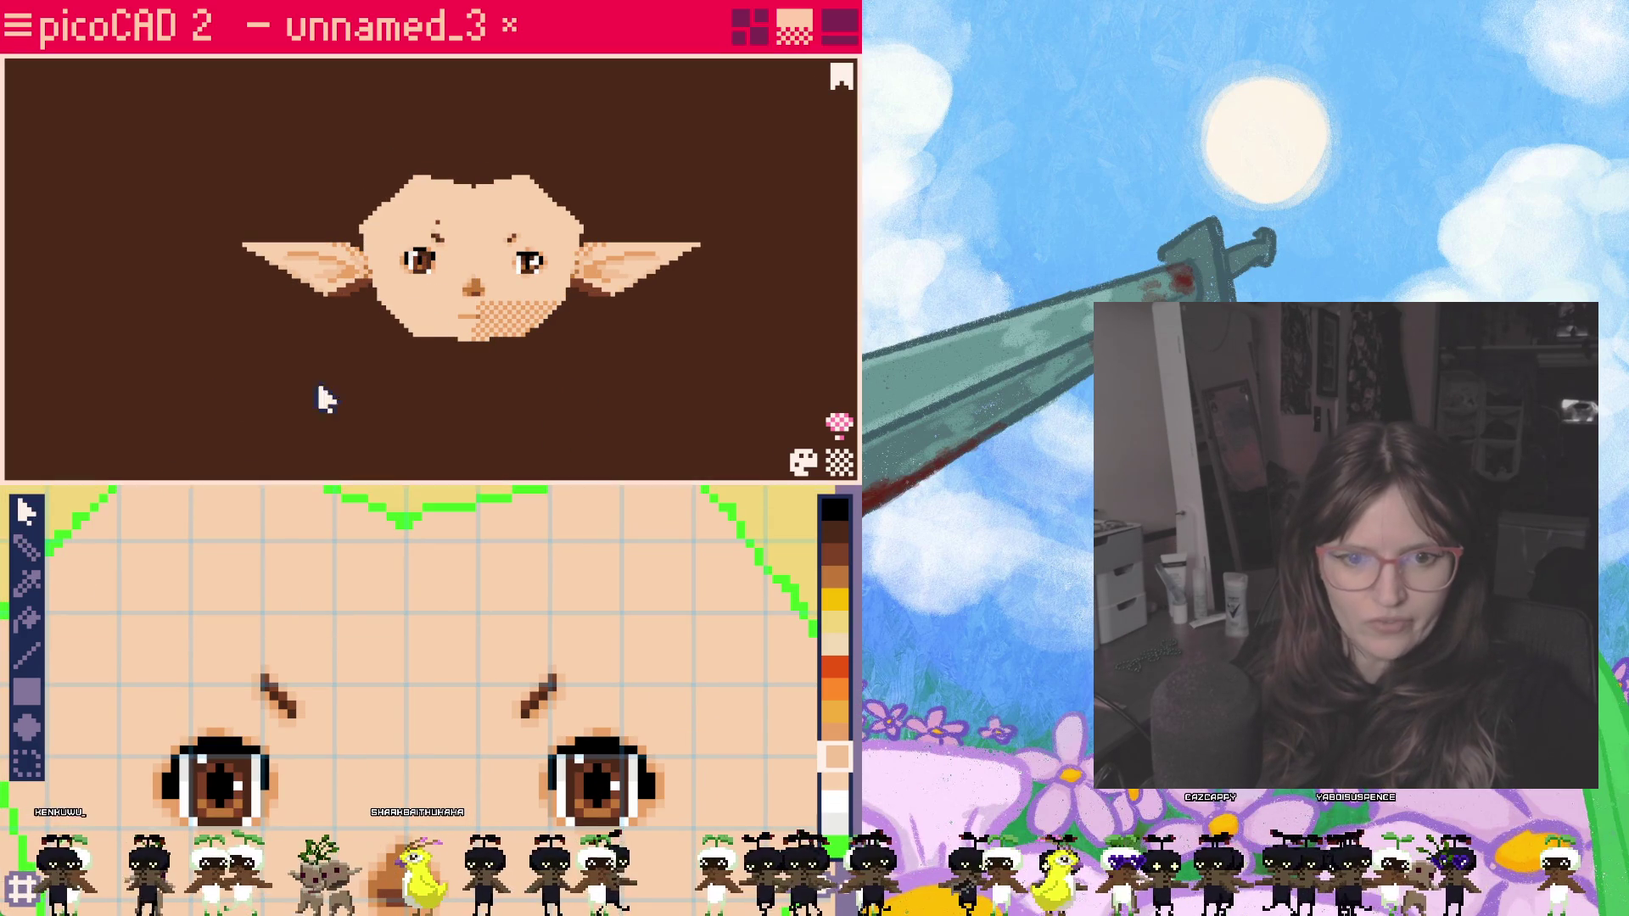
left_click(435, 213)
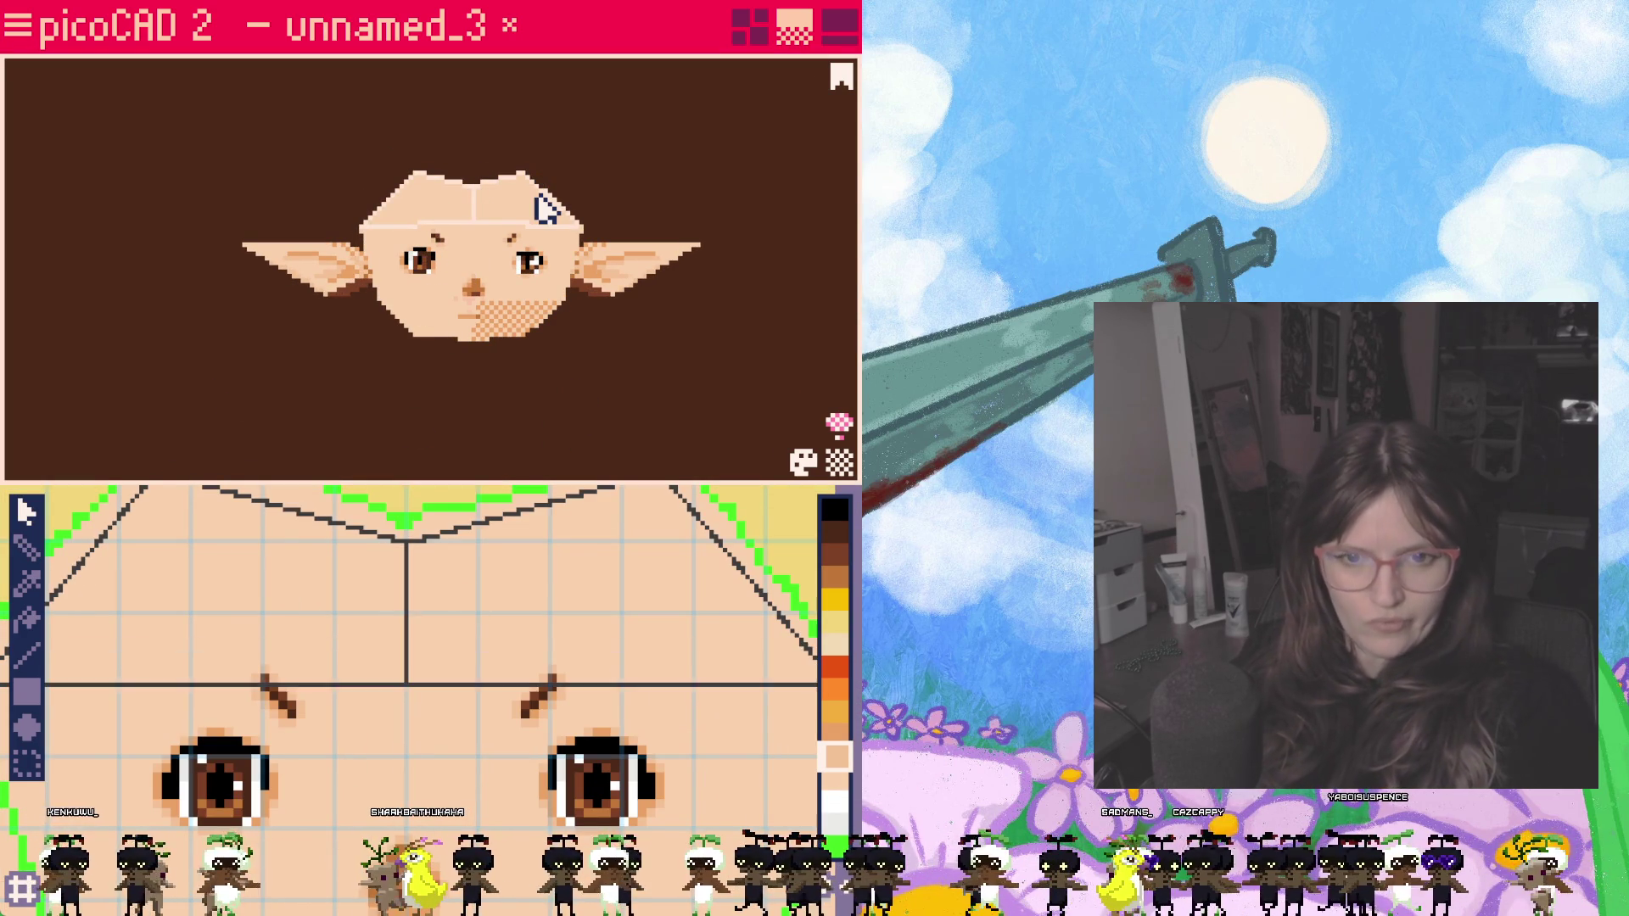
left_click(407, 682)
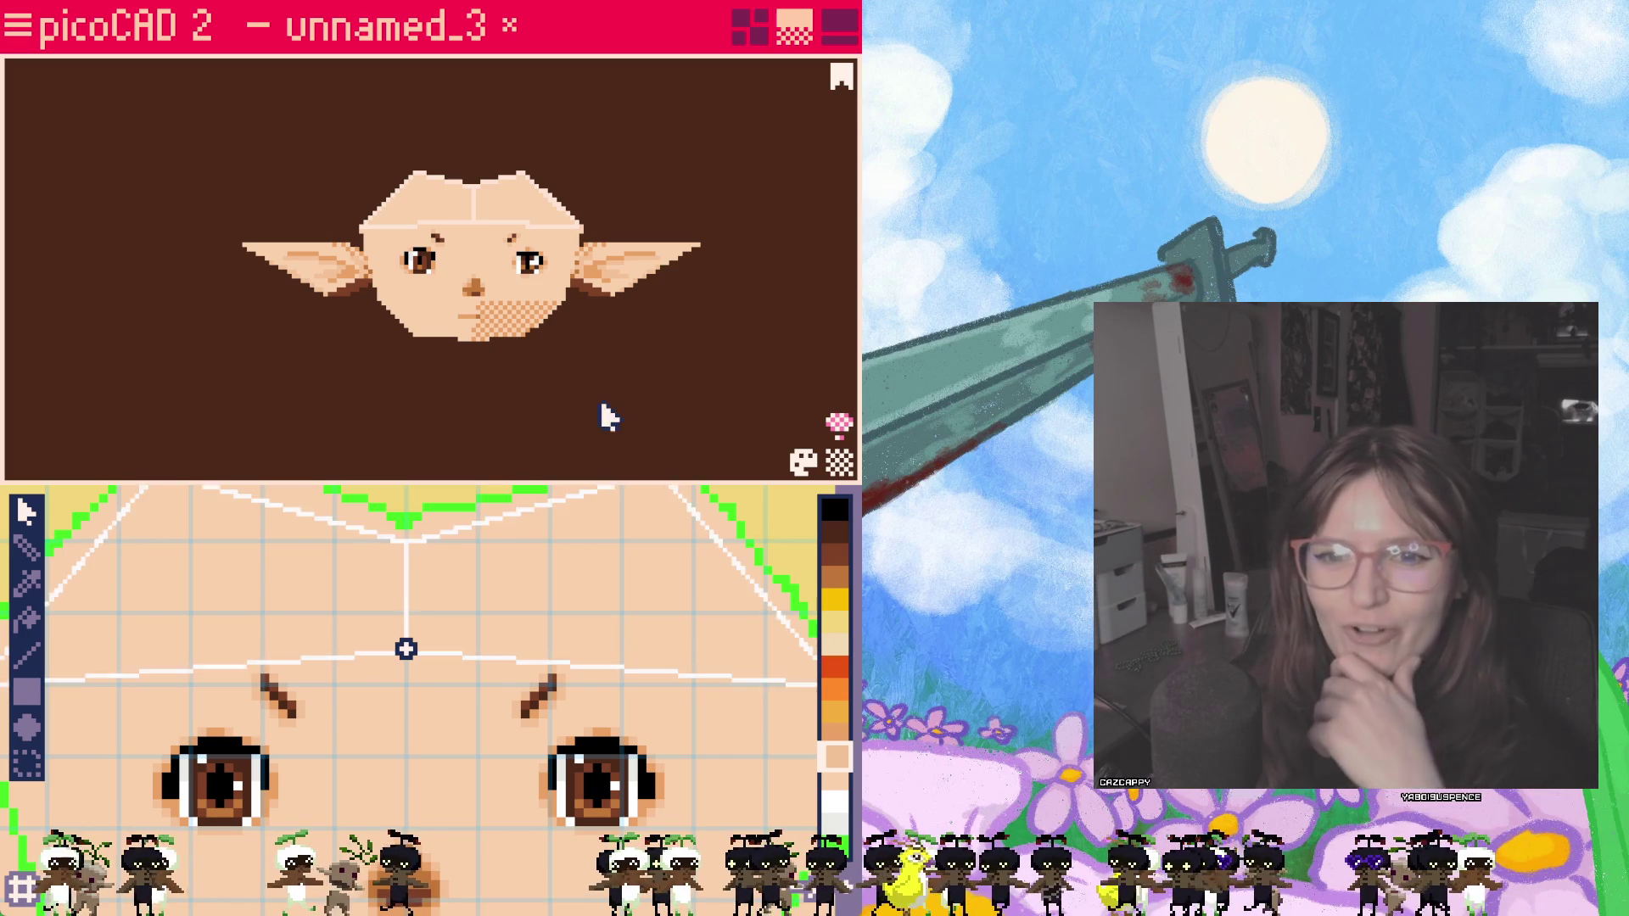
scroll(435, 598, "up", 1)
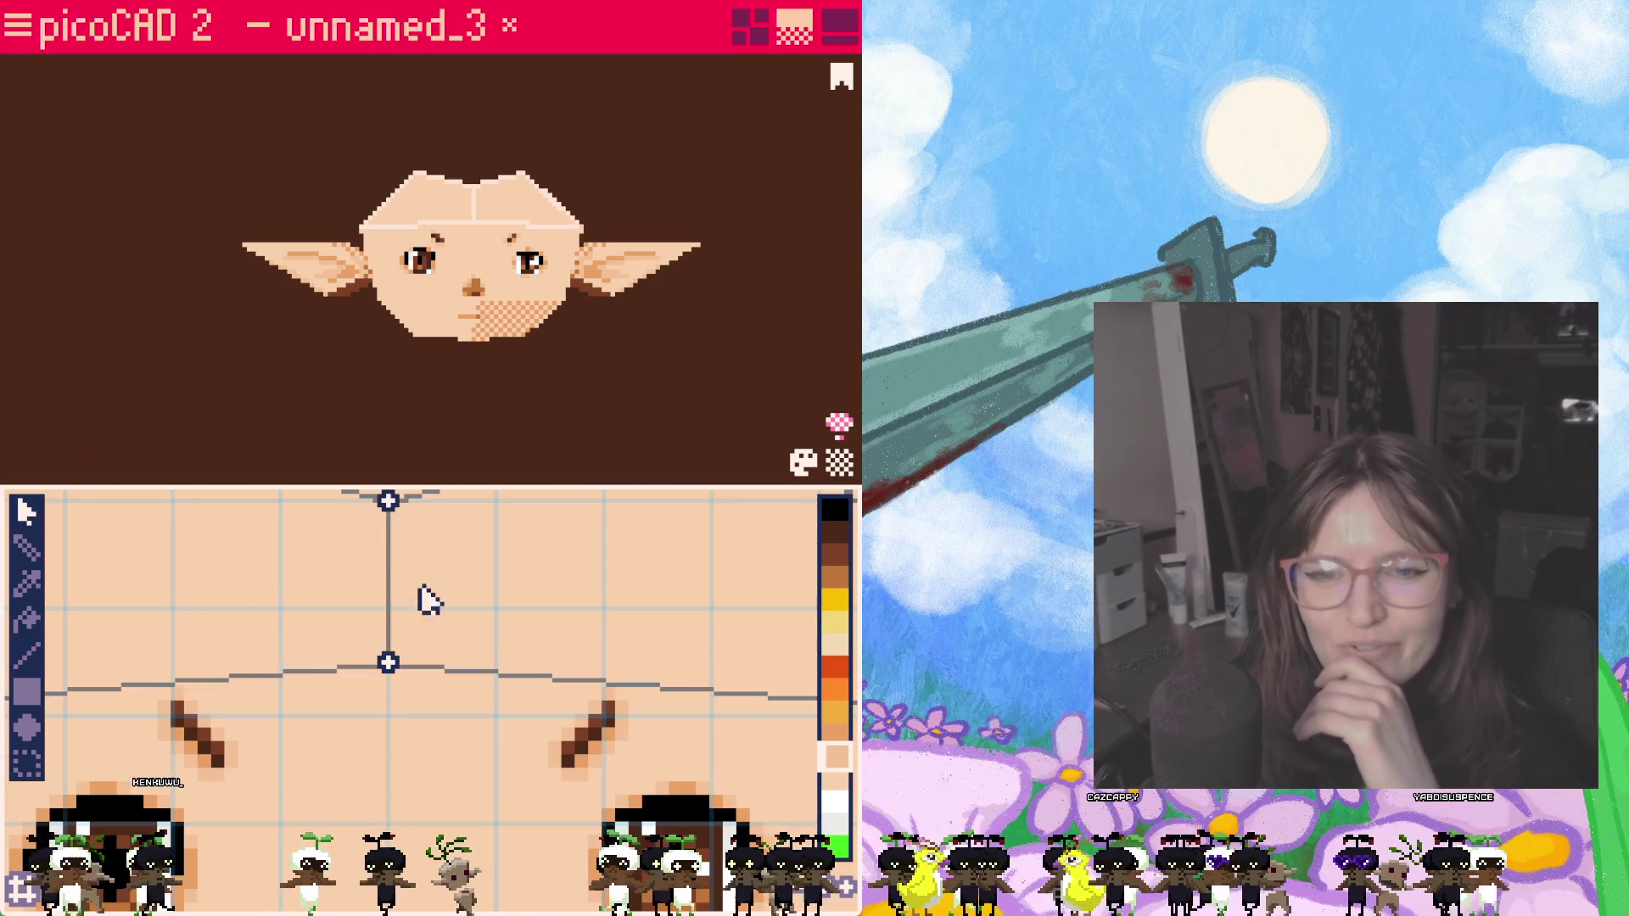
scroll(435, 645, "down", 1)
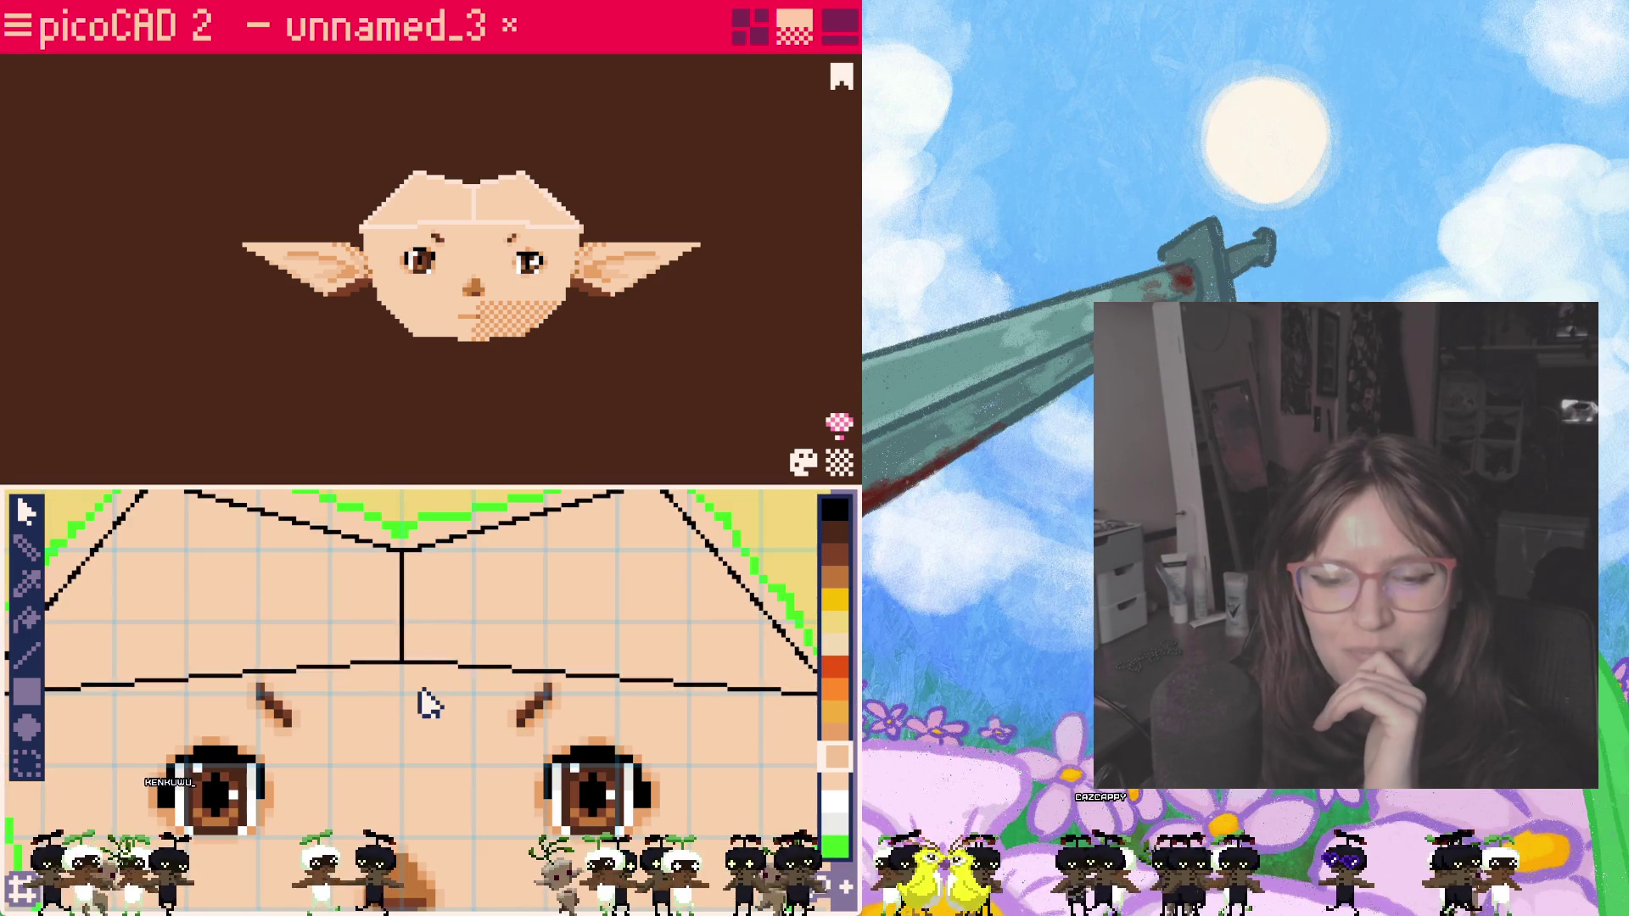
middle_click_drag(425, 698, 471, 617)
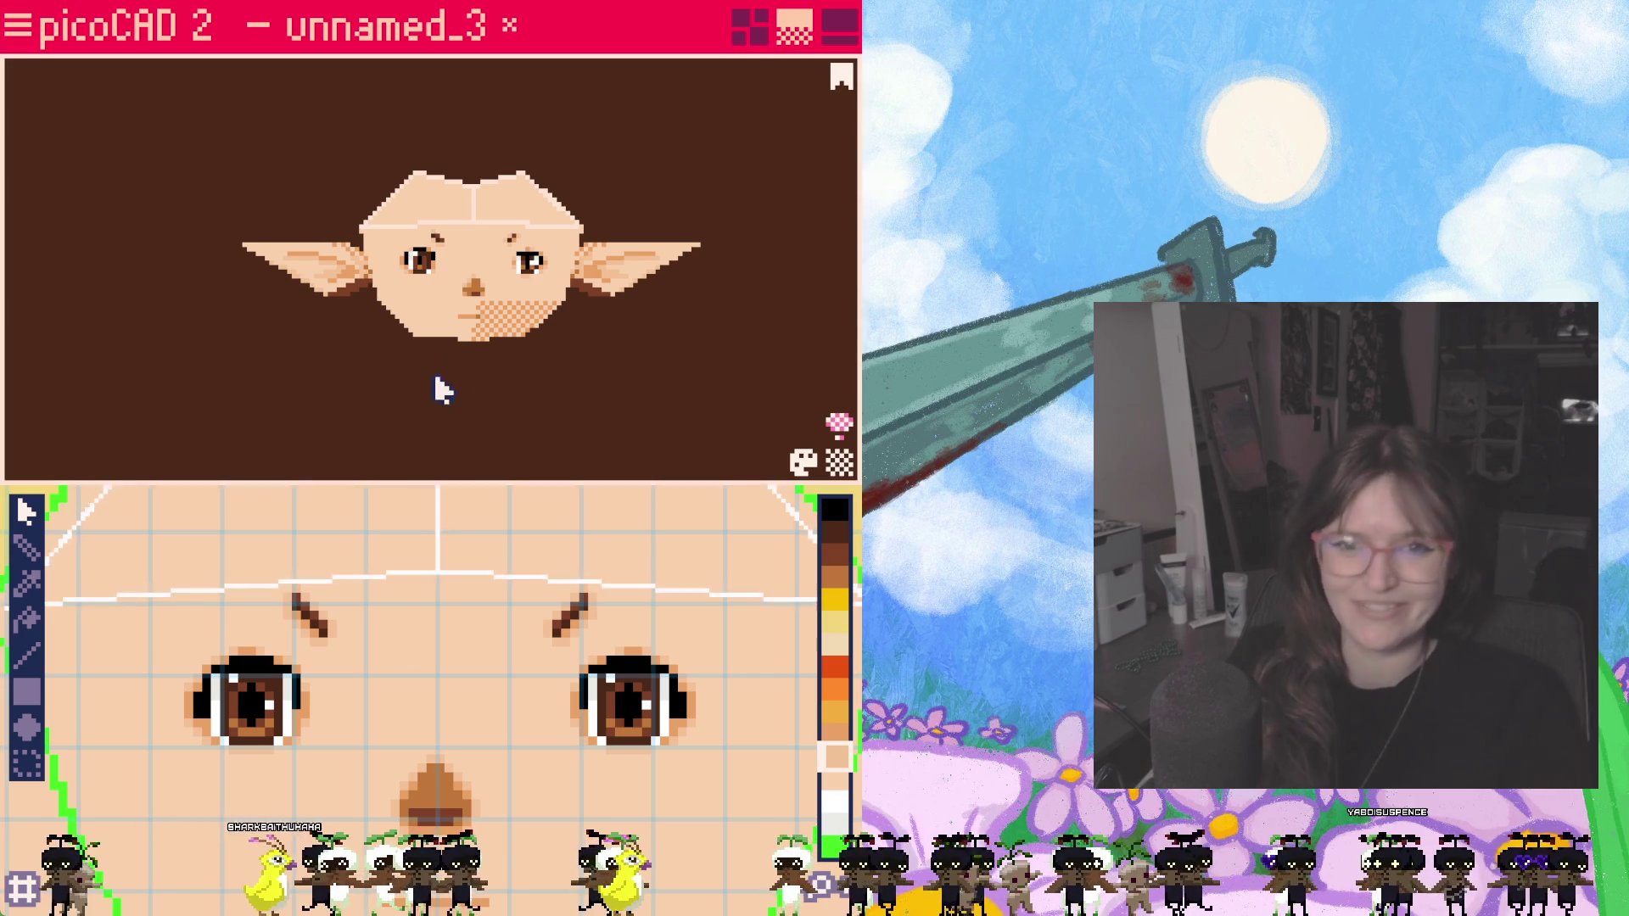
mouse_move(406, 413)
right_mouse_down()
mouse_move(374, 411)
mouse_move(484, 349)
mouse_move(431, 383)
mouse_move(437, 418)
mouse_move(466, 400)
mouse_move(570, 416)
mouse_move(473, 399)
mouse_move(487, 399)
mouse_move(450, 422)
mouse_move(488, 365)
mouse_move(484, 390)
mouse_move(561, 400)
mouse_move(484, 407)
mouse_move(593, 407)
mouse_move(411, 416)
mouse_move(471, 405)
right_mouse_up()
scroll(431, 384, "up", 2)
scroll(431, 383, "up", 3)
scroll(481, 400, "down", 3)
scroll(488, 365, "up", 2)
scroll(492, 619, "down", 2)
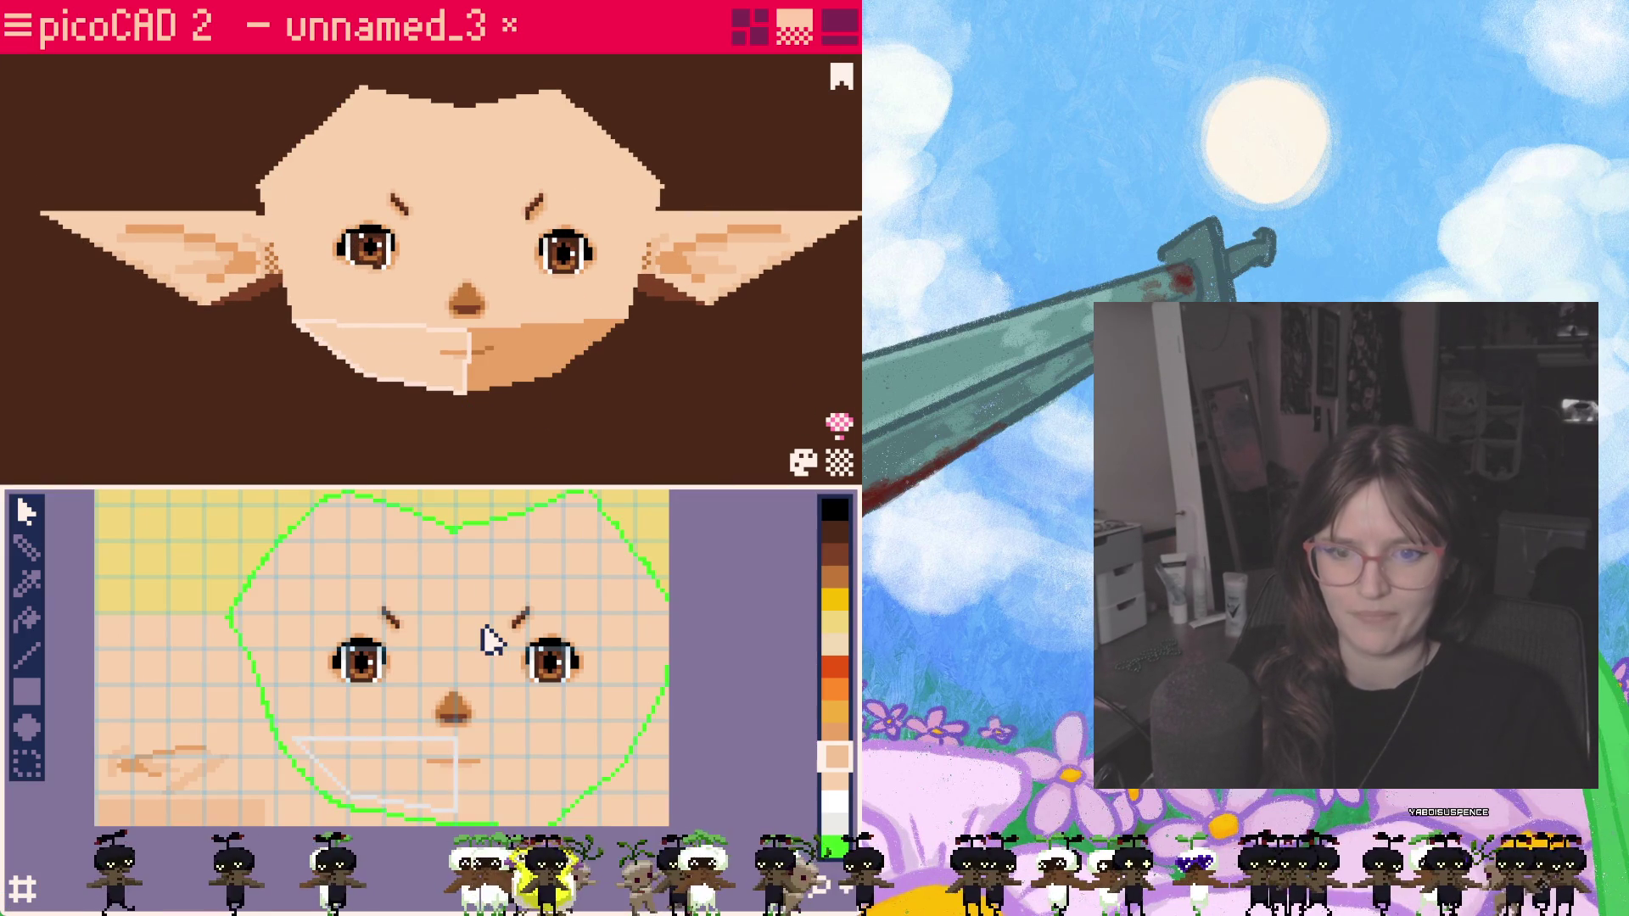
left_click(572, 428)
left_click(437, 374)
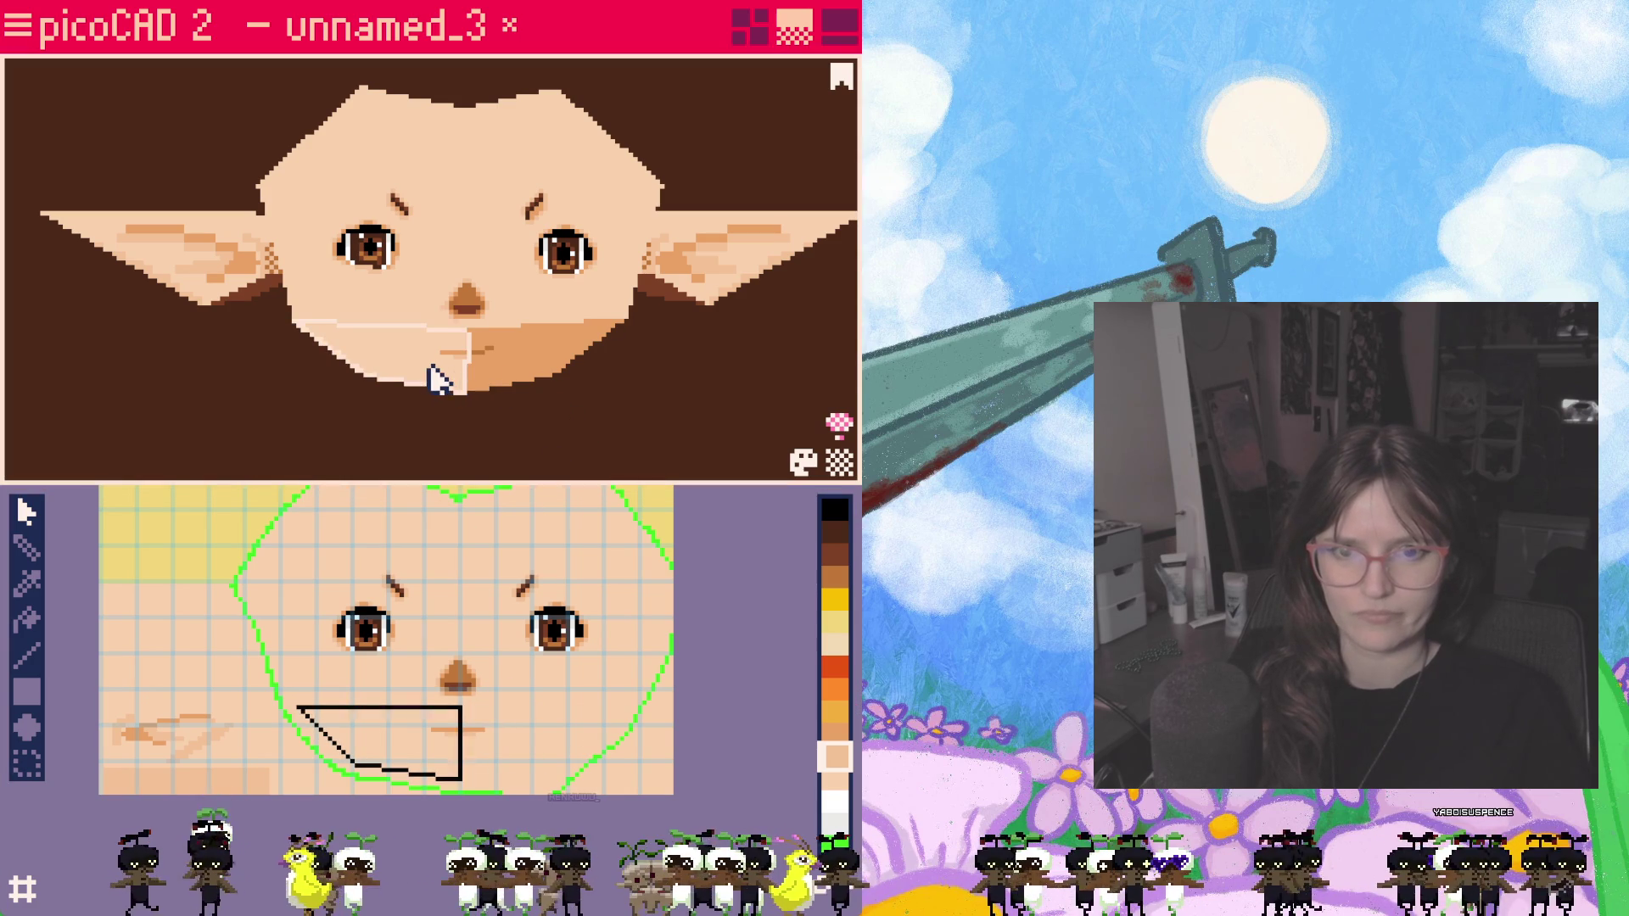
left_click(526, 382, "shift")
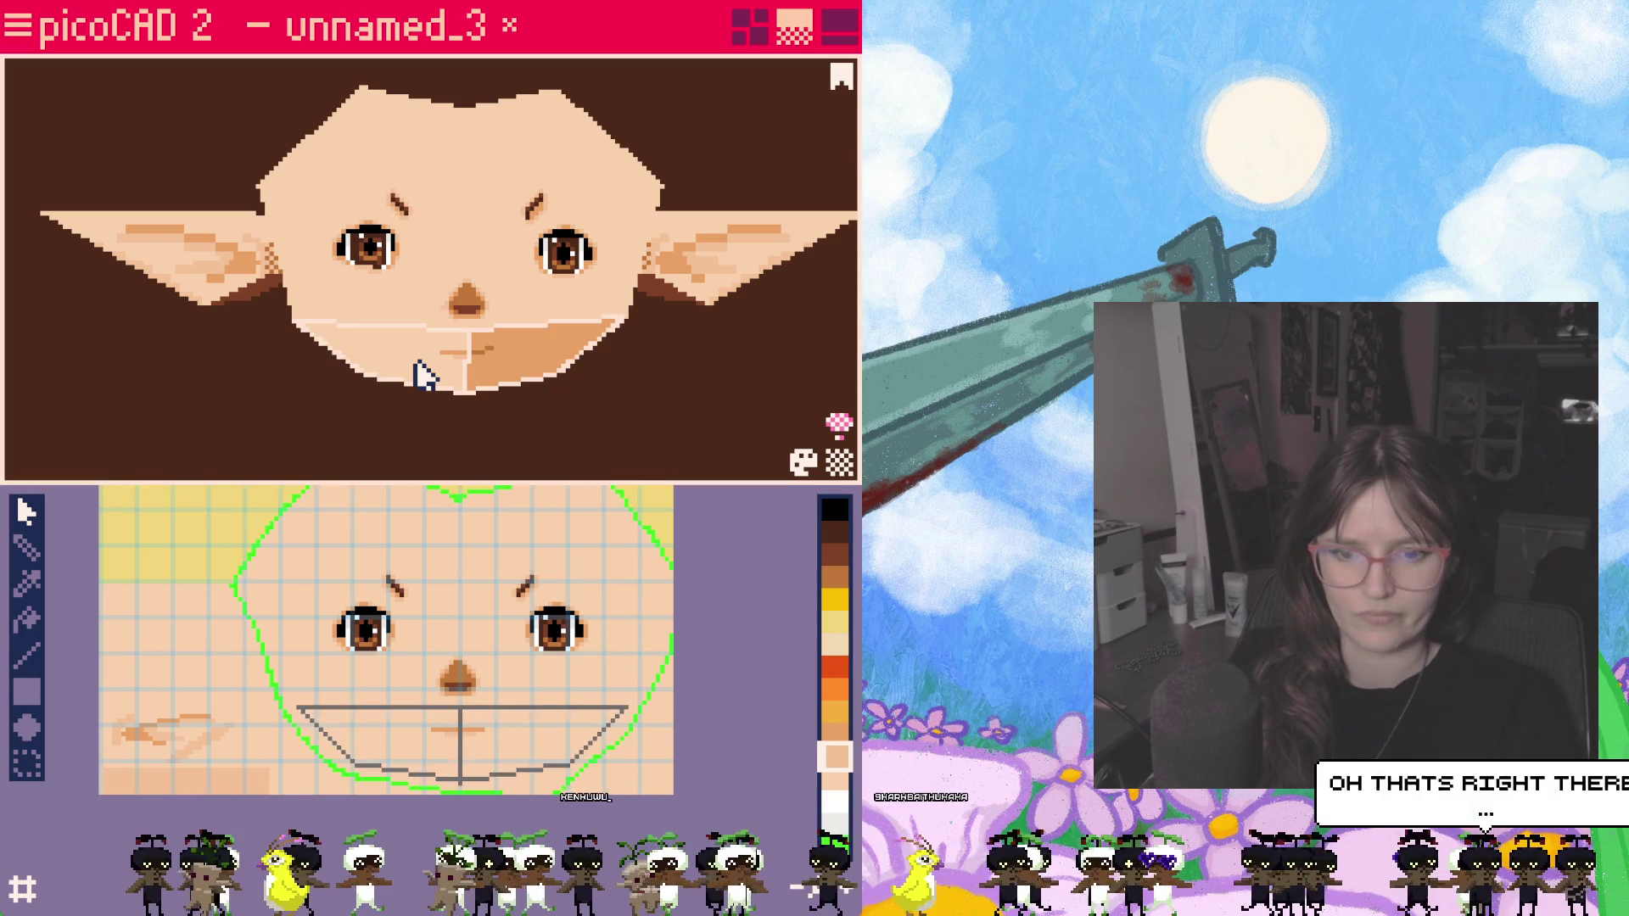
left_click(477, 368)
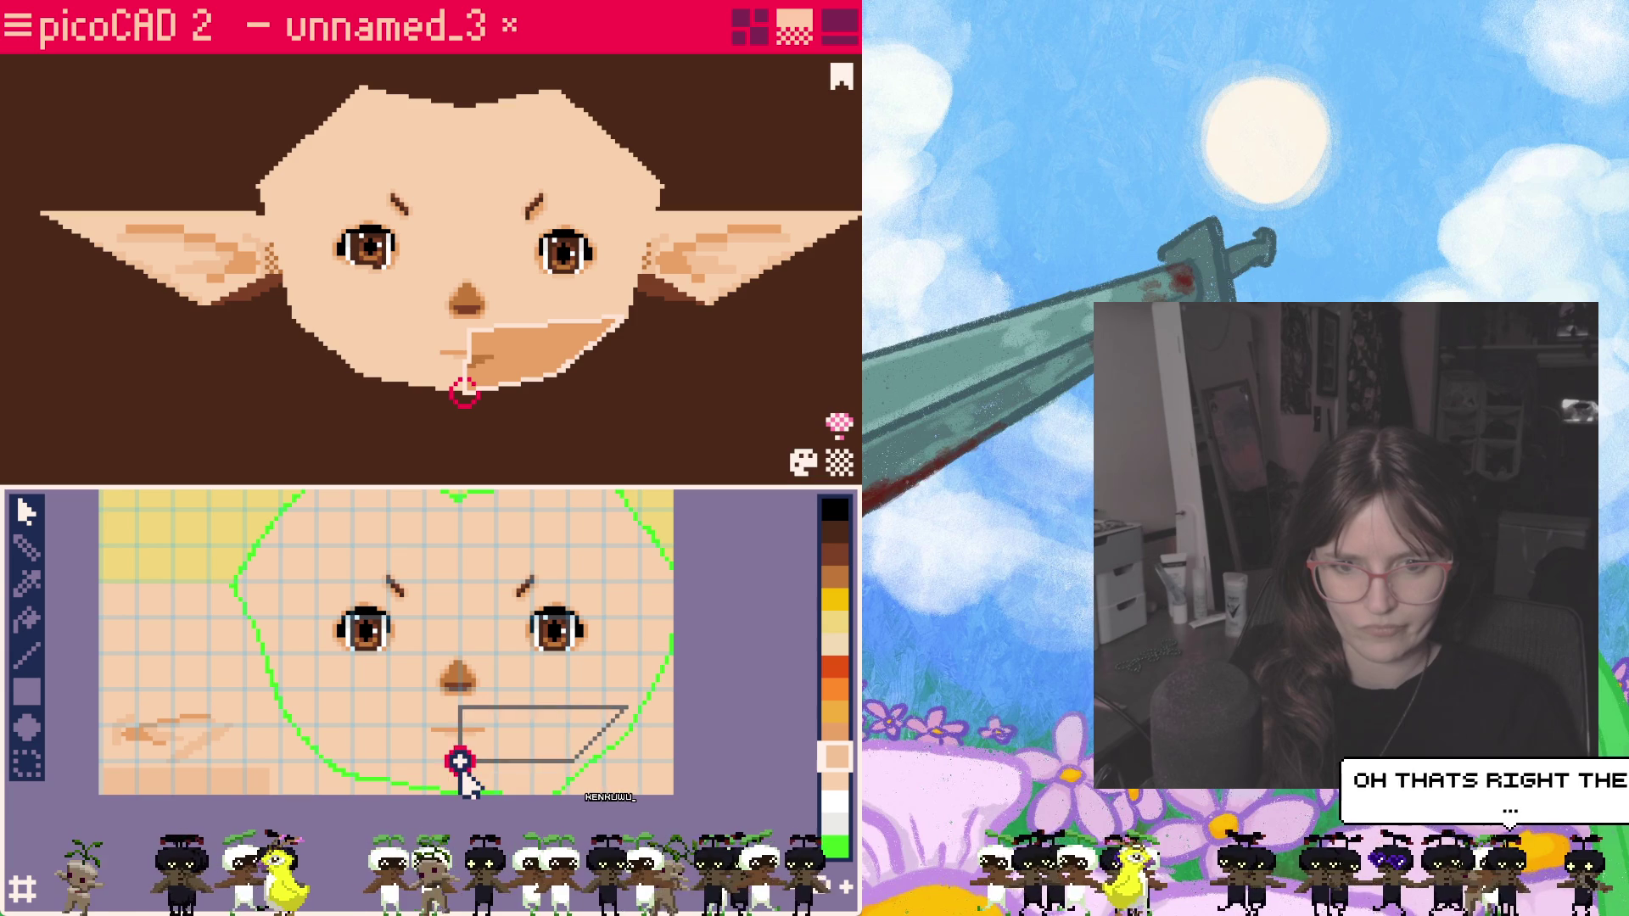
scroll(531, 418, "up", 1)
scroll(491, 393, "down", 1)
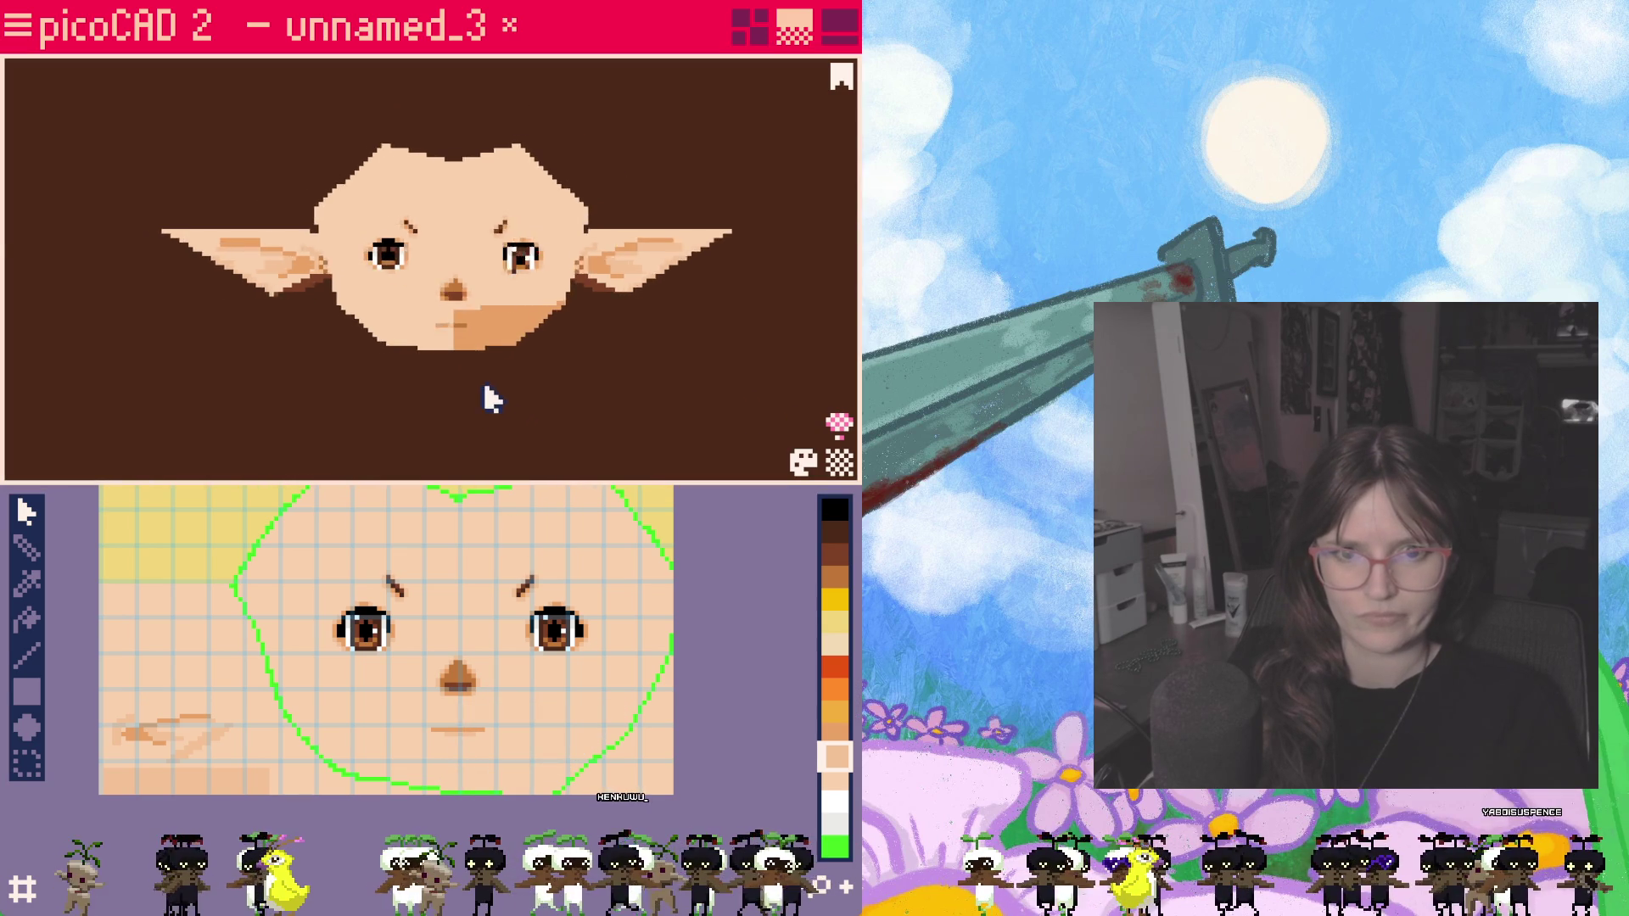
scroll(491, 397, "up", 2)
left_click(552, 428)
mouse_move(552, 429)
right_mouse_down()
mouse_move(462, 440)
mouse_move(520, 411)
mouse_move(526, 374)
mouse_move(538, 433)
mouse_move(608, 410)
mouse_move(495, 422)
mouse_move(547, 425)
right_mouse_up()
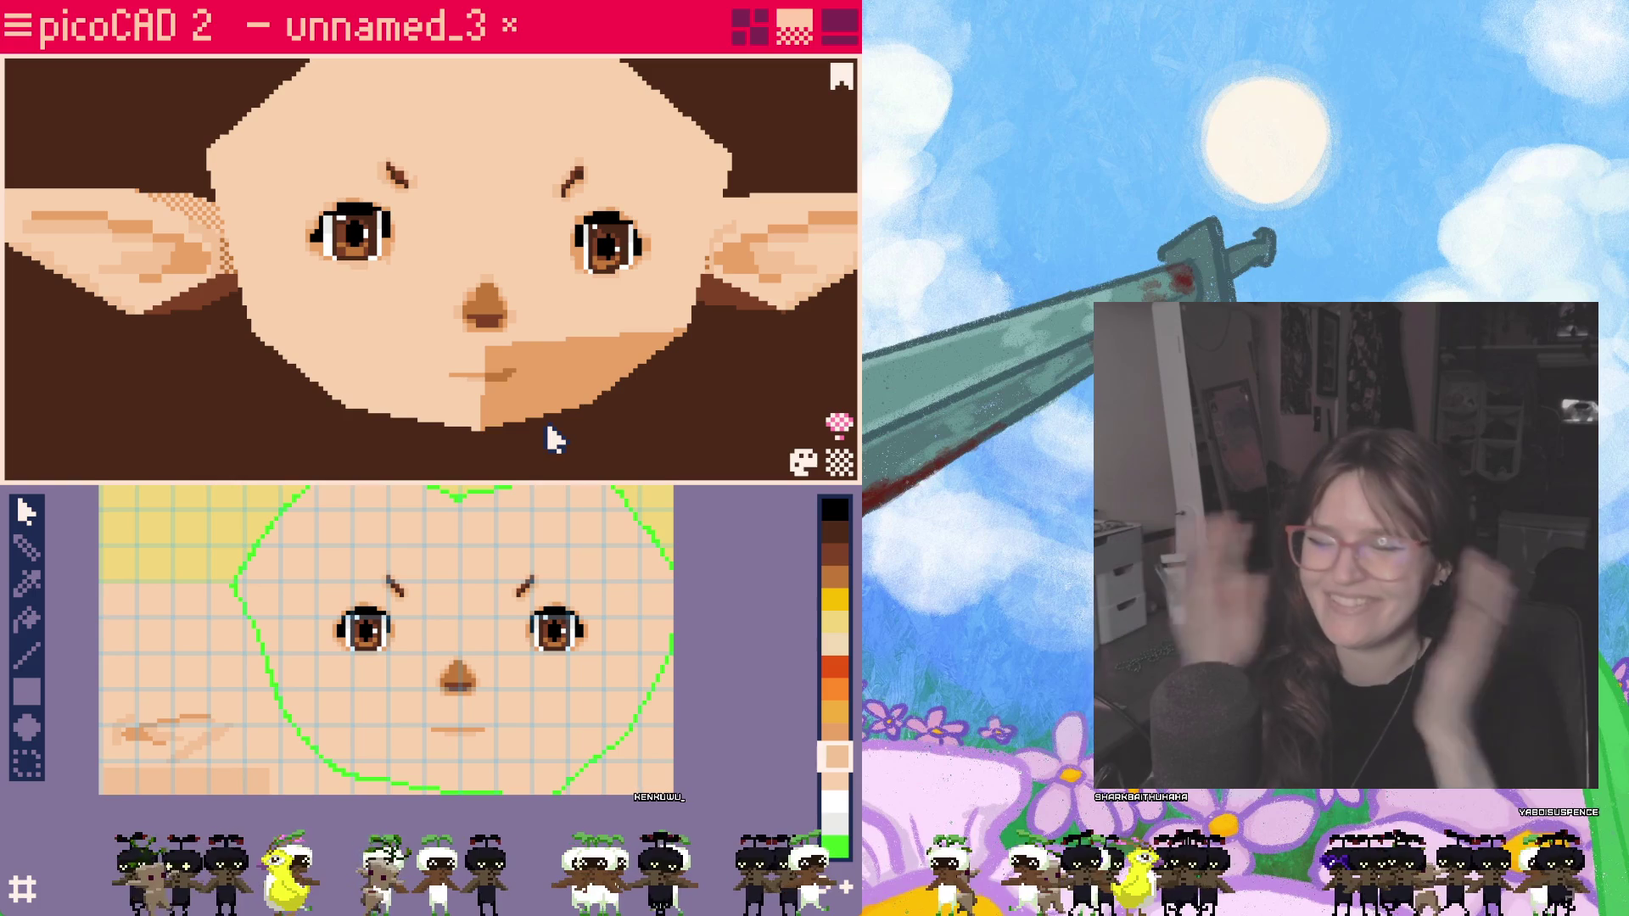
scroll(449, 585, "up", 2)
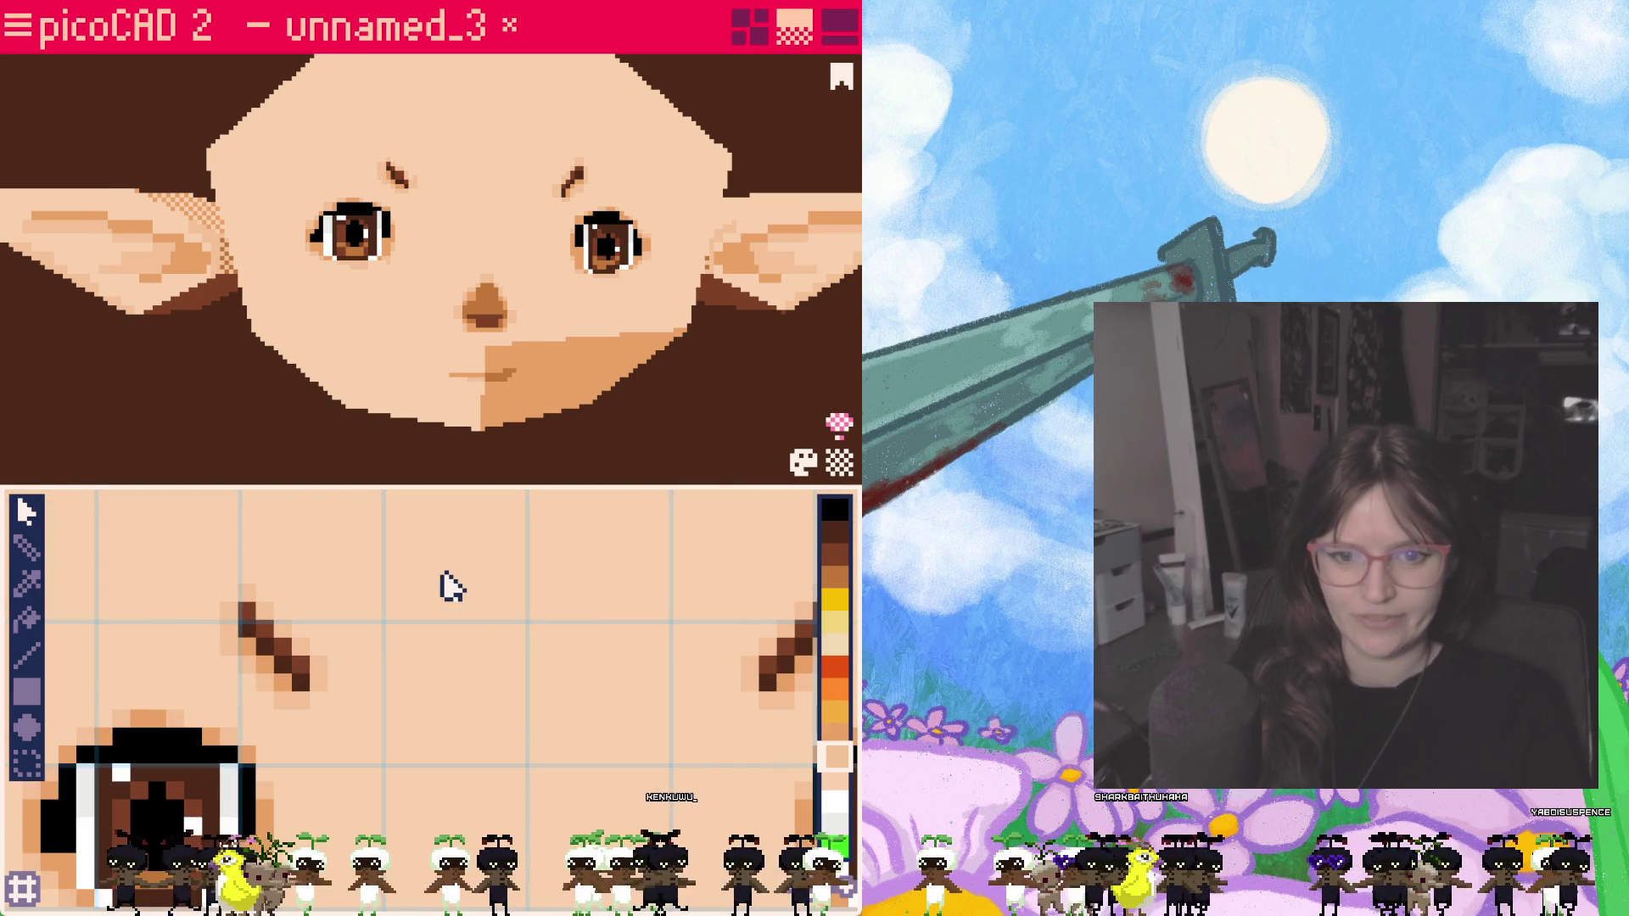
scroll(547, 653, "down", 1)
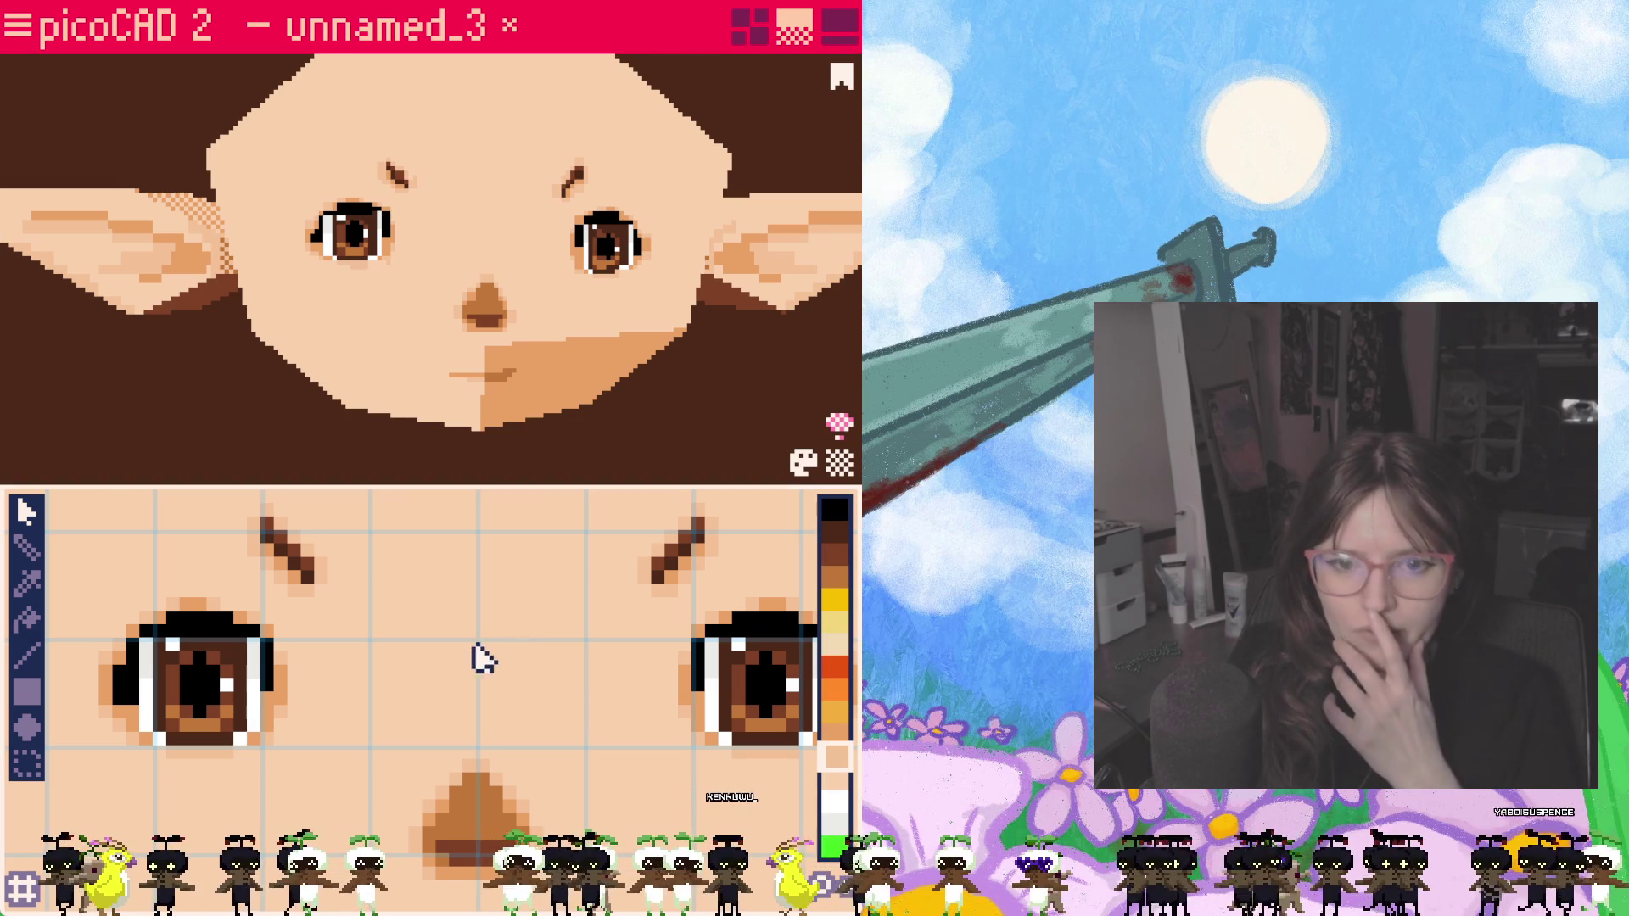
scroll(492, 660, "down", 1)
left_click(836, 670)
left_click(835, 689)
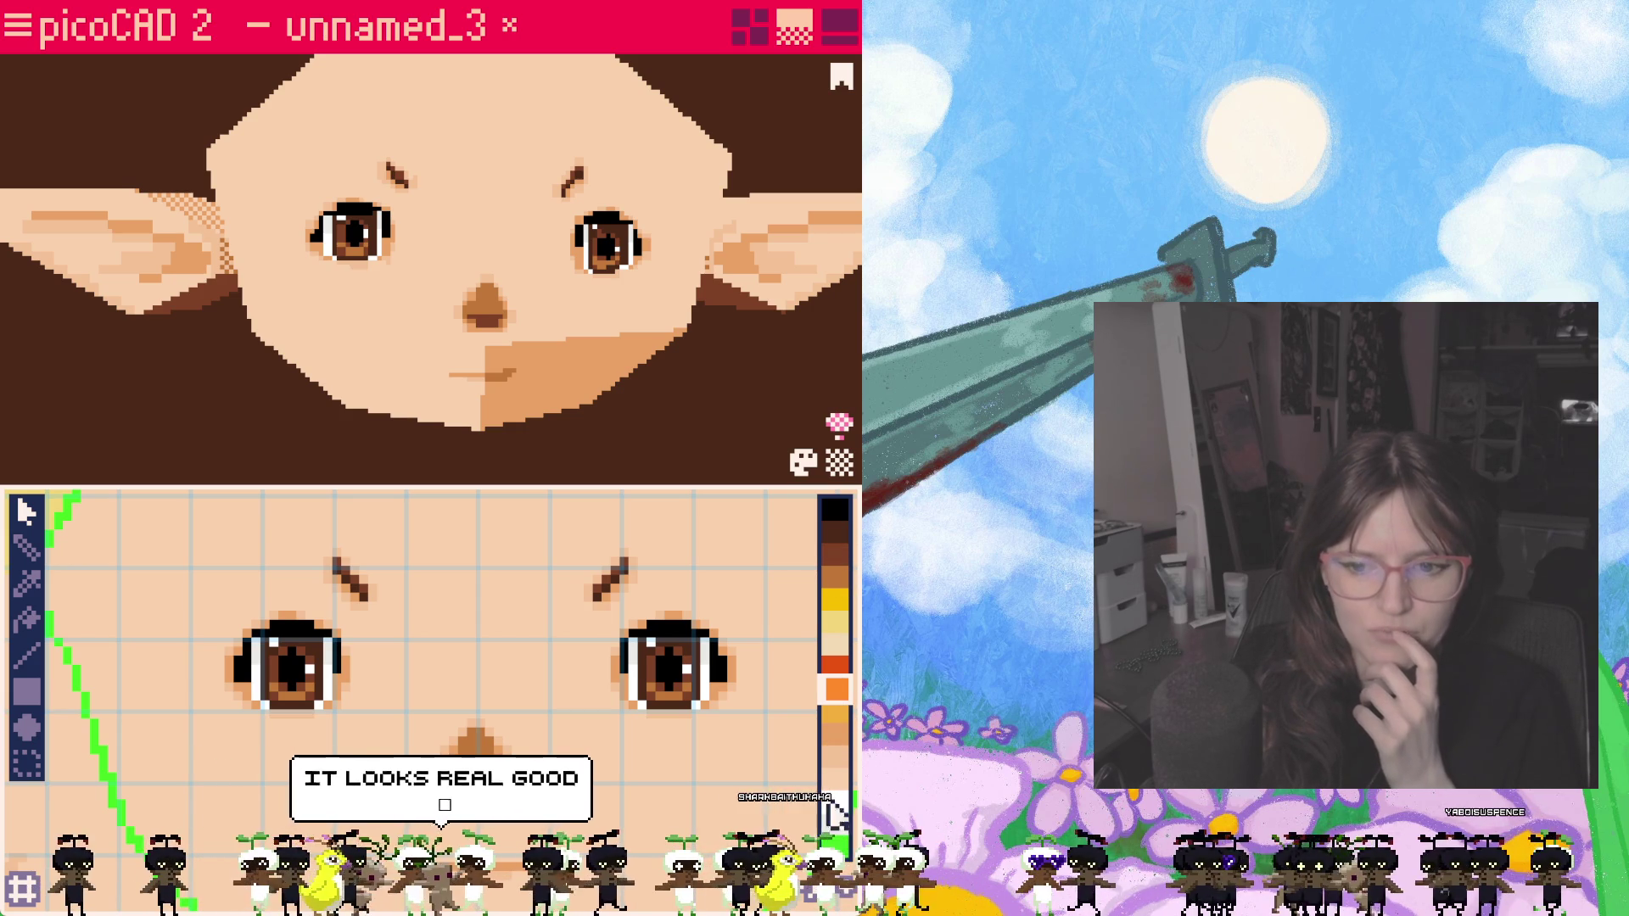
left_click(801, 464)
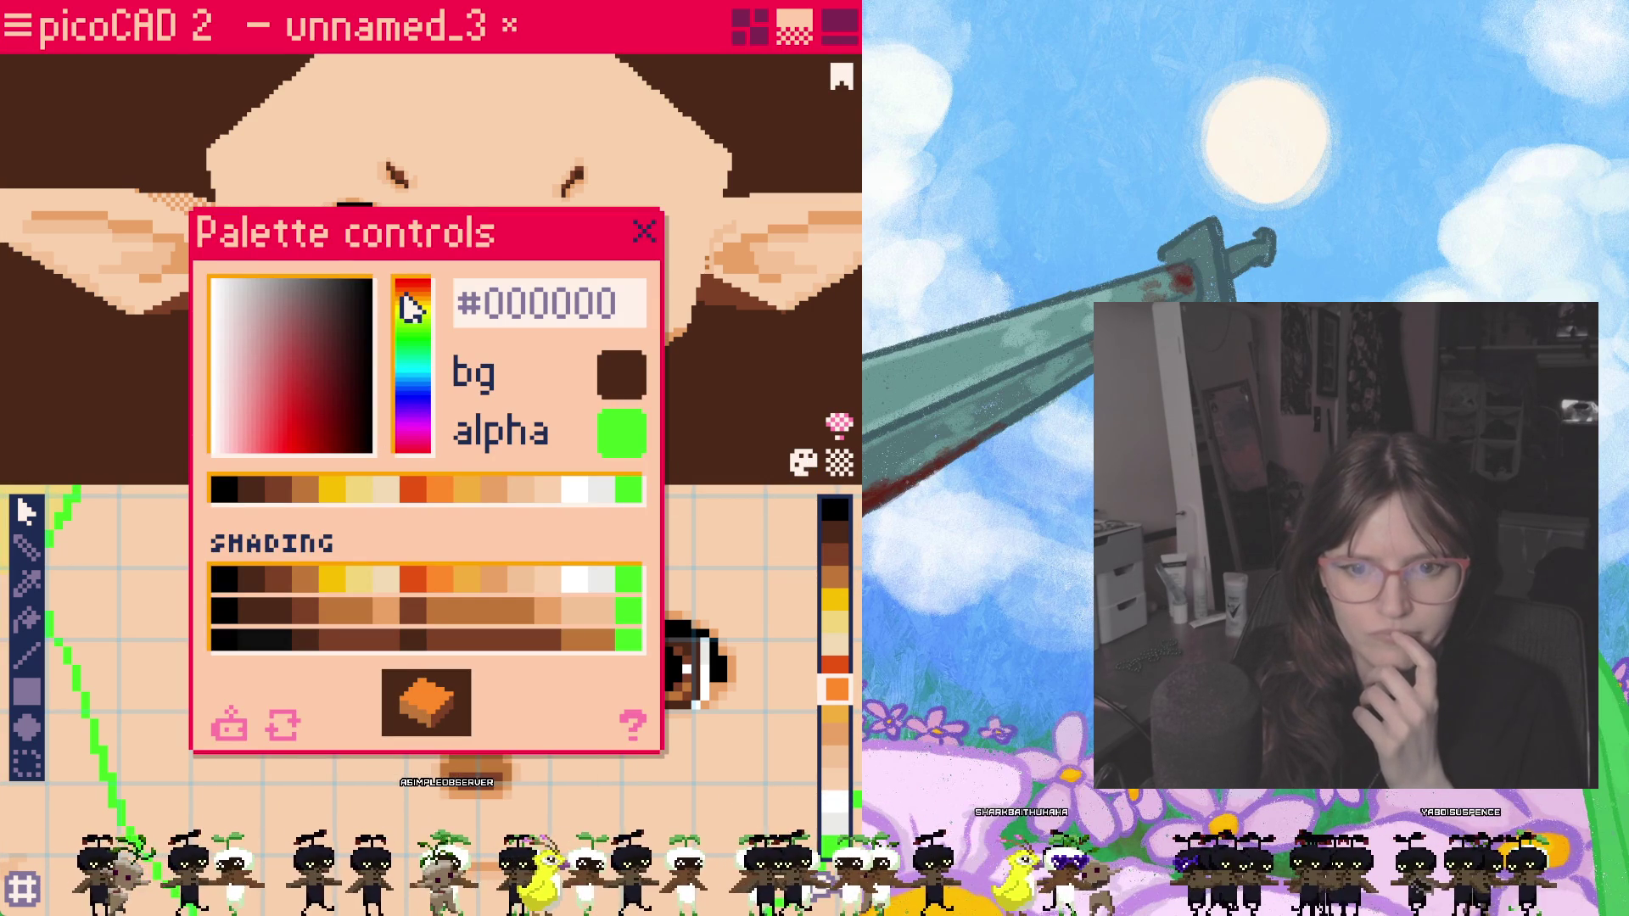
Step: Trial-shift the orange-red, orange and pink palette colours toward red and lighter shades
left_click(419, 490)
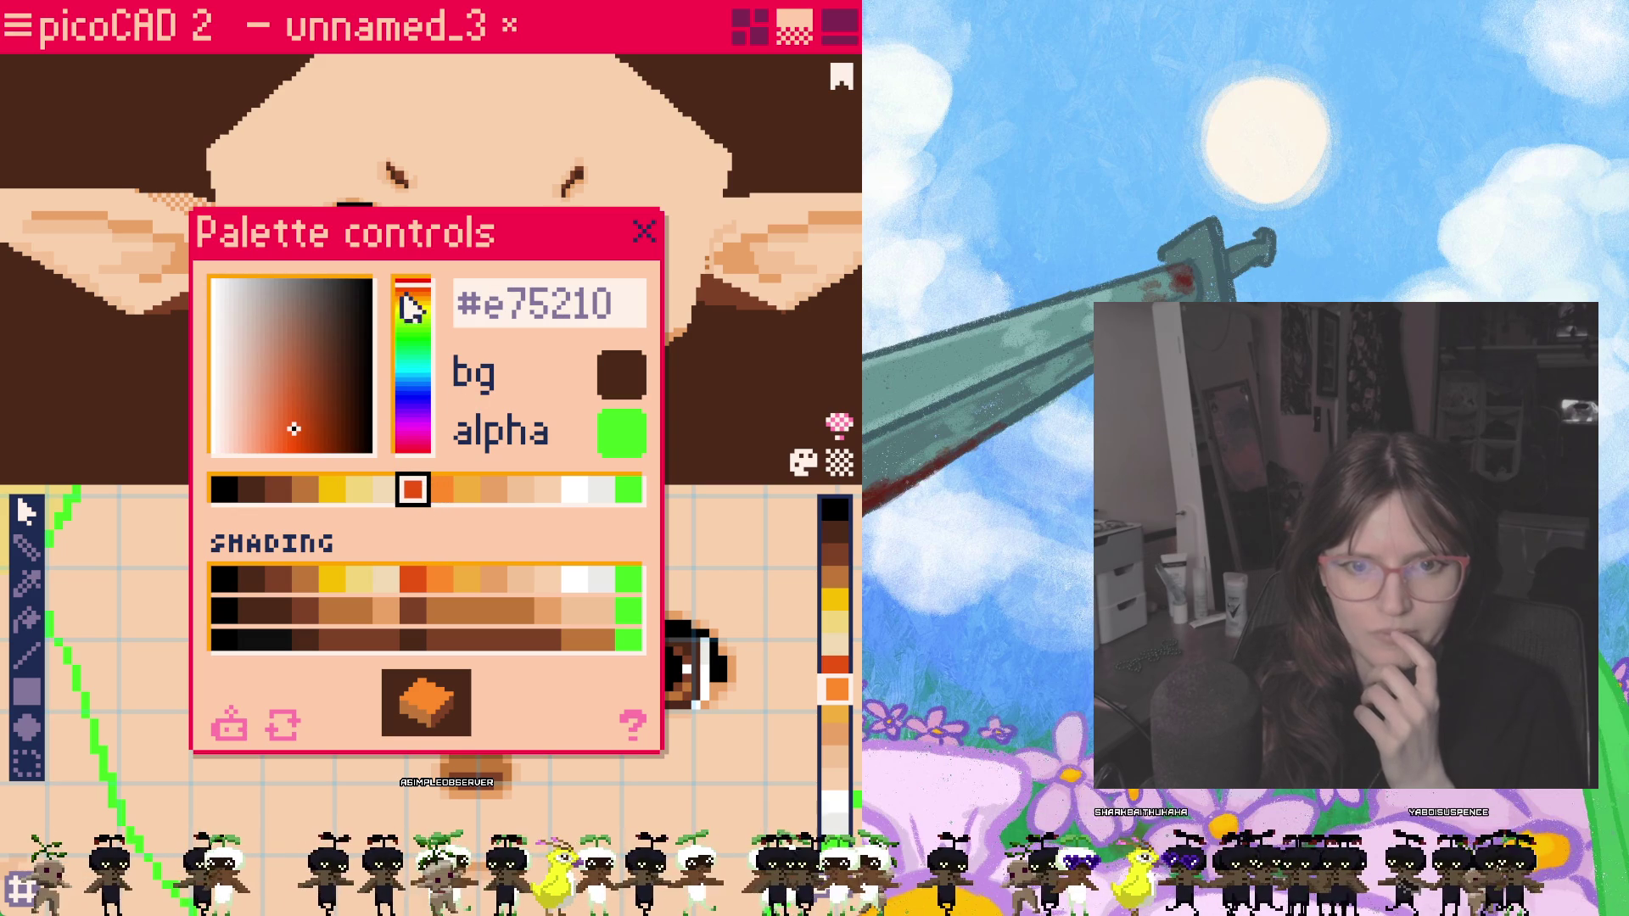
left_click_drag(409, 294, 414, 282)
left_click_drag(291, 435, 273, 413)
left_click(442, 488)
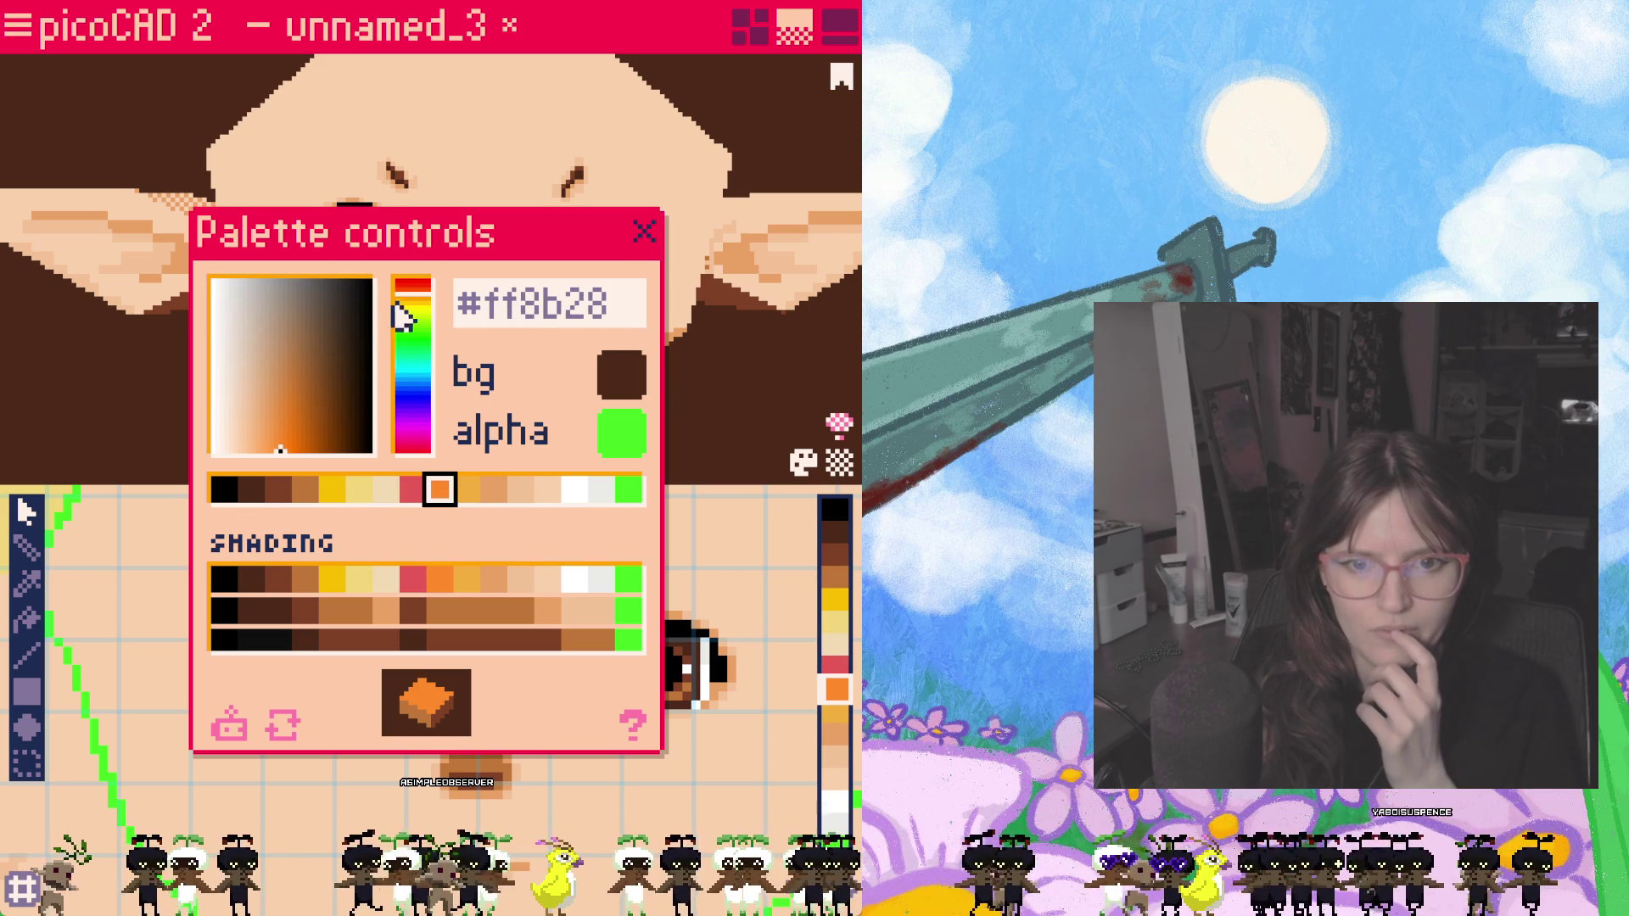
left_click_drag(414, 299, 415, 289)
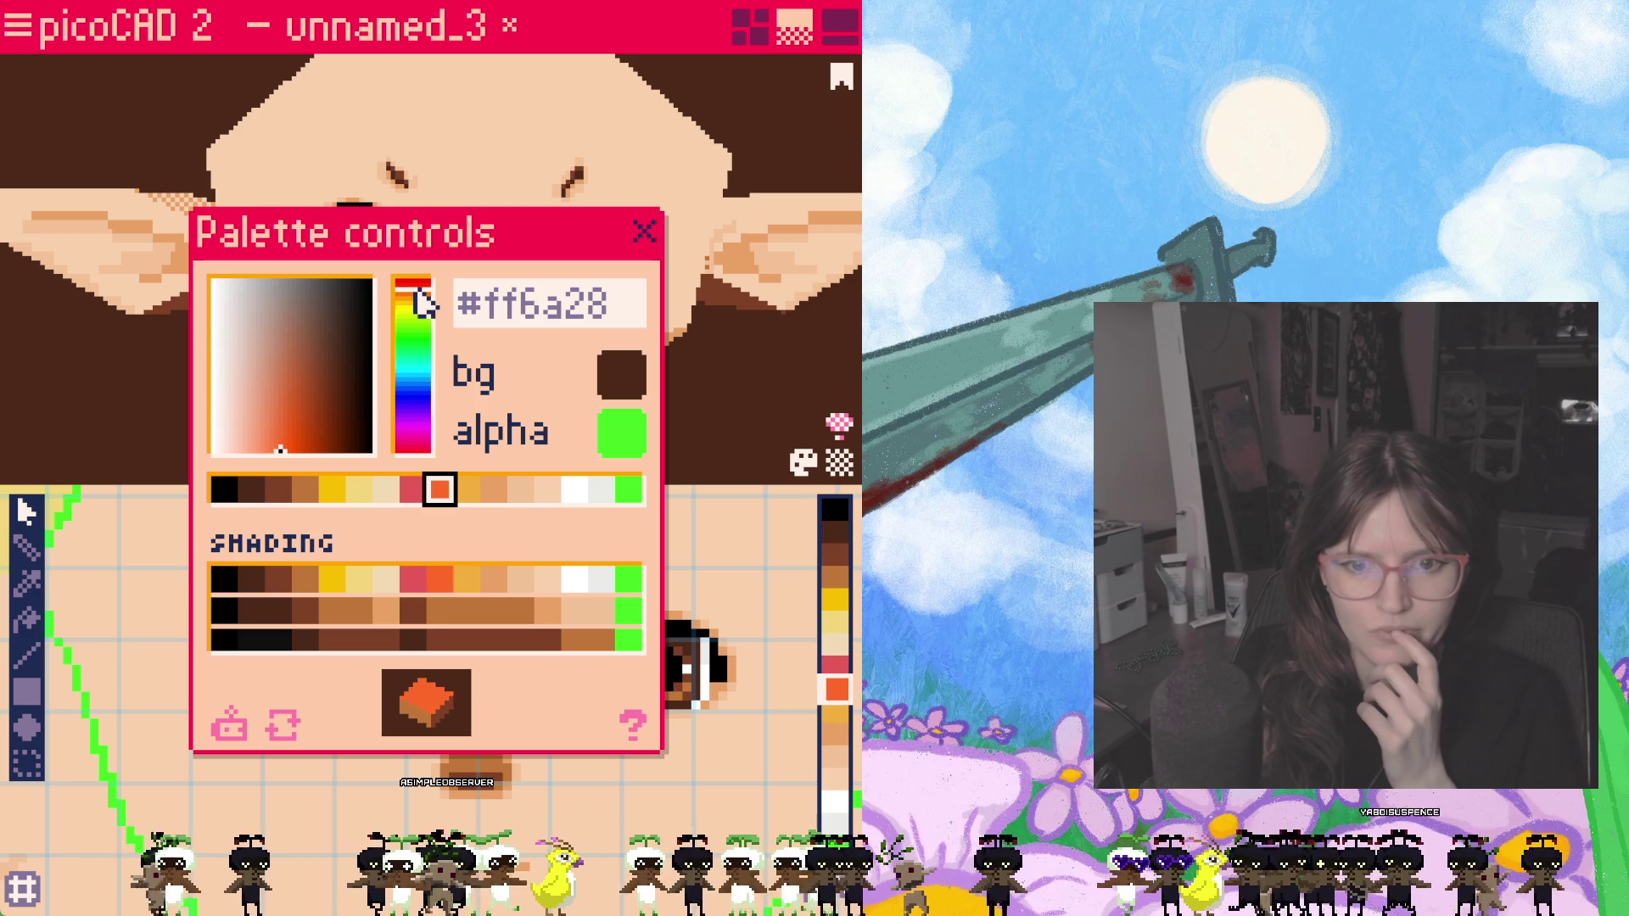
left_click_drag(282, 447, 259, 402)
left_click(416, 497)
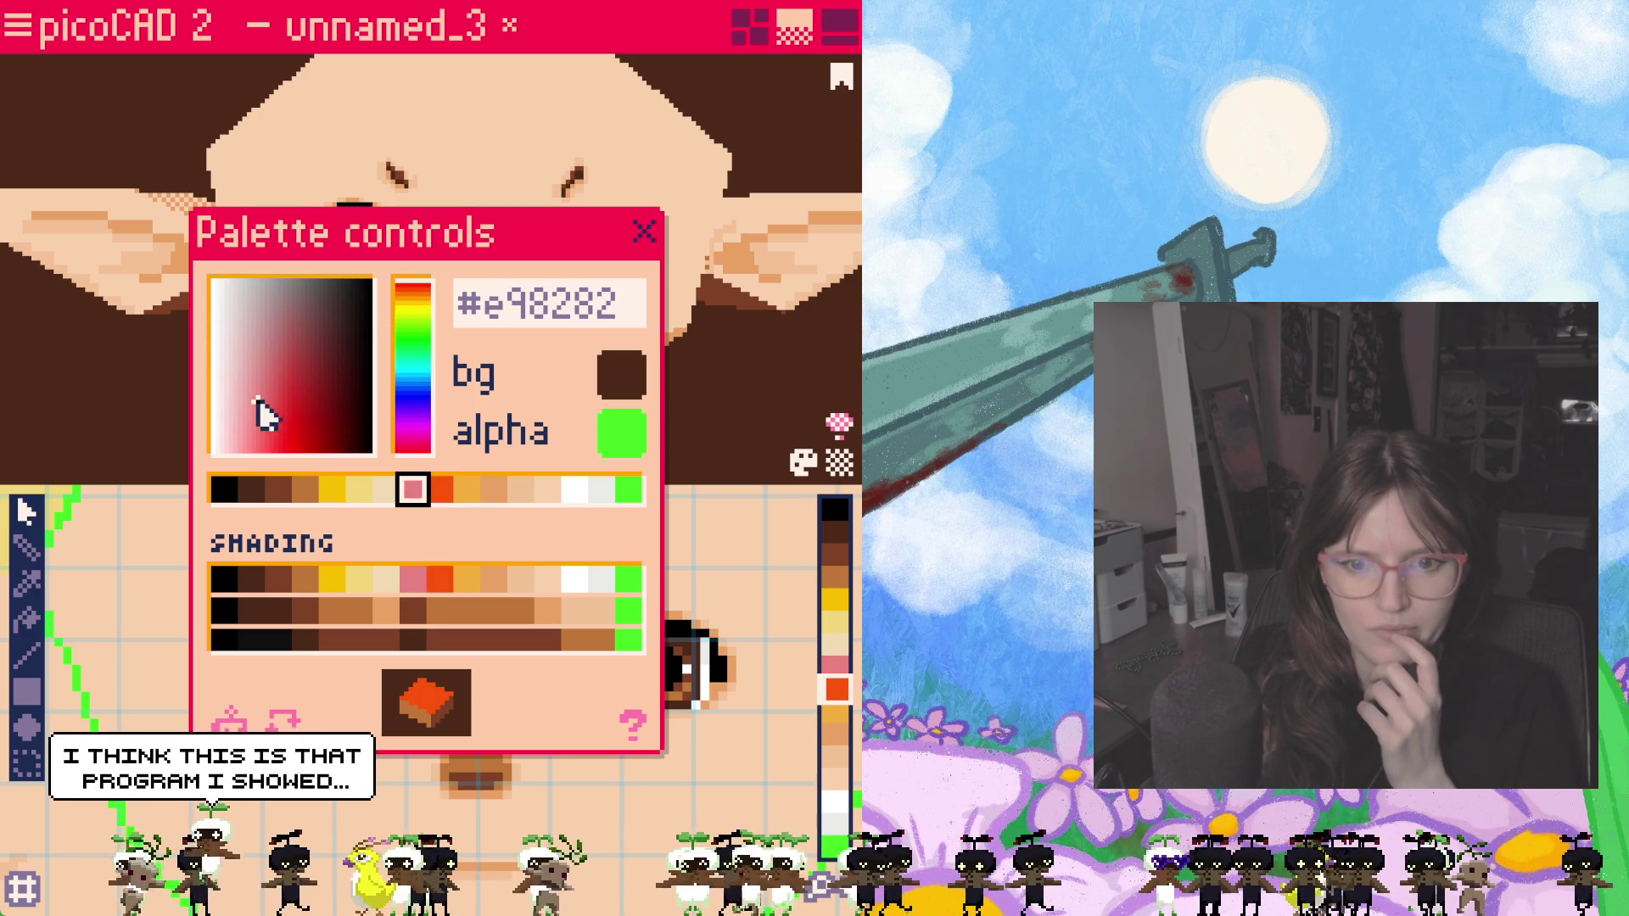
left_click(406, 287)
left_click_drag(416, 299, 416, 298)
left_click(441, 496)
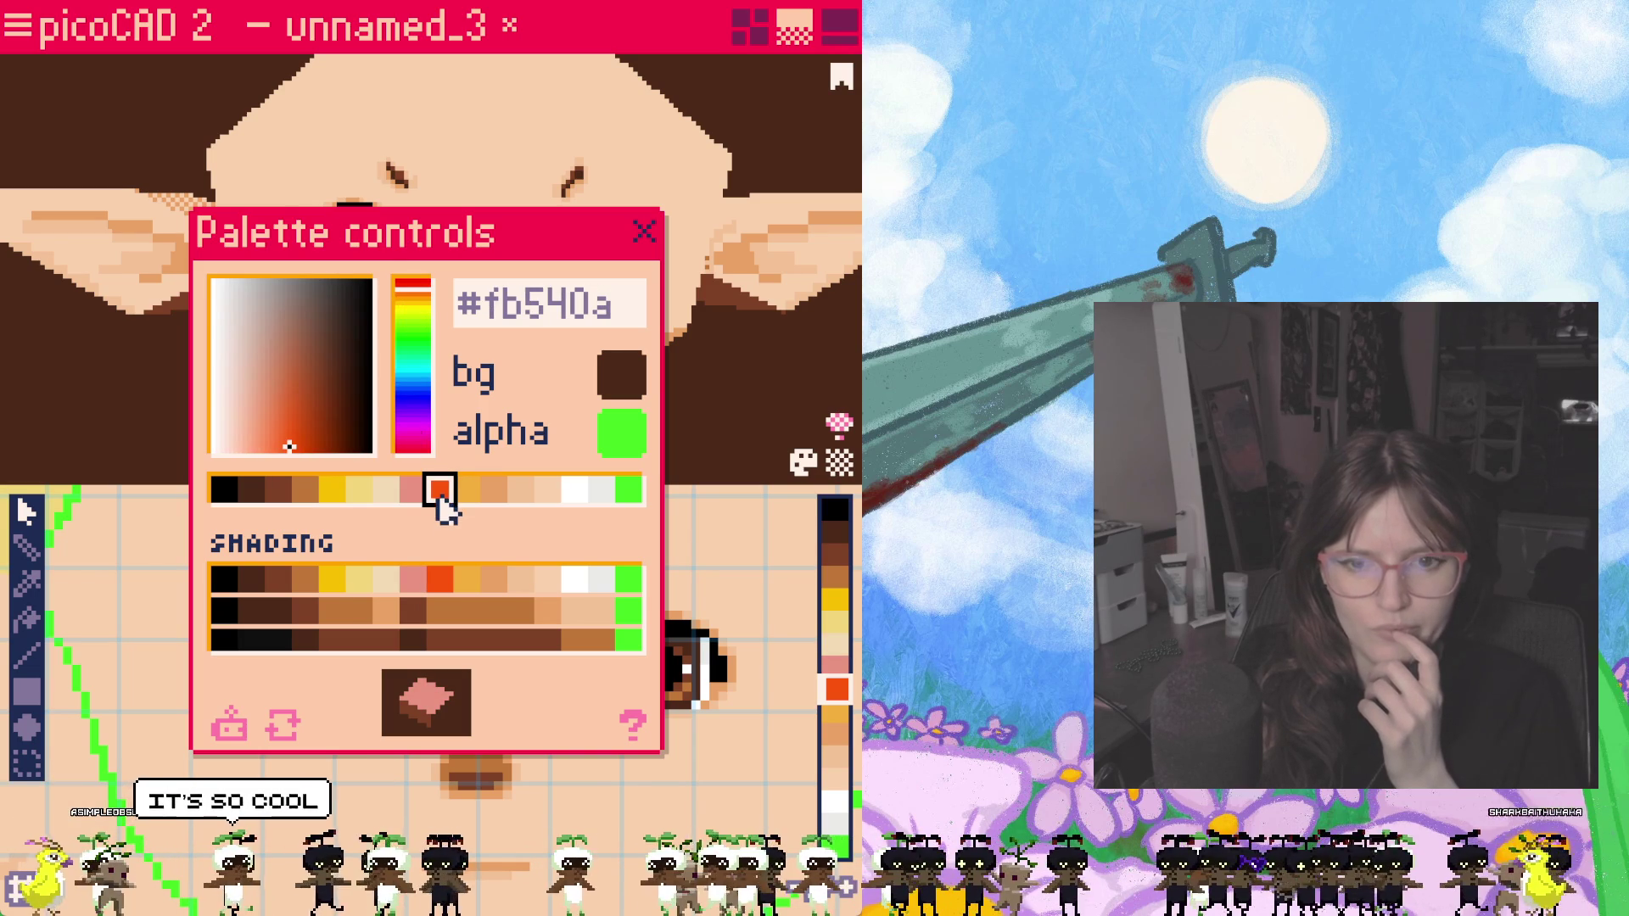
Step: Settle the orange palette colour on a soft coral red, #e4644d
left_click_drag(421, 292, 416, 286)
left_click(422, 300)
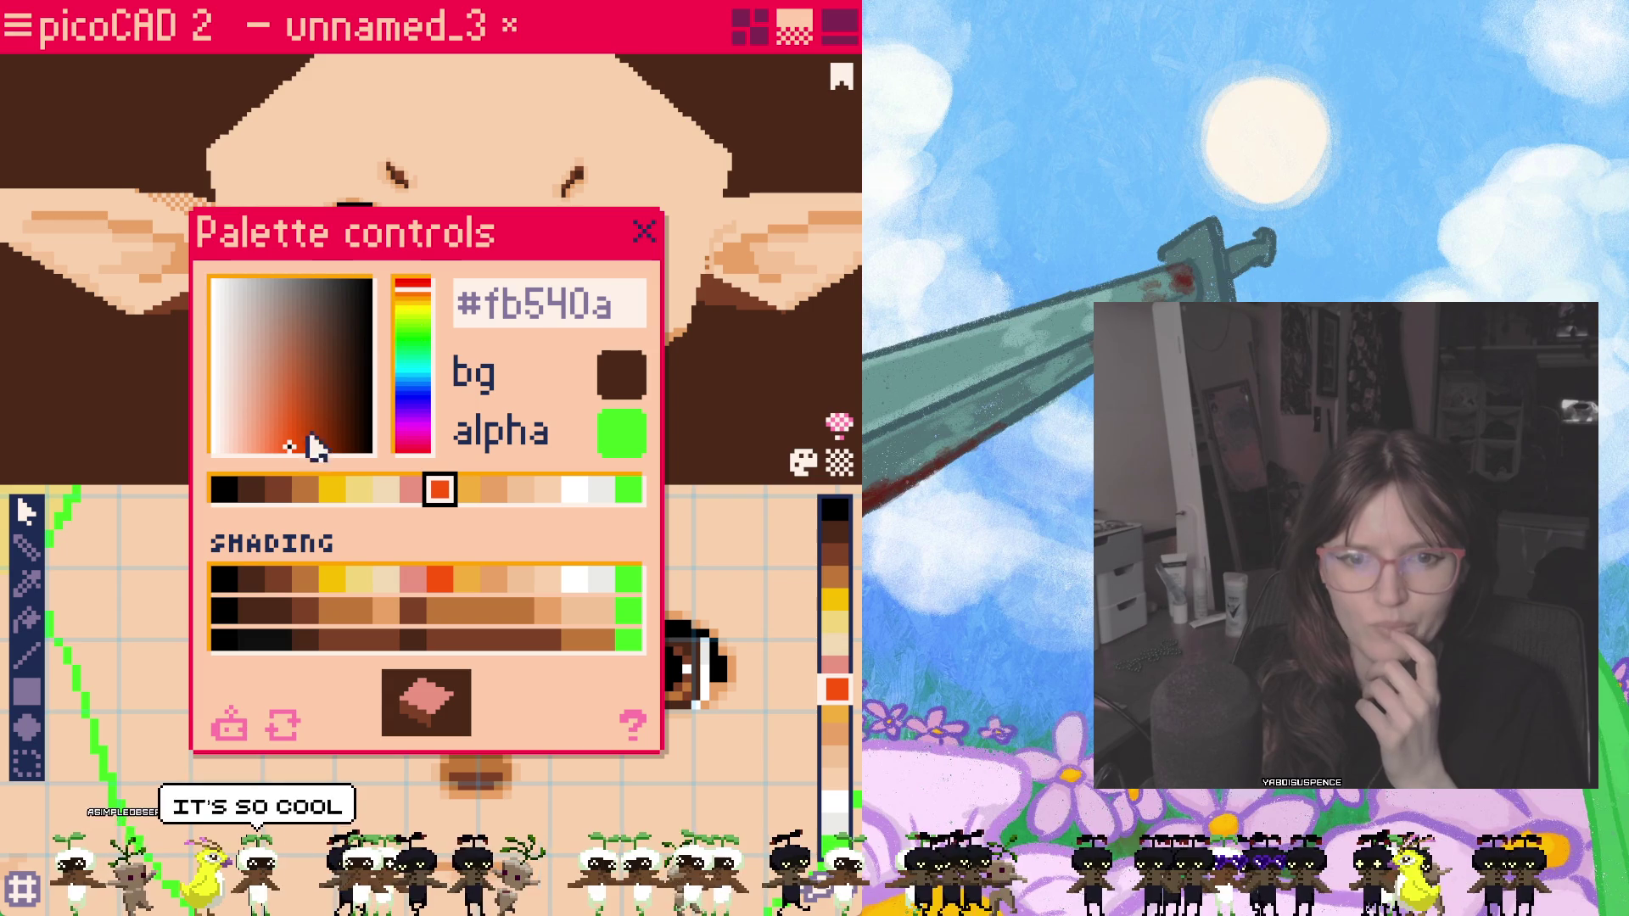
left_click(287, 426)
left_click_drag(289, 428, 286, 424)
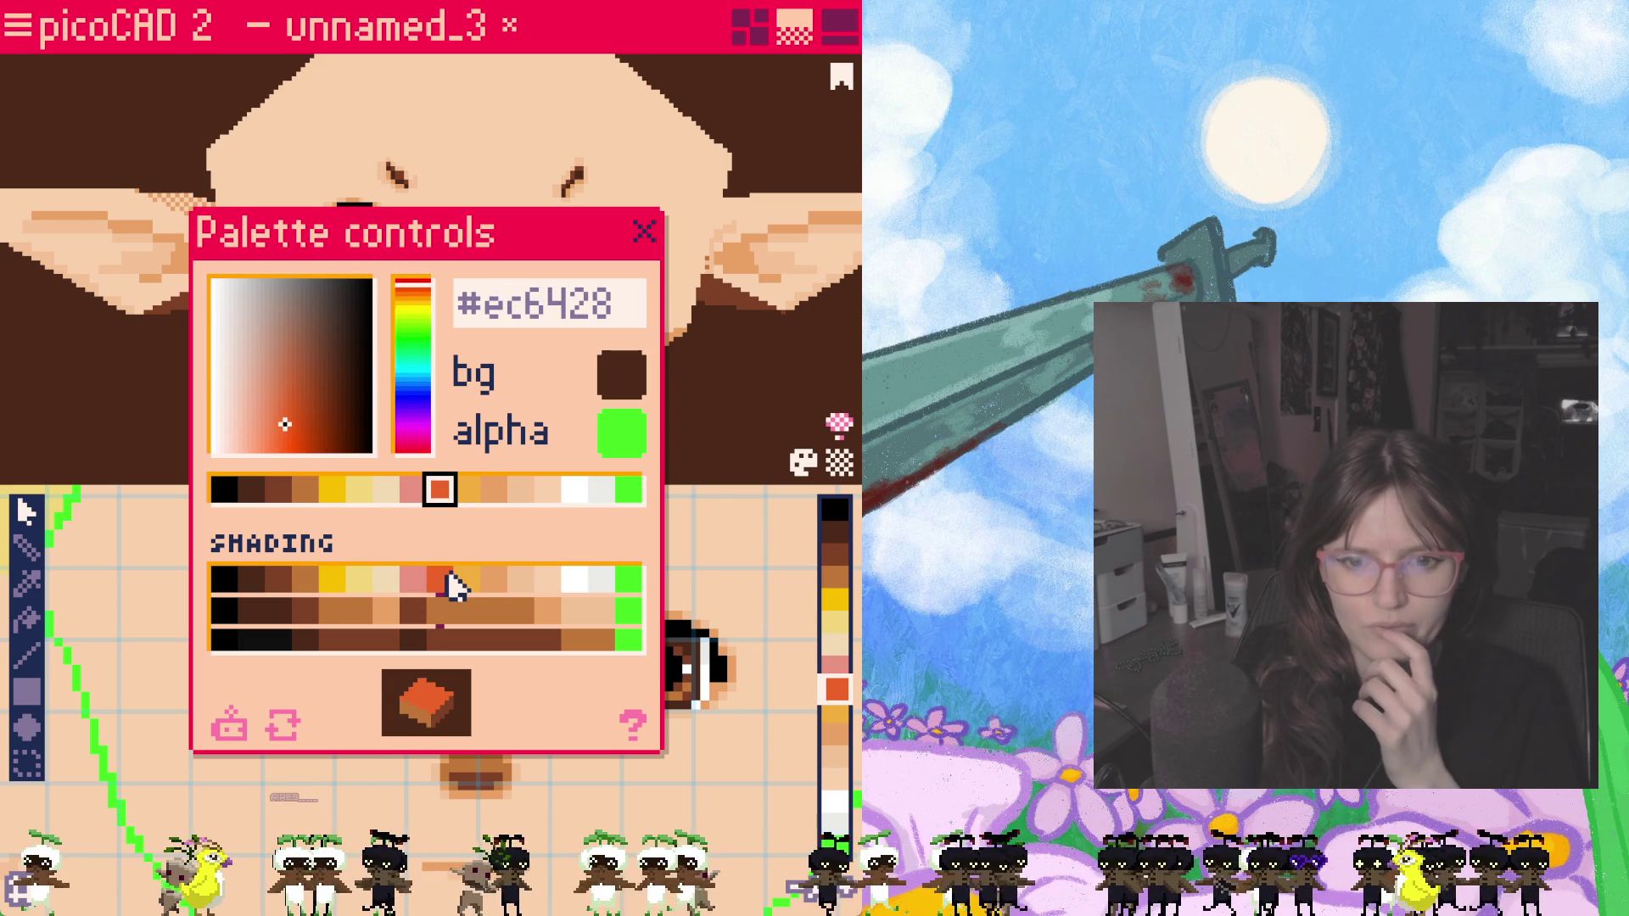
left_click(413, 492)
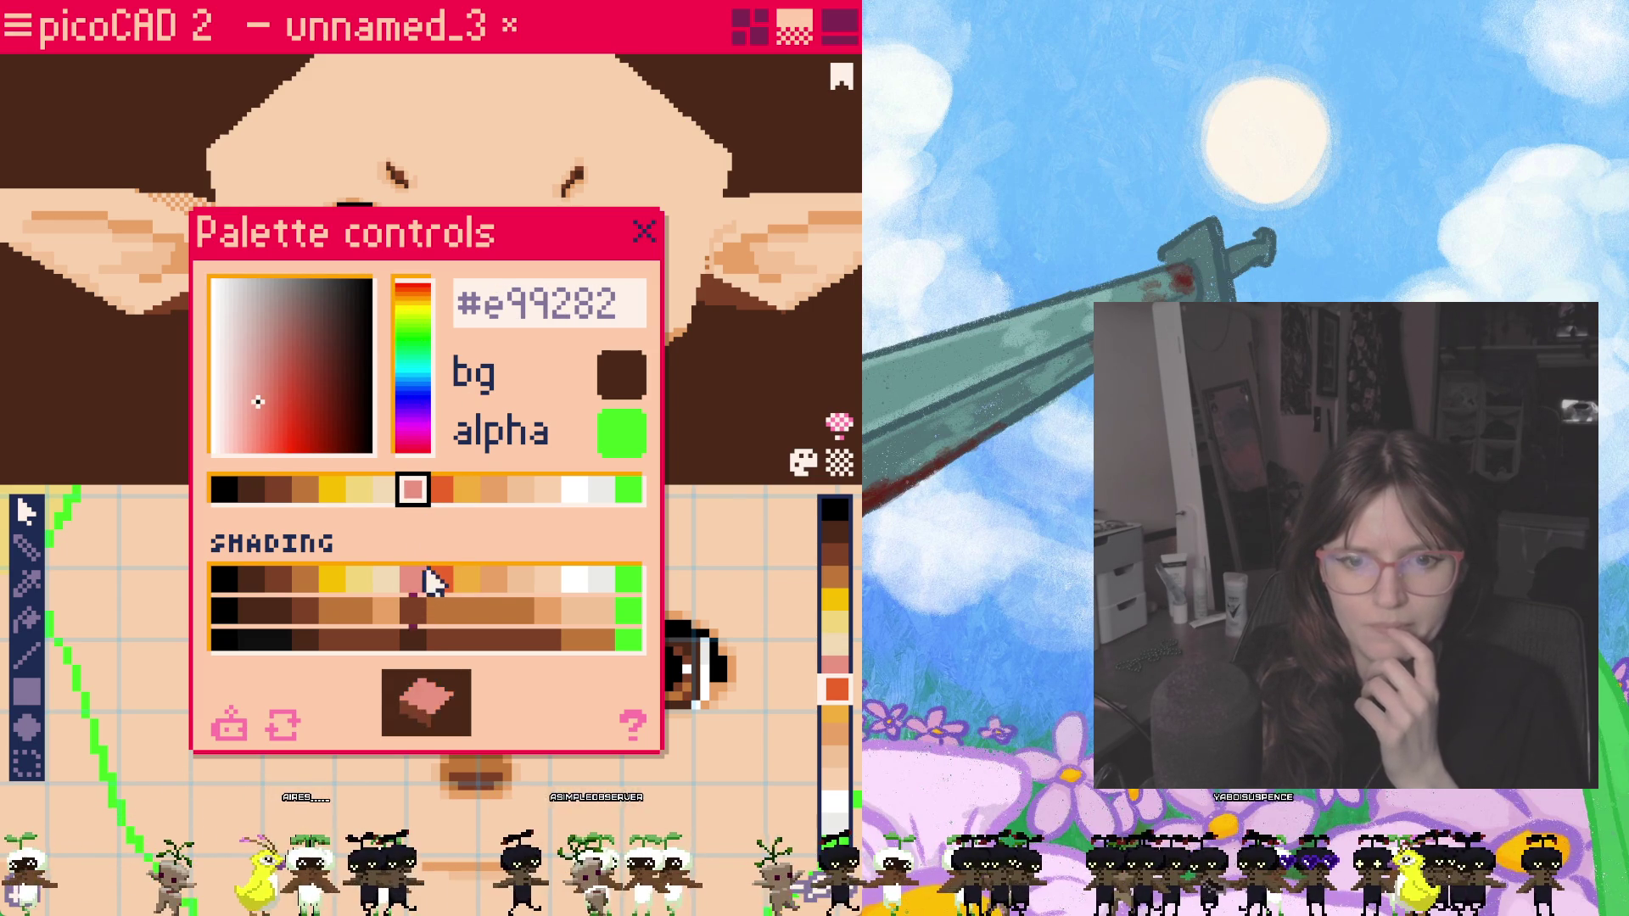
left_click(440, 492)
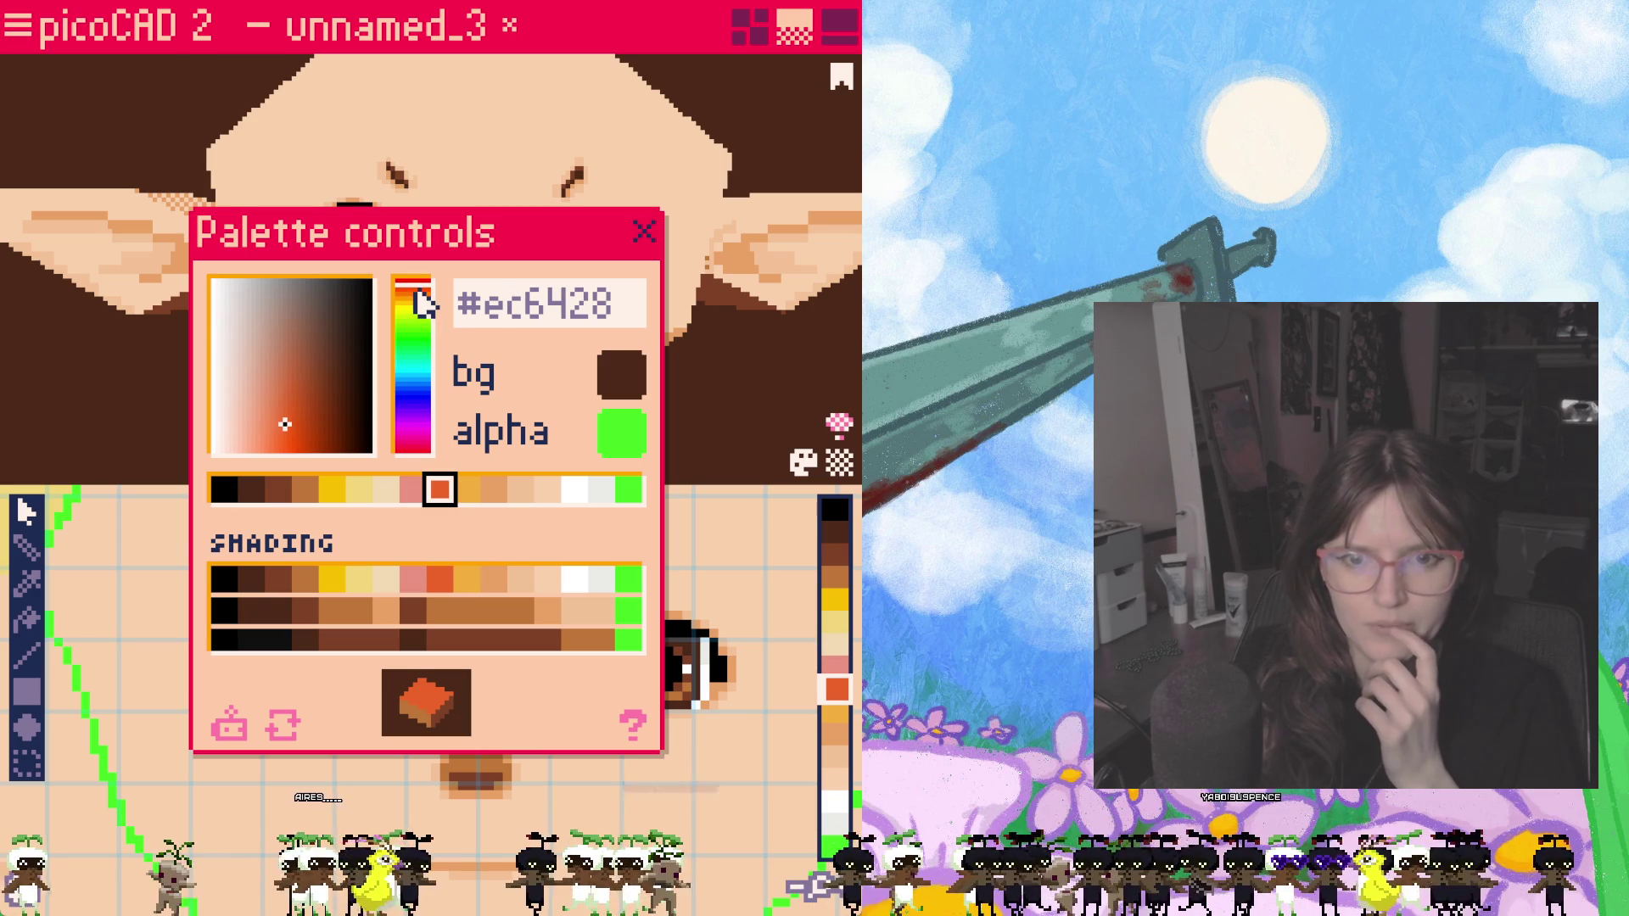
left_click_drag(415, 289, 415, 284)
left_click_drag(293, 442, 274, 406)
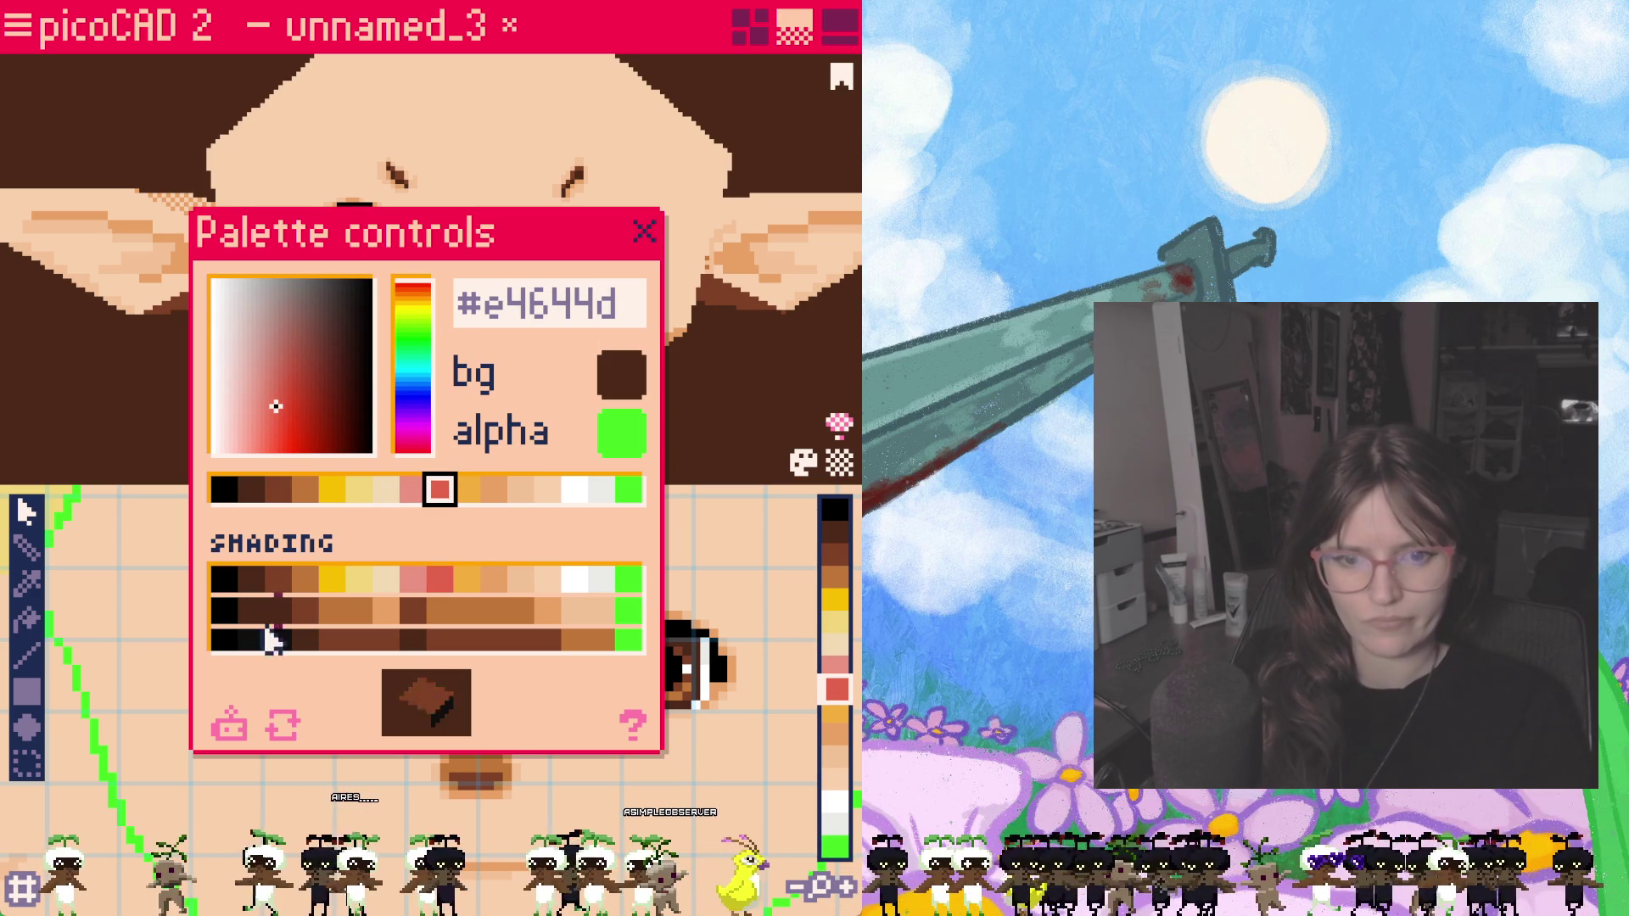
Step: Regenerate the shading ramps, darken the light grey slightly, and close the palette settings
left_click(234, 732)
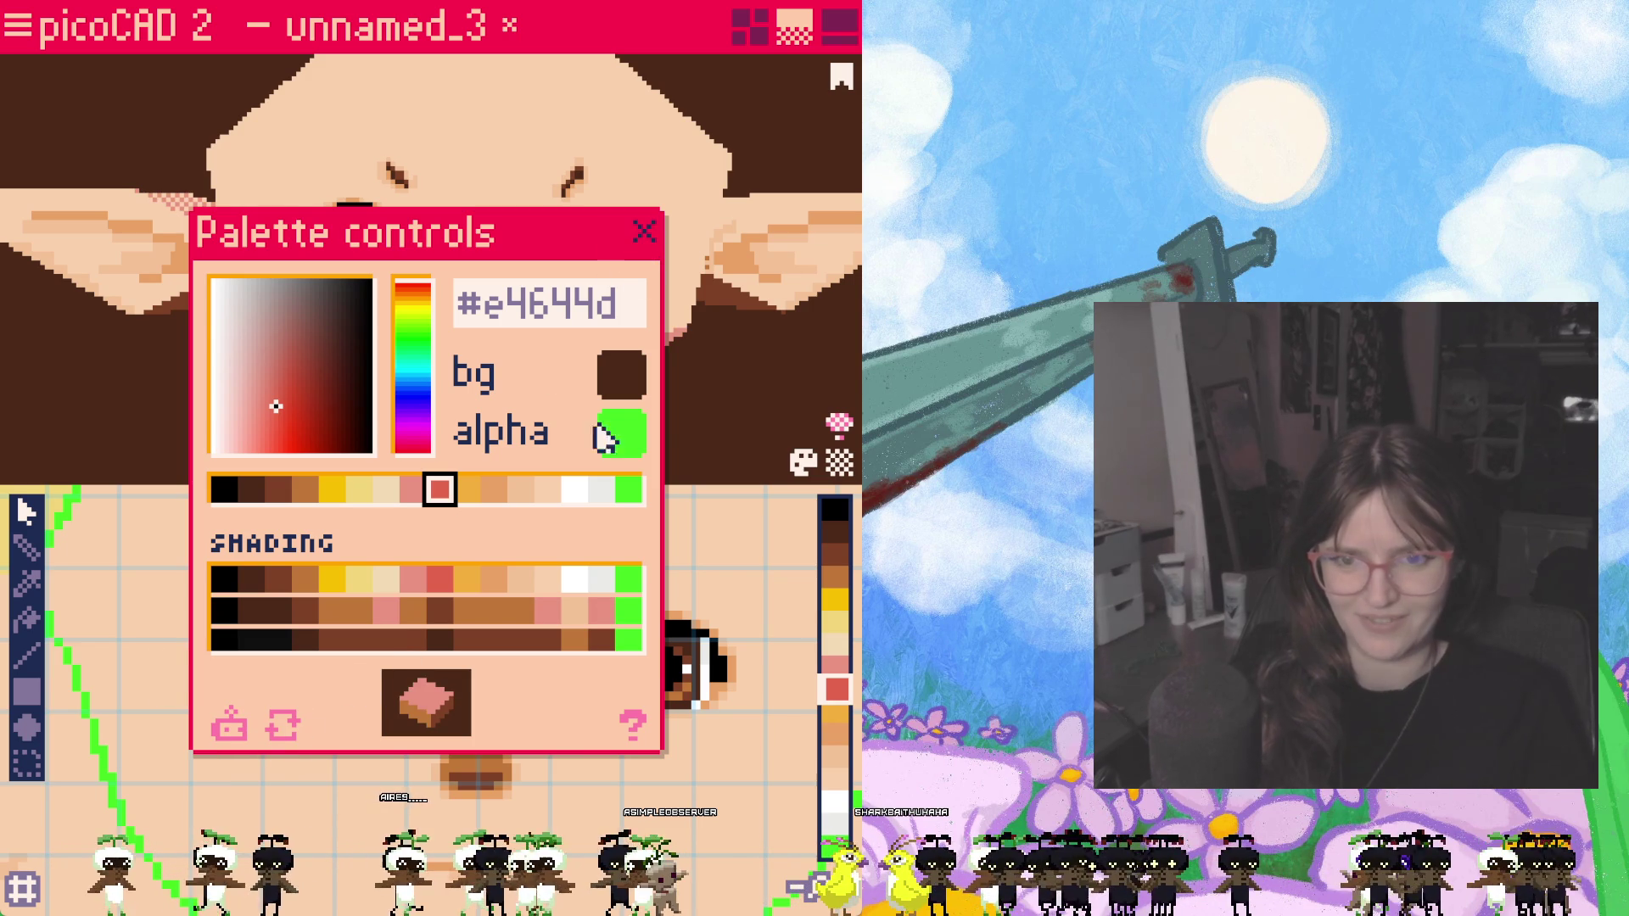
left_click(601, 489)
left_click(227, 308)
key("ctrl+z")
left_click_drag(226, 290, 247, 291)
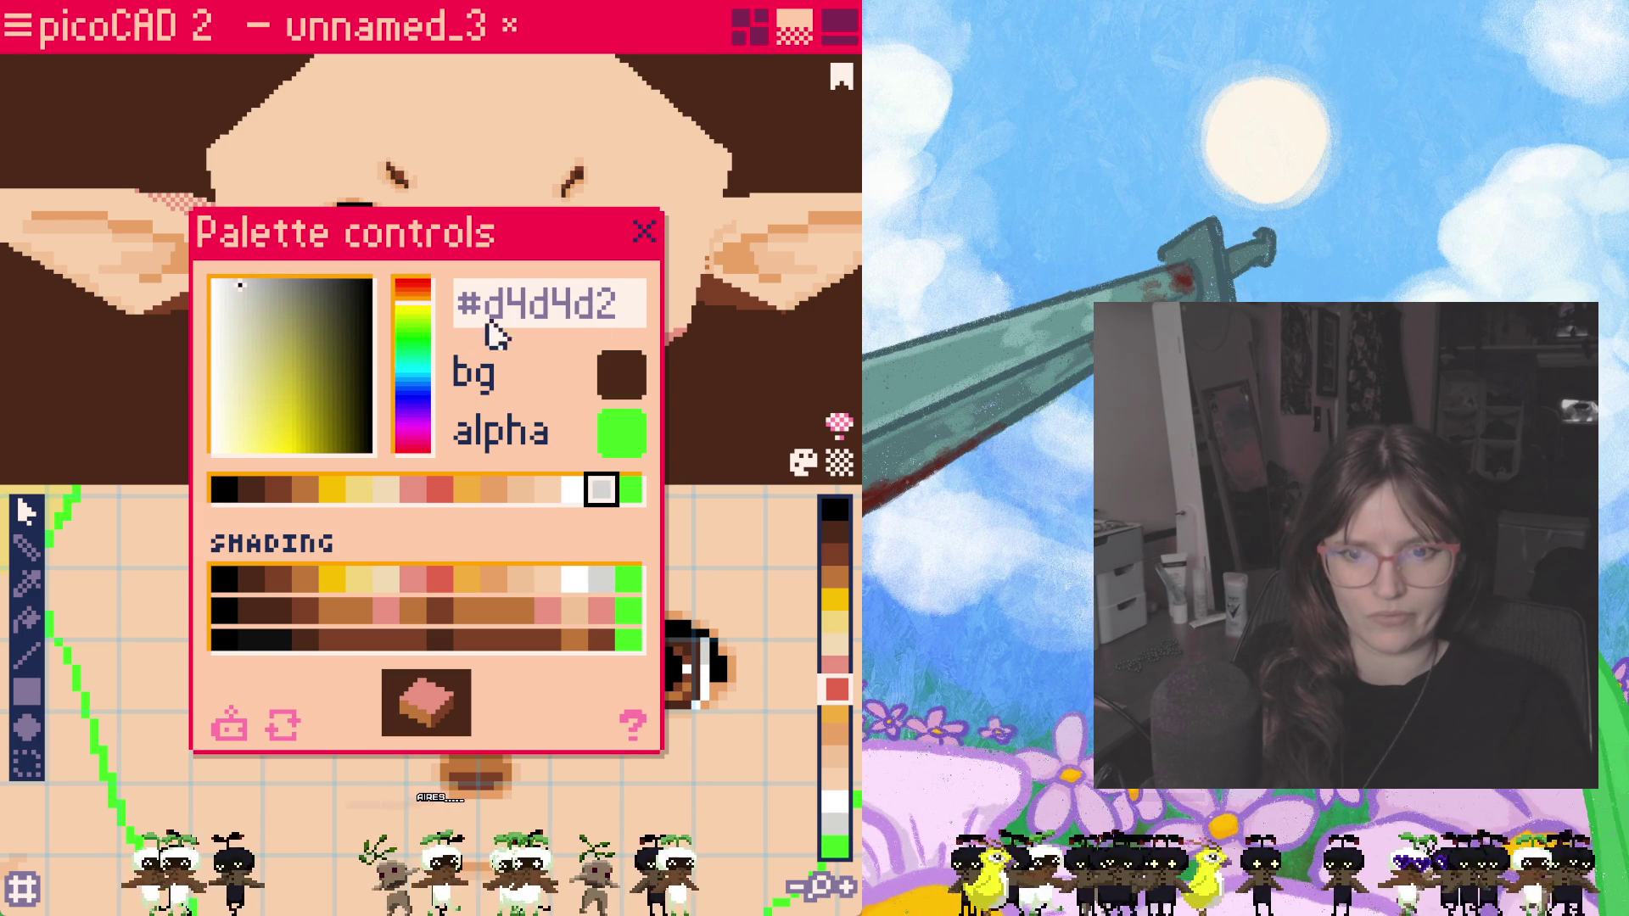
left_click(649, 234)
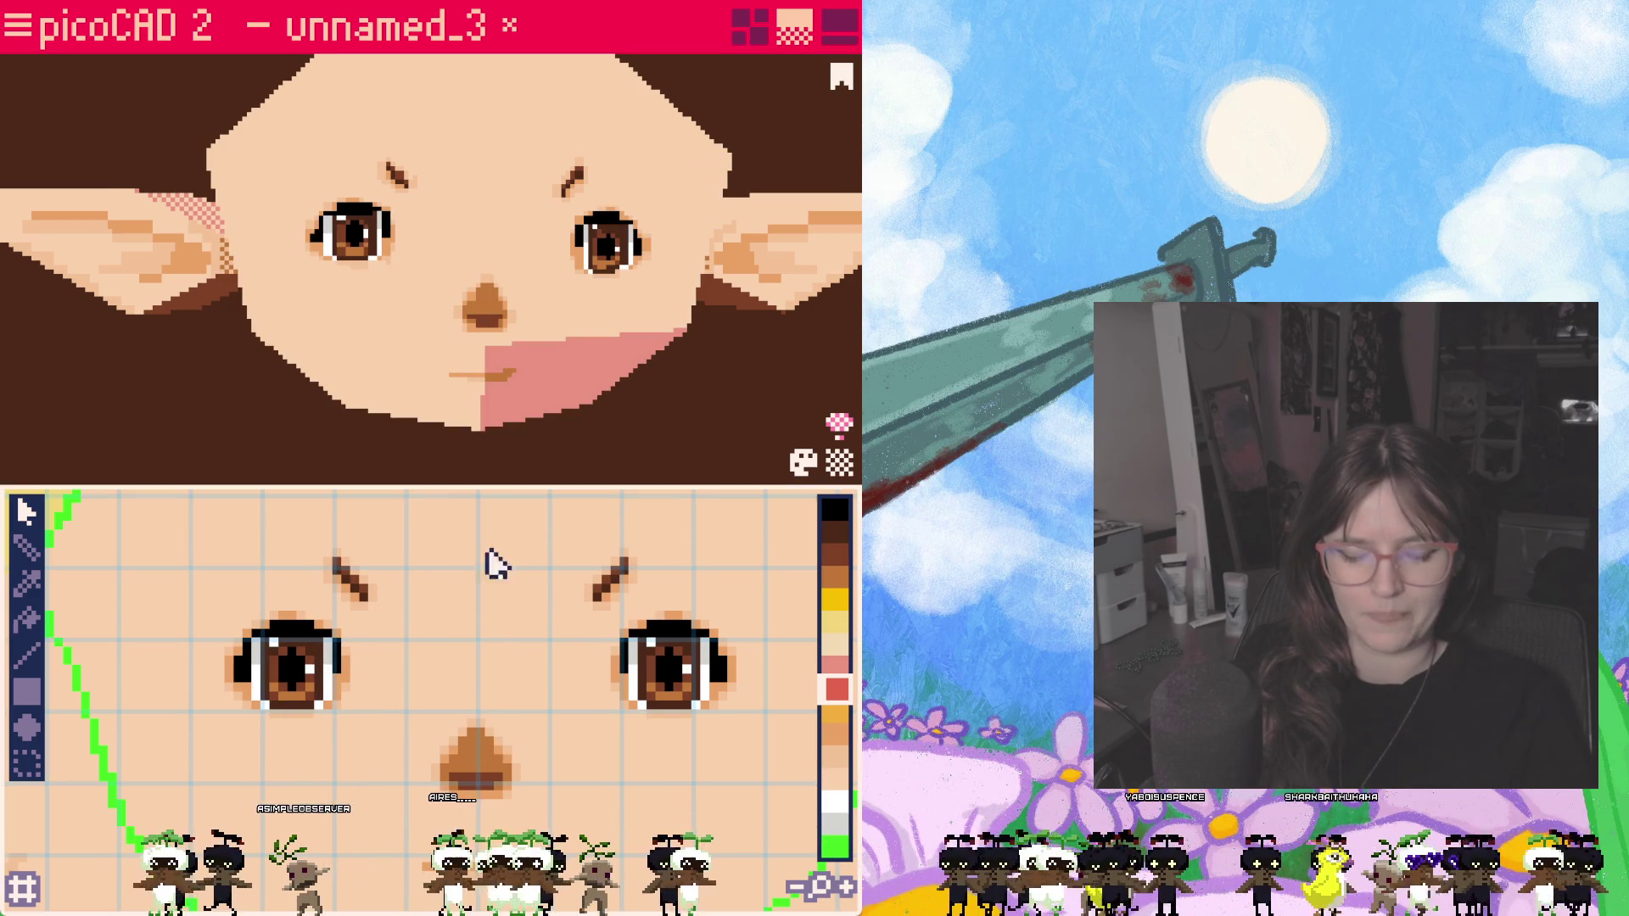
Step: Paint a pink blush stroke across the right cheek with the pencil
left_click(837, 666)
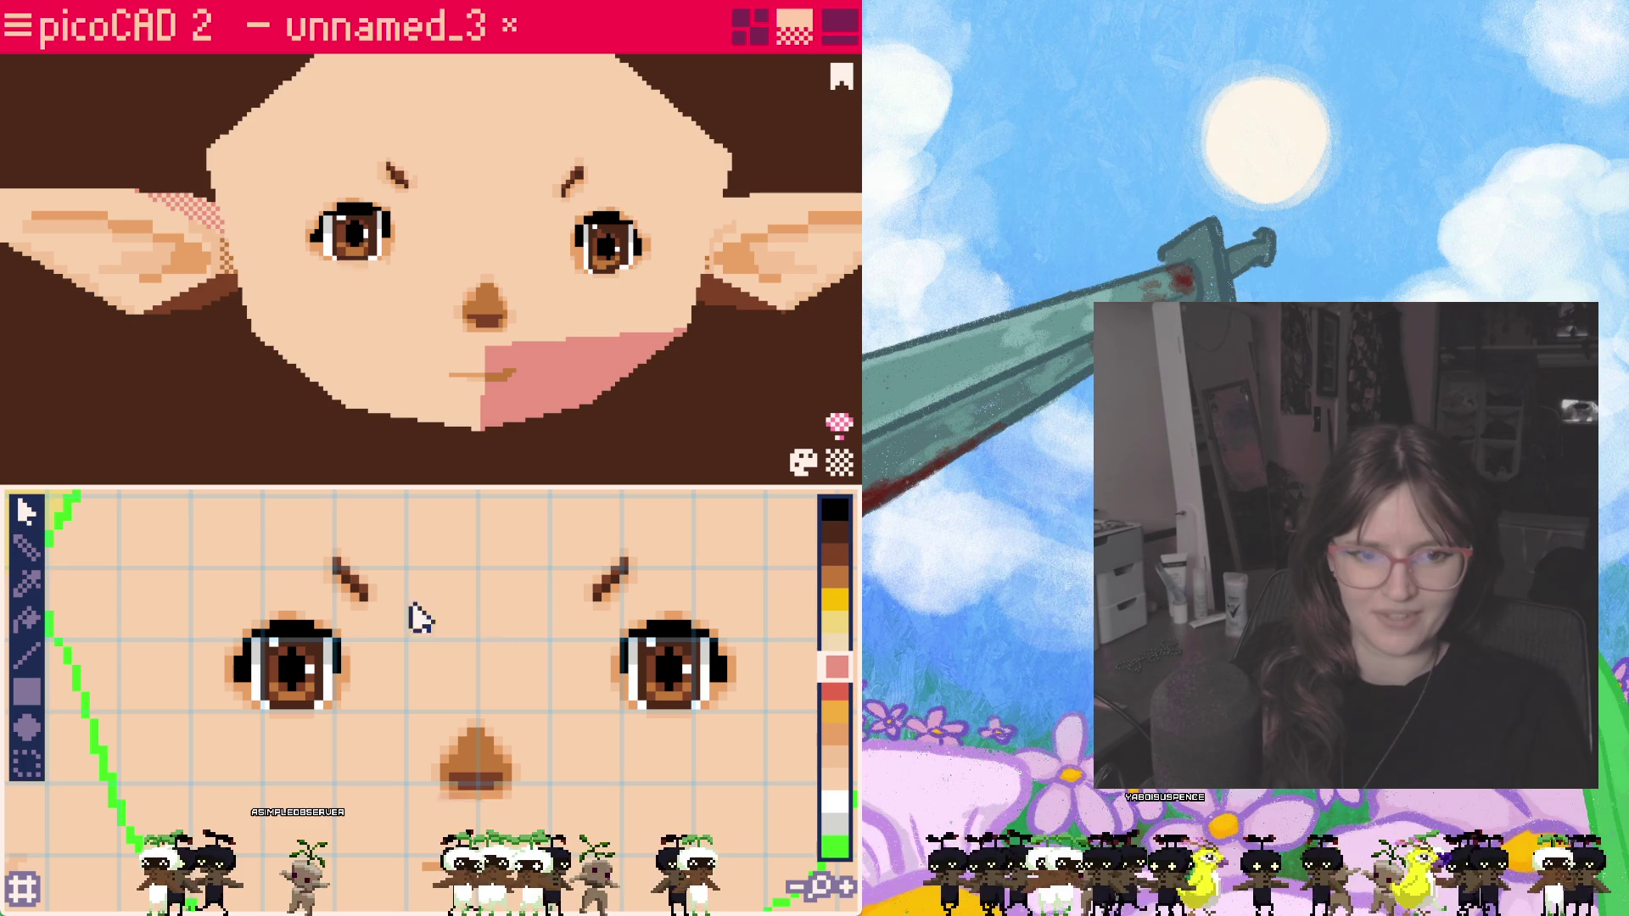
left_click(27, 548)
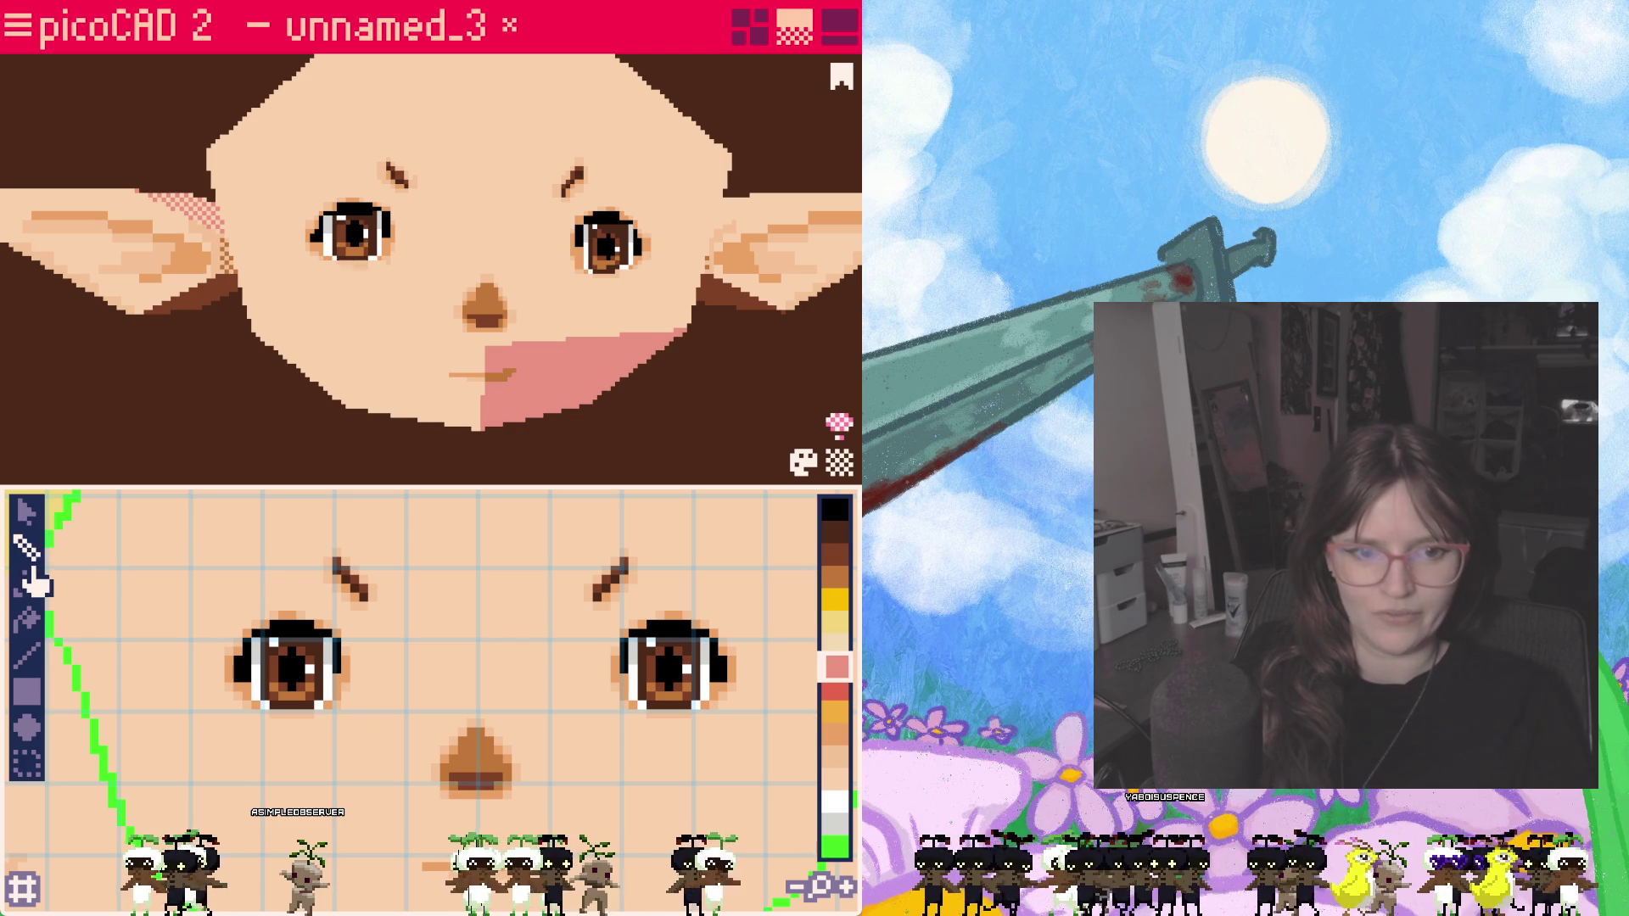
left_click(663, 751)
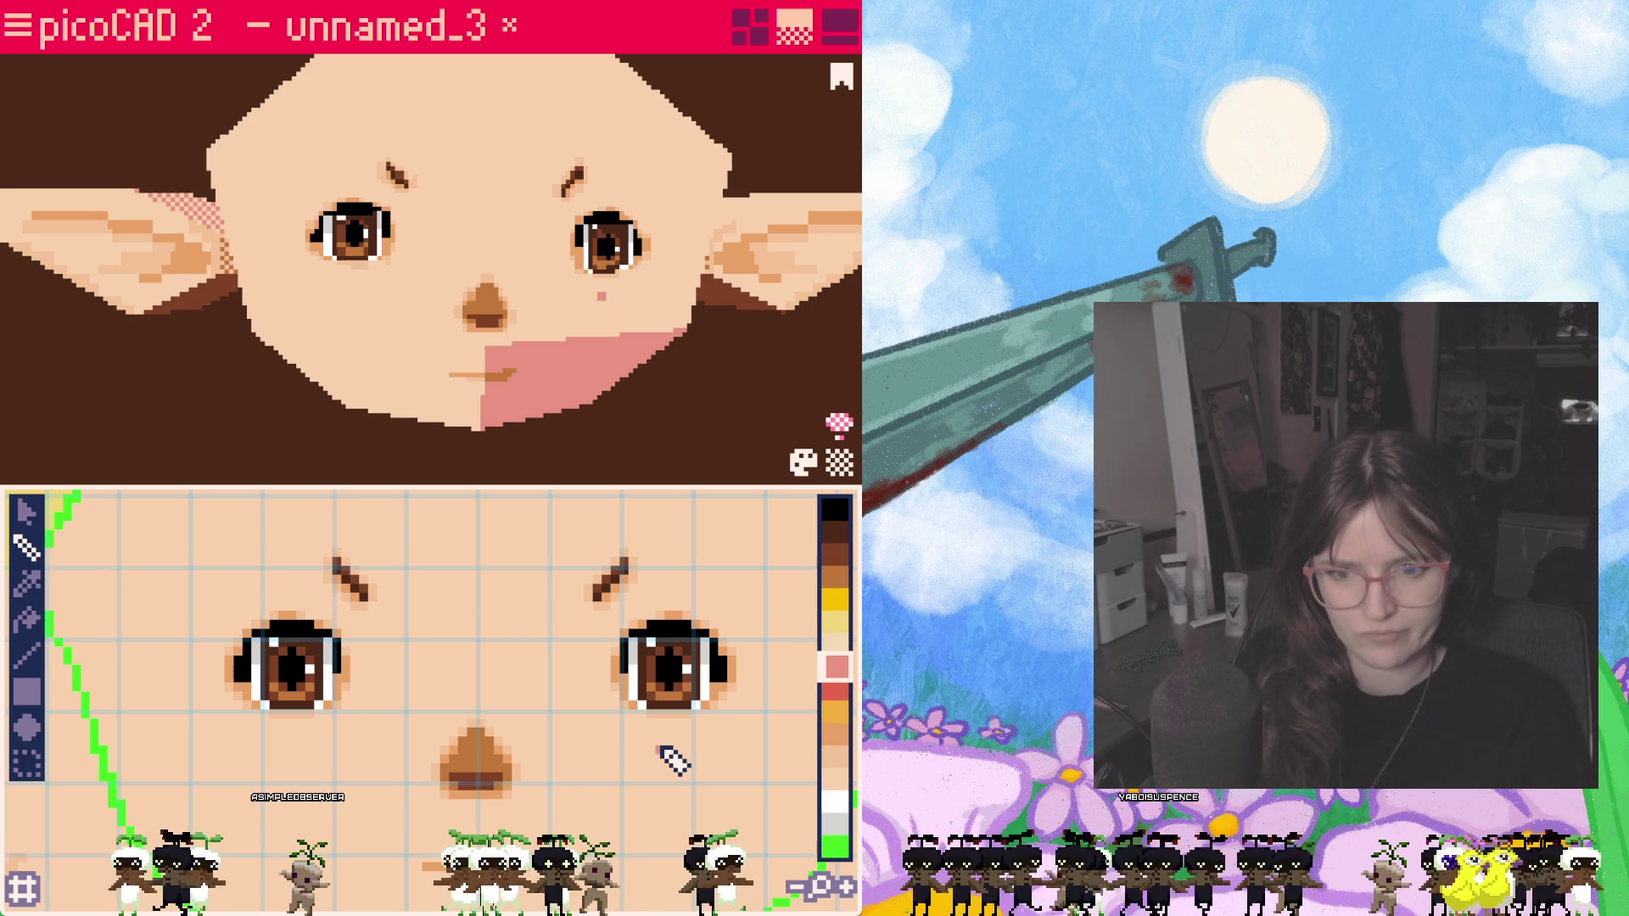
left_click_drag(670, 750, 718, 751)
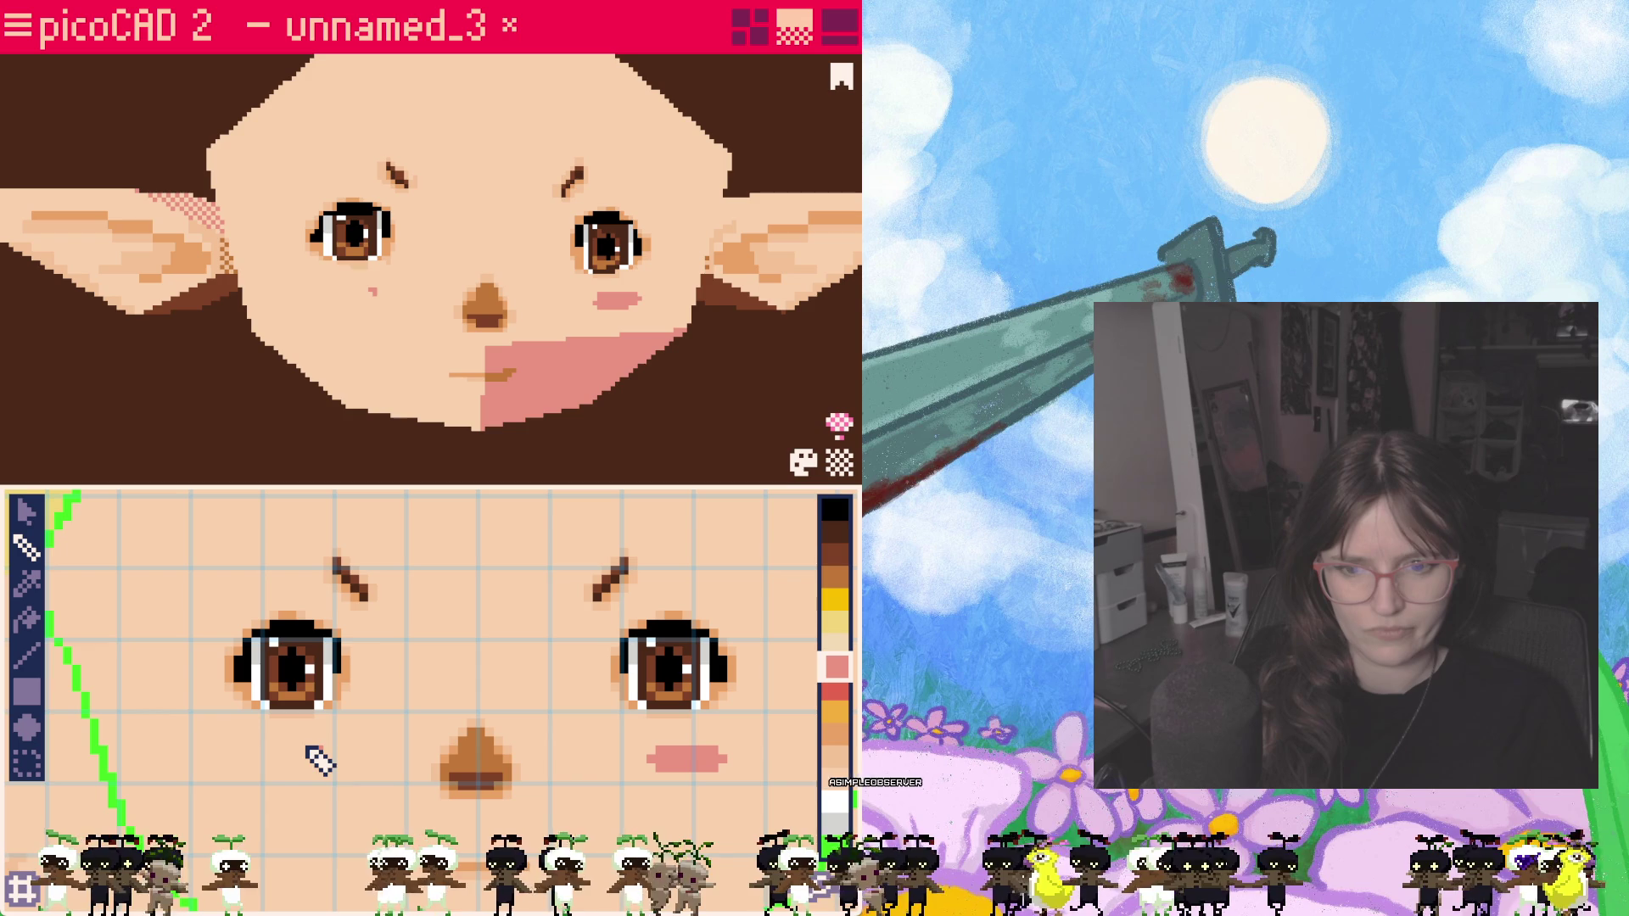
Step: Paint a deeper pink blush on the left cheek and check the whole head
right_click_drag(258, 744, 302, 750)
left_click_drag(302, 750, 281, 748)
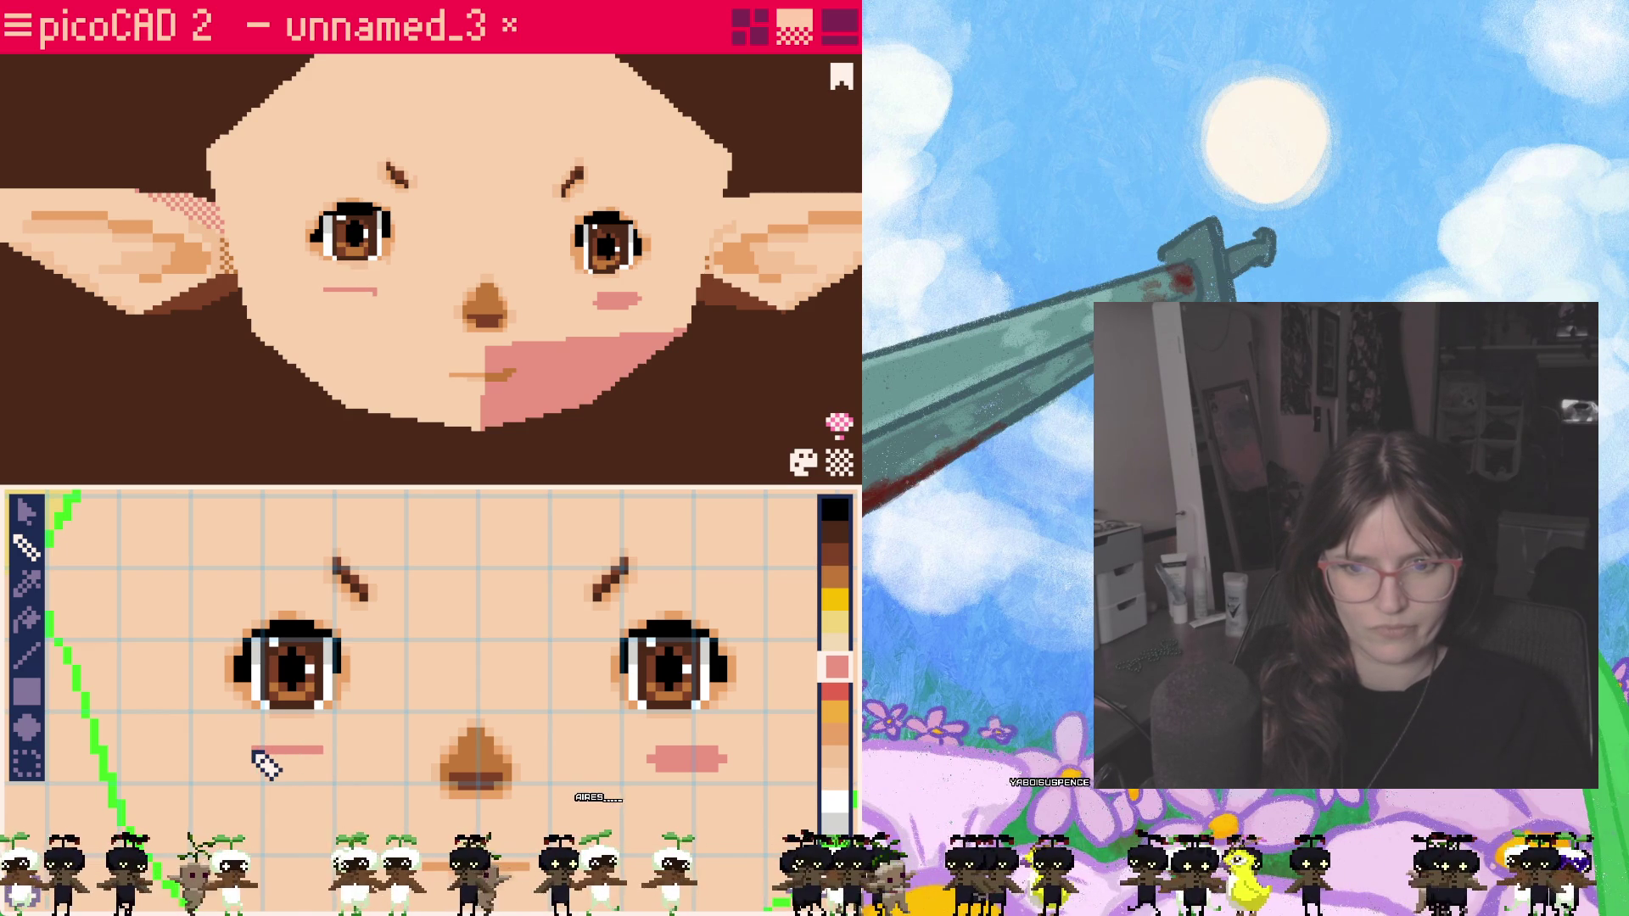
left_click_drag(255, 750, 302, 748)
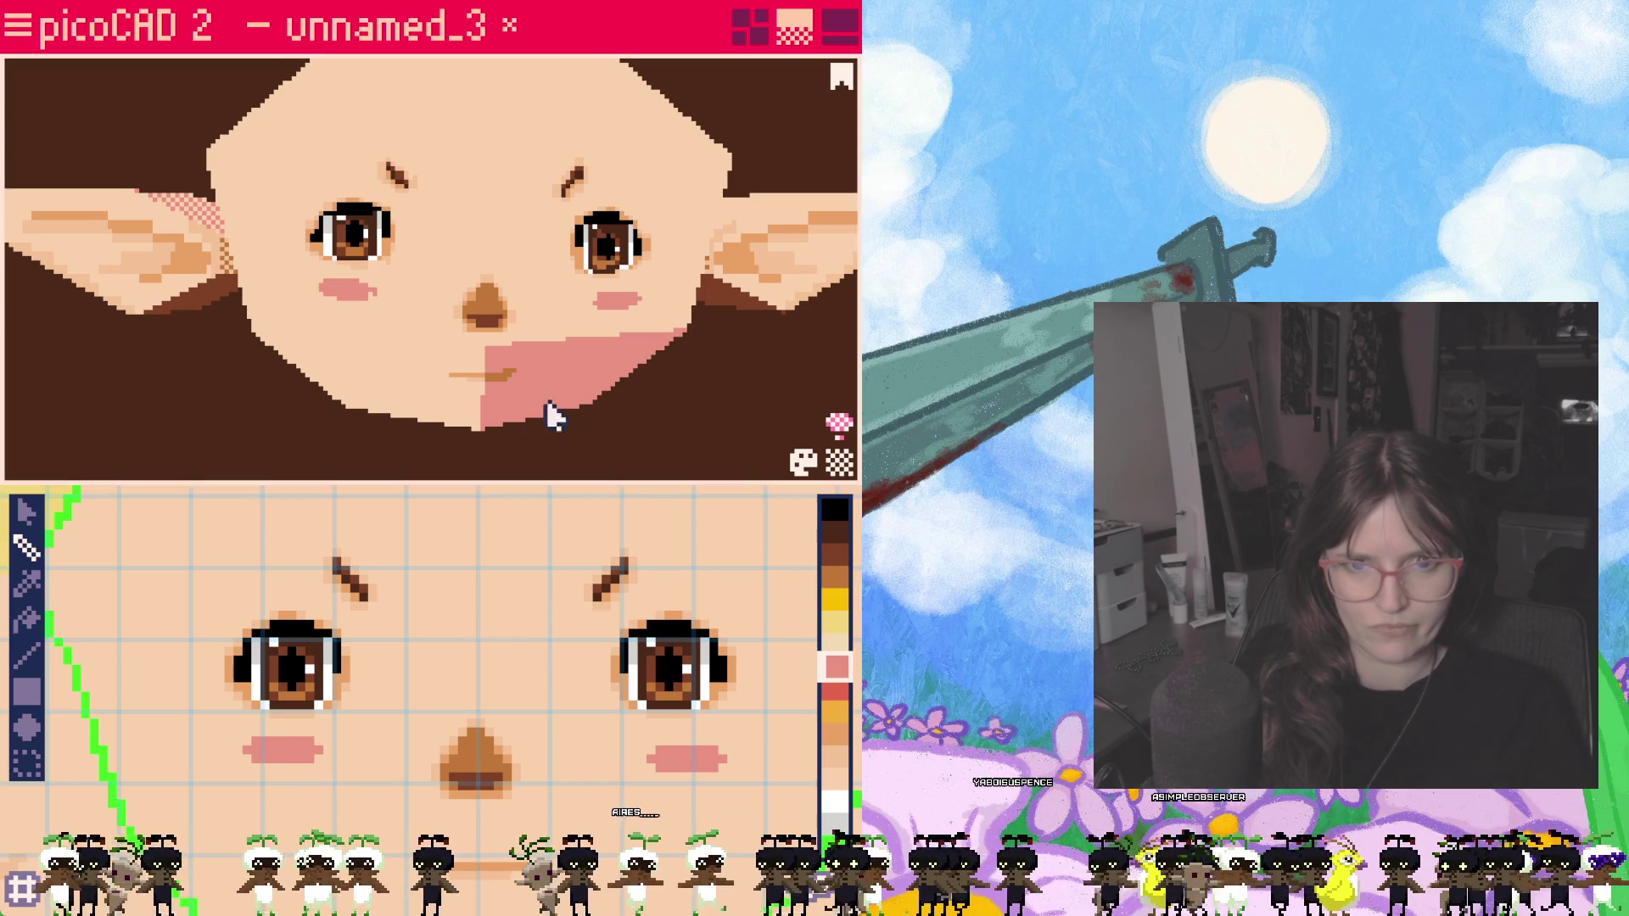
scroll(564, 363, "down", 5)
mouse_move(564, 363)
right_mouse_down()
mouse_move(425, 367)
mouse_move(494, 370)
mouse_move(466, 368)
right_mouse_up()
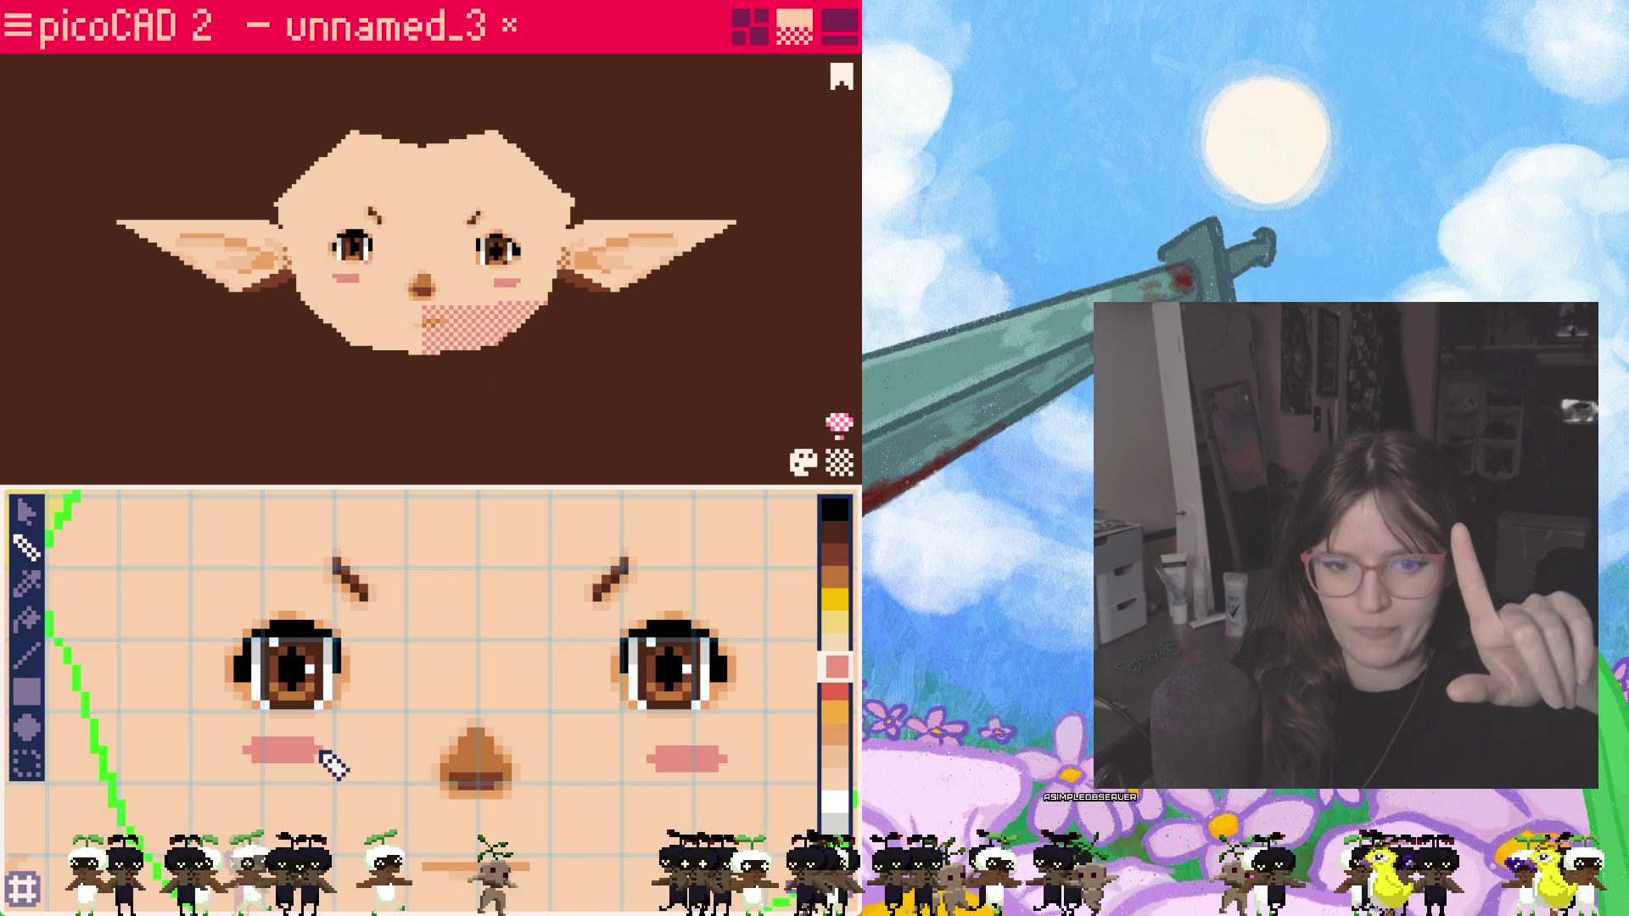
left_click(838, 759)
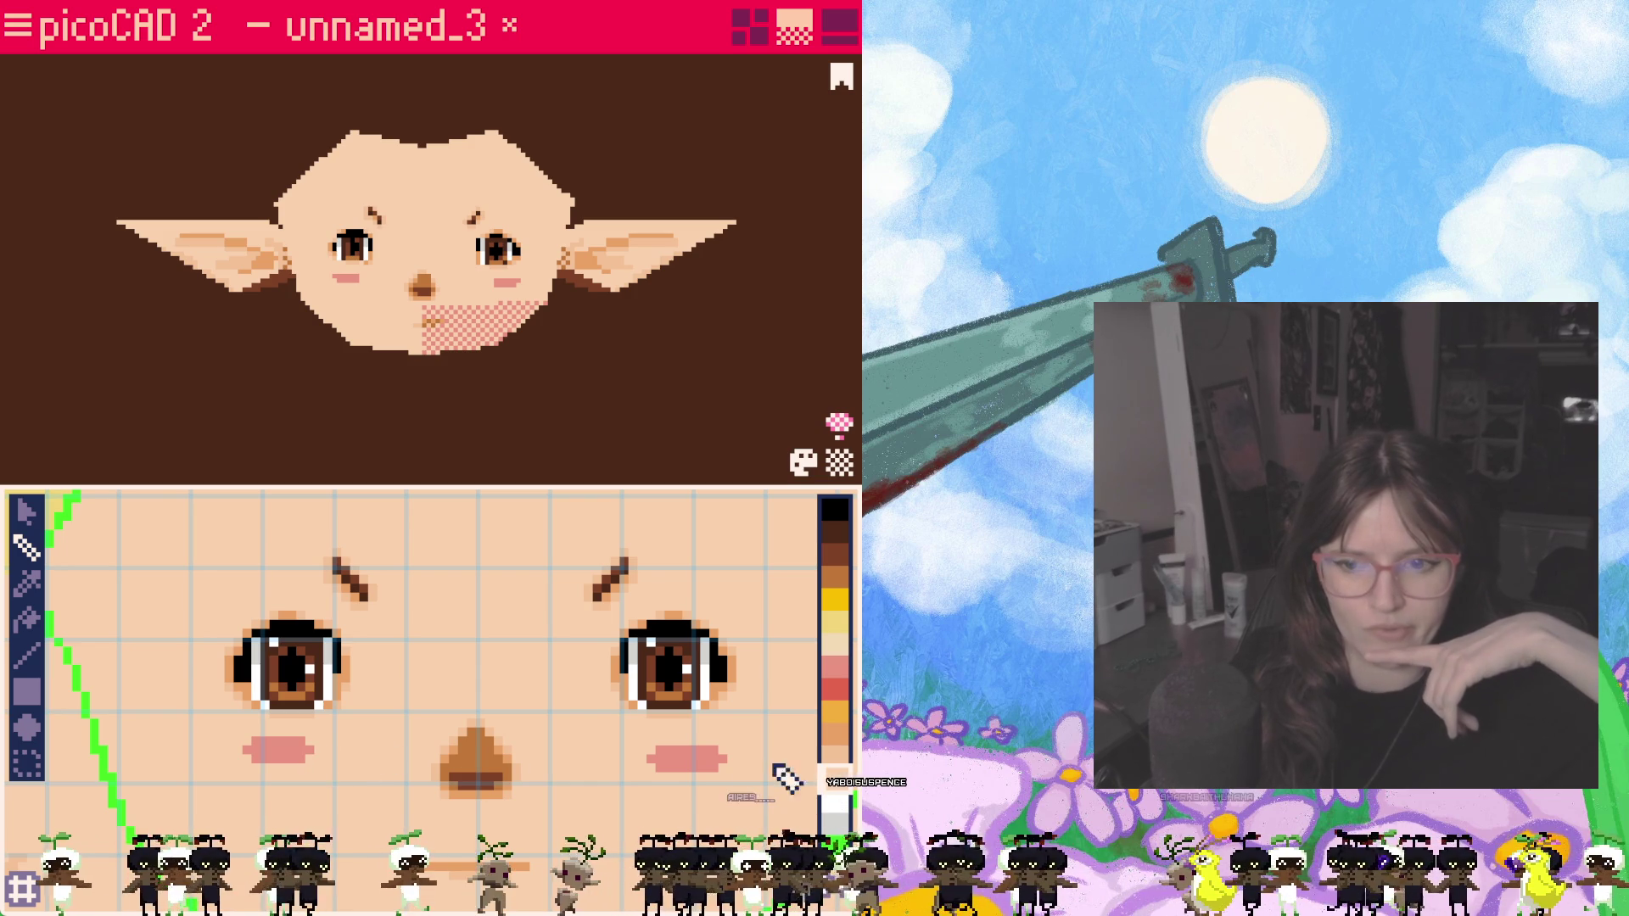
left_click(837, 668)
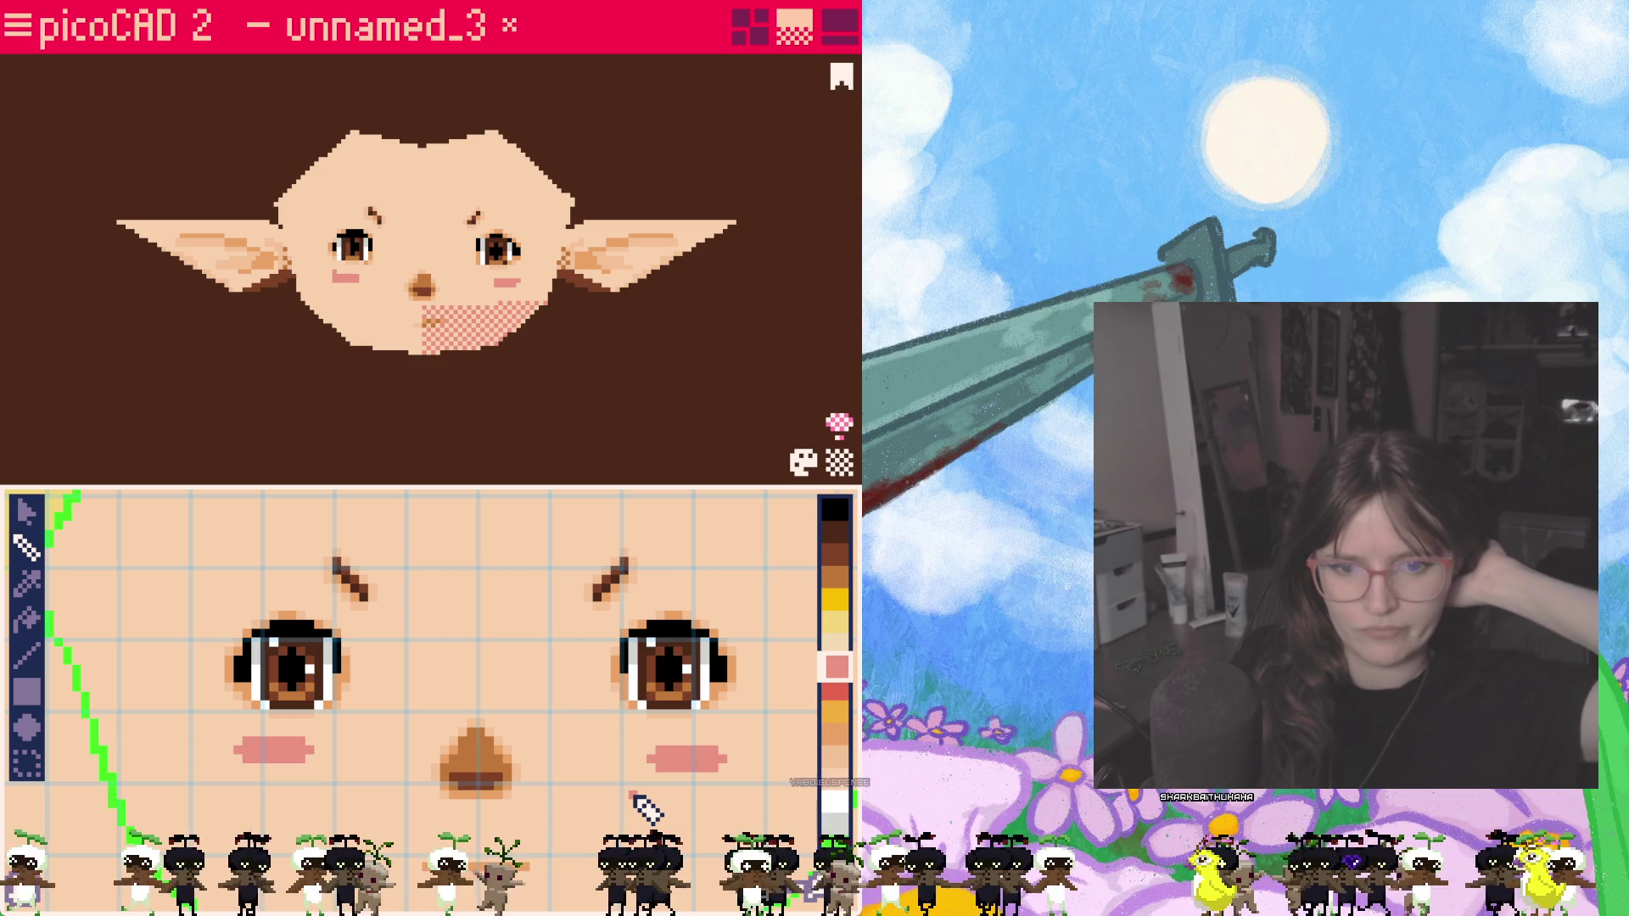
scroll(628, 806, "down", 1)
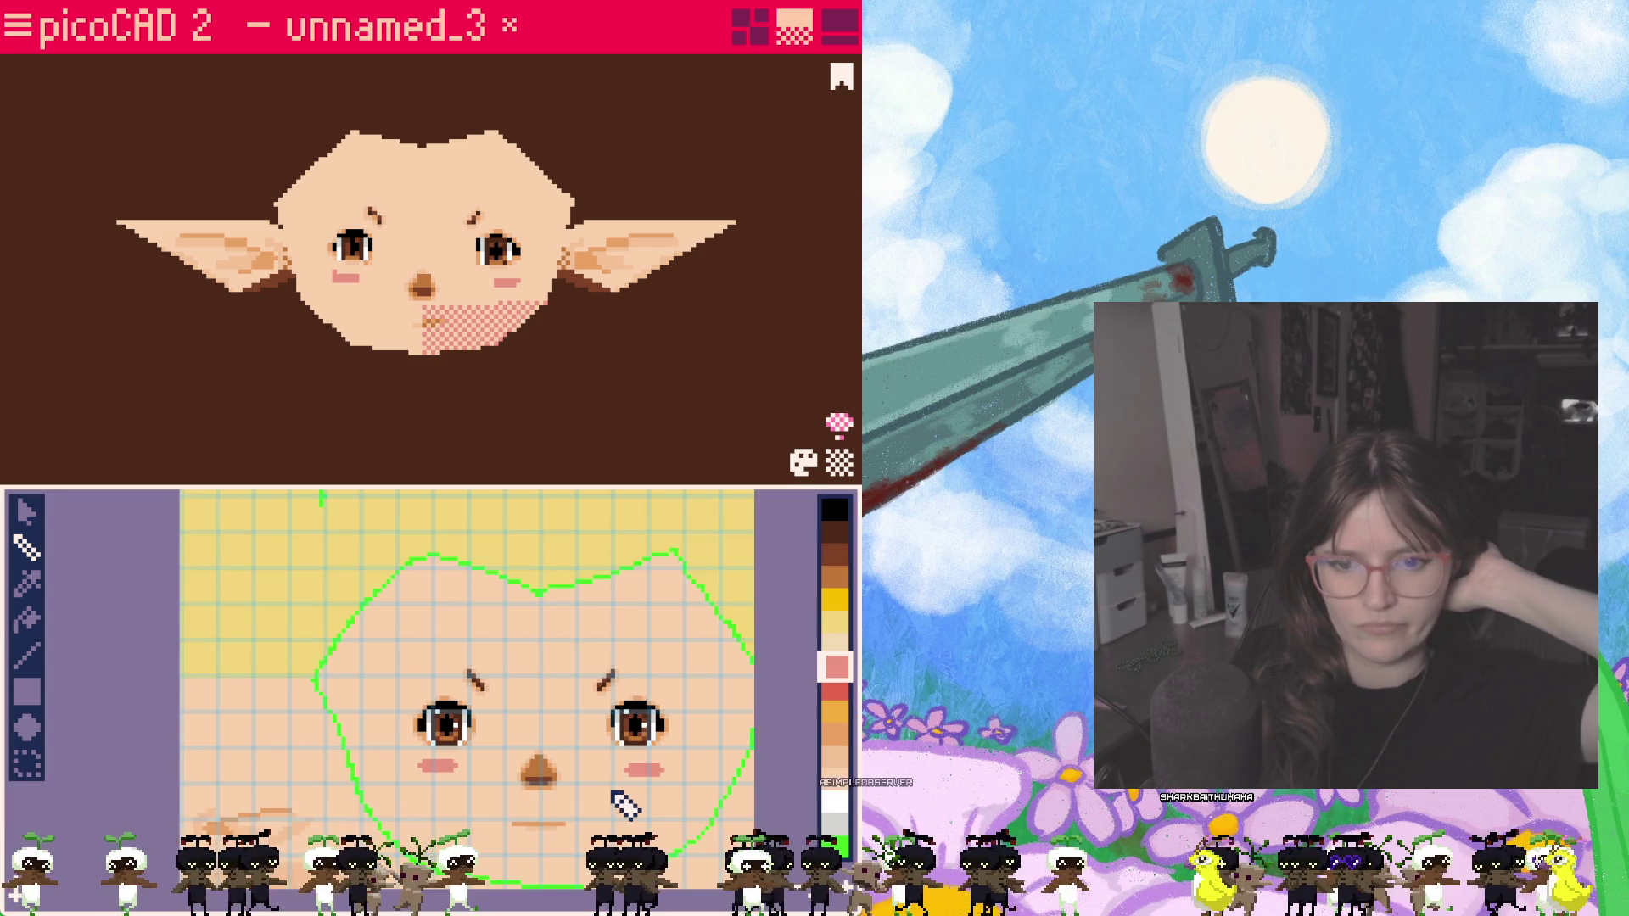
scroll(626, 804, "up", 1)
mouse_move(492, 309)
right_mouse_down()
mouse_move(499, 345)
mouse_move(611, 390)
mouse_move(604, 403)
mouse_move(658, 367)
mouse_move(535, 407)
mouse_move(637, 379)
mouse_move(624, 418)
mouse_move(578, 353)
mouse_move(582, 371)
mouse_move(583, 346)
mouse_move(636, 380)
mouse_move(560, 416)
mouse_move(691, 370)
mouse_move(535, 397)
mouse_move(695, 353)
mouse_move(589, 412)
mouse_move(607, 407)
right_mouse_up()
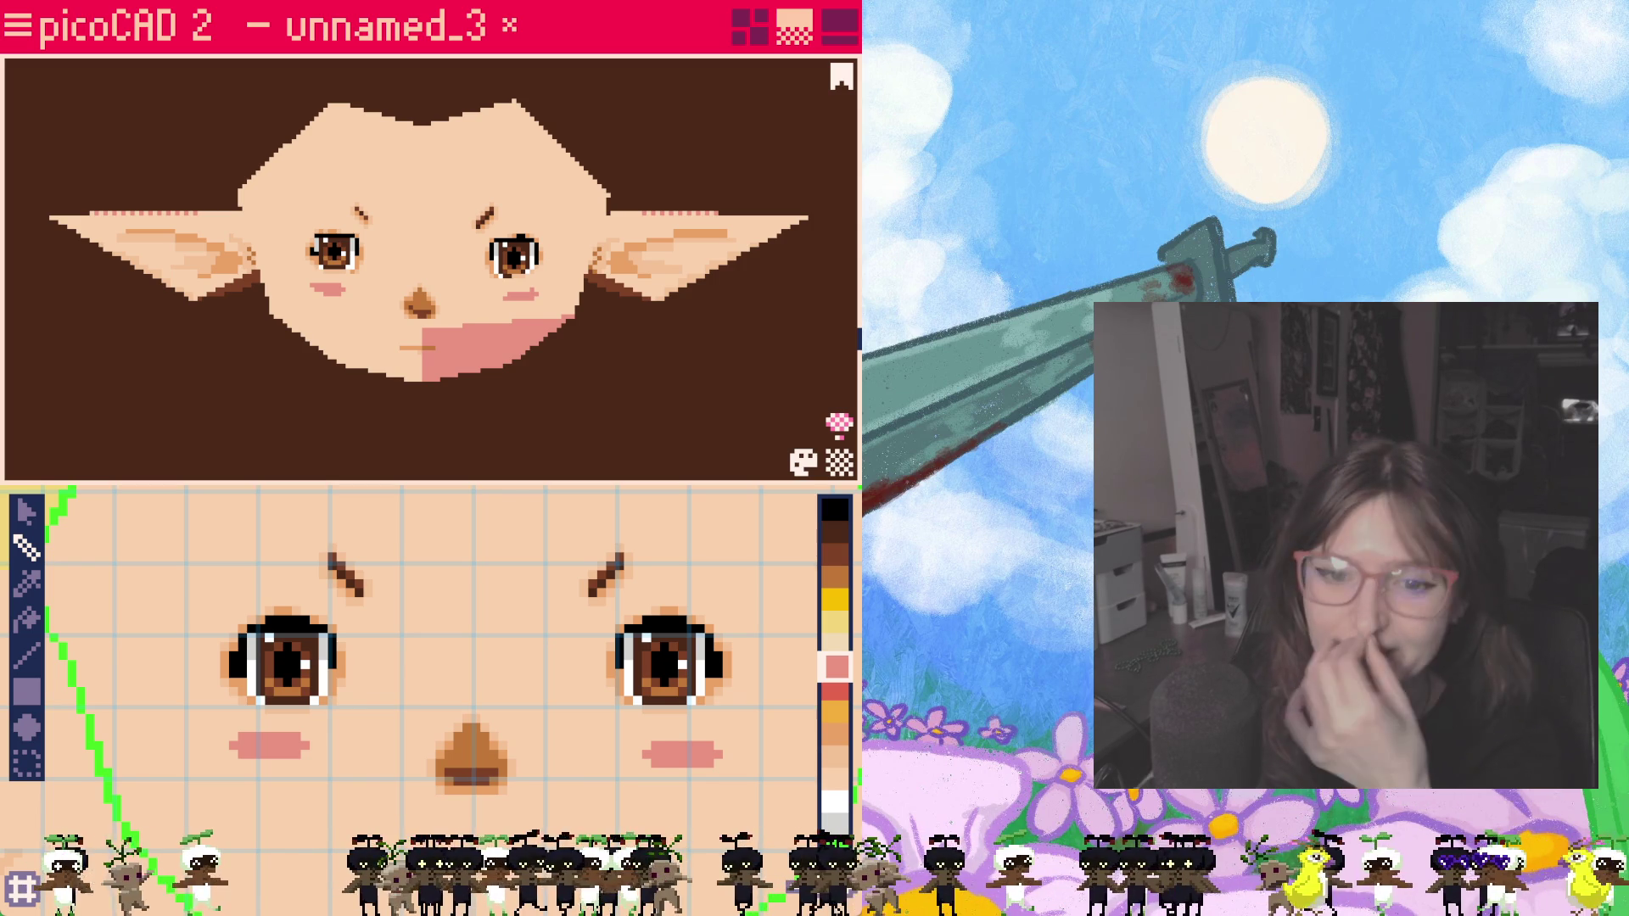
mouse_move(627, 360)
right_mouse_down()
mouse_move(717, 353)
mouse_move(461, 338)
mouse_move(552, 363)
mouse_move(549, 429)
mouse_move(574, 462)
mouse_move(615, 320)
mouse_move(577, 364)
mouse_move(538, 364)
mouse_move(571, 375)
mouse_move(556, 412)
mouse_move(557, 382)
mouse_move(483, 364)
right_mouse_up()
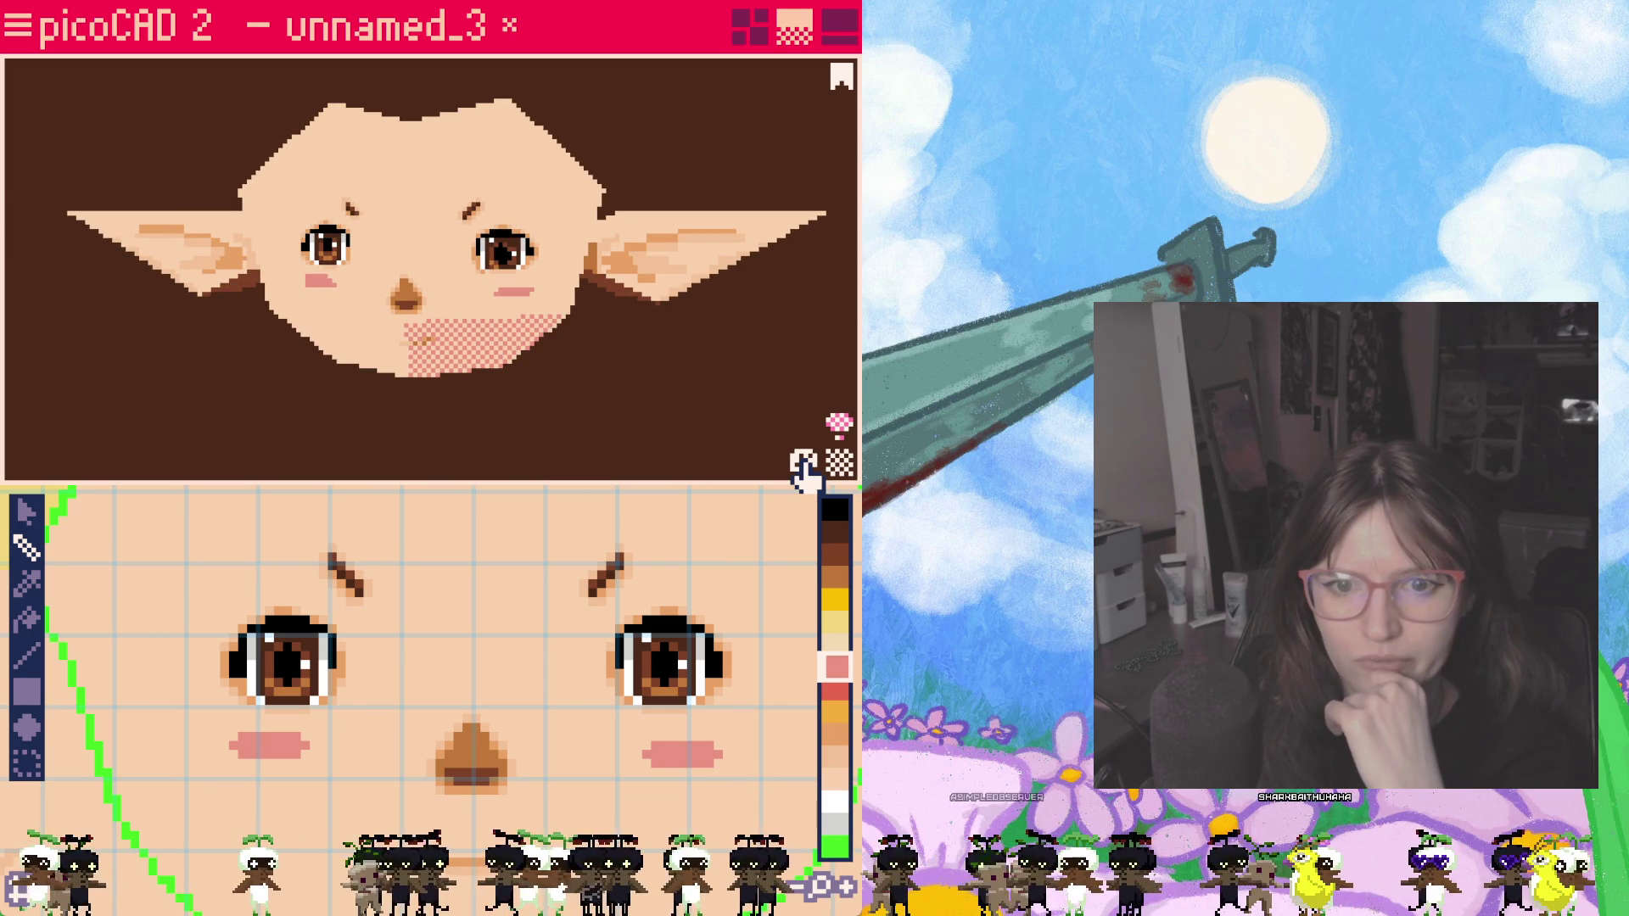
left_click(803, 464)
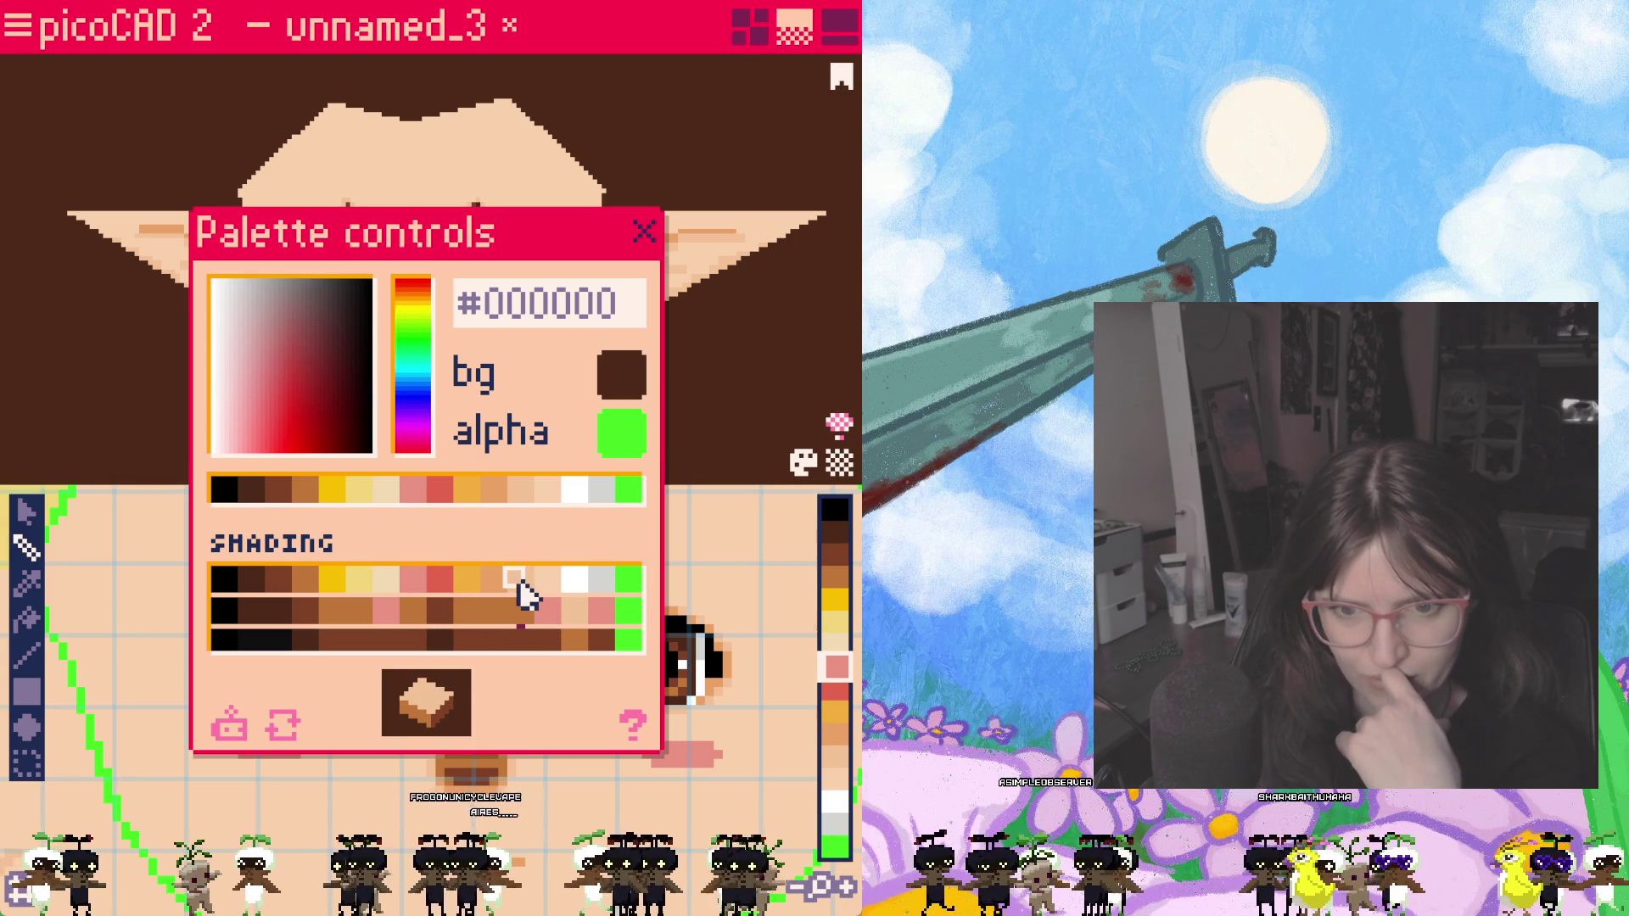
Step: Set the shading ramp steps to light peach, tan, yellow, salmon red, light grey and black
left_click(550, 611)
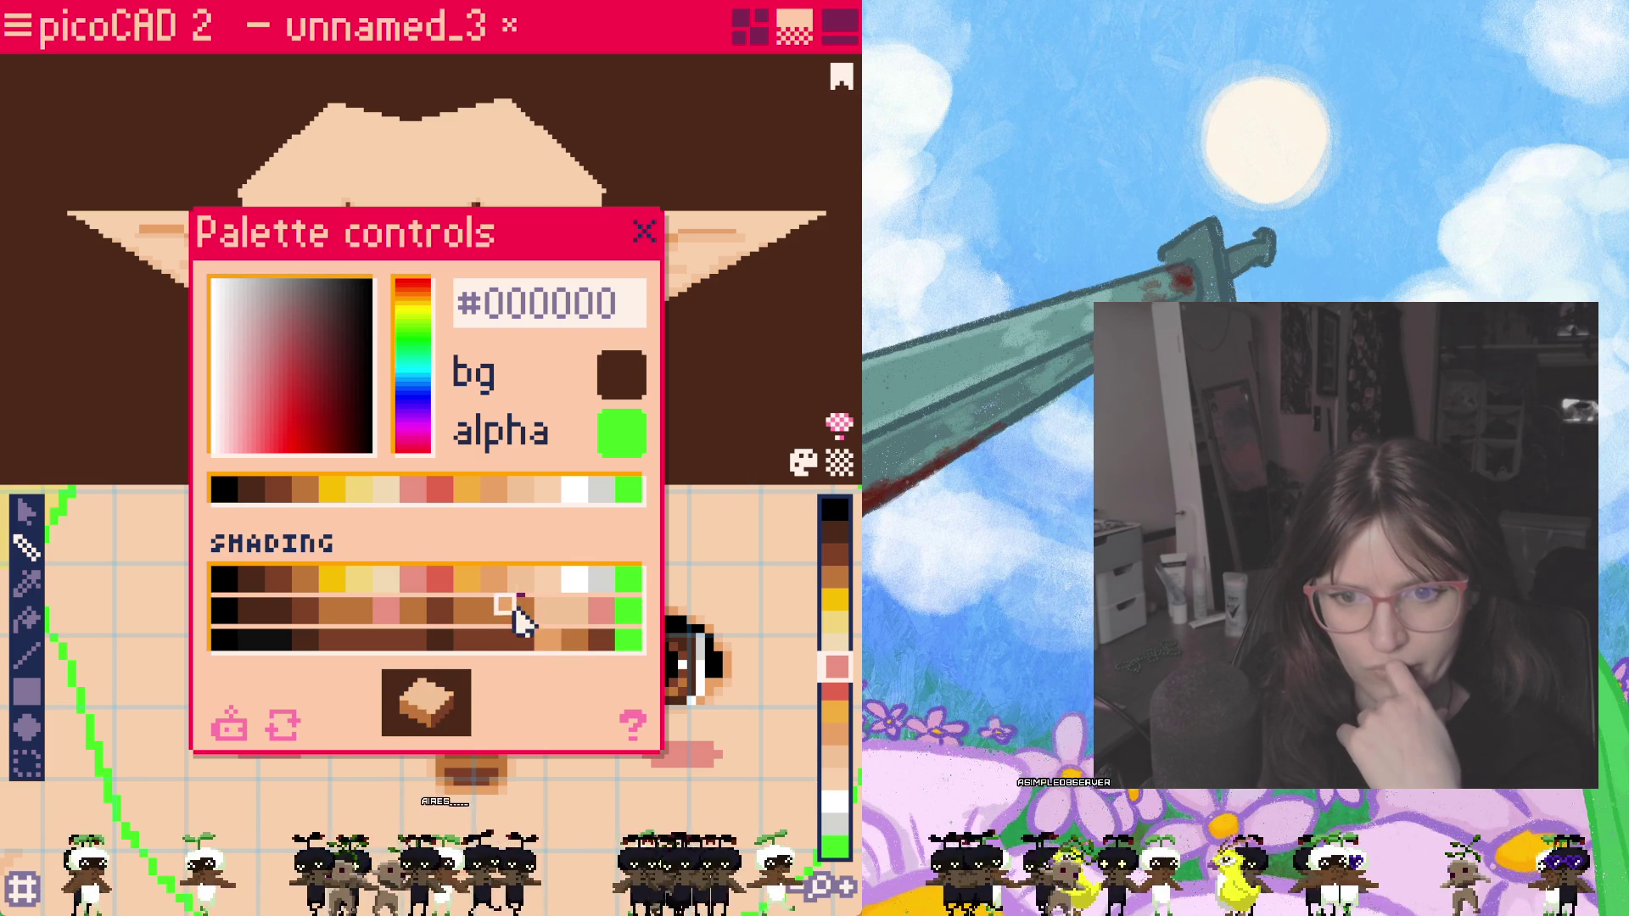
left_click(528, 645)
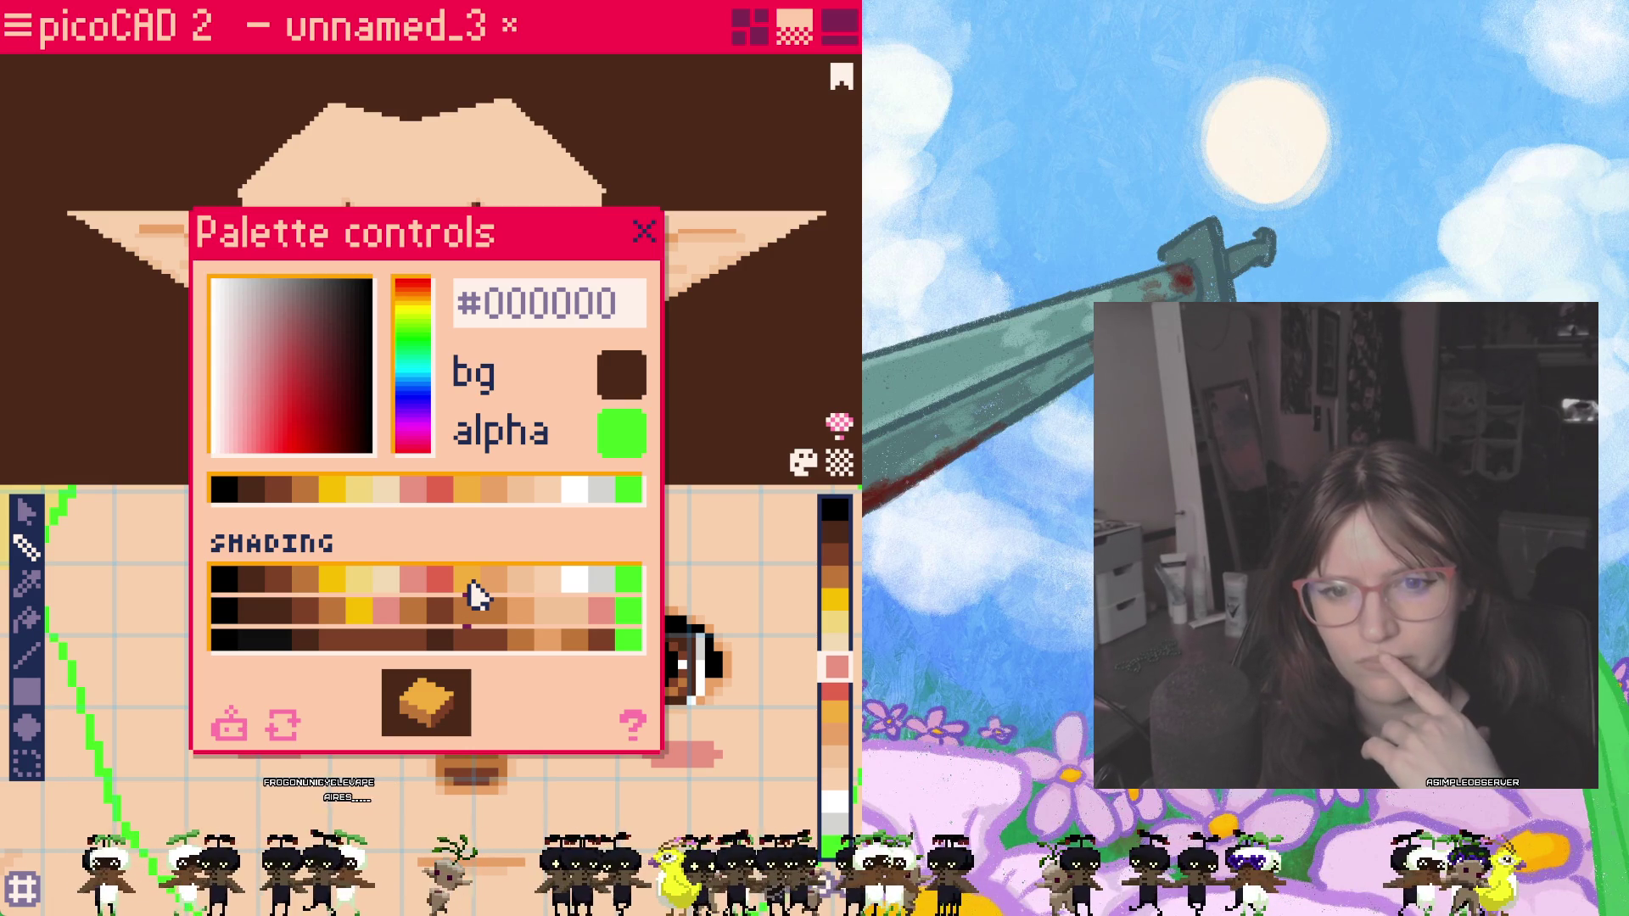
left_click(358, 607)
left_click(385, 609)
left_click(385, 638)
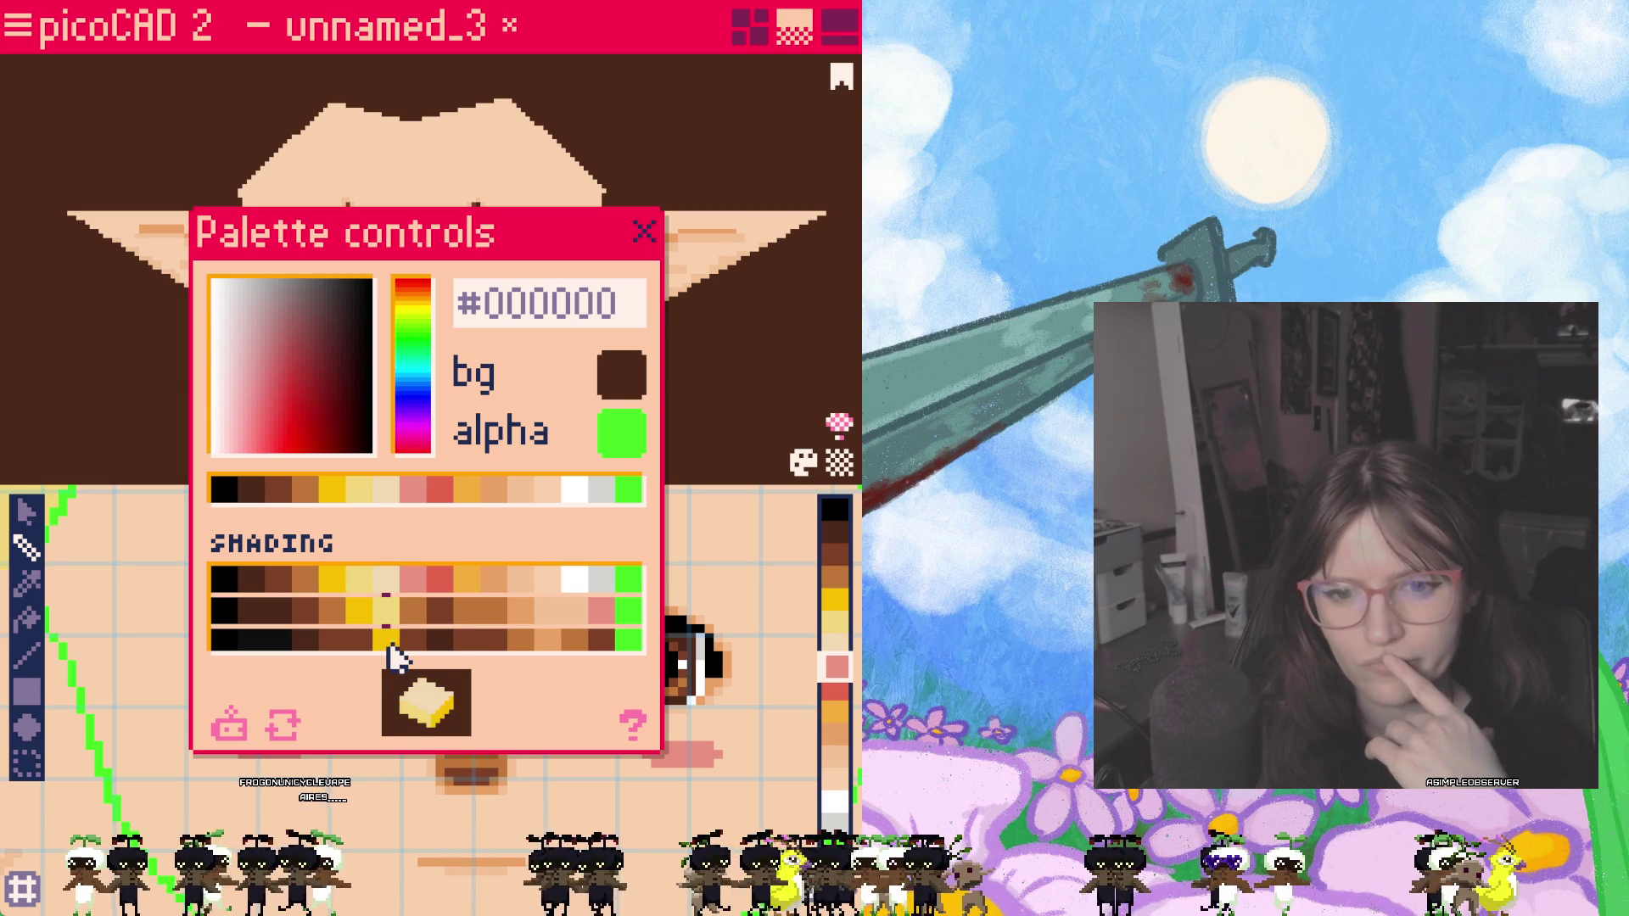
left_click(420, 609)
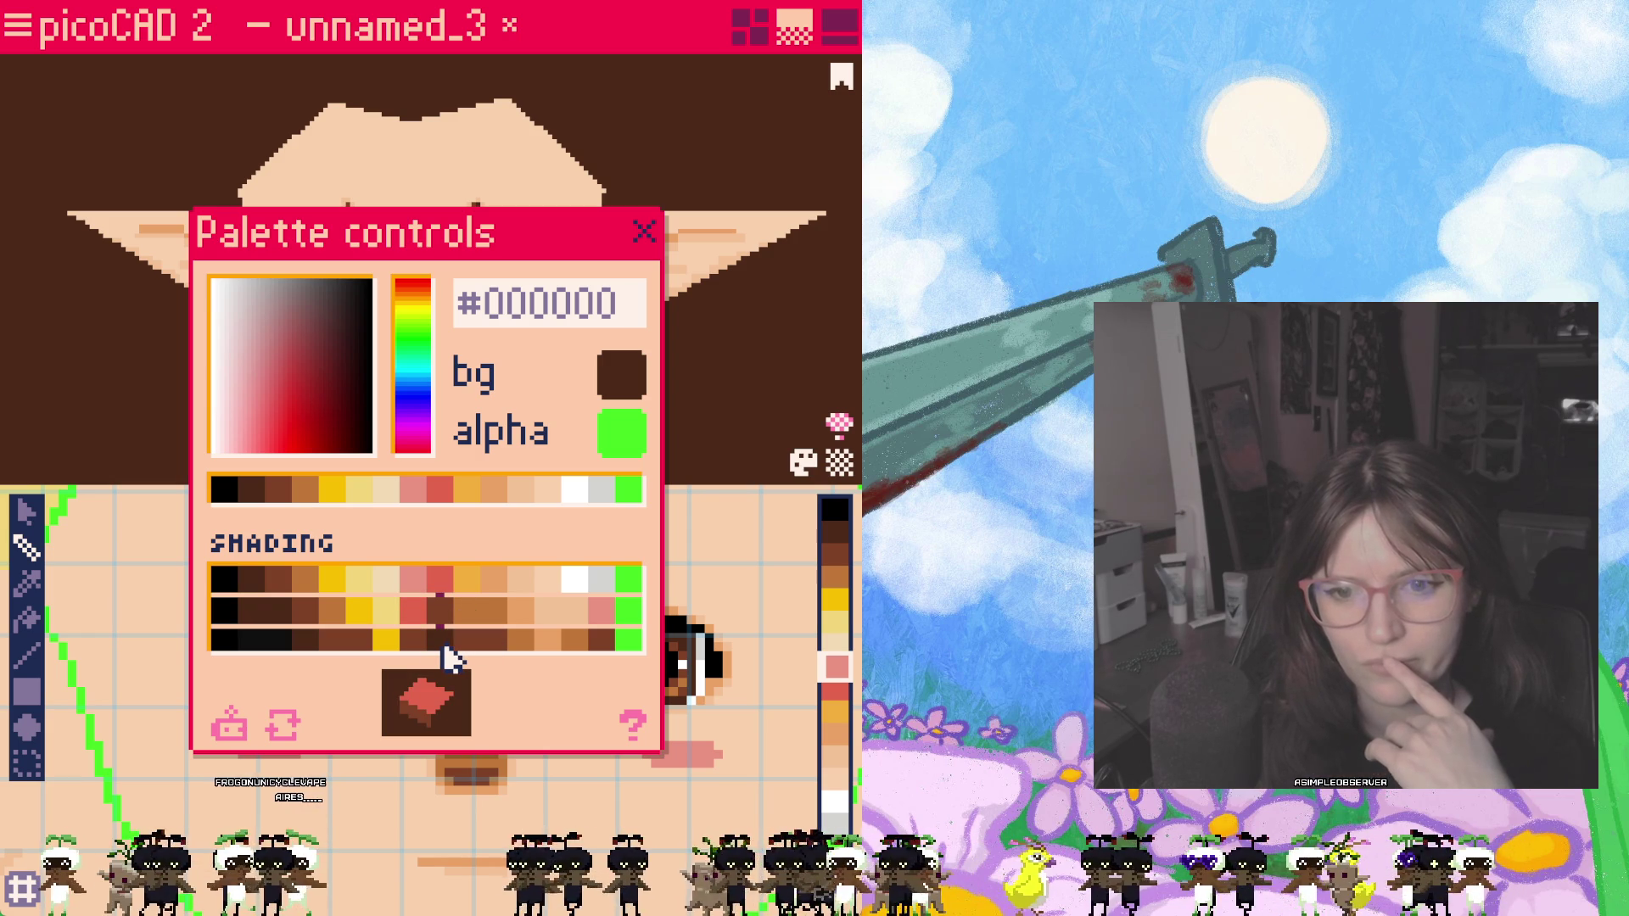
left_click(602, 610)
left_click(575, 609)
left_click(575, 638)
left_click(601, 638)
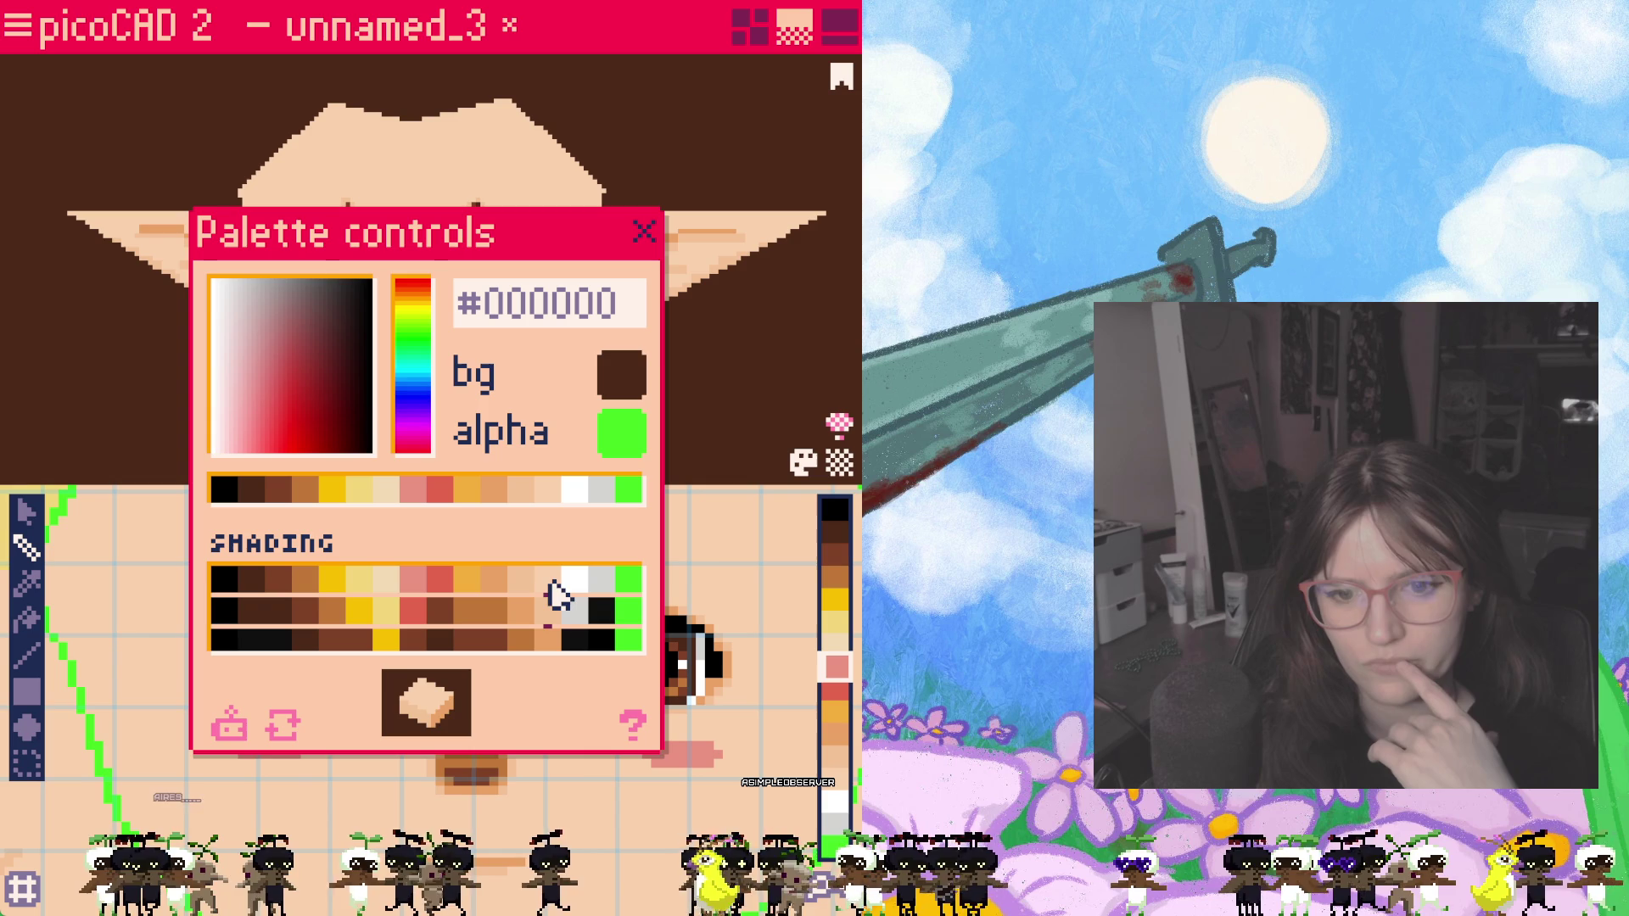
Step: Close the palette controls and paint a short pink stroke beside the right eye
left_click(645, 232)
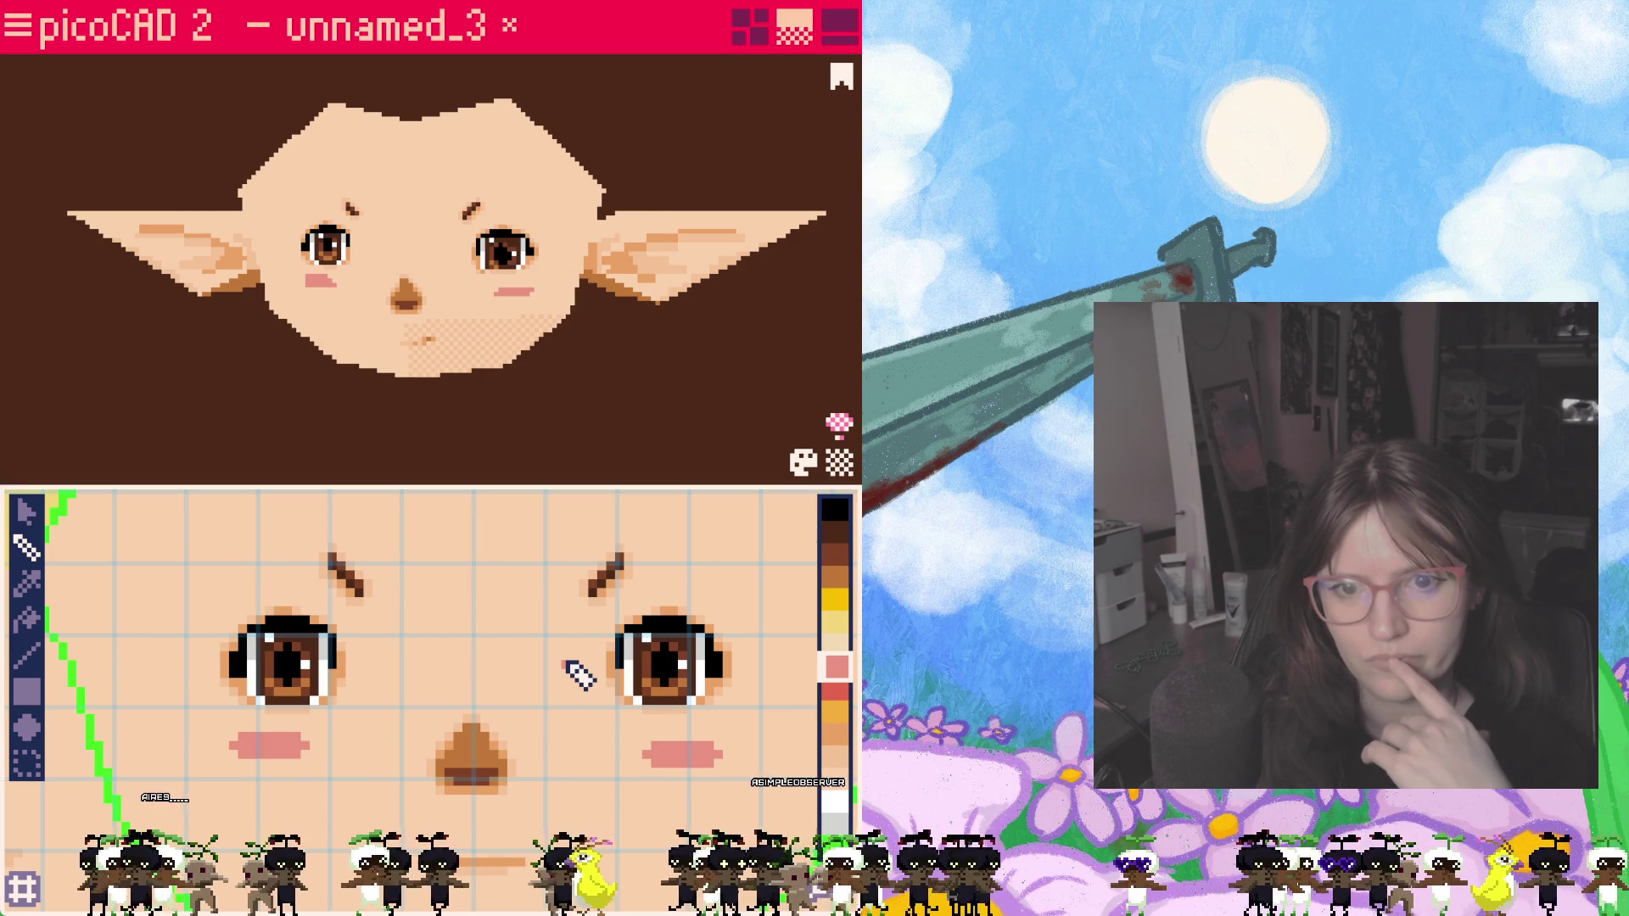
scroll(580, 675, "down", 1)
scroll(571, 676, "up", 1)
left_click_drag(558, 701, 605, 687)
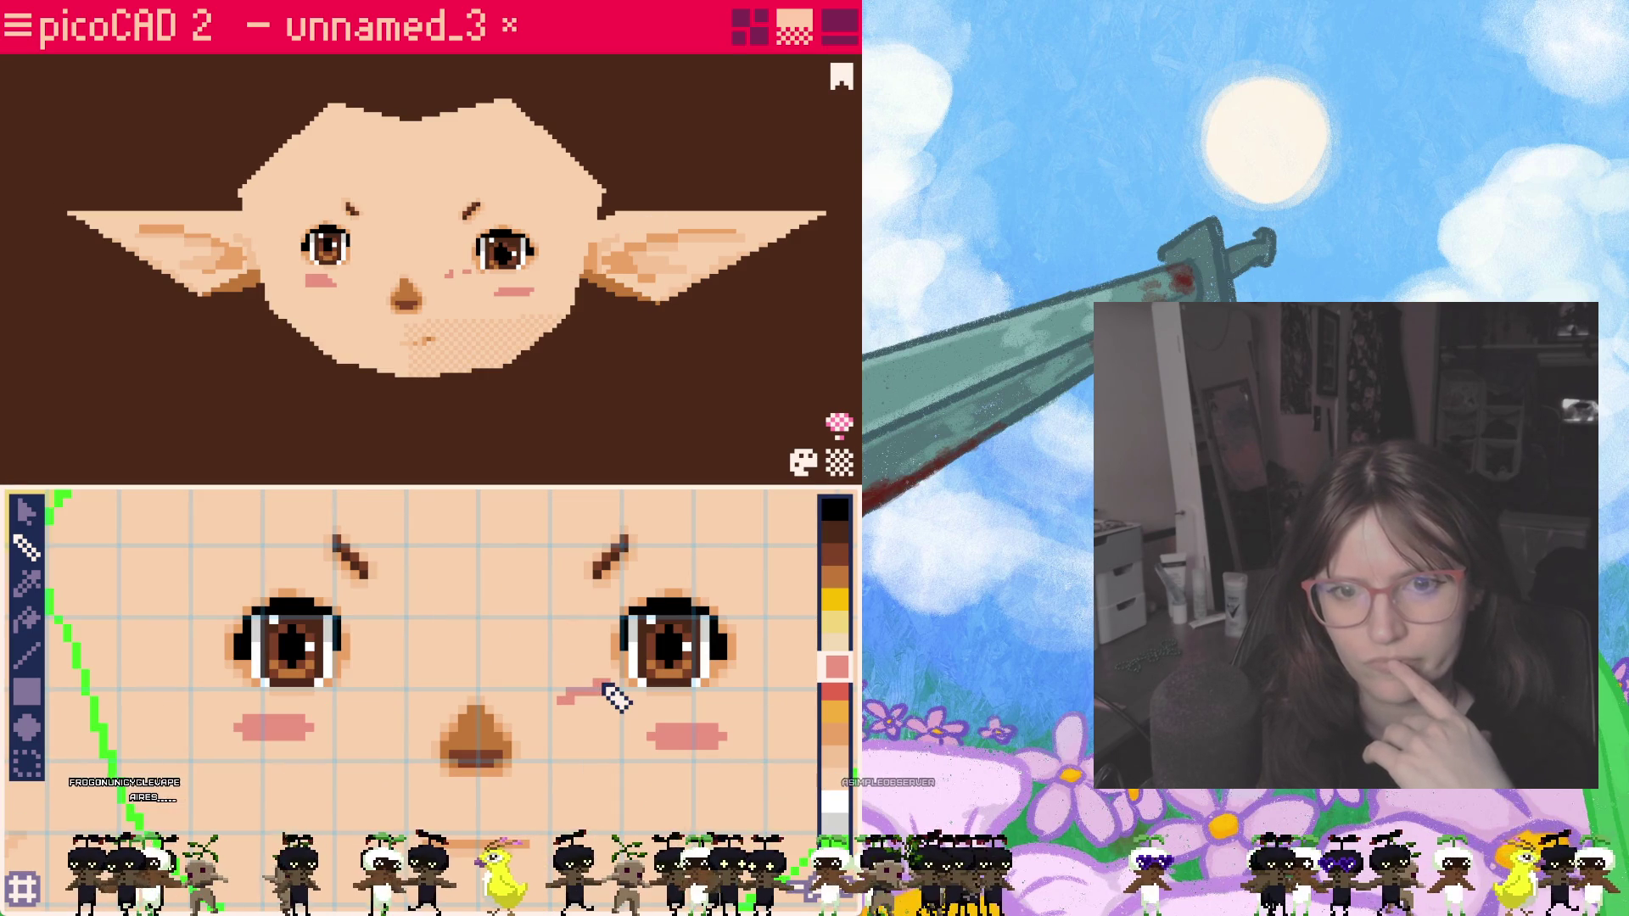
Step: Undo the stray pink stroke, switch to the select tool, and orbit to inspect the head
key("ctrl+z")
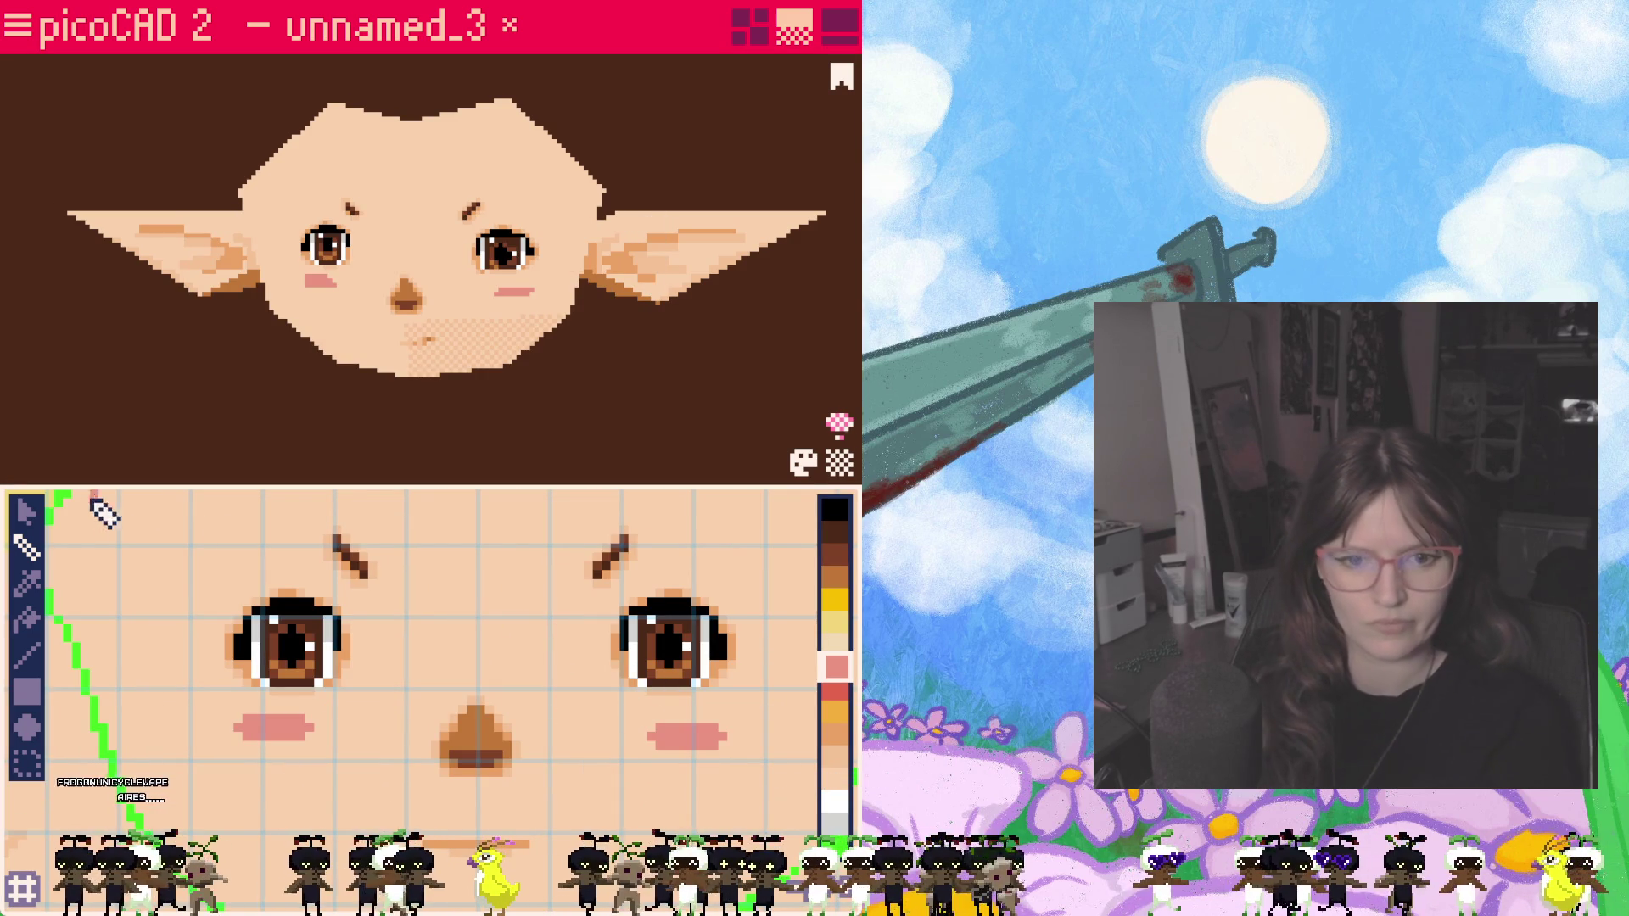
left_click(26, 514)
mouse_move(544, 425)
right_mouse_down()
mouse_move(575, 388)
mouse_move(557, 338)
mouse_move(653, 375)
mouse_move(597, 339)
mouse_move(502, 425)
mouse_move(386, 411)
mouse_move(532, 395)
right_mouse_up()
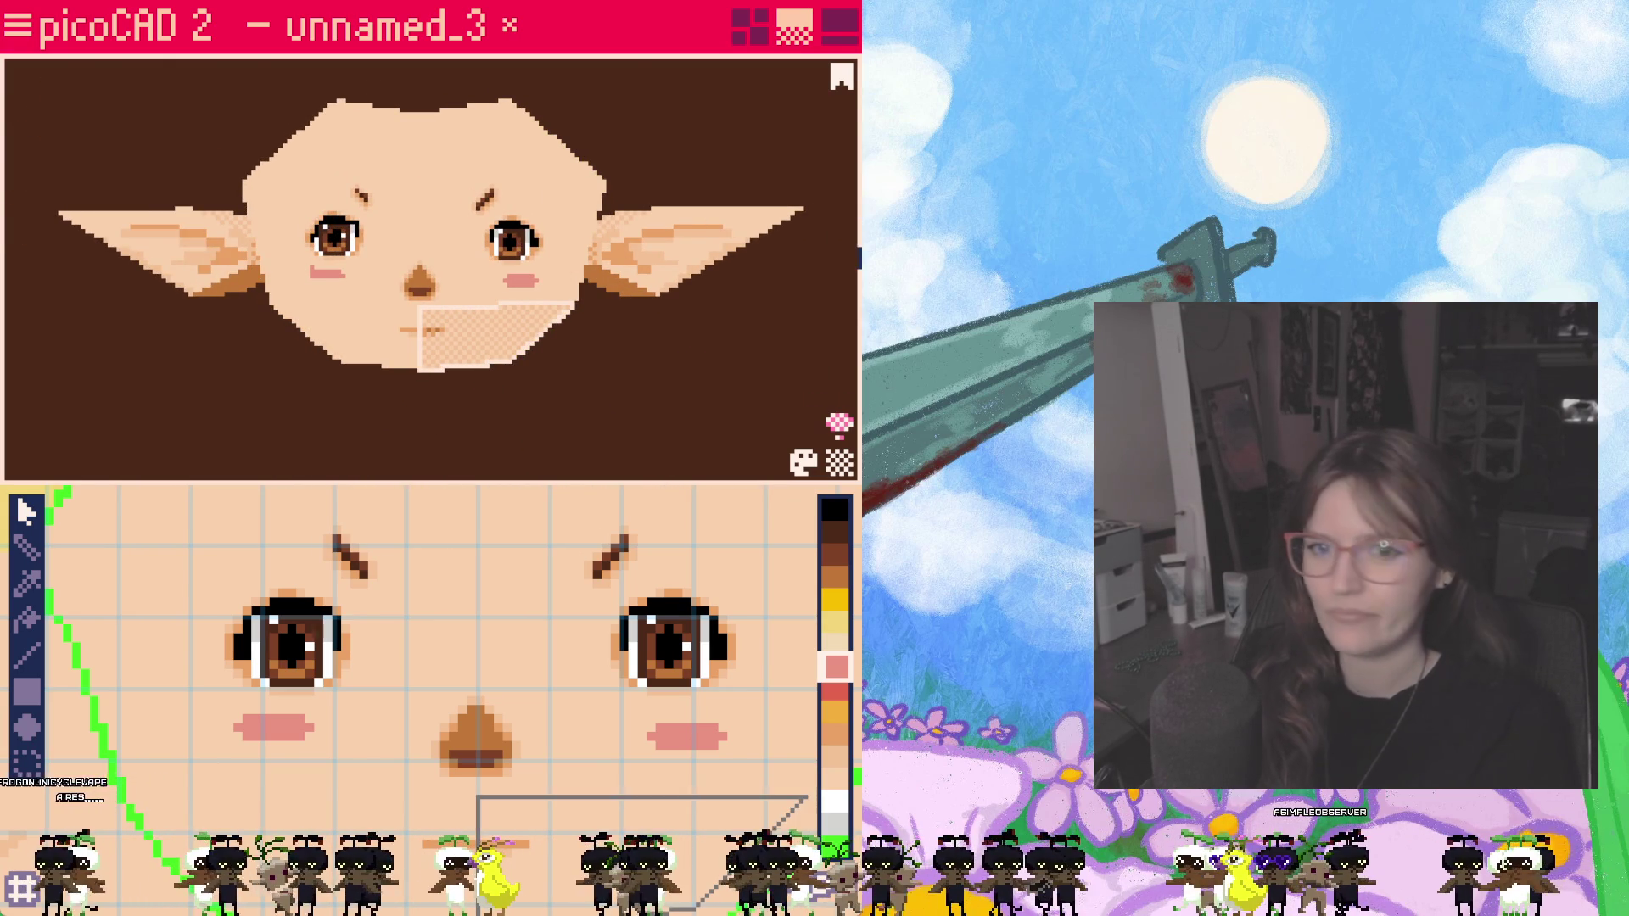
mouse_move(552, 410)
right_mouse_down()
mouse_move(509, 436)
mouse_move(644, 393)
mouse_move(519, 454)
mouse_move(847, 353)
mouse_move(546, 433)
mouse_move(760, 415)
mouse_move(783, 412)
mouse_move(191, 420)
mouse_move(632, 441)
mouse_move(742, 408)
mouse_move(277, 422)
mouse_move(324, 384)
mouse_move(705, 302)
mouse_move(553, 241)
mouse_move(355, 270)
mouse_move(262, 237)
mouse_move(232, 378)
mouse_move(334, 255)
mouse_move(445, 340)
right_mouse_up()
Step: Move the hexagonal underside face's UV onto the peach skin area of the texture
scroll(494, 582, "down", 1)
mouse_move(487, 538)
middle_mouse_down()
mouse_move(430, 727)
mouse_move(481, 791)
middle_mouse_up()
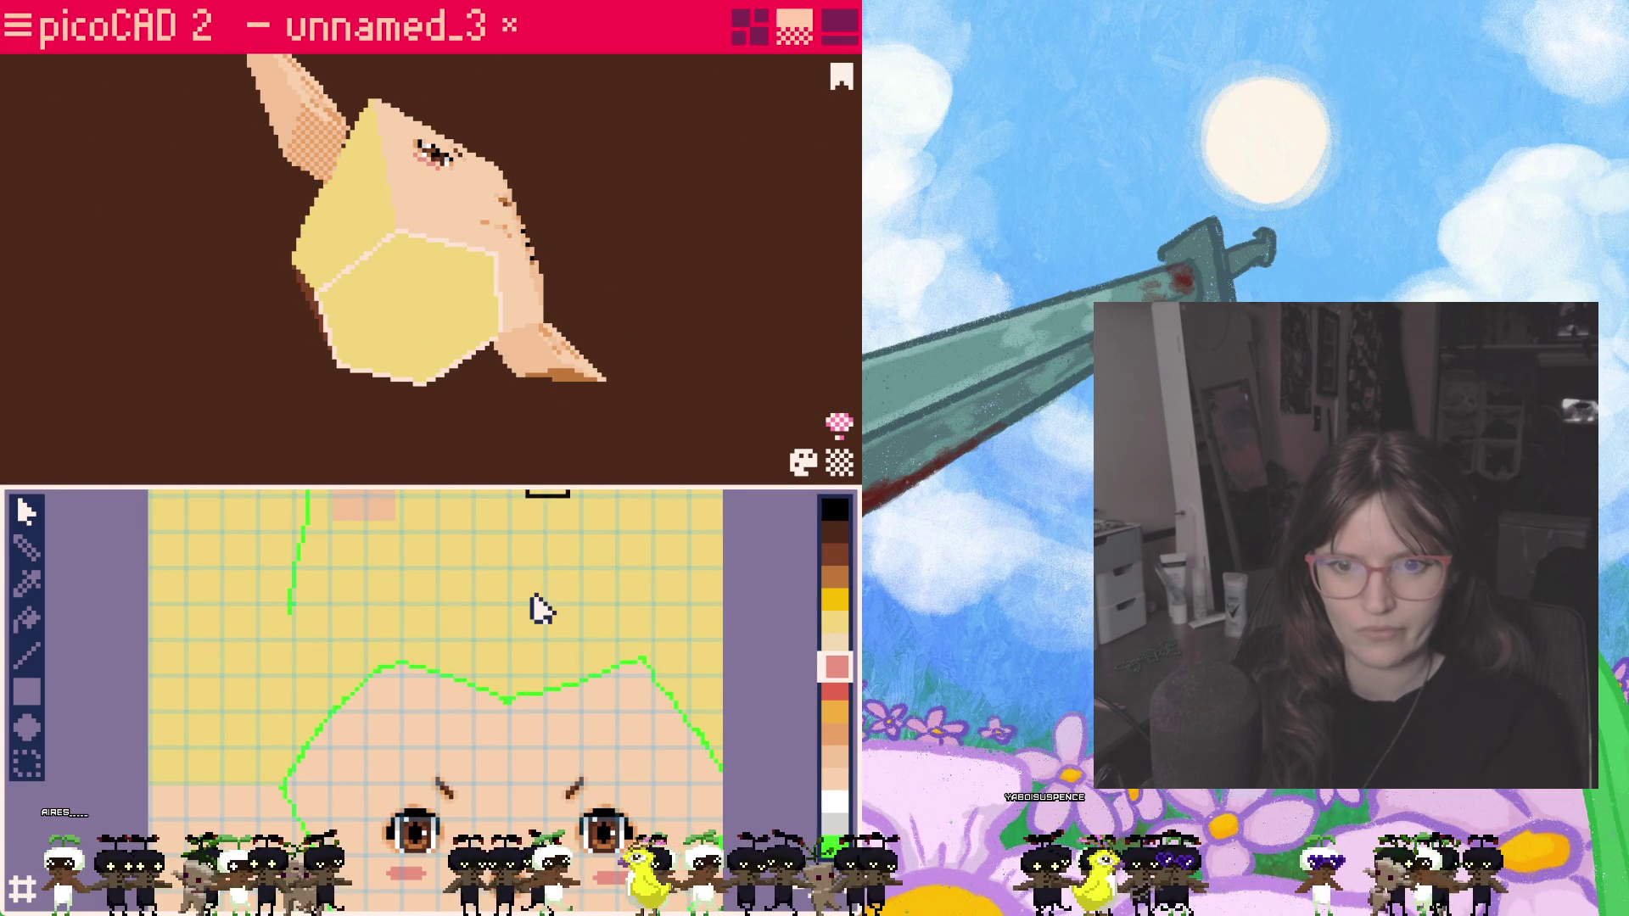
left_click_drag(436, 582, 254, 777)
middle_click_drag(399, 785, 499, 509)
left_click(359, 546)
mouse_move(359, 545)
left_mouse_down()
mouse_move(430, 680)
mouse_move(410, 682)
left_mouse_up()
scroll(441, 679, "up", 1)
scroll(453, 679, "up", 1)
middle_click_drag(492, 771, 546, 629)
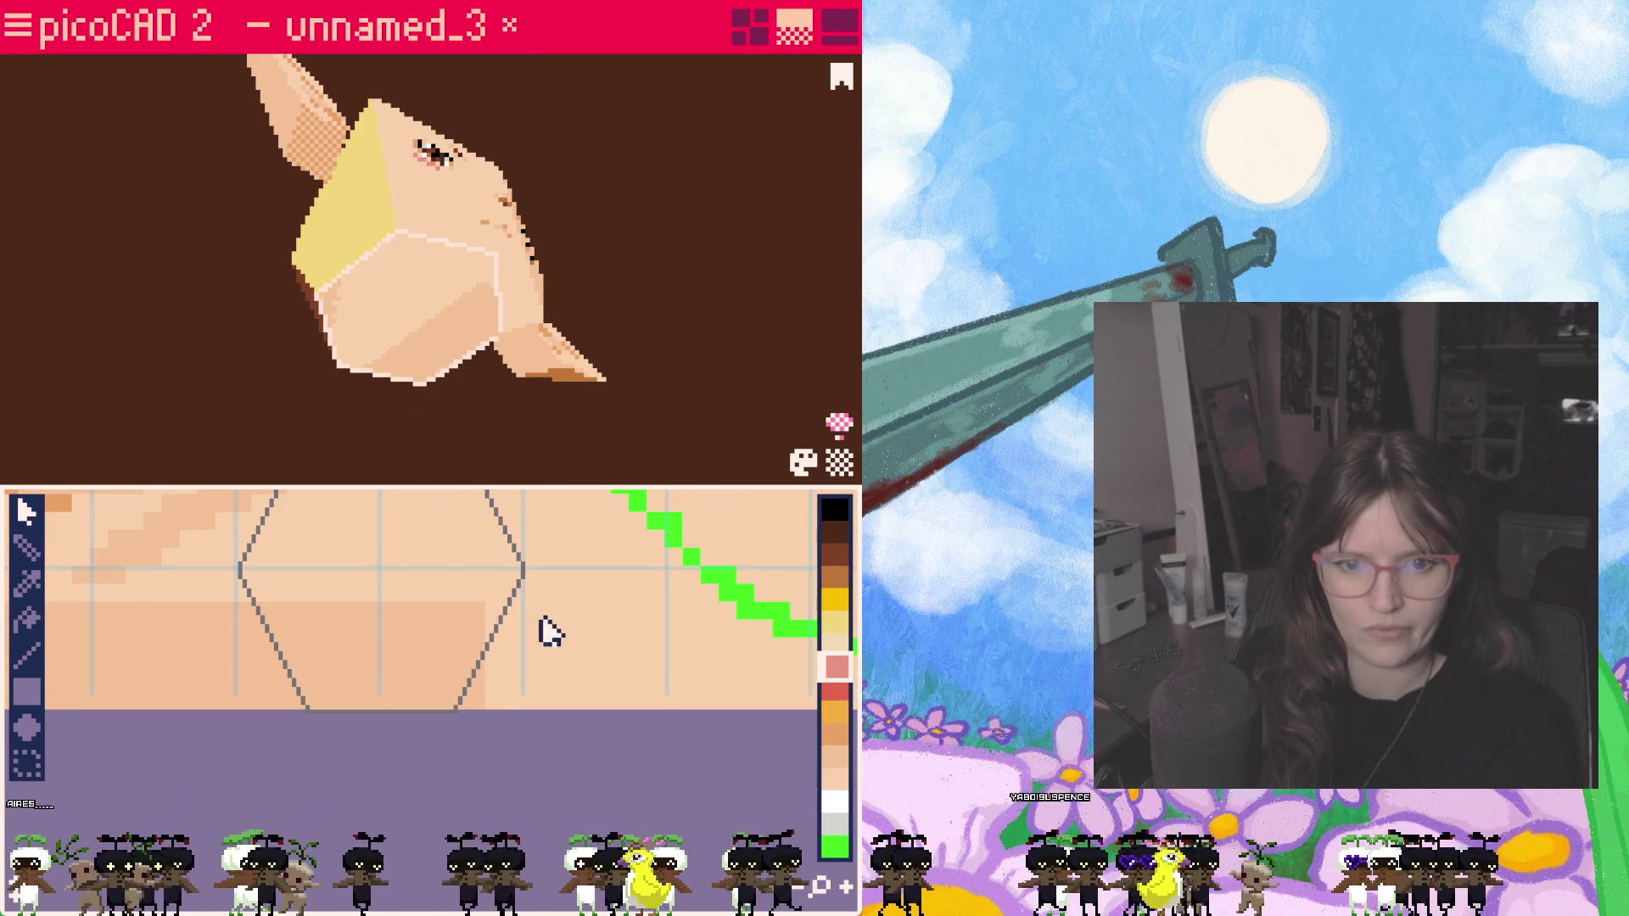
Step: Flatten the hexagon UV by lowering its top-right and top corners
scroll(428, 582, "down", 1)
middle_click_drag(429, 514, 407, 553)
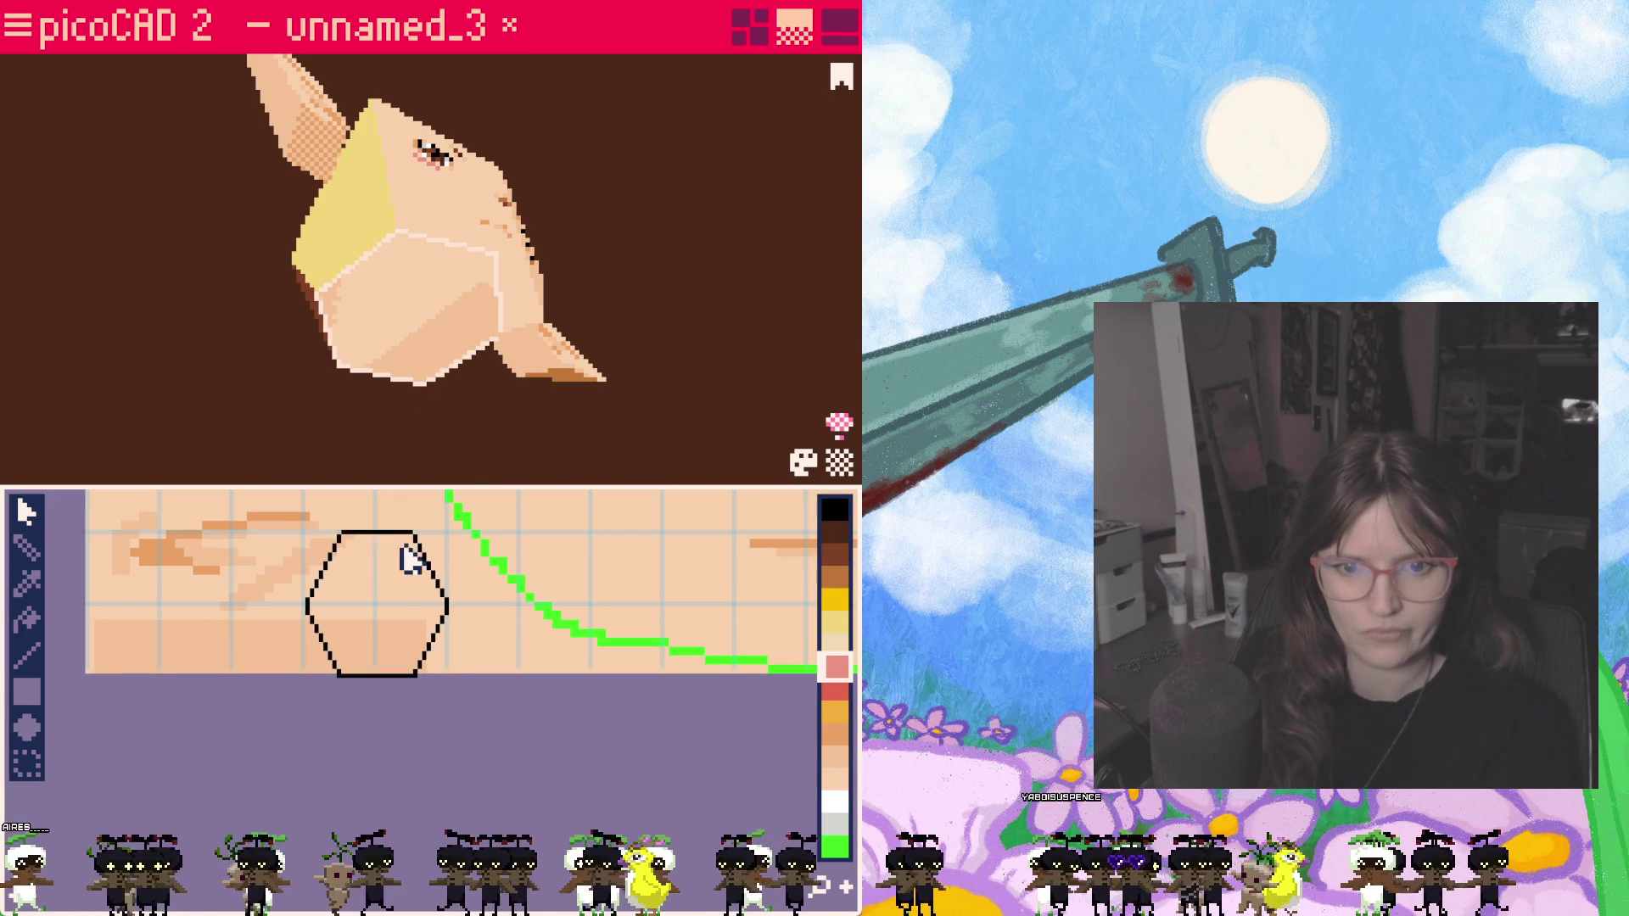
mouse_move(411, 538)
left_mouse_down()
mouse_move(403, 643)
mouse_move(375, 604)
mouse_move(374, 640)
left_mouse_up()
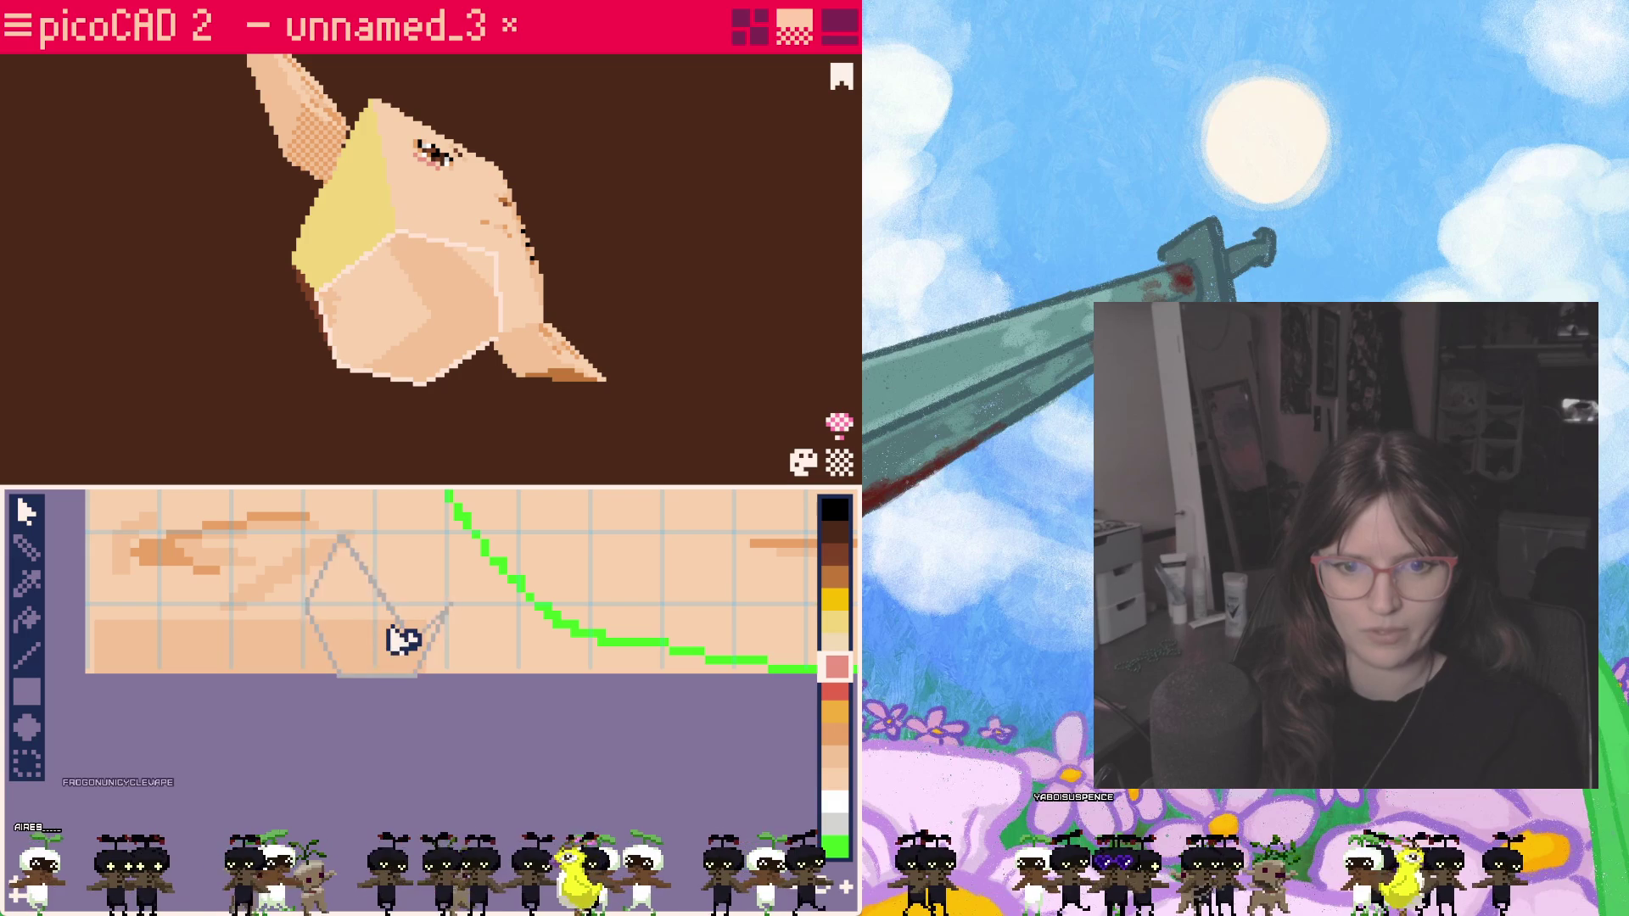
left_click(398, 658)
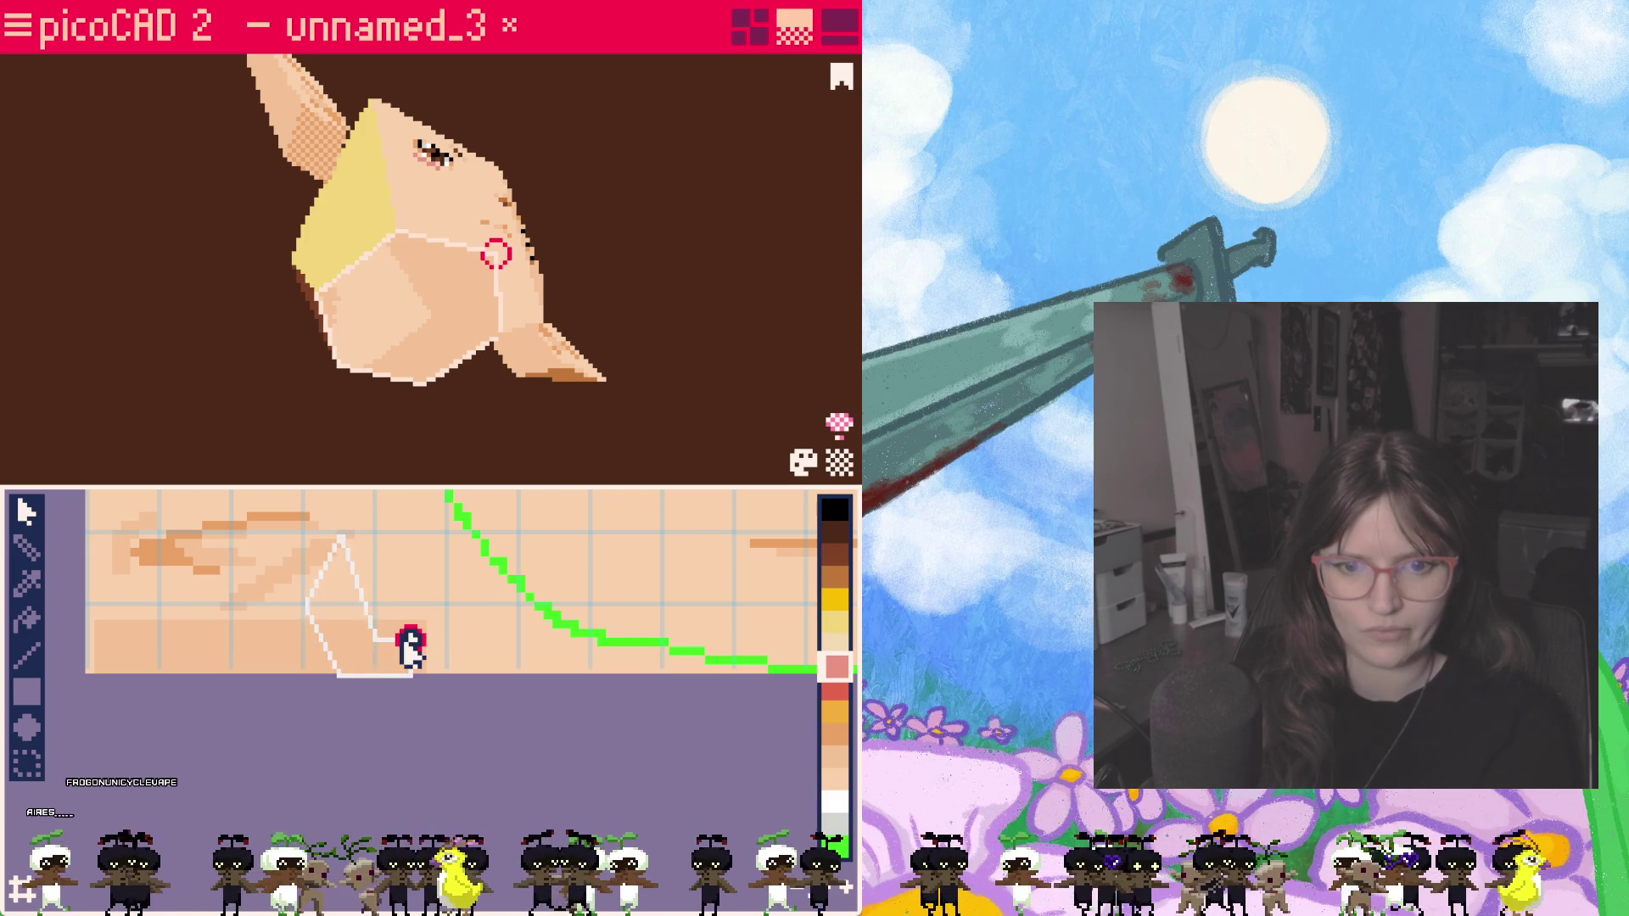
left_click(409, 643)
left_click_drag(339, 537, 338, 639)
Step: Move the small yellow side face's UV onto the skin area
mouse_move(633, 322)
right_mouse_down()
mouse_move(587, 339)
mouse_move(516, 445)
mouse_move(393, 506)
mouse_move(721, 449)
mouse_move(798, 479)
mouse_move(633, 455)
mouse_move(702, 484)
mouse_move(327, 444)
mouse_move(201, 450)
mouse_move(345, 433)
mouse_move(399, 374)
right_mouse_up()
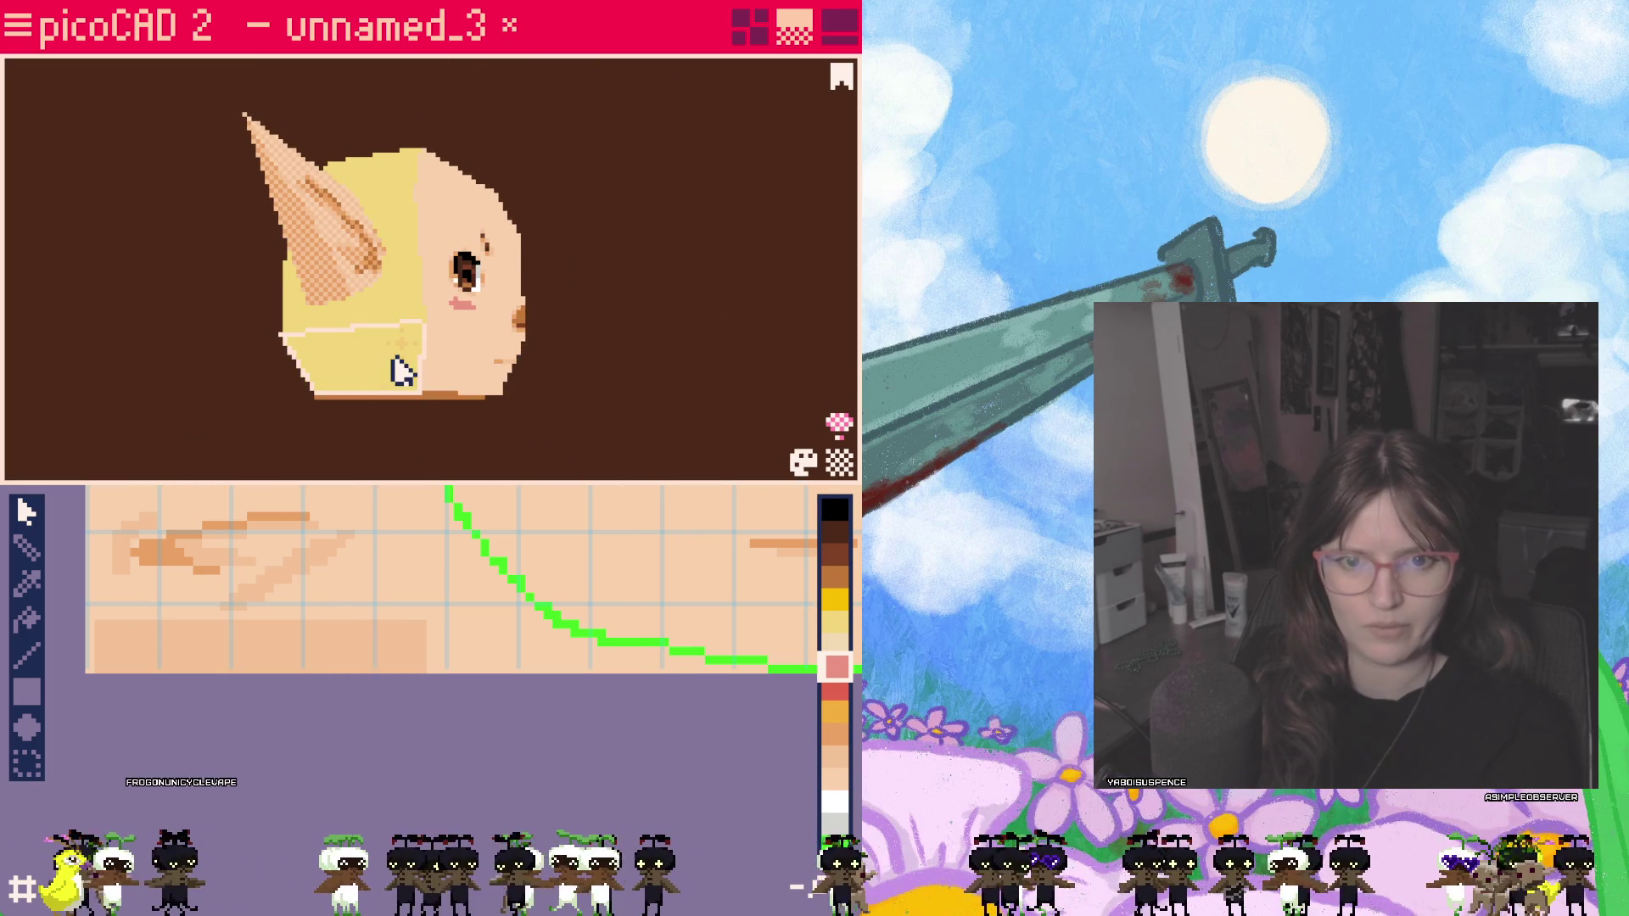
mouse_move(563, 420)
right_mouse_down()
mouse_move(374, 433)
mouse_move(242, 408)
mouse_move(469, 397)
right_mouse_up()
mouse_move(393, 456)
right_mouse_down()
mouse_move(690, 429)
mouse_move(466, 752)
right_mouse_up()
scroll(618, 546, "down", 2)
scroll(466, 752, "up", 5)
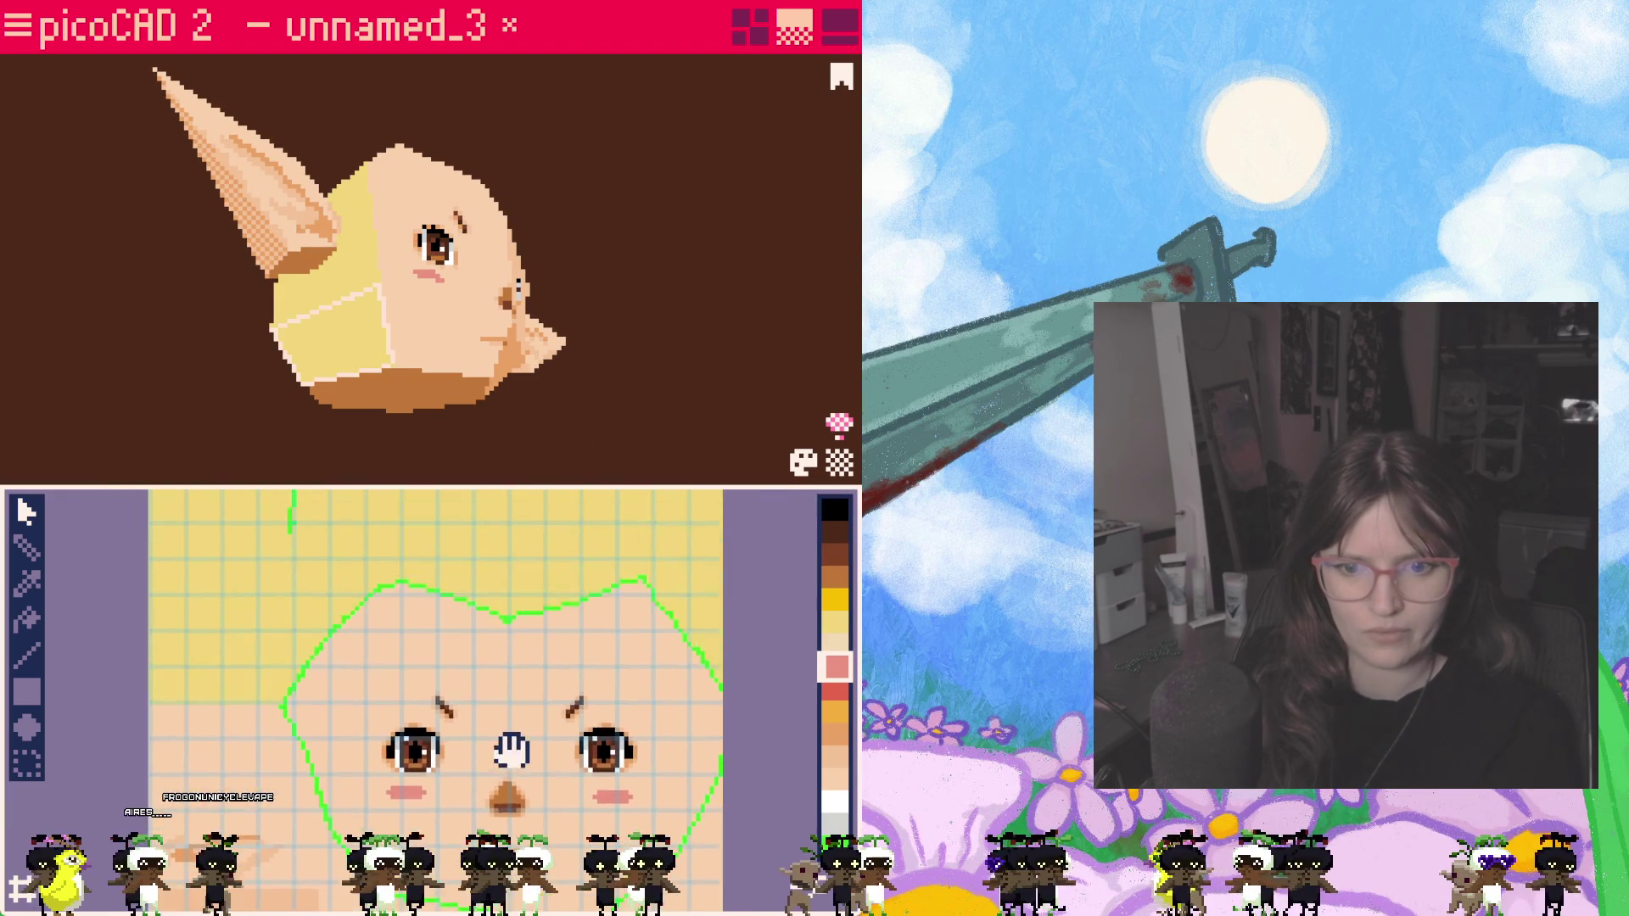
left_click(501, 567)
left_click_drag(501, 567, 357, 739)
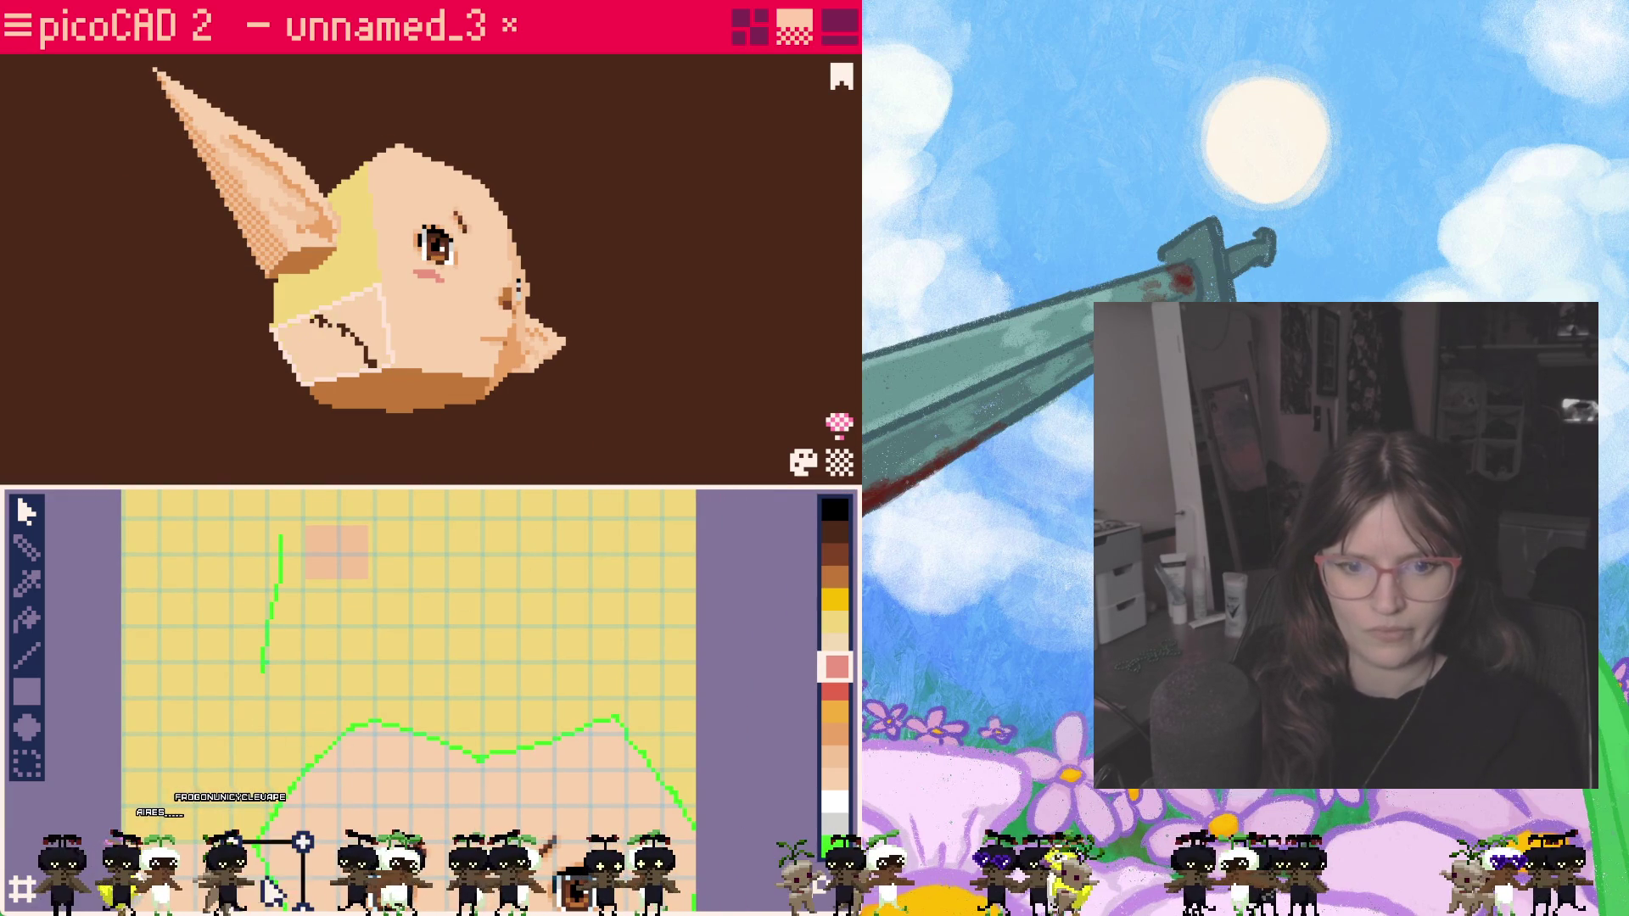
scroll(455, 753, "down", 2)
right_click_drag(454, 753, 472, 571)
mouse_move(472, 571)
left_mouse_down()
mouse_move(405, 719)
mouse_move(437, 724)
mouse_move(424, 729)
left_mouse_up()
Step: Lower the side face UV's top corners into a trapezoid strip on the skin
scroll(431, 715, "up", 1)
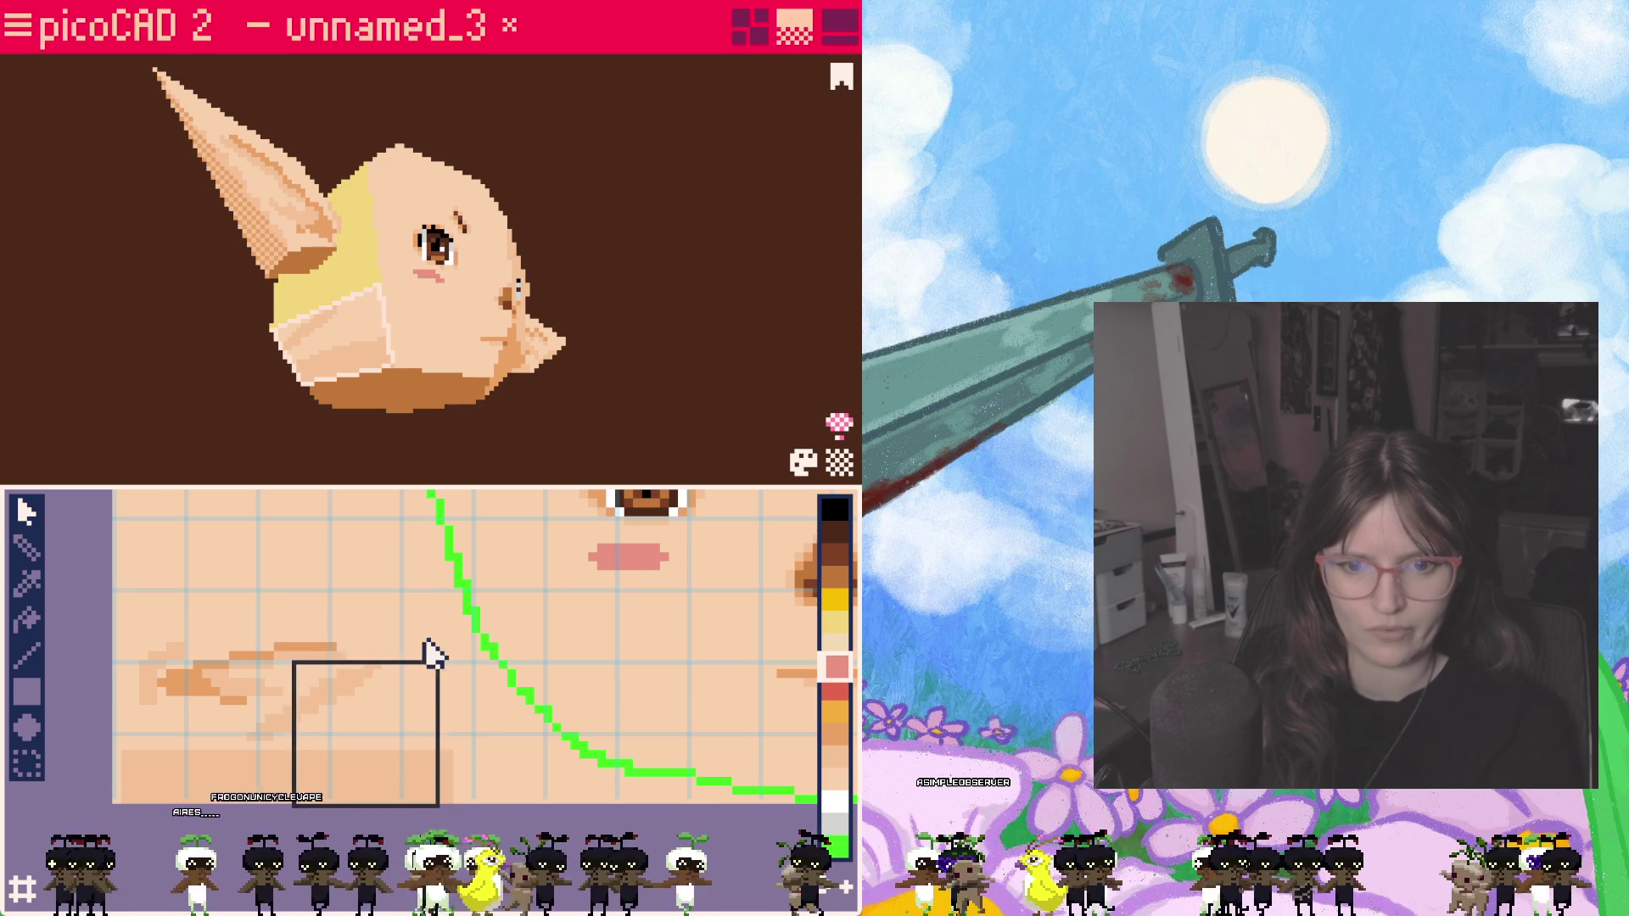
left_click_drag(437, 664, 401, 770)
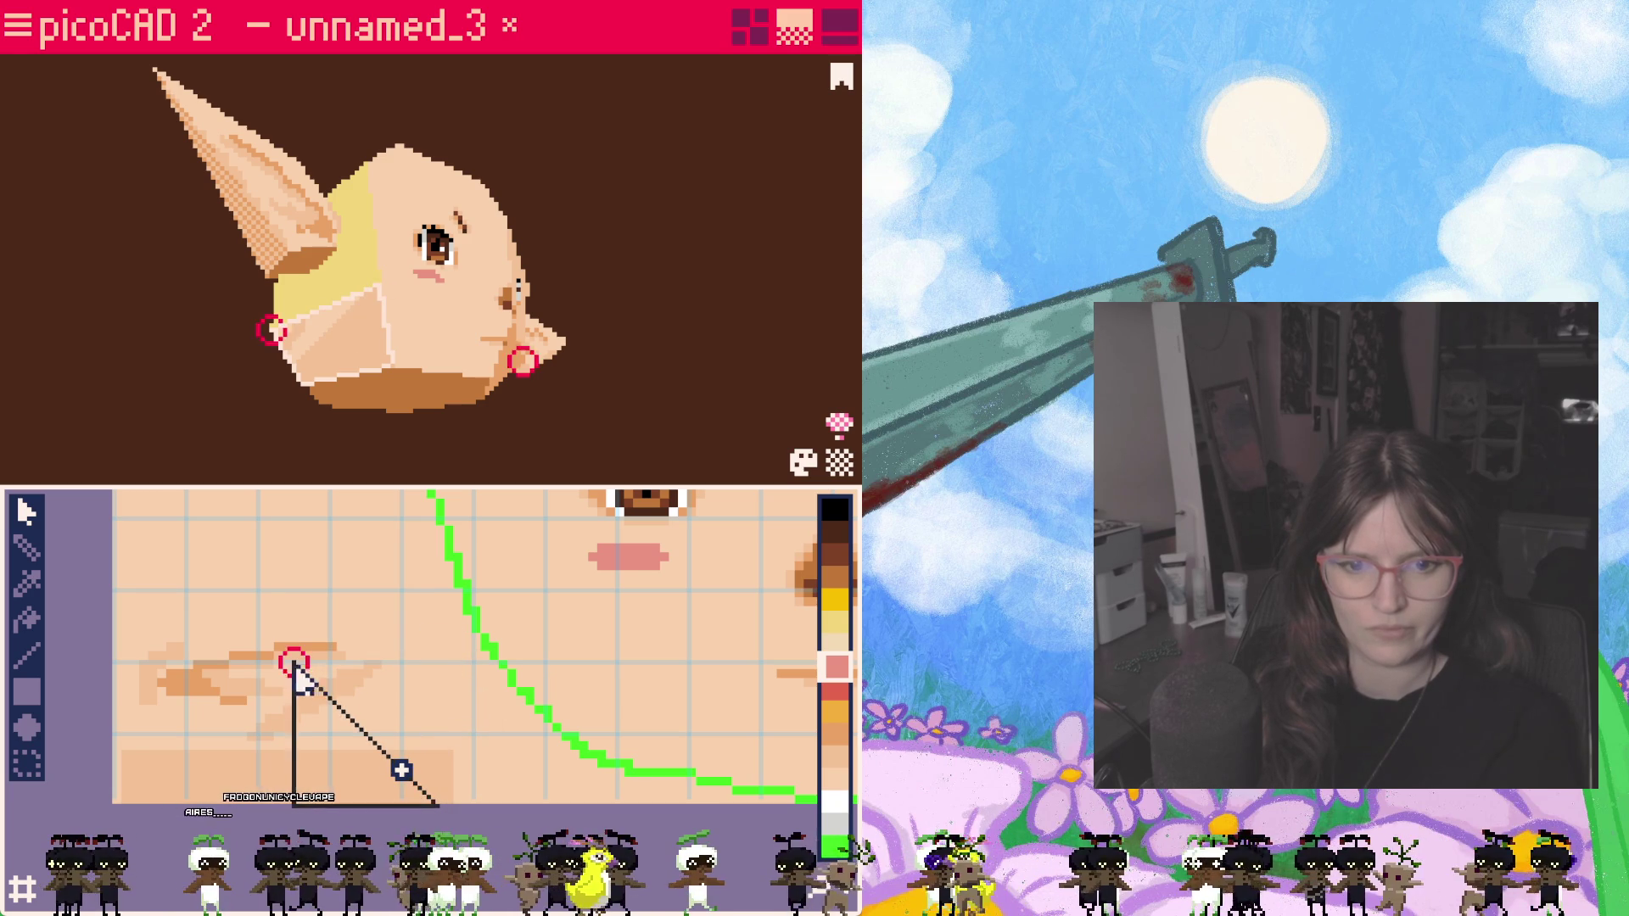
left_click_drag(293, 663, 318, 760)
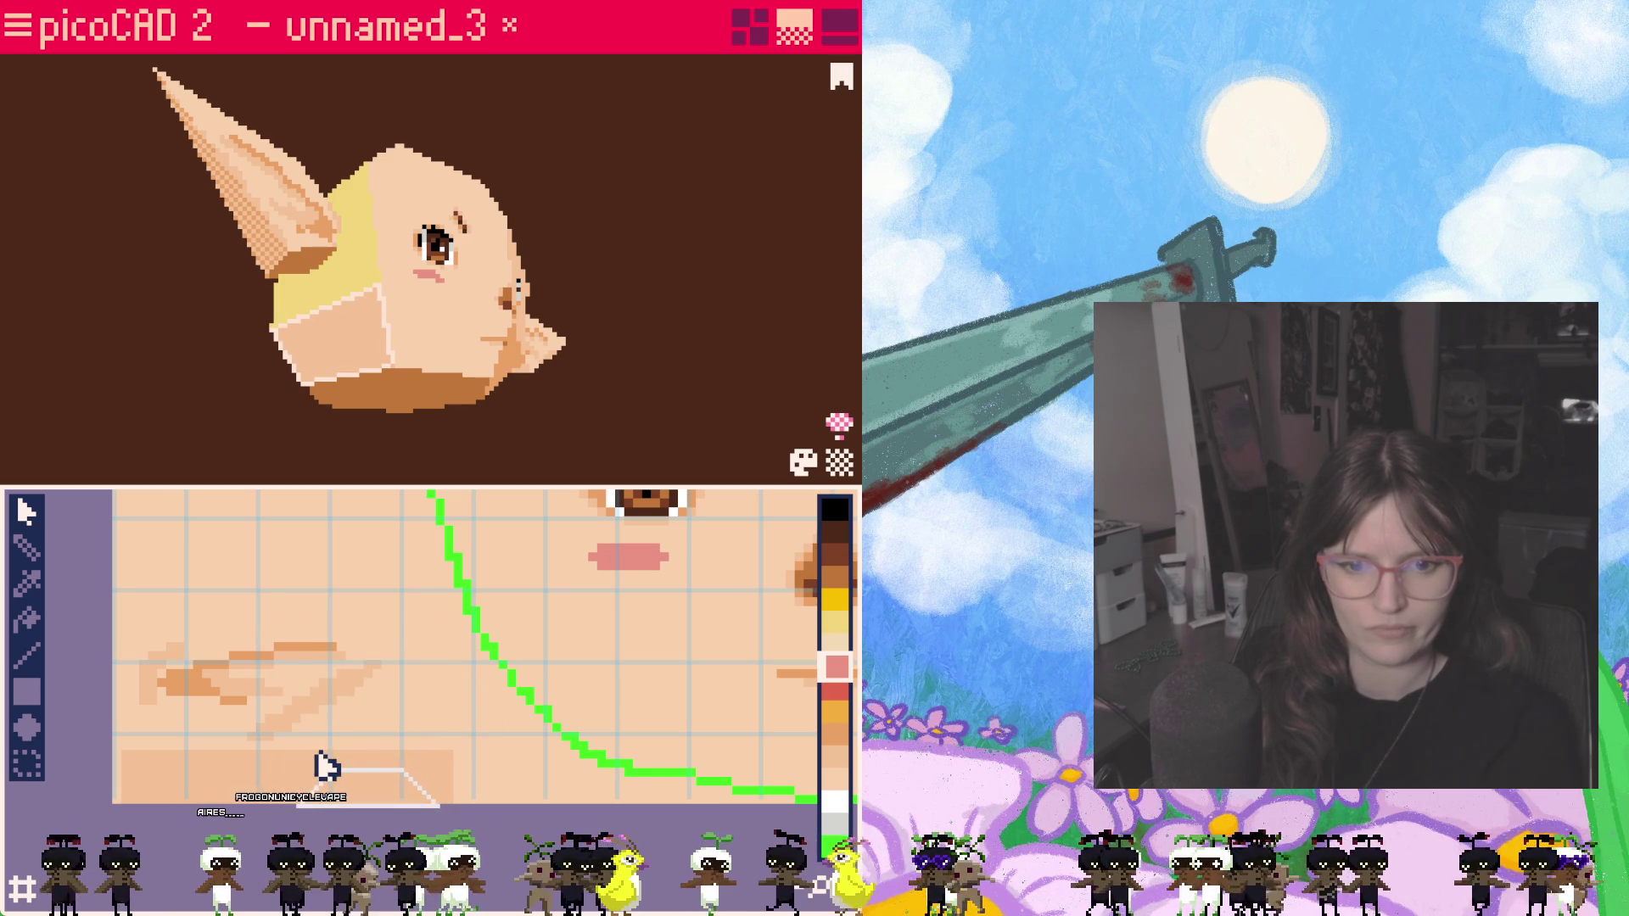
mouse_move(425, 454)
right_mouse_down()
mouse_move(305, 495)
mouse_move(272, 538)
mouse_move(222, 457)
mouse_move(11, 472)
mouse_move(283, 484)
mouse_move(270, 496)
right_mouse_up()
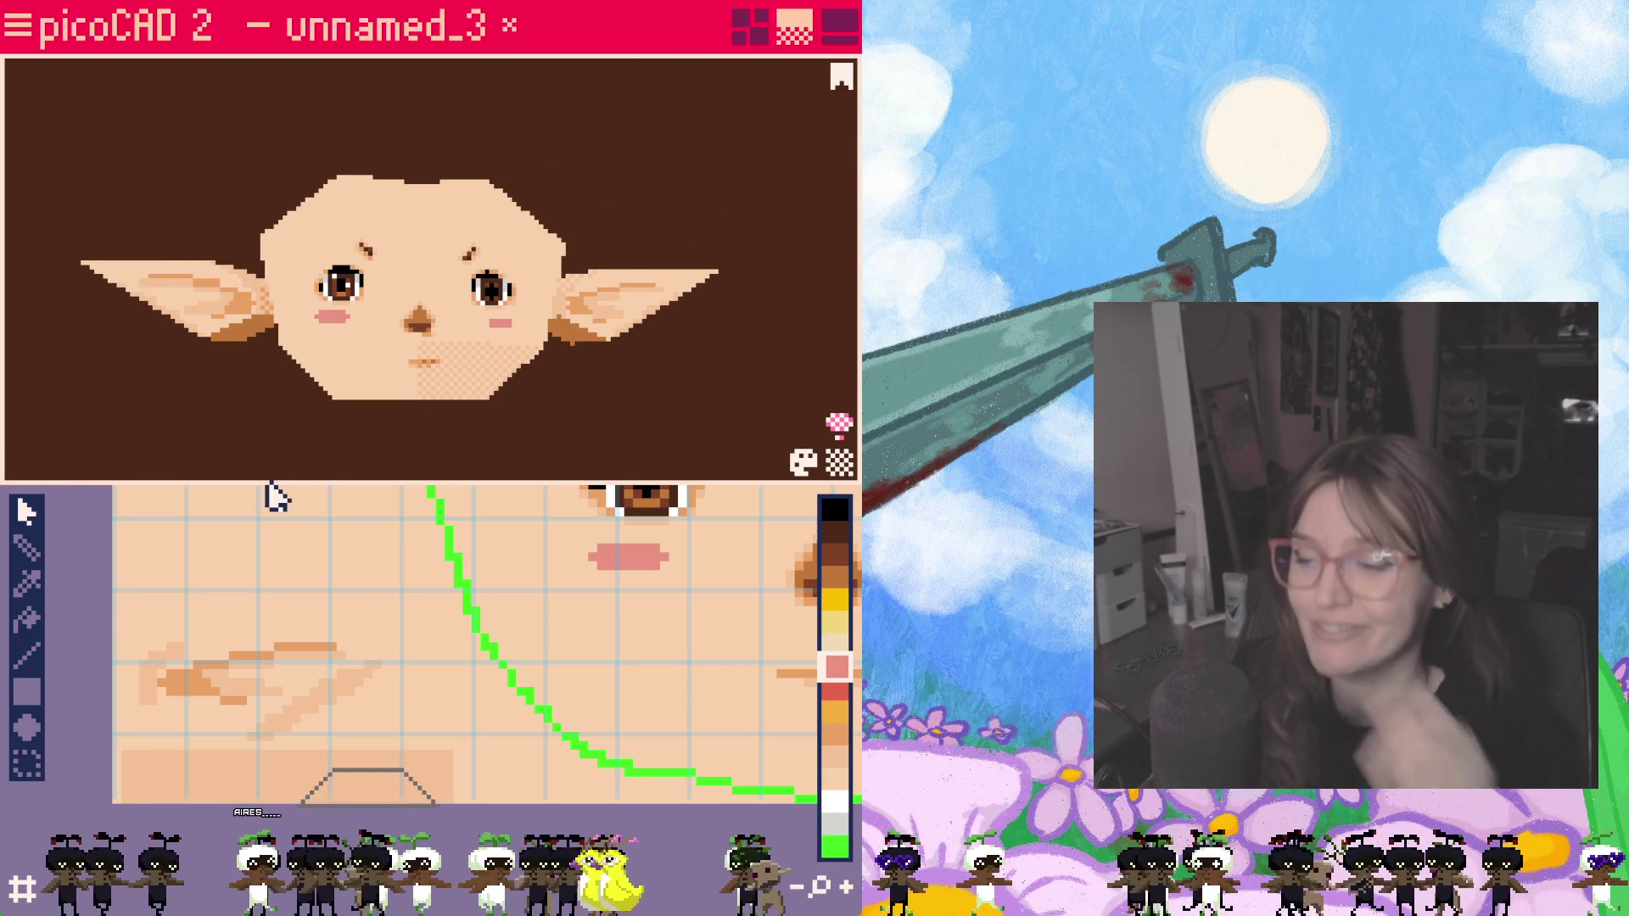
Step: Paint the mouth line red and shade the strip below it darker peach
right_click_drag(636, 207, 576, 422)
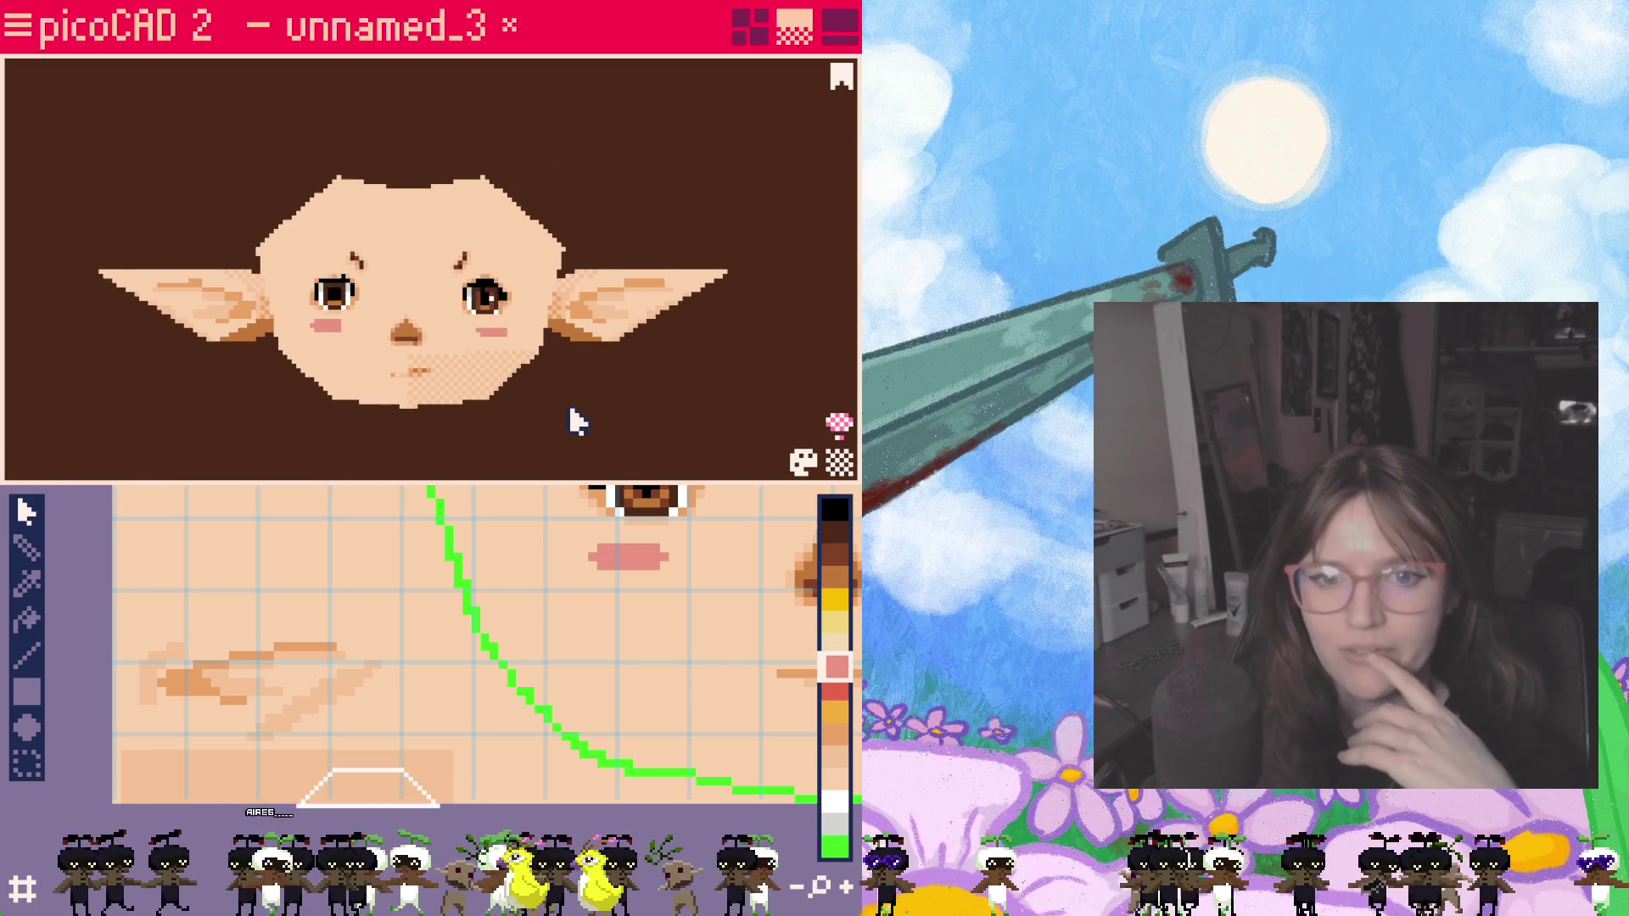
scroll(677, 651, "up", 2)
middle_click_drag(673, 655, 335, 649)
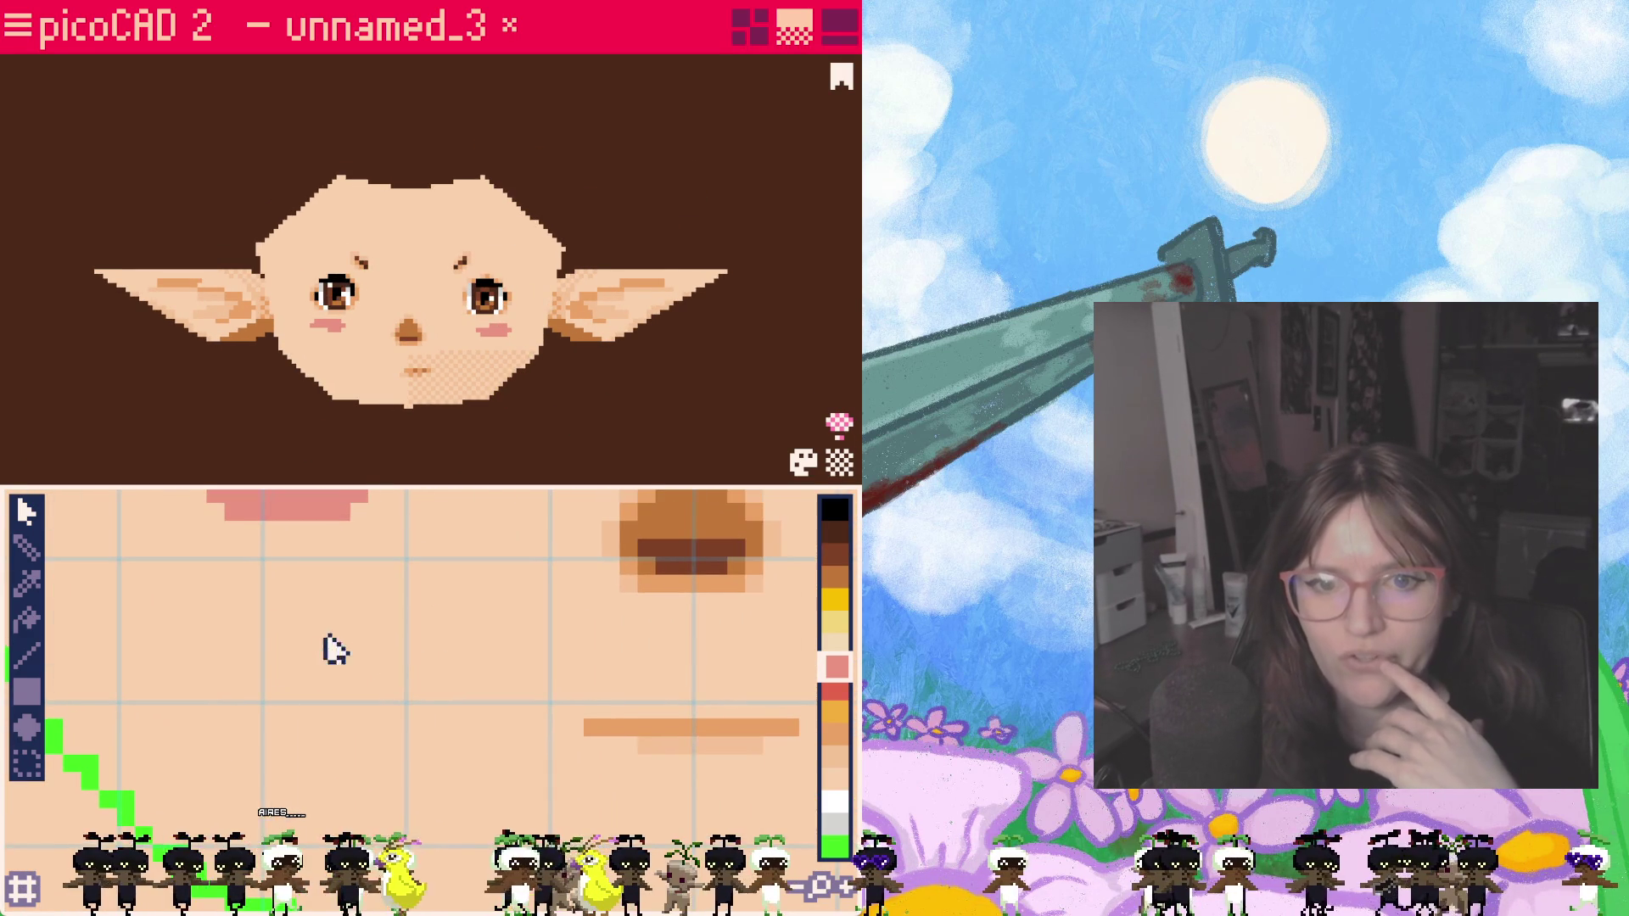
mouse_move(429, 411)
right_mouse_down()
mouse_move(502, 455)
mouse_move(469, 458)
mouse_move(577, 436)
mouse_move(425, 440)
mouse_move(498, 444)
mouse_move(448, 439)
right_mouse_up()
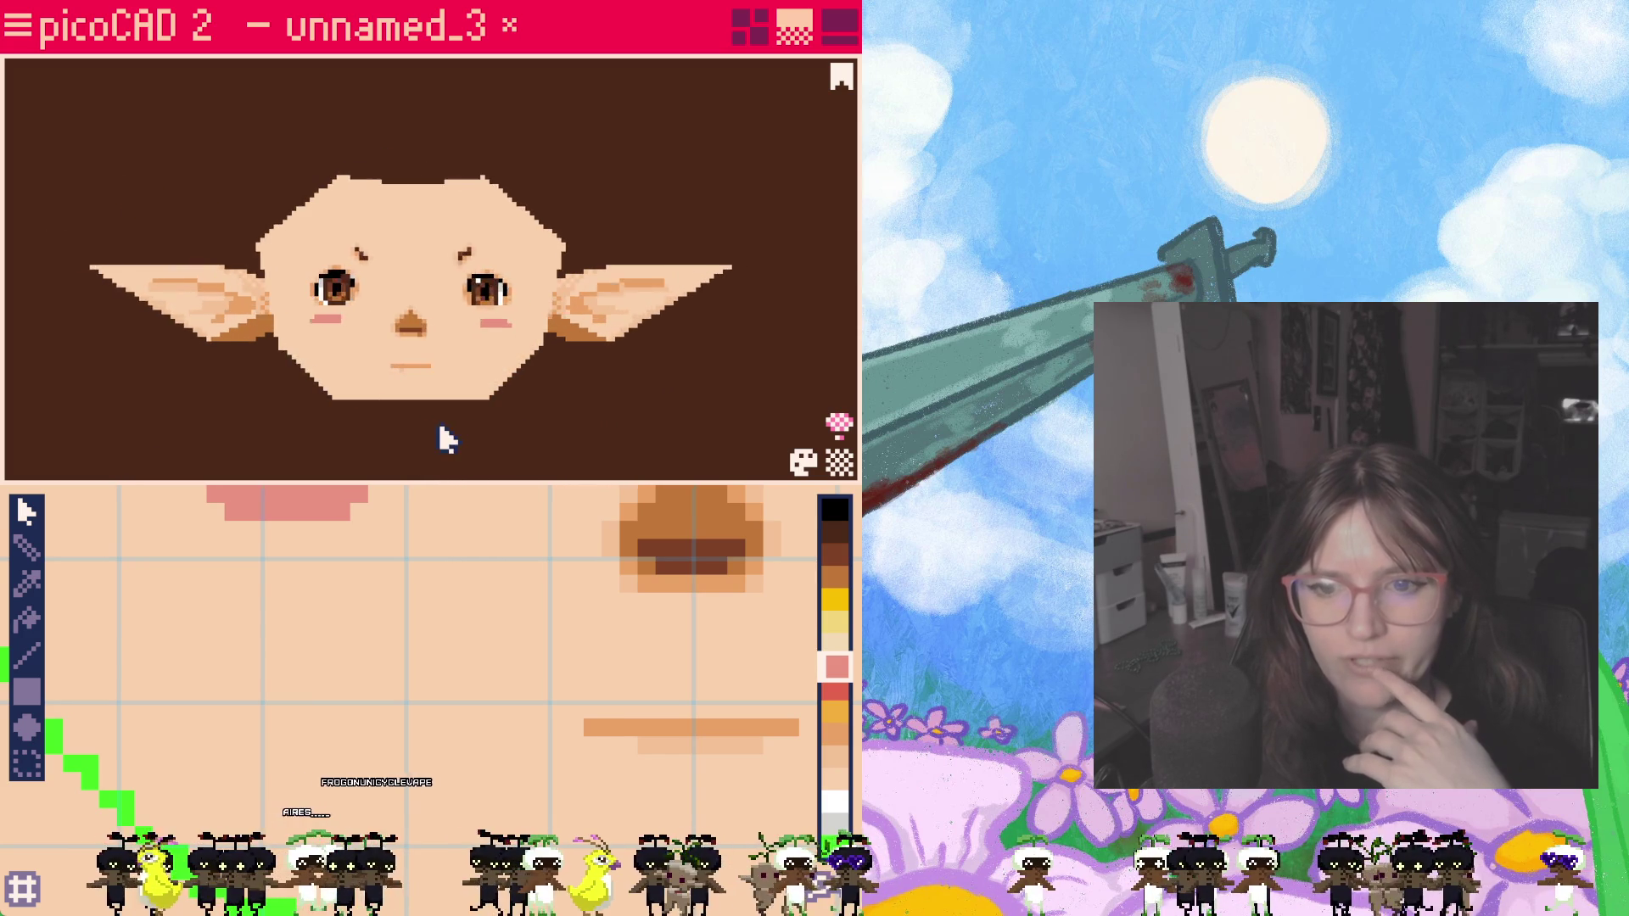
middle_click_drag(676, 691, 543, 632)
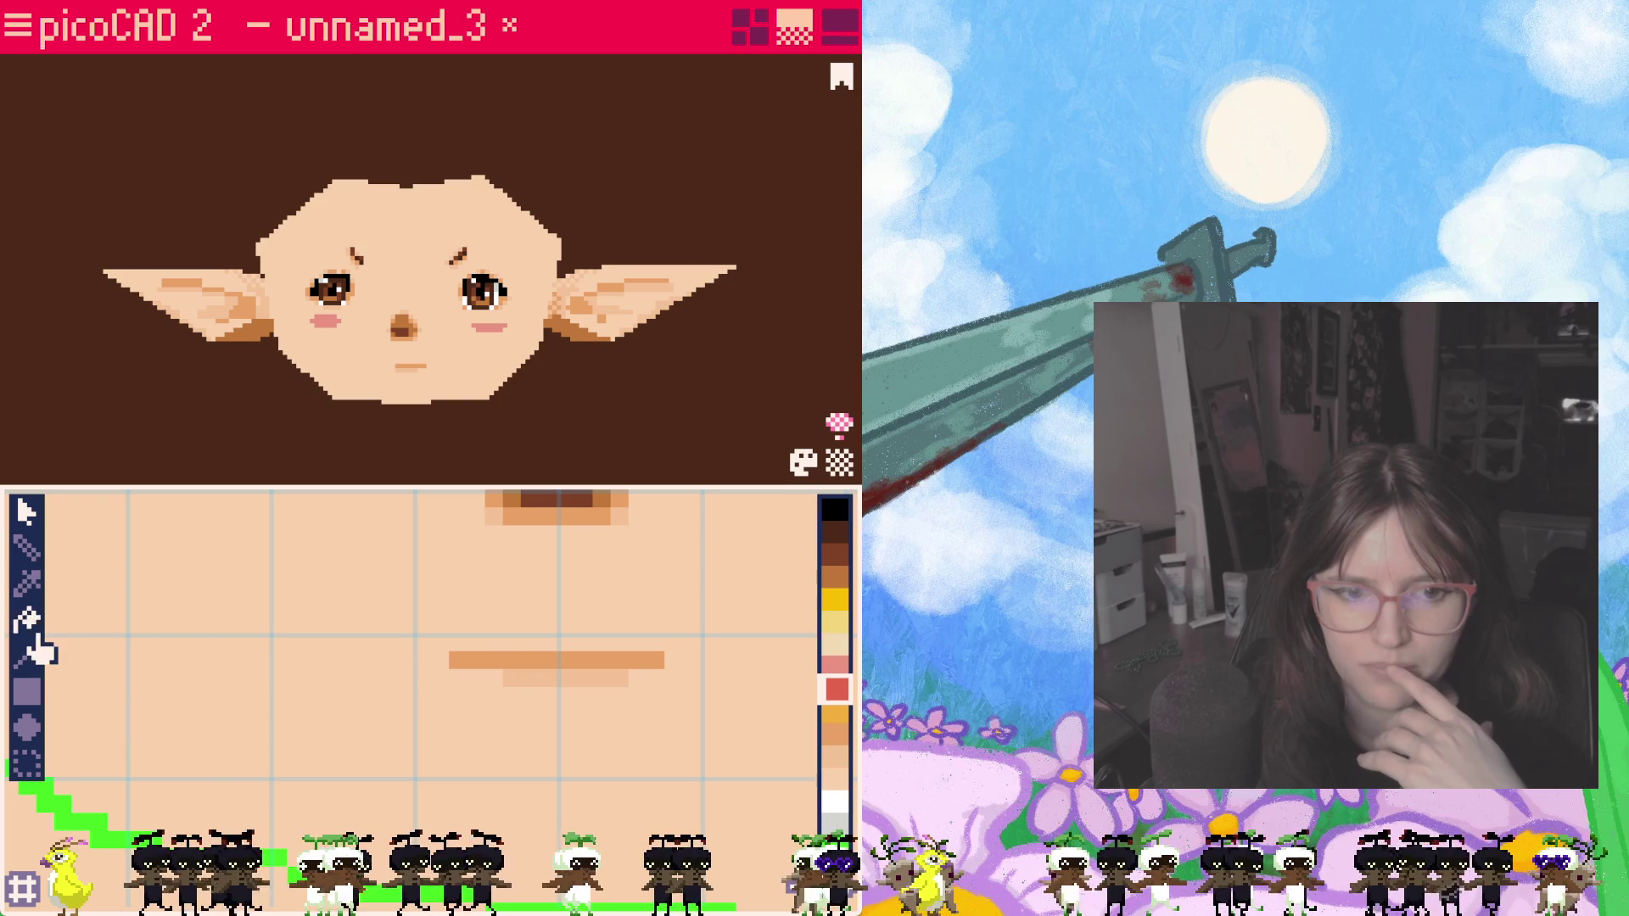
left_click(27, 550)
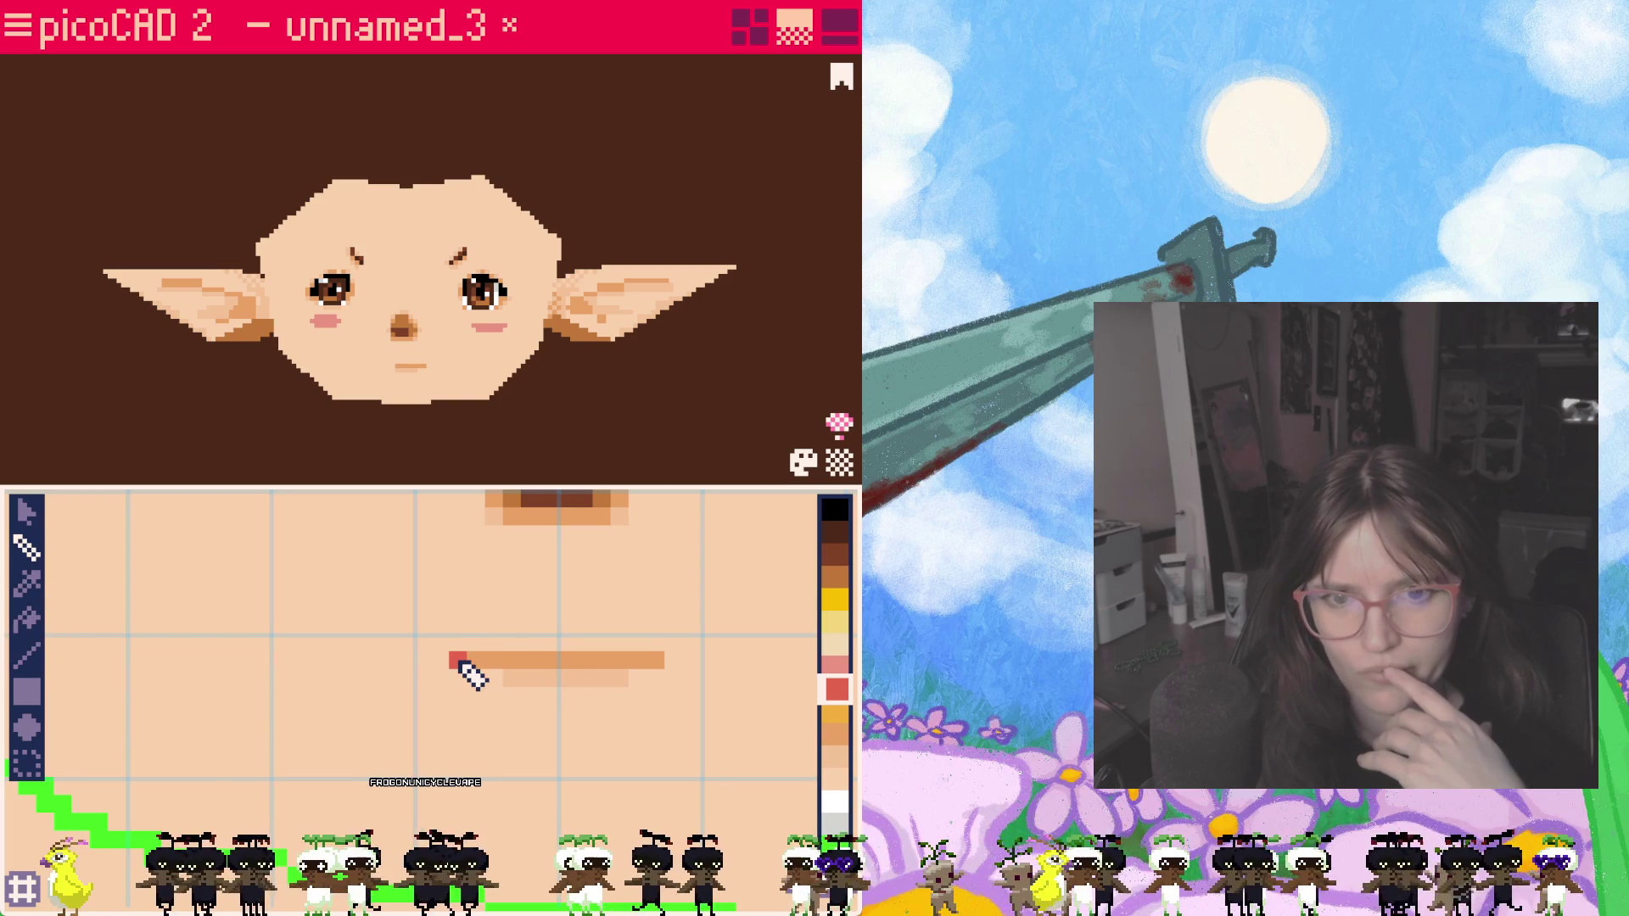
left_click_drag(458, 662, 551, 663)
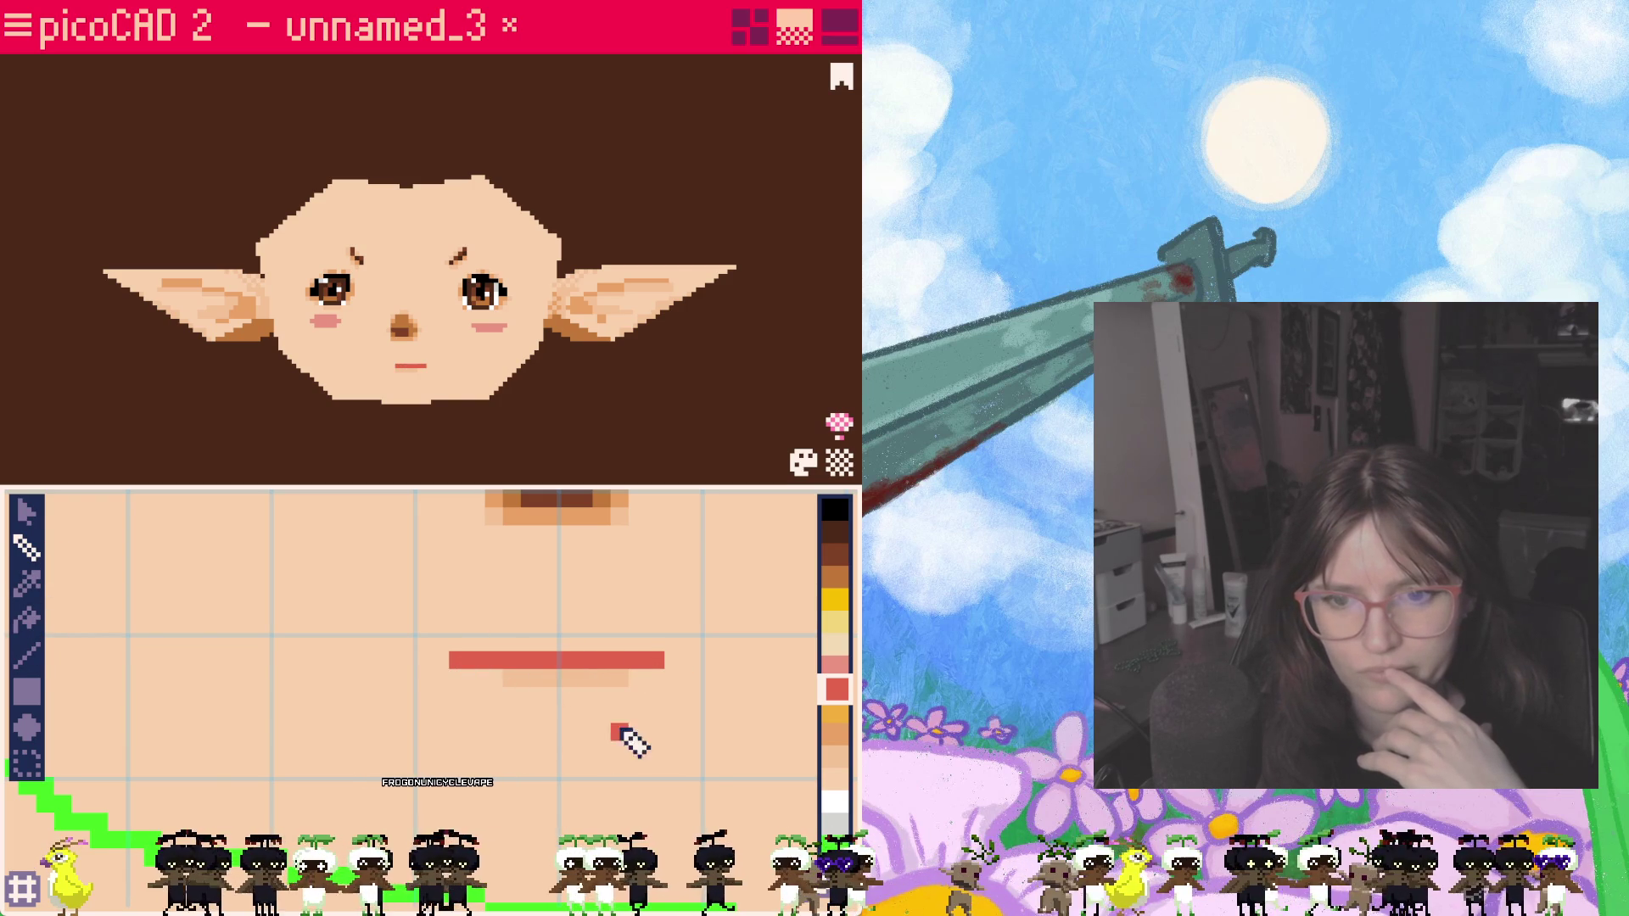
left_click(840, 757)
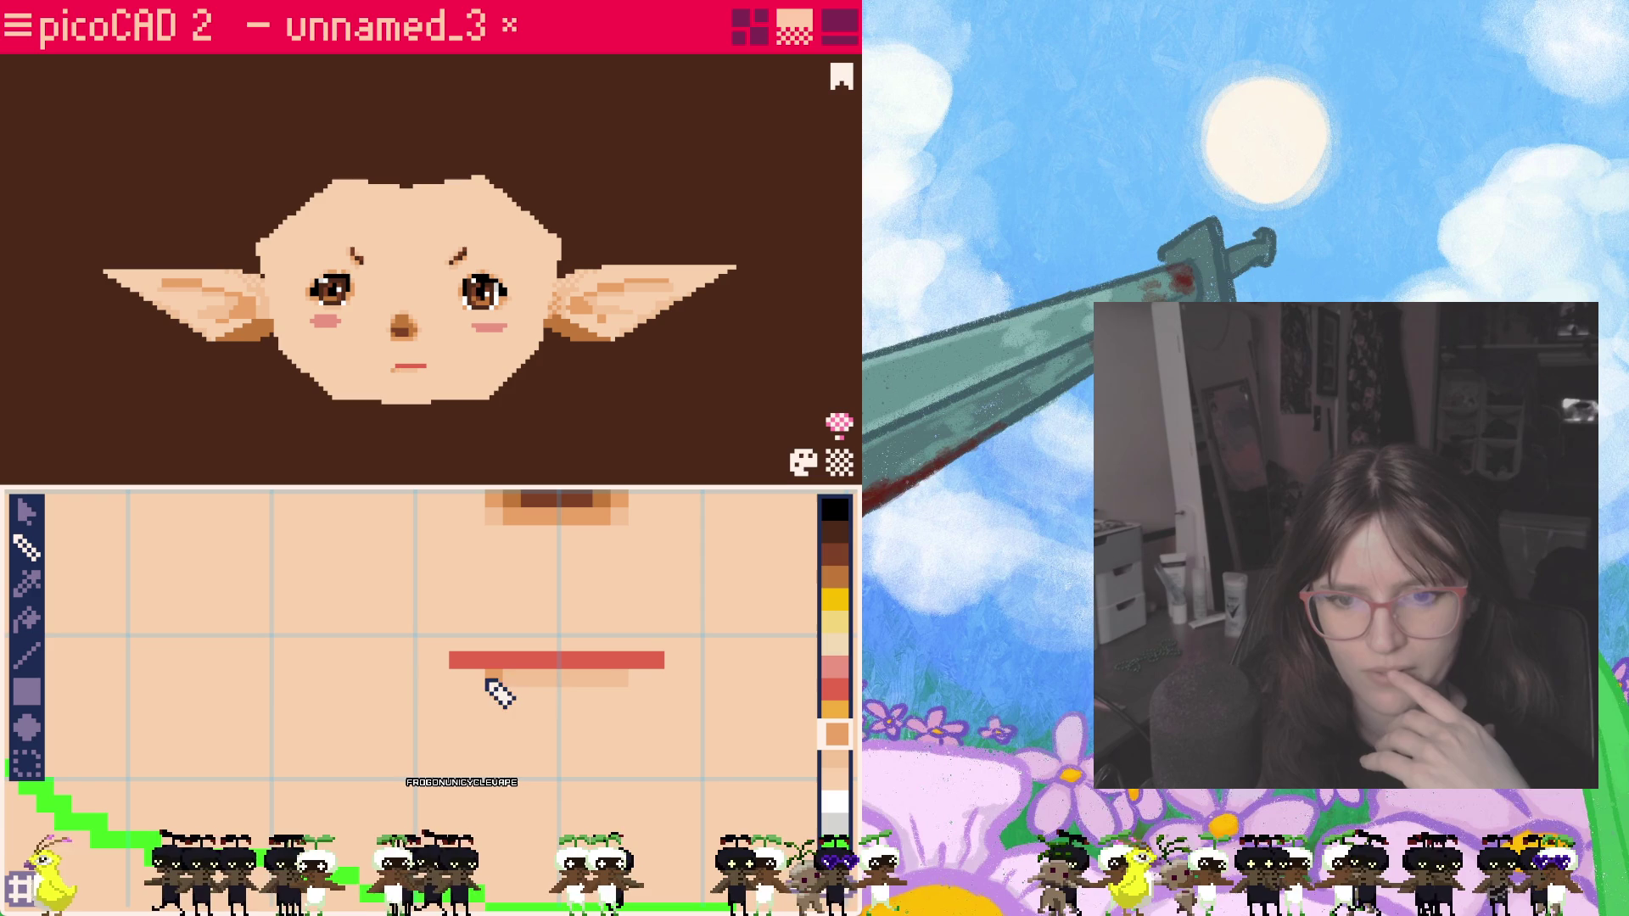
left_click_drag(488, 680, 615, 680)
Step: Repaint the left part of the mouth brown and add a light tan patch under the lip
mouse_move(389, 451)
right_mouse_down()
mouse_move(447, 459)
mouse_move(406, 477)
mouse_move(404, 440)
mouse_move(425, 462)
mouse_move(484, 454)
mouse_move(374, 444)
mouse_move(428, 454)
right_mouse_up()
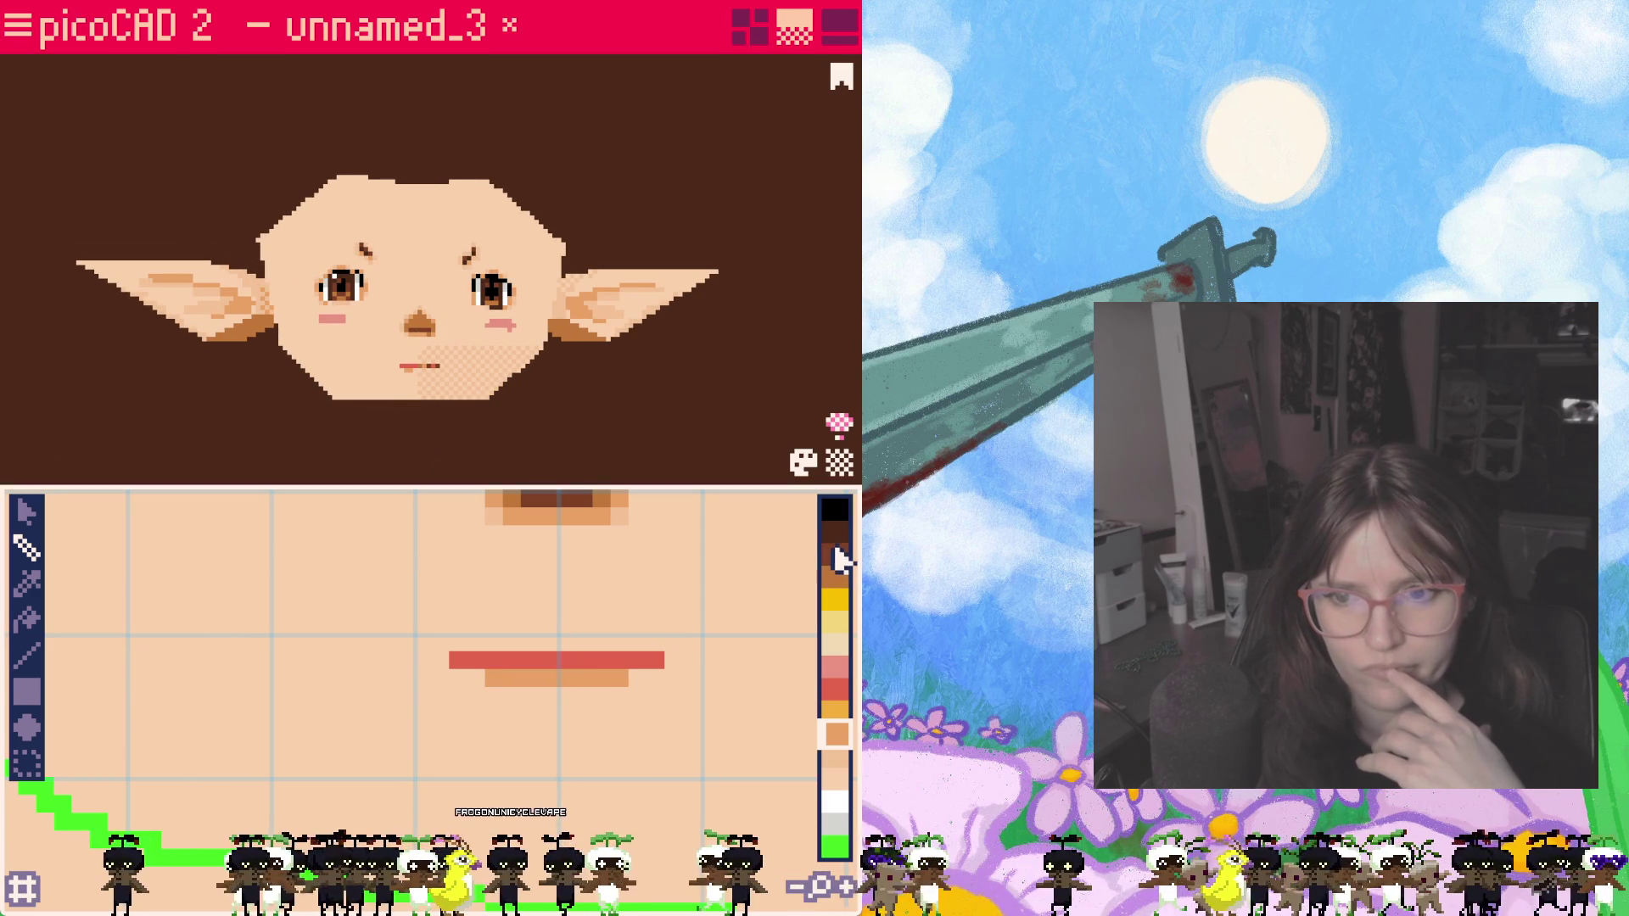
left_click(841, 571)
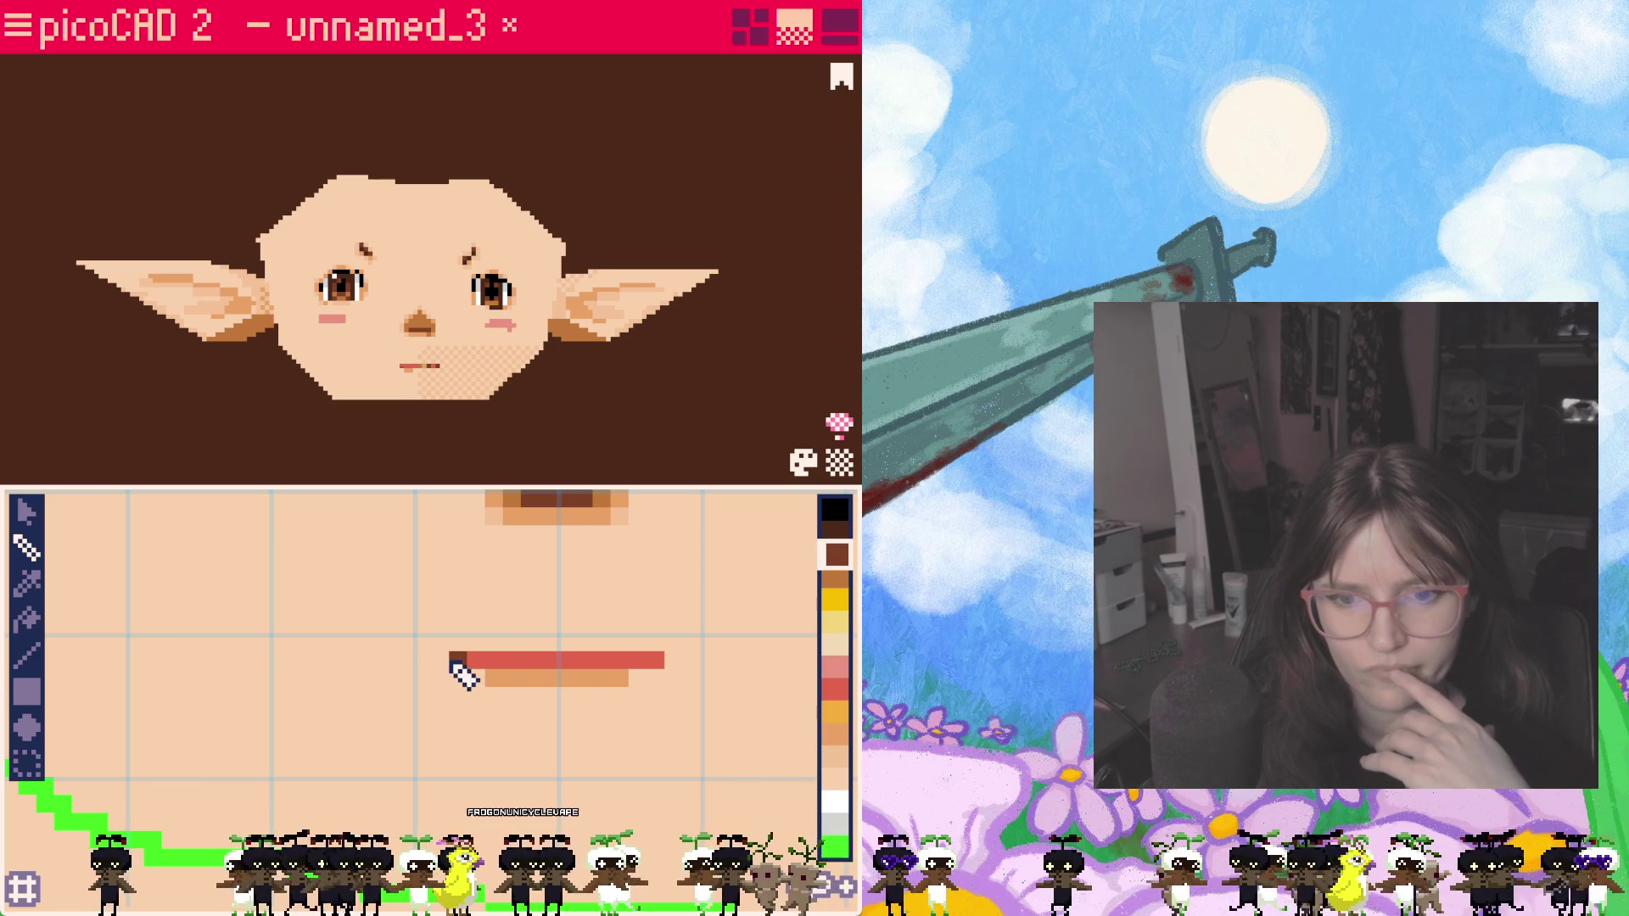
left_click_drag(459, 666, 601, 673)
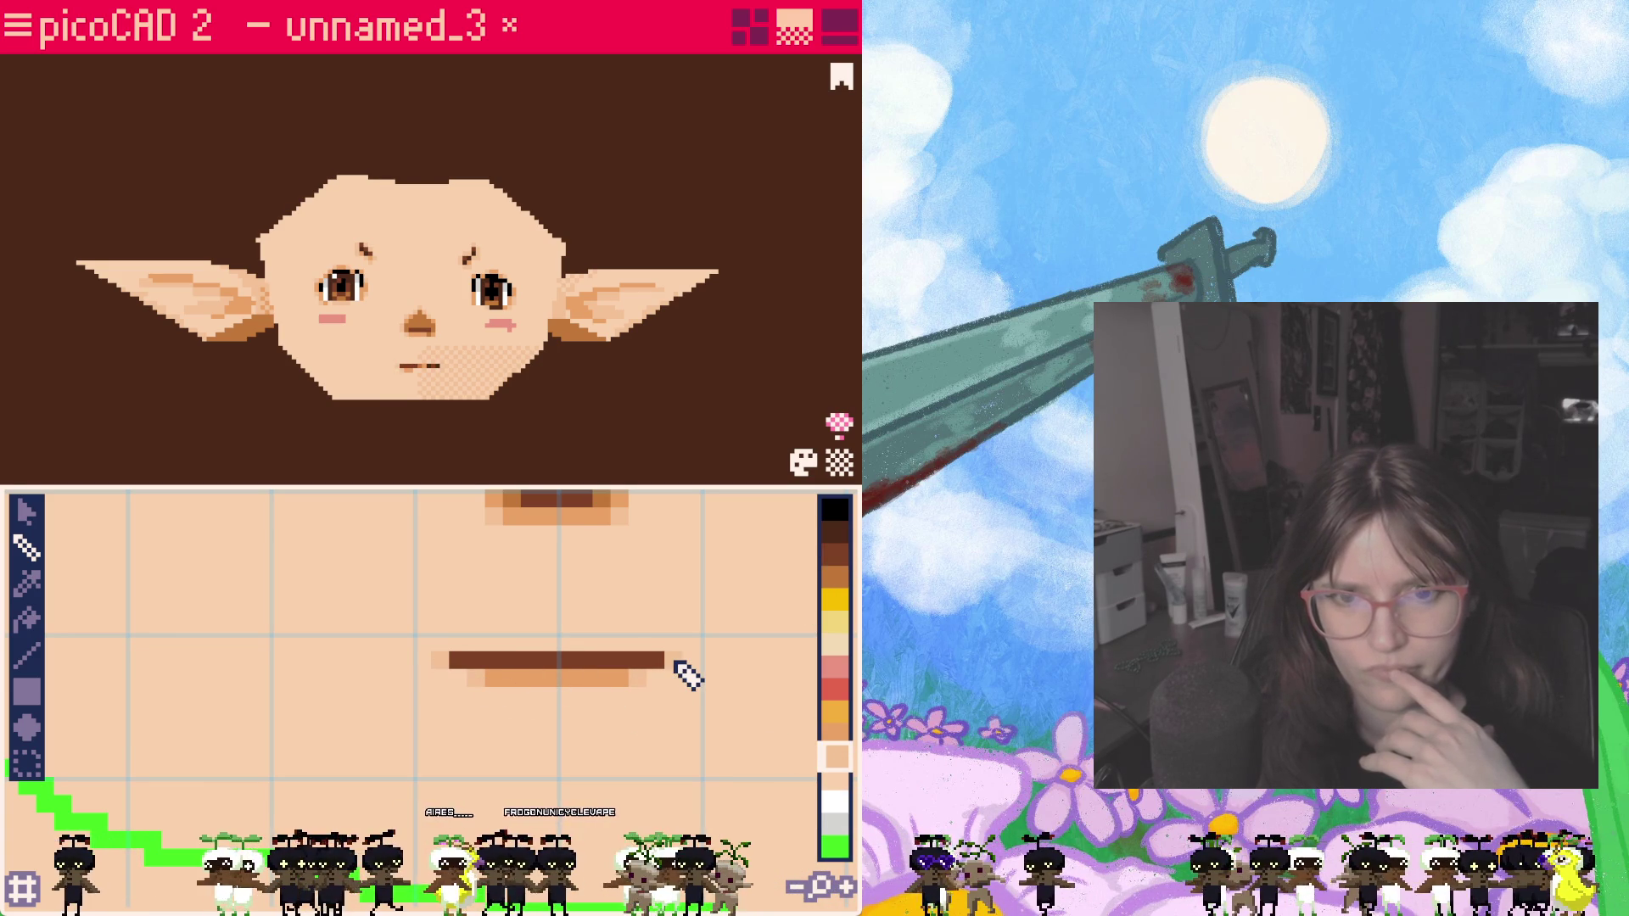
mouse_move(437, 472)
right_mouse_down()
mouse_move(407, 476)
mouse_move(429, 482)
right_mouse_up()
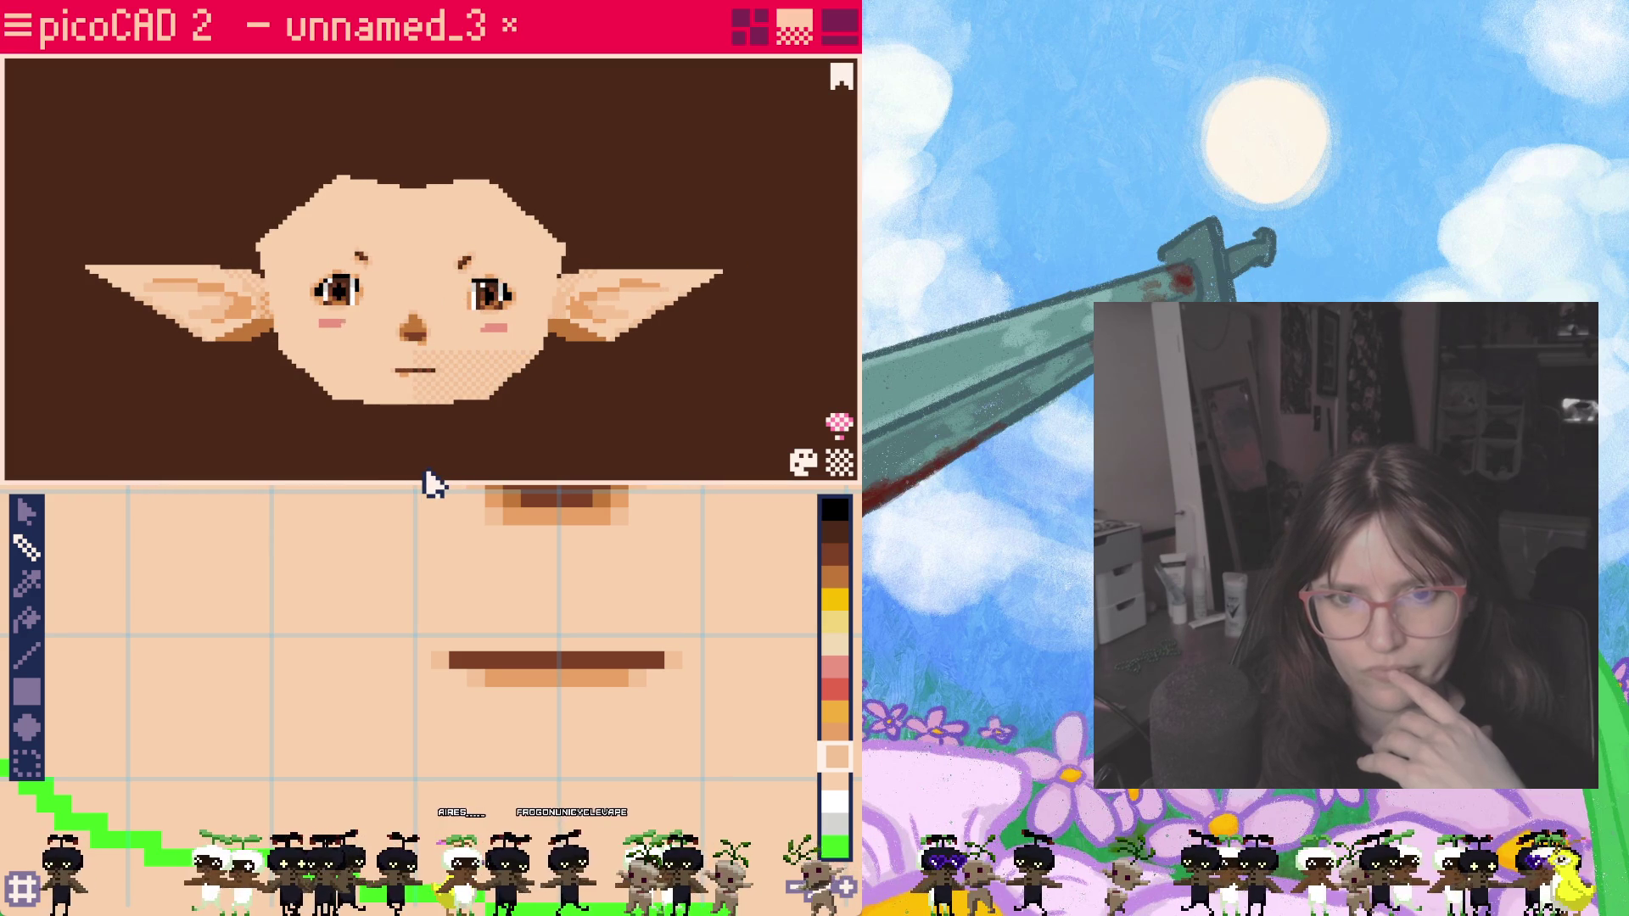
left_click_drag(538, 694, 556, 696)
Step: Repaint the mouth in a lighter medium brown and check it on the 3D head
scroll(594, 706, "down", 2)
middle_click_drag(662, 611, 594, 726)
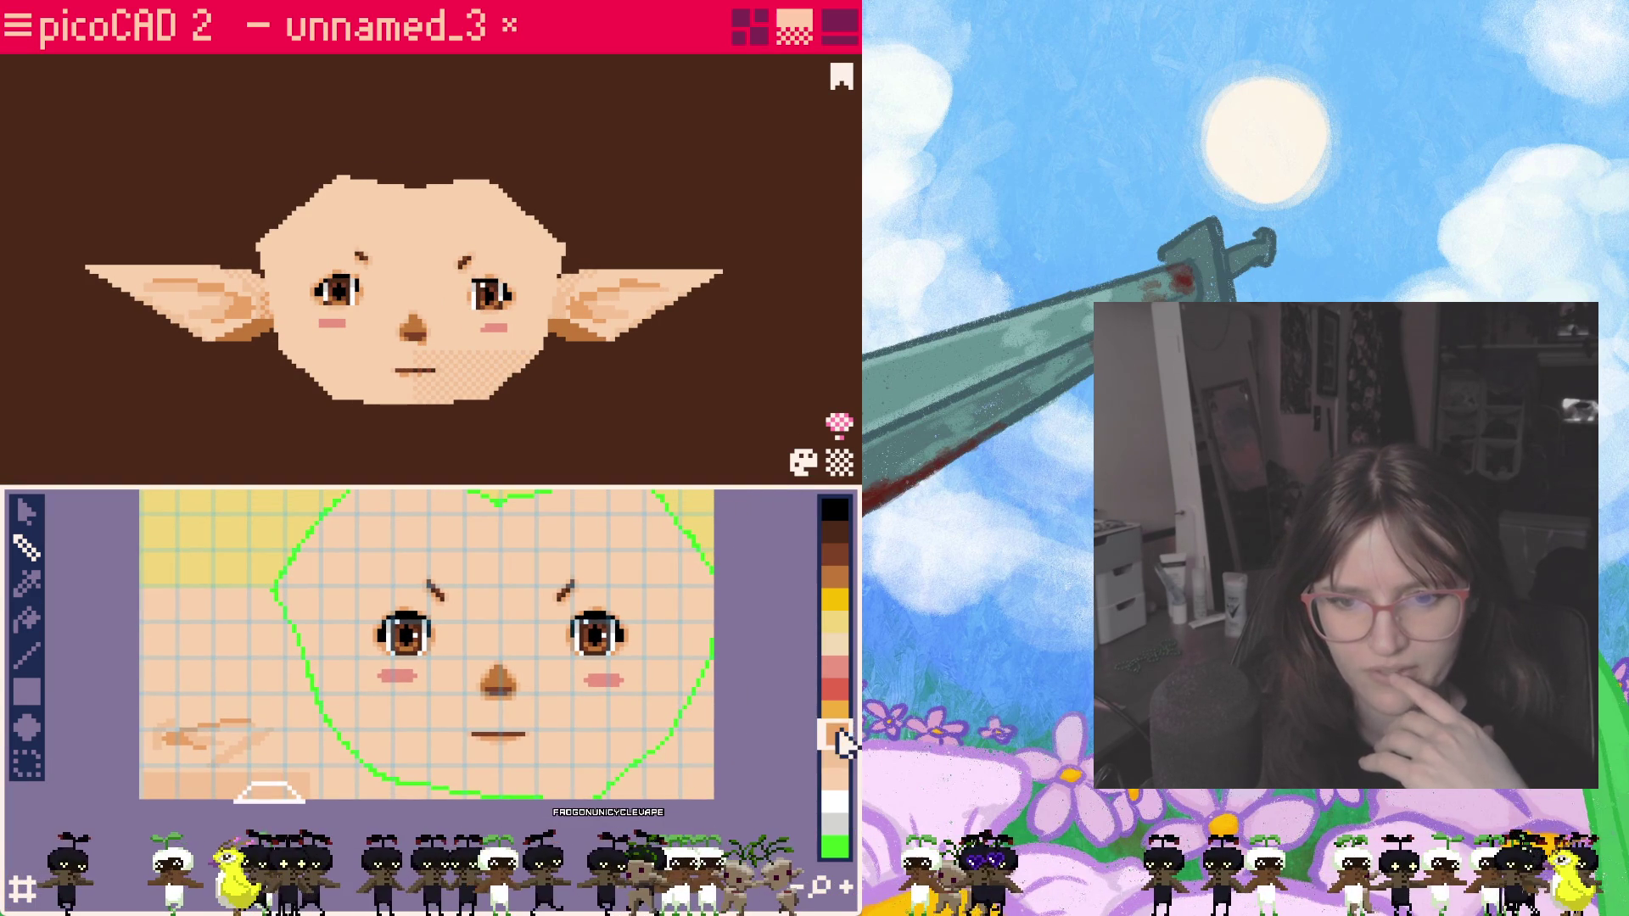
scroll(519, 763, "up", 2)
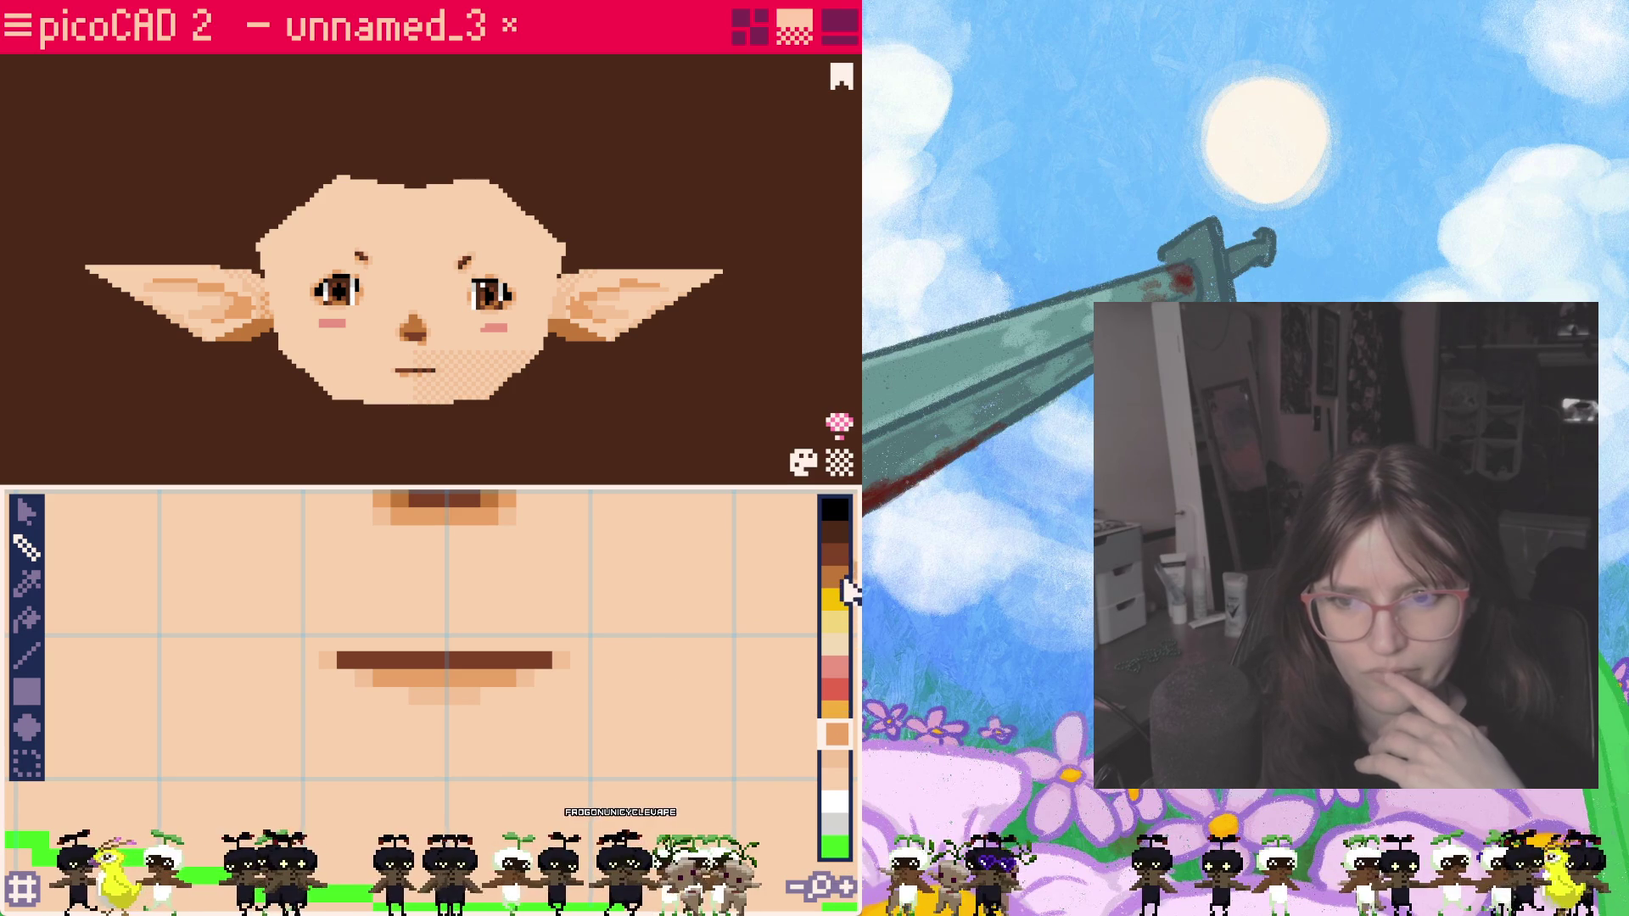
left_click(840, 579)
left_click_drag(348, 661, 503, 662)
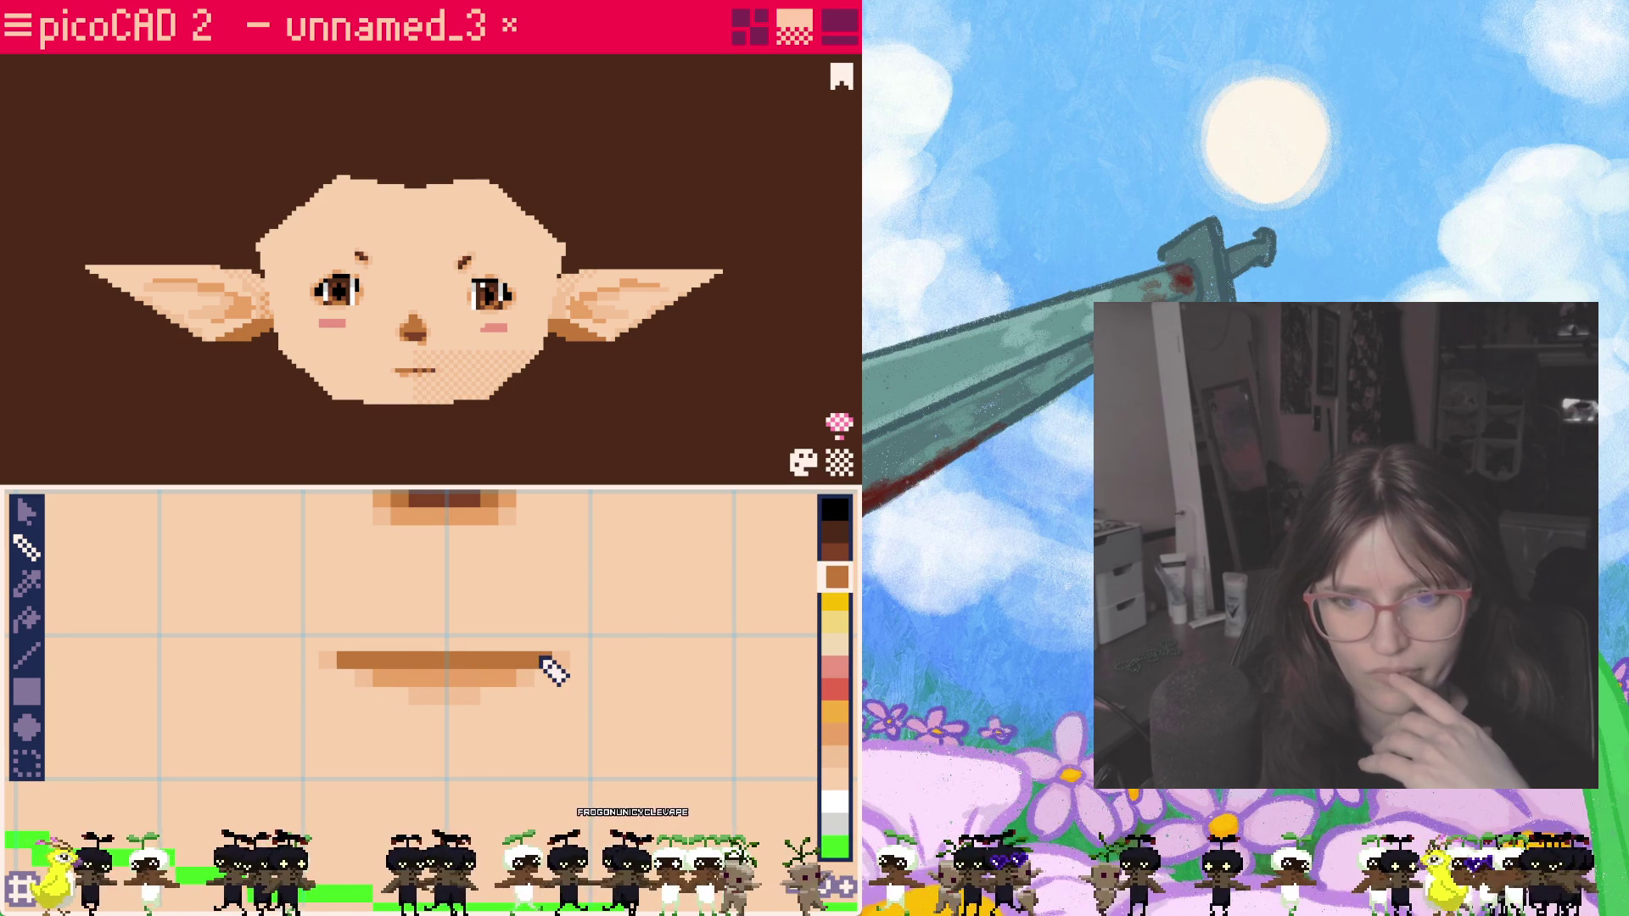
mouse_move(399, 441)
right_mouse_down()
mouse_move(495, 458)
mouse_move(416, 452)
right_mouse_up()
scroll(520, 473, "down", 2)
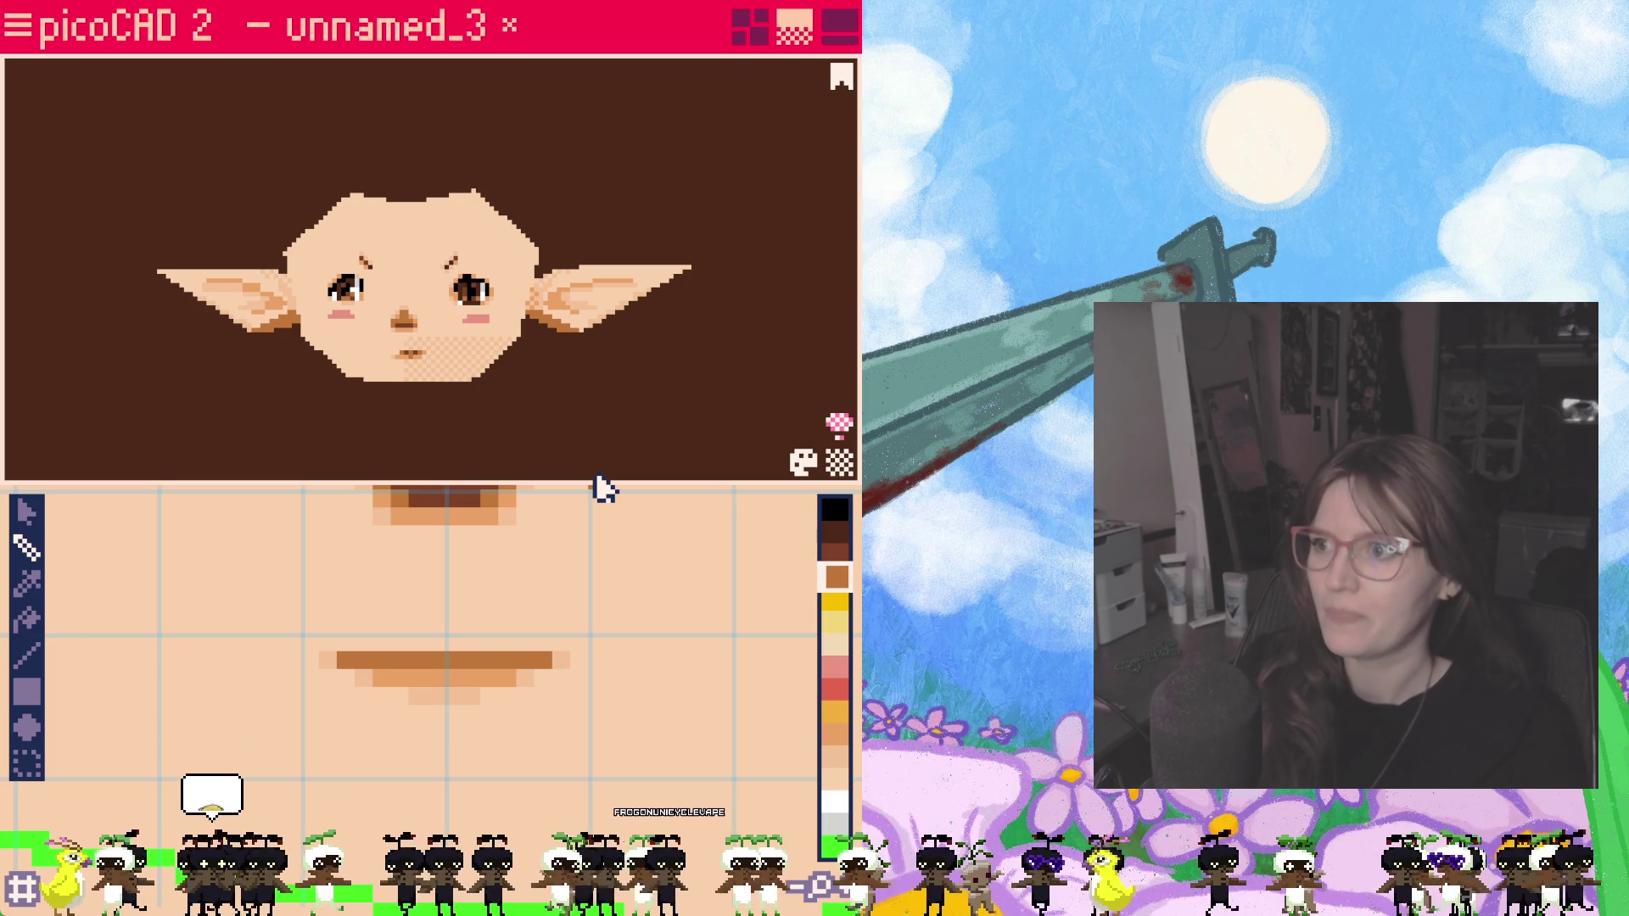
scroll(425, 349, "up", 3)
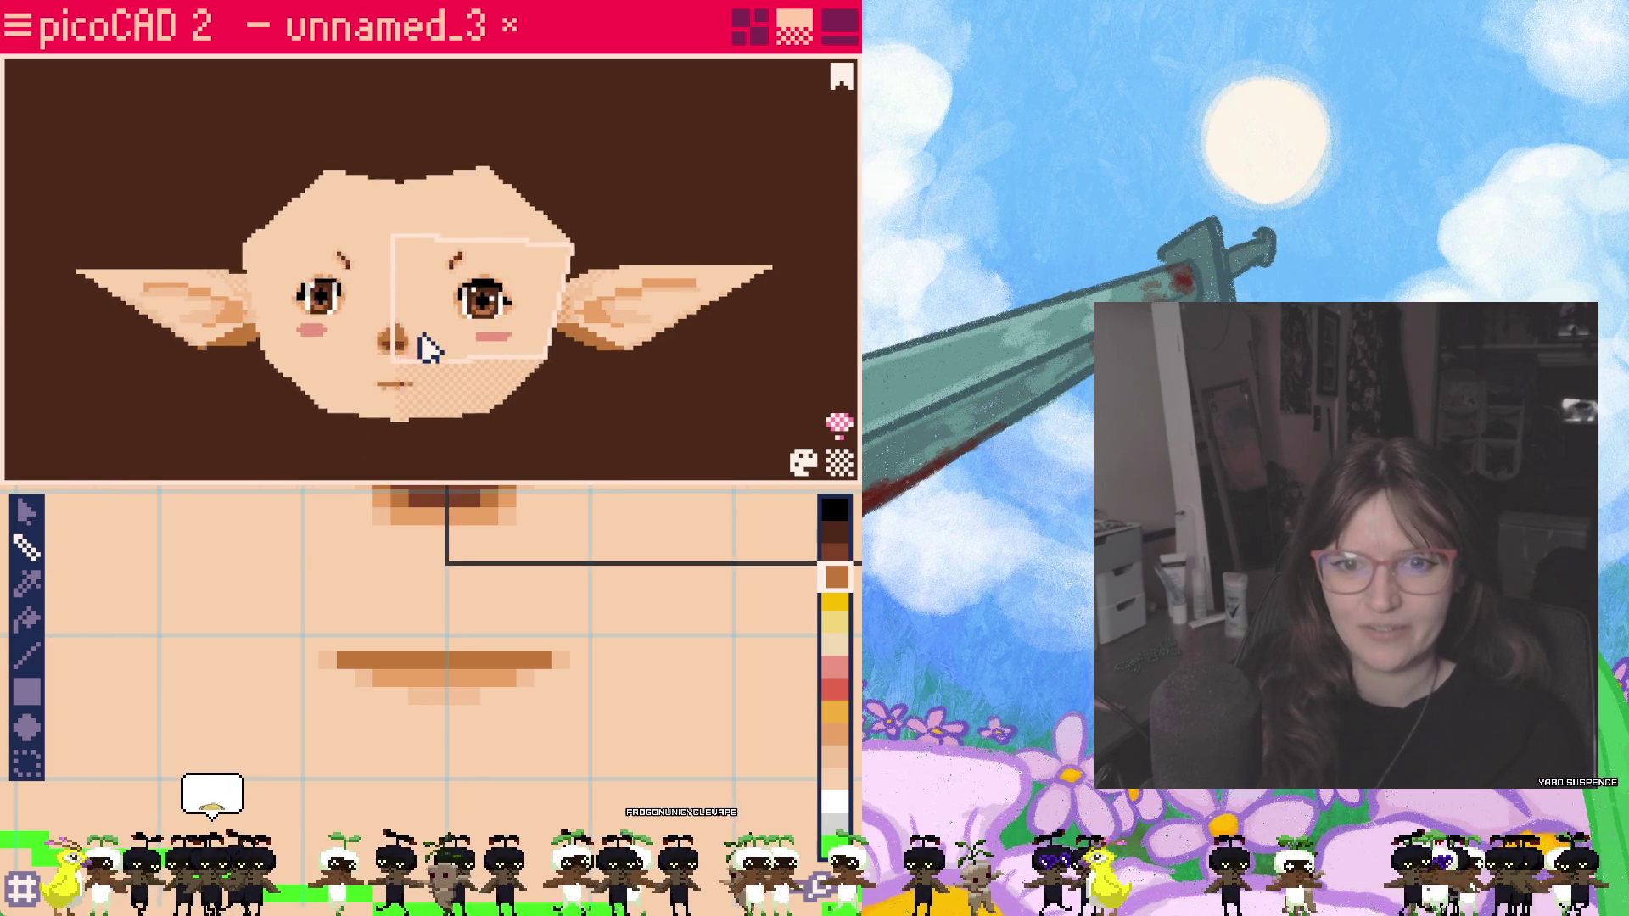
scroll(476, 353, "down", 2)
scroll(476, 360, "up", 1)
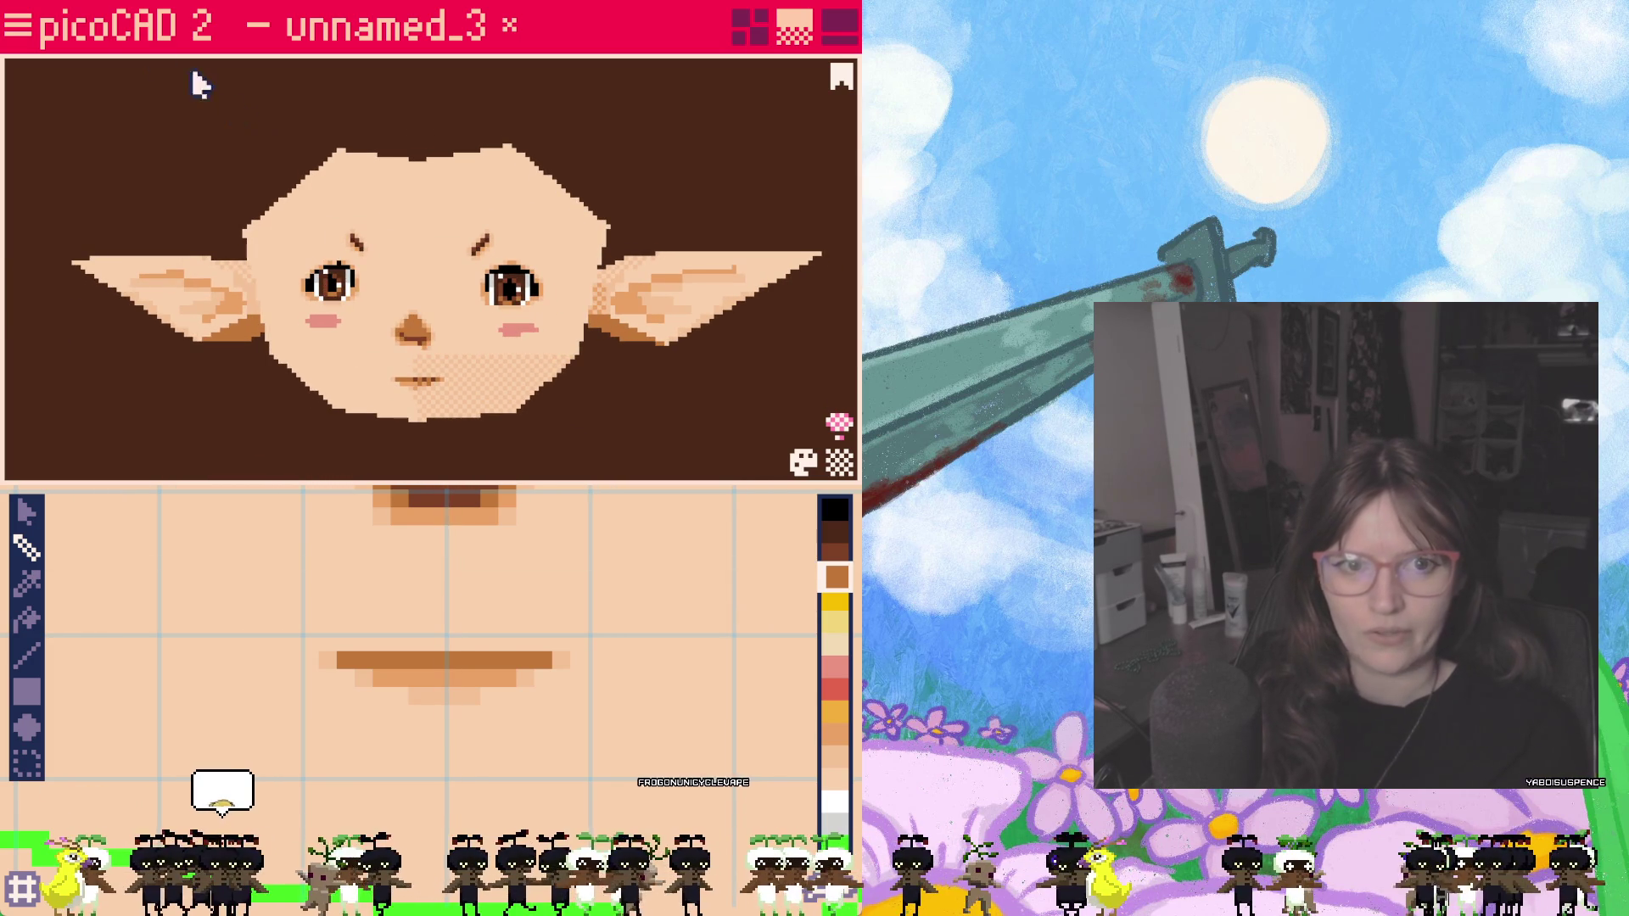
Step: In the quad layout, show cpigtail 2 and pigtail 1 and hide the head
left_click(732, 37)
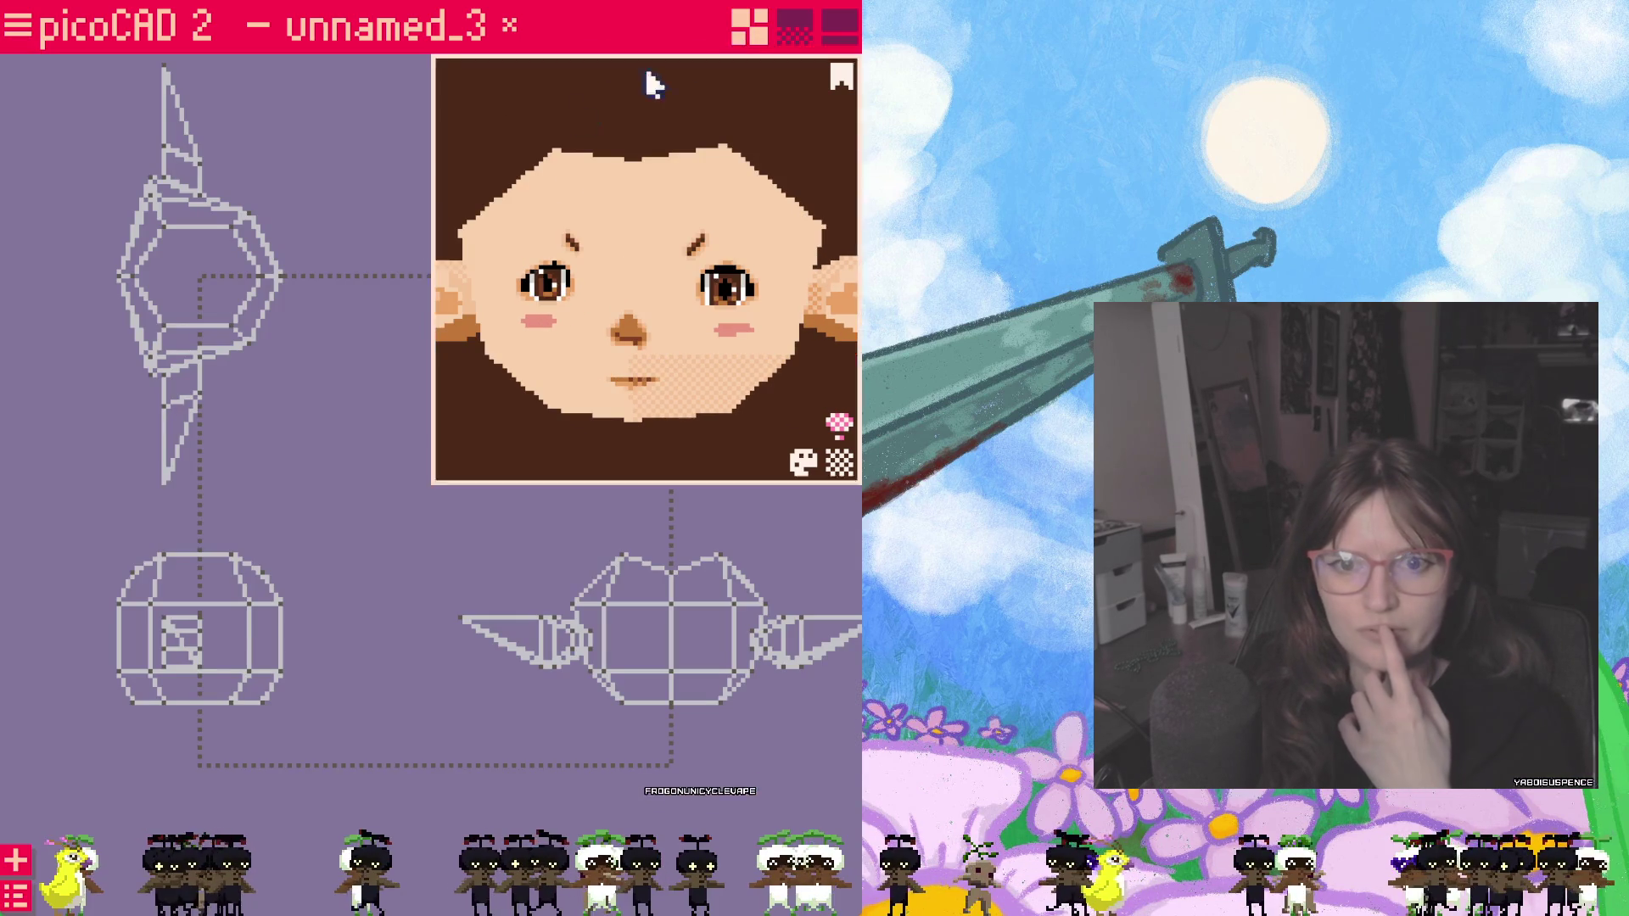
left_click(17, 895)
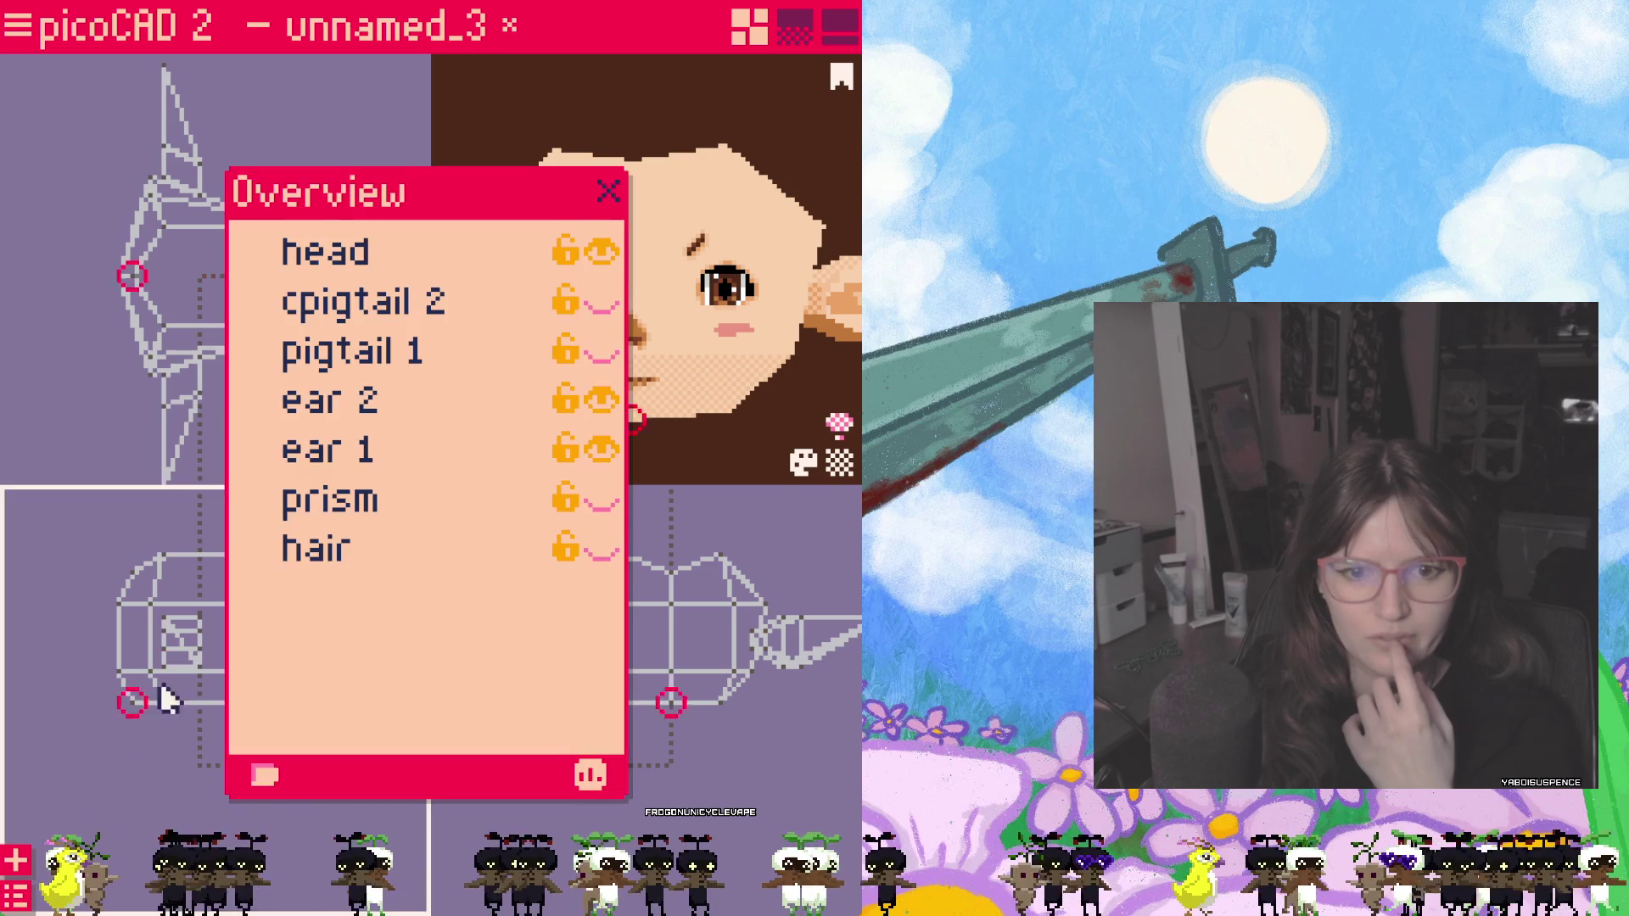
left_click(603, 301)
left_click(600, 352)
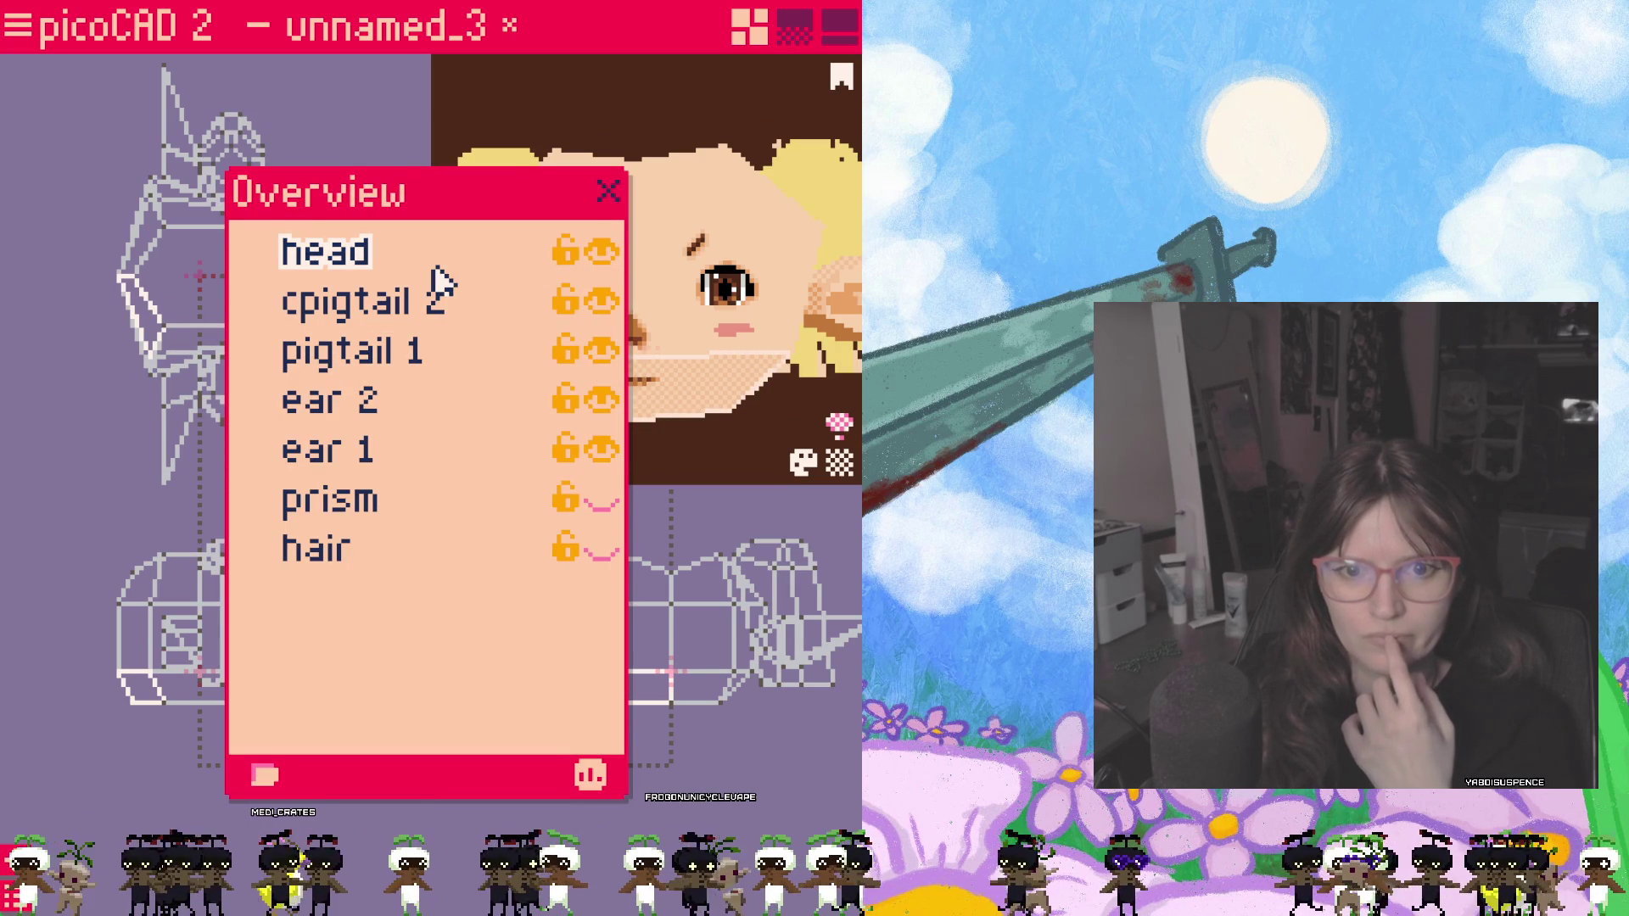
mouse_move(538, 116)
left_mouse_down()
mouse_move(806, 123)
mouse_move(572, 128)
mouse_move(608, 103)
mouse_move(565, 168)
left_mouse_up()
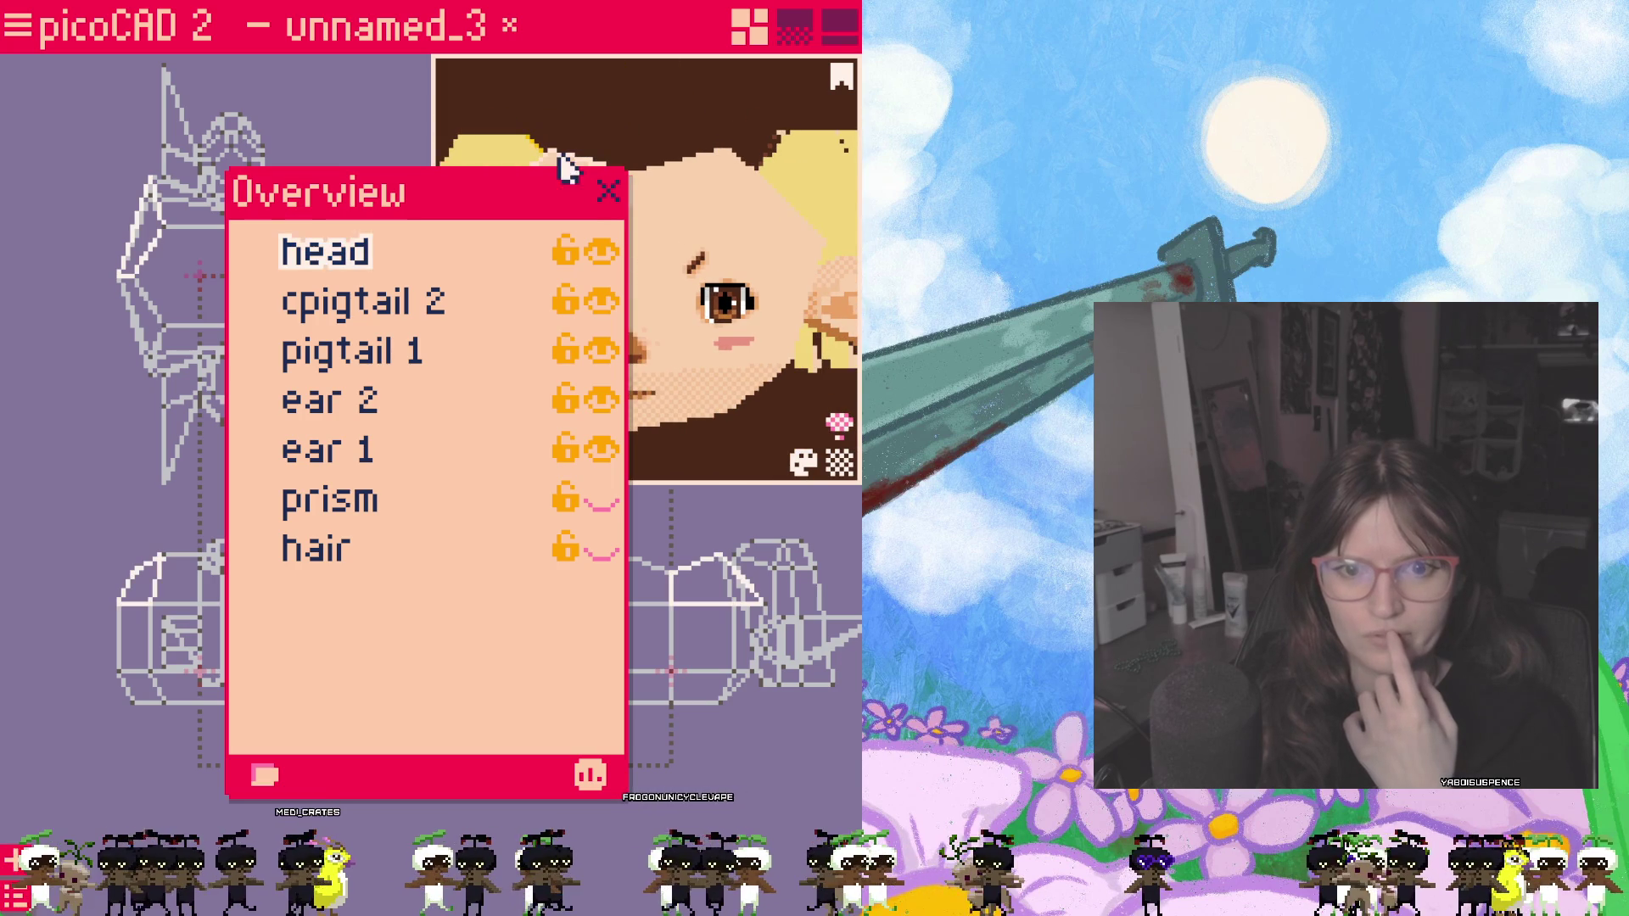
left_click(600, 255)
left_click(608, 191)
mouse_move(544, 236)
left_mouse_down()
mouse_move(710, 320)
mouse_move(575, 262)
mouse_move(594, 229)
left_mouse_up()
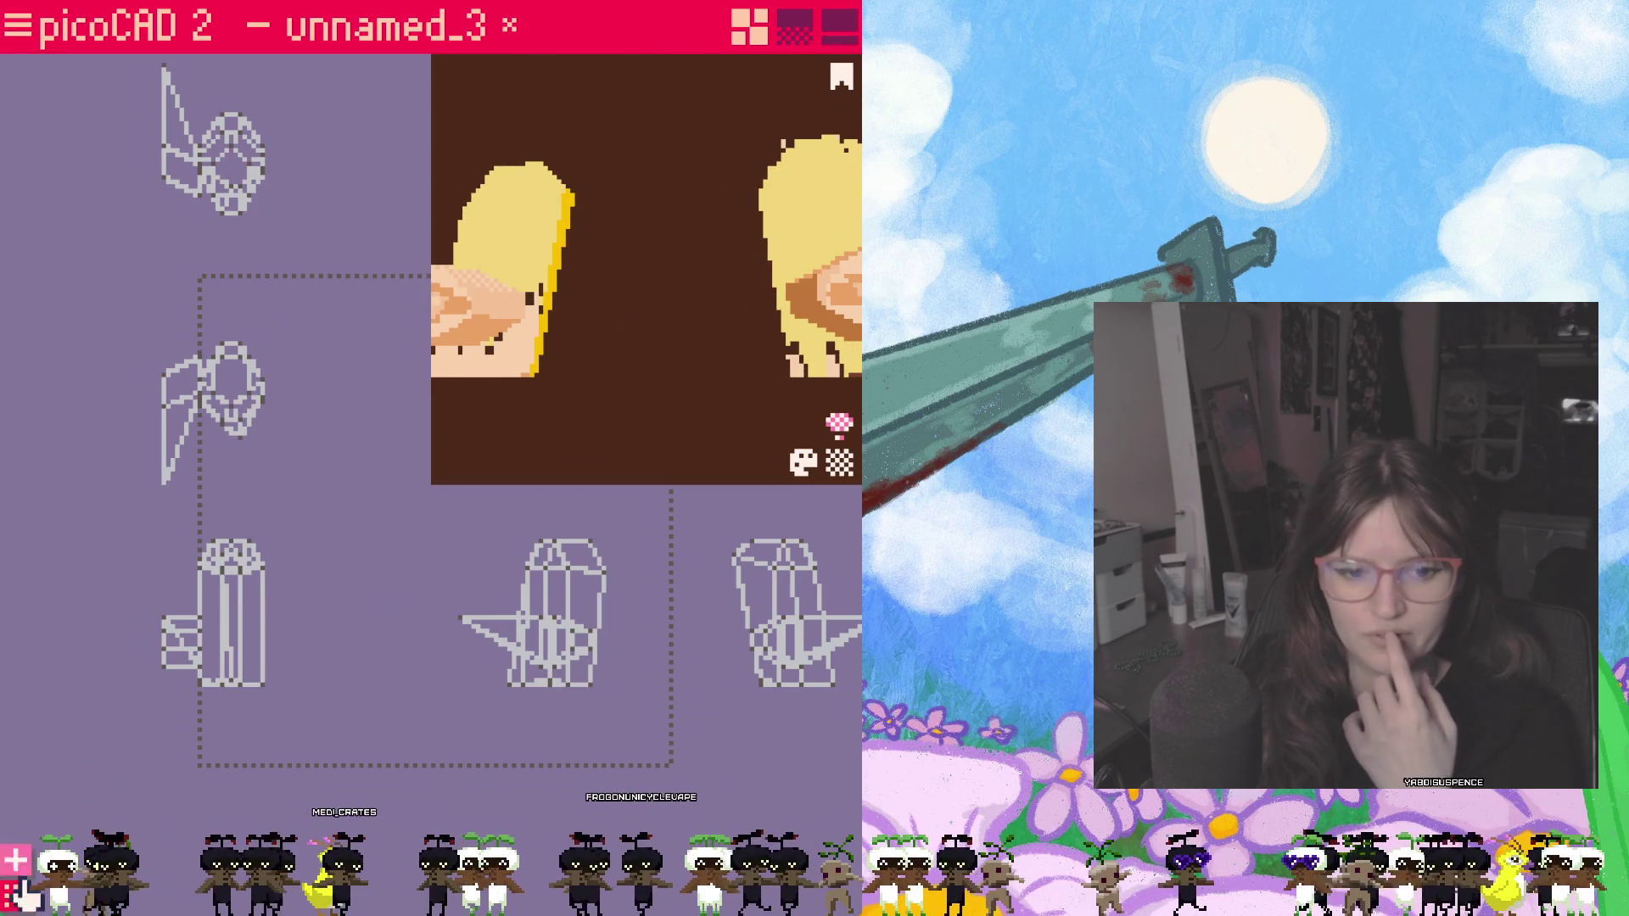
Step: Hide ear 1 and ear 2 and orbit the preview to centre the hair pieces
left_click(16, 891)
left_click(600, 451)
left_click(601, 403)
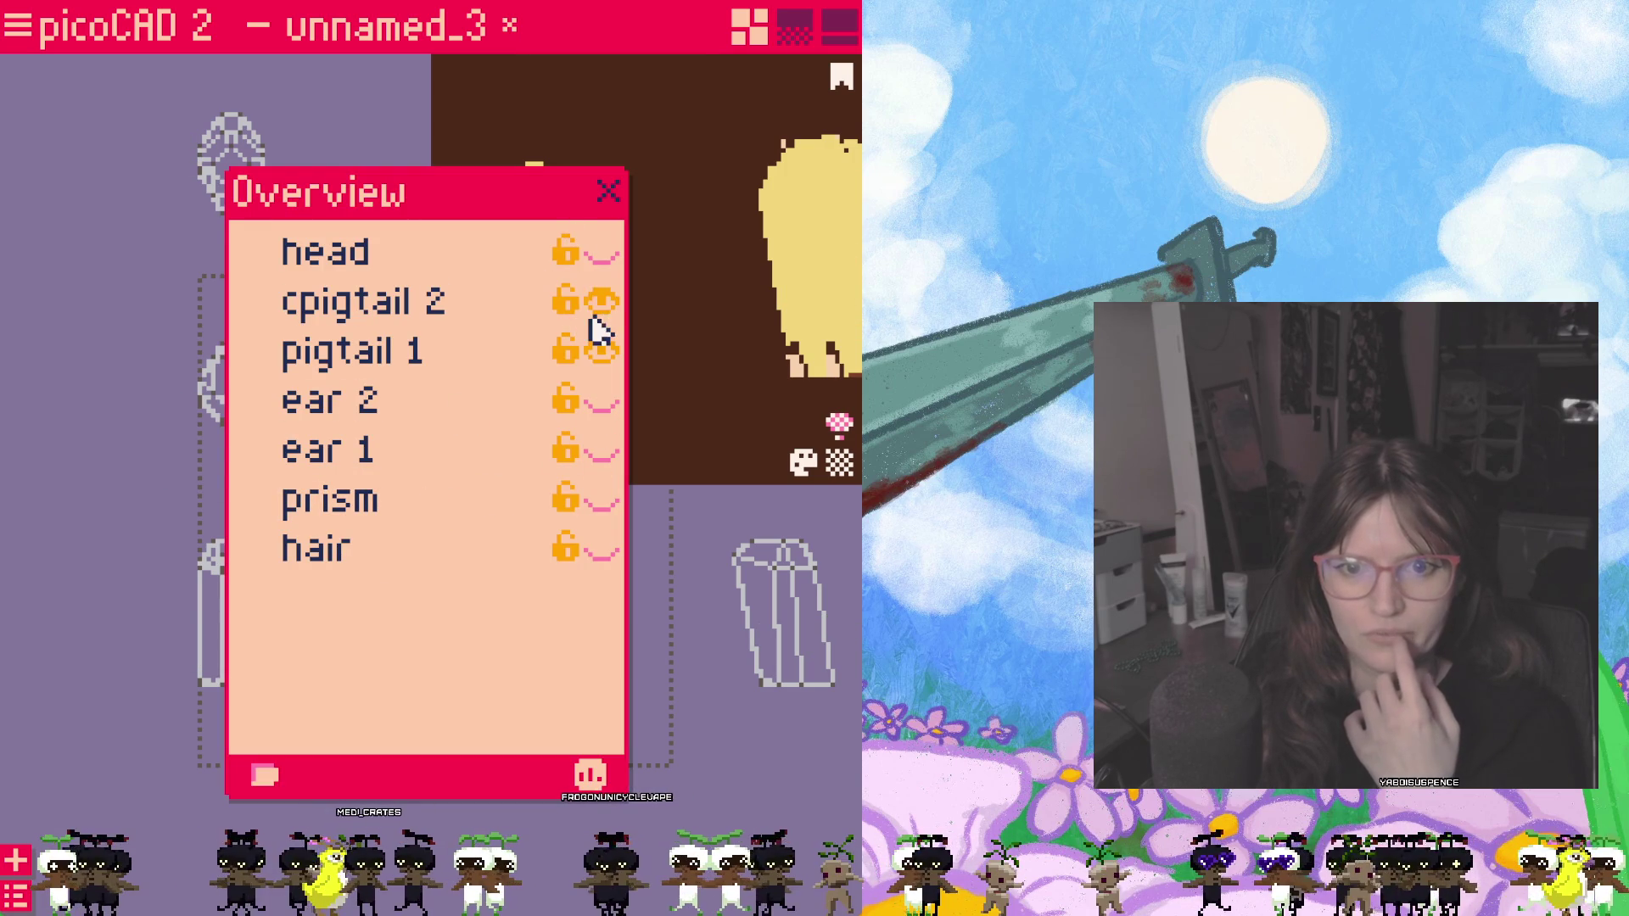
left_click(608, 191)
mouse_move(648, 207)
left_mouse_down()
mouse_move(600, 298)
mouse_move(731, 317)
mouse_move(664, 371)
mouse_move(538, 334)
mouse_move(647, 335)
left_mouse_up()
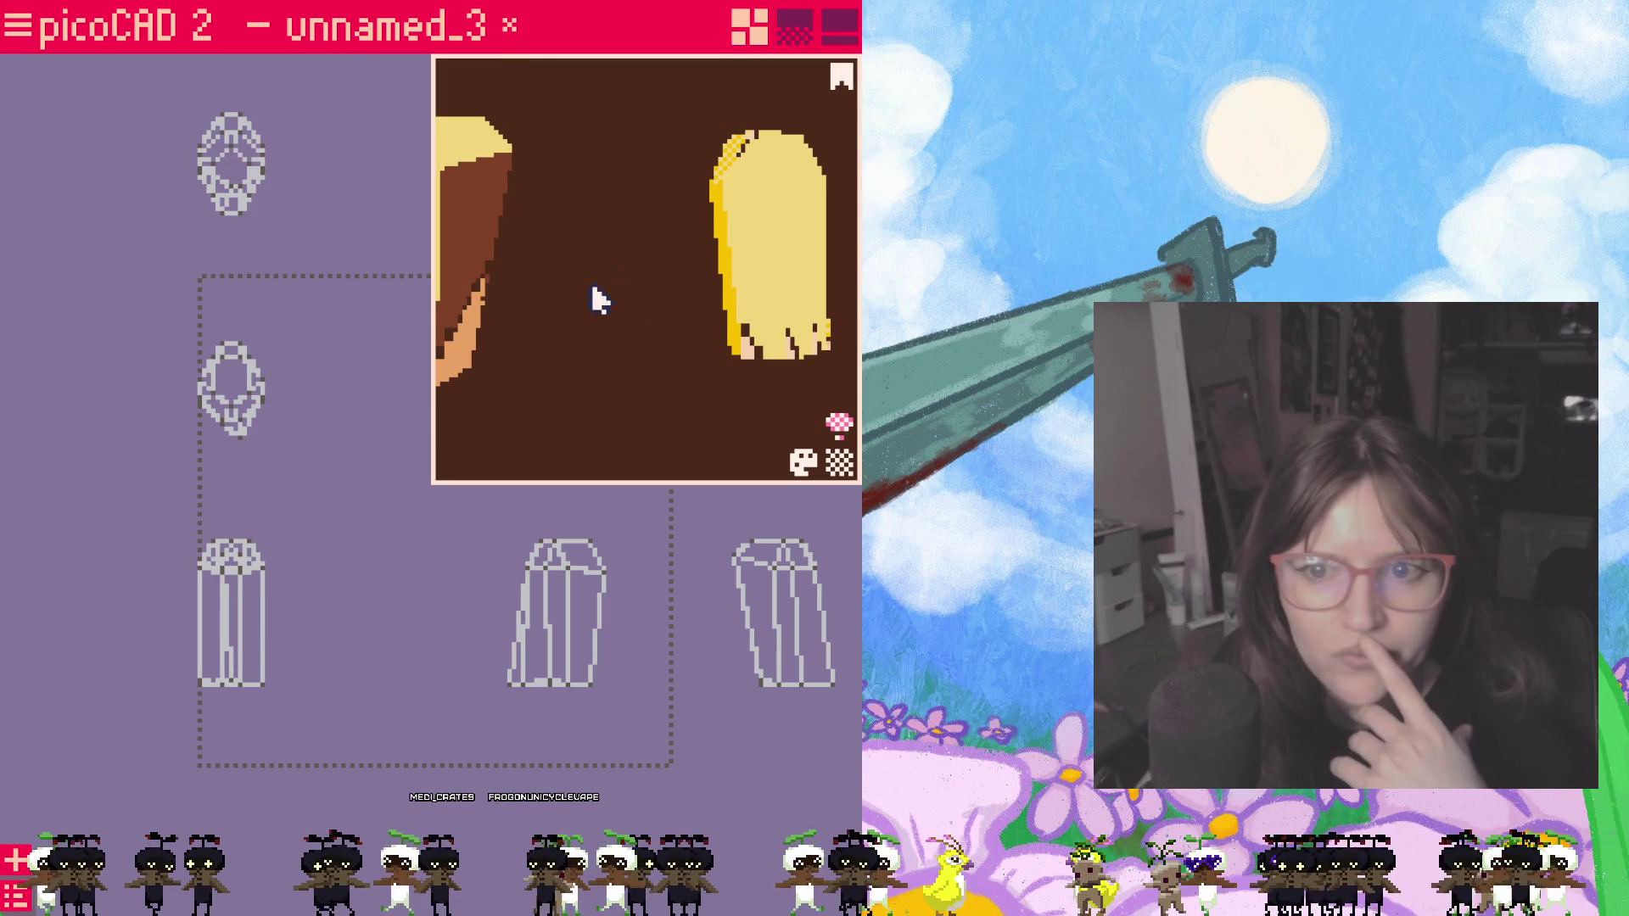
mouse_move(648, 280)
right_mouse_down()
mouse_move(745, 247)
mouse_move(684, 272)
right_mouse_up()
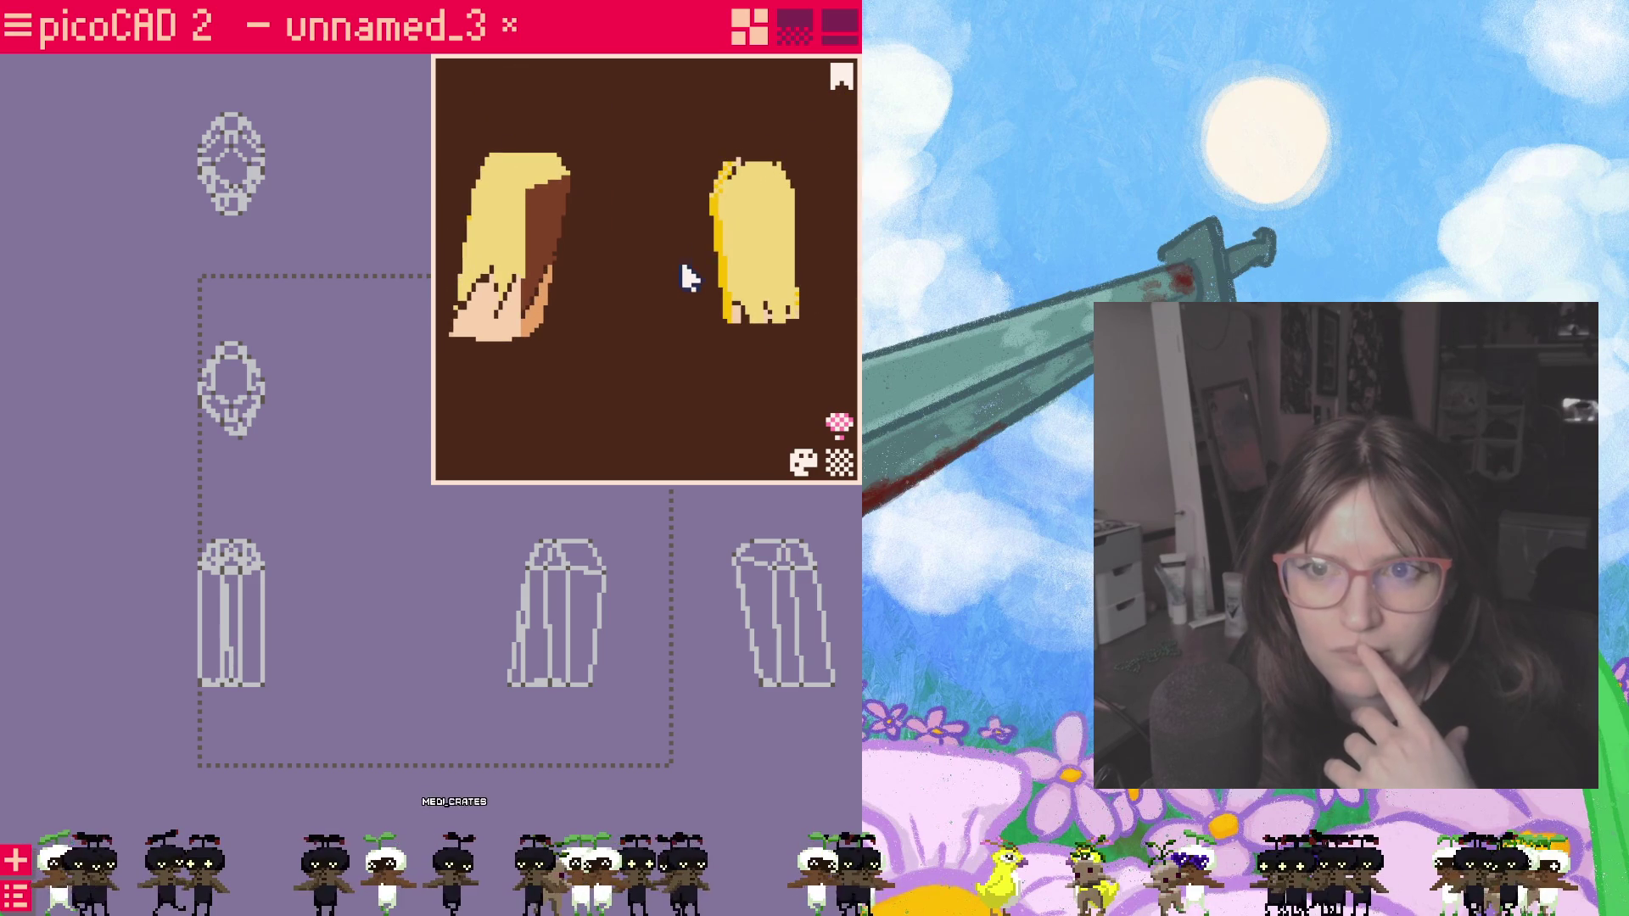
Step: Fill a golden-yellow rectangle over the hair region of the texture
left_click(779, 22)
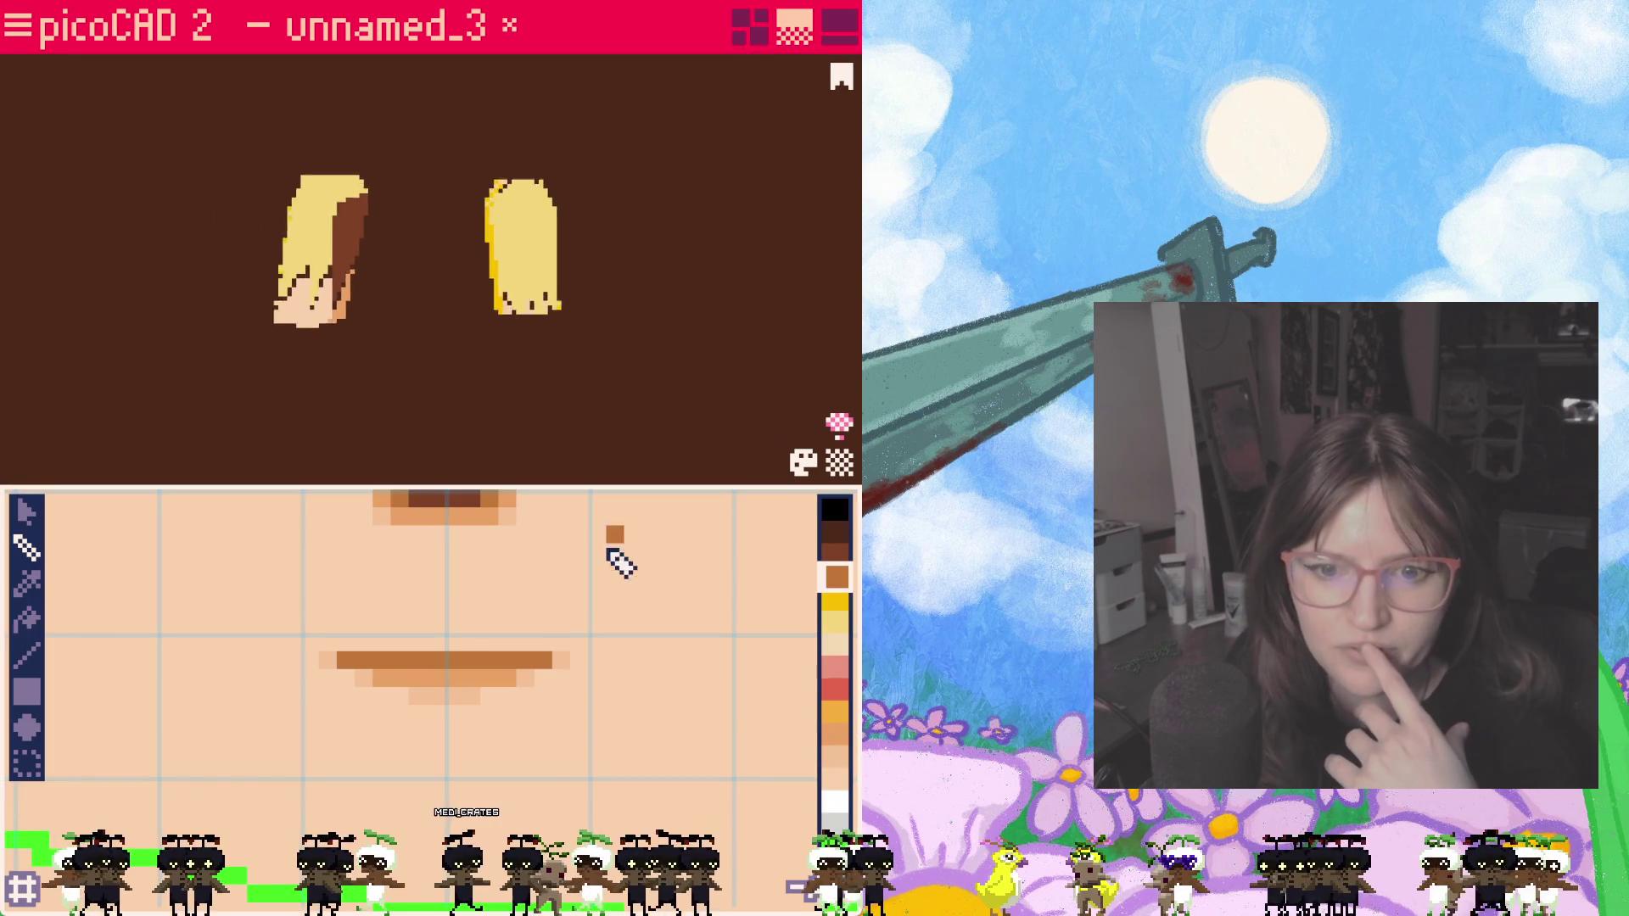
mouse_move(725, 604)
right_mouse_down()
mouse_move(727, 677)
mouse_move(684, 853)
right_mouse_up()
mouse_move(534, 540)
right_mouse_down()
mouse_move(527, 771)
mouse_move(430, 739)
mouse_move(488, 643)
mouse_move(455, 710)
mouse_move(459, 637)
mouse_move(498, 718)
mouse_move(484, 752)
mouse_move(503, 690)
right_mouse_up()
scroll(488, 643, "up", 2)
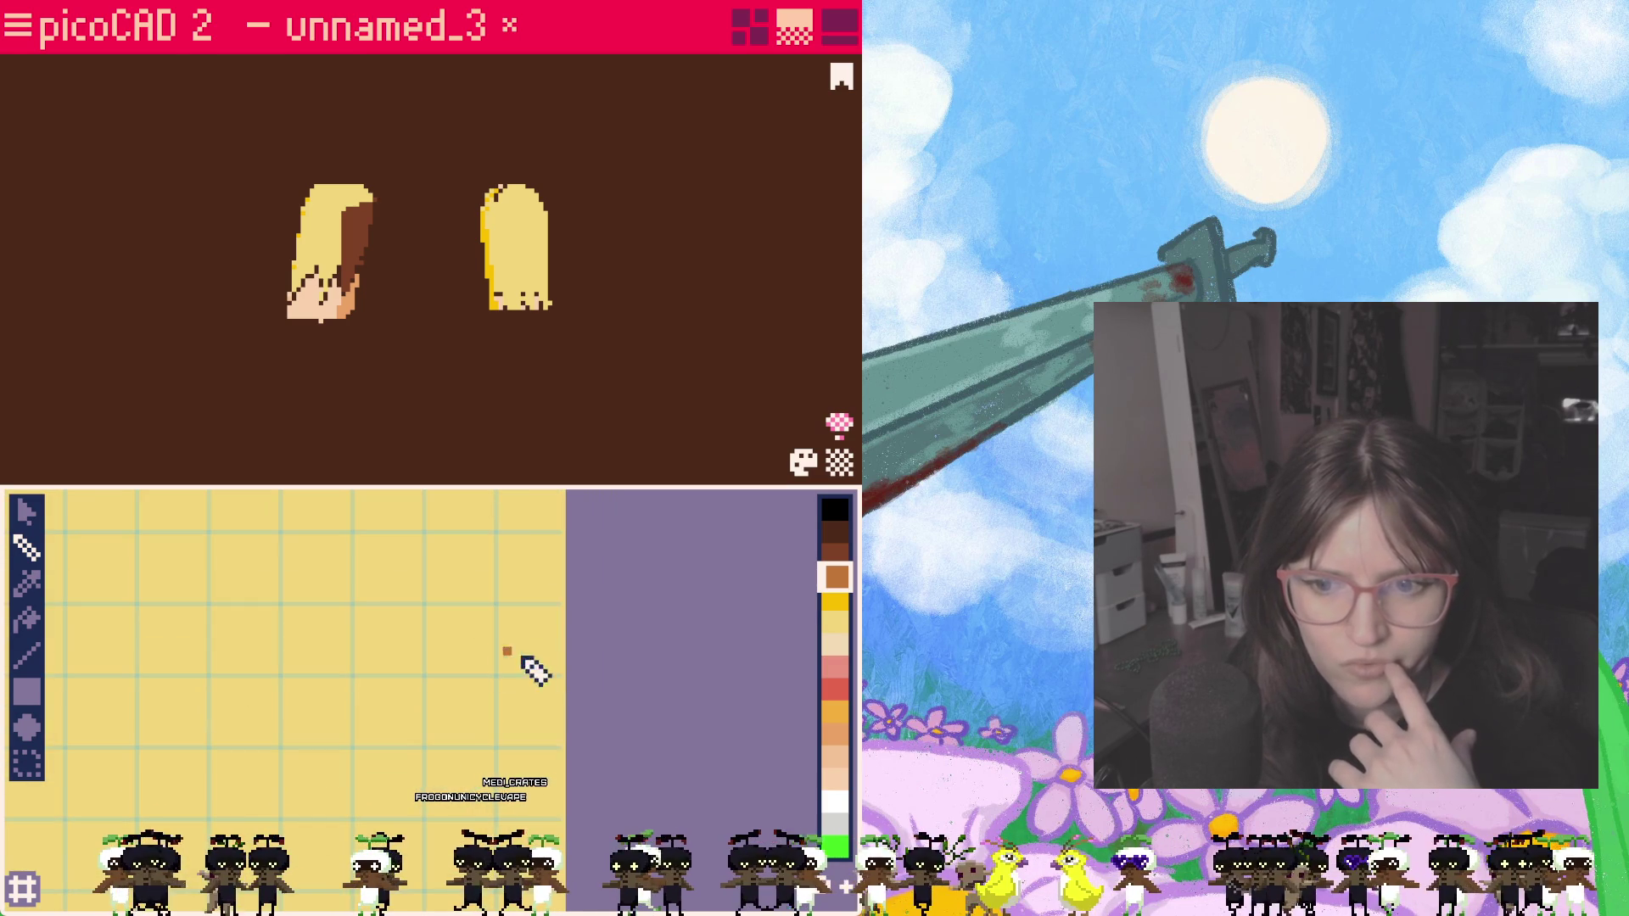
left_click(836, 715)
left_click(835, 600)
left_click(27, 692)
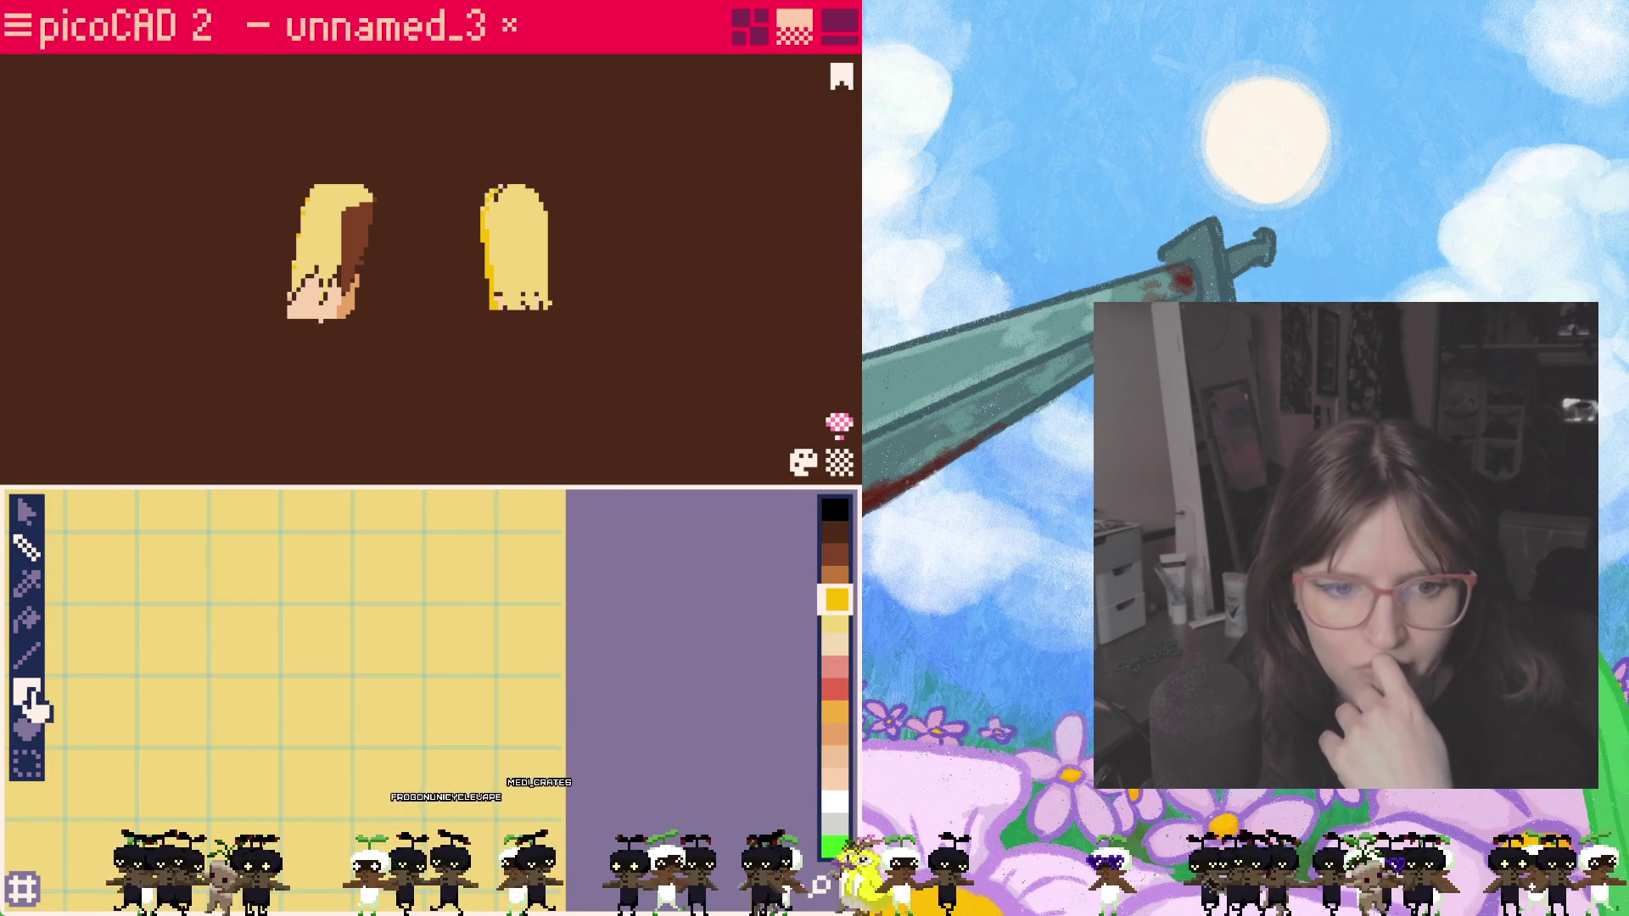
left_click_drag(359, 530, 560, 857)
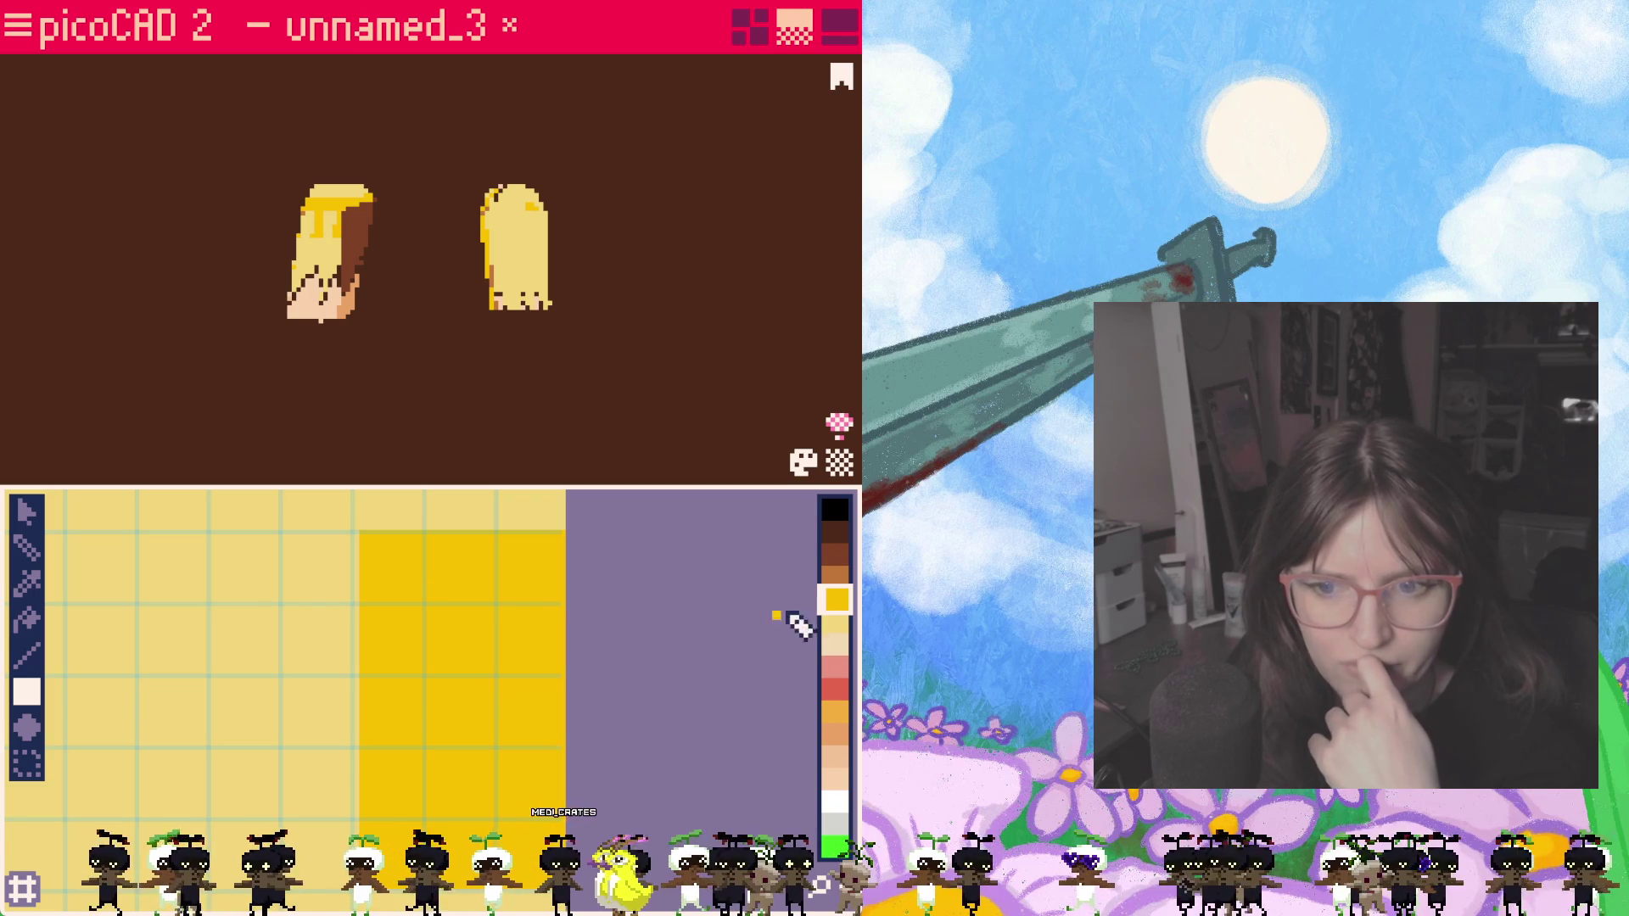
Step: Draw five vertical light-yellow hair strand lines down the golden block
left_click(27, 657)
left_click_drag(381, 551, 382, 848)
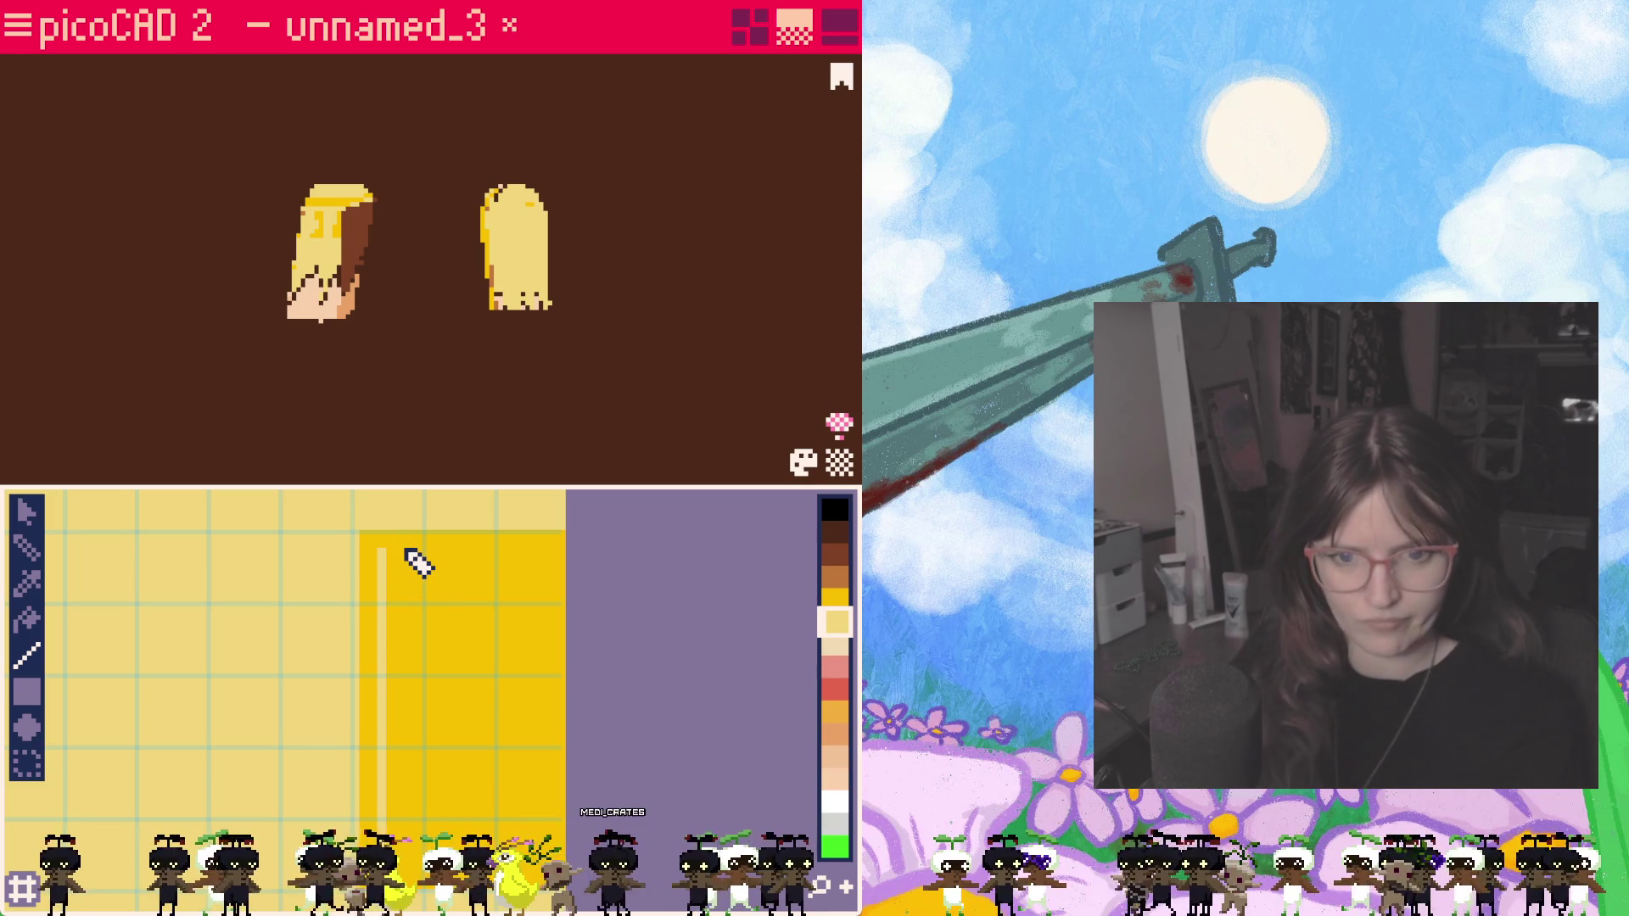
left_click_drag(399, 551, 399, 848)
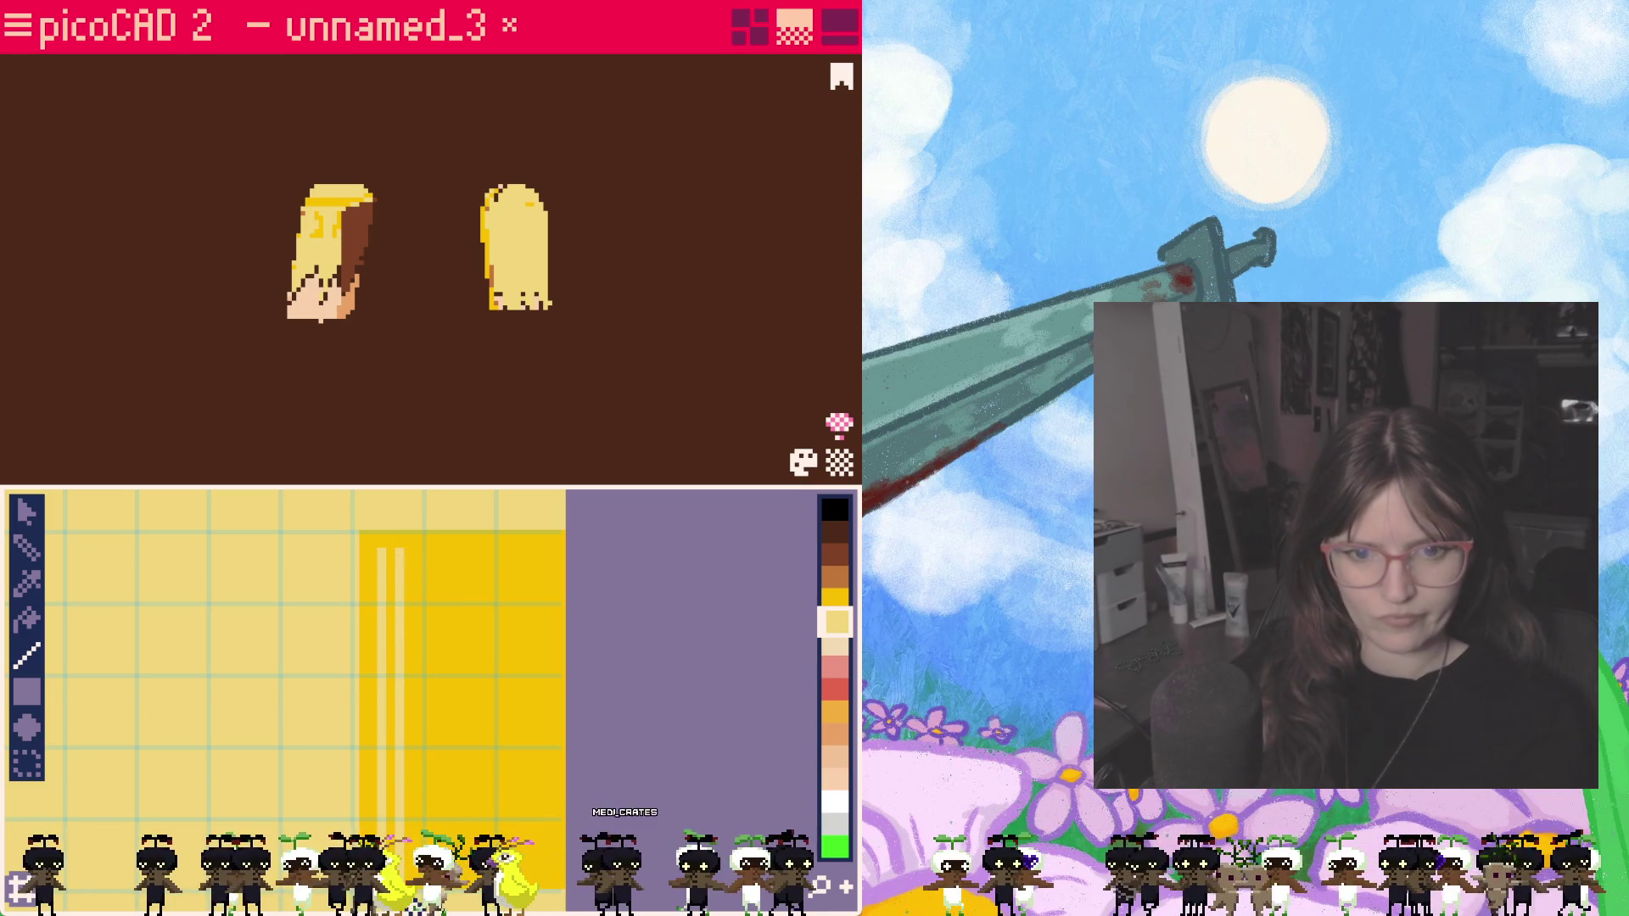
left_click_drag(416, 553, 416, 760)
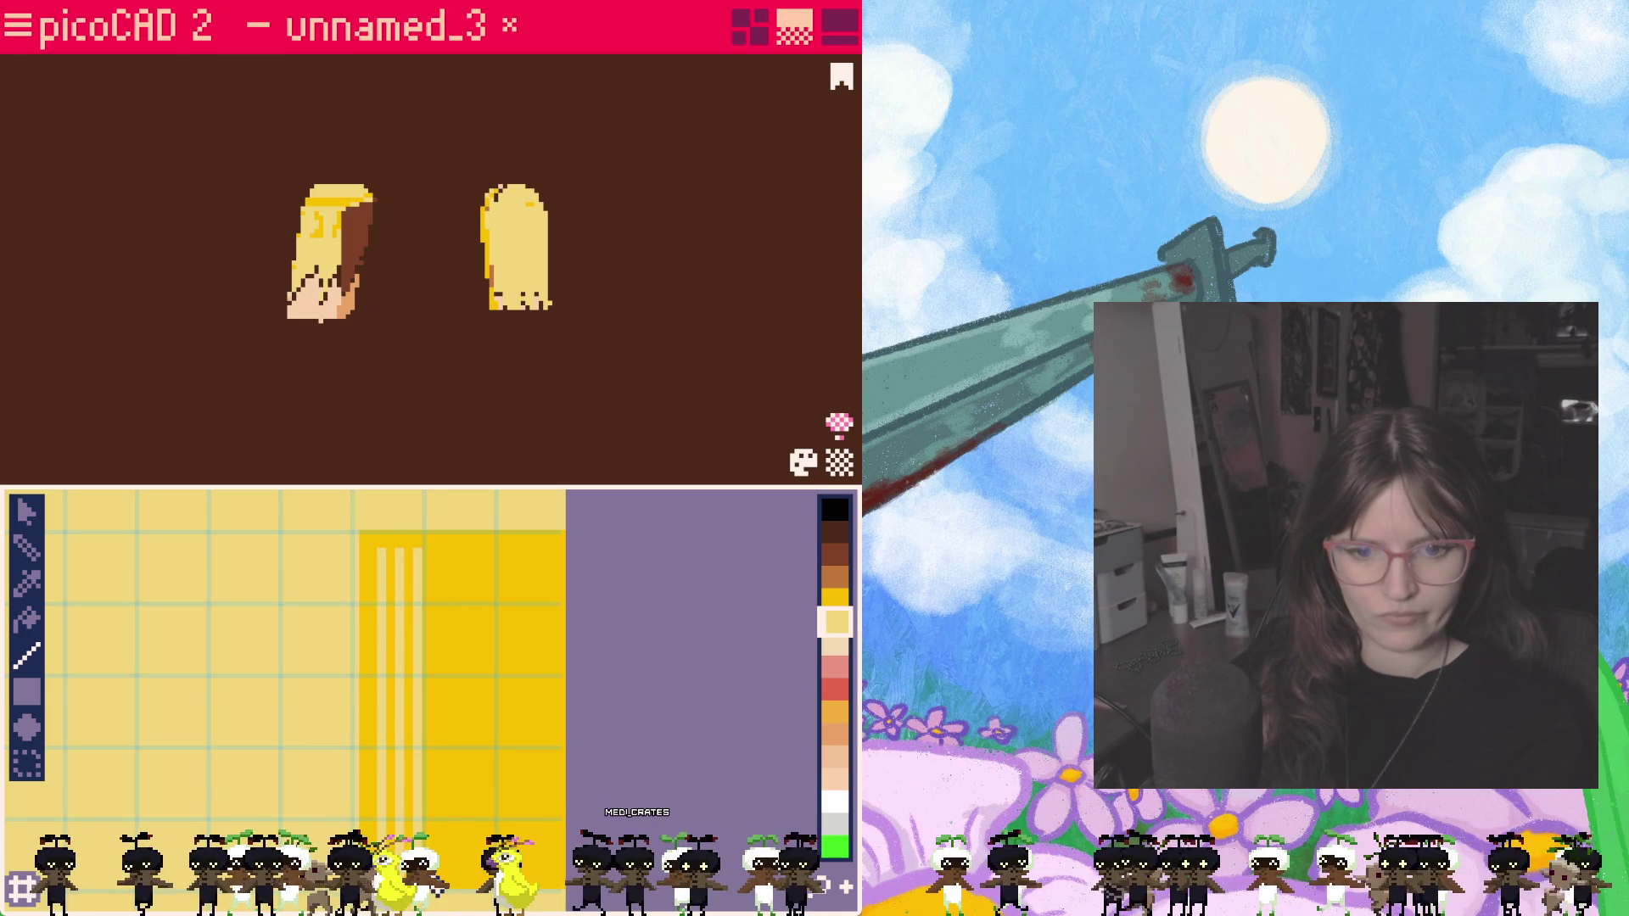
left_click_drag(436, 630, 436, 874)
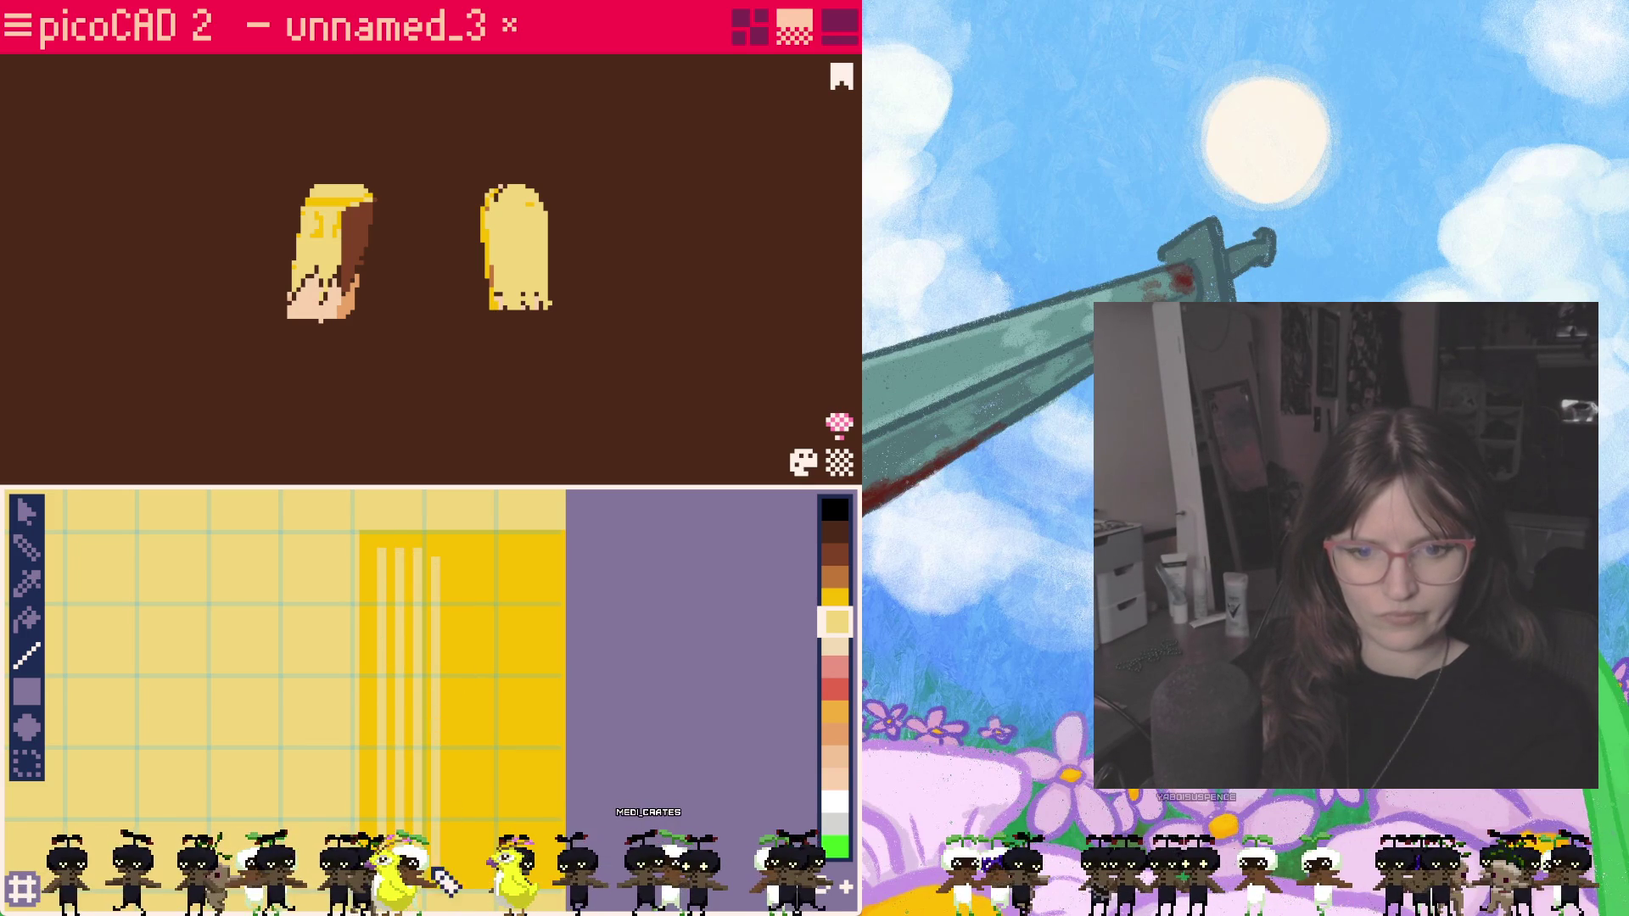
left_click_drag(459, 613, 456, 885)
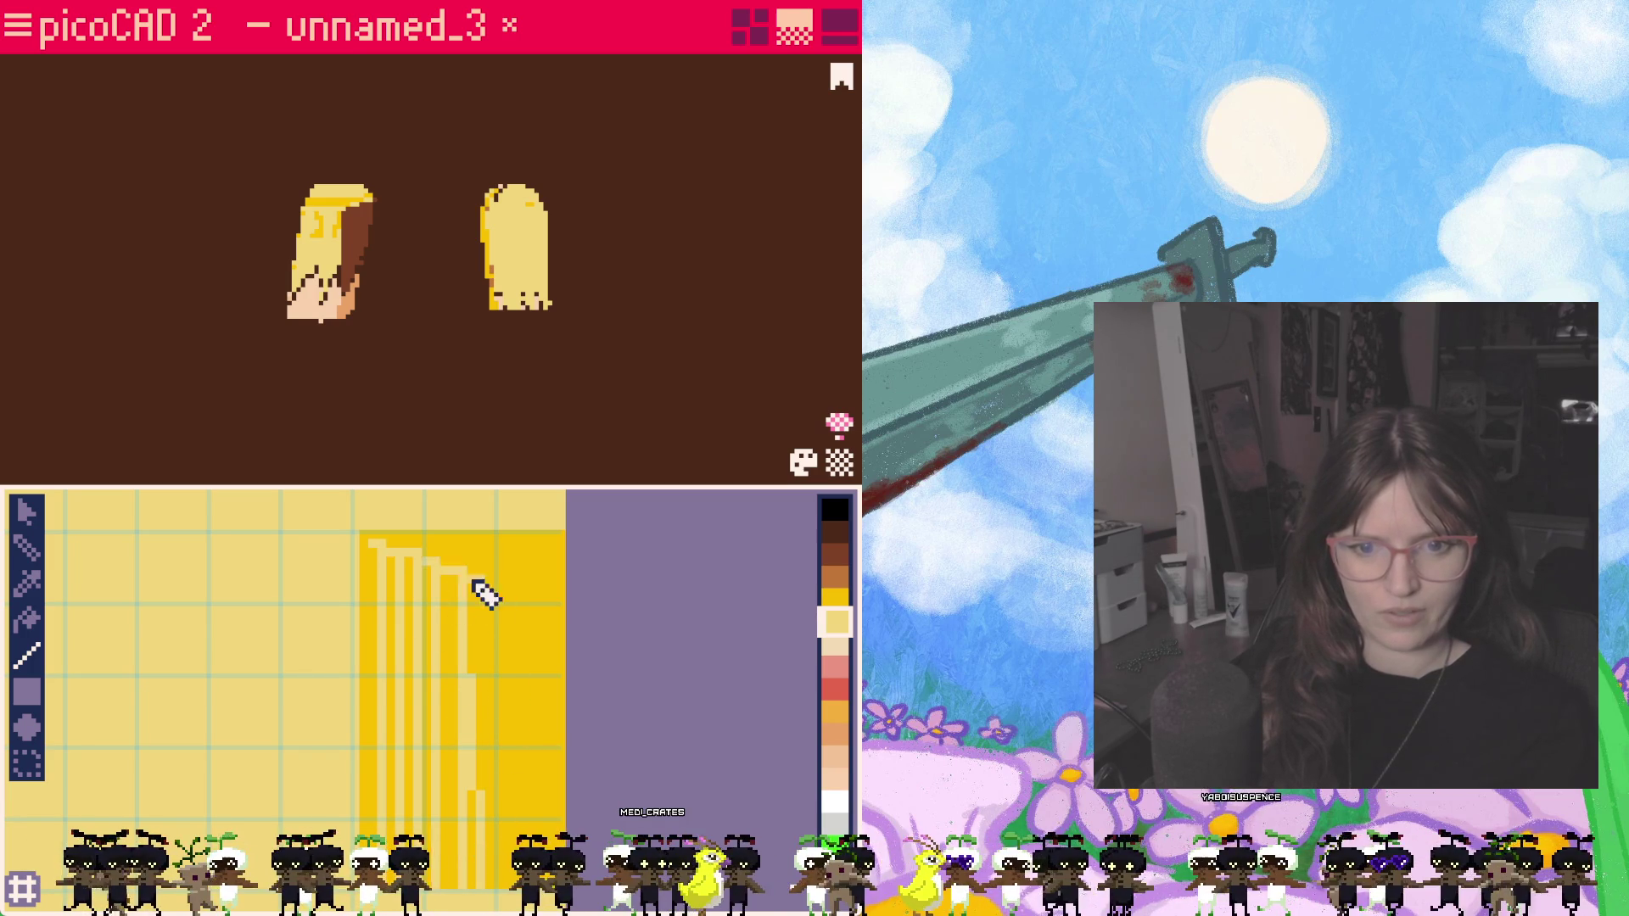
Step: Outline the strand tops and extend the light-yellow area, then paint a red tip on a strand
mouse_move(477, 558)
left_mouse_down()
mouse_move(474, 580)
mouse_move(411, 568)
mouse_move(454, 561)
left_mouse_up()
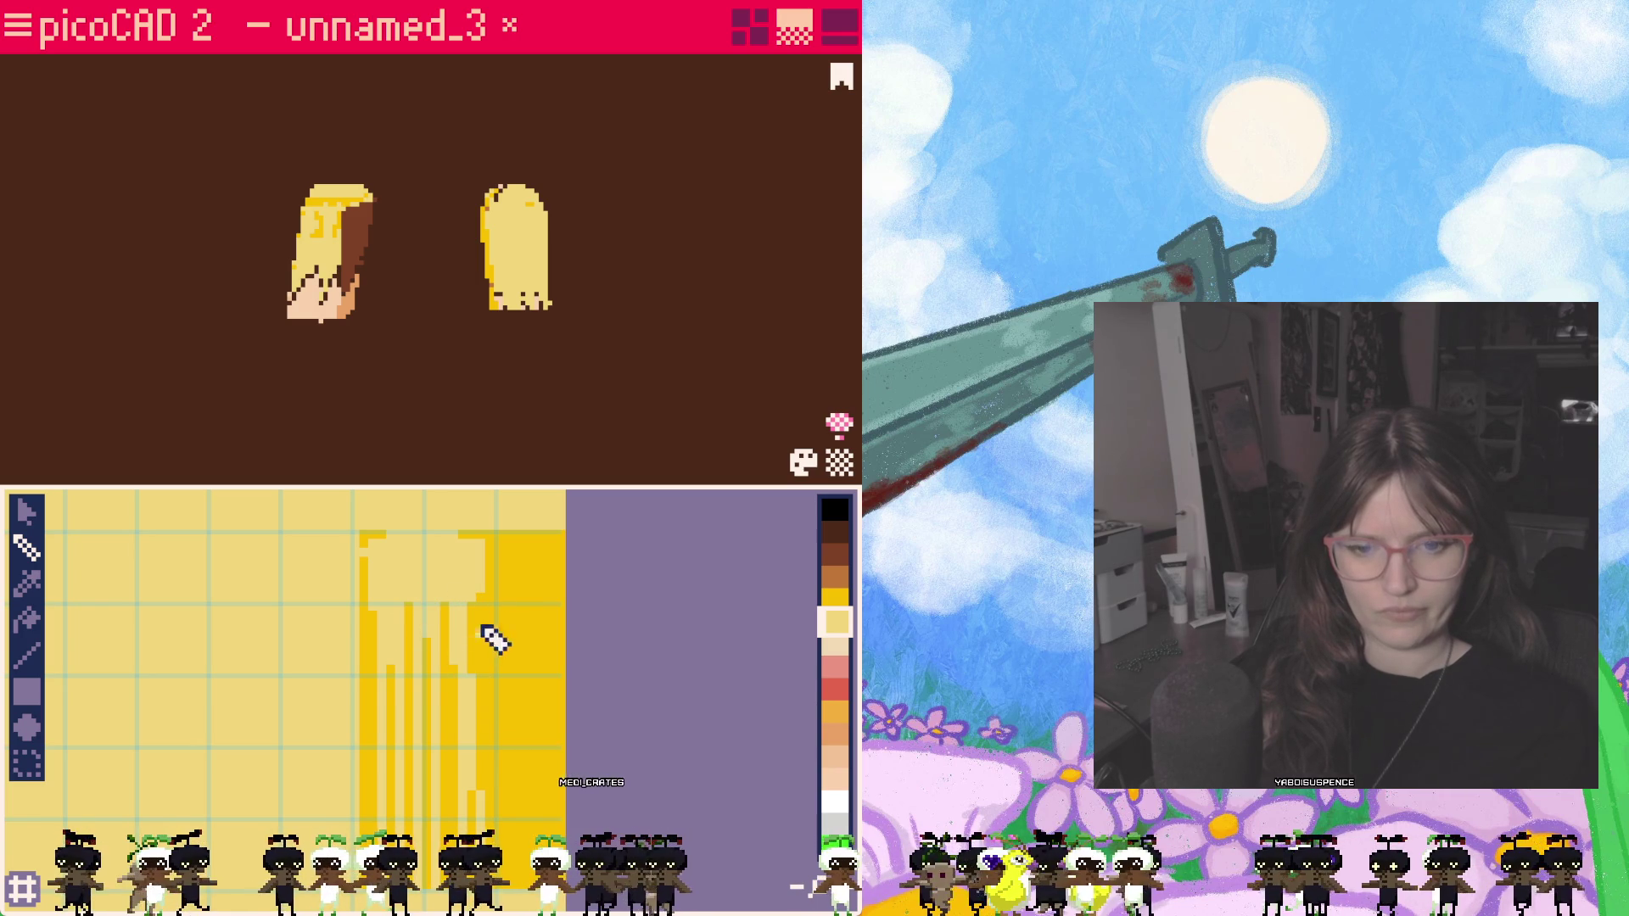
left_click_drag(492, 584, 506, 609)
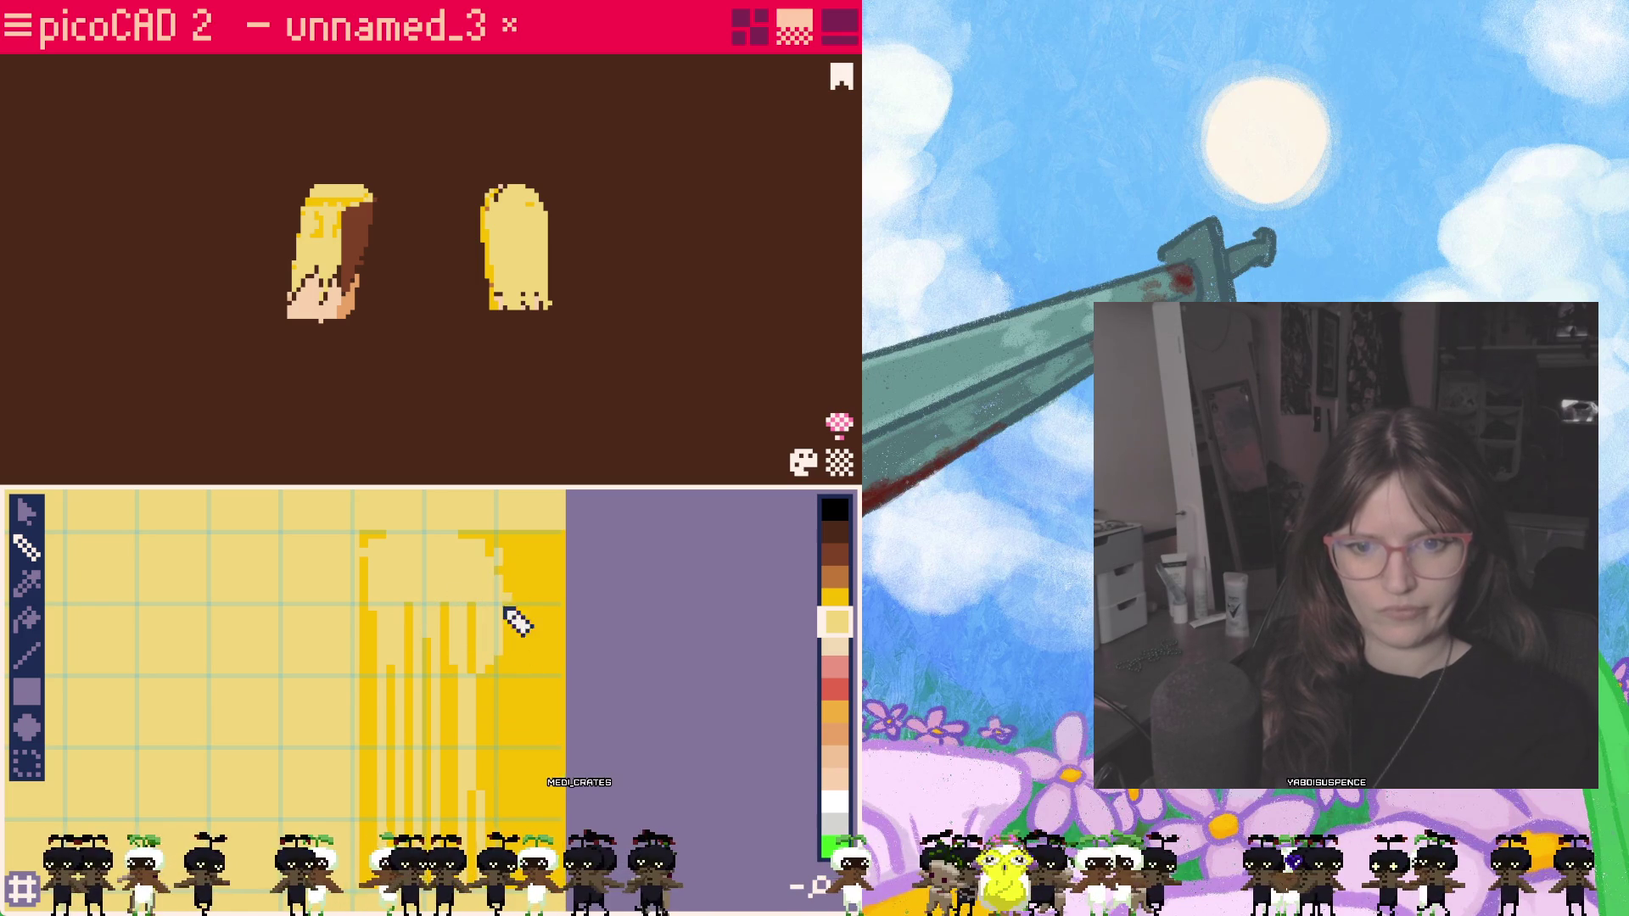
left_click_drag(514, 668, 501, 587)
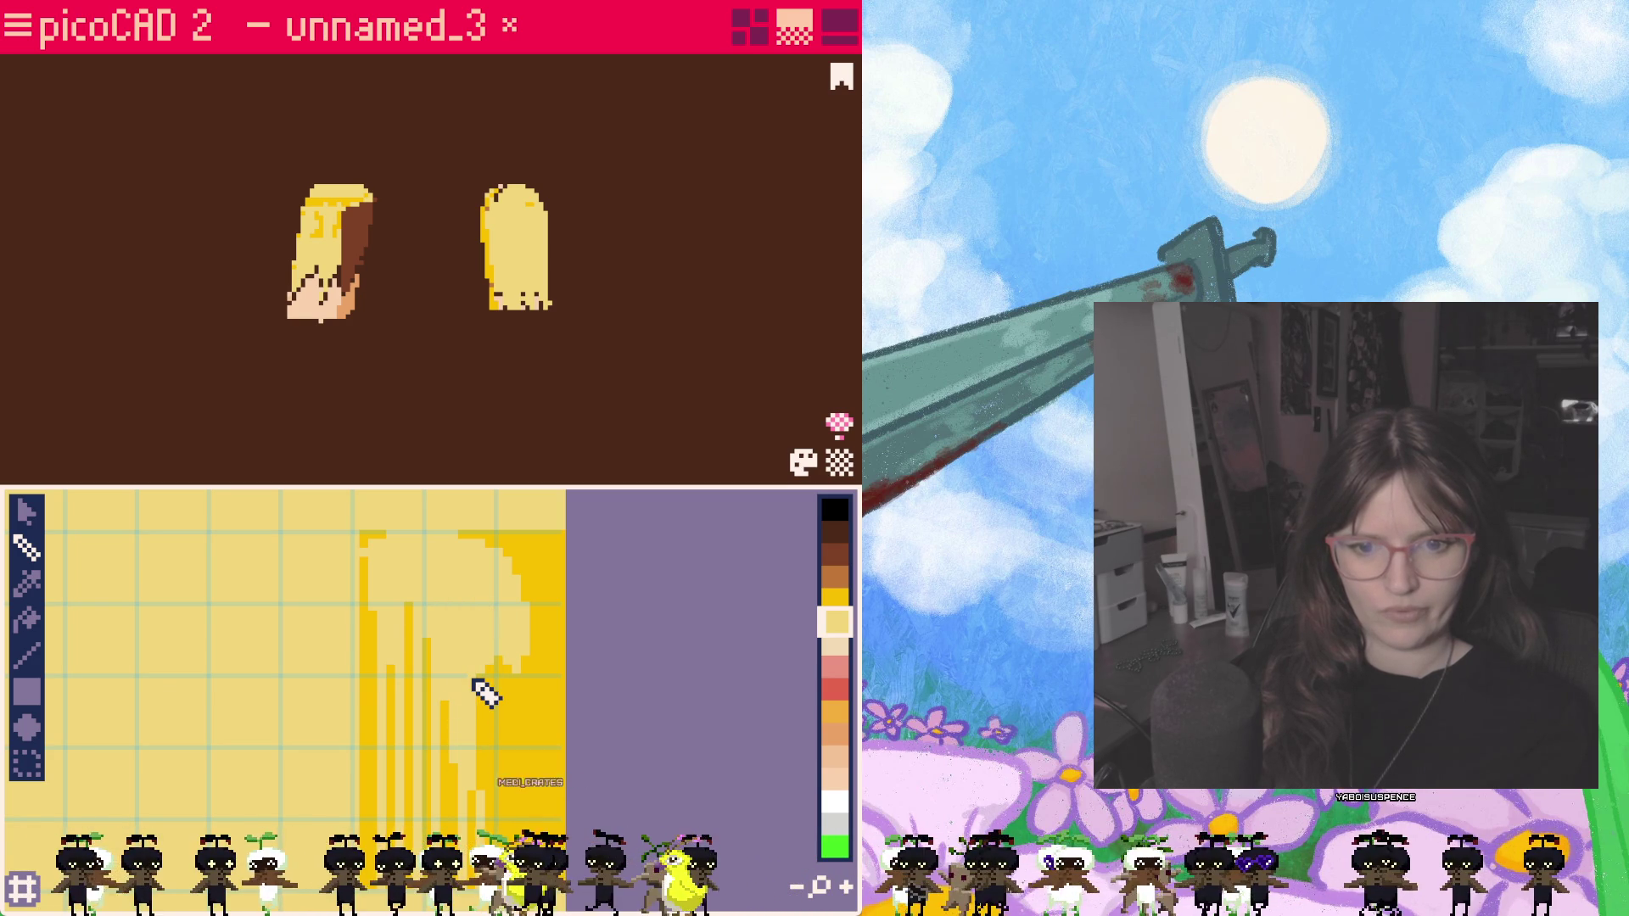
left_click(836, 689)
left_click_drag(409, 784, 408, 878)
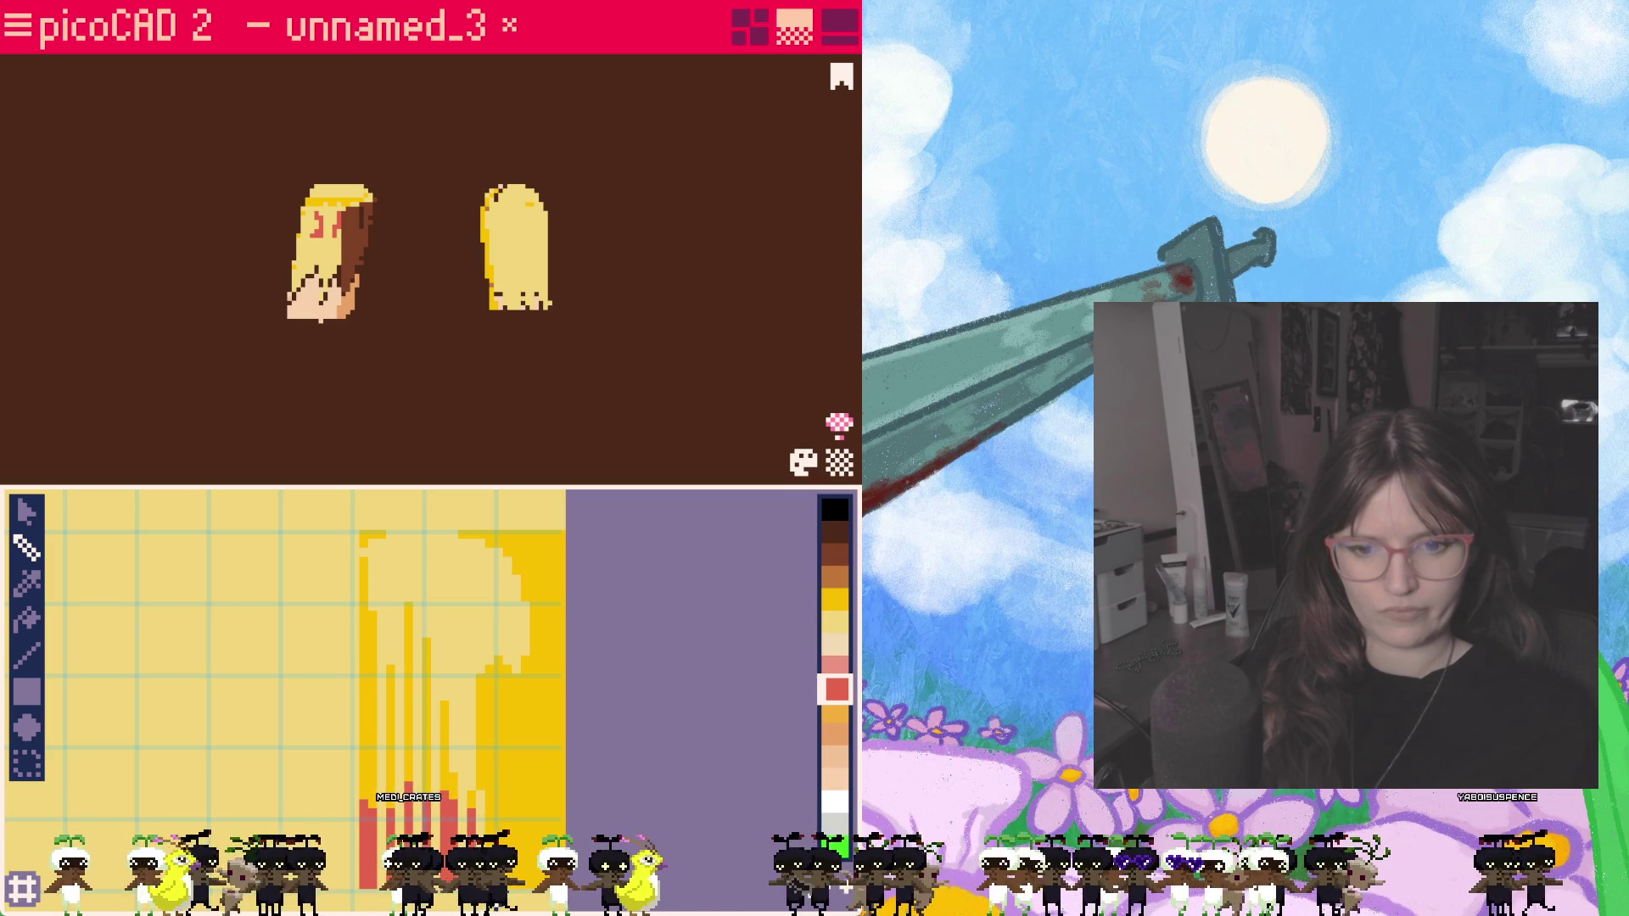
Step: Paint the strand ends with pink and green, then switch back to light yellow
left_click(836, 667)
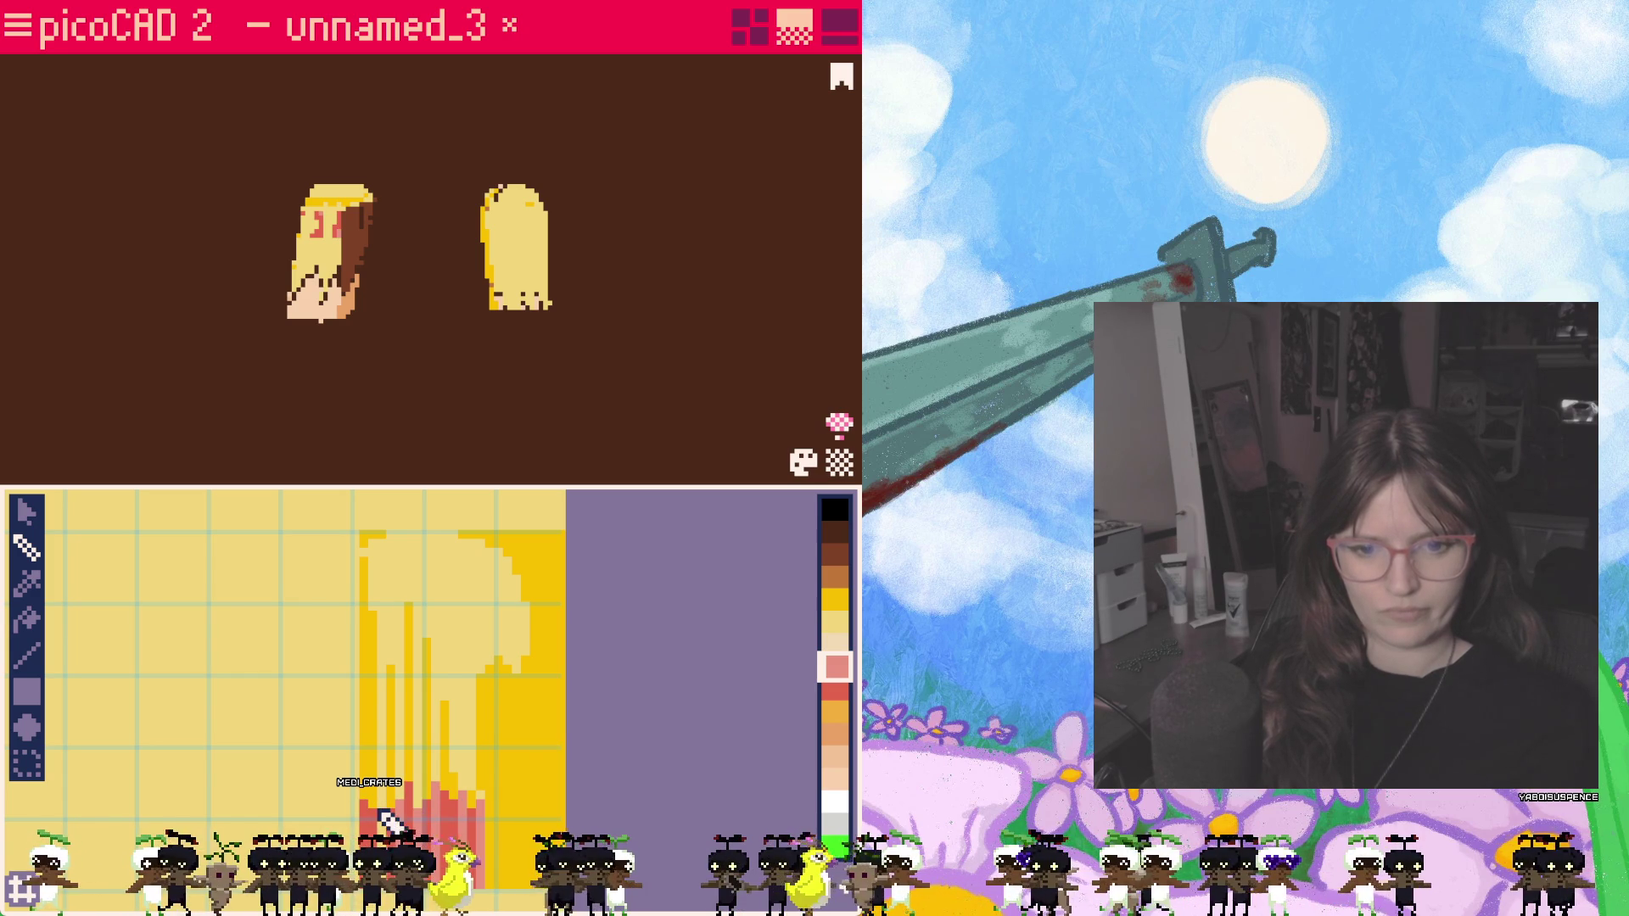
left_click(836, 845)
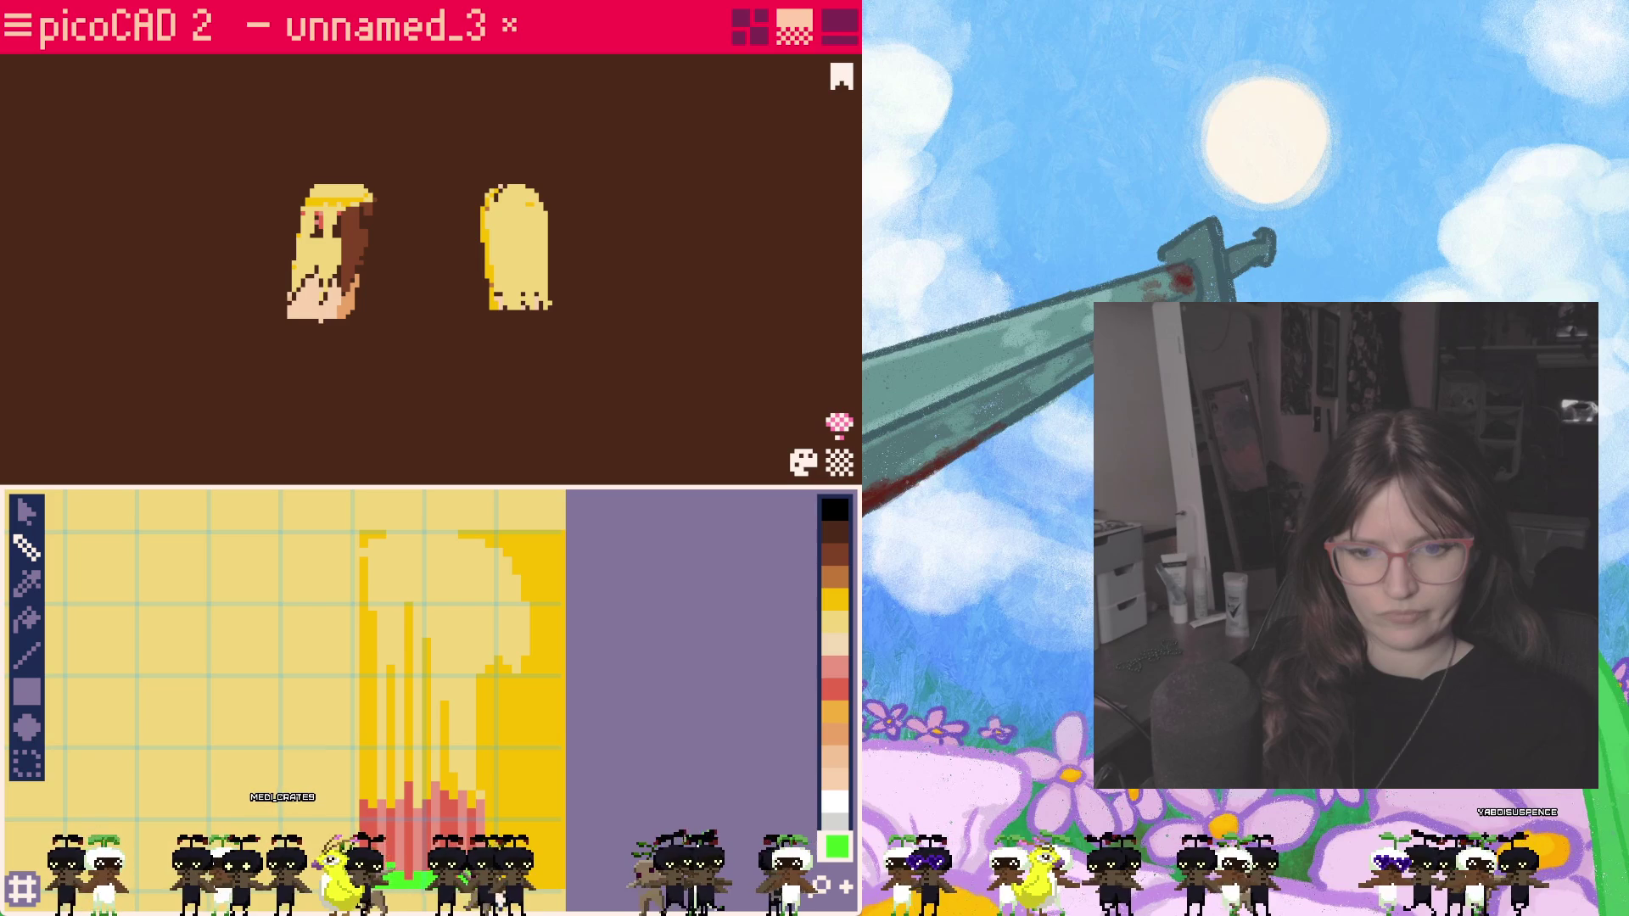
mouse_move(531, 825)
middle_mouse_down()
mouse_move(552, 563)
mouse_move(579, 594)
middle_mouse_up()
left_click(835, 624)
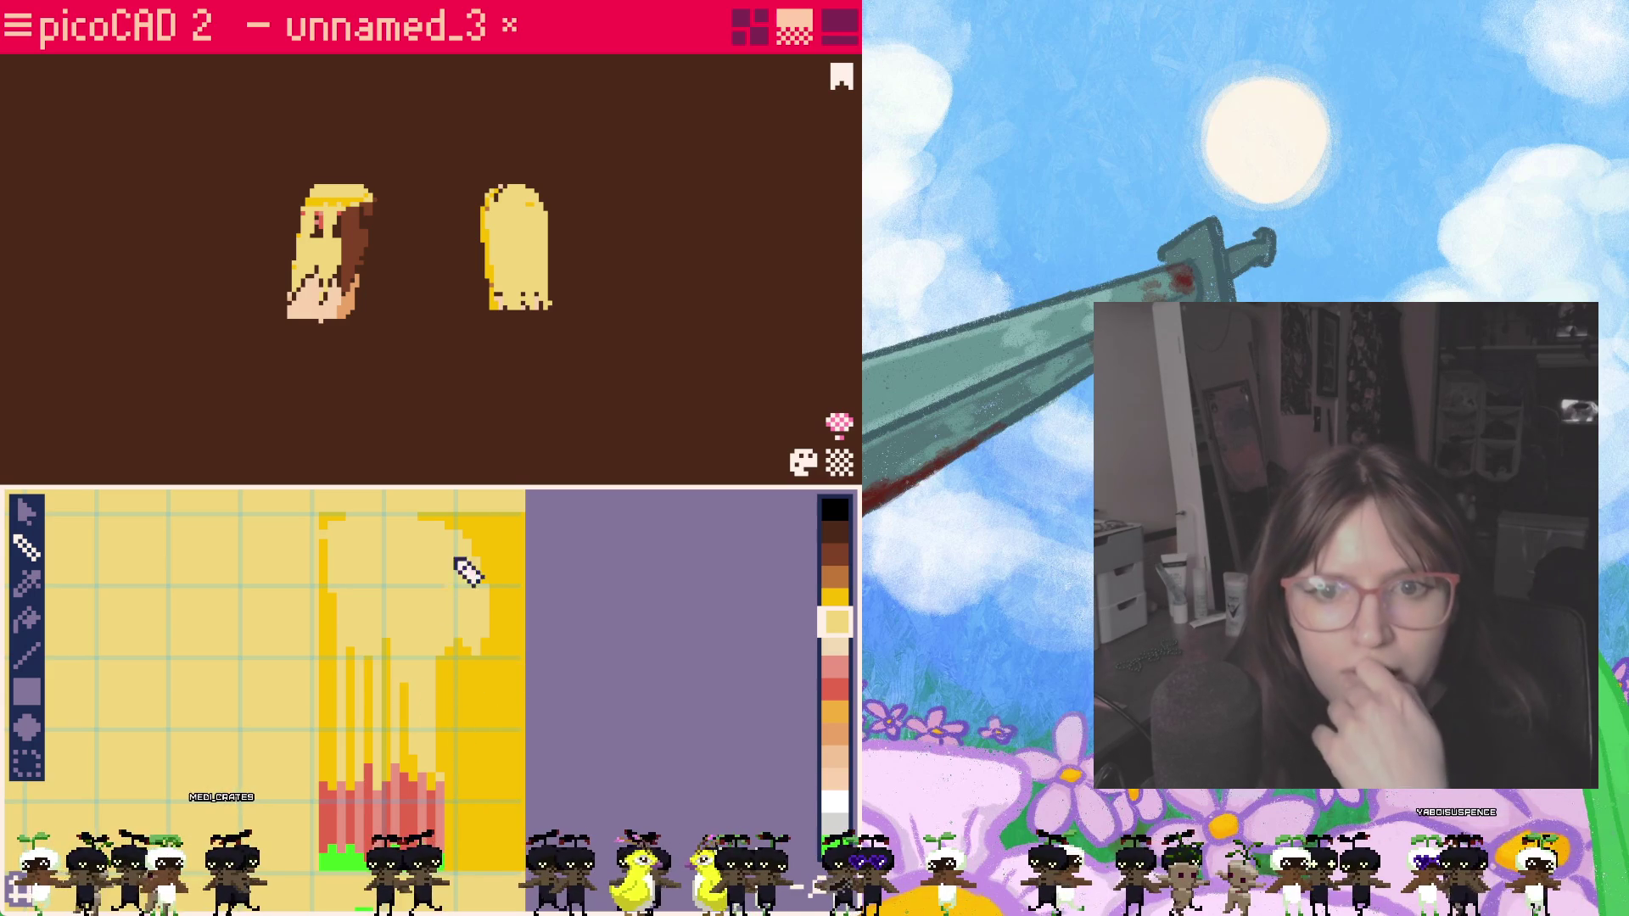
Step: Orbit around both hair models, select the left hair's side face, and choose the UV select arrow
scroll(473, 625, "down", 2)
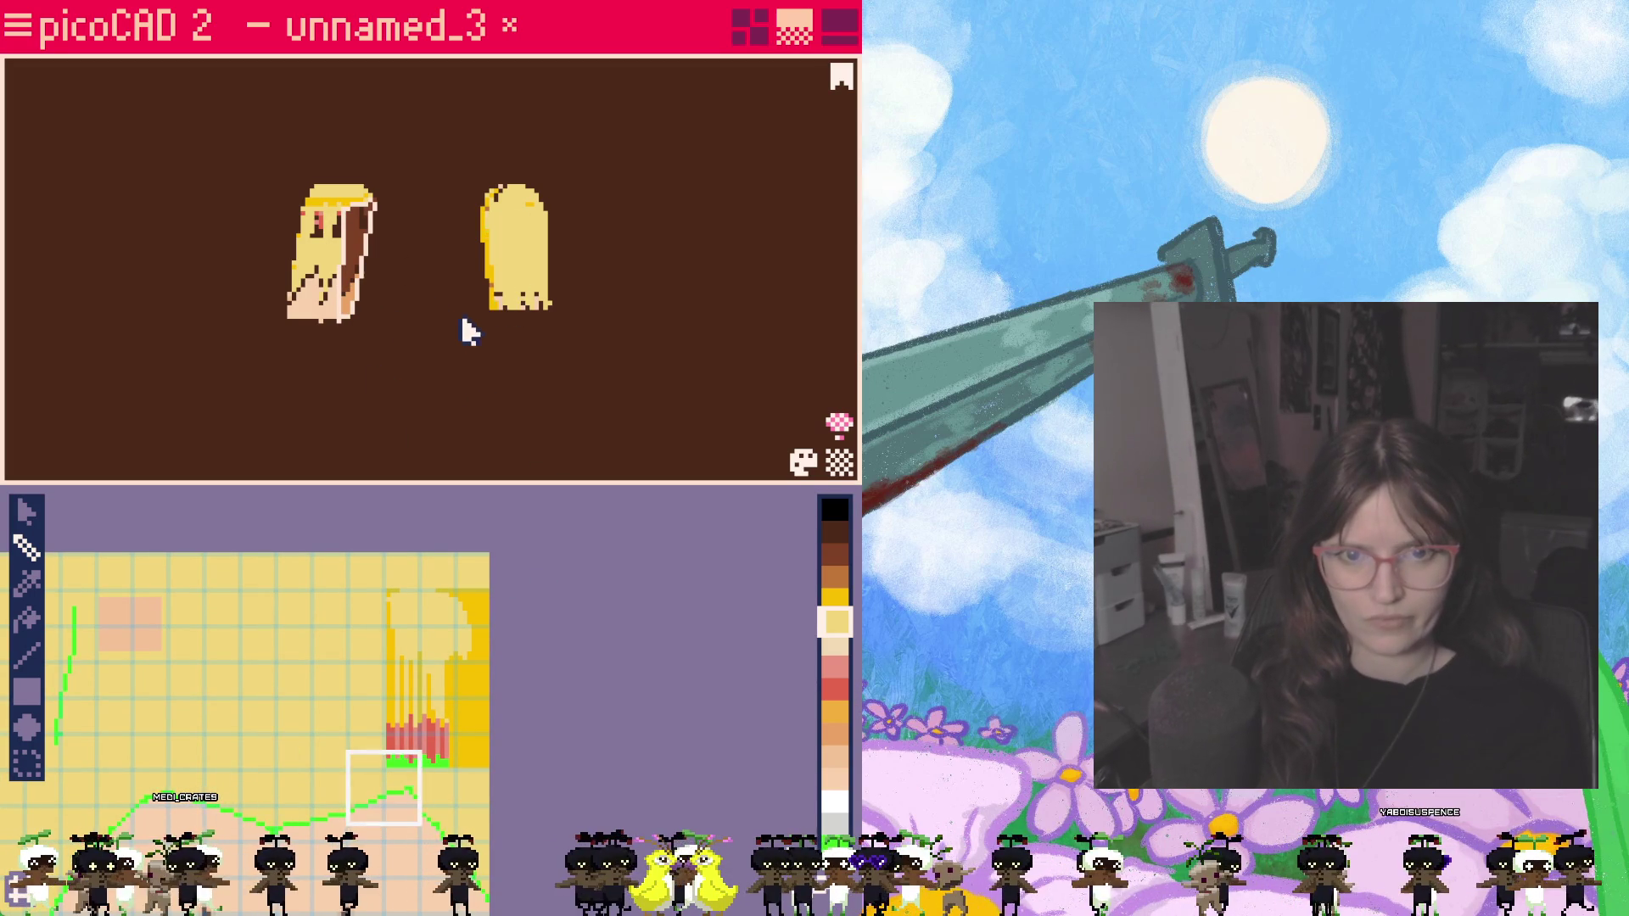
scroll(460, 332, "up", 1)
mouse_move(460, 332)
right_mouse_down()
mouse_move(498, 353)
mouse_move(476, 298)
right_mouse_up()
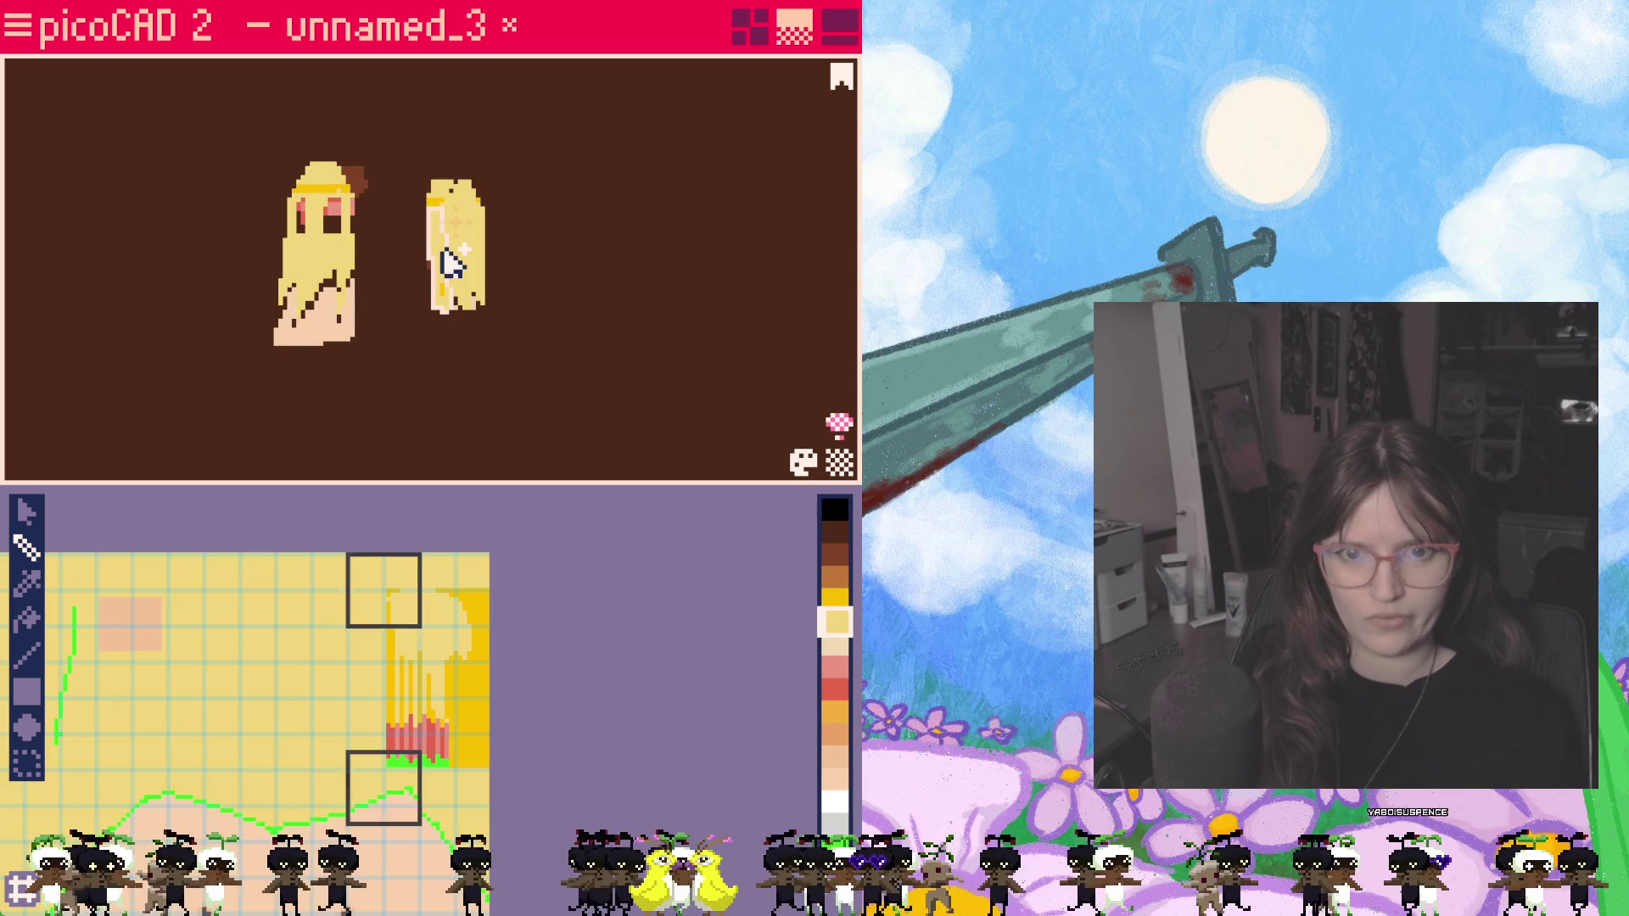
scroll(449, 263, "up", 10)
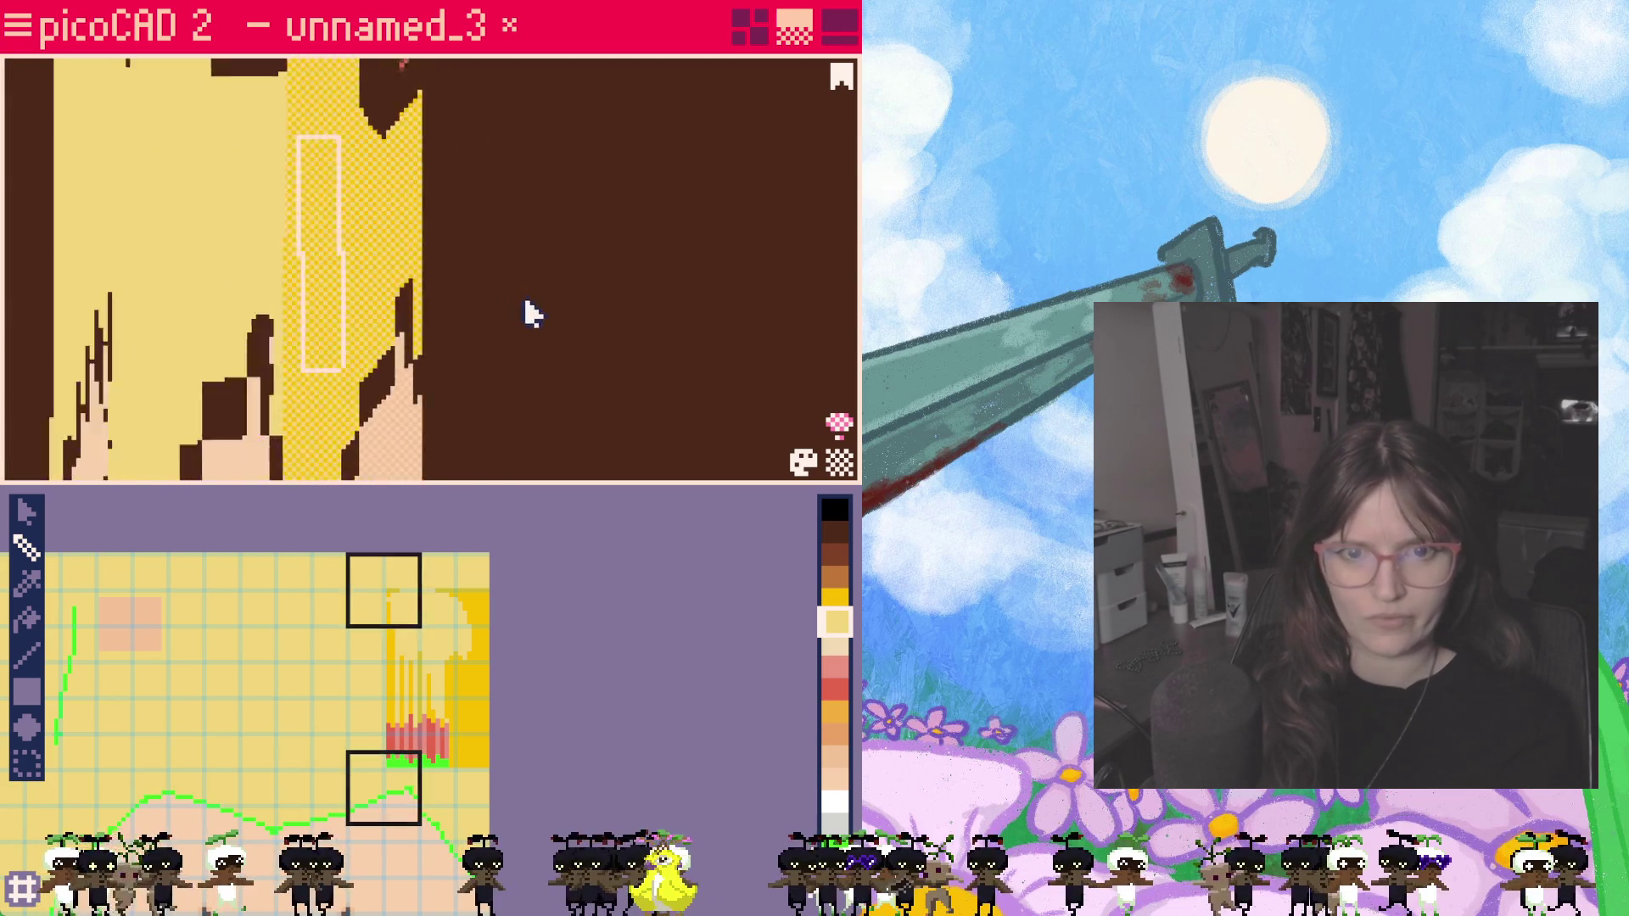
scroll(720, 304, "down", 5)
mouse_move(720, 303)
right_mouse_down()
mouse_move(546, 345)
mouse_move(291, 356)
mouse_move(22, 303)
mouse_move(254, 254)
right_mouse_up()
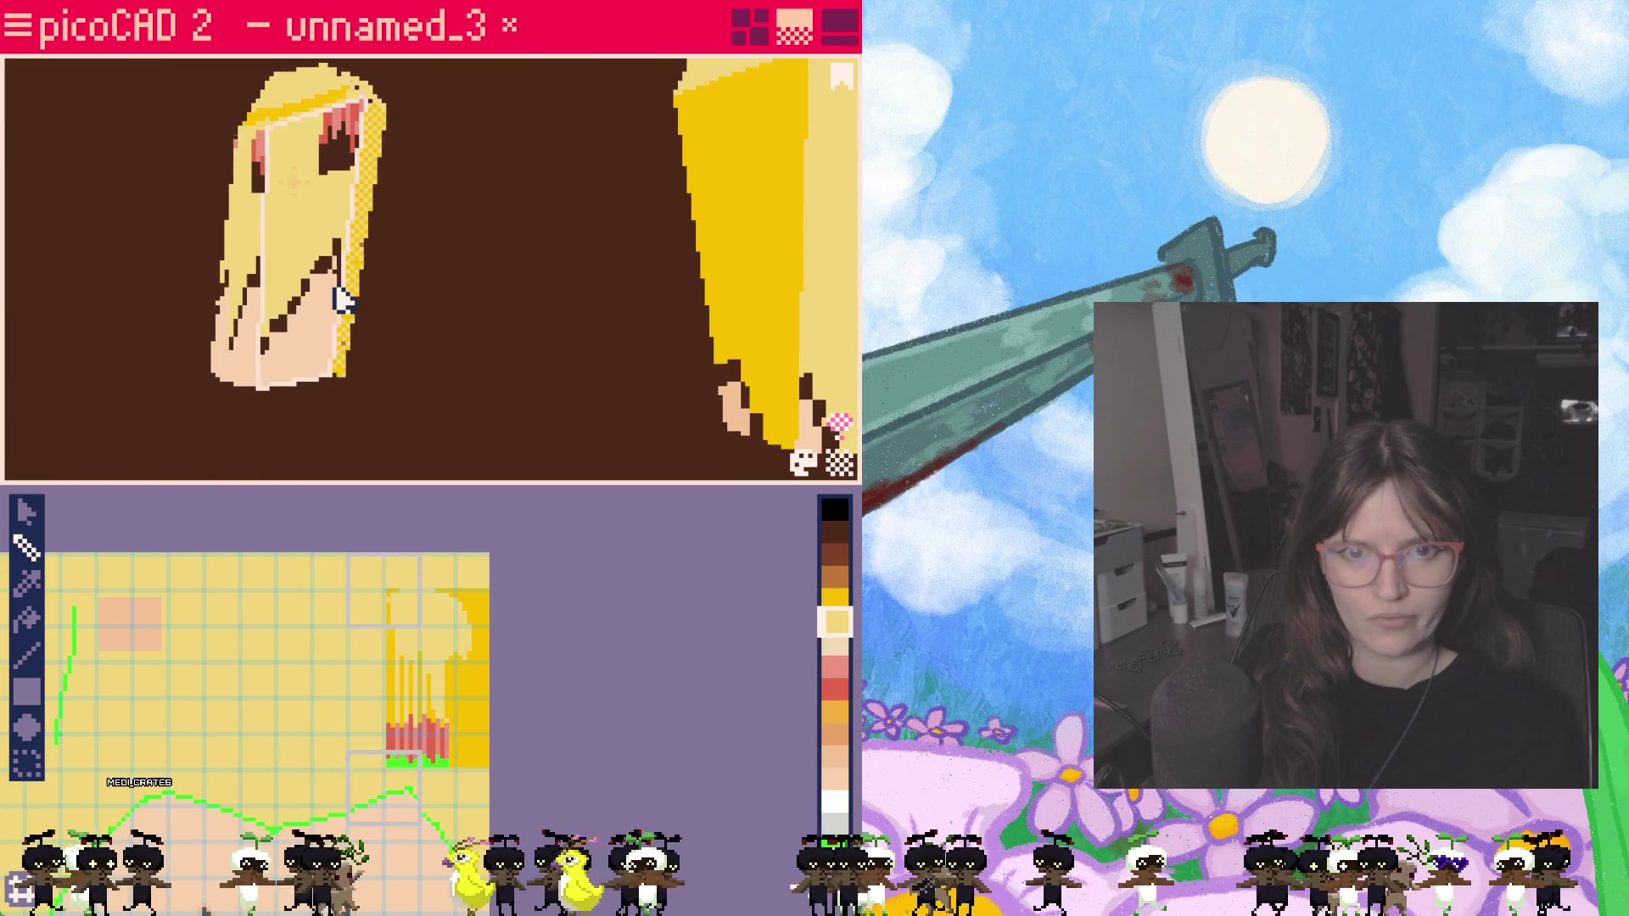
left_click(373, 224)
mouse_move(367, 225)
right_mouse_down()
mouse_move(582, 357)
mouse_move(720, 334)
mouse_move(462, 241)
right_mouse_up()
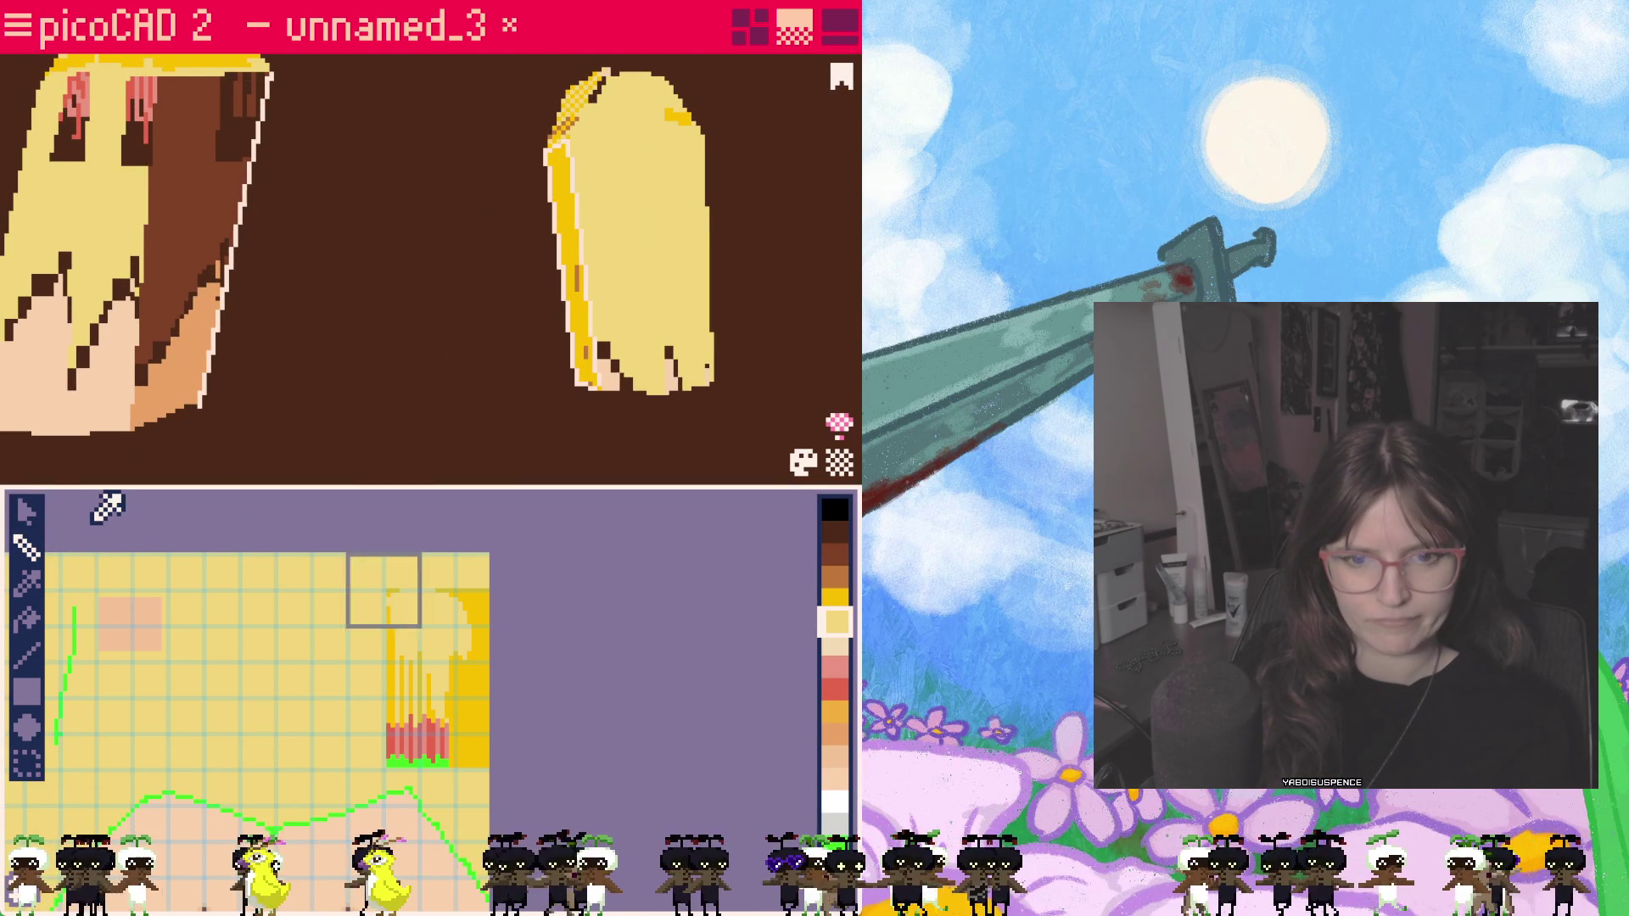
mouse_move(465, 309)
right_mouse_down()
mouse_move(247, 334)
mouse_move(426, 212)
right_mouse_up()
right_click_drag(528, 394, 684, 390)
left_click(25, 512)
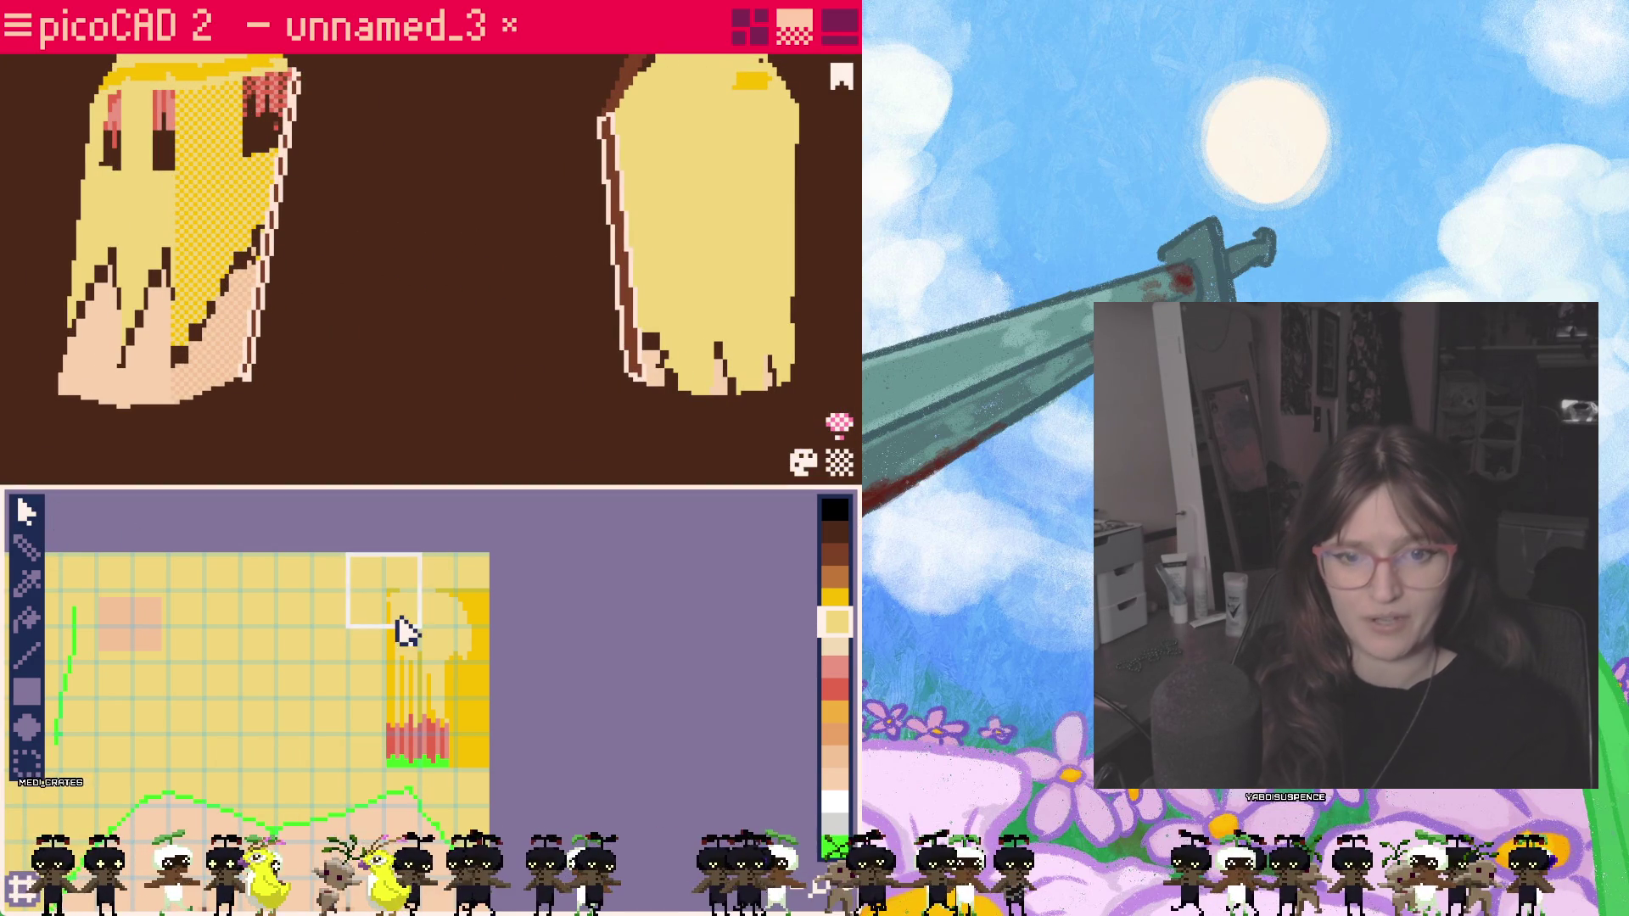
Step: Move the selected face's UV box down onto the yellow strand area
left_click(406, 632)
mouse_move(418, 619)
left_mouse_down()
mouse_move(476, 713)
mouse_move(441, 712)
mouse_move(473, 742)
left_mouse_up()
mouse_move(425, 407)
right_mouse_down()
mouse_move(563, 407)
mouse_move(632, 382)
mouse_move(385, 353)
mouse_move(163, 385)
mouse_move(385, 378)
mouse_move(418, 393)
right_mouse_up()
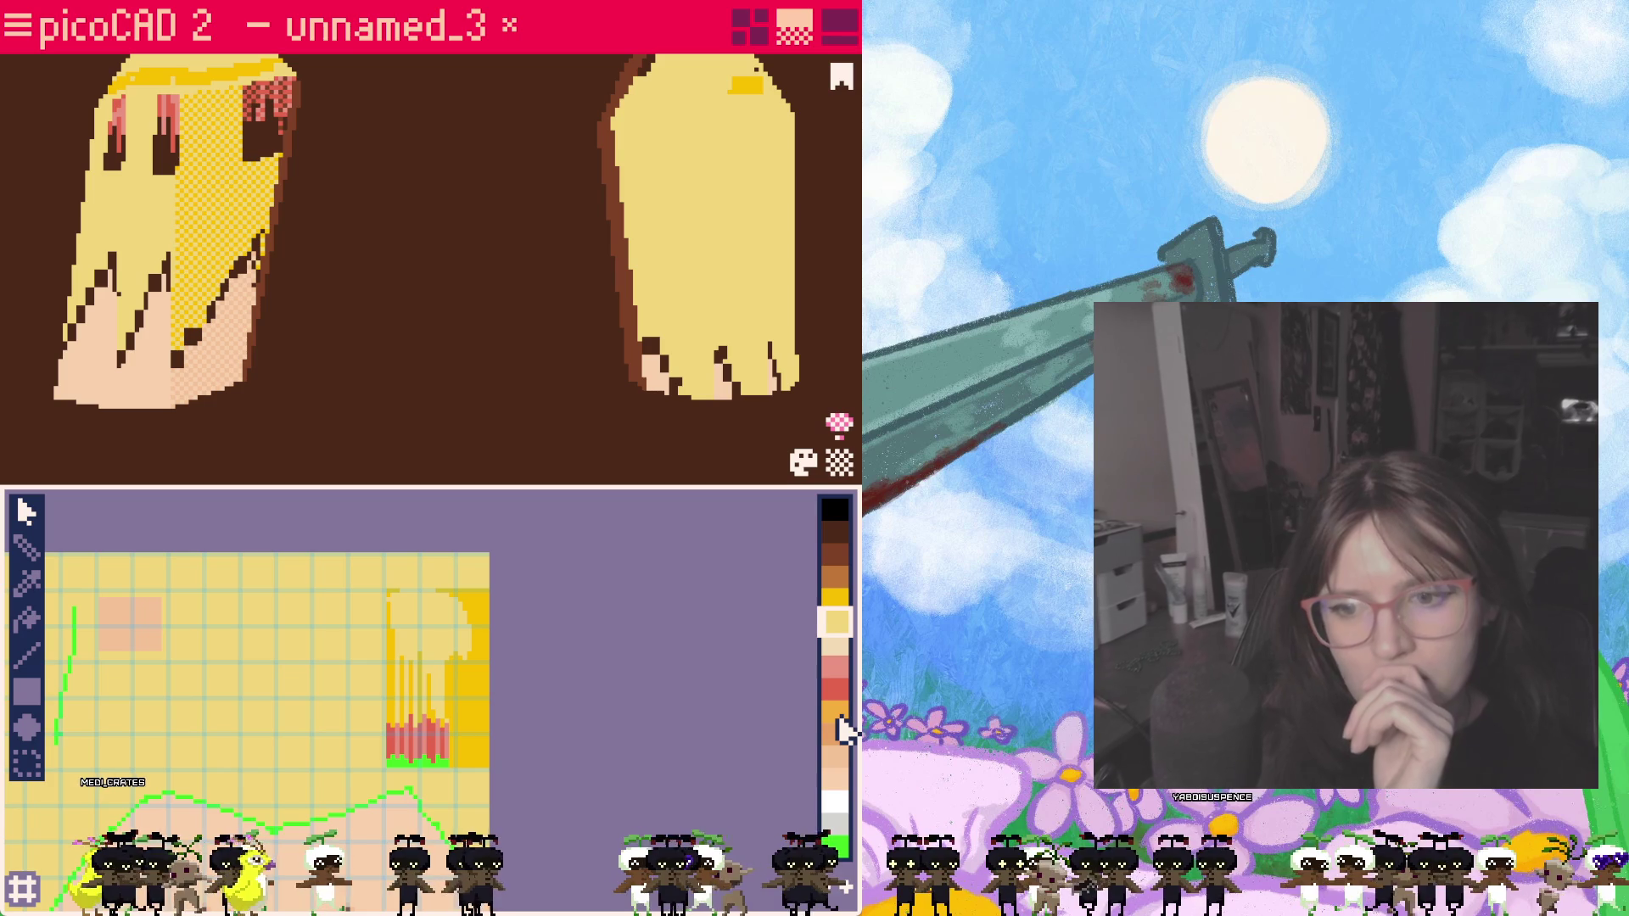
mouse_move(560, 408)
right_mouse_down()
mouse_move(693, 423)
mouse_move(404, 405)
mouse_move(568, 405)
right_mouse_up()
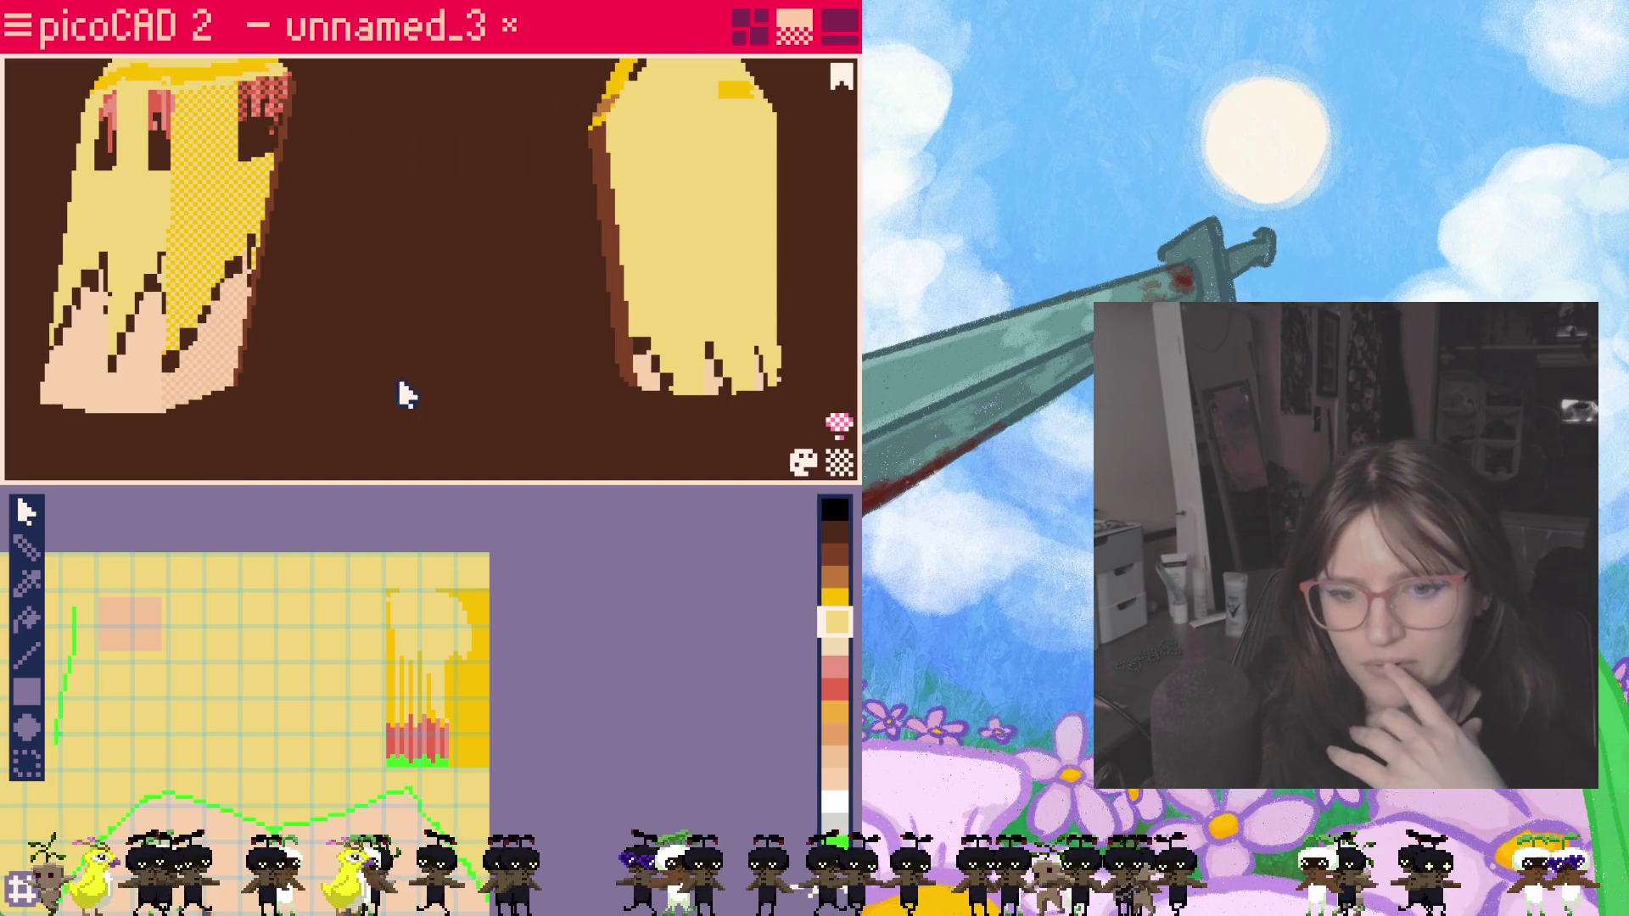
mouse_move(378, 339)
right_mouse_down()
mouse_move(309, 353)
mouse_move(297, 283)
right_mouse_up()
Step: Select the left hair's side face, move its mapping up, and stretch its lower corners down
left_click(255, 239)
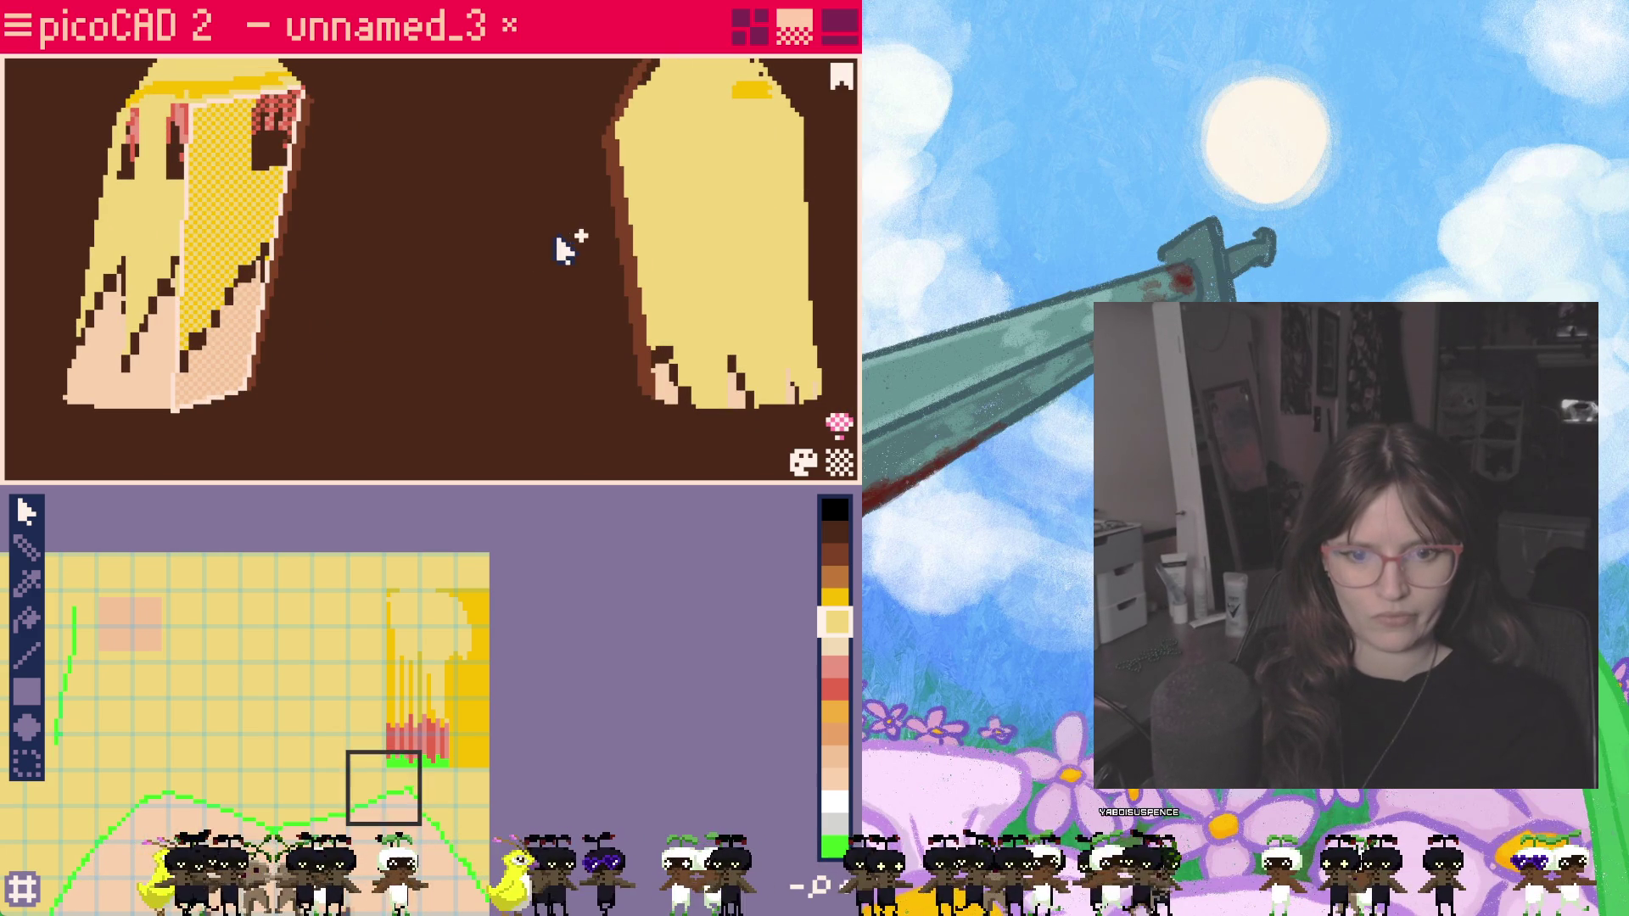
mouse_move(386, 815)
left_mouse_down()
mouse_move(429, 728)
mouse_move(423, 652)
left_mouse_up()
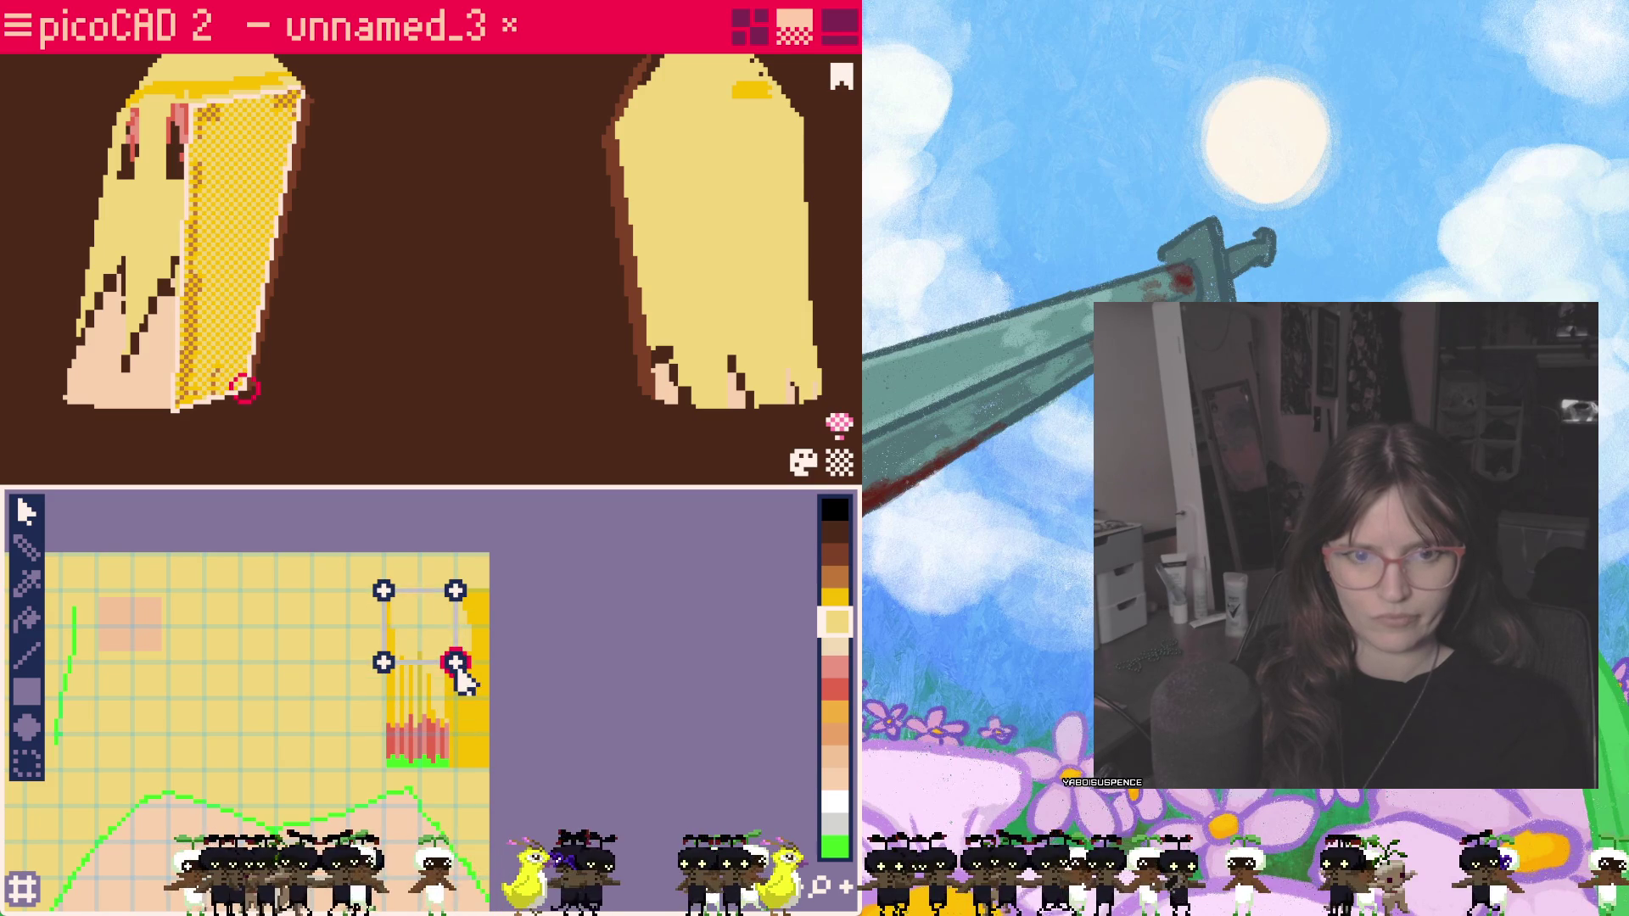
left_click_drag(384, 665, 389, 774)
left_click_drag(467, 686, 455, 769)
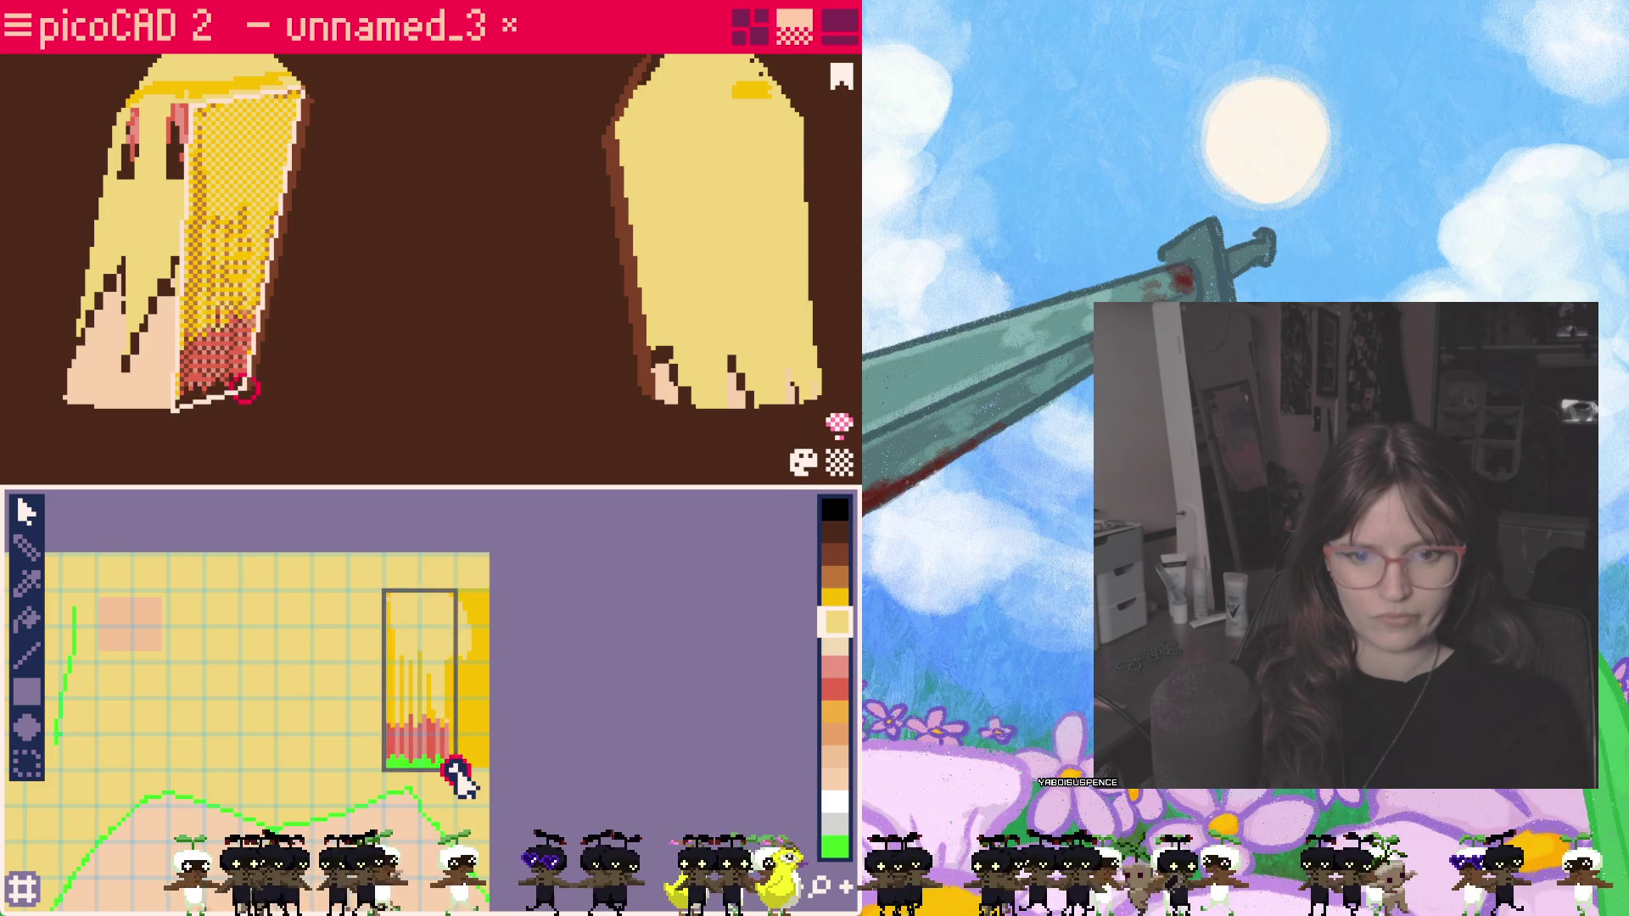
mouse_move(339, 467)
right_mouse_down()
mouse_move(247, 411)
mouse_move(298, 411)
right_mouse_up()
Step: Fine-tune the mapping's corners and position to fit the strand strip's width
left_click_drag(382, 587, 401, 592)
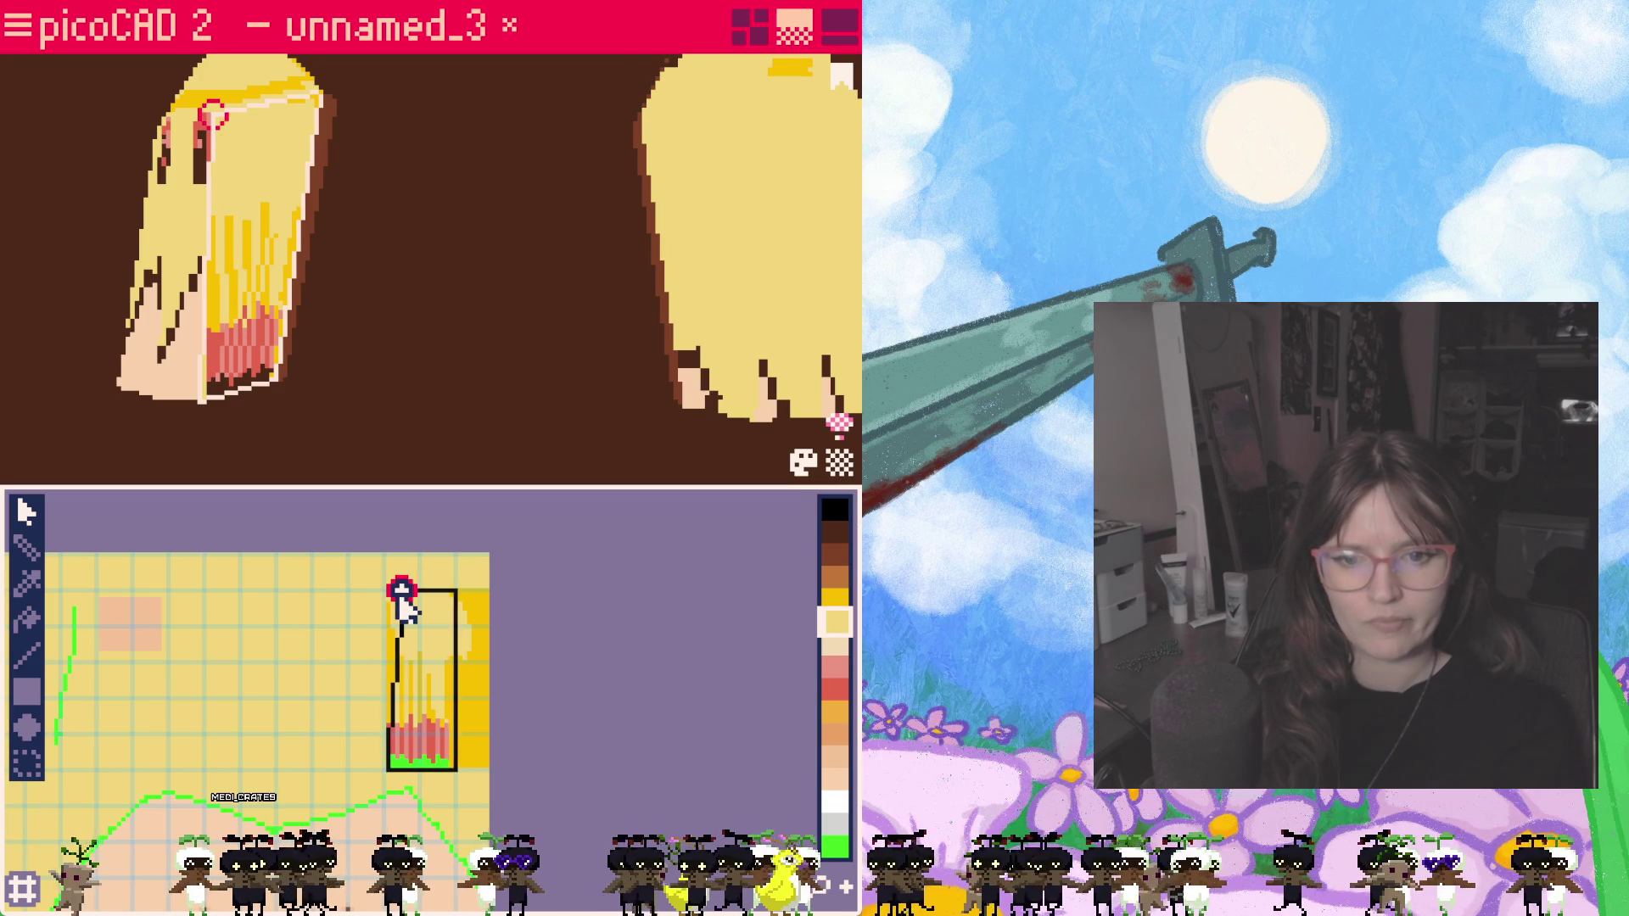
left_click(399, 769)
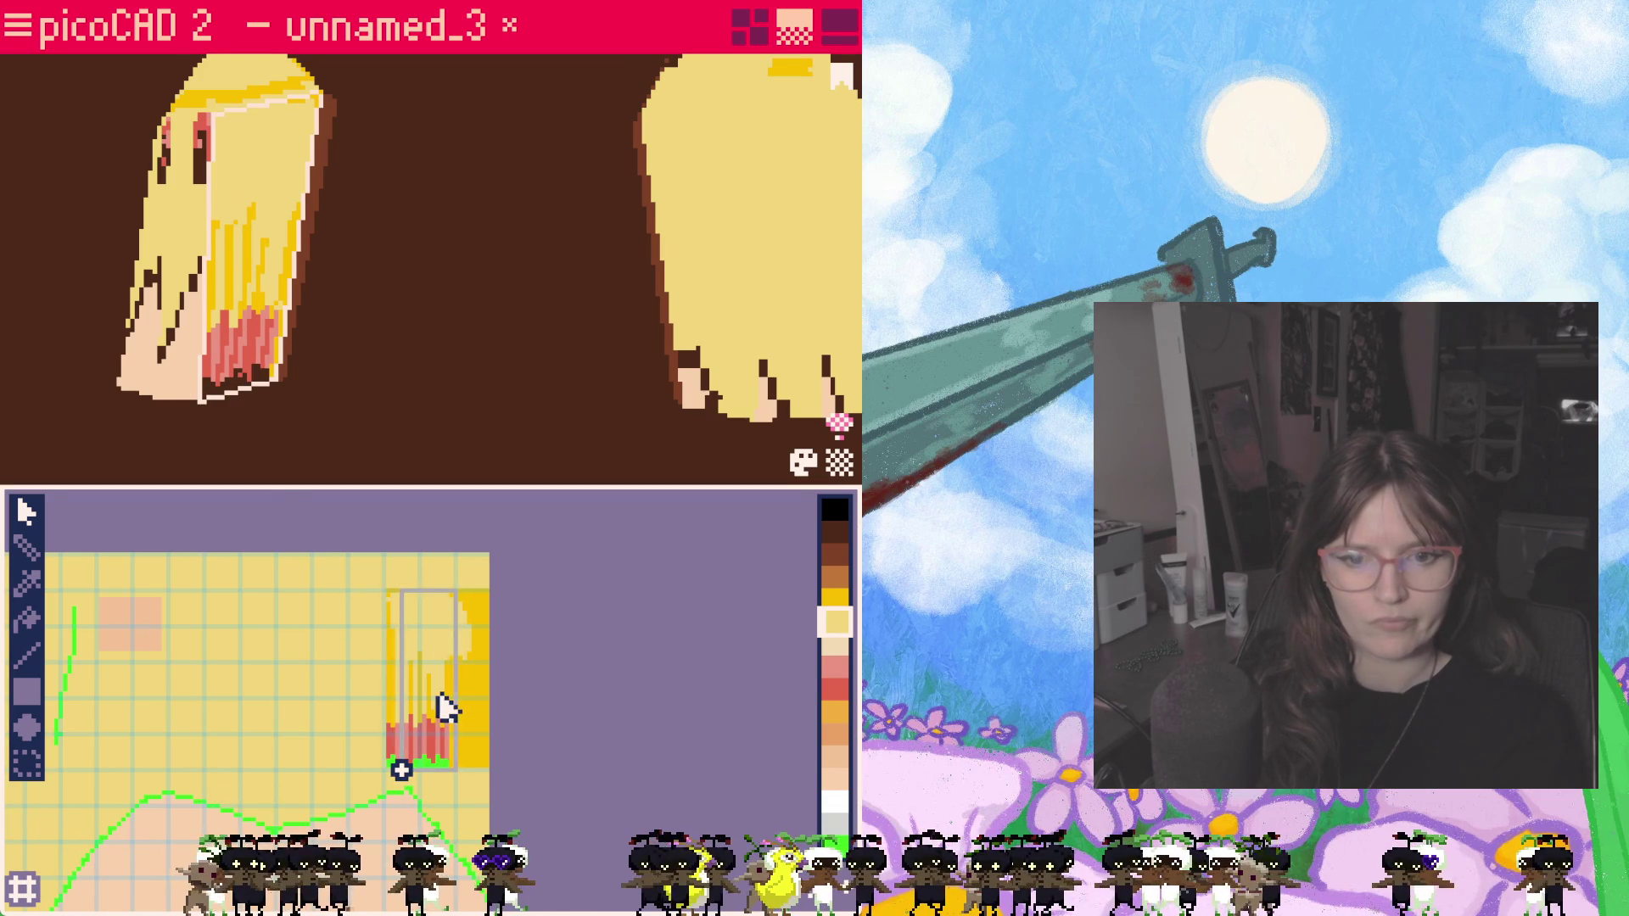
left_click_drag(405, 593, 385, 591)
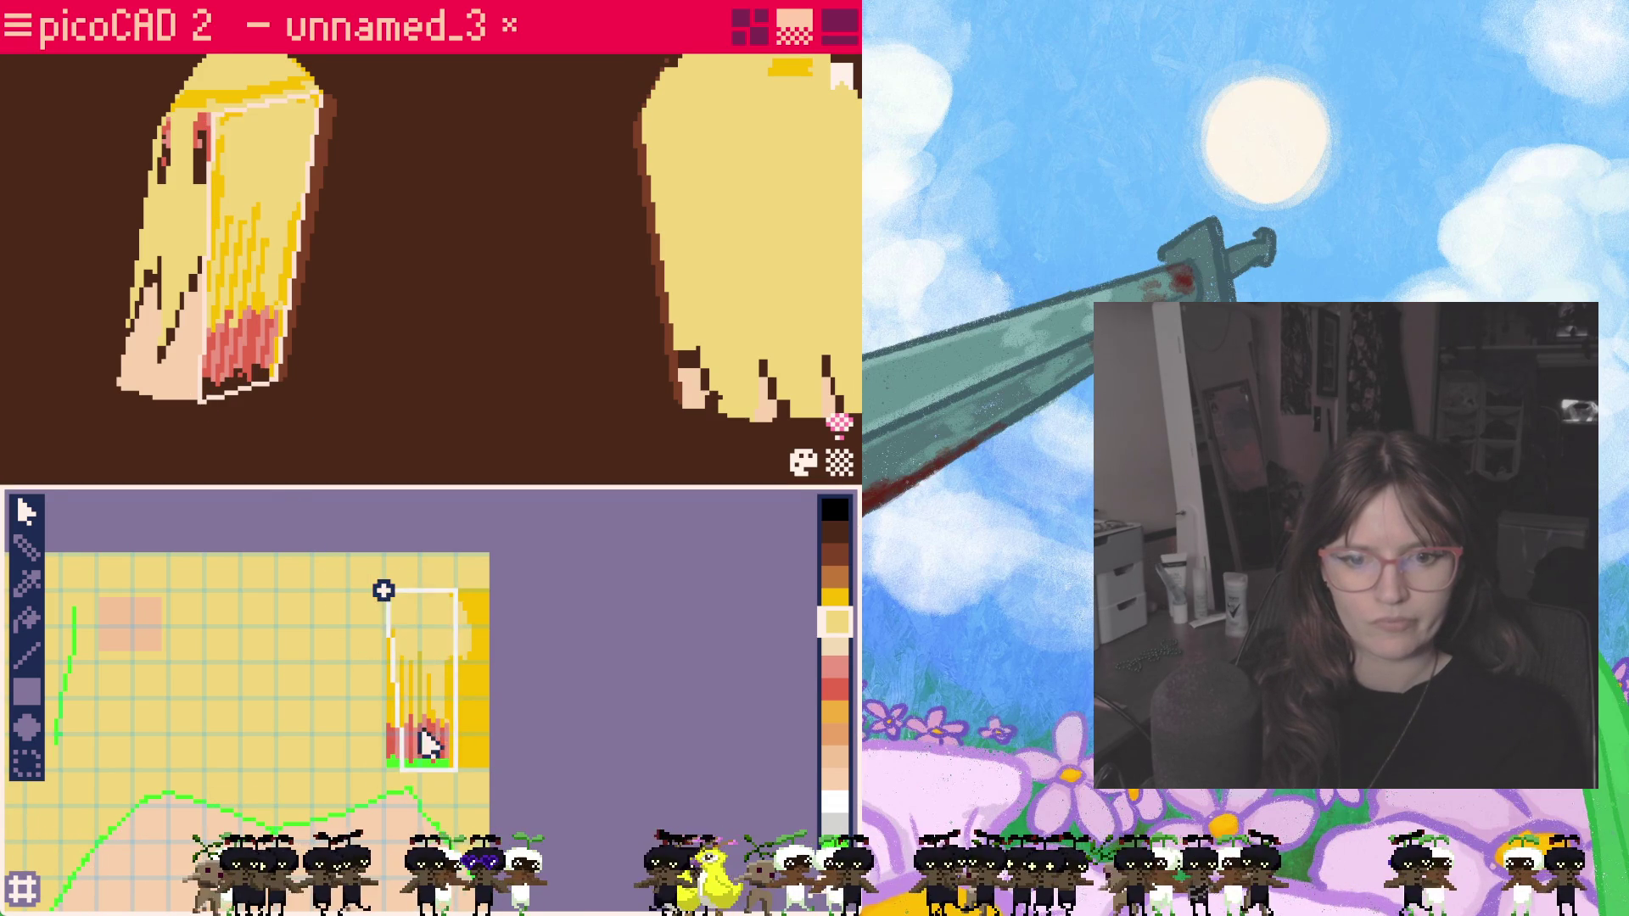
left_click_drag(404, 771, 387, 775)
mouse_move(280, 363)
right_mouse_down()
mouse_move(201, 407)
mouse_move(262, 418)
right_mouse_up()
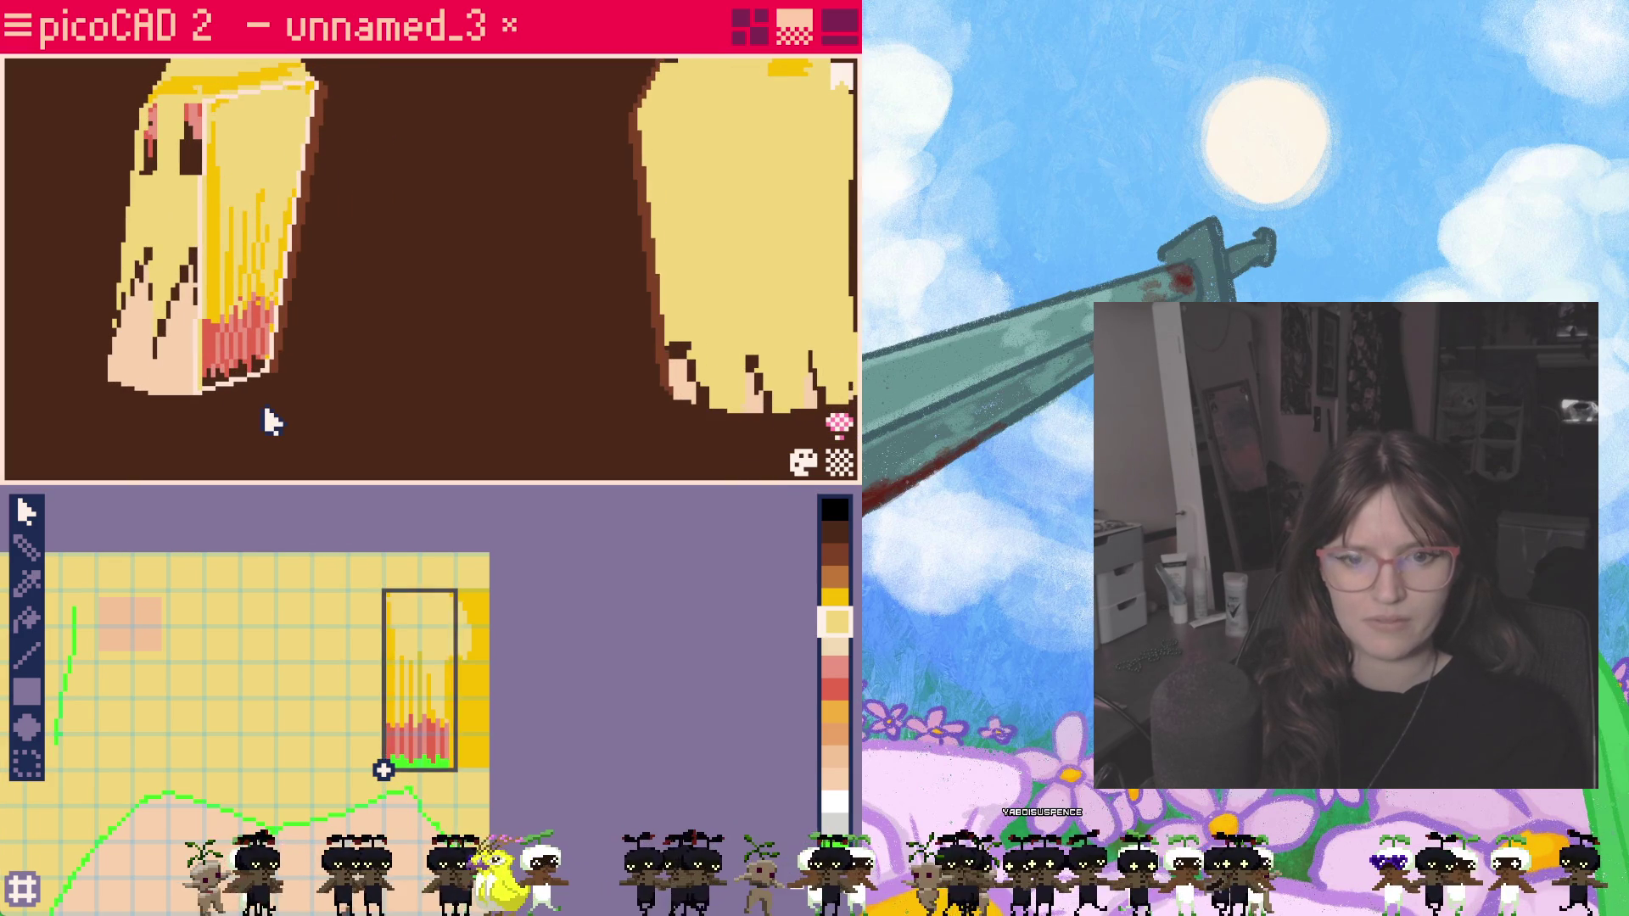
left_click(466, 598)
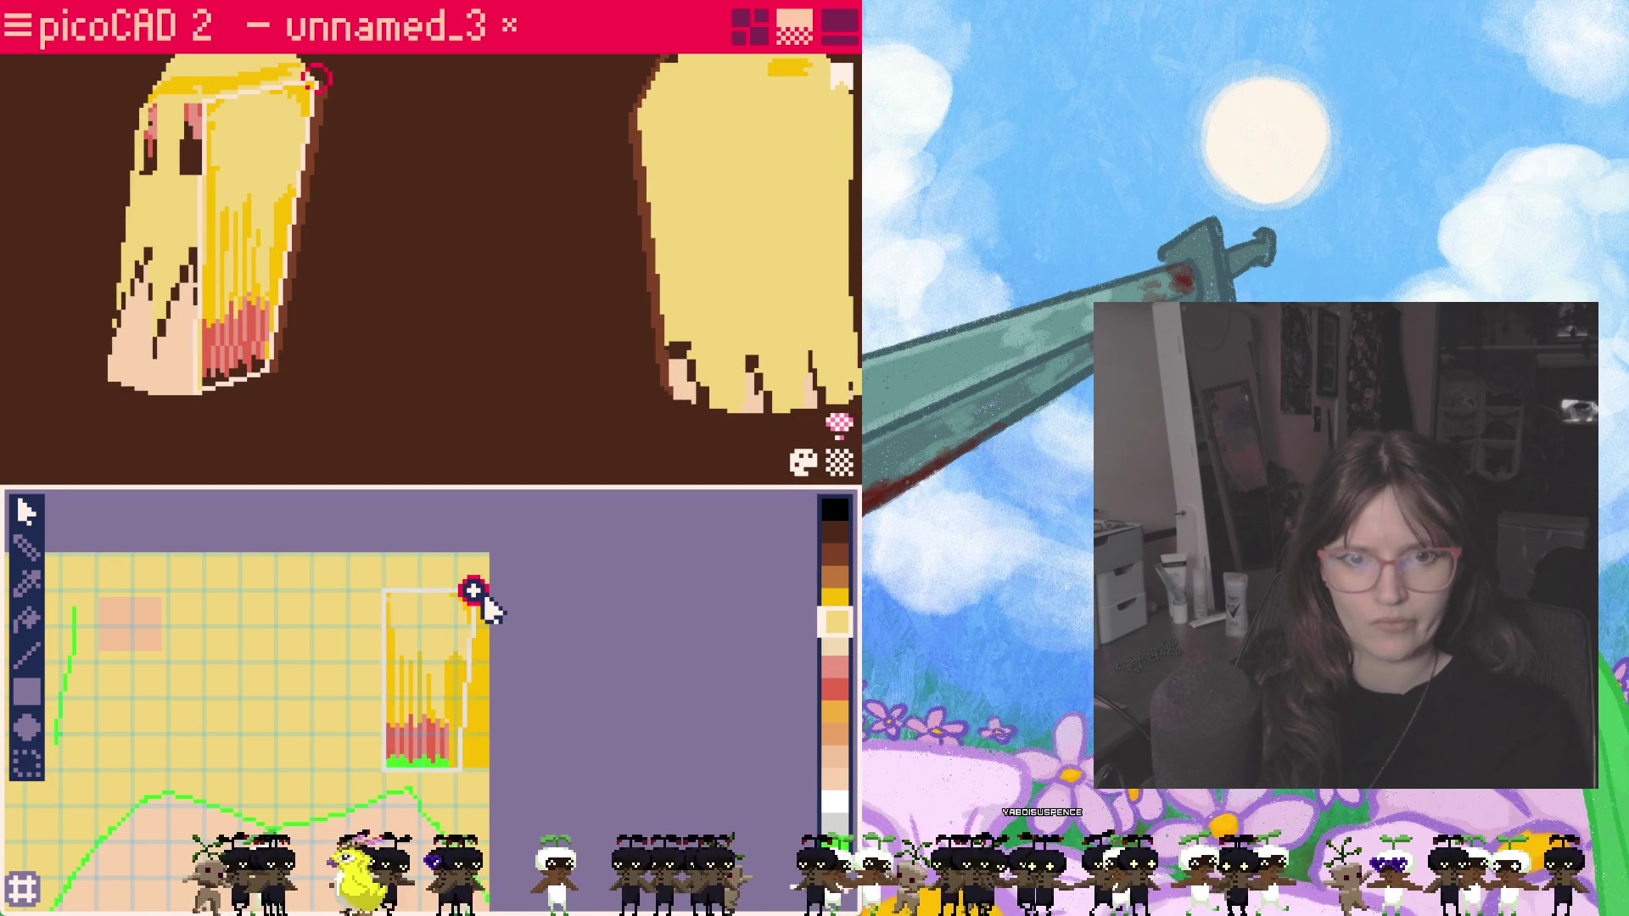
left_click_drag(382, 589, 400, 589)
left_click(420, 734)
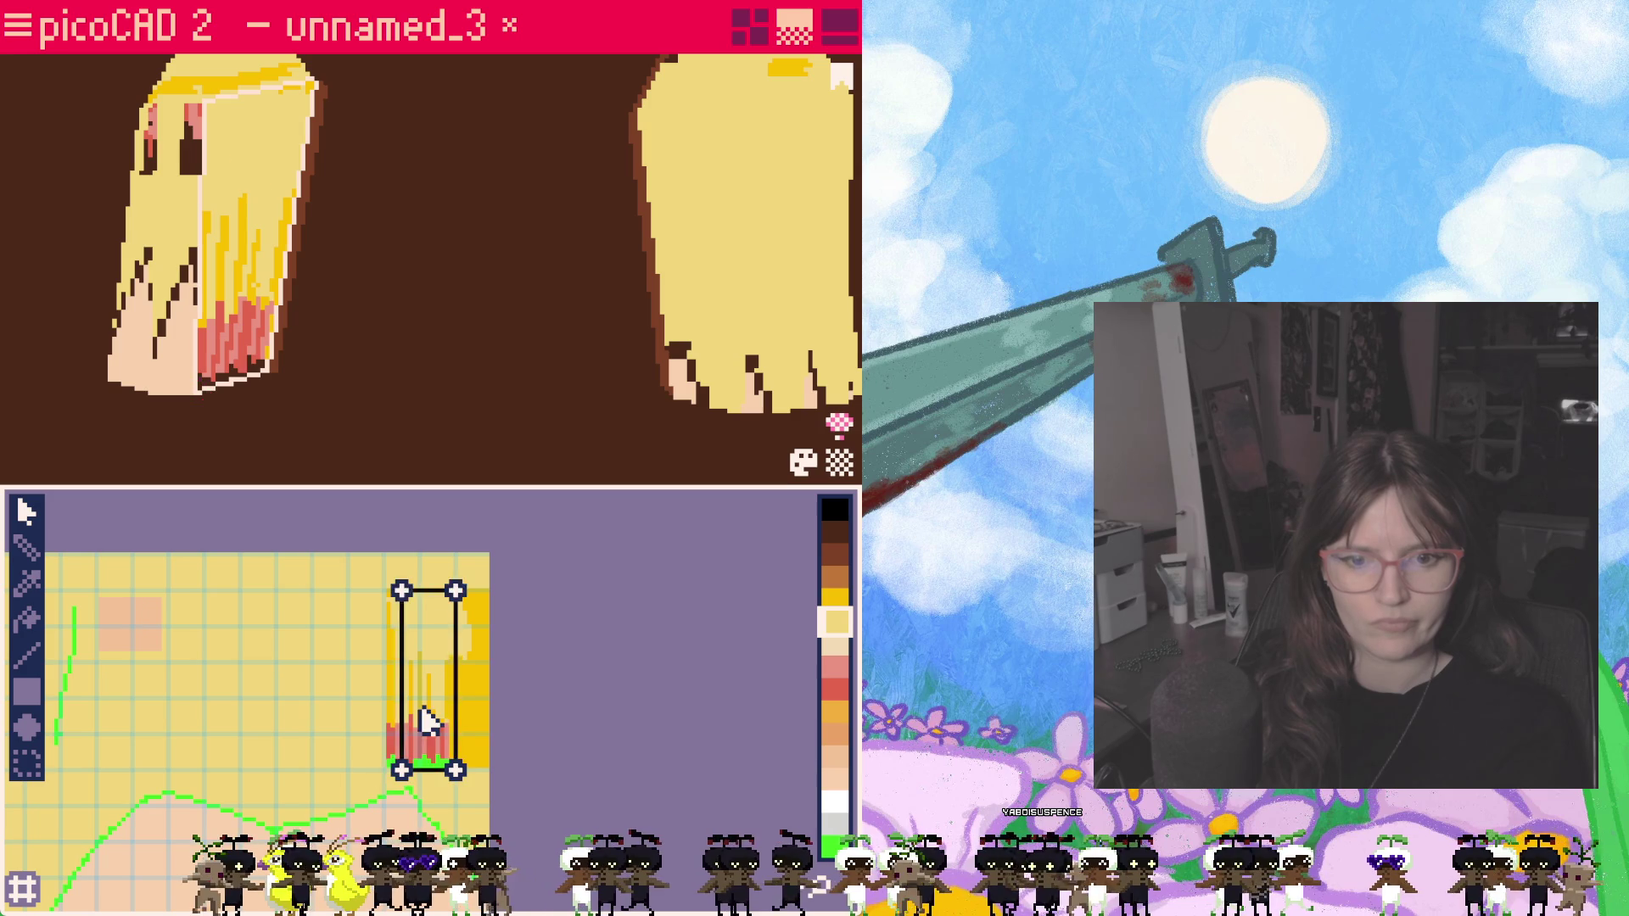
left_click_drag(425, 719, 408, 718)
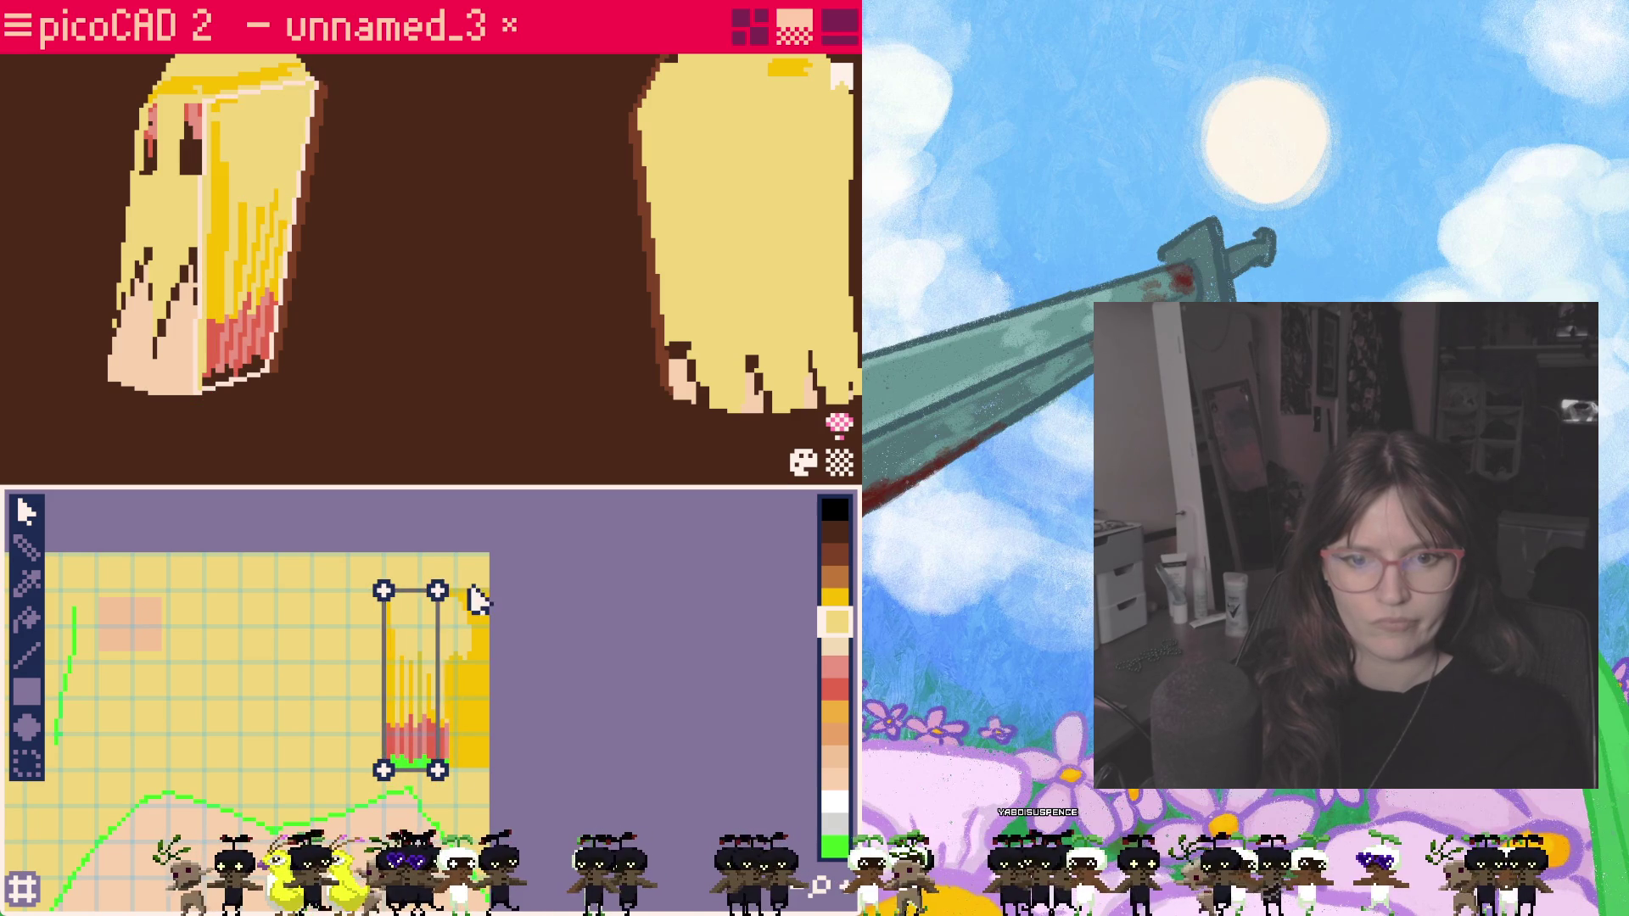
left_click_drag(437, 589, 455, 591)
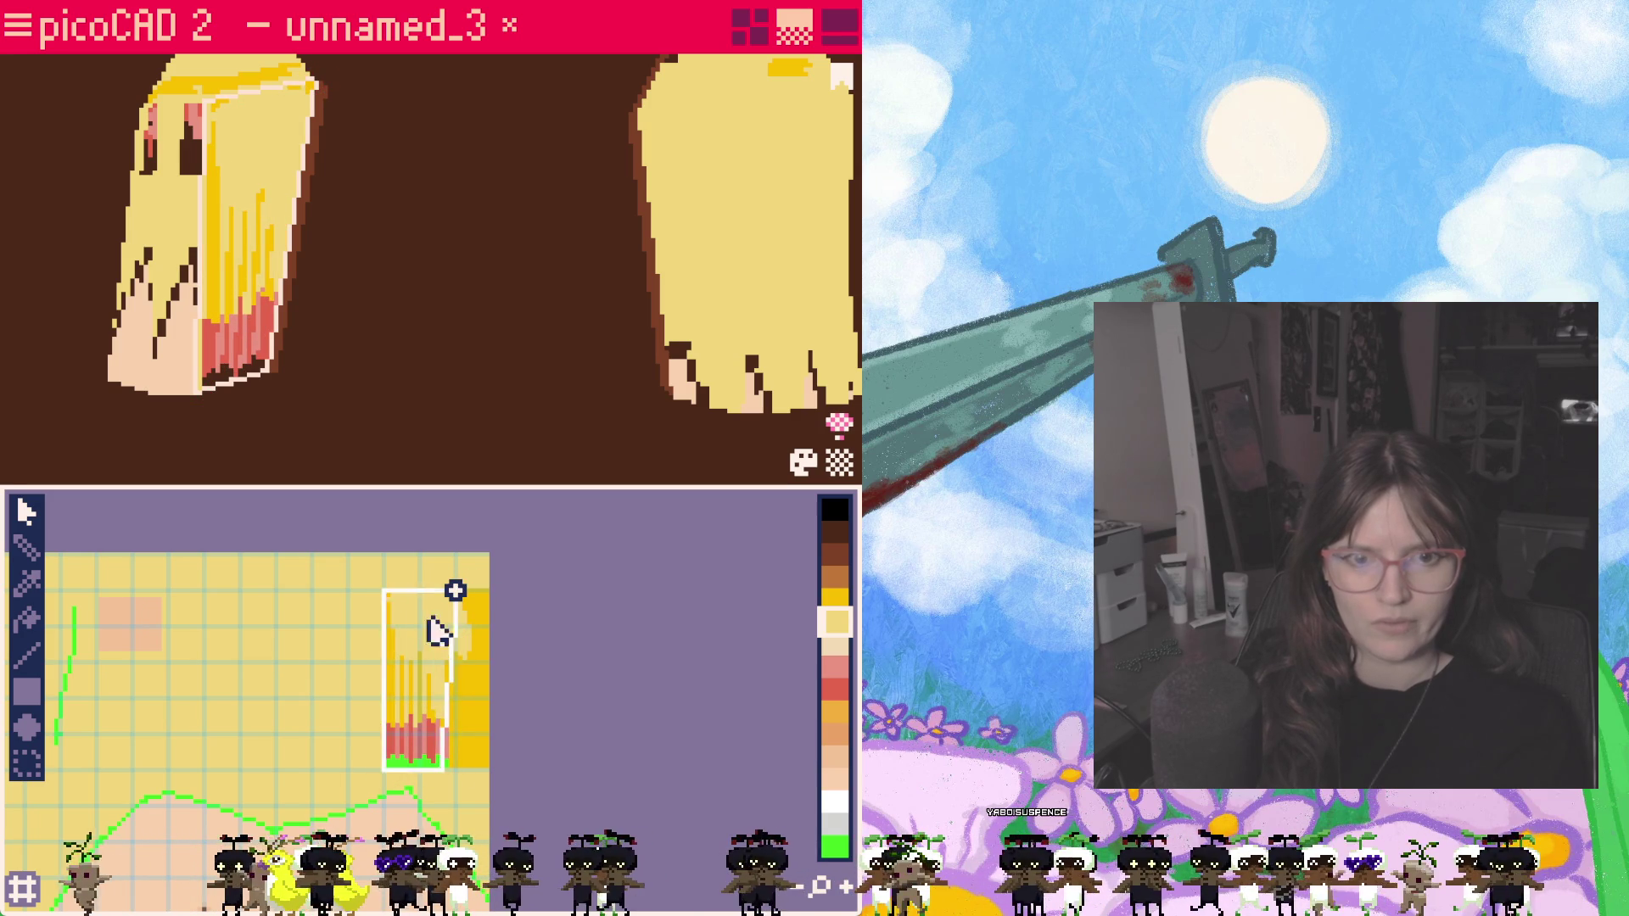
mouse_move(298, 302)
right_mouse_down()
mouse_move(276, 373)
mouse_move(305, 353)
right_mouse_up()
scroll(399, 684, "up", 3)
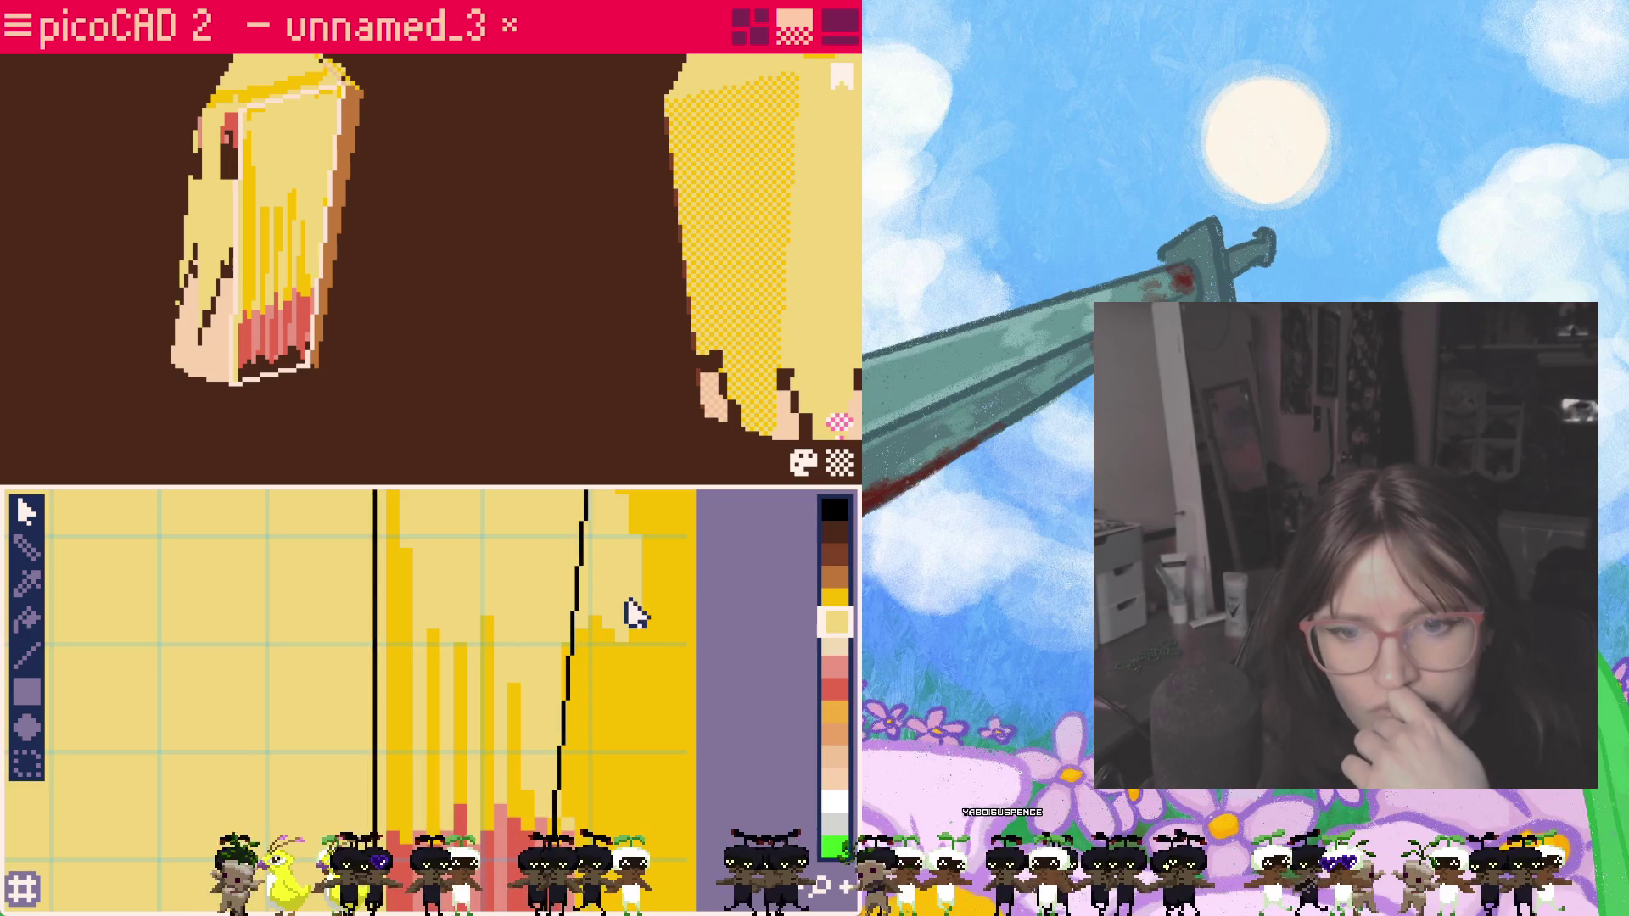
Step: Pencil-paint a line down the left edge of the hair strand strip
scroll(625, 611, "down", 3)
scroll(501, 645, "up", 2)
mouse_move(535, 673)
middle_mouse_down()
mouse_move(535, 654)
mouse_move(393, 586)
middle_mouse_up()
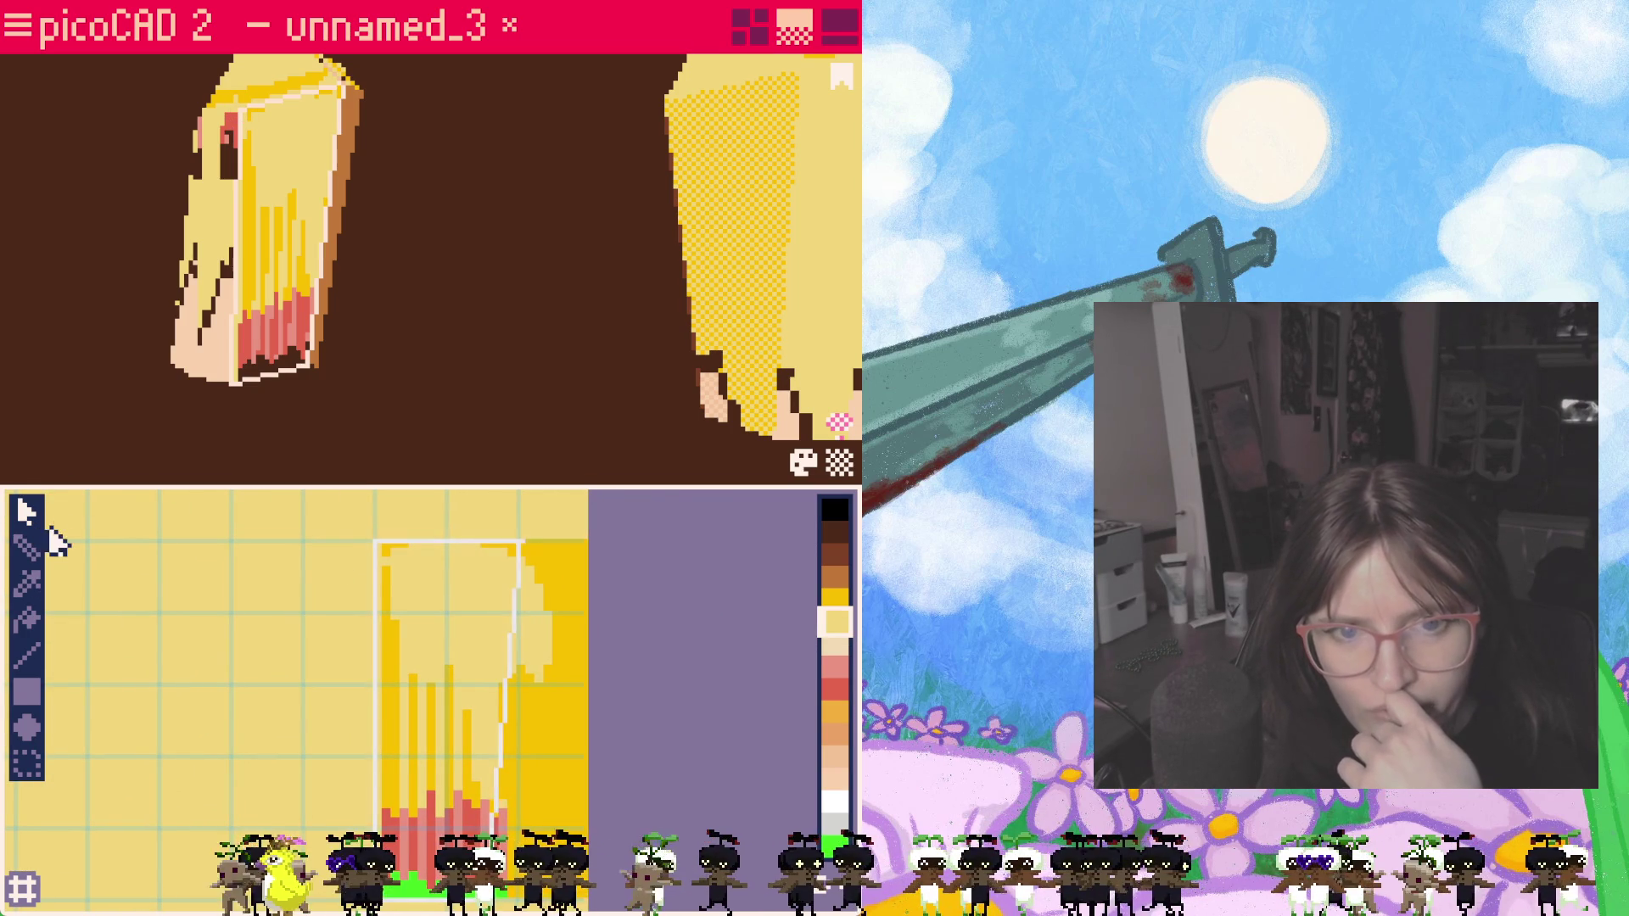
left_click(26, 548)
left_click_drag(402, 543, 384, 628)
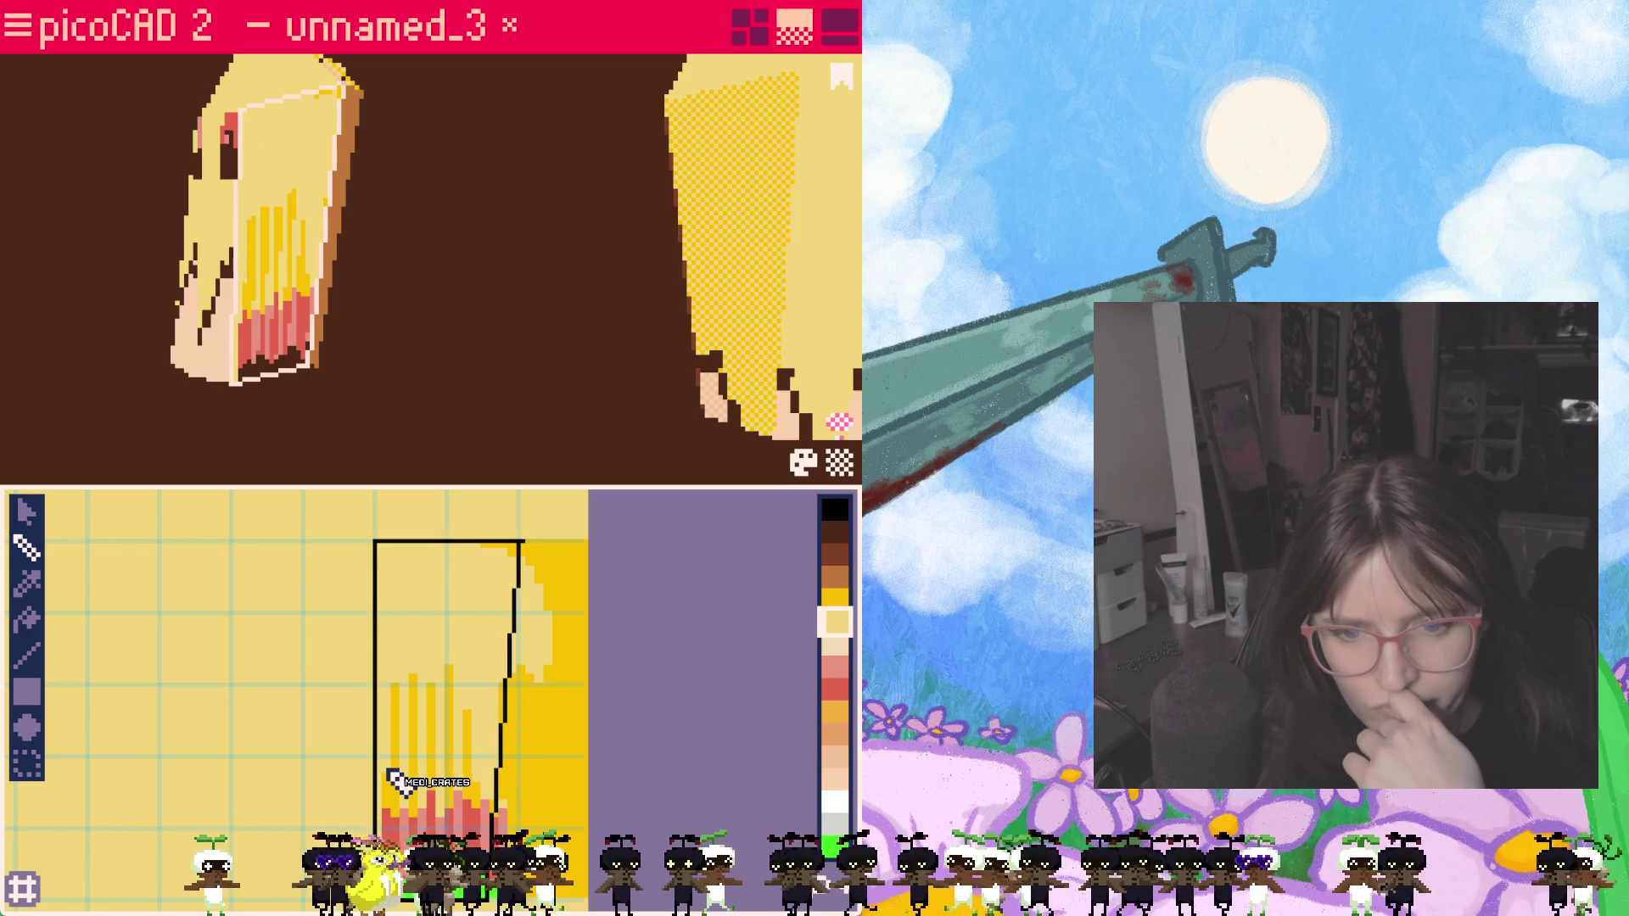
Step: Try the pink and cream swatches, settle on light yellow, and return to the select arrow
left_click(834, 668)
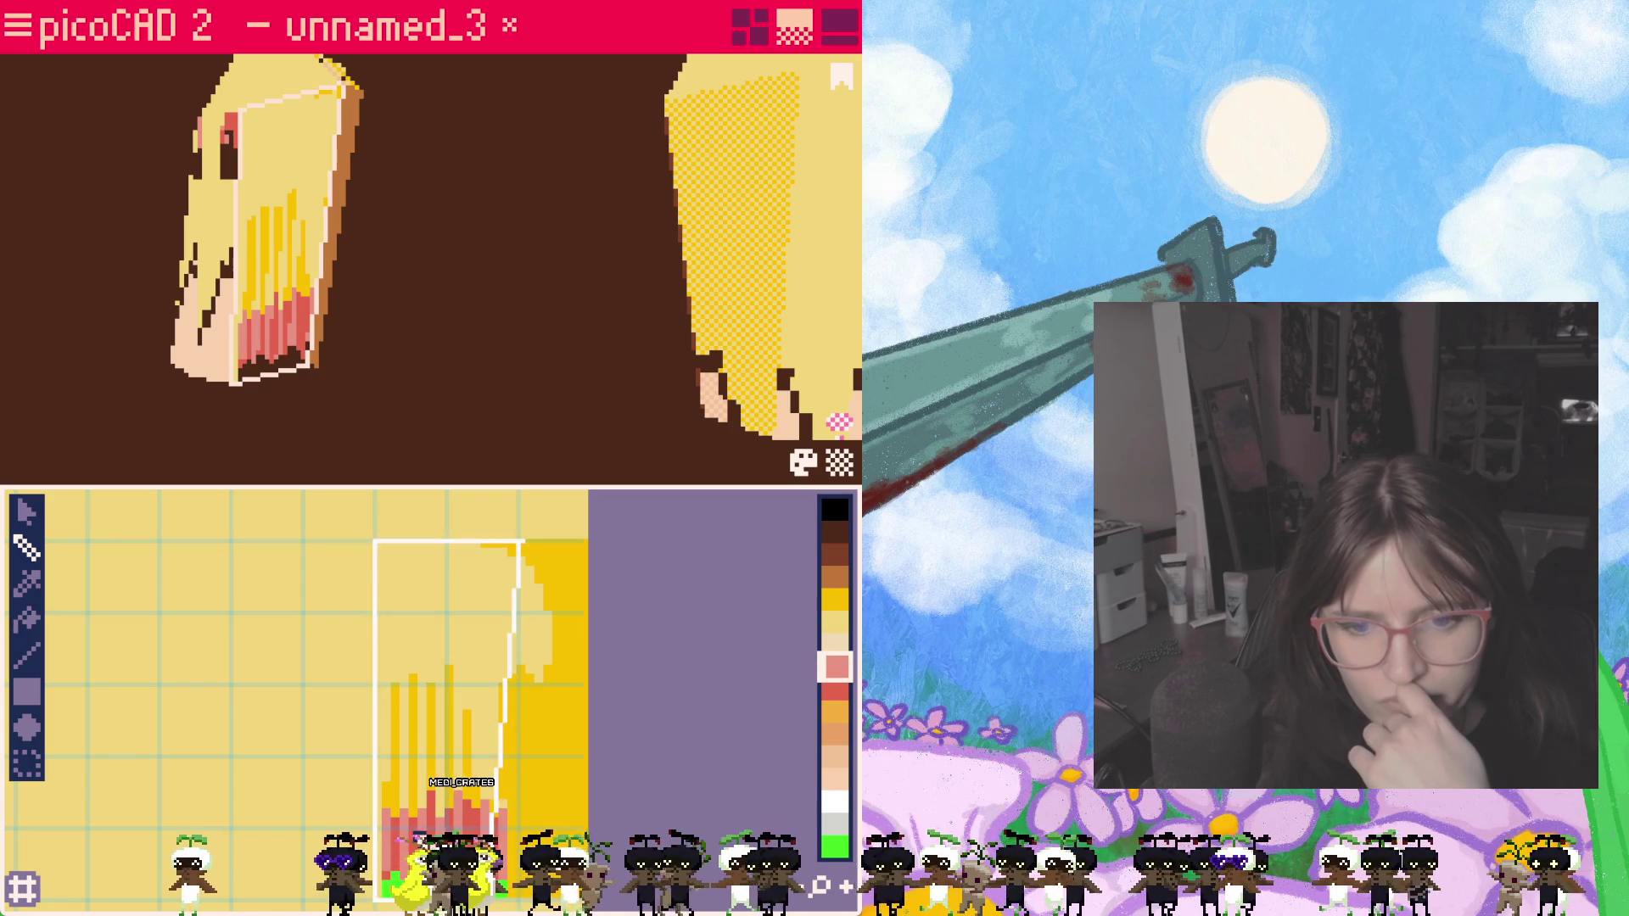
left_click(834, 643)
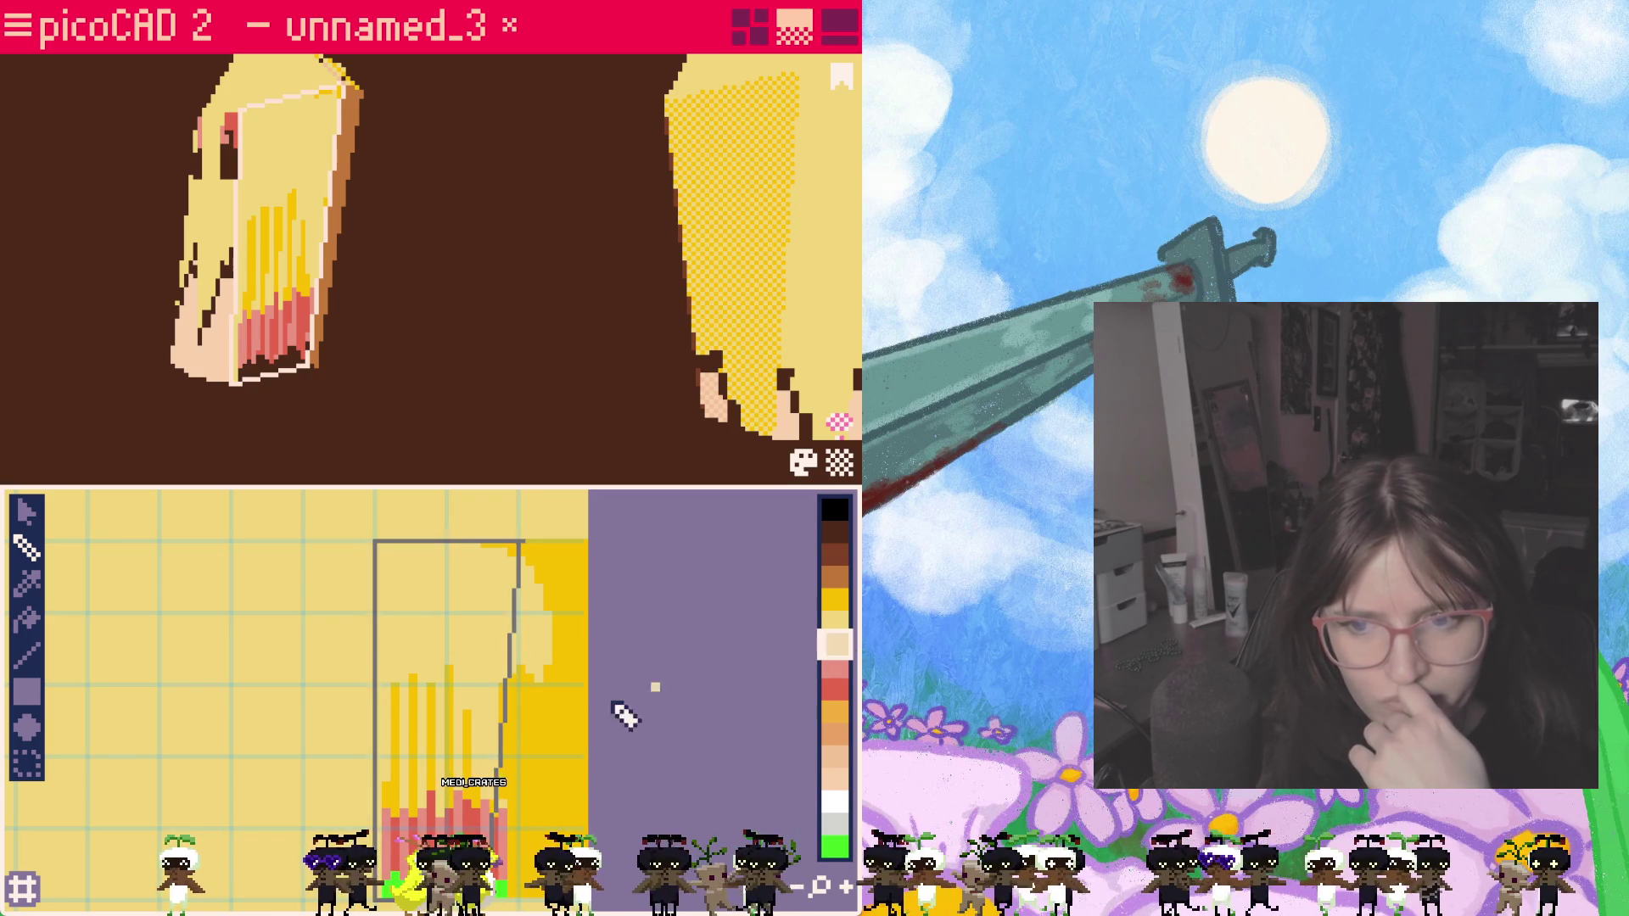
left_click(836, 621)
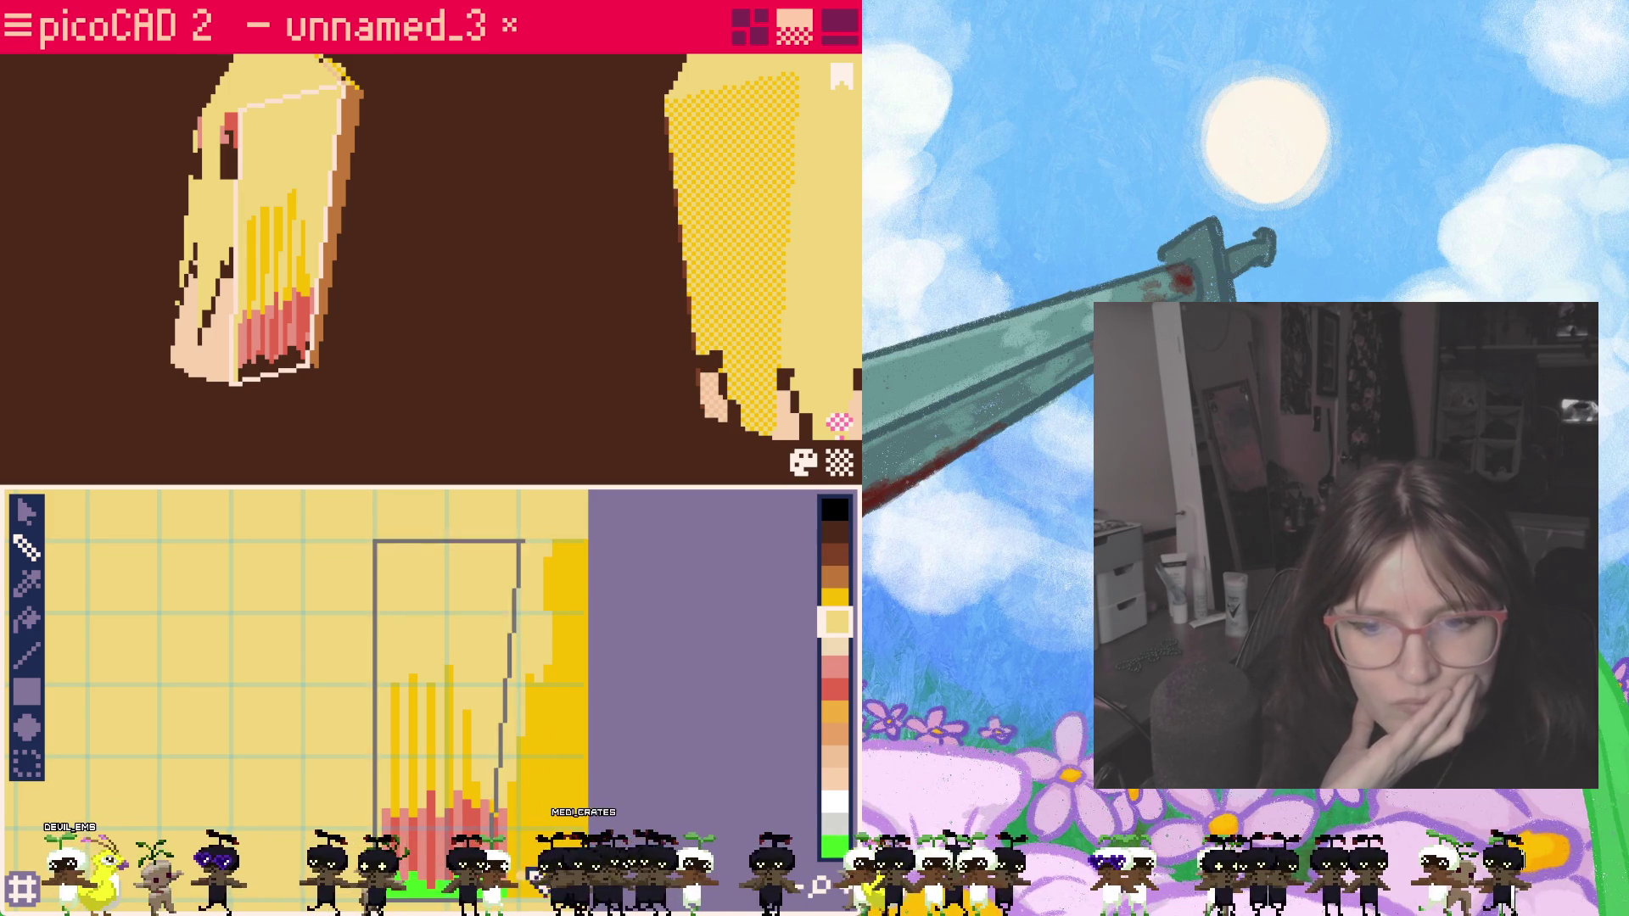
left_click(28, 526)
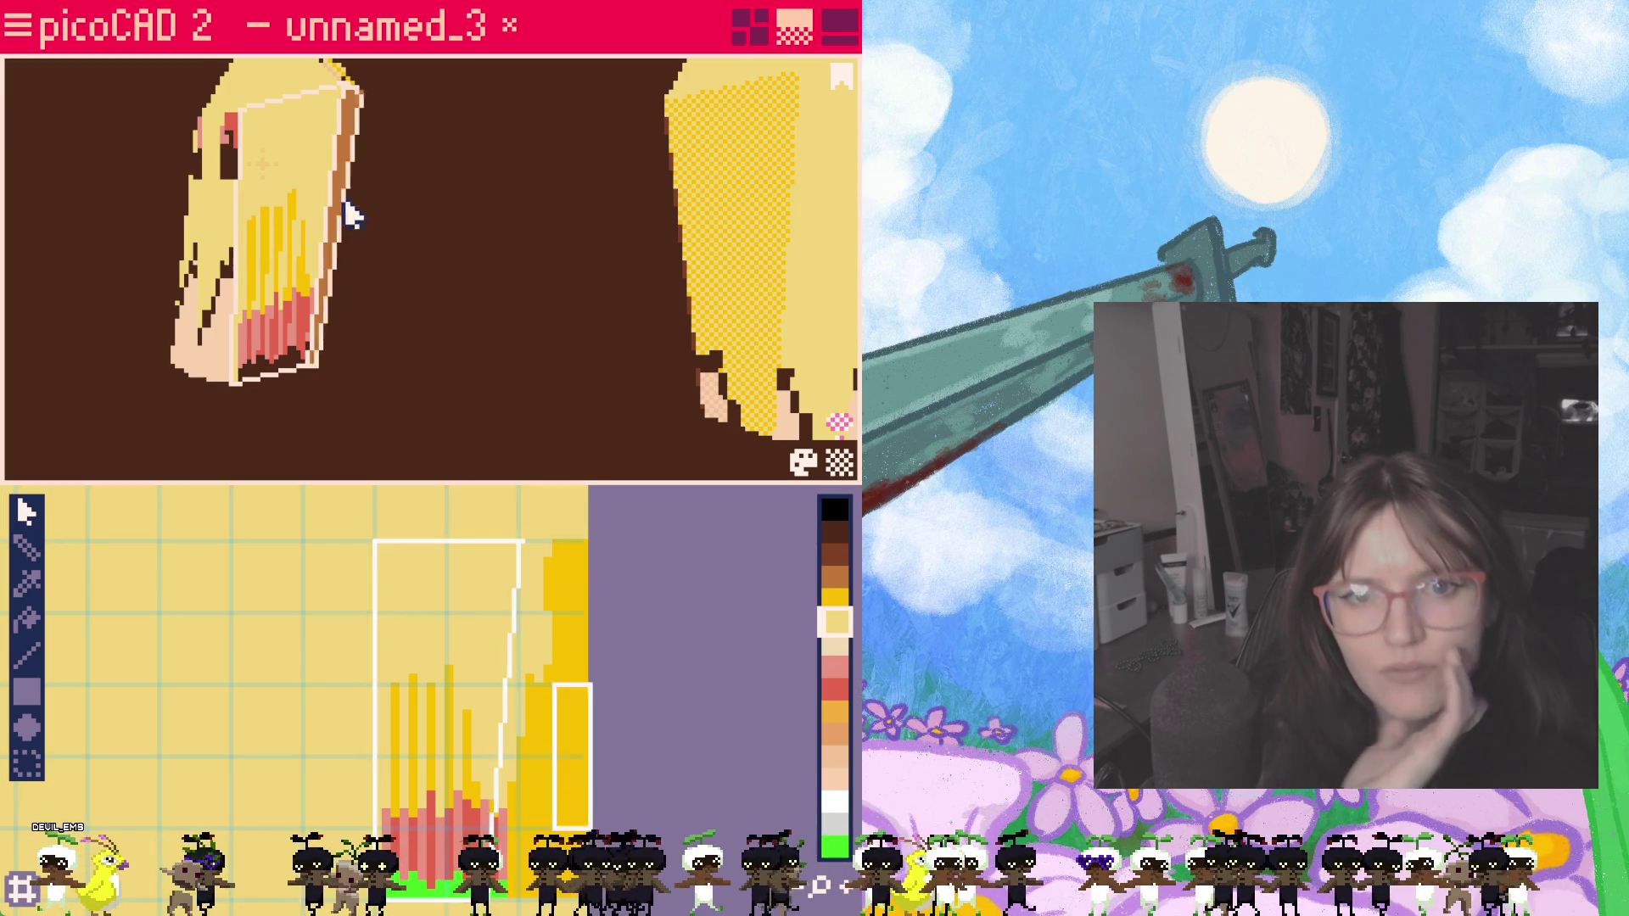
Step: Slant the mapping's top-right corner further right, inspect the hair, and choose light peach
left_click_drag(517, 542, 552, 543)
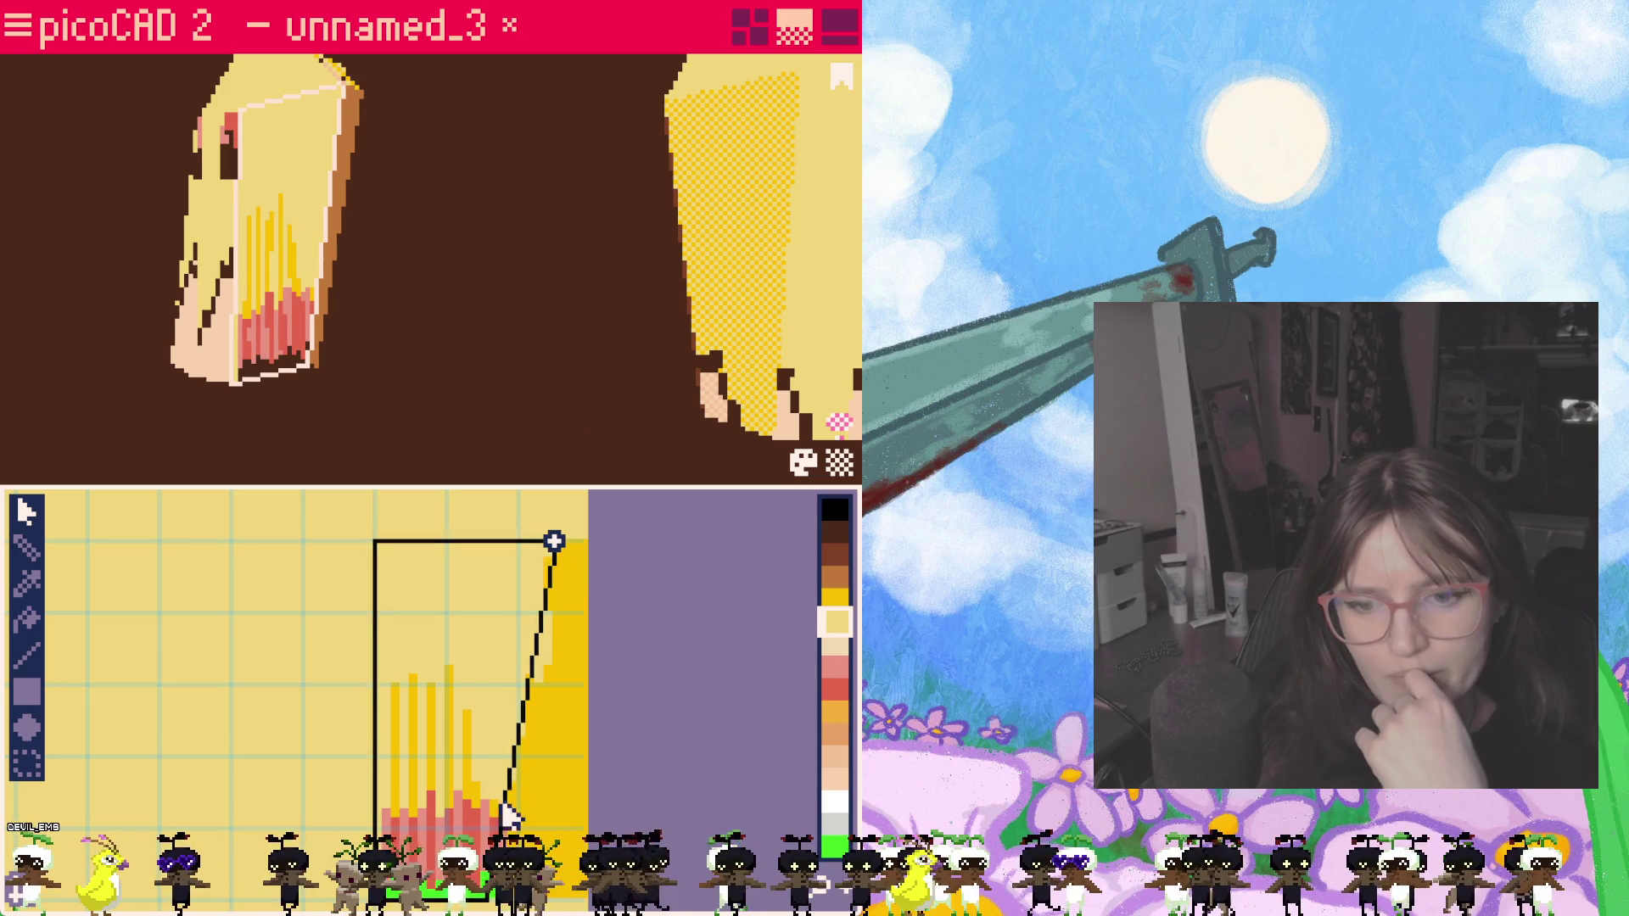
left_click(836, 600)
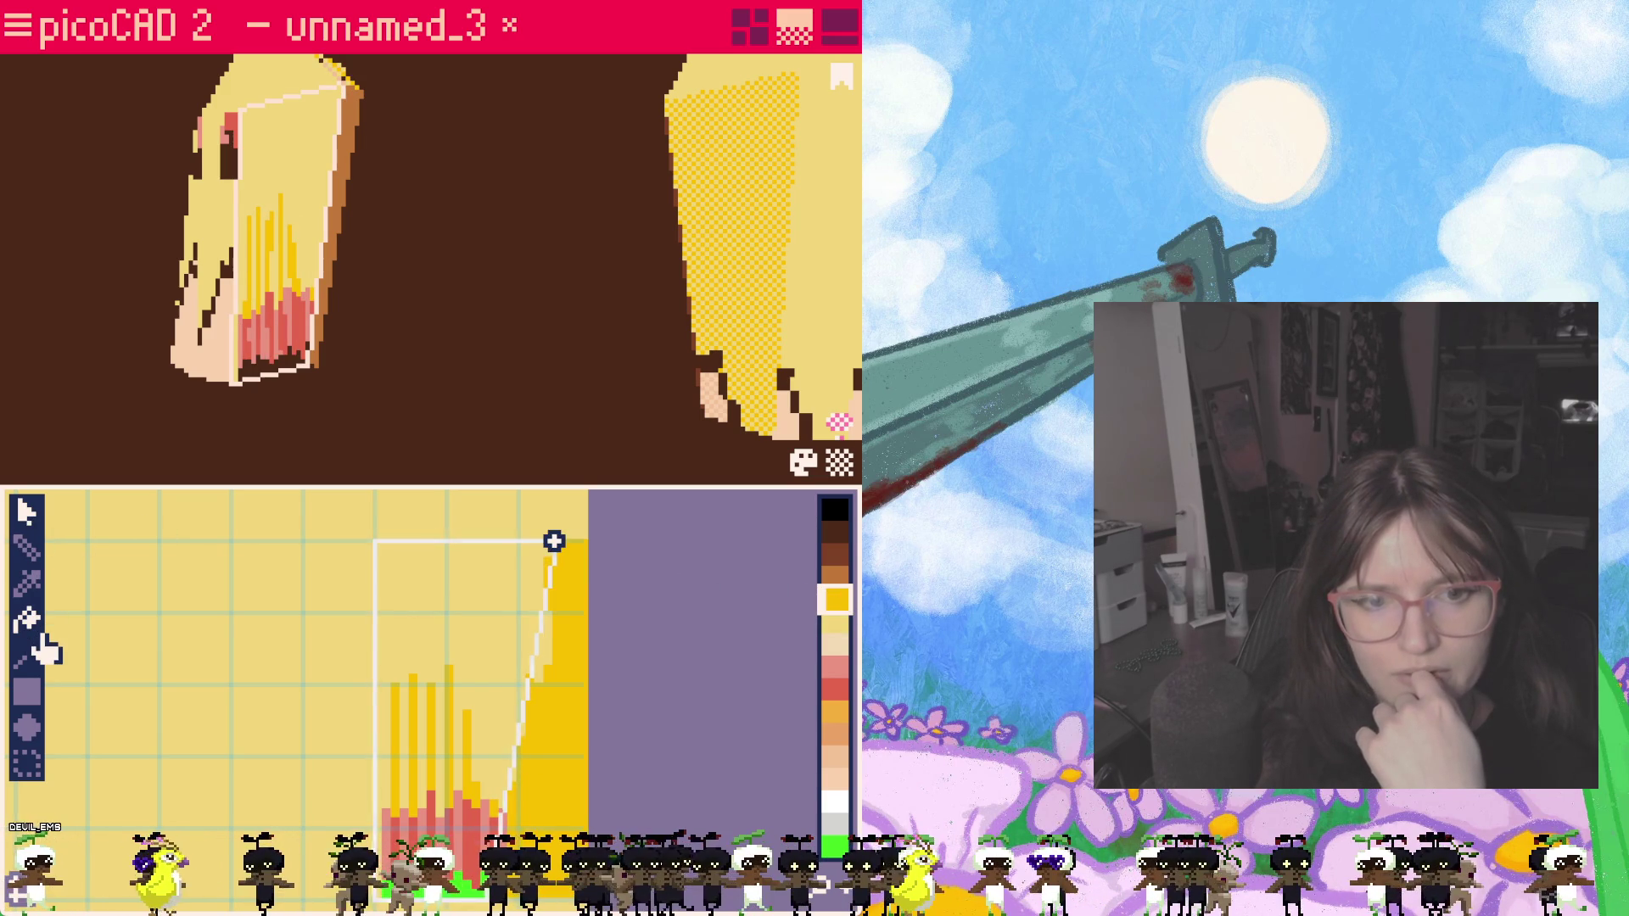
mouse_move(291, 390)
right_mouse_down()
mouse_move(497, 399)
mouse_move(509, 386)
mouse_move(462, 397)
right_mouse_up()
right_click_drag(320, 204, 316, 335)
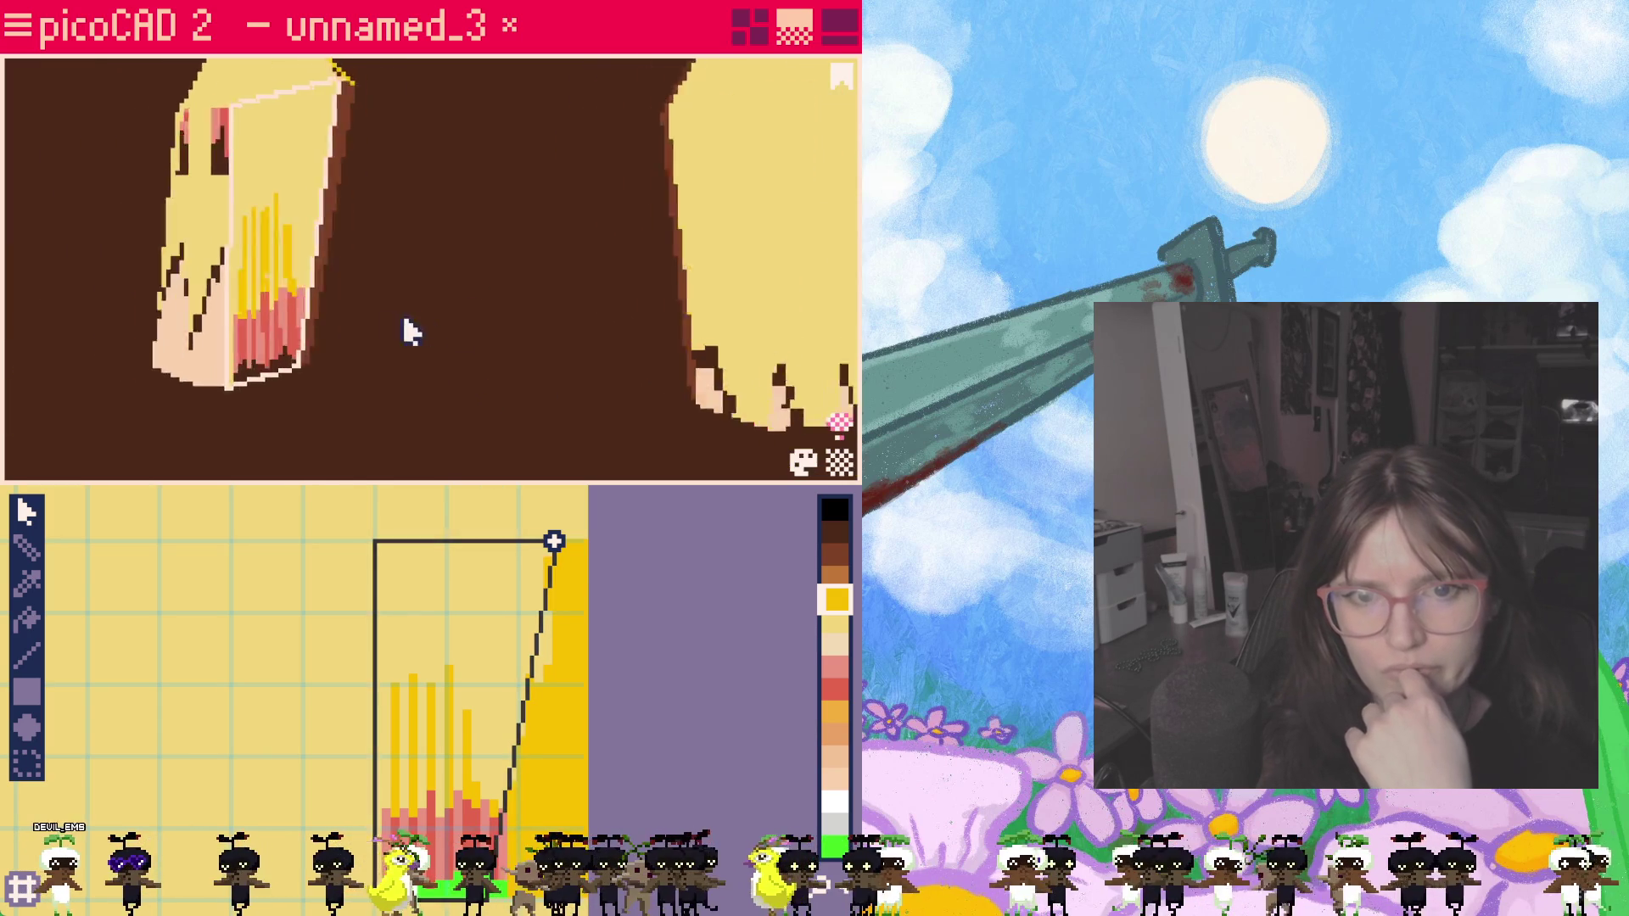
scroll(404, 328, "up", 5)
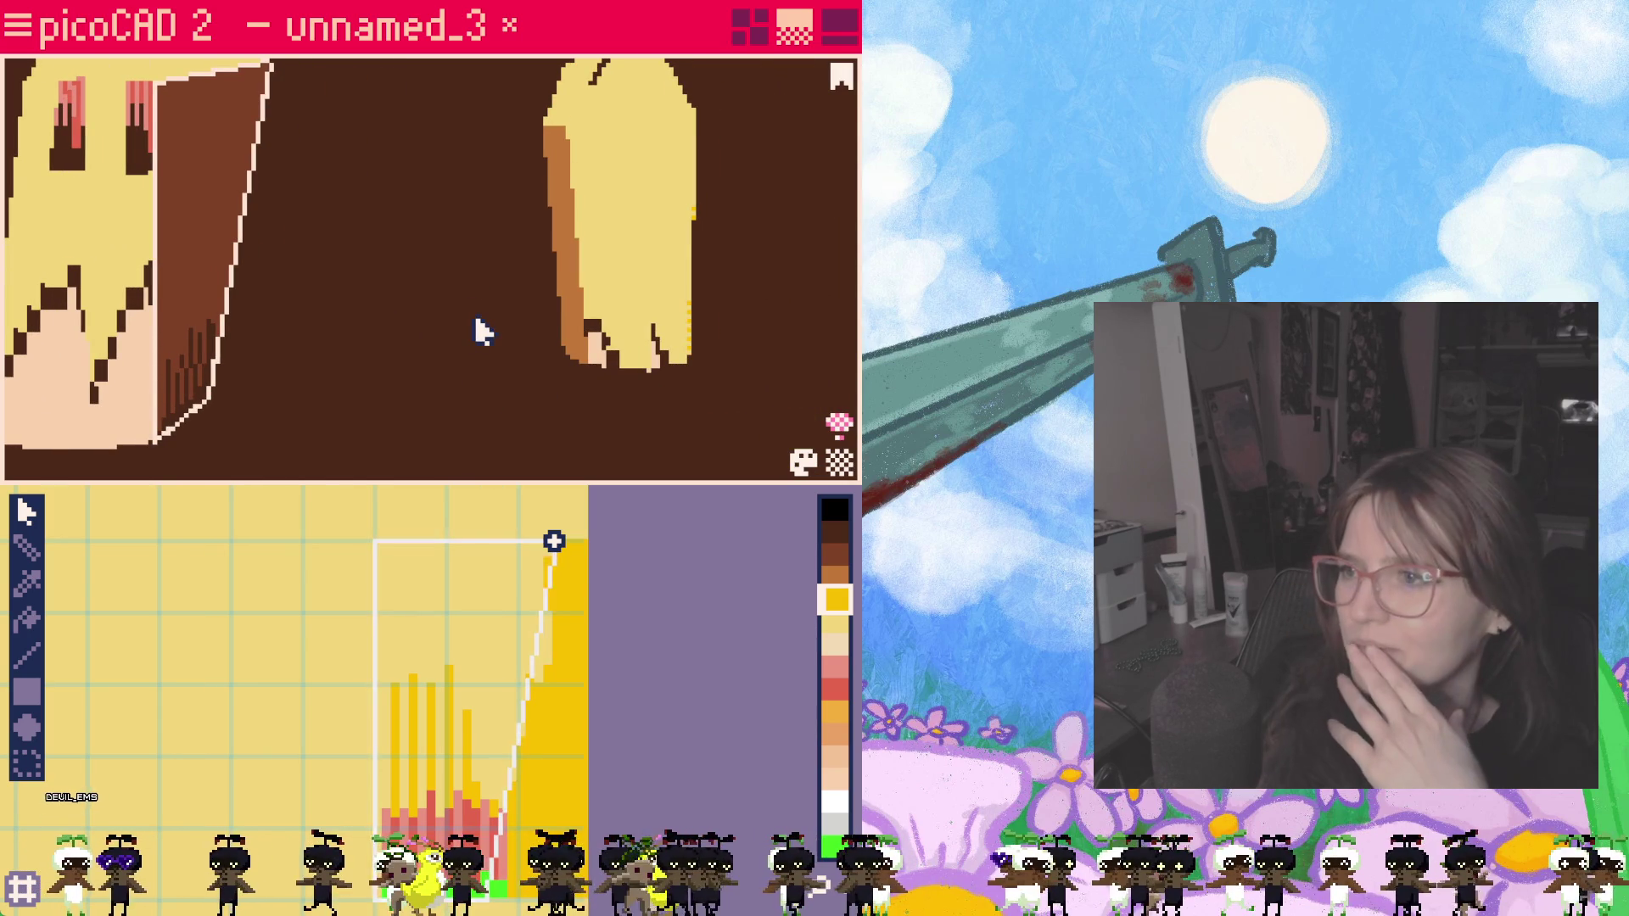
mouse_move(476, 328)
right_mouse_down()
mouse_move(327, 335)
mouse_move(470, 327)
right_mouse_up()
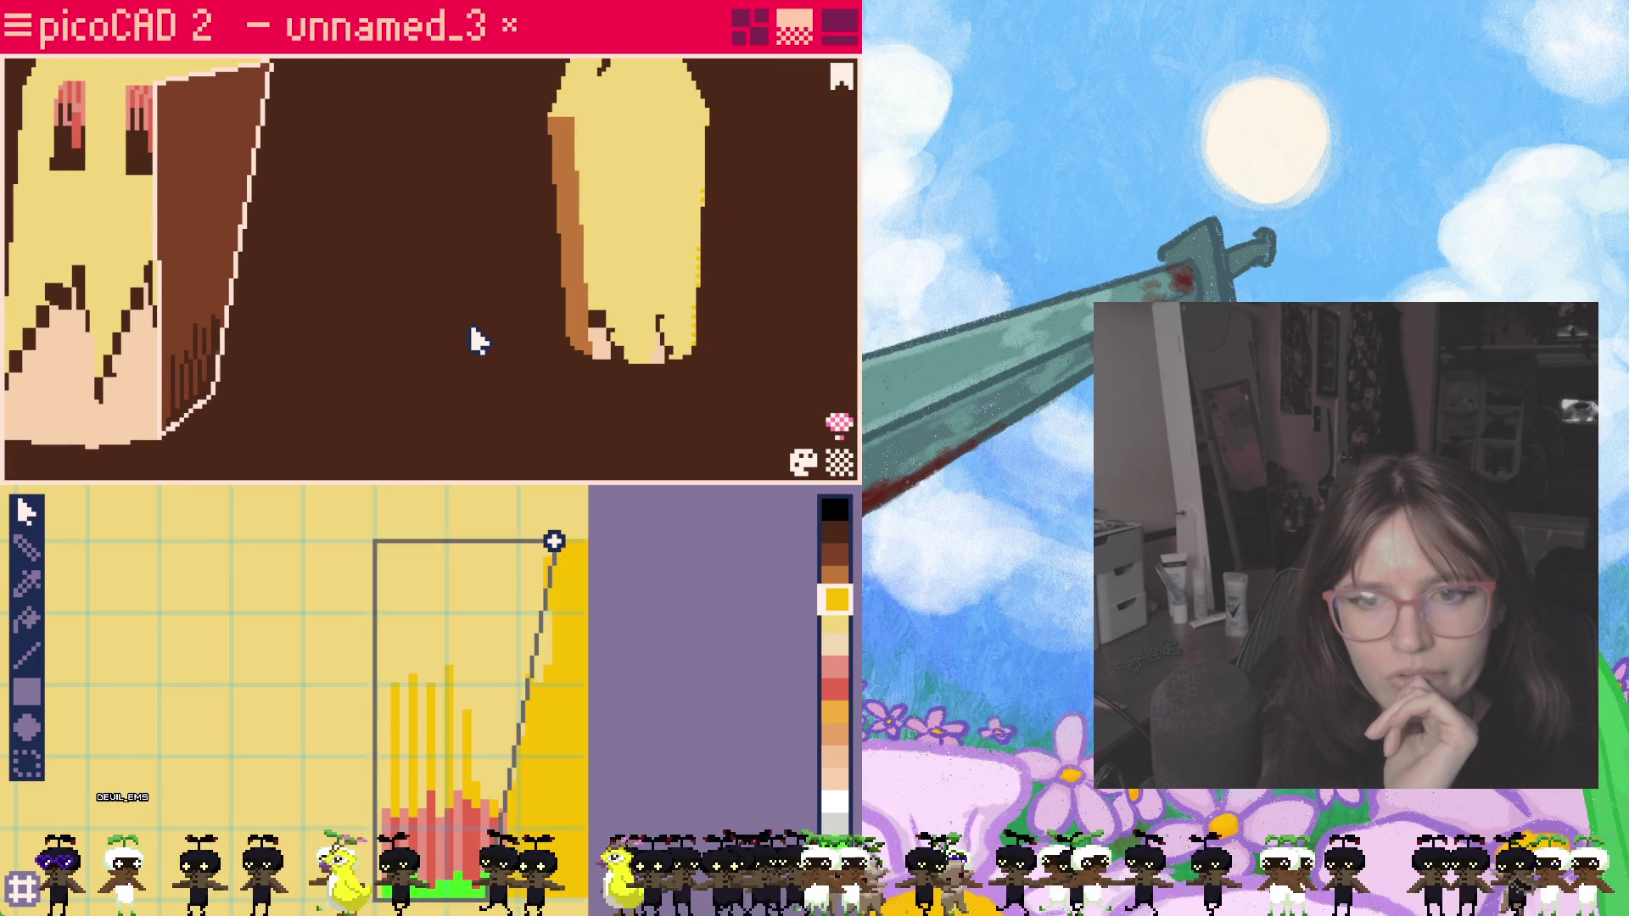
mouse_move(475, 339)
right_mouse_down()
mouse_move(320, 331)
mouse_move(459, 334)
mouse_move(392, 335)
right_mouse_up()
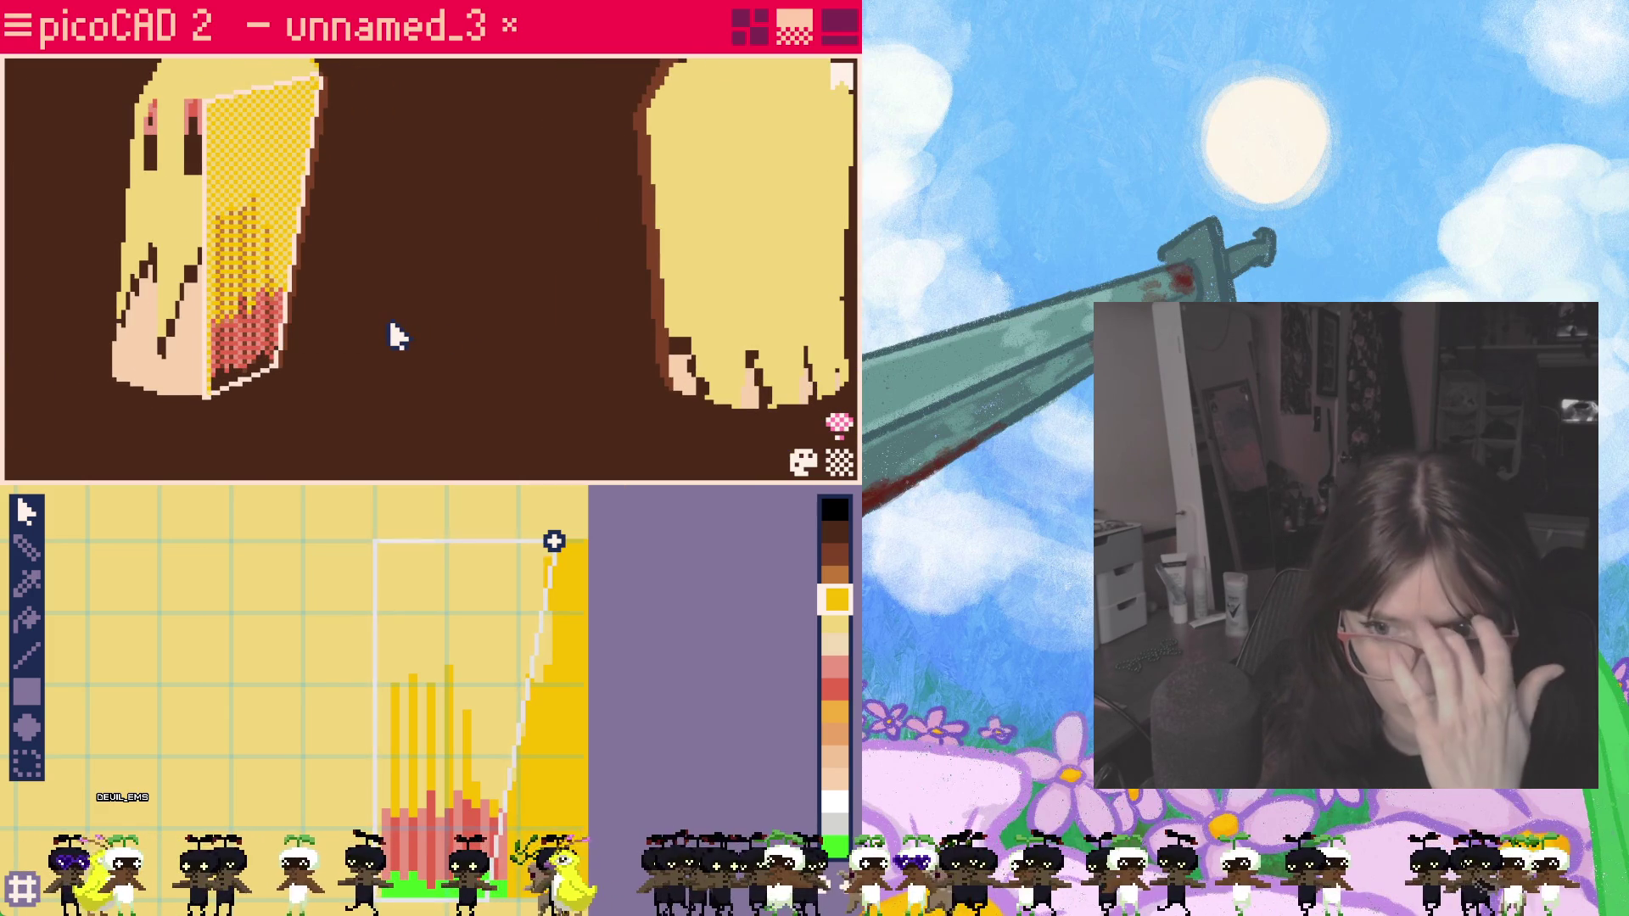
left_click(840, 647)
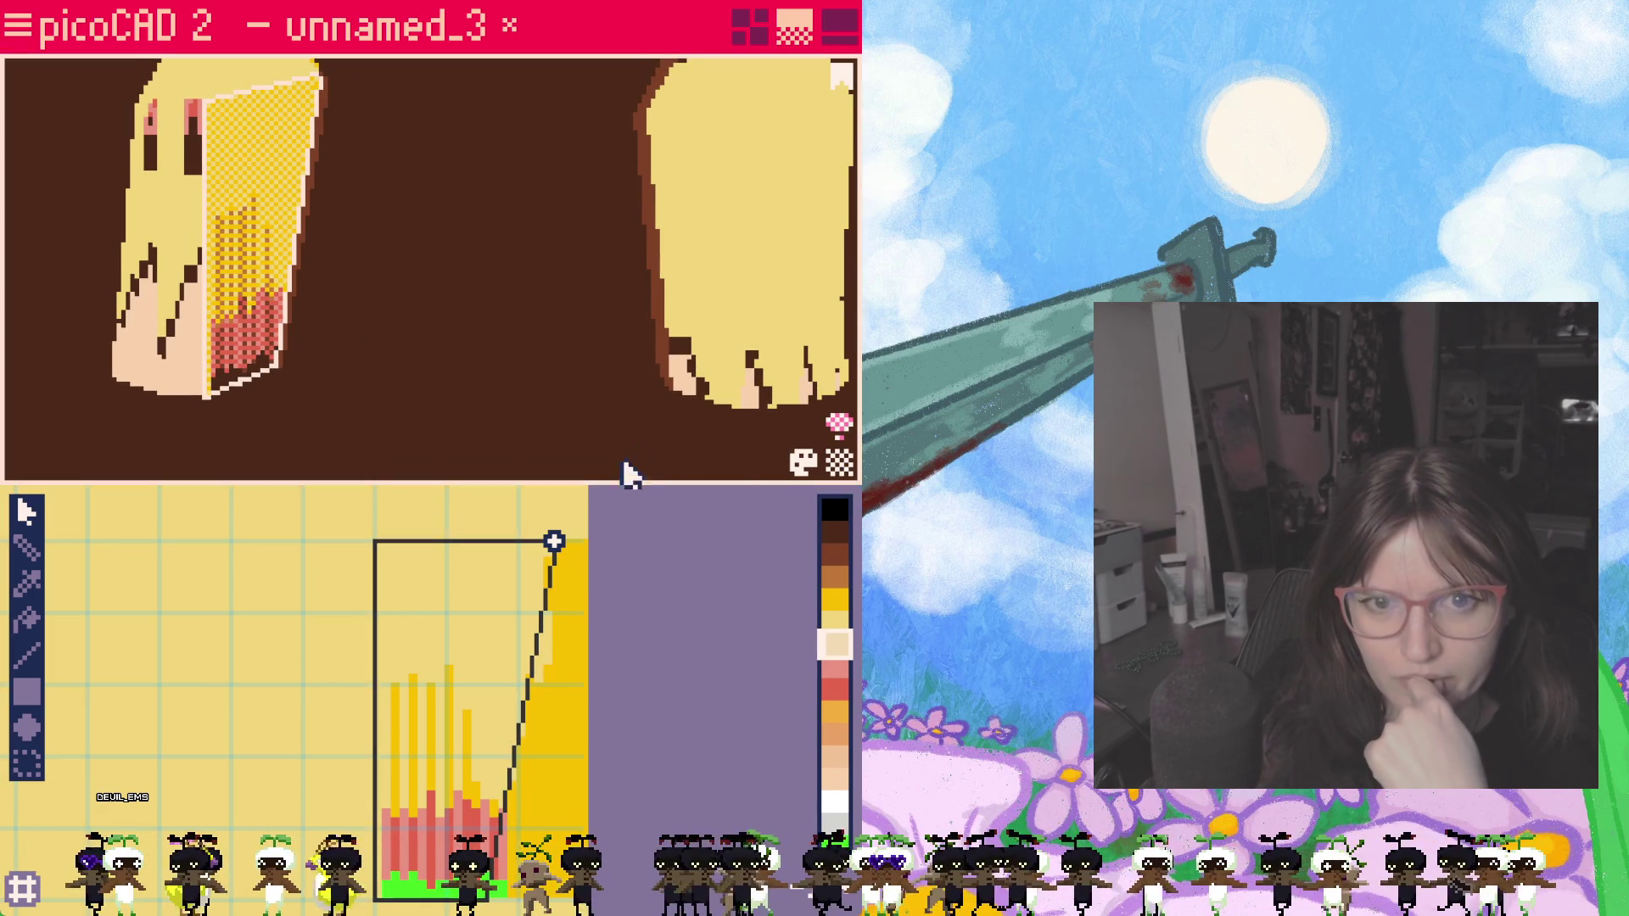
left_click(27, 692)
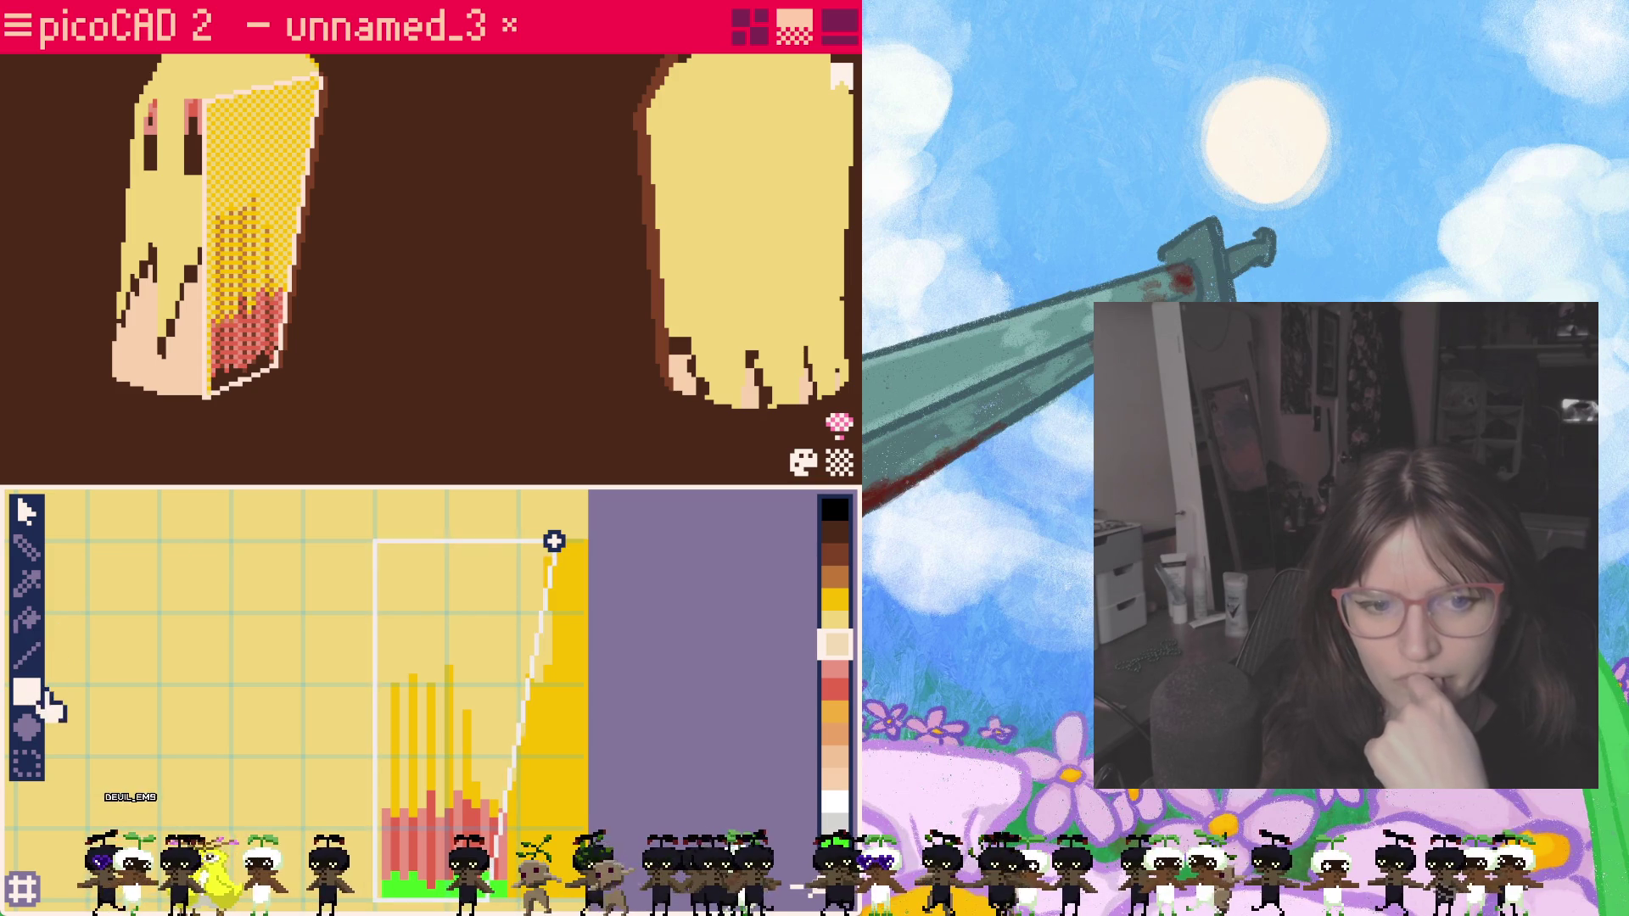
Step: Draw a light peach rectangle stretched over the entire hair face texture
left_click_drag(390, 557, 513, 664)
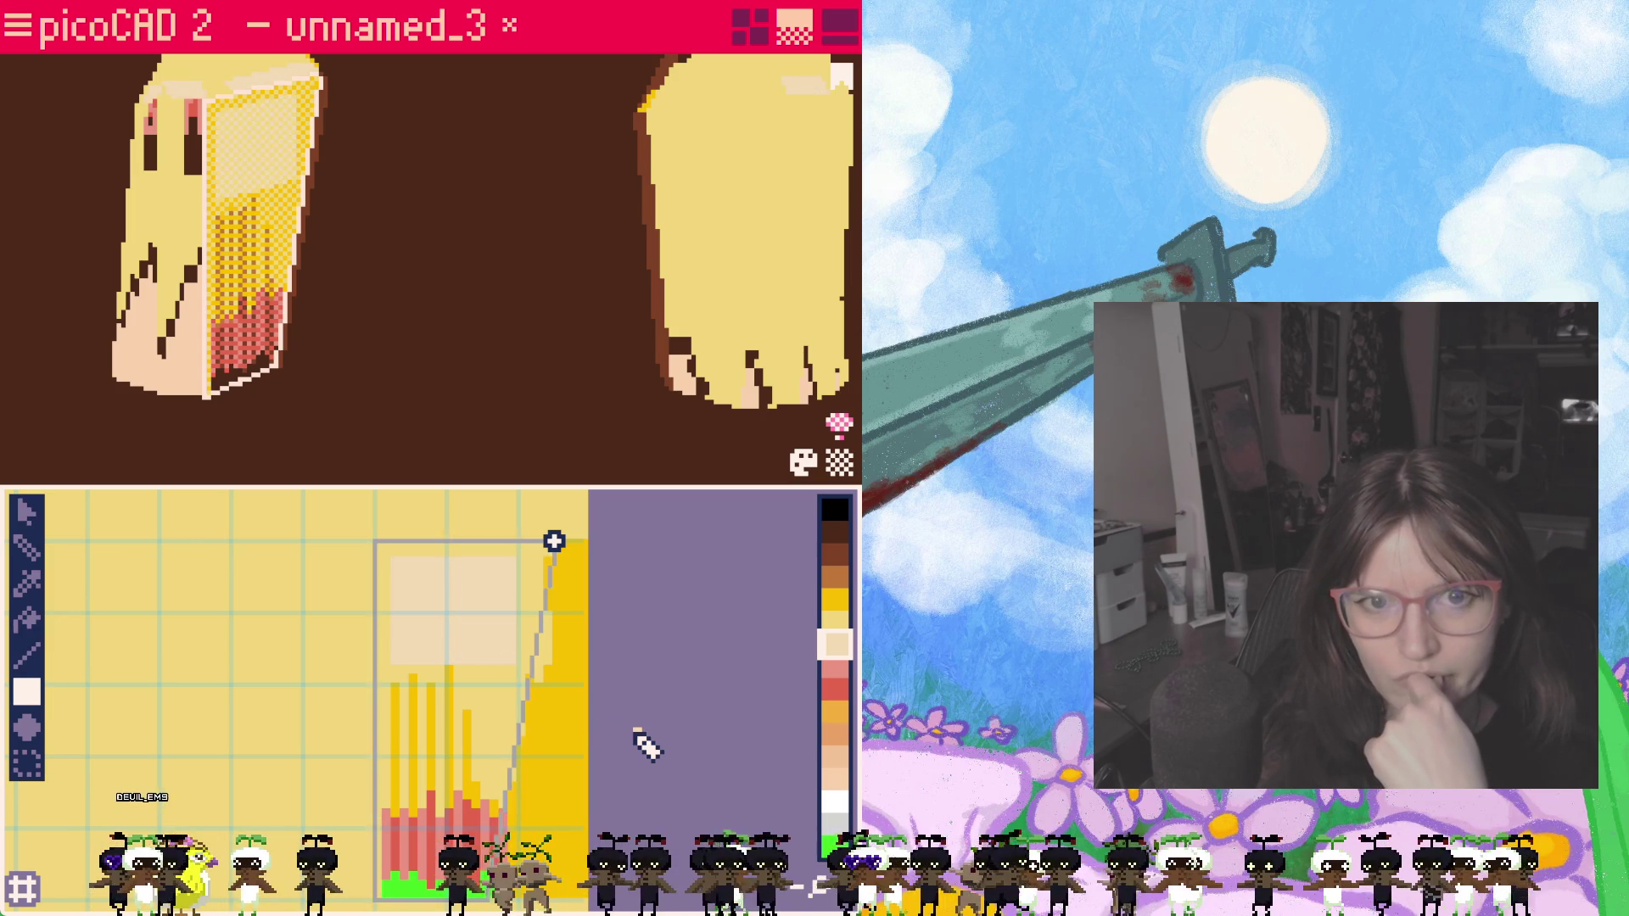
mouse_move(374, 334)
right_mouse_down()
mouse_move(430, 328)
mouse_move(309, 328)
right_mouse_up()
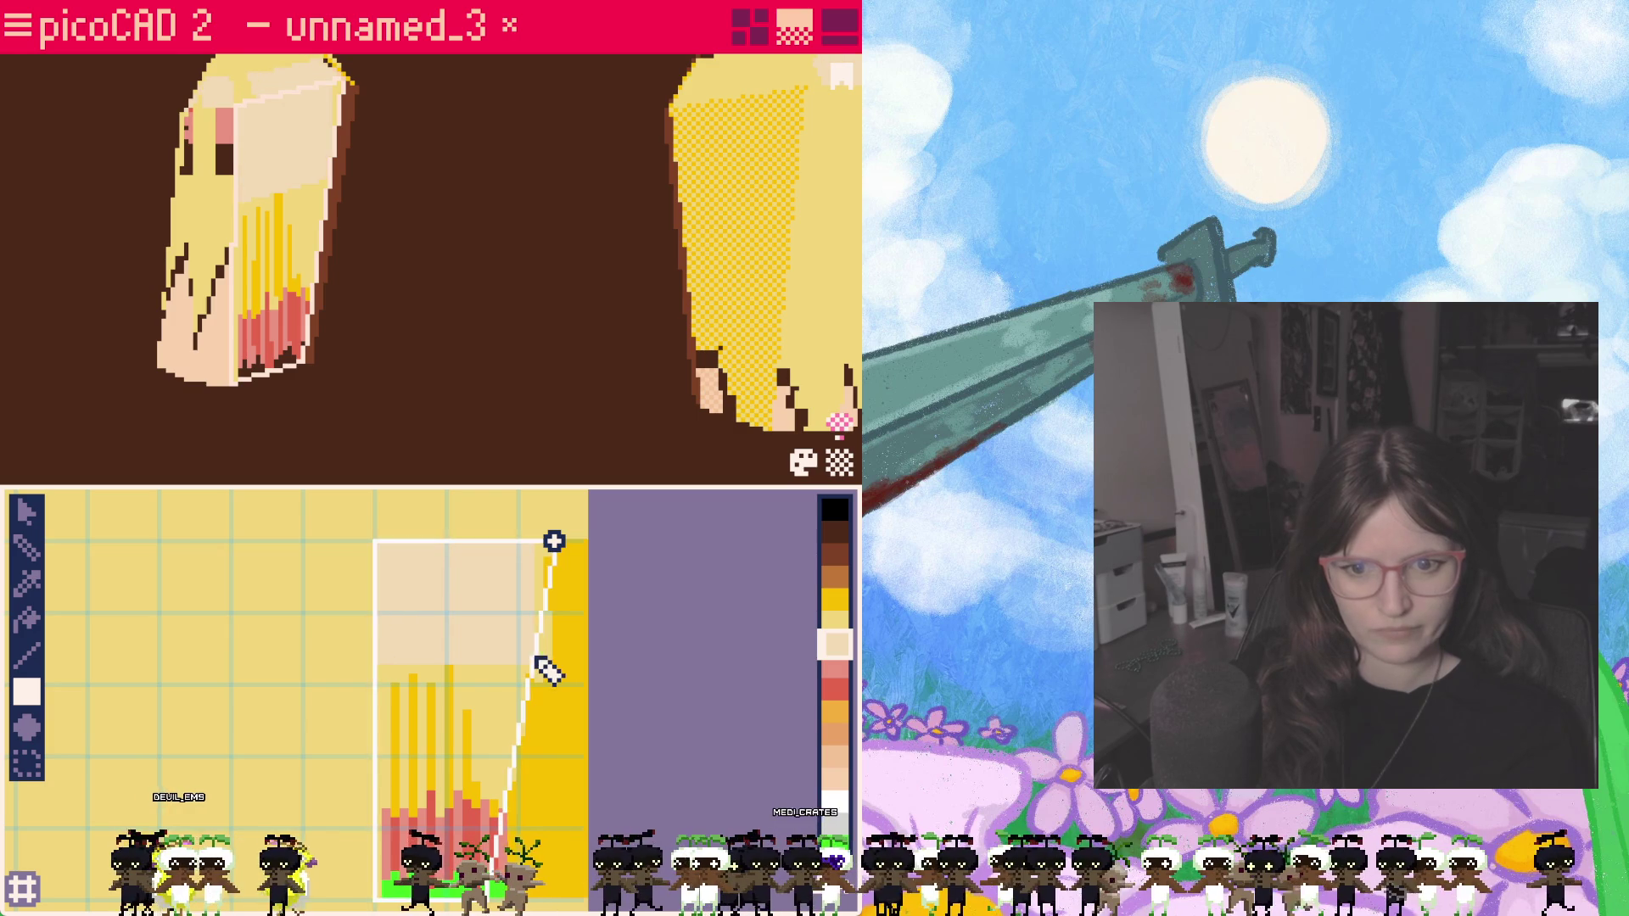
mouse_move(547, 691)
left_mouse_down()
mouse_move(521, 801)
mouse_move(546, 891)
mouse_move(604, 904)
left_mouse_up()
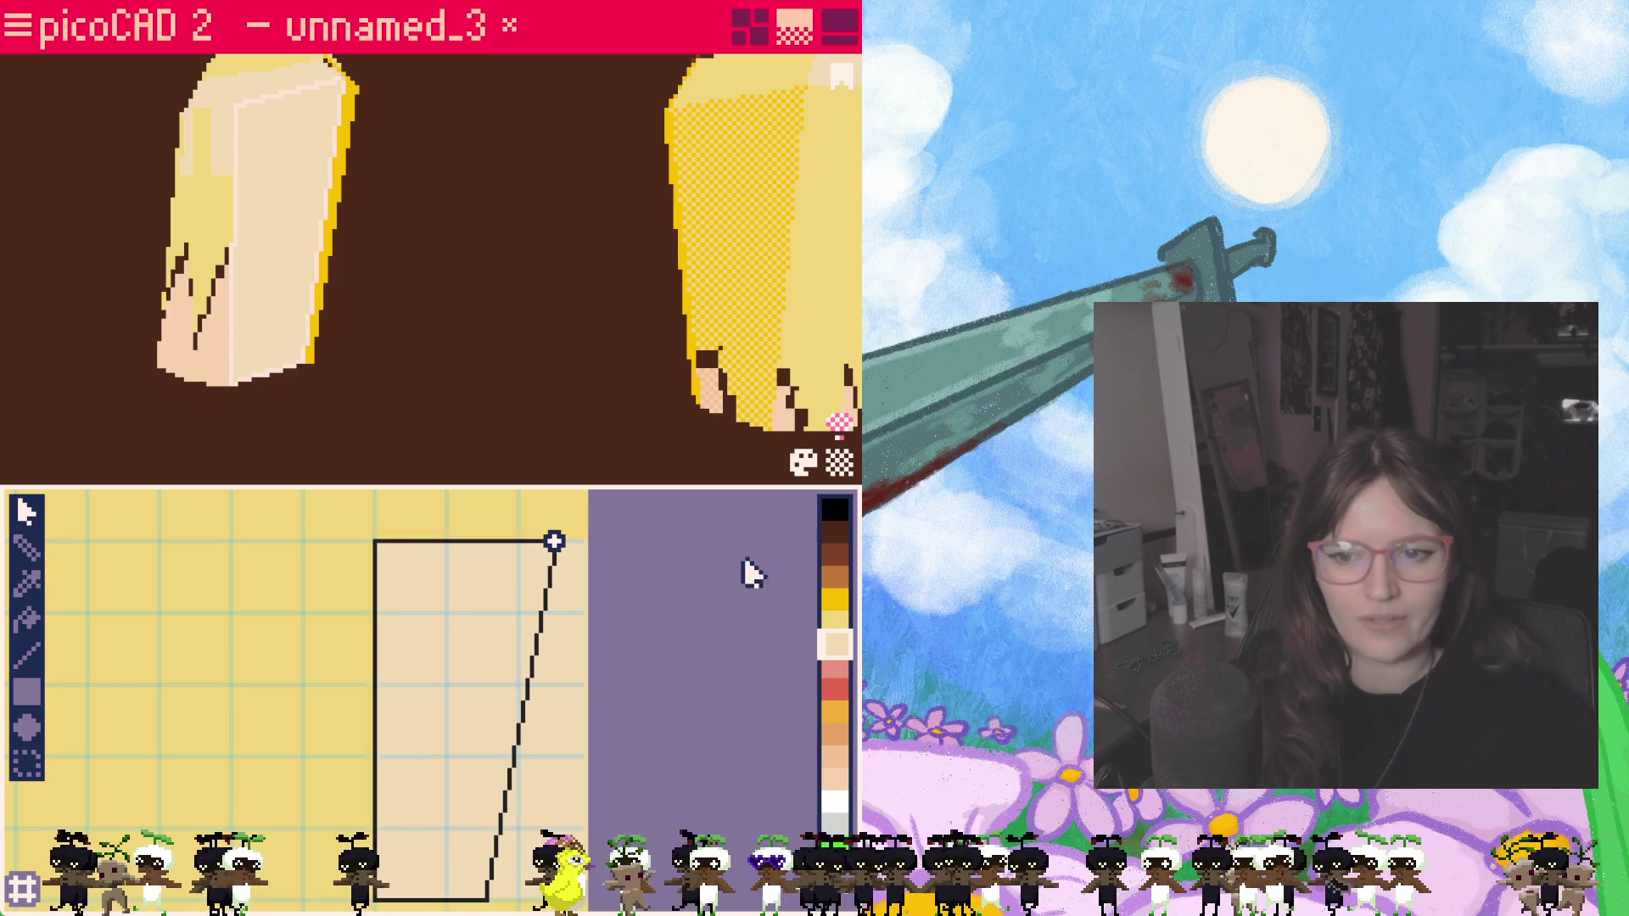
scroll(444, 880, "up", 2)
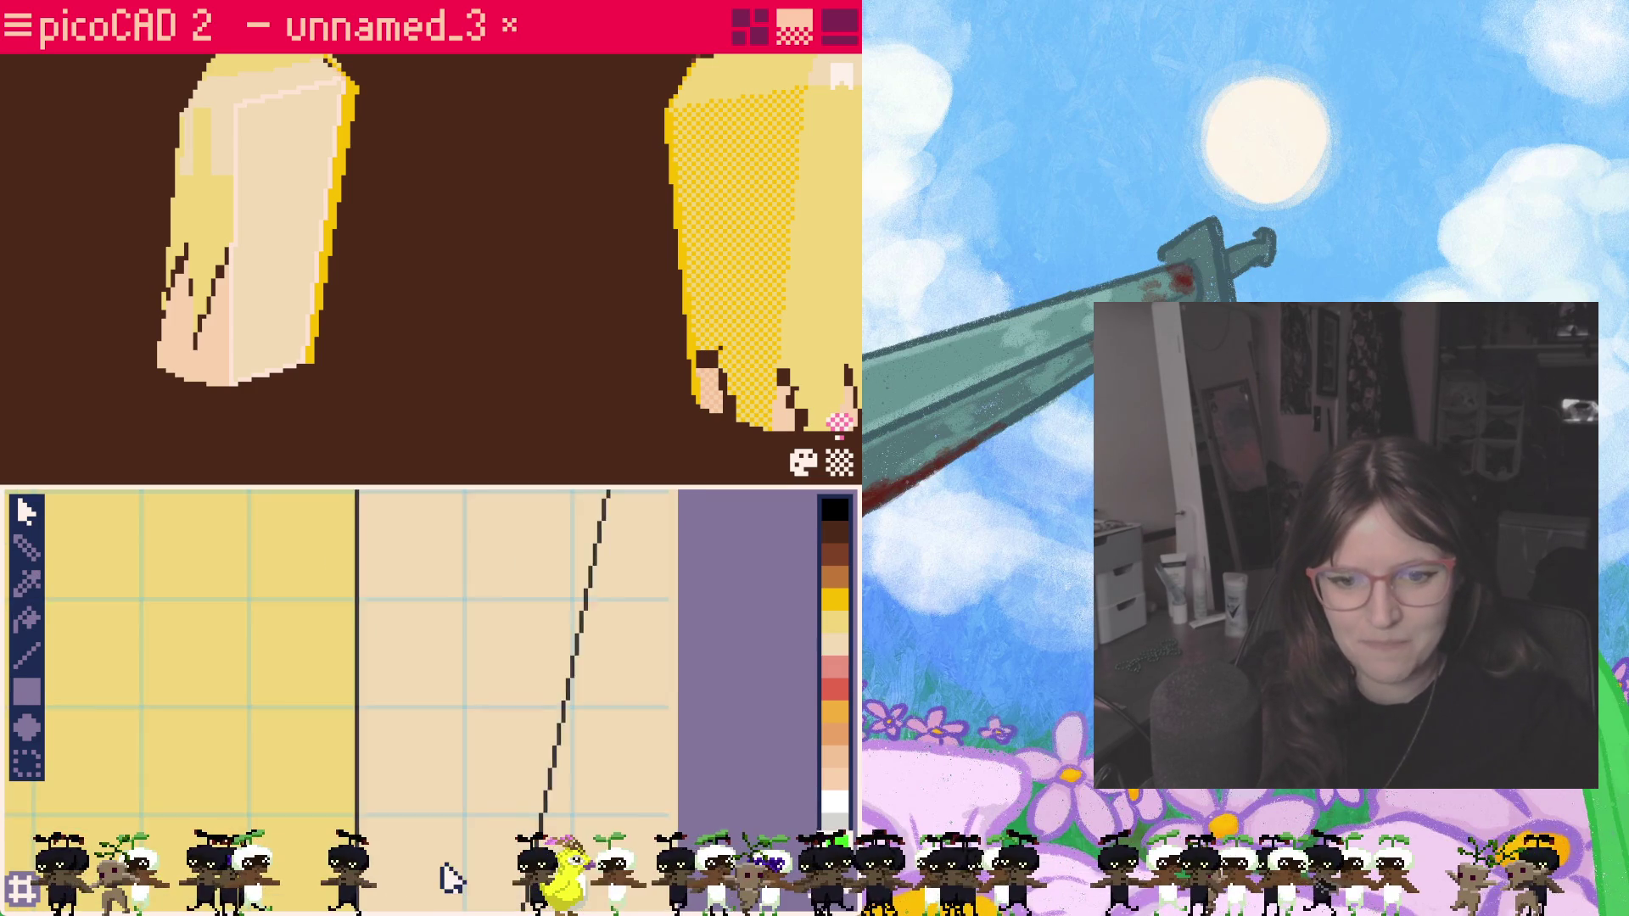
Step: Draw a light yellow dividing line down the face and fill its right part light yellow
middle_click_drag(444, 880, 444, 734)
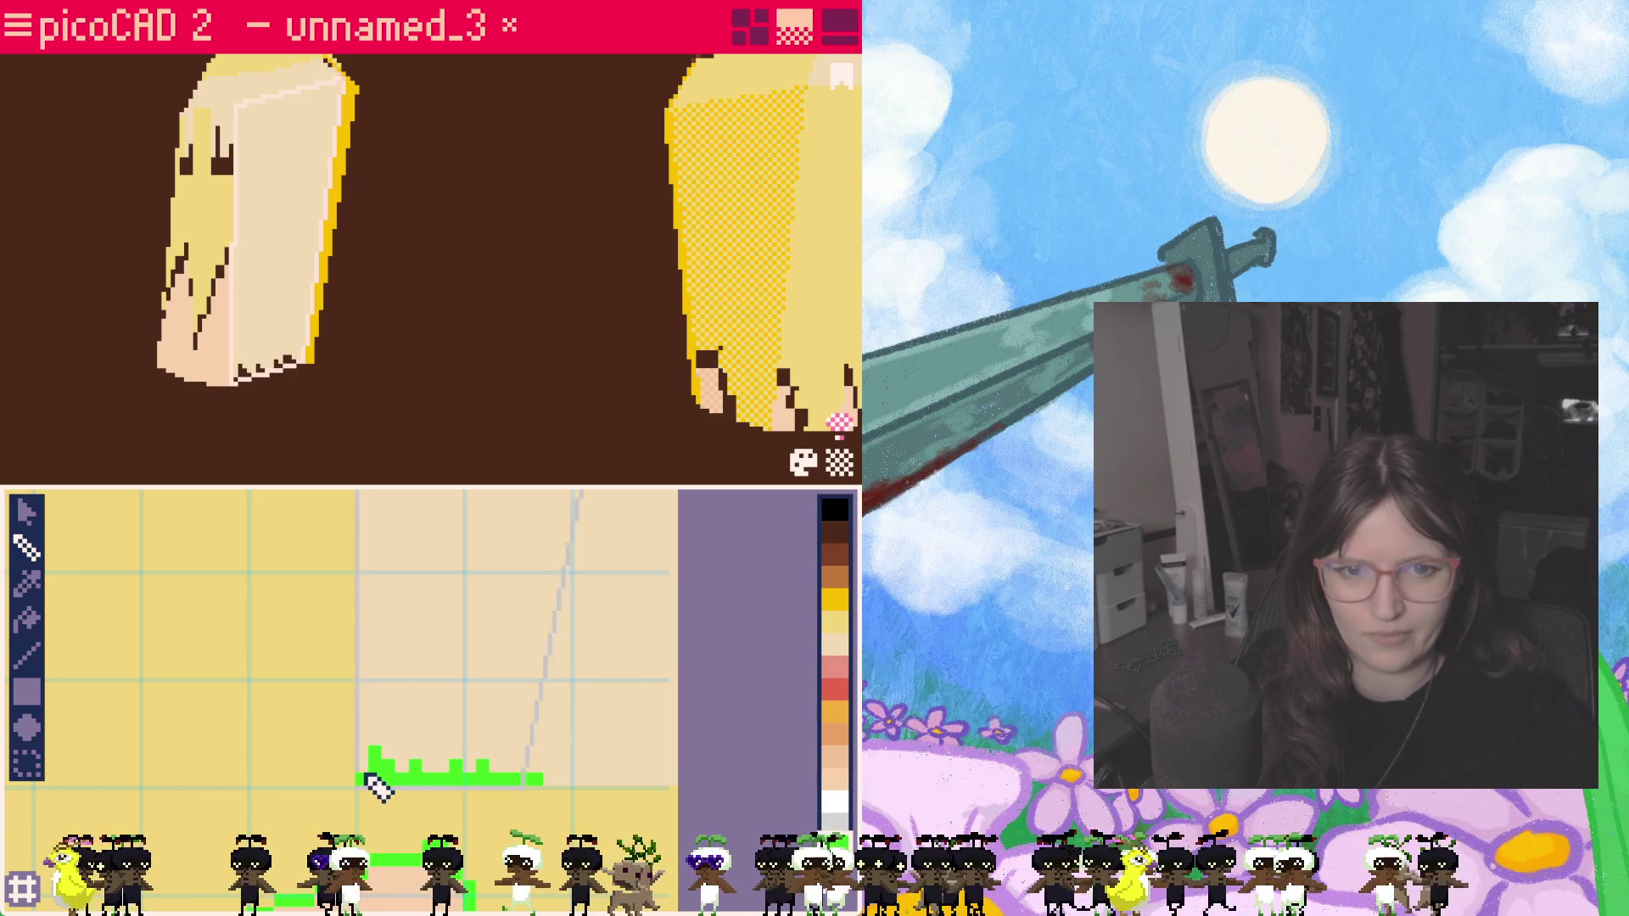
middle_click_drag(471, 719, 421, 798)
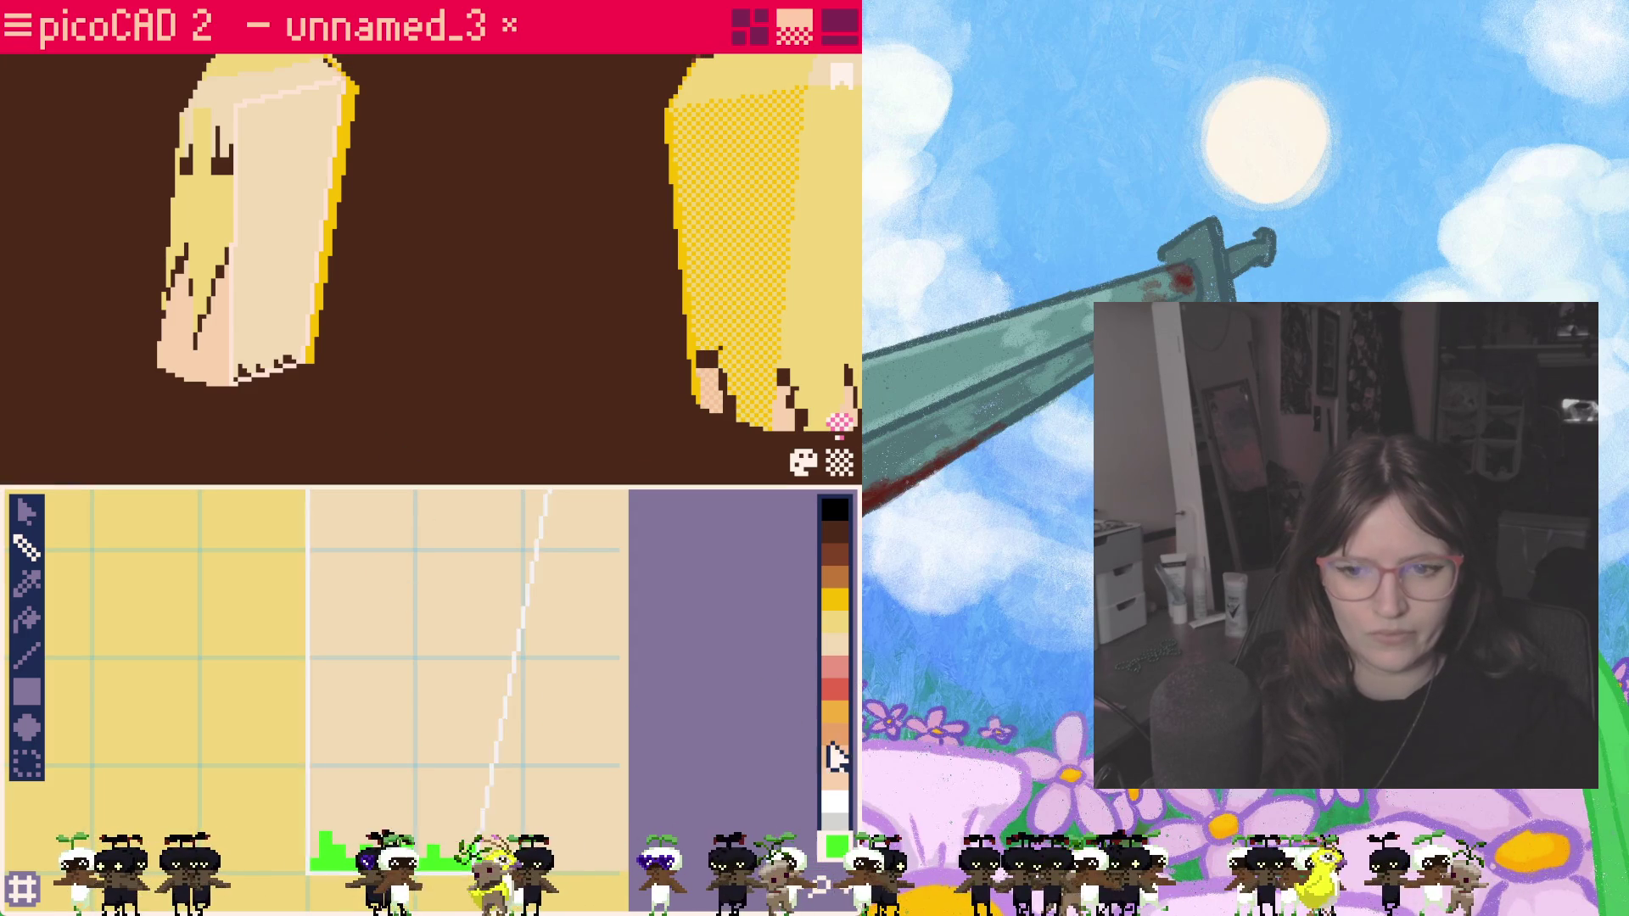
left_click(836, 600)
scroll(433, 730, "down", 1)
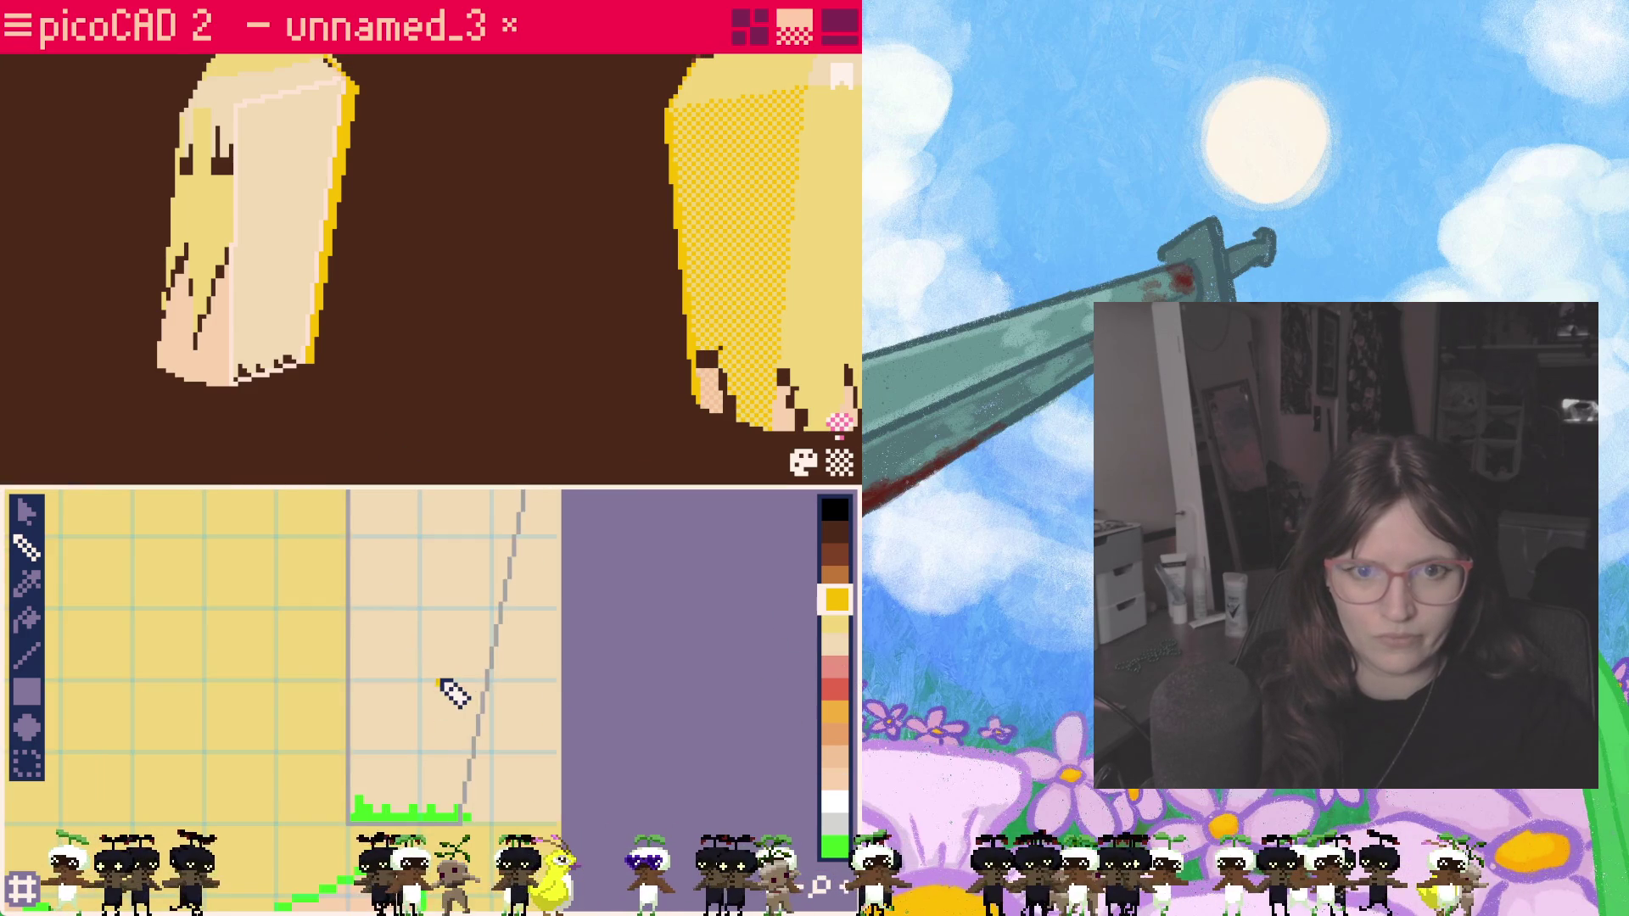
middle_click_drag(480, 618, 429, 698)
left_click(837, 623)
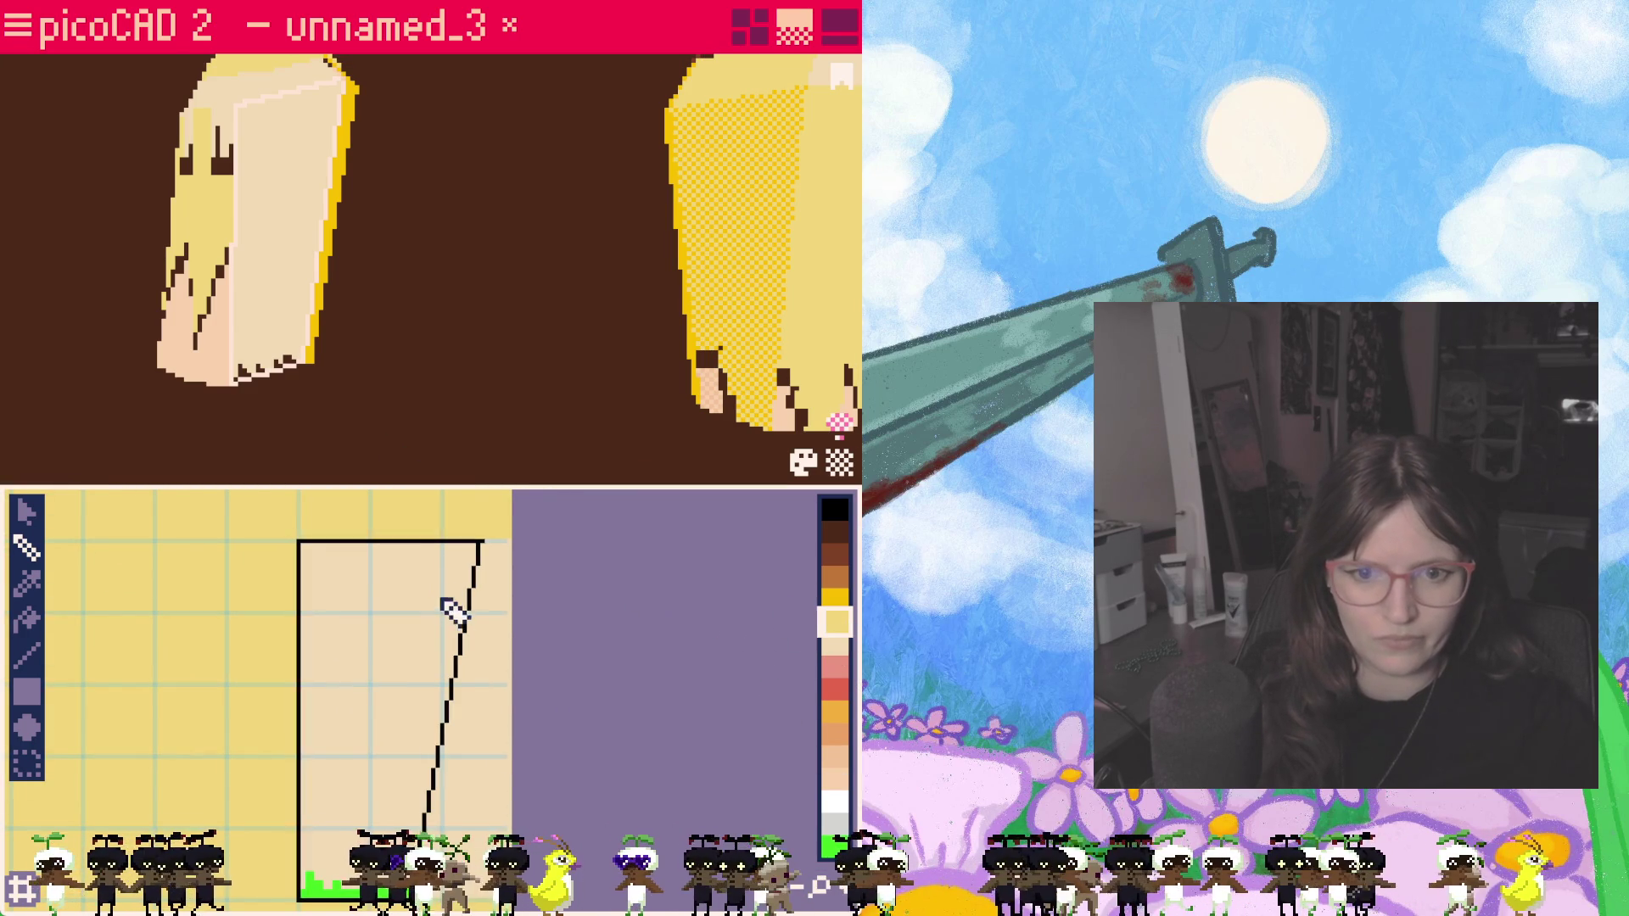
left_click_drag(424, 556, 442, 735)
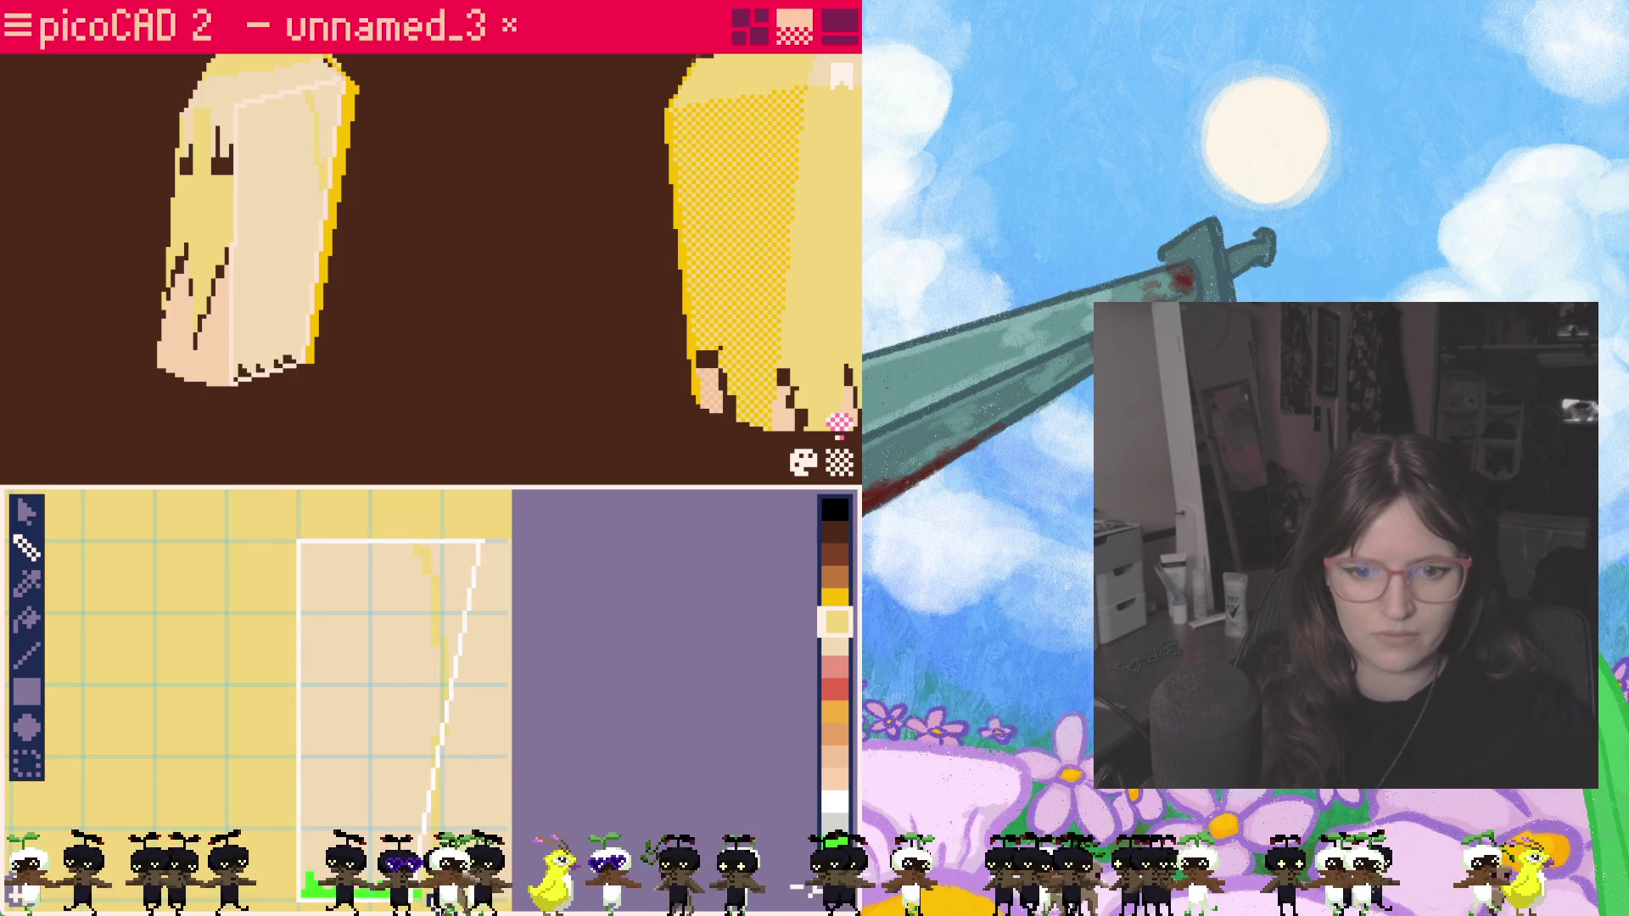
left_click(27, 619)
left_click(451, 628)
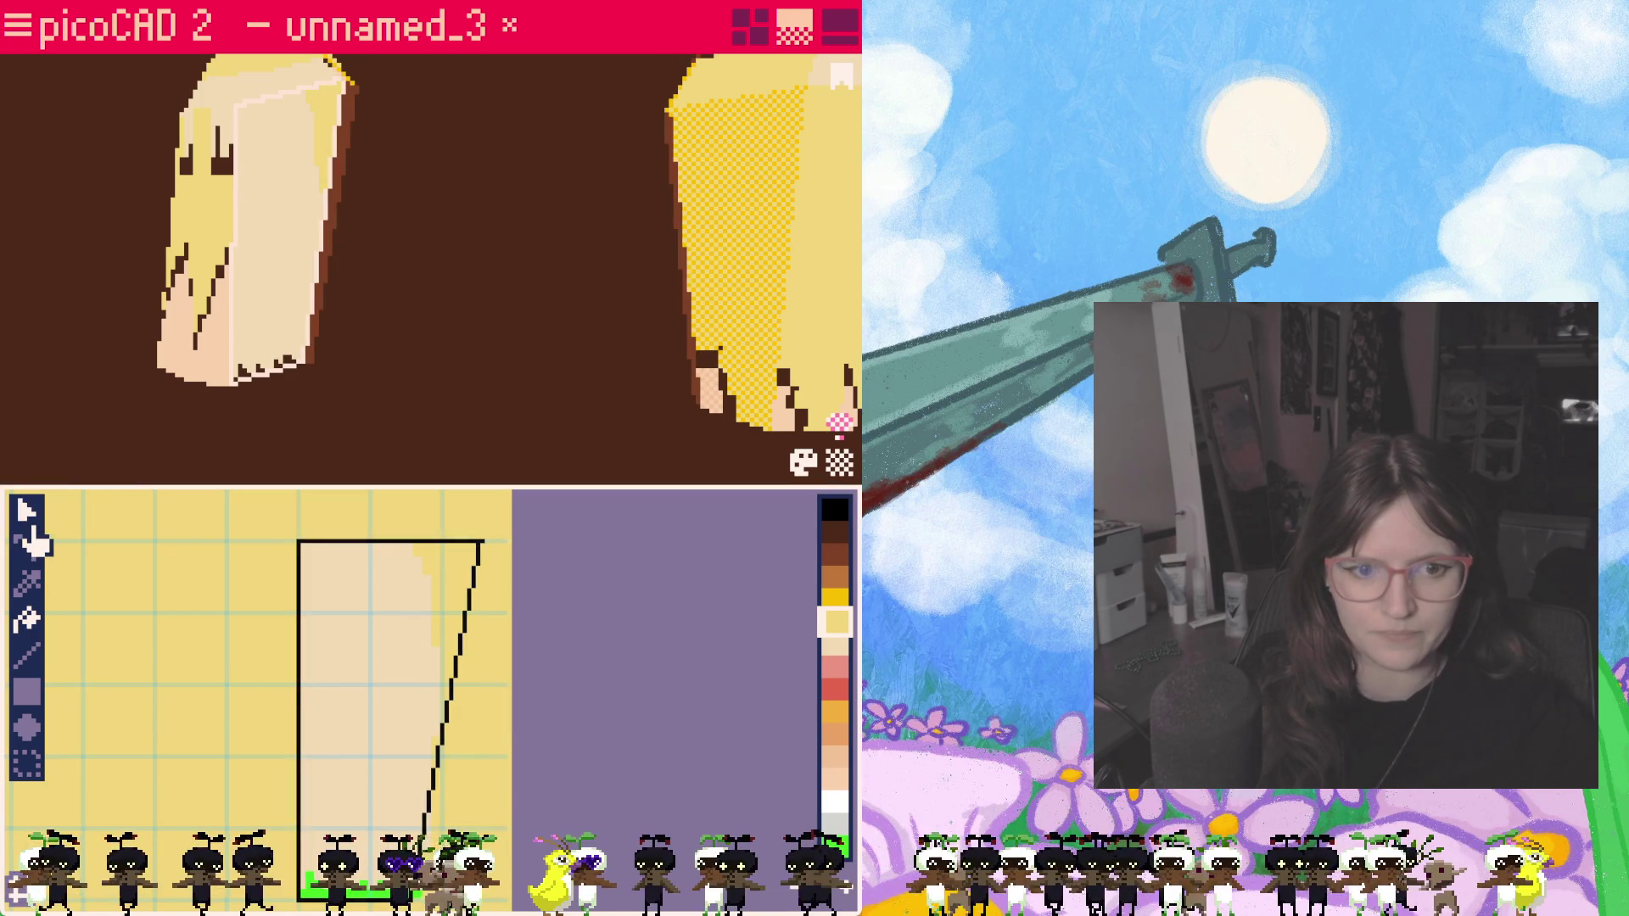
Step: Draw a thin yellow straight line on the face, then undo it
left_click(33, 662)
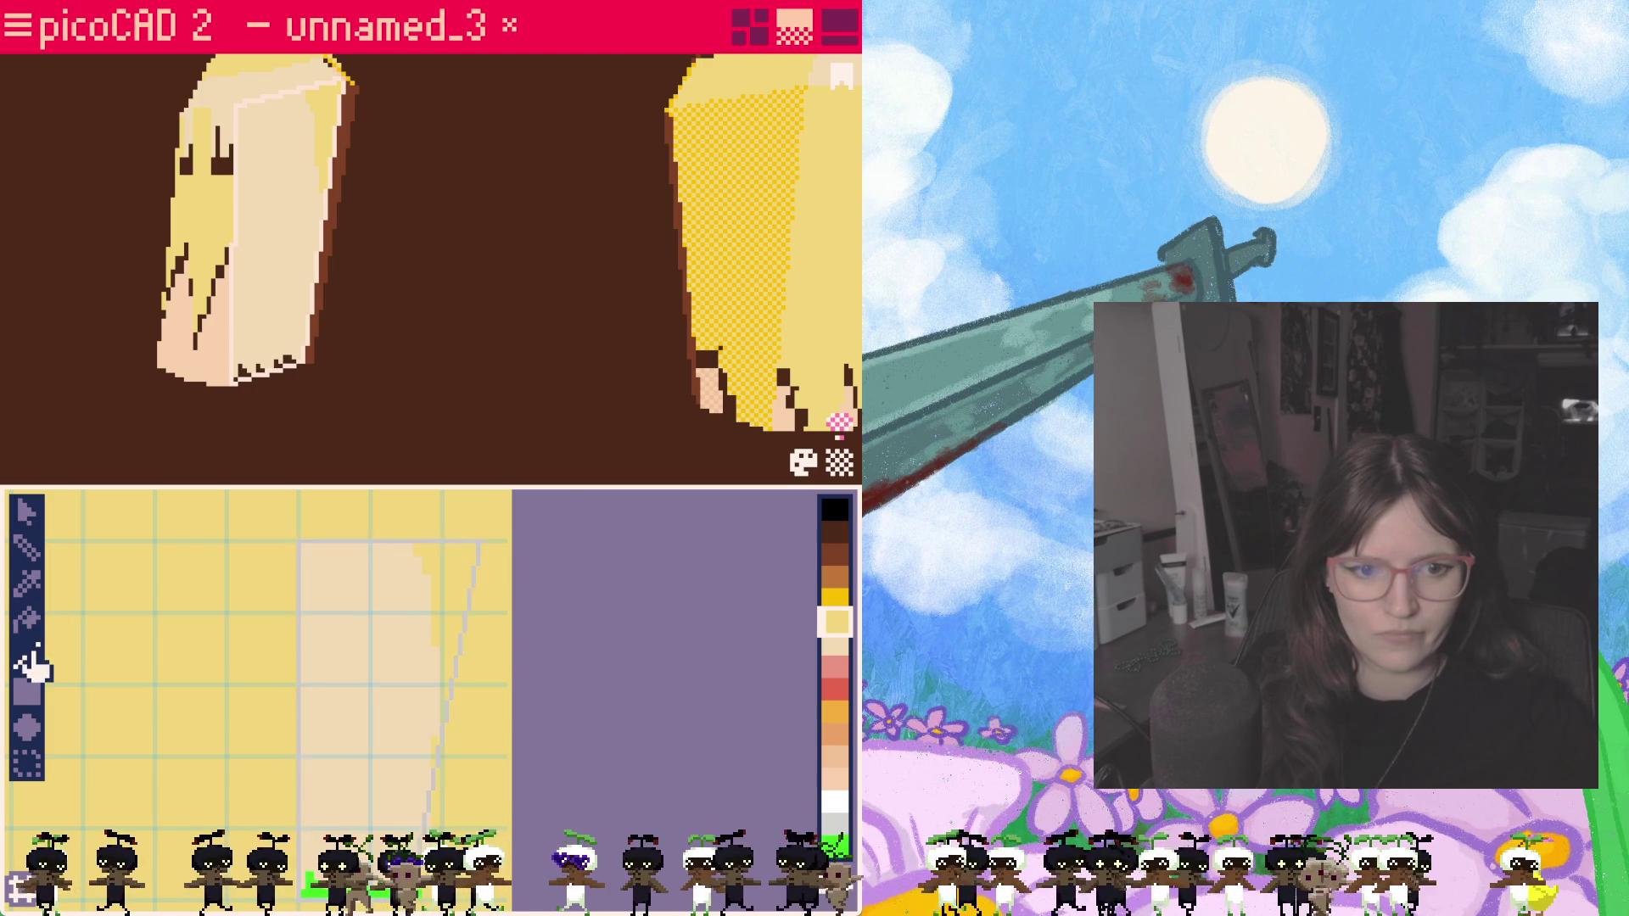
scroll(354, 607, "down", 1)
scroll(355, 607, "up", 2)
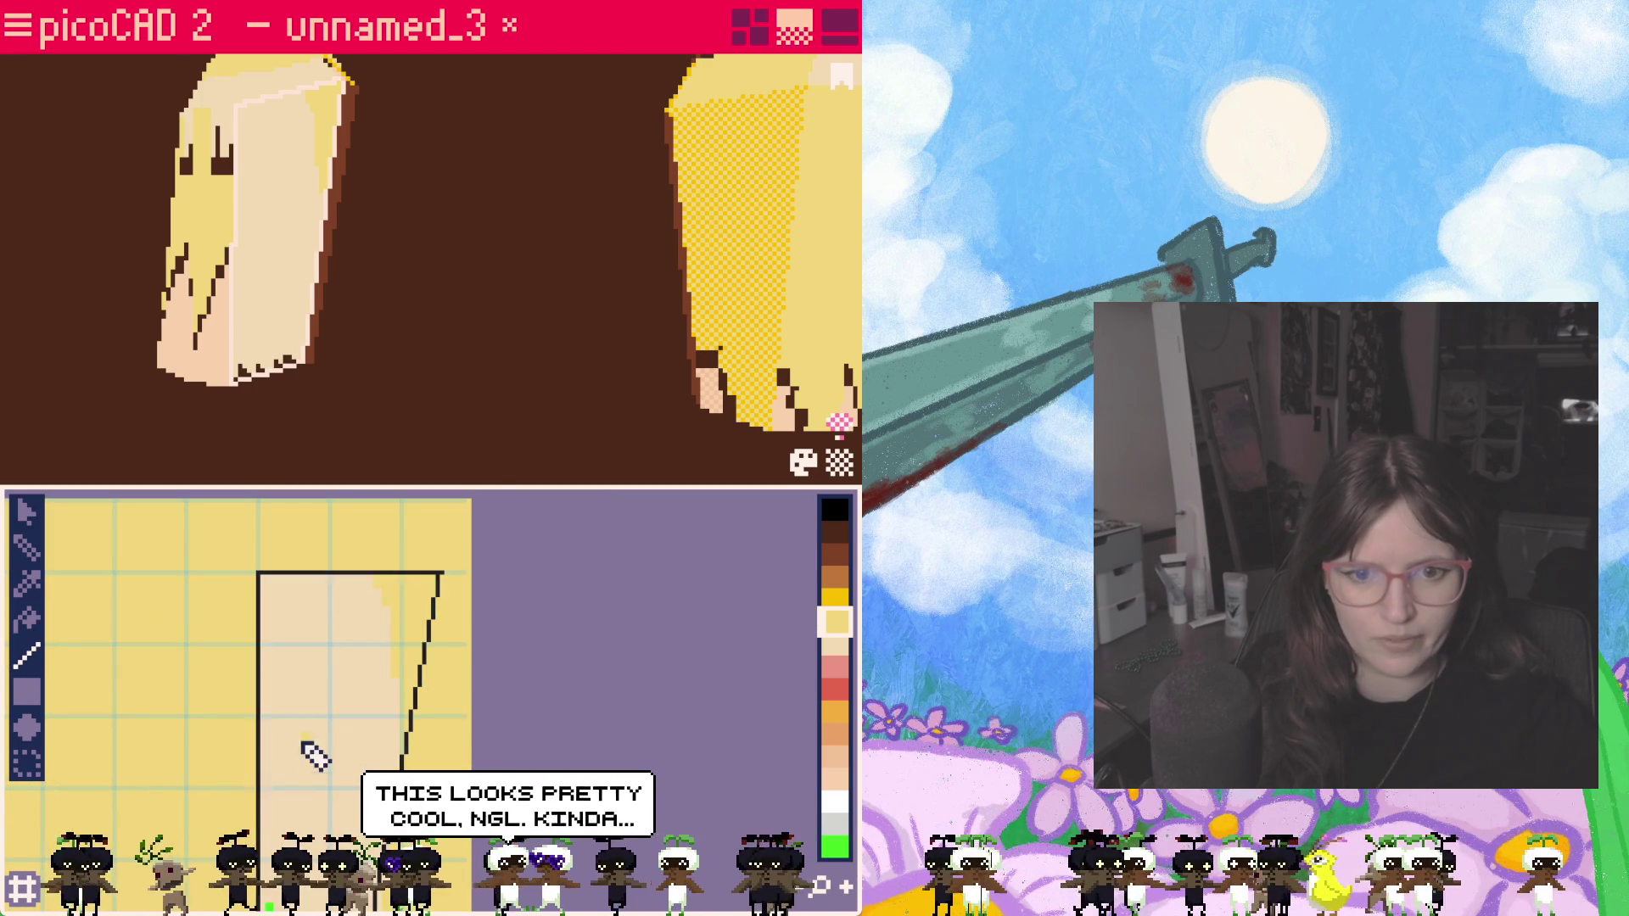
scroll(314, 755, "down", 1)
middle_click_drag(320, 781, 335, 690)
scroll(334, 691, "up", 1)
left_click_drag(255, 611, 254, 736)
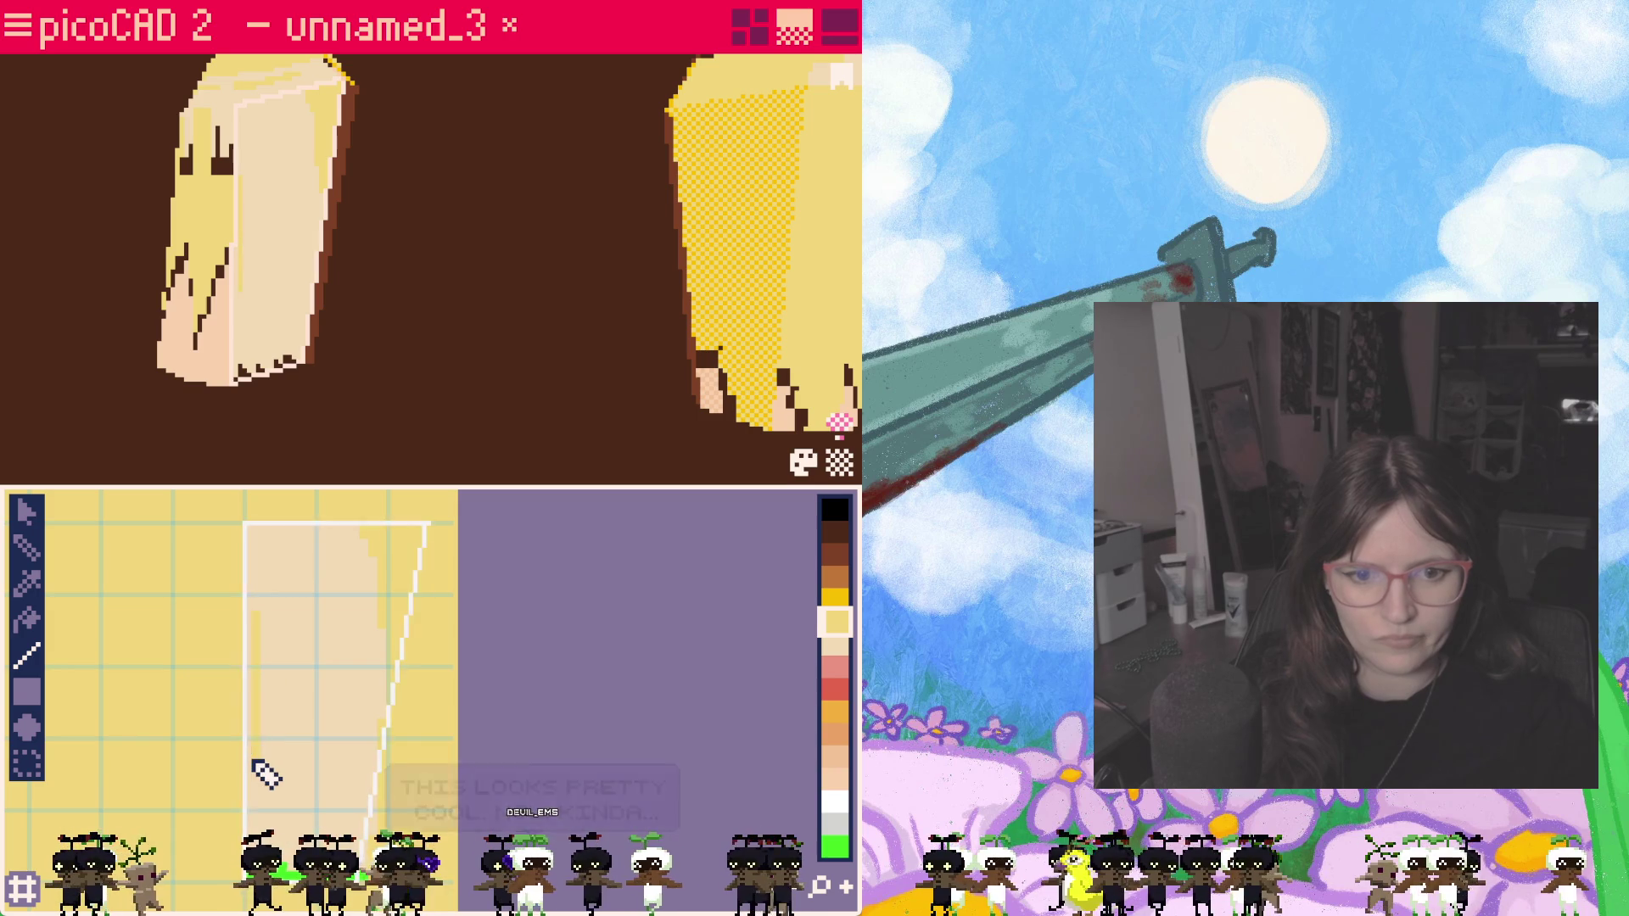
key("ctrl+z")
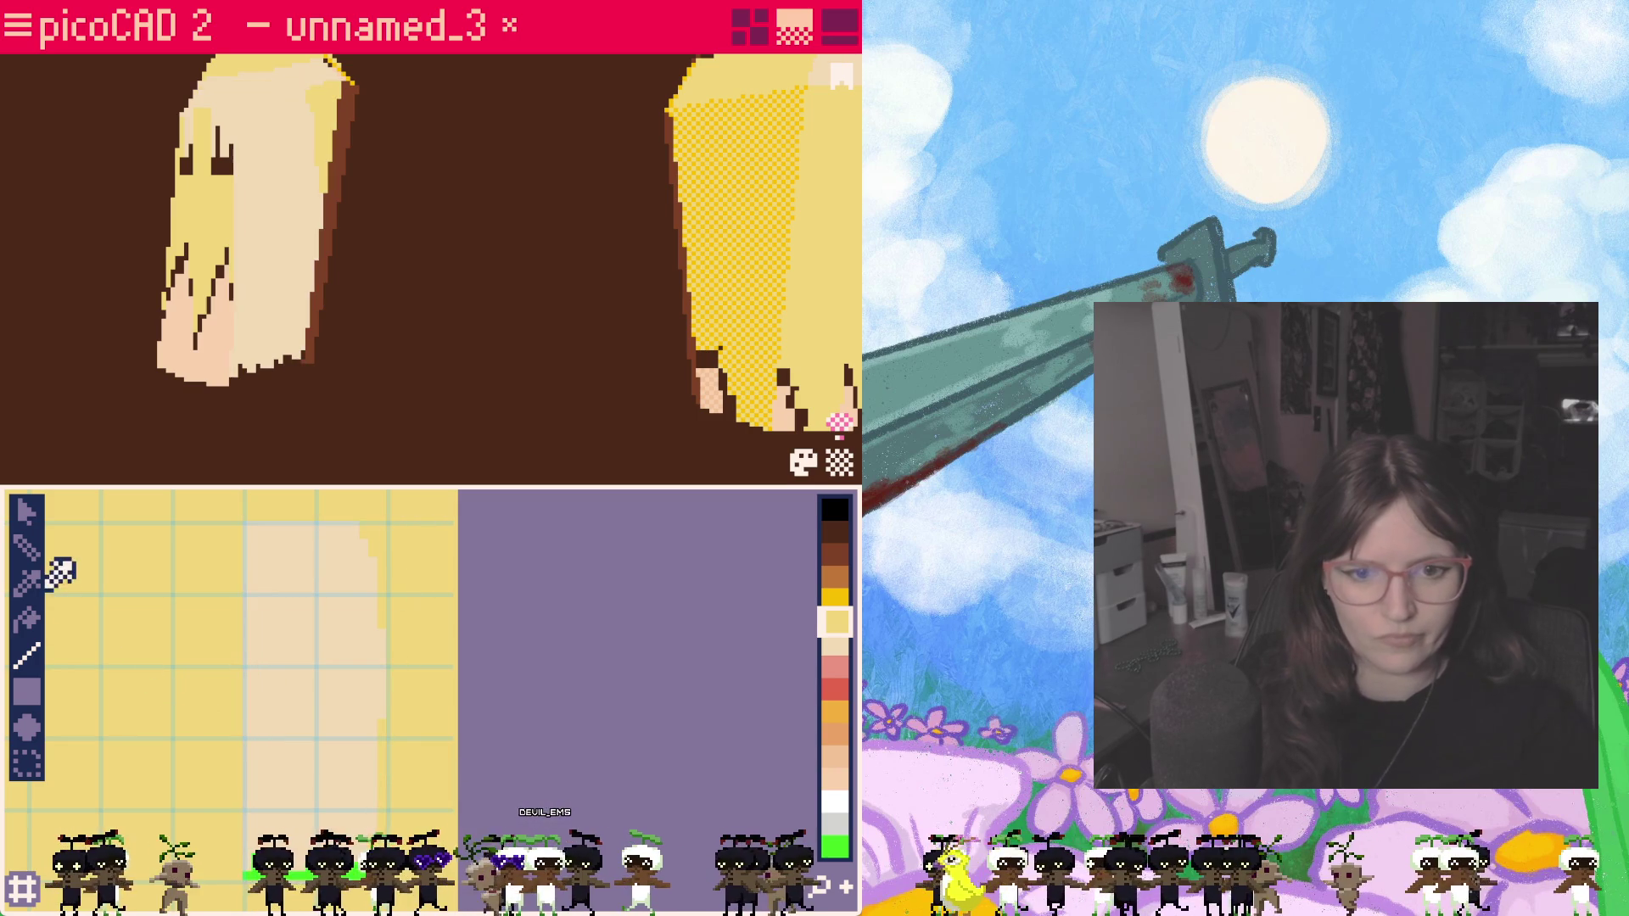
Step: Pencil a thin yellow strand on the face, then switch to darker yellow
left_click(28, 547)
left_click_drag(257, 650, 270, 822)
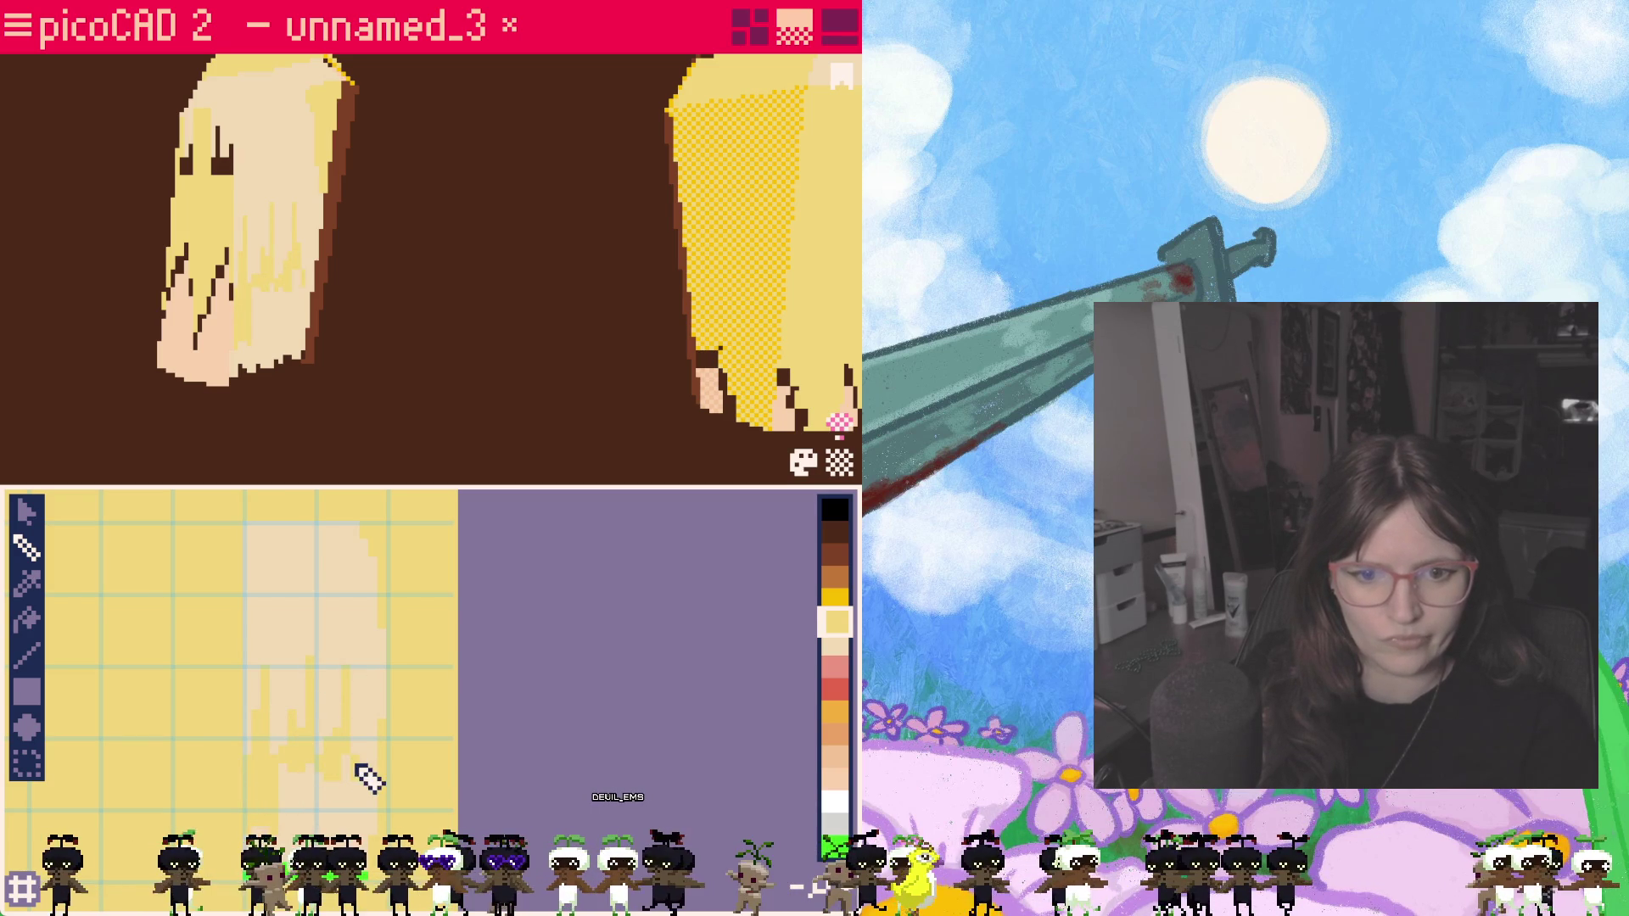
left_click(24, 621)
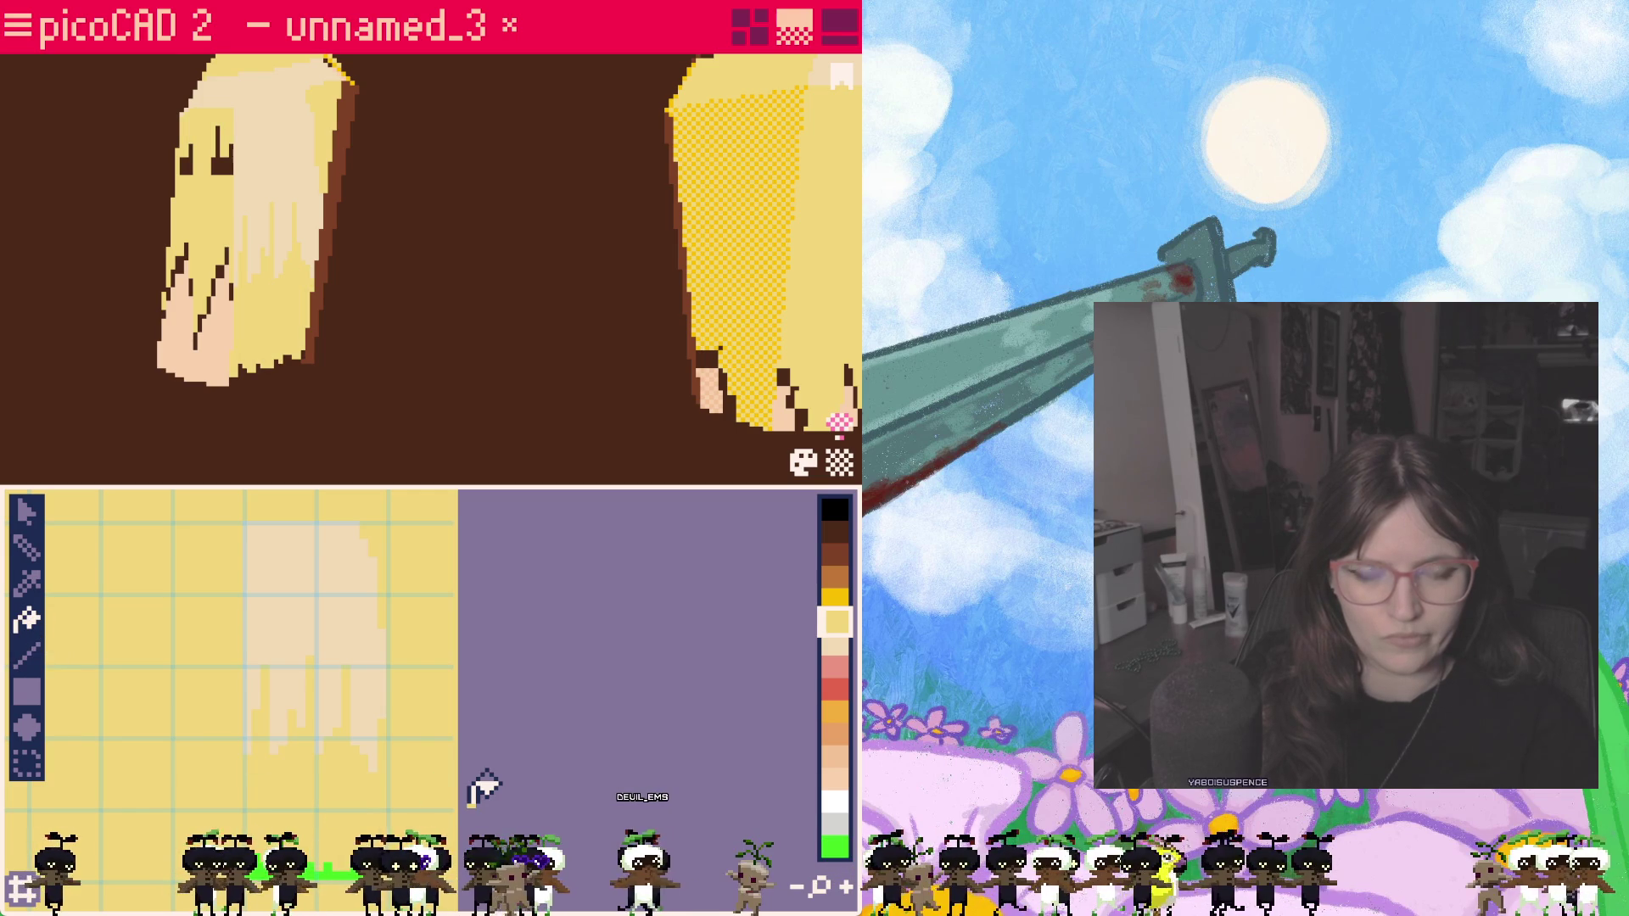
left_click(835, 601)
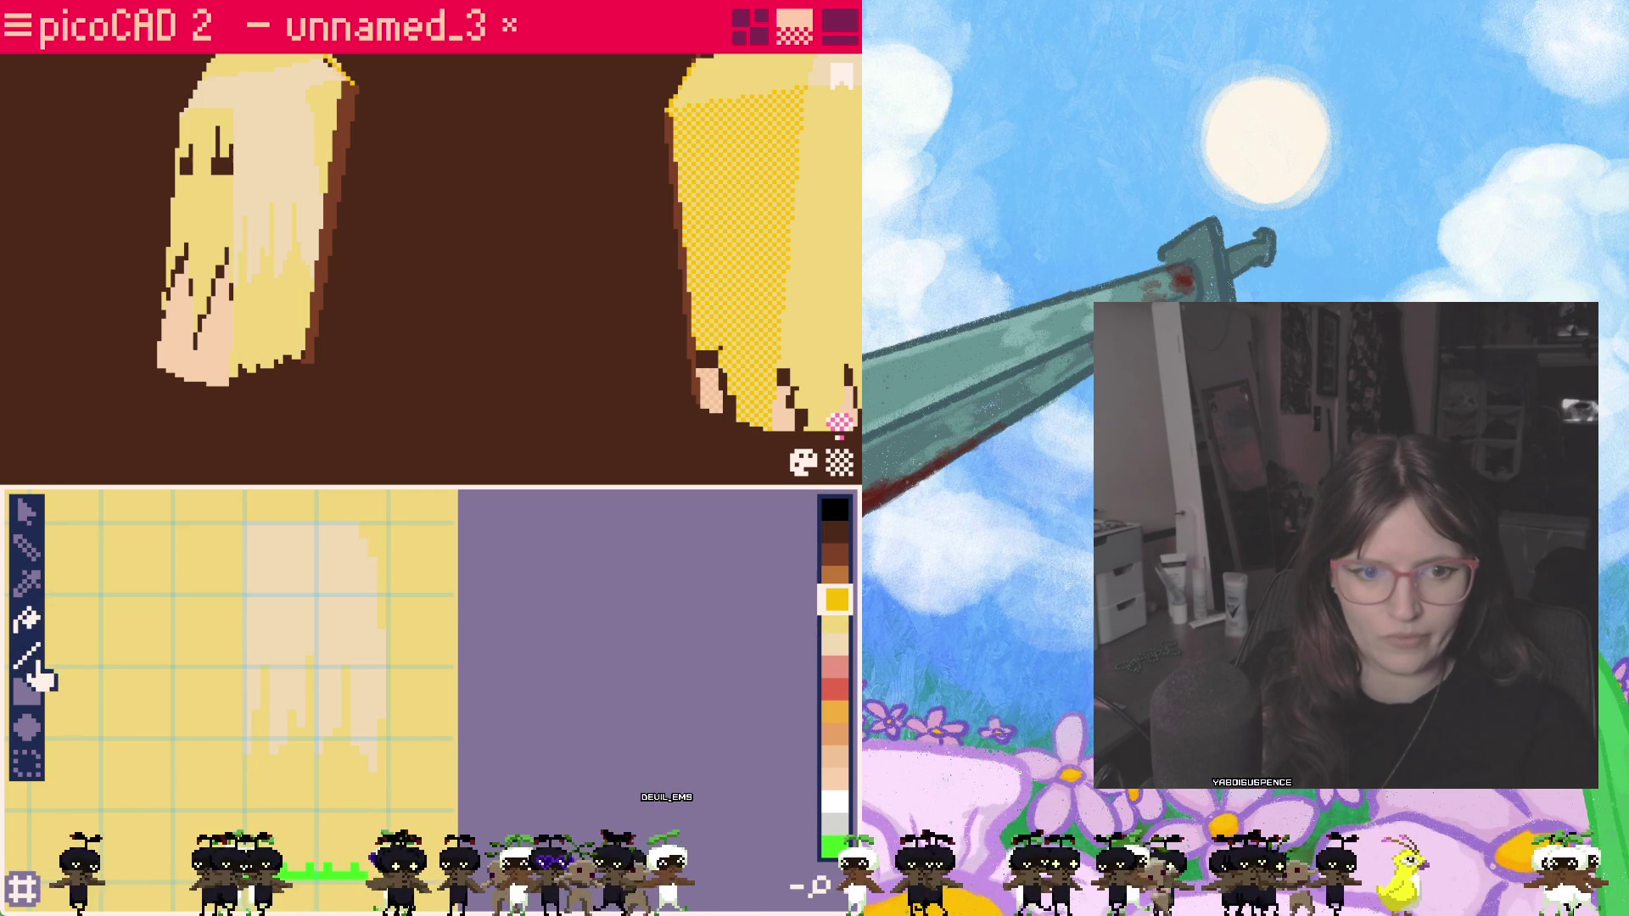
left_click(27, 550)
scroll(309, 727, "up", 1)
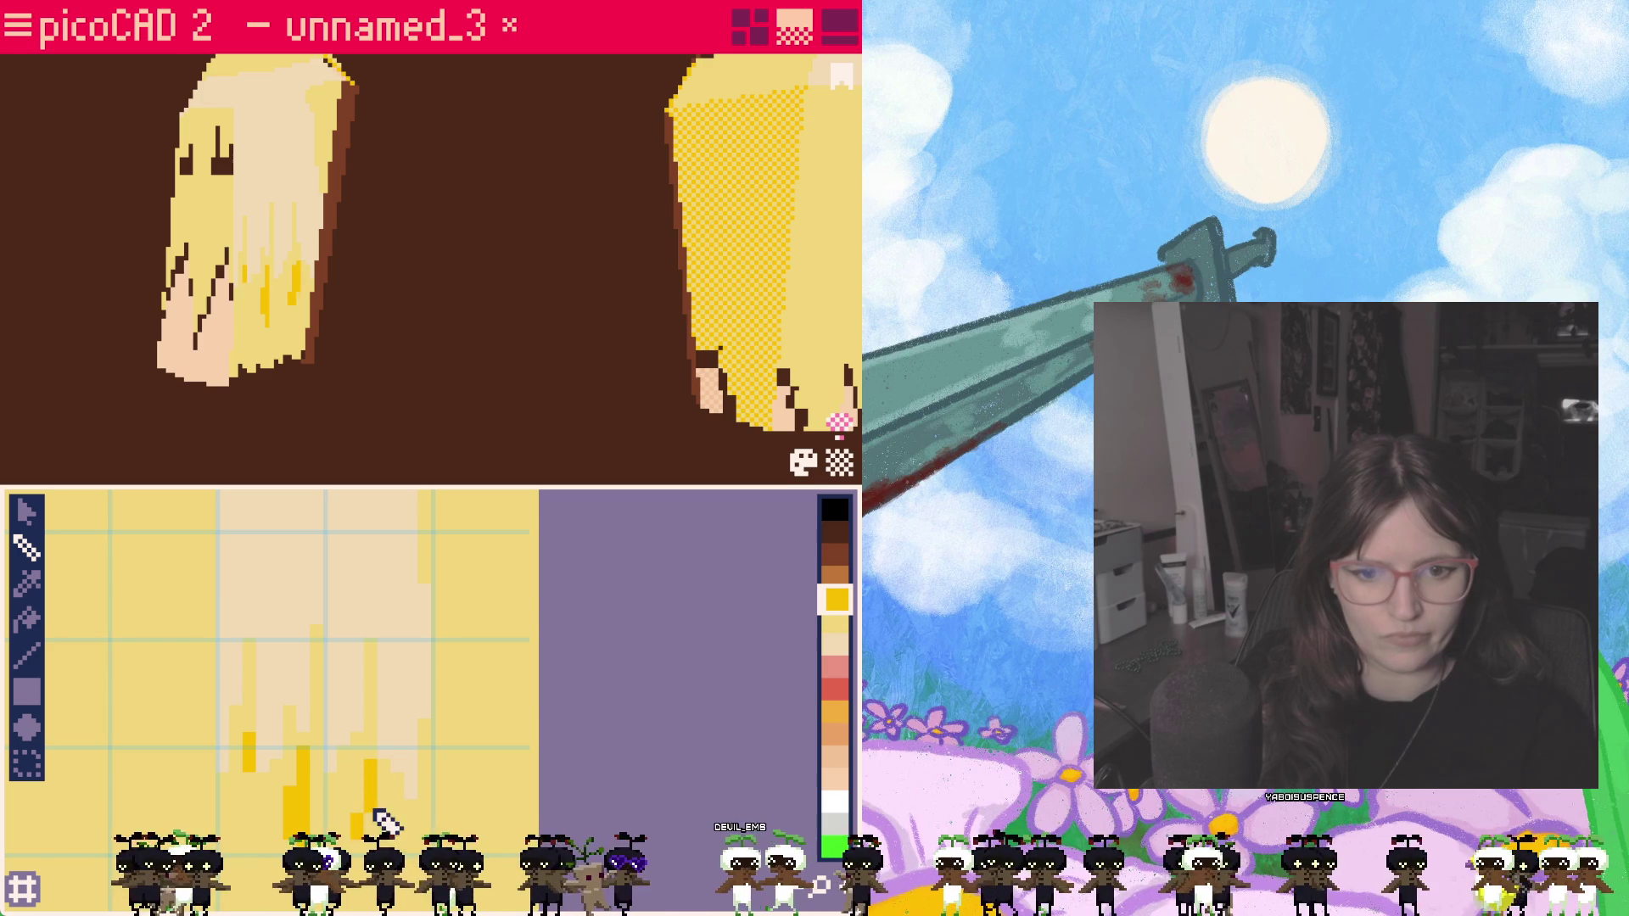
scroll(399, 721, "down", 2)
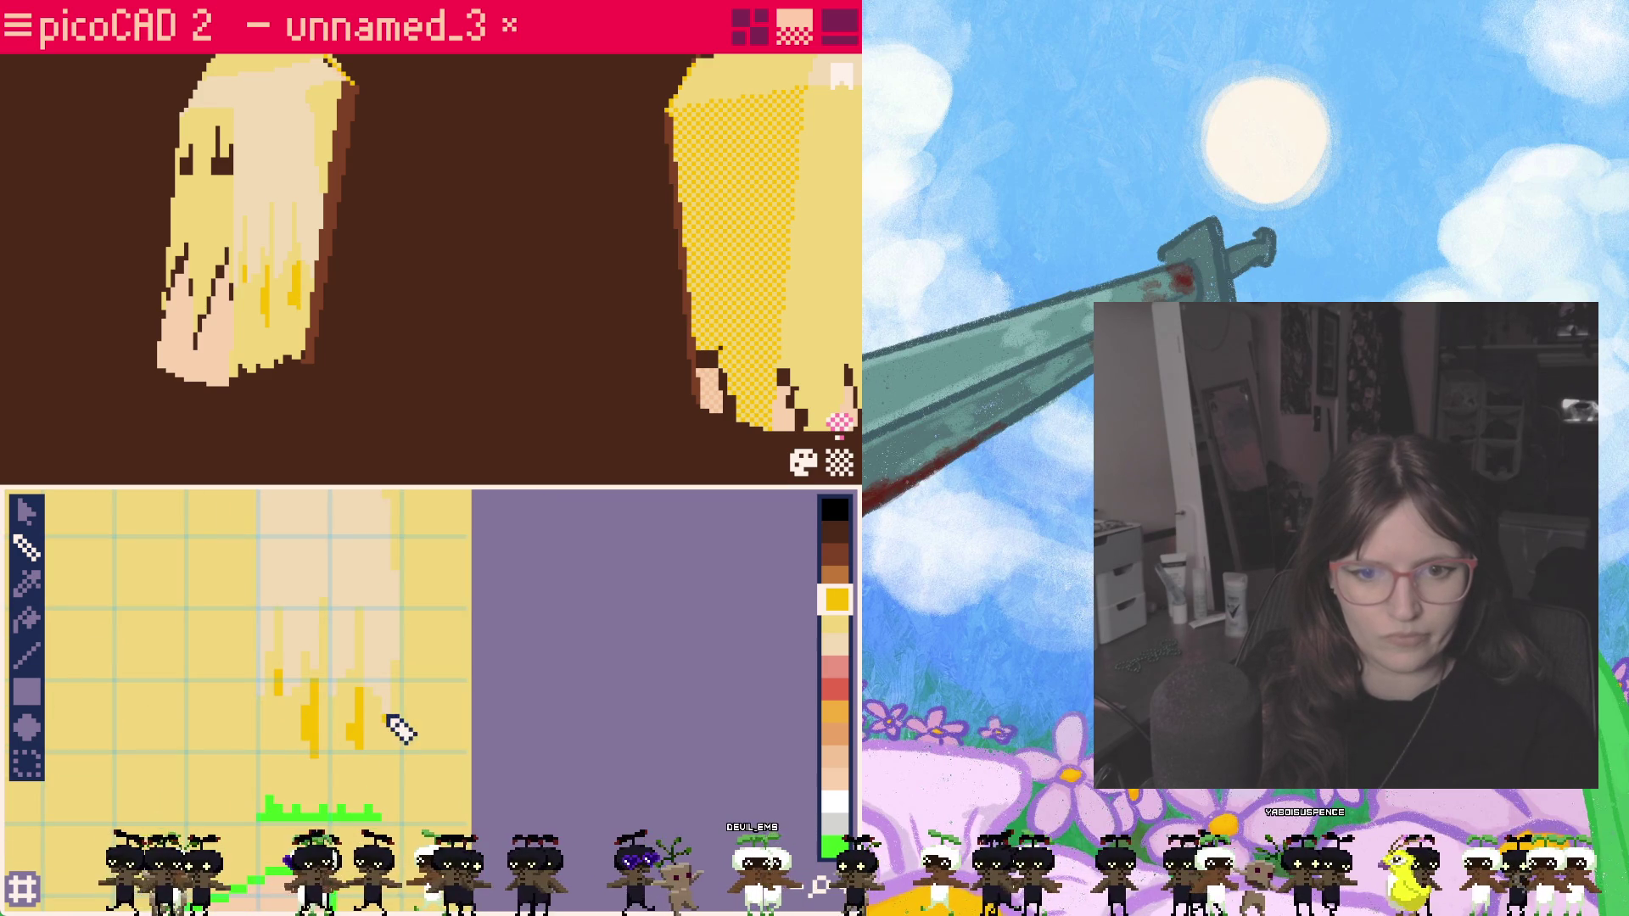
Step: Paint darker yellow strands along the face's bottom, then pick red for the tips
left_click_drag(404, 717, 405, 773)
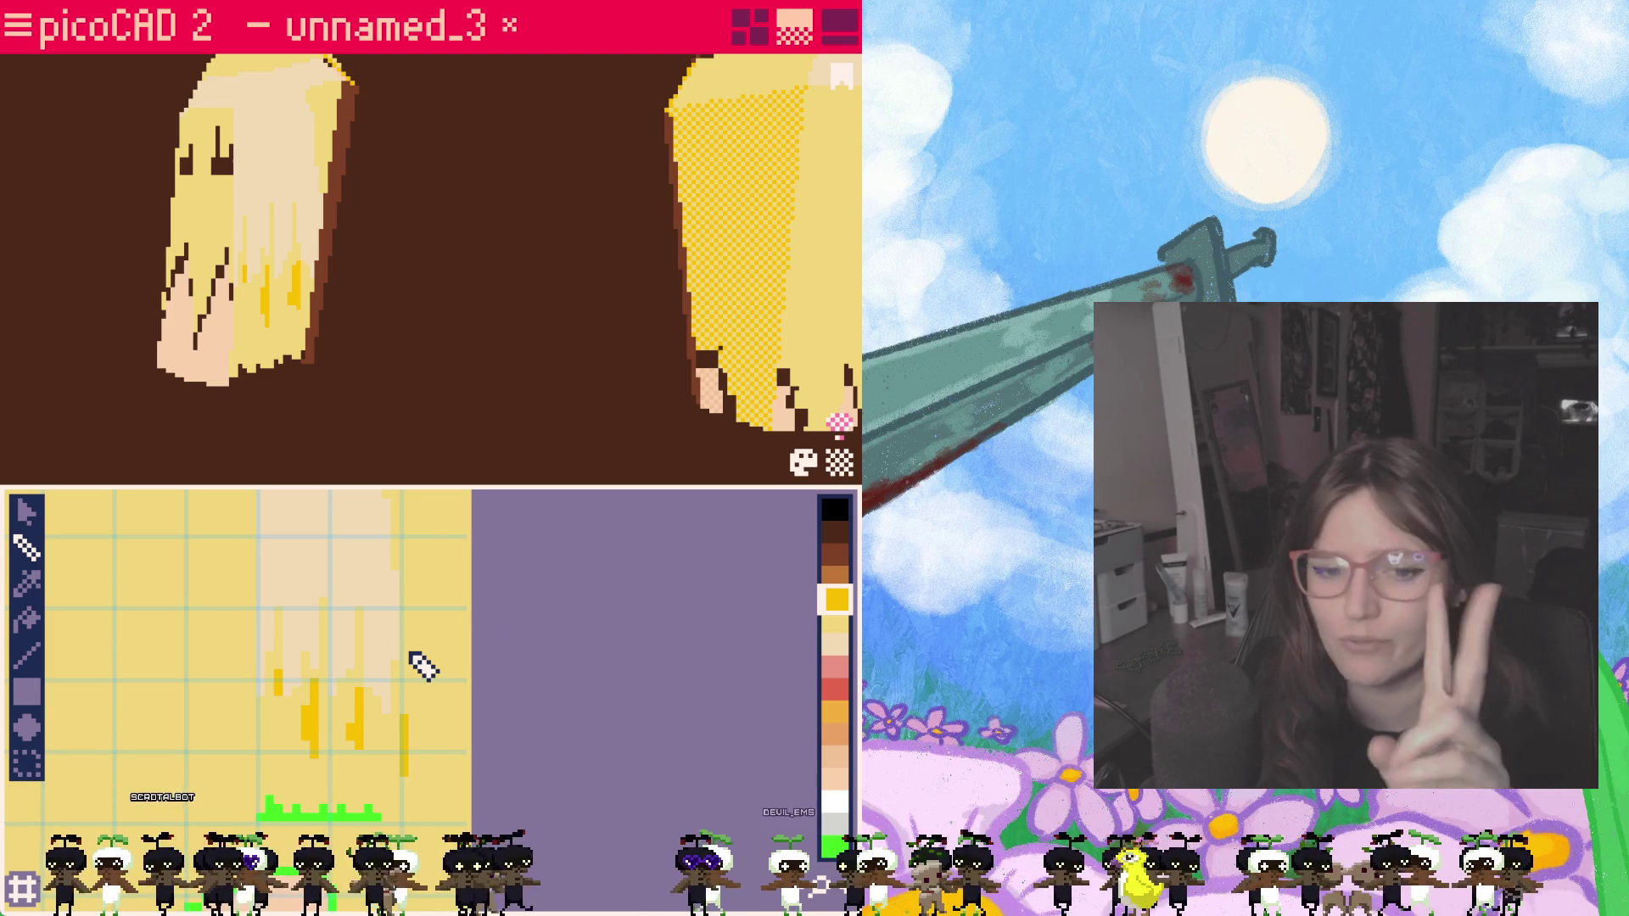
mouse_move(416, 717)
left_mouse_down()
mouse_move(424, 740)
mouse_move(466, 712)
mouse_move(459, 762)
mouse_move(438, 745)
mouse_move(441, 760)
left_mouse_up()
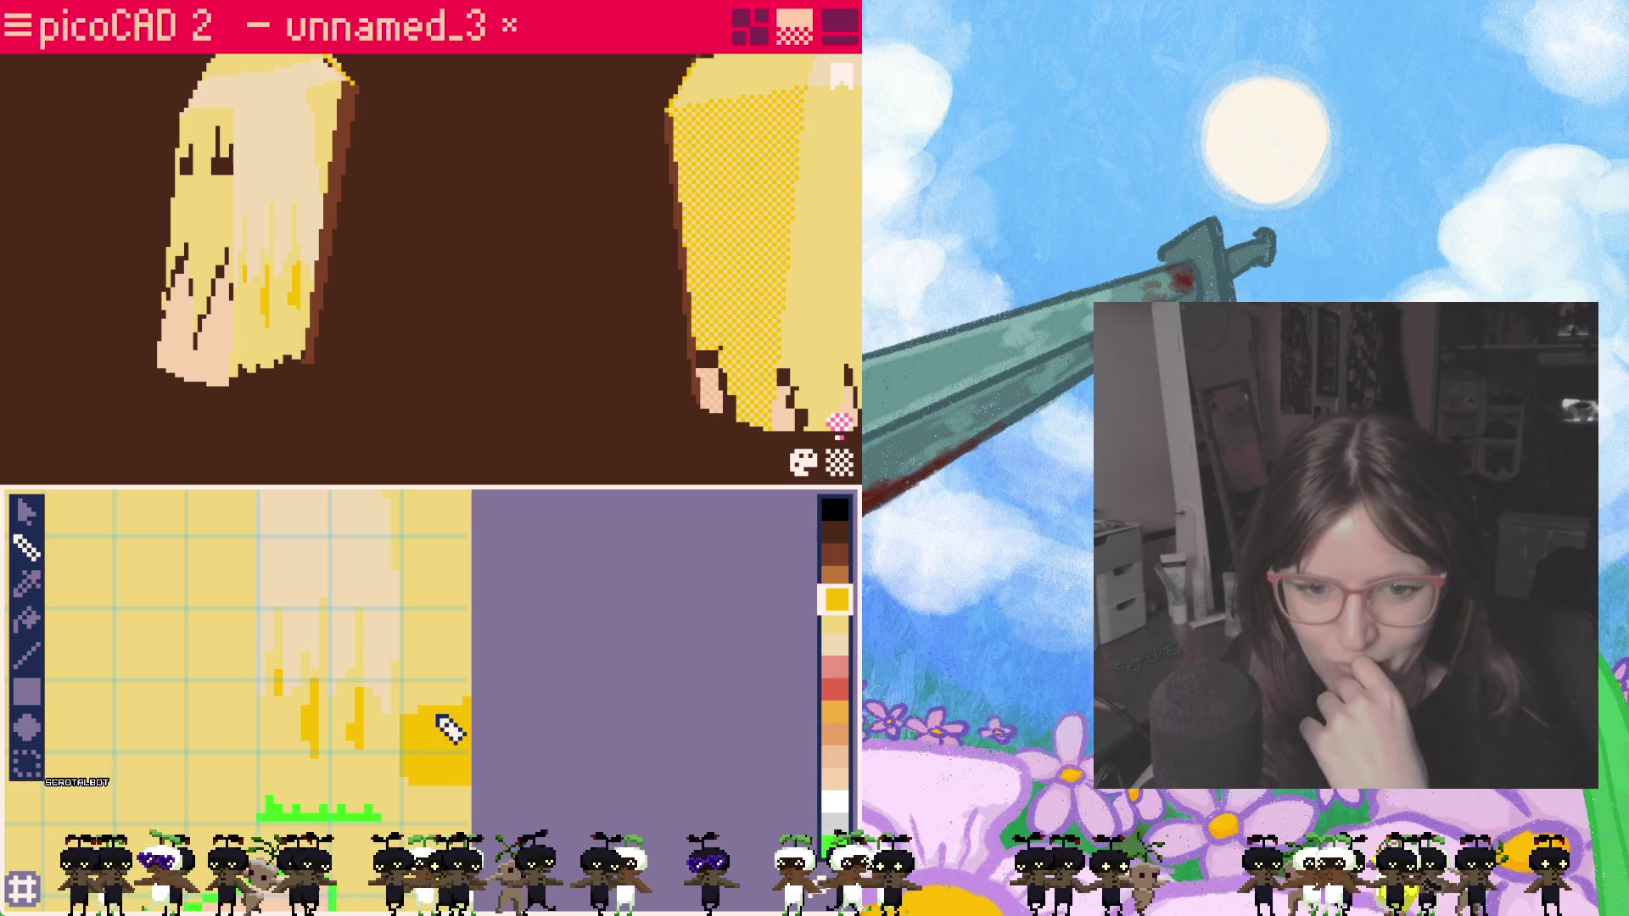
mouse_move(292, 748)
left_mouse_down()
mouse_move(284, 702)
mouse_move(279, 743)
mouse_move(367, 753)
mouse_move(388, 737)
left_mouse_up()
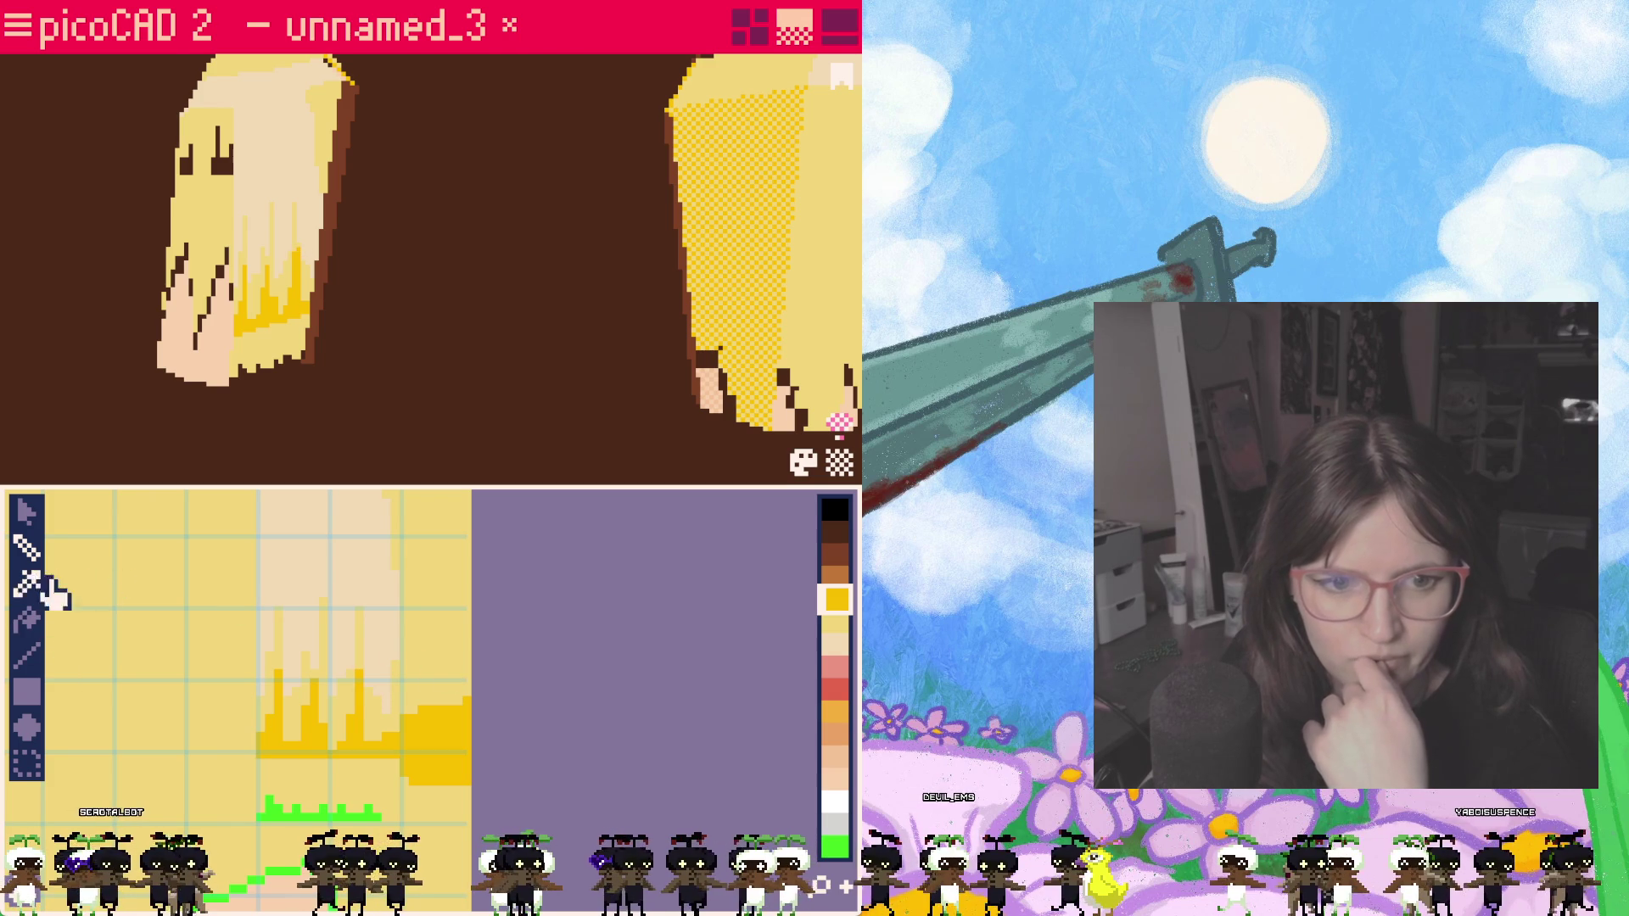
left_click(836, 687)
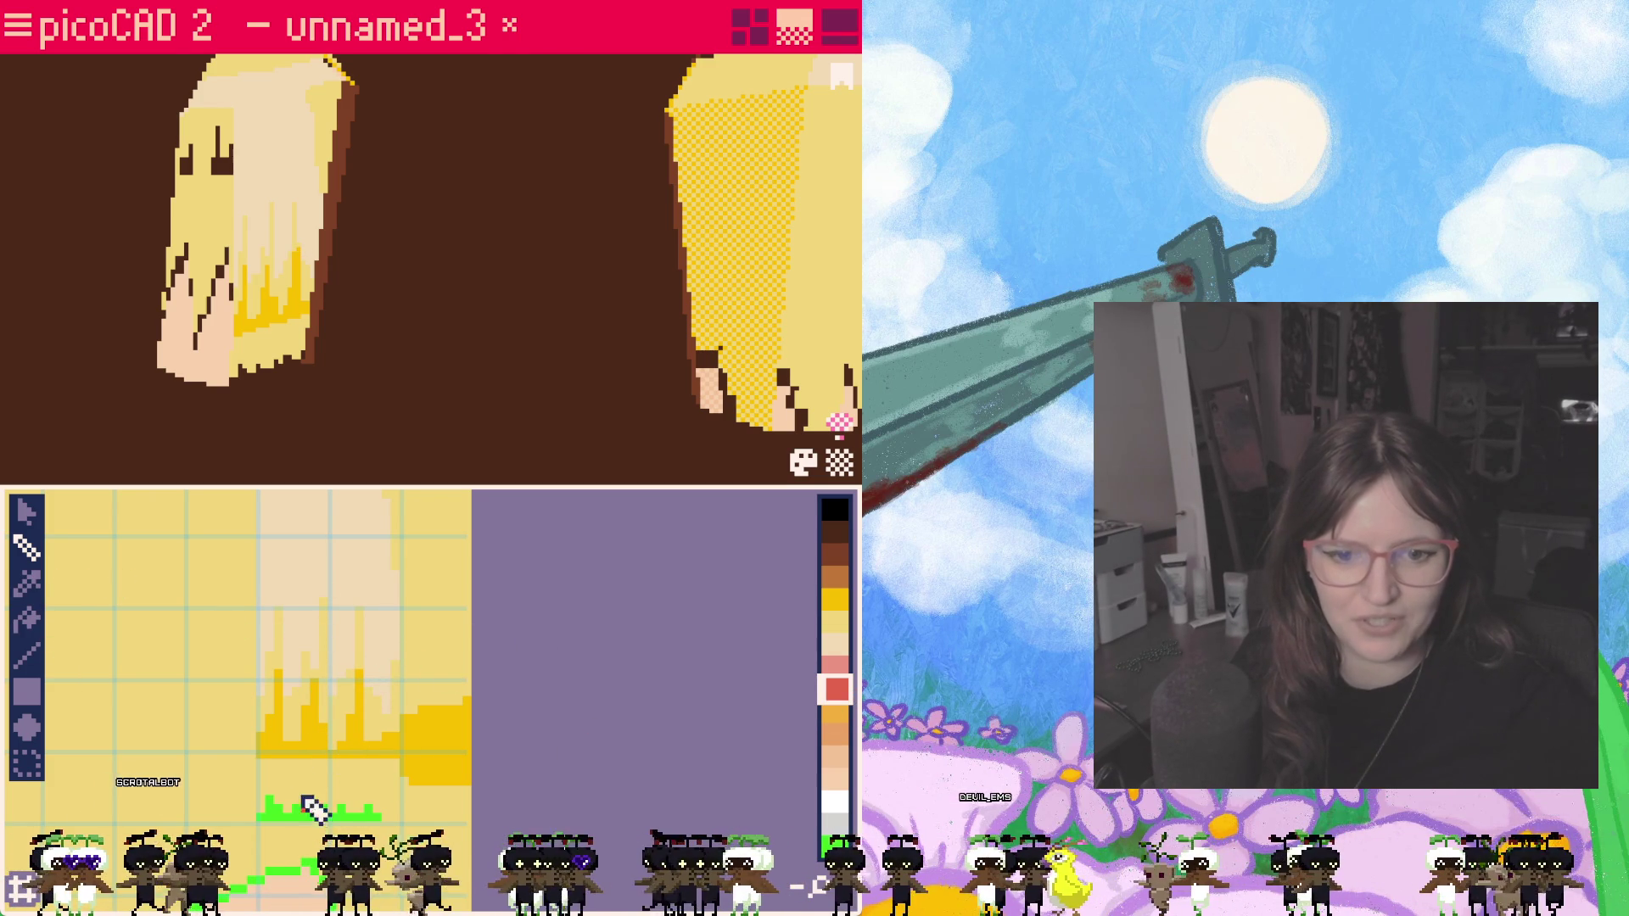
middle_click_drag(326, 643, 306, 766)
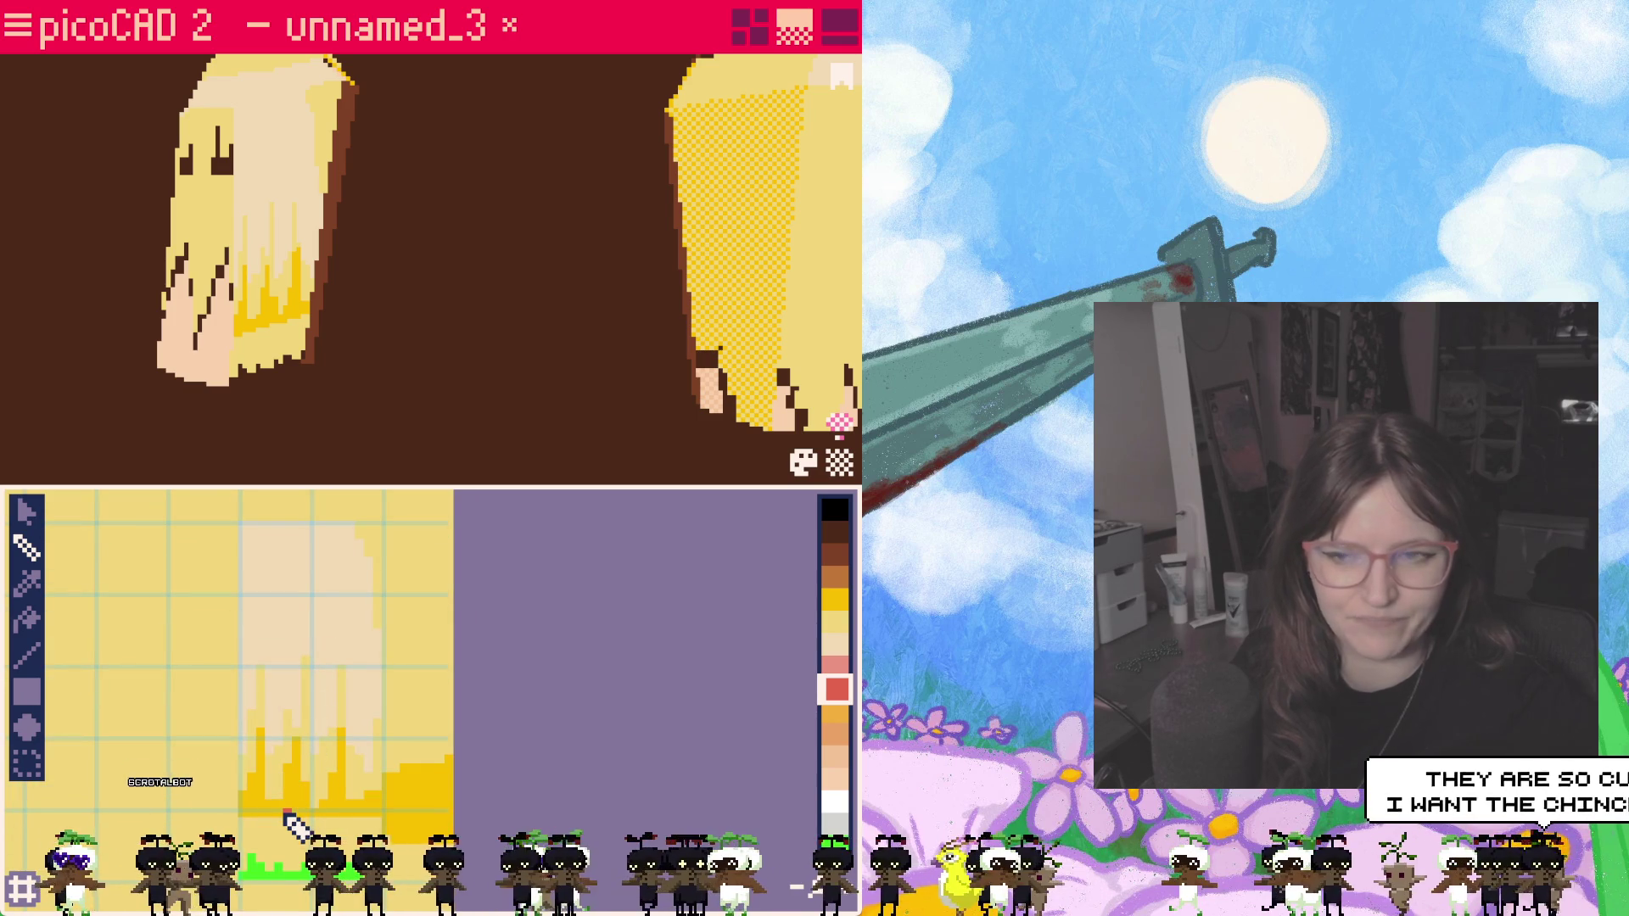
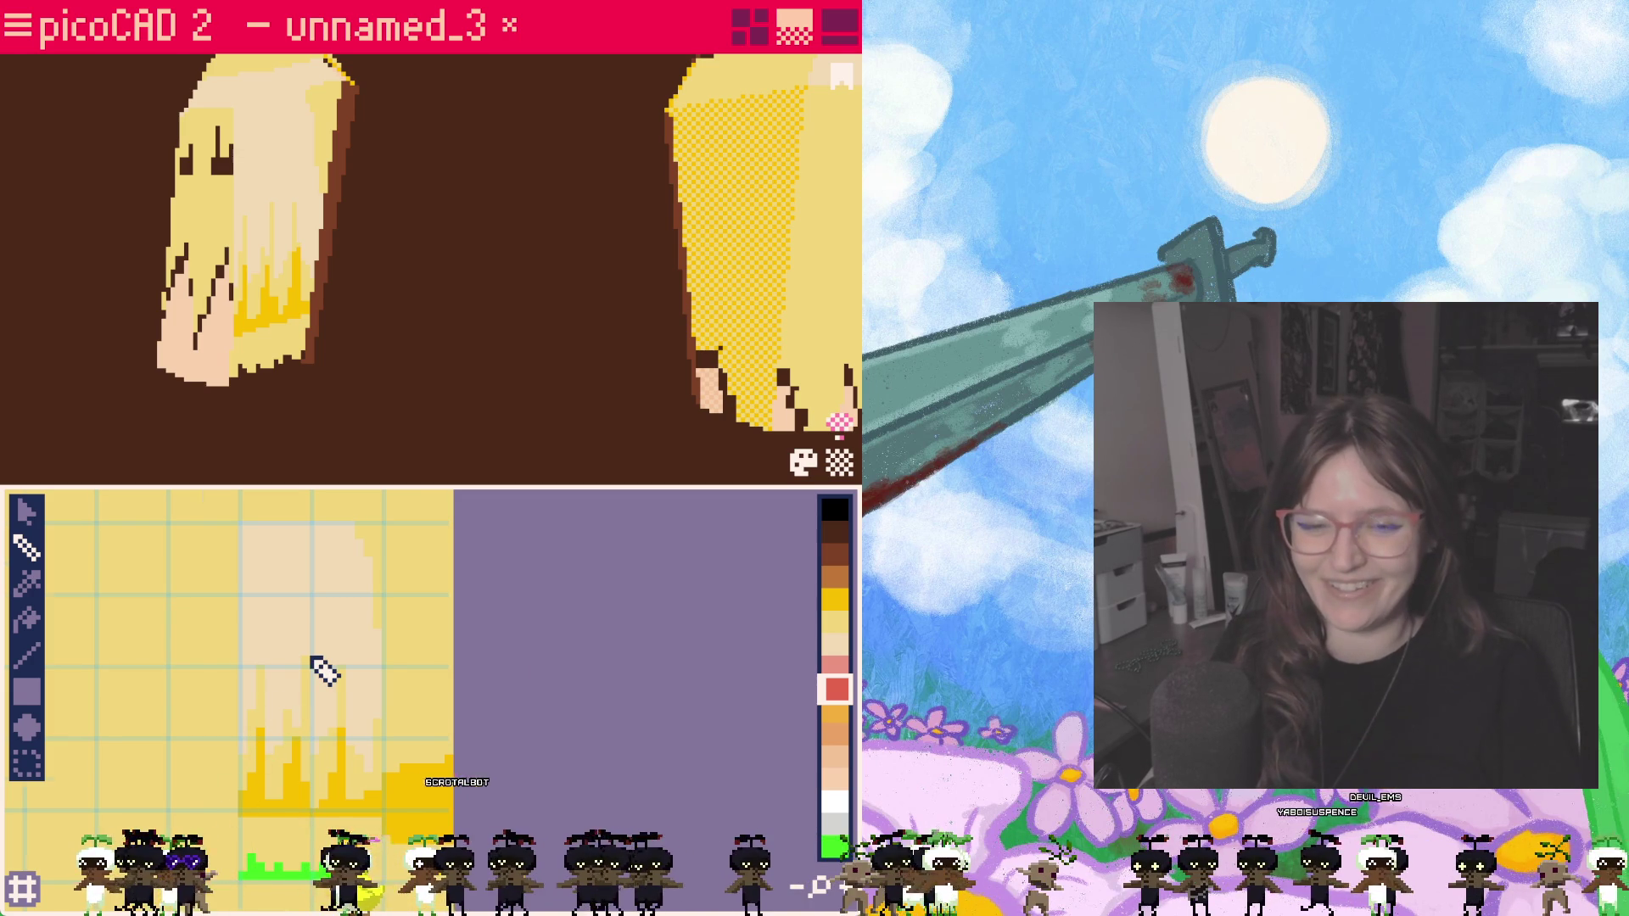
Step: Try the light-yellow and gold swatches, settle on red, and zoom to the pigtail's lower edge
scroll(319, 670, "up", 1)
scroll(296, 635, "down", 1)
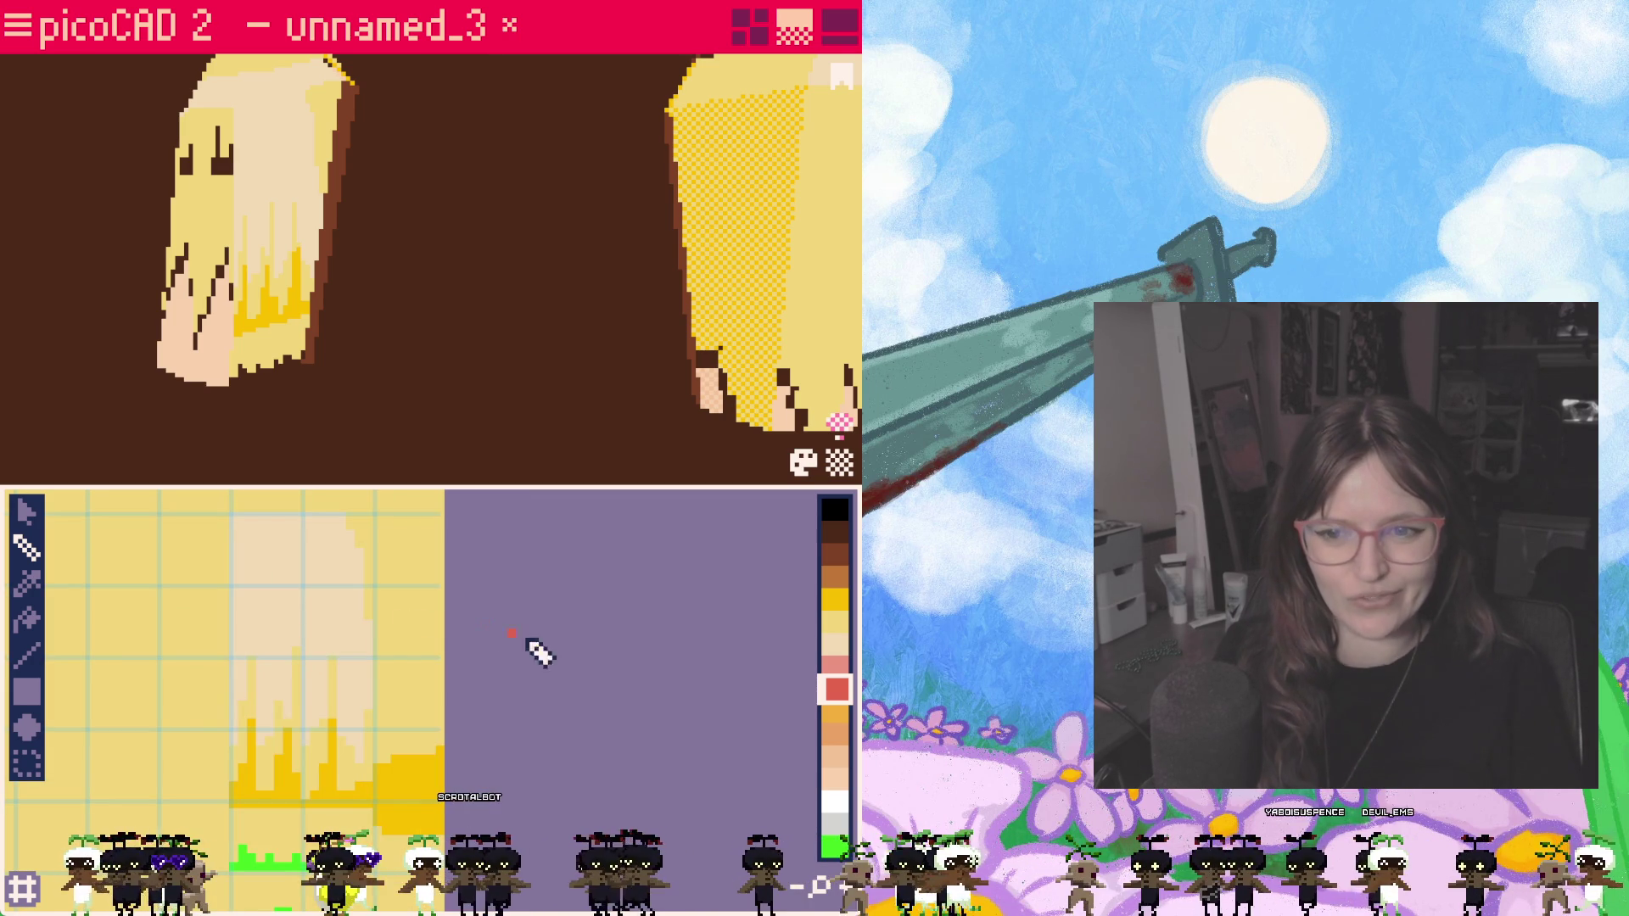
left_click(836, 623)
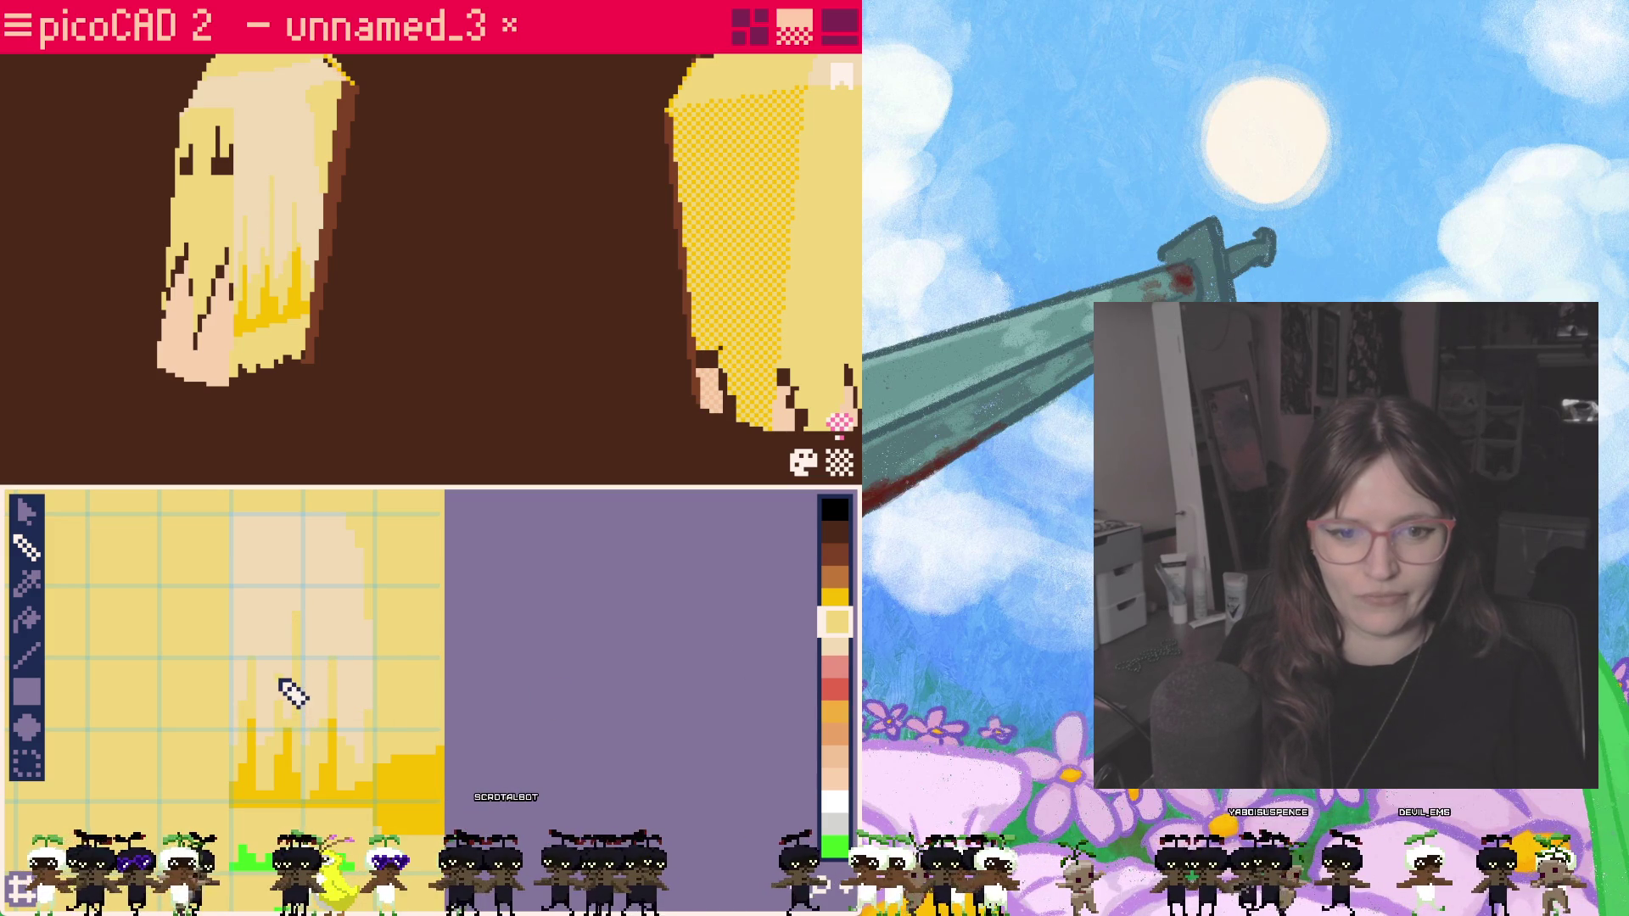
scroll(357, 711, "up", 1)
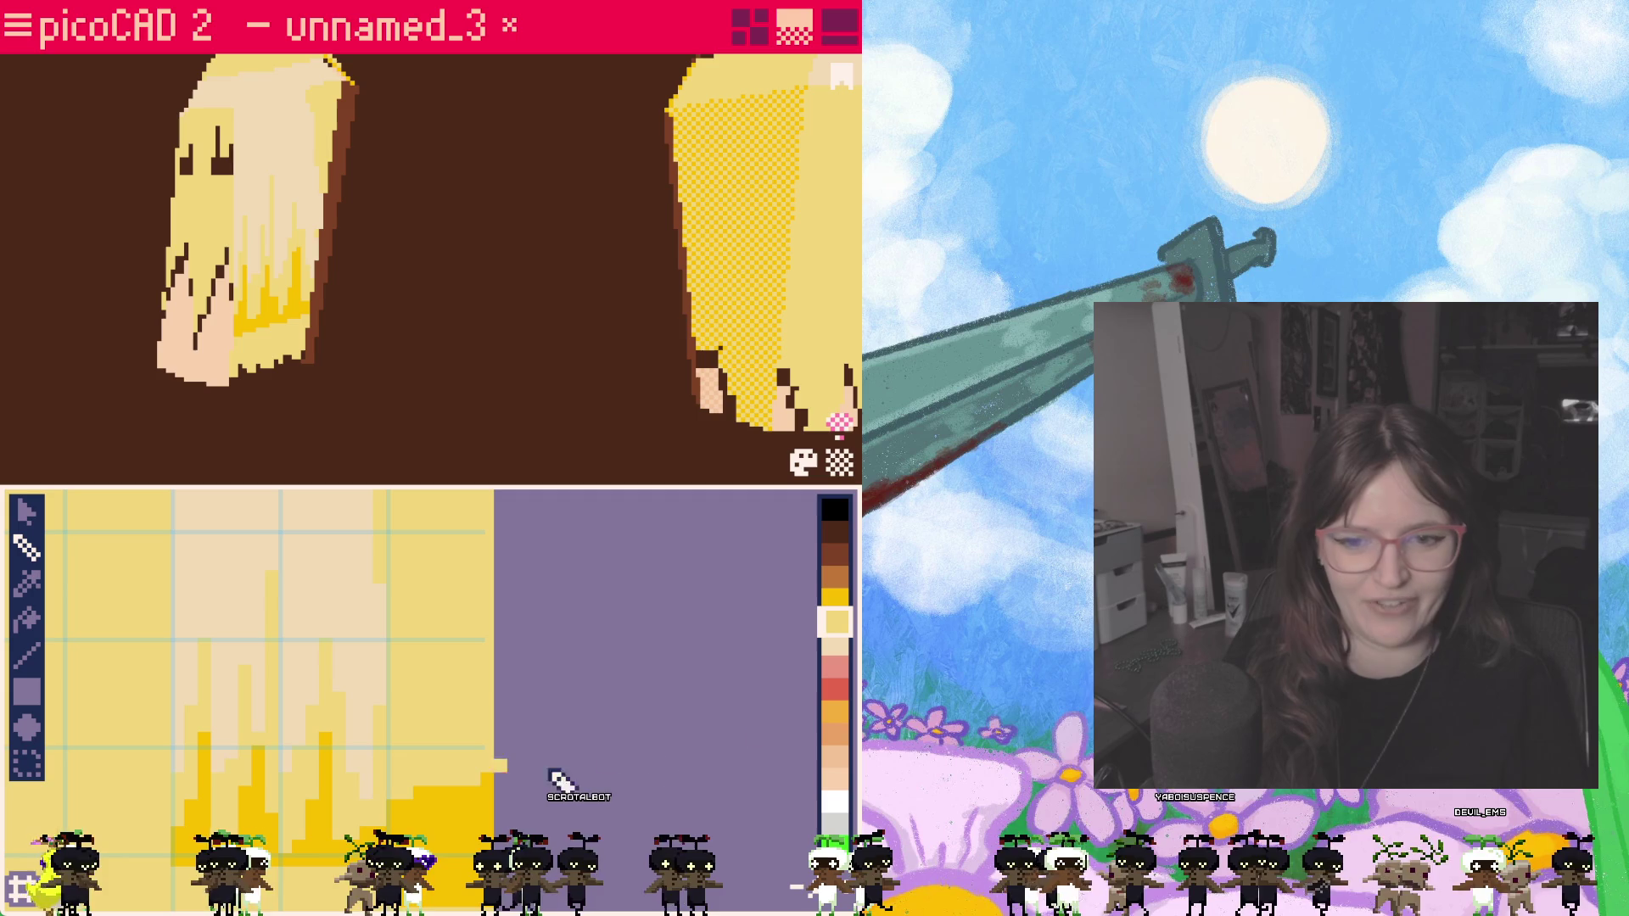
left_click(837, 599)
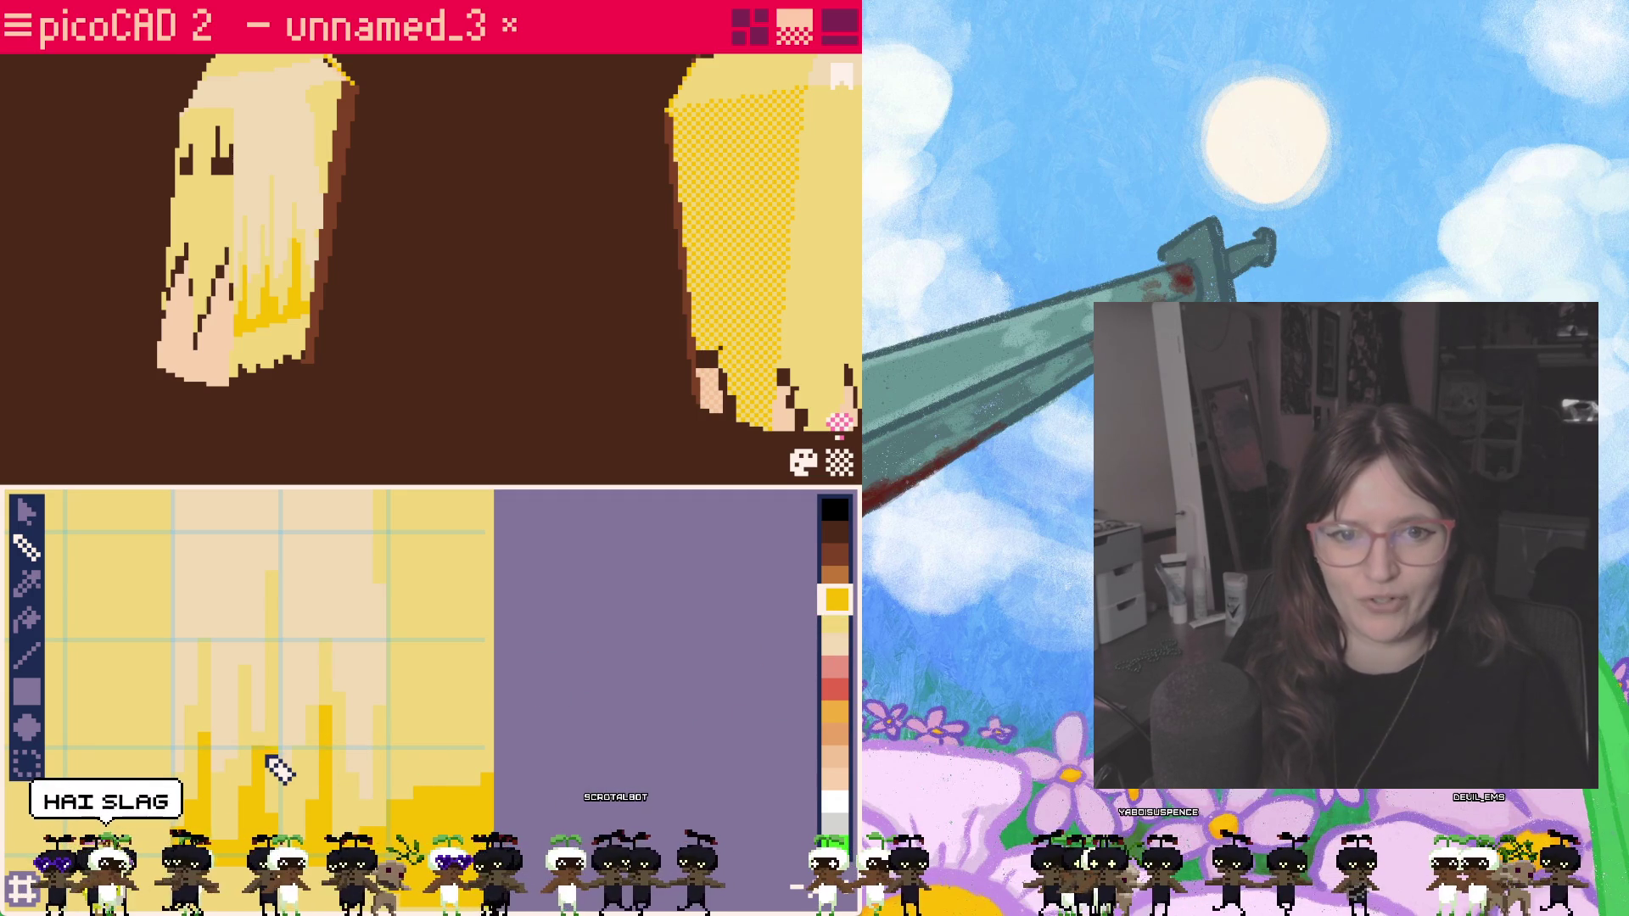
left_click(837, 689)
scroll(418, 746, "down", 2)
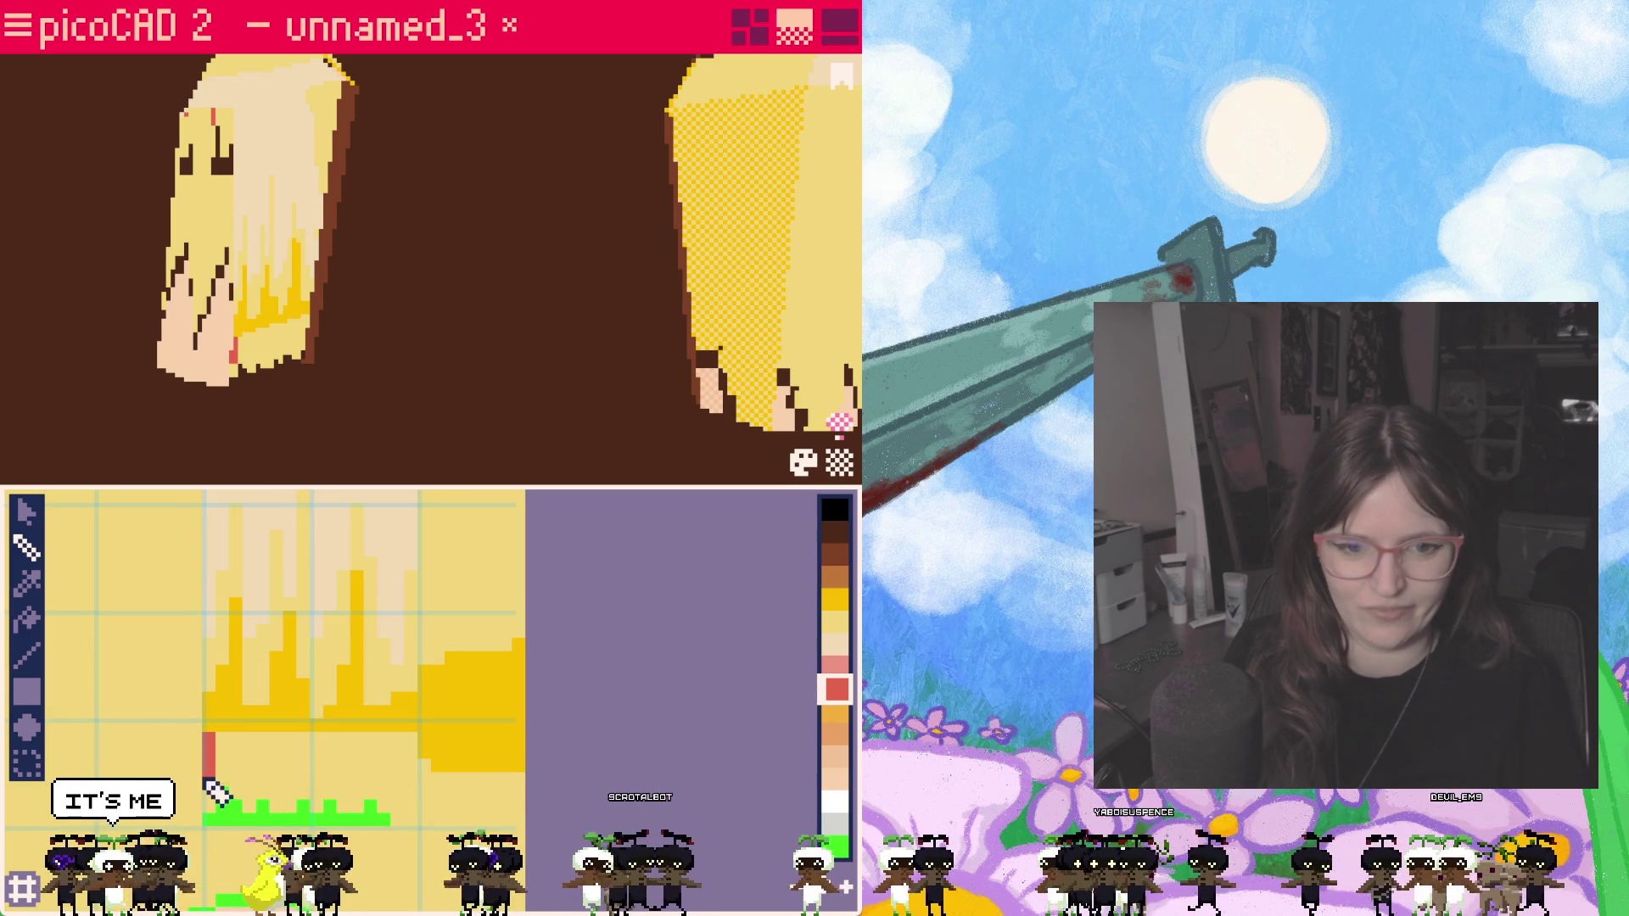
Step: Paint four red strokes across the bottom of the pigtail texture
mouse_move(221, 750)
left_mouse_down()
mouse_move(222, 694)
mouse_move(231, 751)
mouse_move(211, 801)
left_mouse_up()
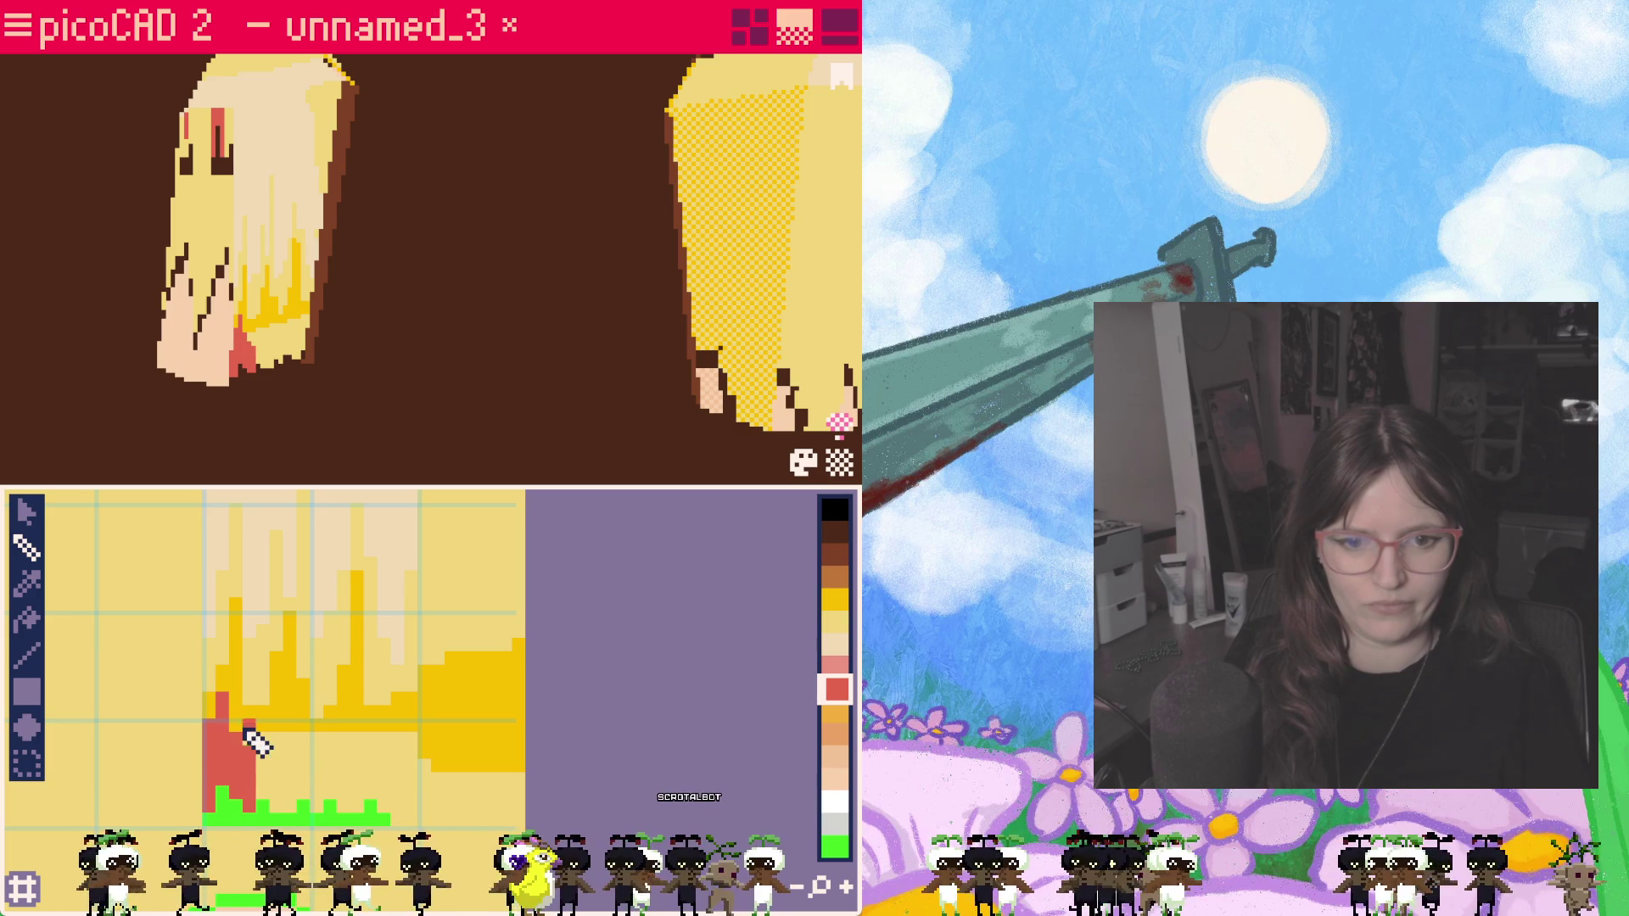
left_click_drag(248, 745, 273, 778)
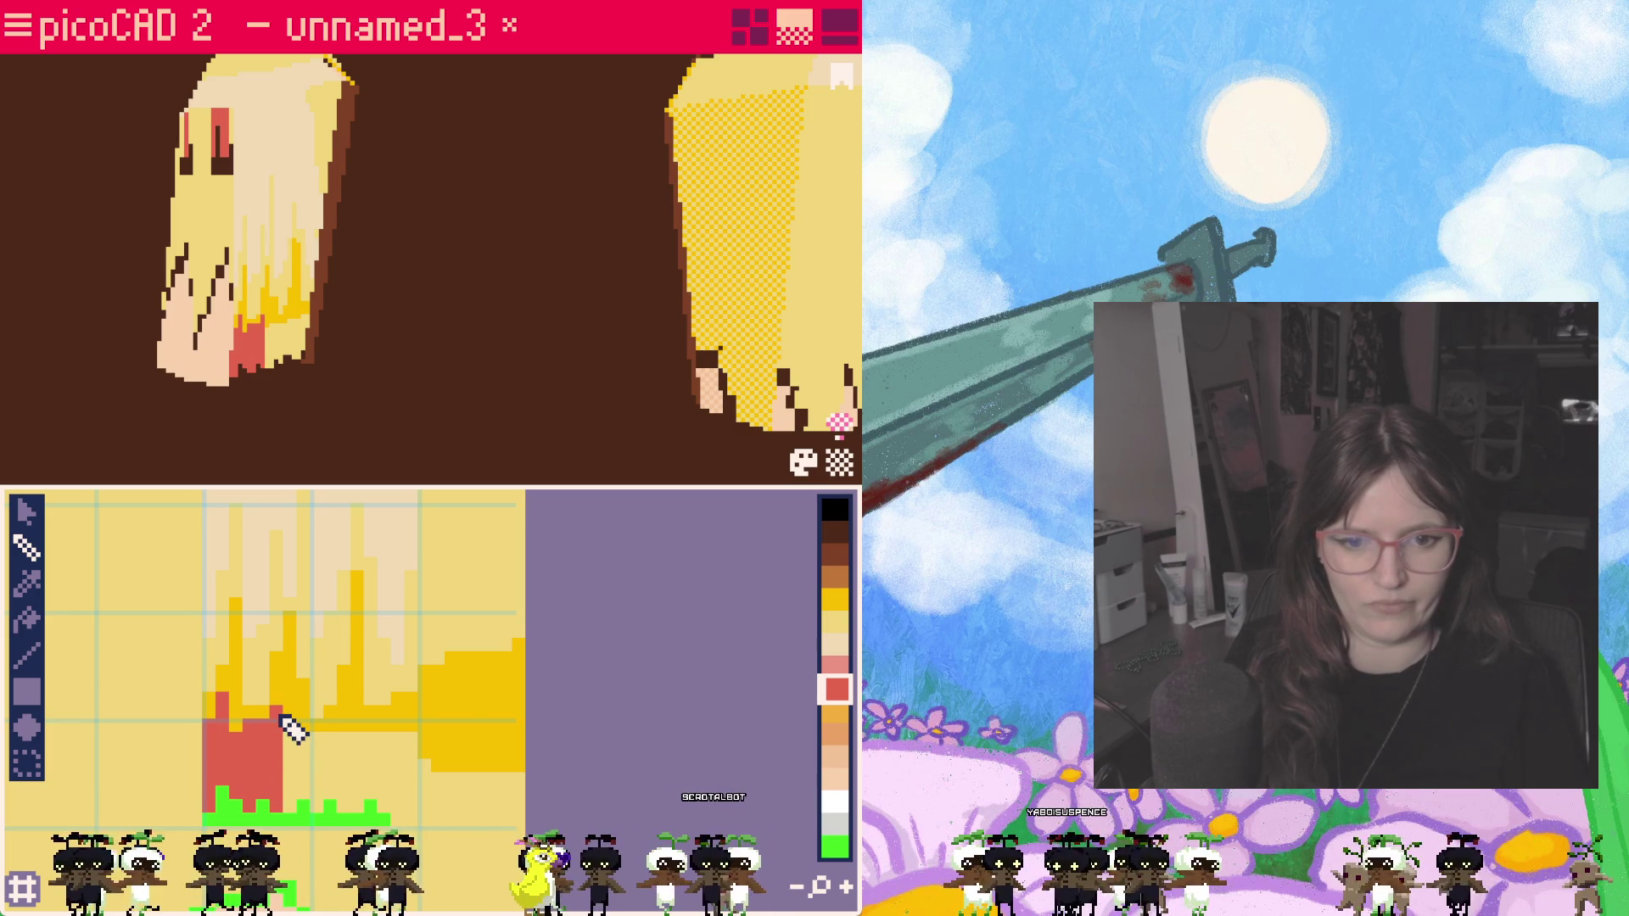
left_click_drag(293, 705, 293, 787)
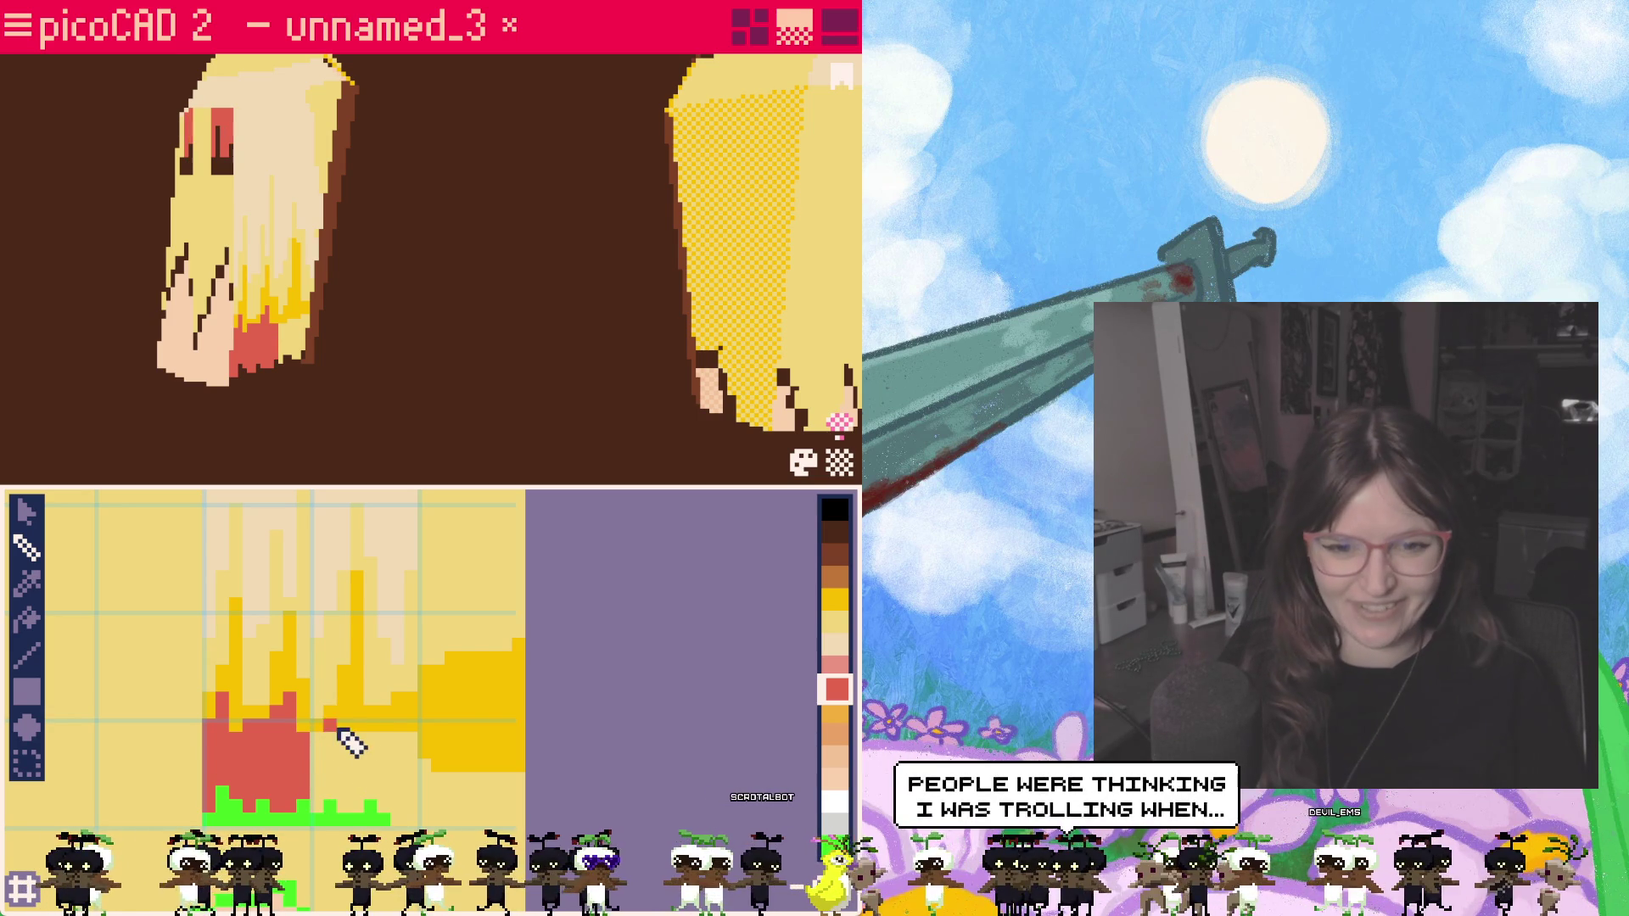
mouse_move(356, 723)
left_mouse_down()
mouse_move(357, 807)
mouse_move(323, 798)
mouse_move(350, 804)
mouse_move(331, 768)
left_mouse_up()
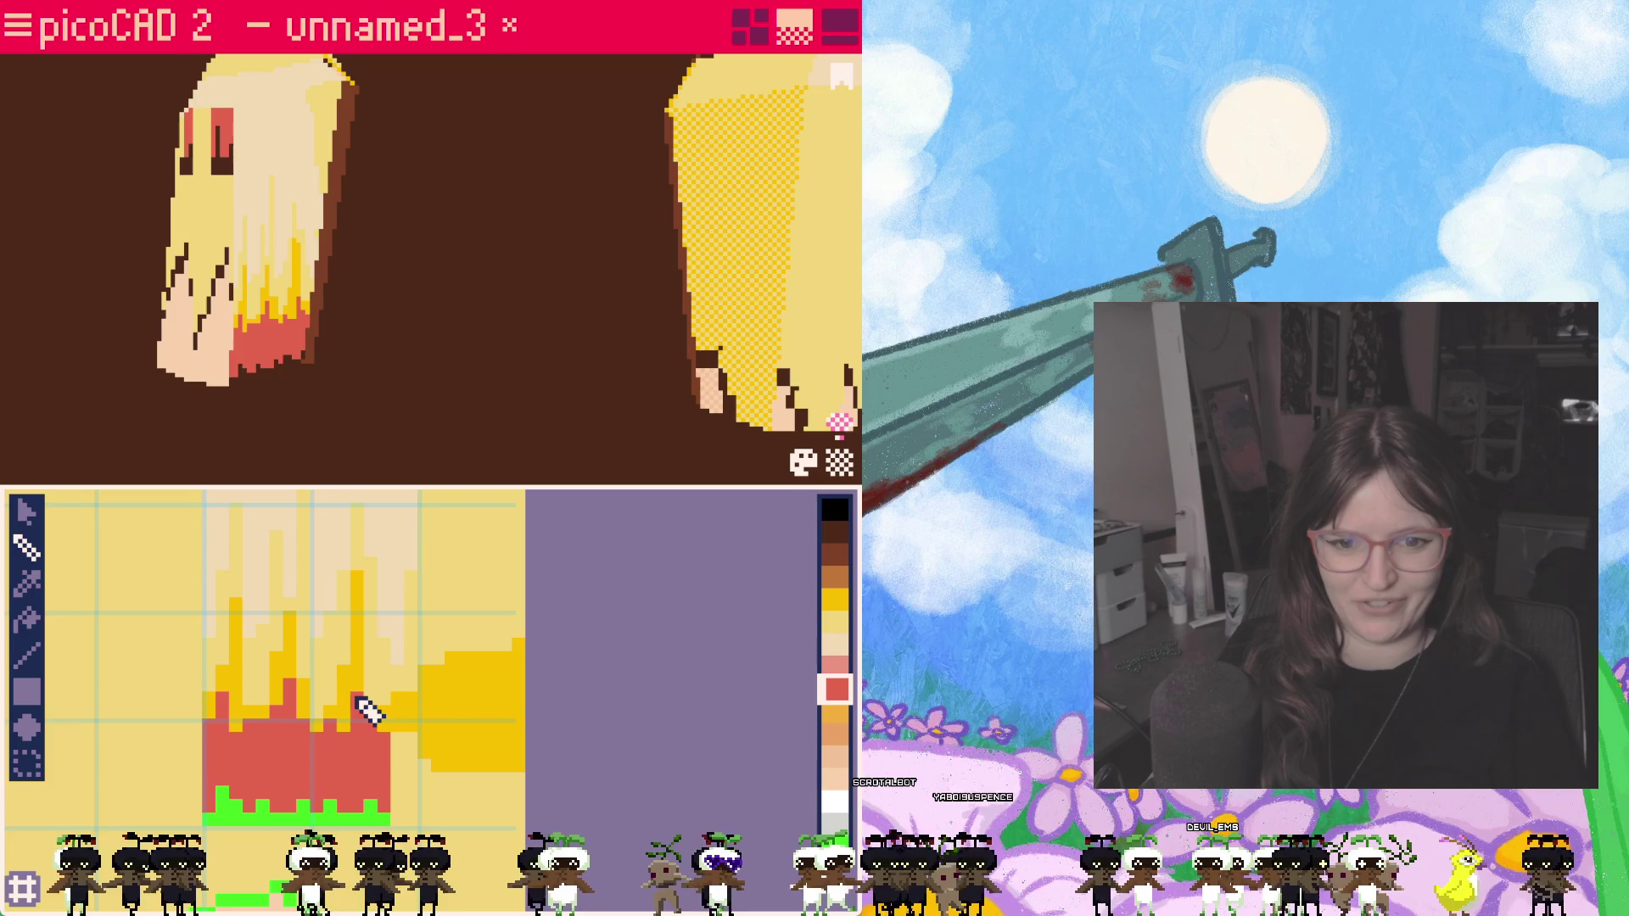
Step: Blend the red tip with a light-pink pixel and orbit to see both pigtails
left_click(836, 666)
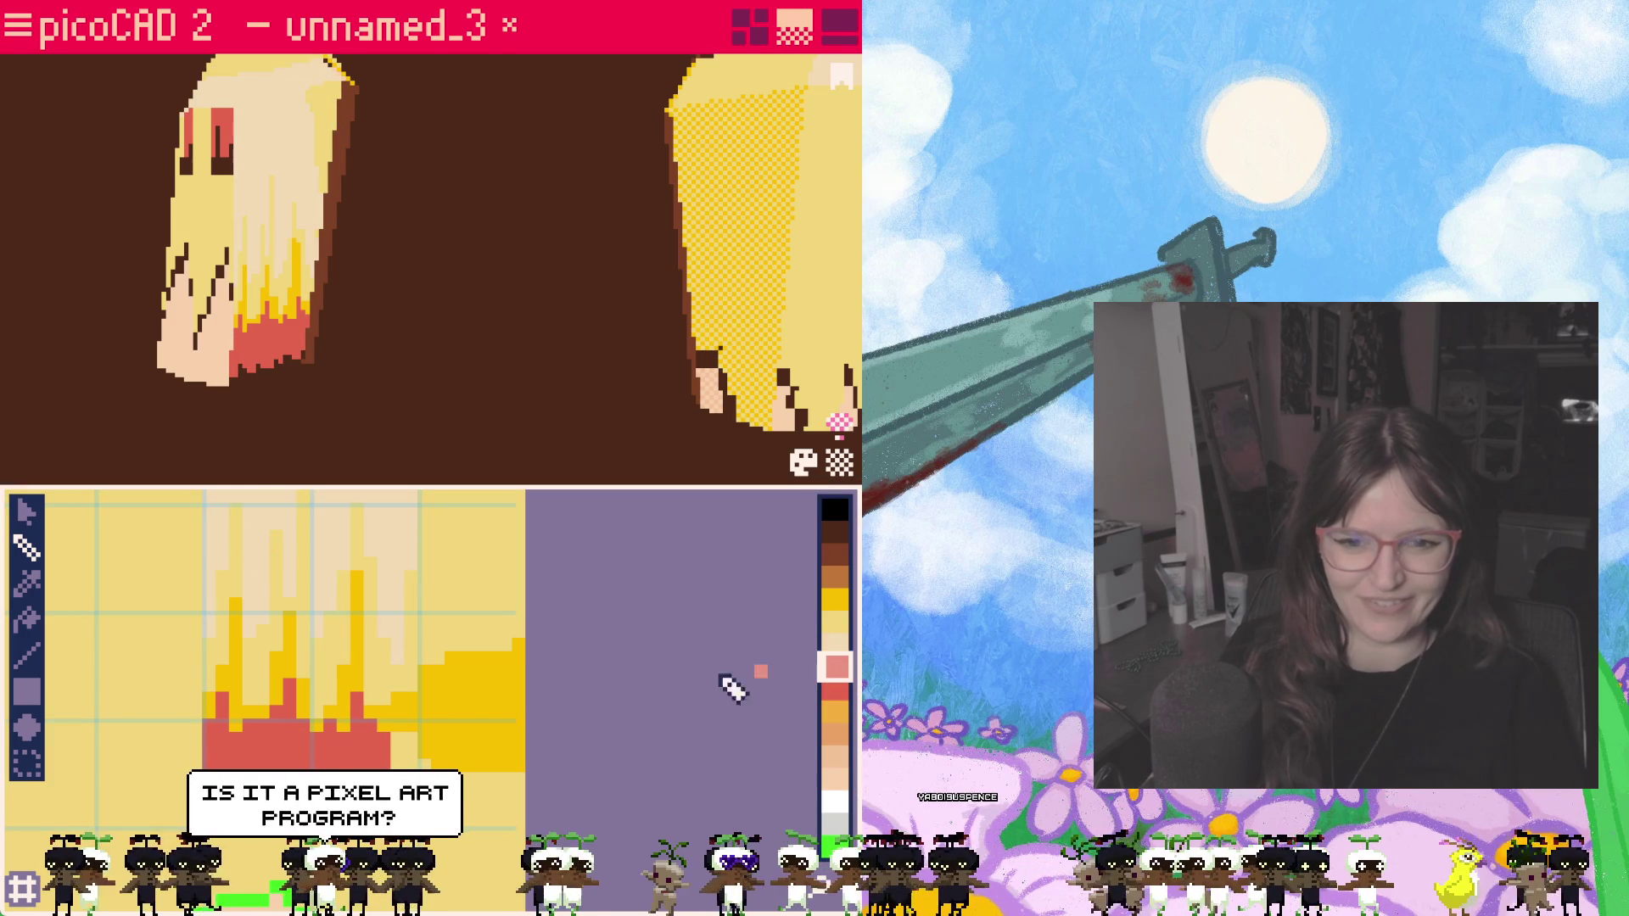
left_click(276, 703)
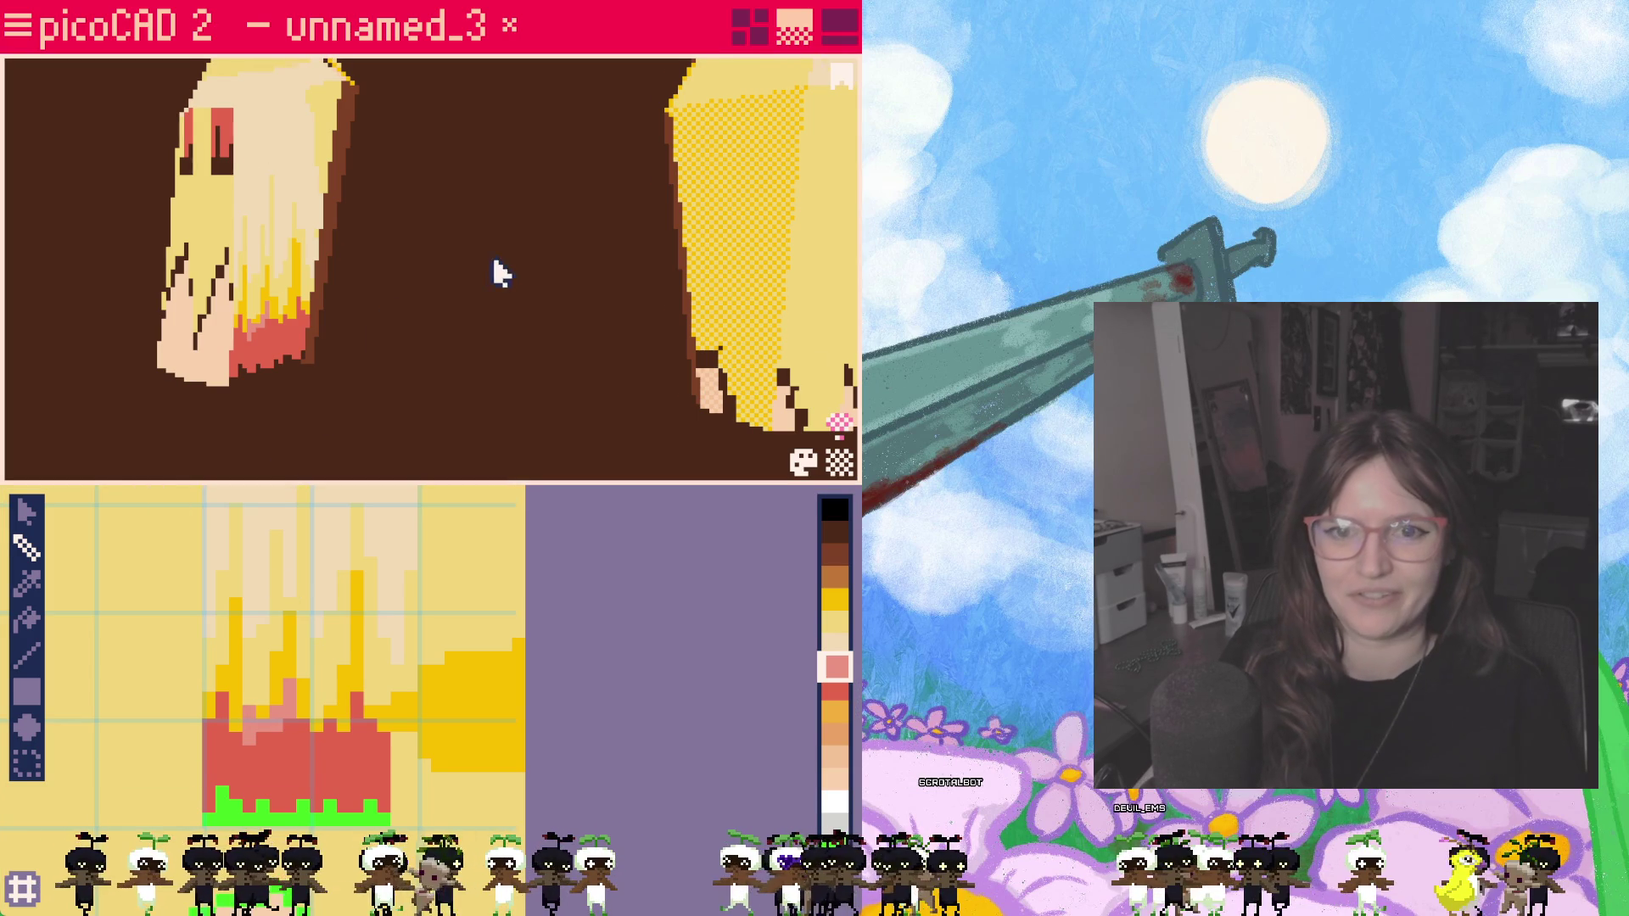
scroll(459, 309, "down", 3)
right_click_drag(458, 310, 410, 385)
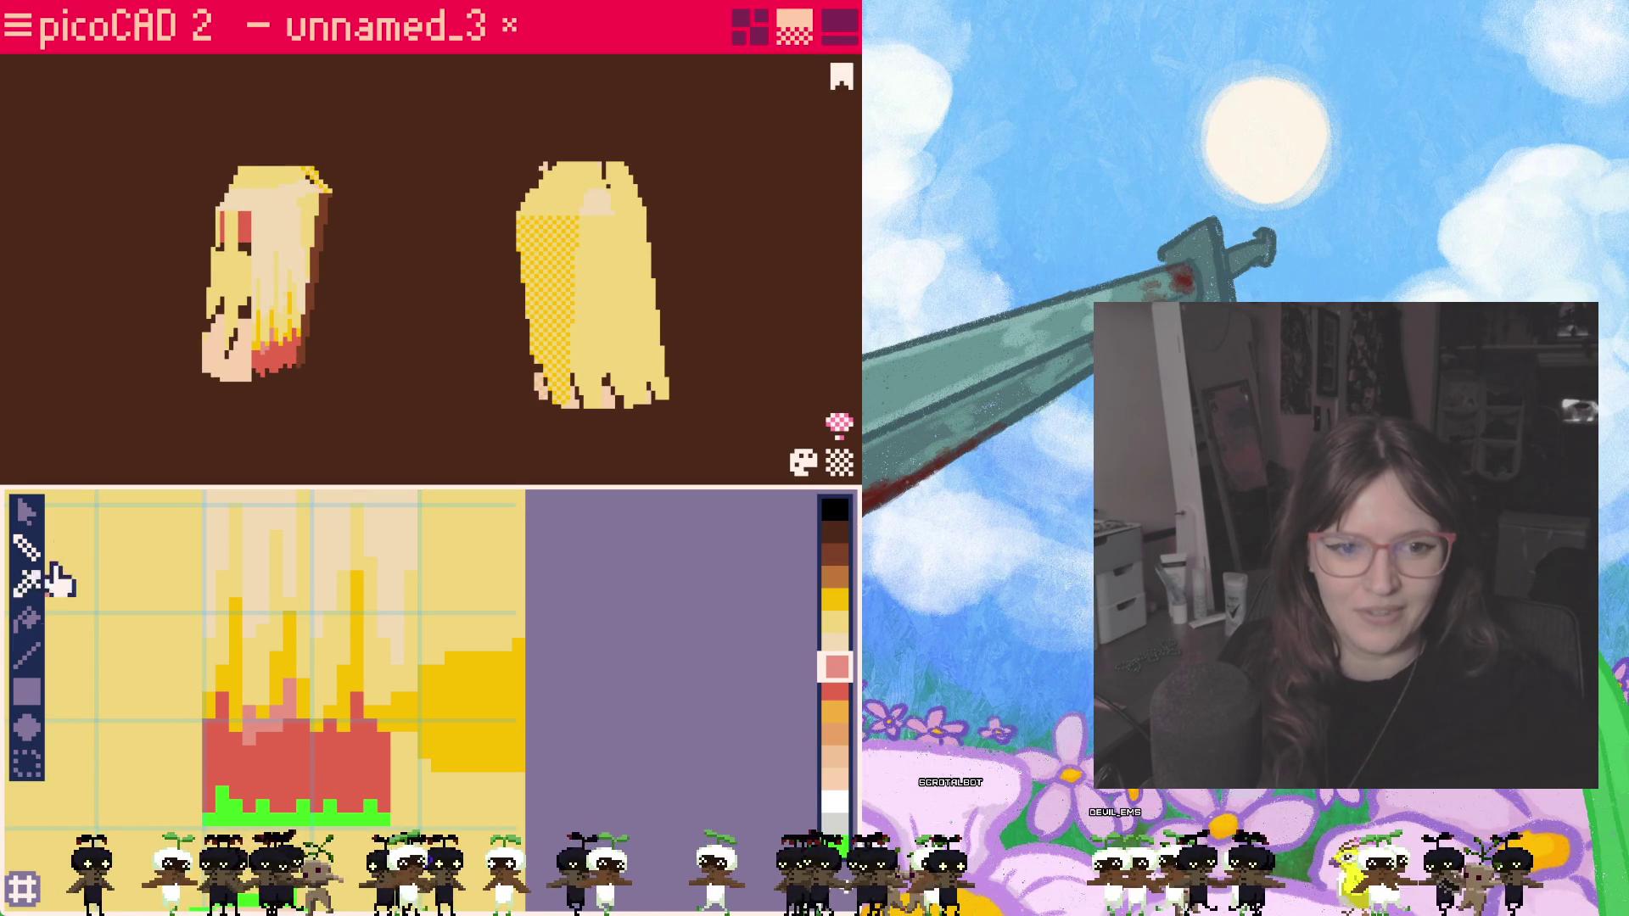
Step: Switch to the four-view wireframe layout and save the model
left_click(17, 26)
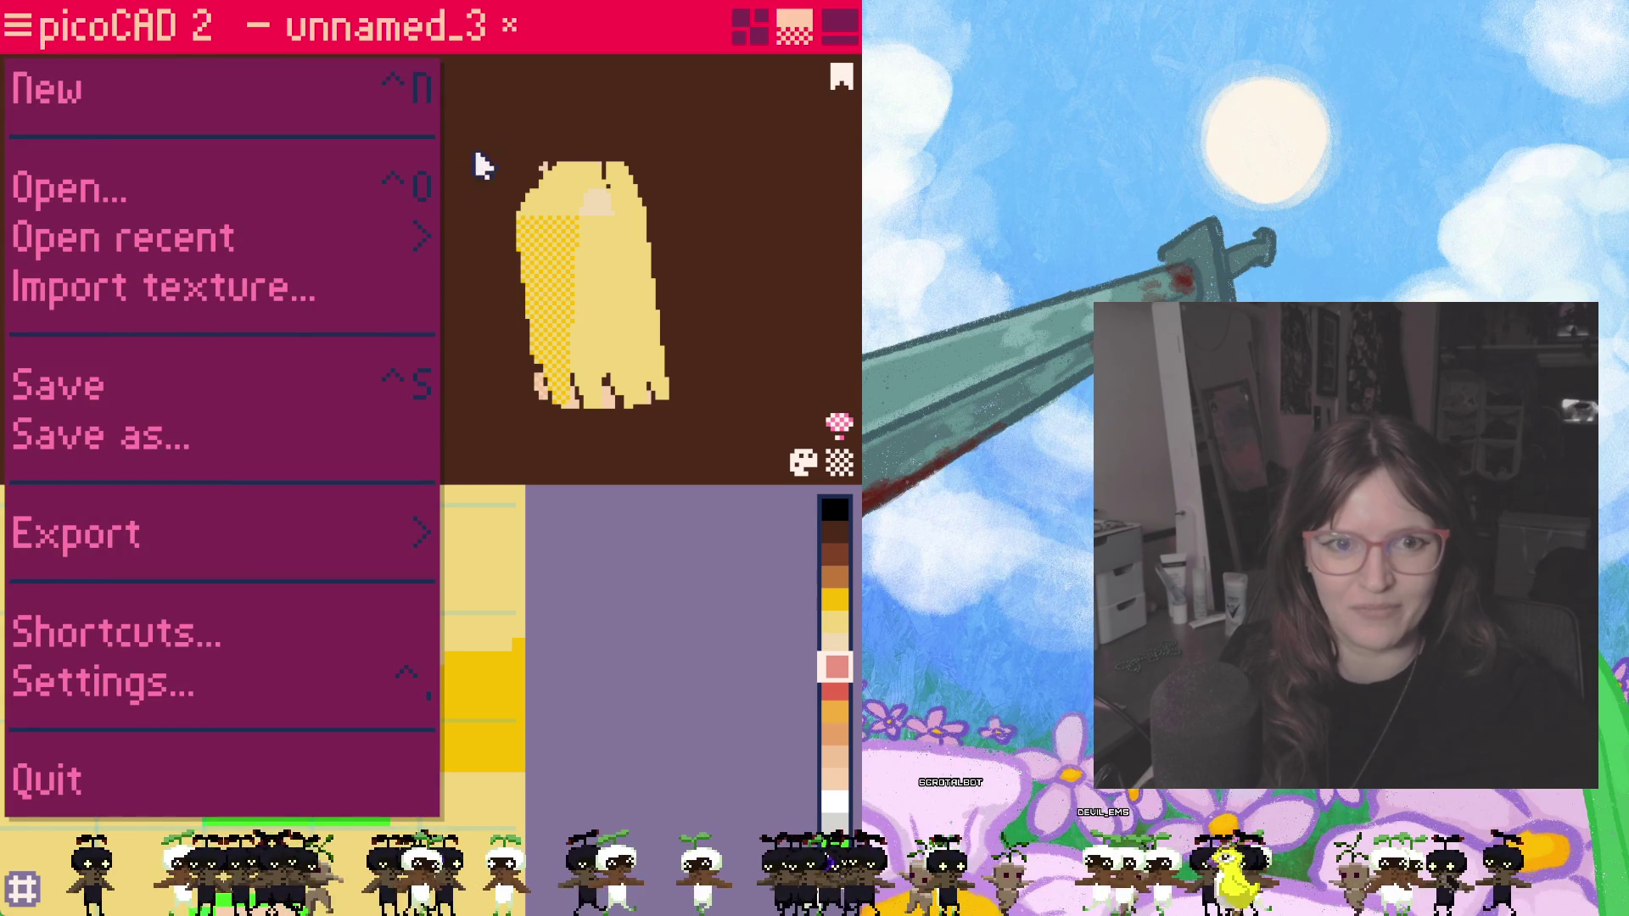
left_click(702, 59)
left_click(747, 26)
left_click(19, 30)
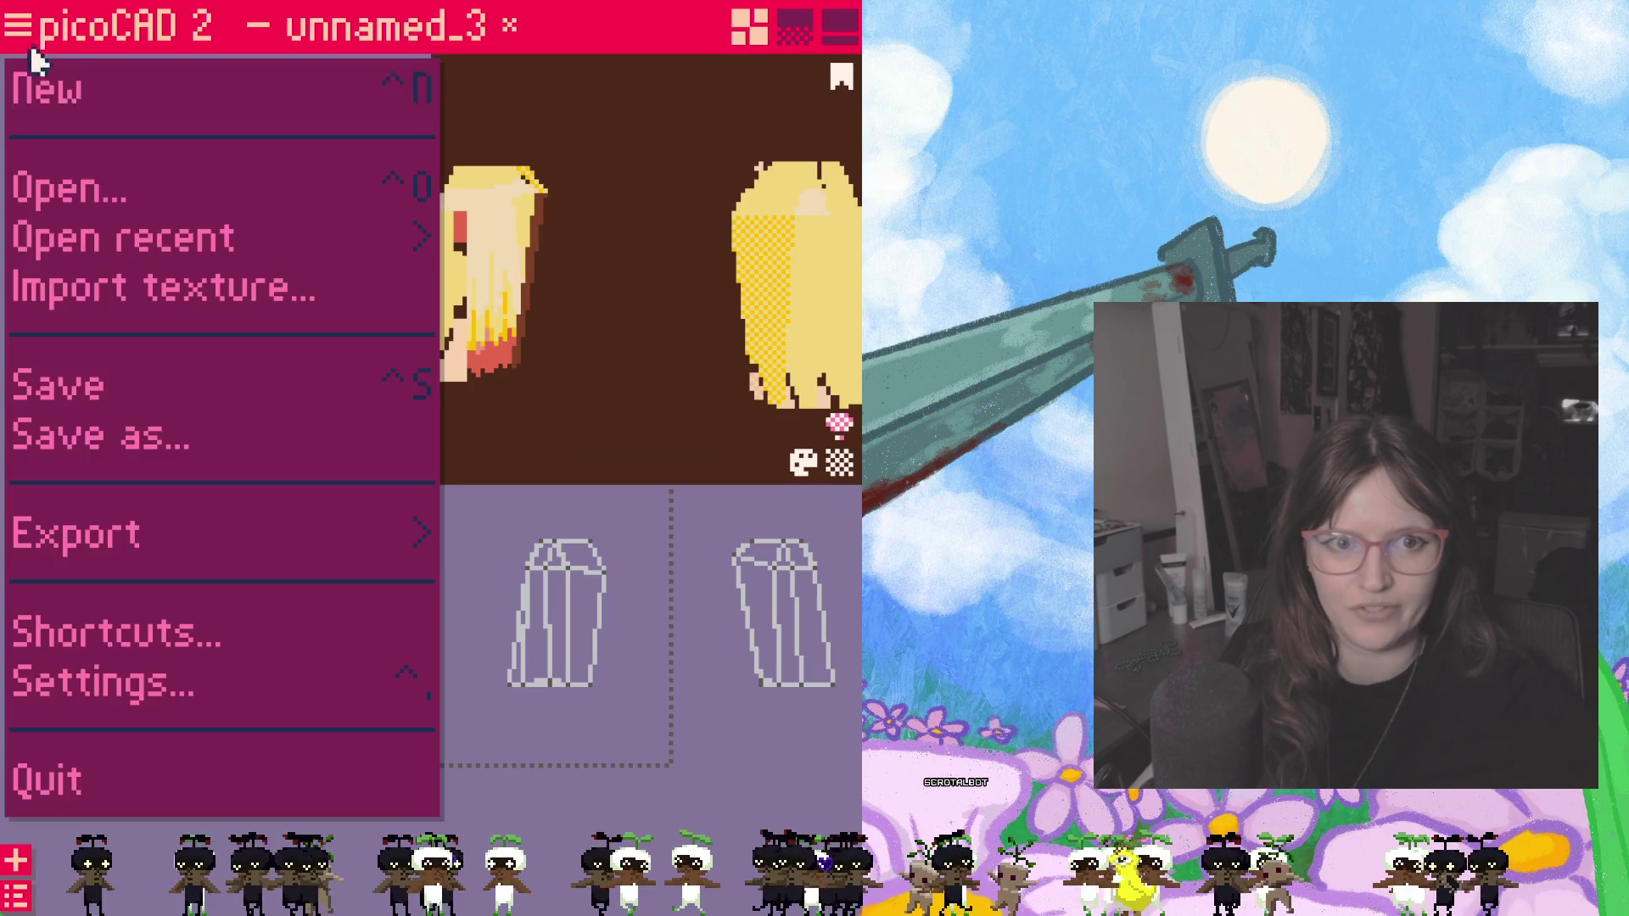
left_click(93, 398)
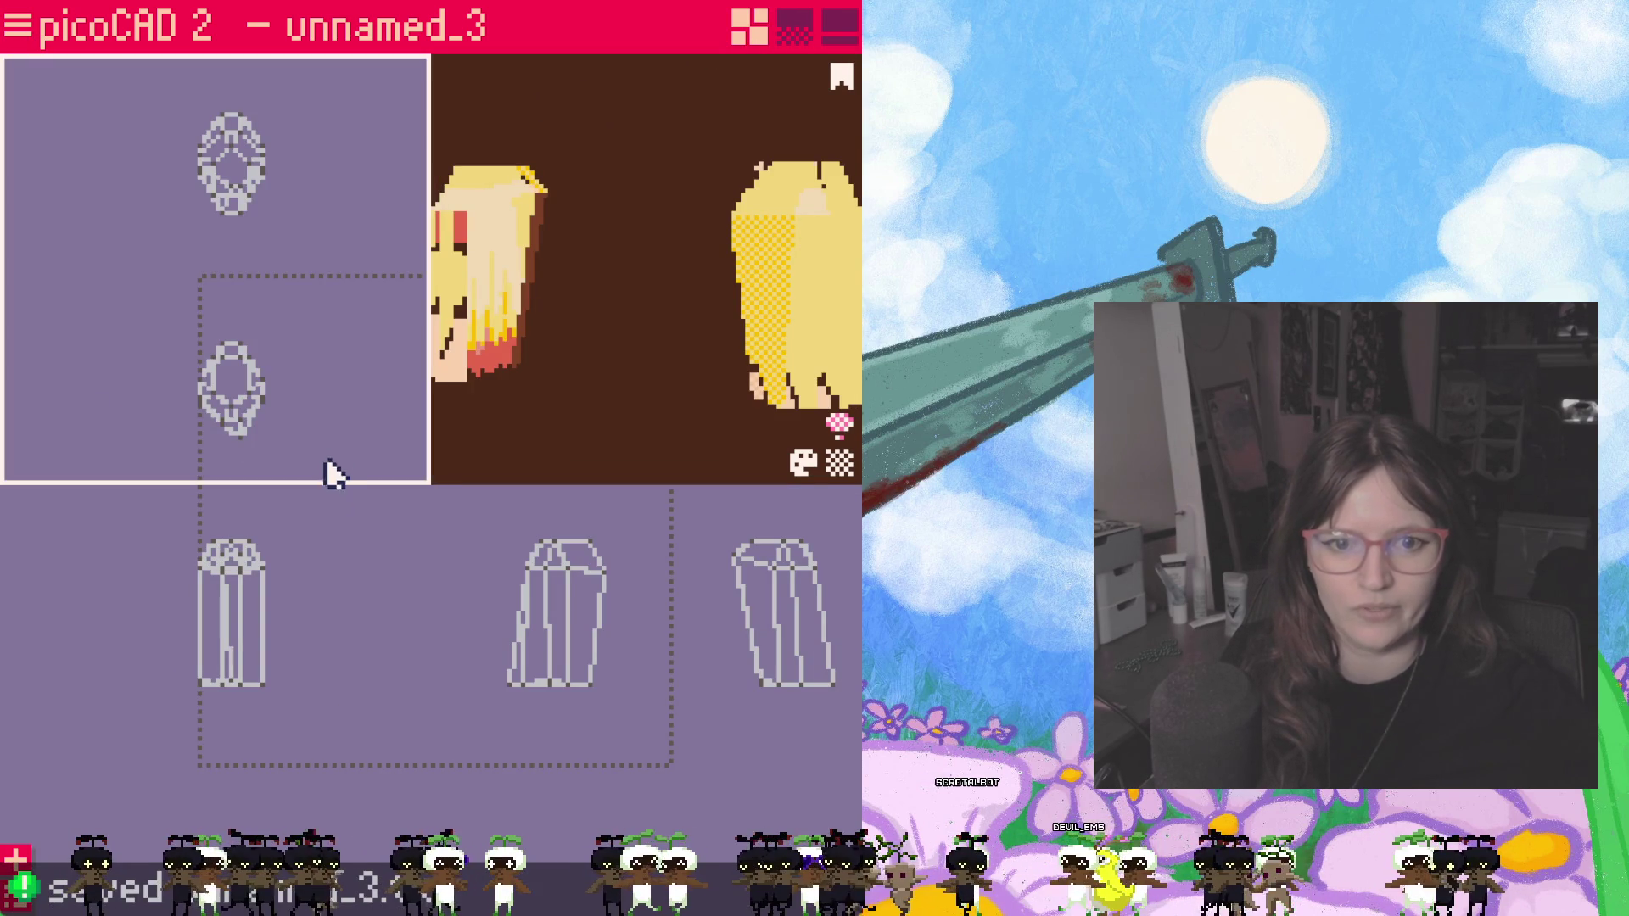
Step: In the object list, make the head, both ears and the hair visible again
left_click(15, 896)
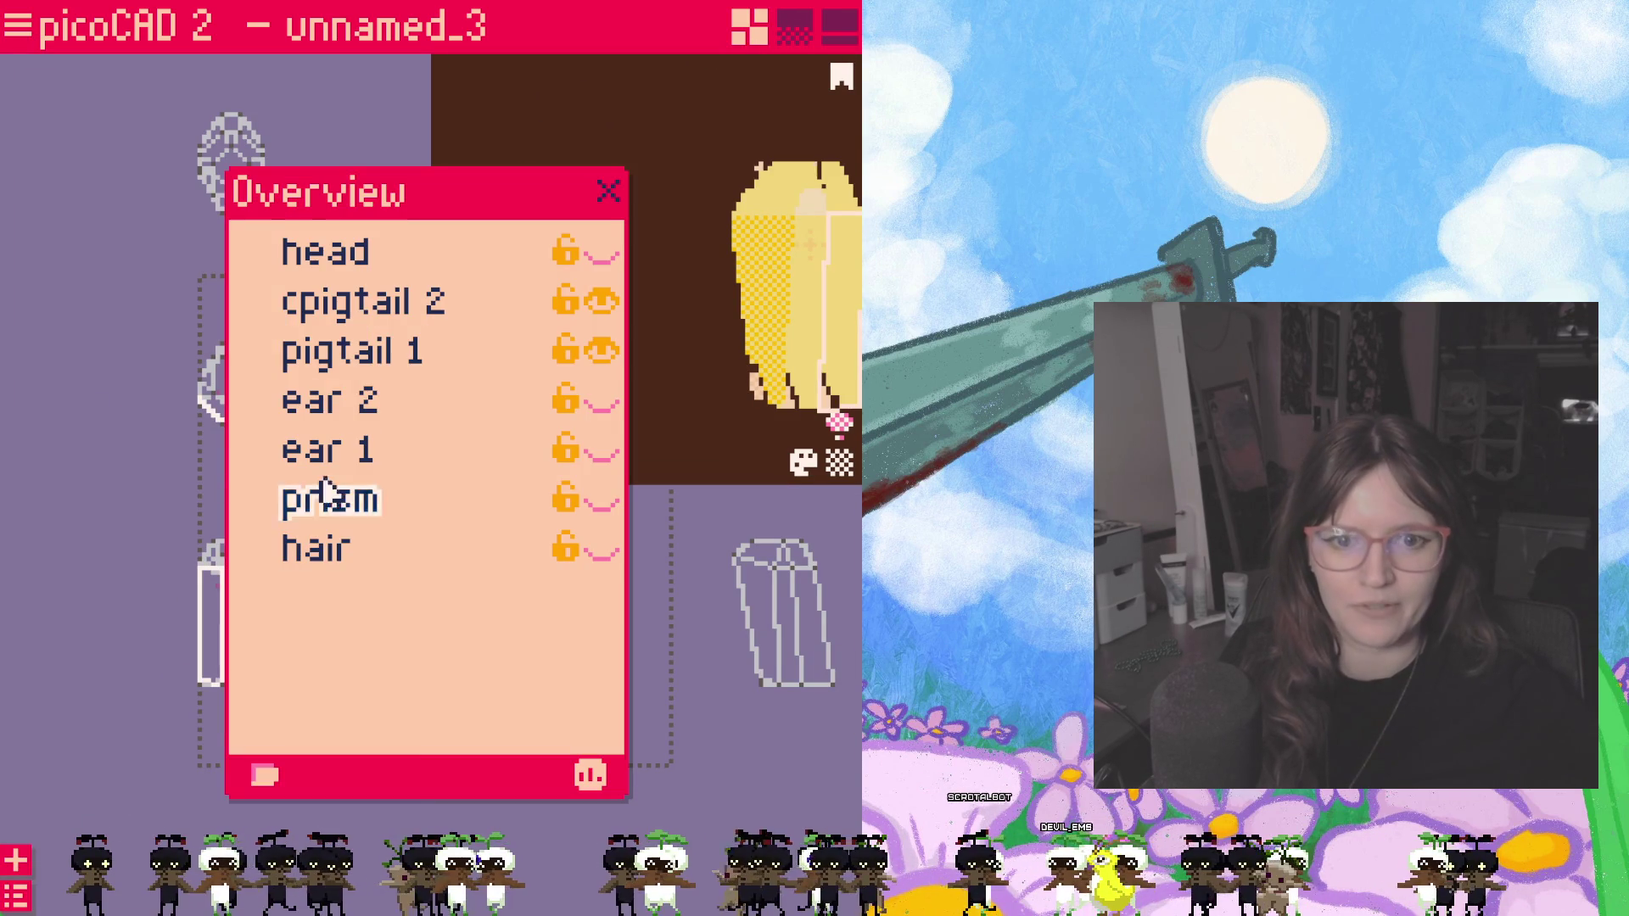
left_click(603, 399)
left_click(600, 254)
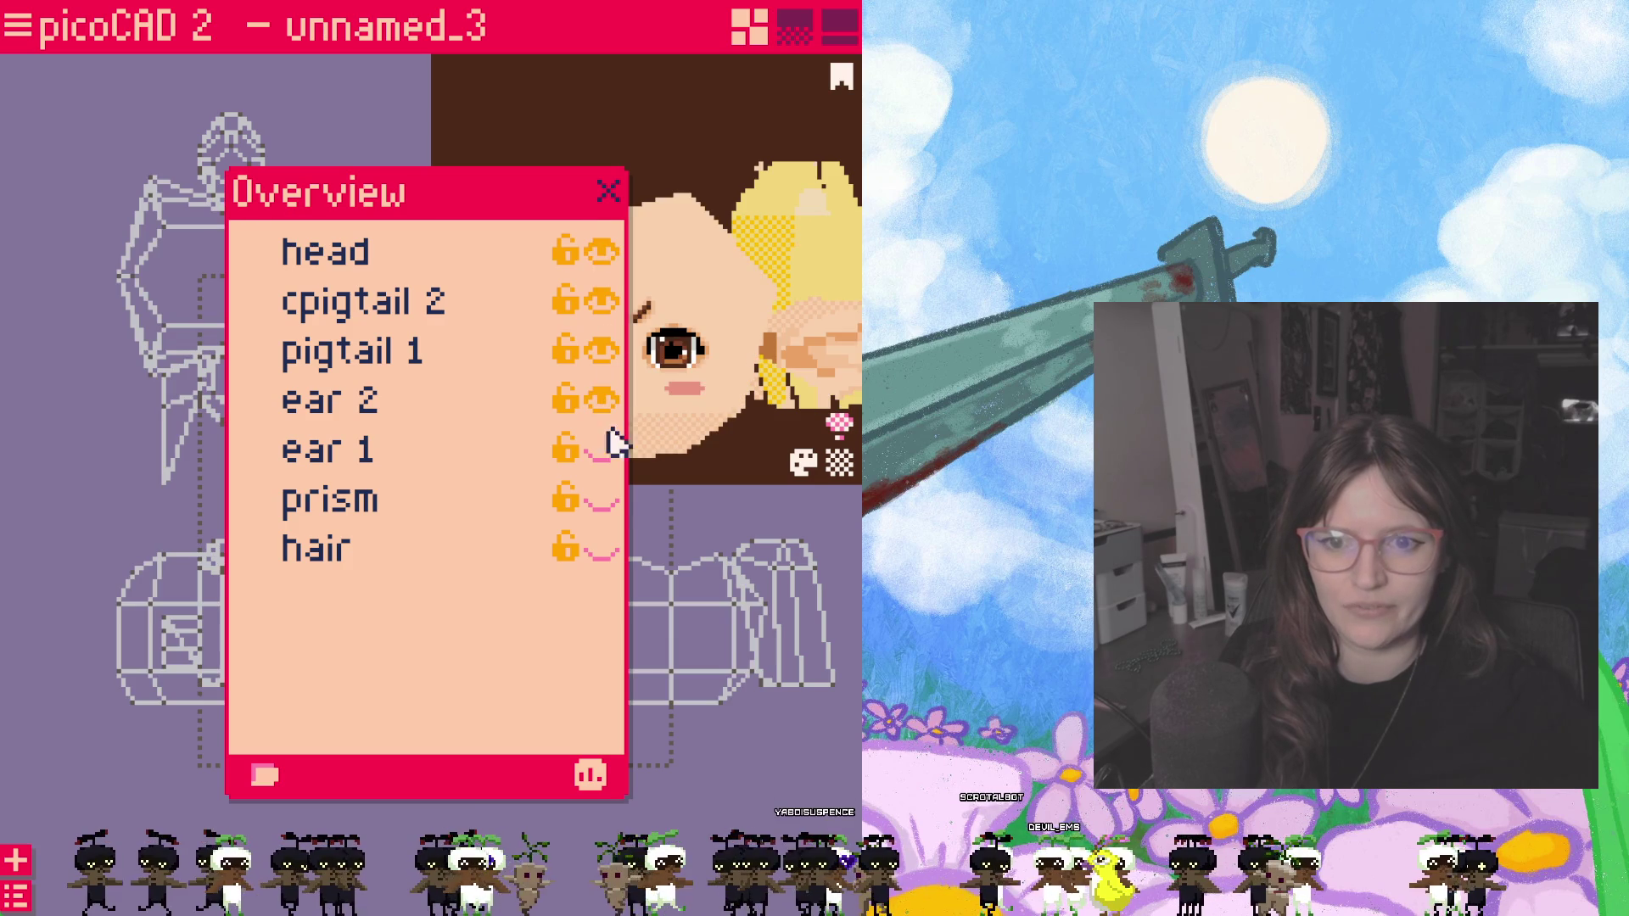
left_click(602, 450)
left_click(602, 550)
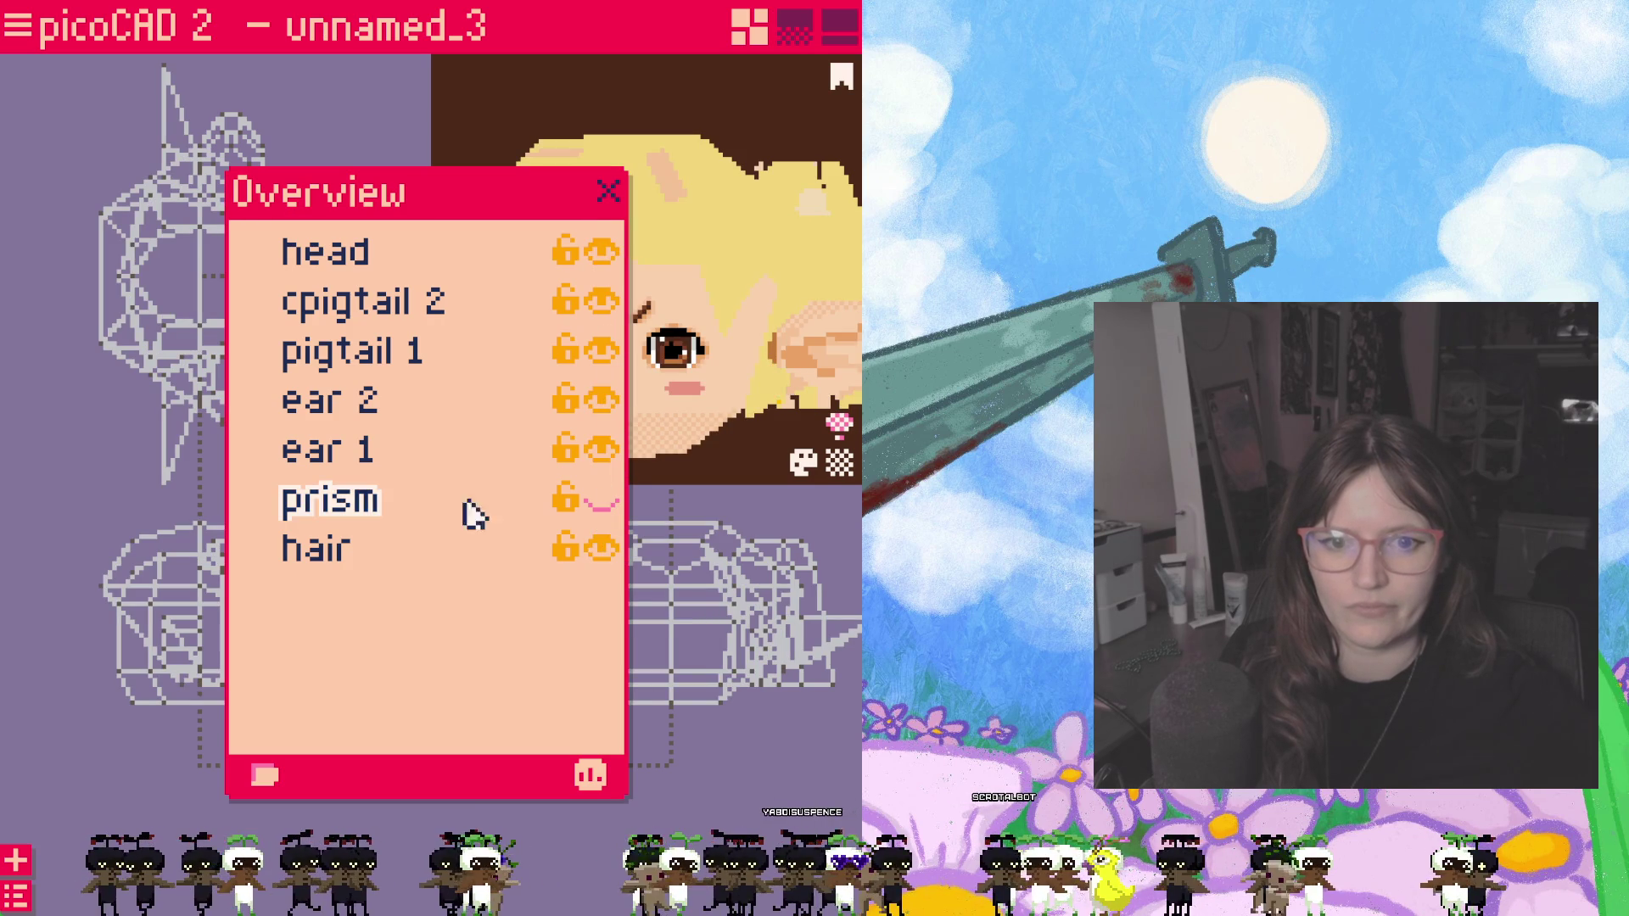
double_click(600, 502)
left_click(603, 502)
Step: Delete the unused prism object, close the object list and rotate the preview
right_click(386, 509)
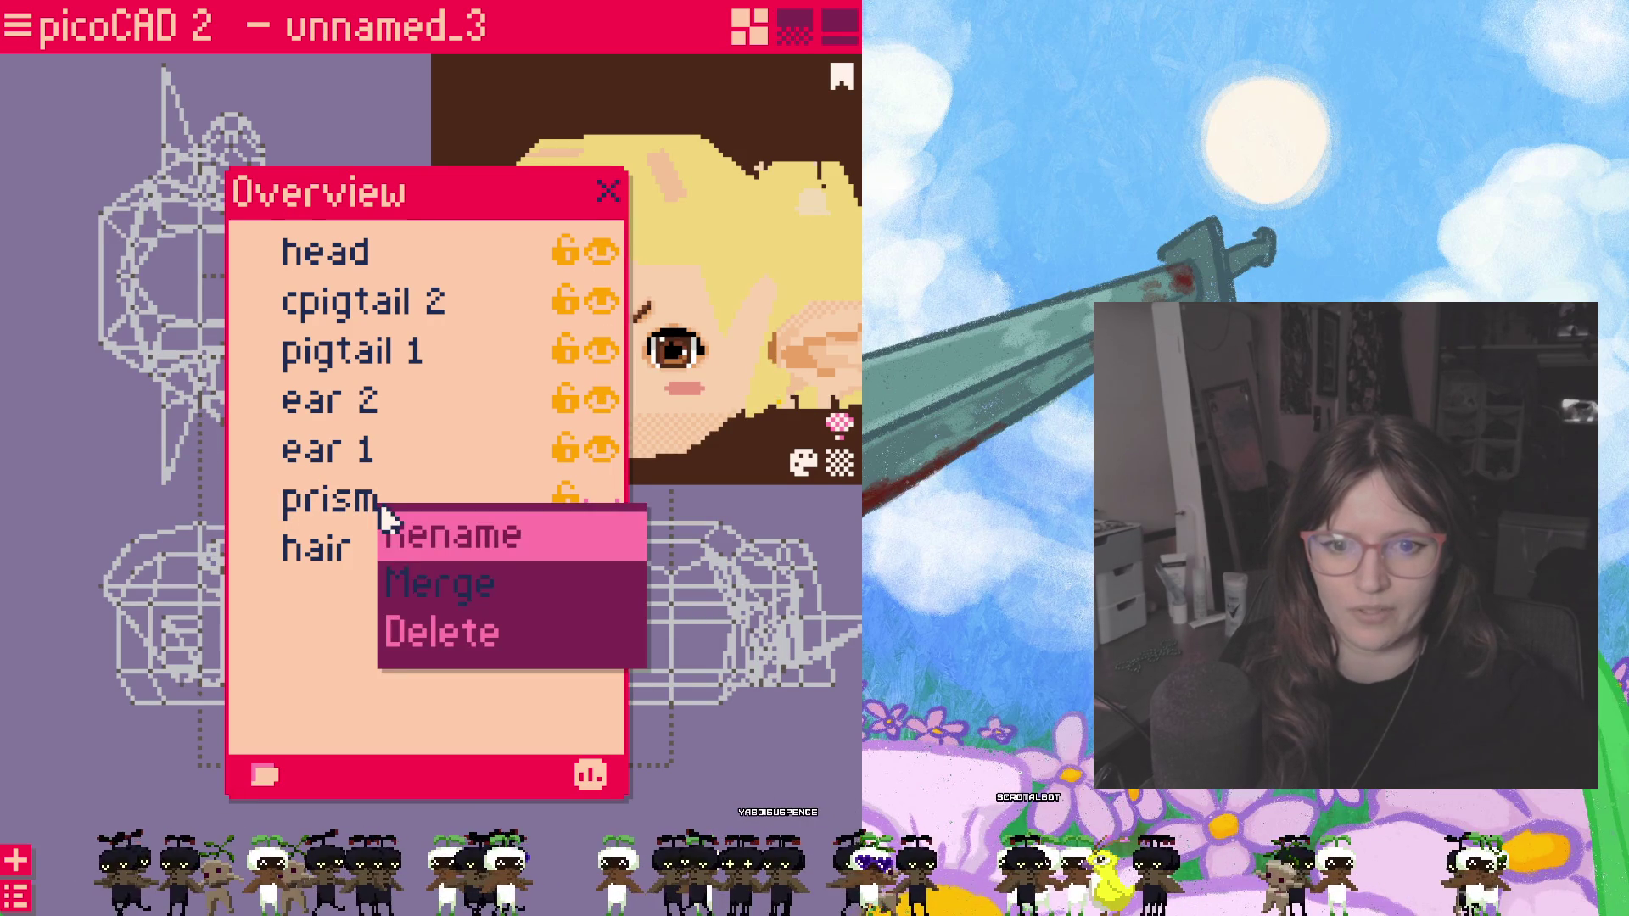
left_click(447, 625)
mouse_move(562, 200)
left_mouse_down()
mouse_move(388, 251)
mouse_move(360, 315)
mouse_move(517, 280)
left_mouse_up()
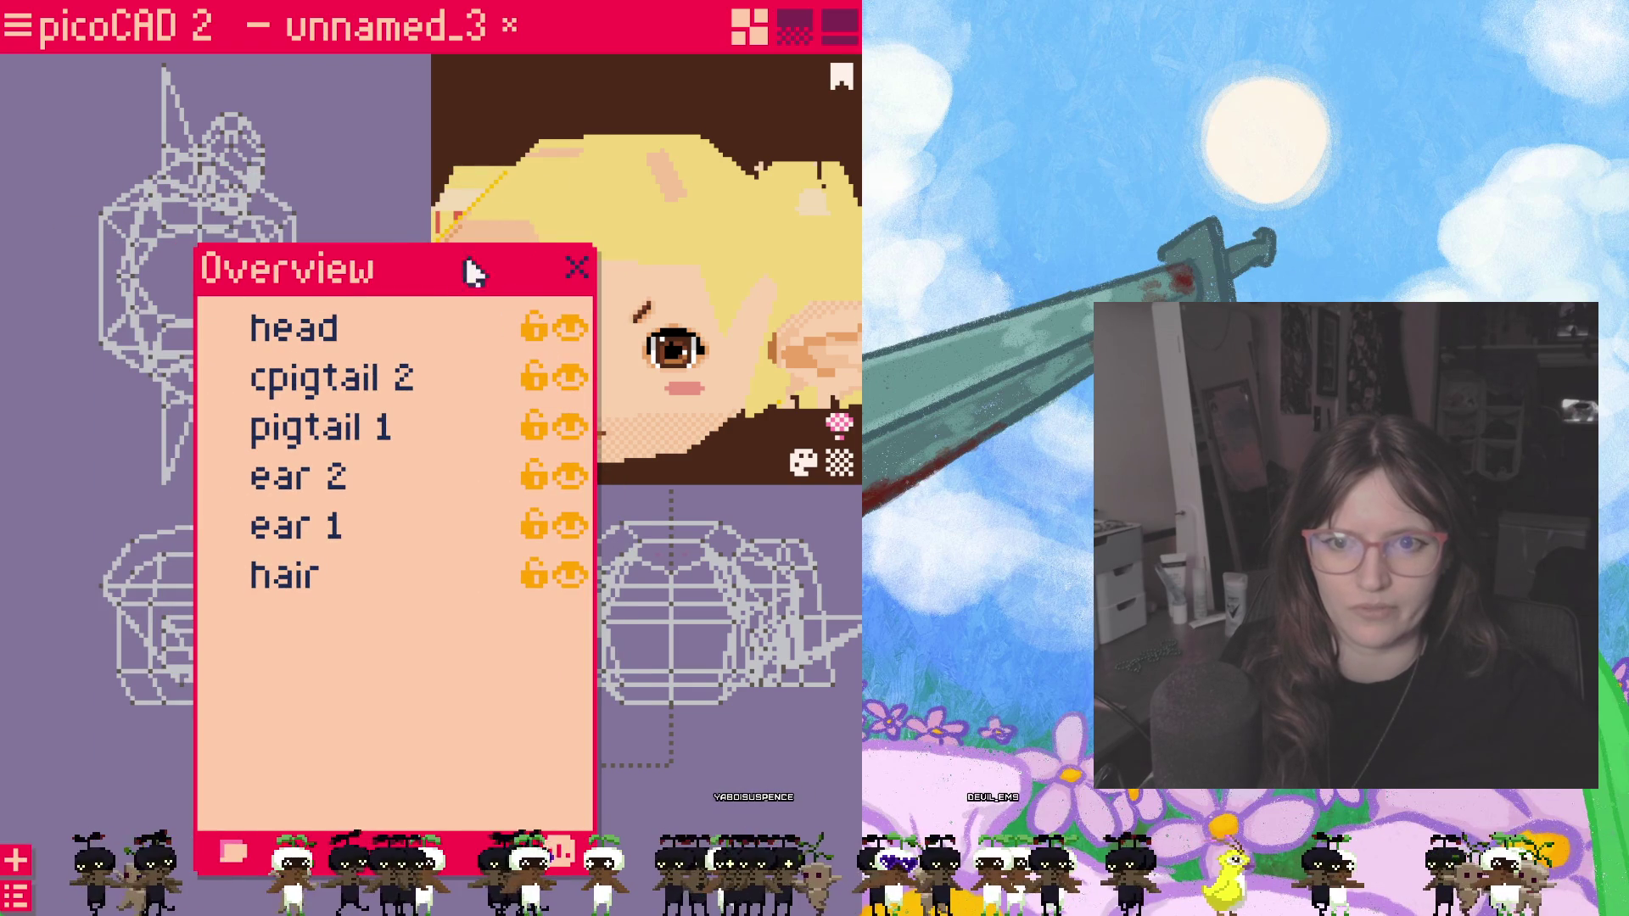
left_click(577, 268)
mouse_move(516, 466)
left_mouse_down()
mouse_move(649, 401)
mouse_move(545, 408)
mouse_move(574, 436)
mouse_move(735, 407)
mouse_move(527, 399)
mouse_move(598, 445)
mouse_move(556, 460)
mouse_move(658, 451)
mouse_move(557, 451)
mouse_move(614, 448)
mouse_move(586, 449)
left_mouse_up()
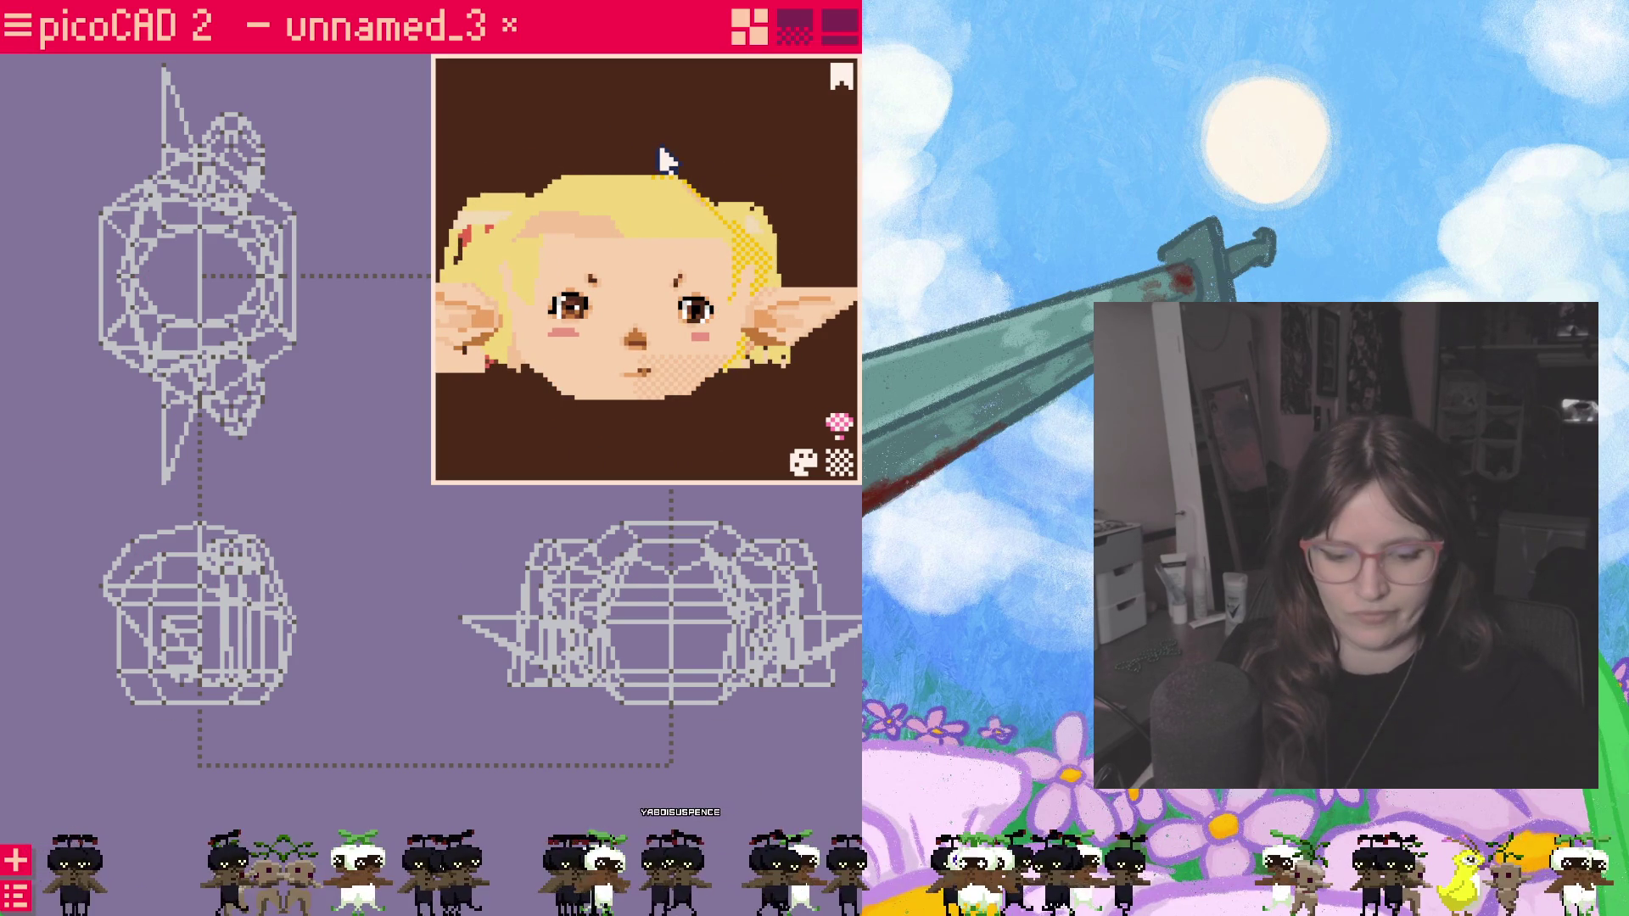
Step: View the elf head fullscreen and orbit it to check the front, top and side
key("space")
mouse_move(617, 218)
left_mouse_down()
mouse_move(400, 735)
mouse_move(469, 752)
mouse_move(356, 775)
mouse_move(515, 654)
mouse_move(399, 695)
mouse_move(563, 731)
mouse_move(332, 752)
mouse_move(626, 742)
mouse_move(328, 749)
mouse_move(7, 691)
mouse_move(265, 723)
mouse_move(611, 701)
mouse_move(399, 712)
mouse_move(472, 716)
mouse_move(397, 735)
mouse_move(444, 702)
left_mouse_up()
mouse_move(659, 654)
left_mouse_down()
mouse_move(534, 633)
mouse_move(684, 472)
mouse_move(538, 600)
mouse_move(502, 571)
mouse_move(586, 626)
mouse_move(674, 591)
mouse_move(648, 658)
mouse_move(626, 658)
left_mouse_up()
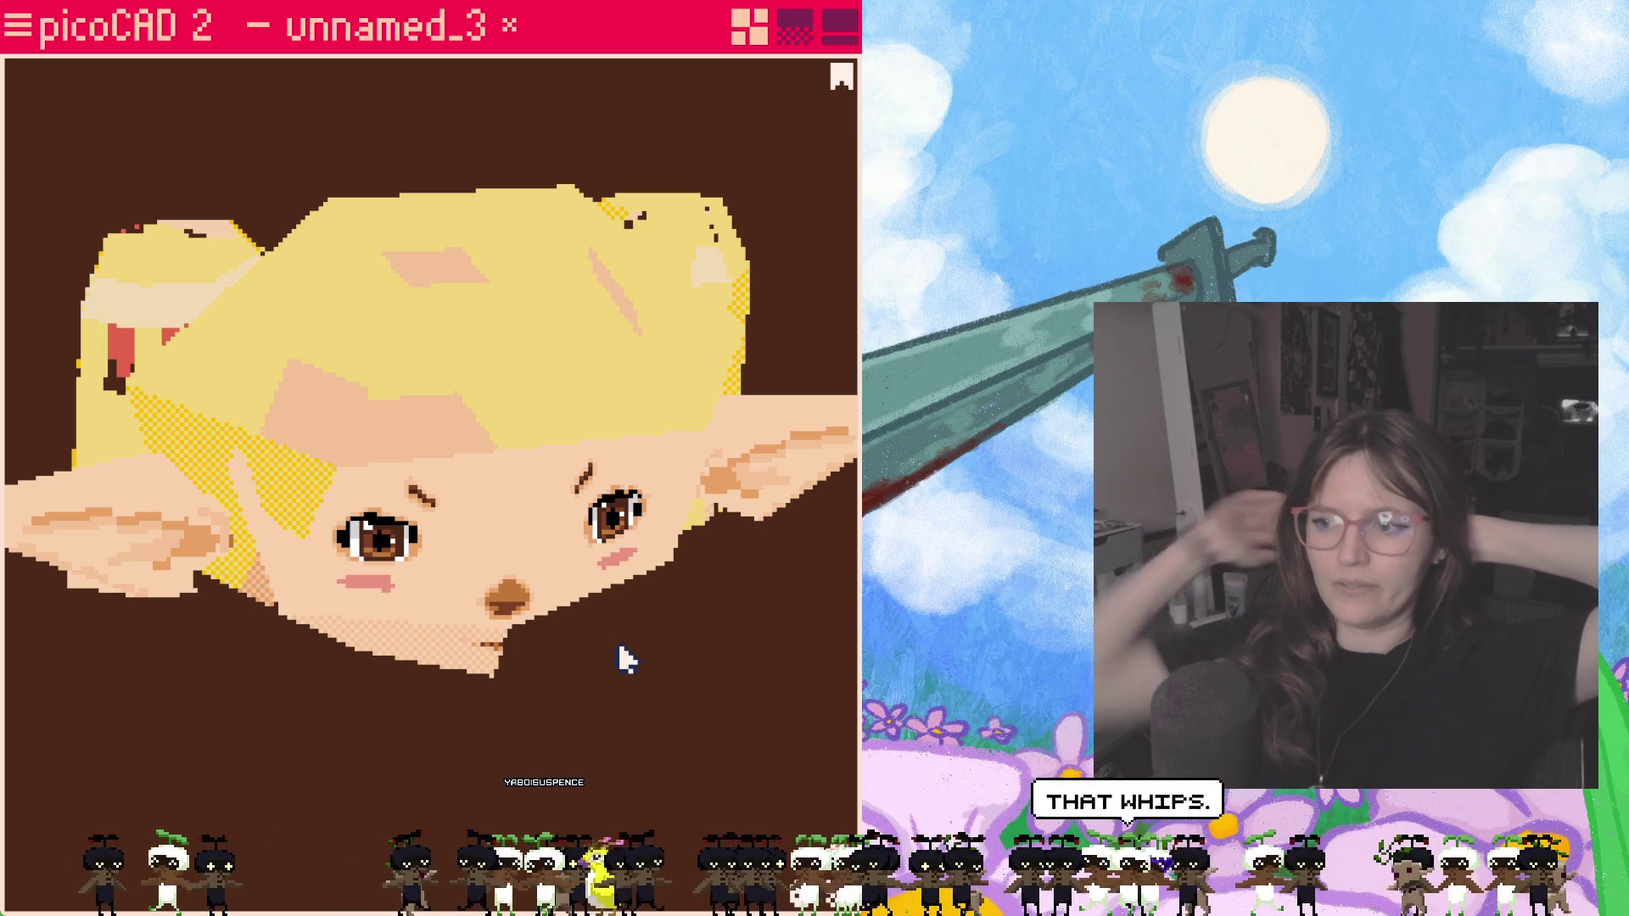
mouse_move(619, 654)
right_mouse_down()
mouse_move(582, 575)
mouse_move(484, 589)
mouse_move(655, 556)
mouse_move(528, 578)
right_mouse_up()
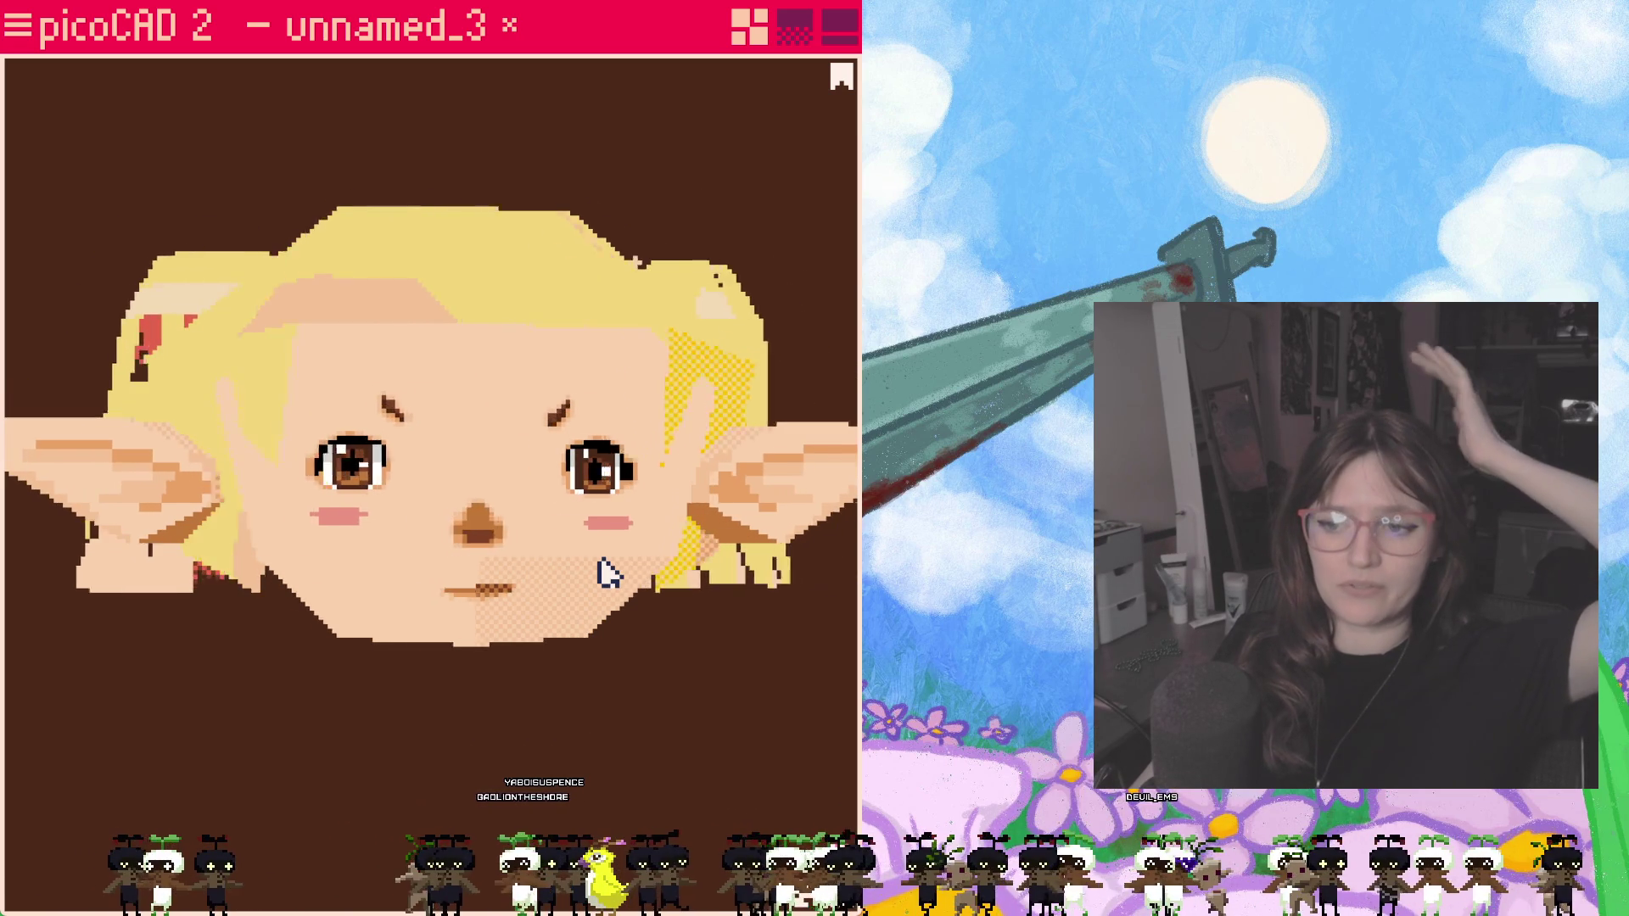
mouse_move(526, 577)
left_mouse_down()
mouse_move(465, 604)
mouse_move(625, 593)
mouse_move(713, 552)
mouse_move(429, 611)
left_mouse_up()
mouse_move(429, 611)
right_mouse_down()
mouse_move(520, 476)
mouse_move(436, 593)
mouse_move(560, 580)
right_mouse_up()
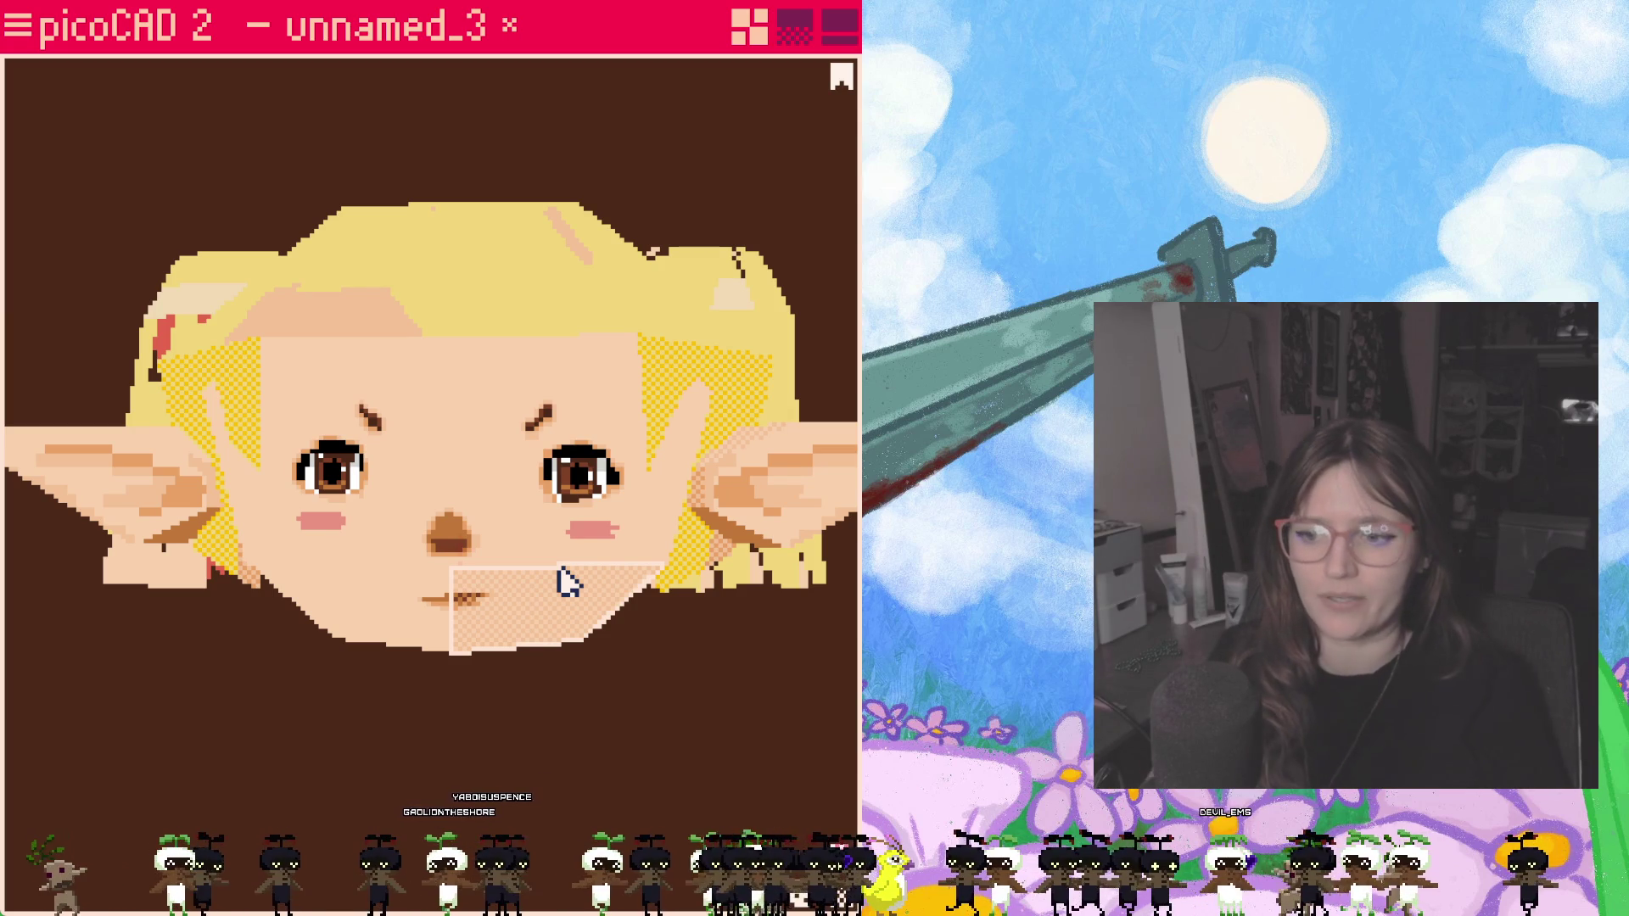
left_click(563, 553)
mouse_move(513, 495)
right_mouse_down()
mouse_move(413, 502)
mouse_move(571, 506)
mouse_move(422, 538)
mouse_move(591, 524)
mouse_move(658, 389)
mouse_move(487, 538)
mouse_move(524, 568)
mouse_move(498, 454)
mouse_move(520, 491)
right_mouse_up()
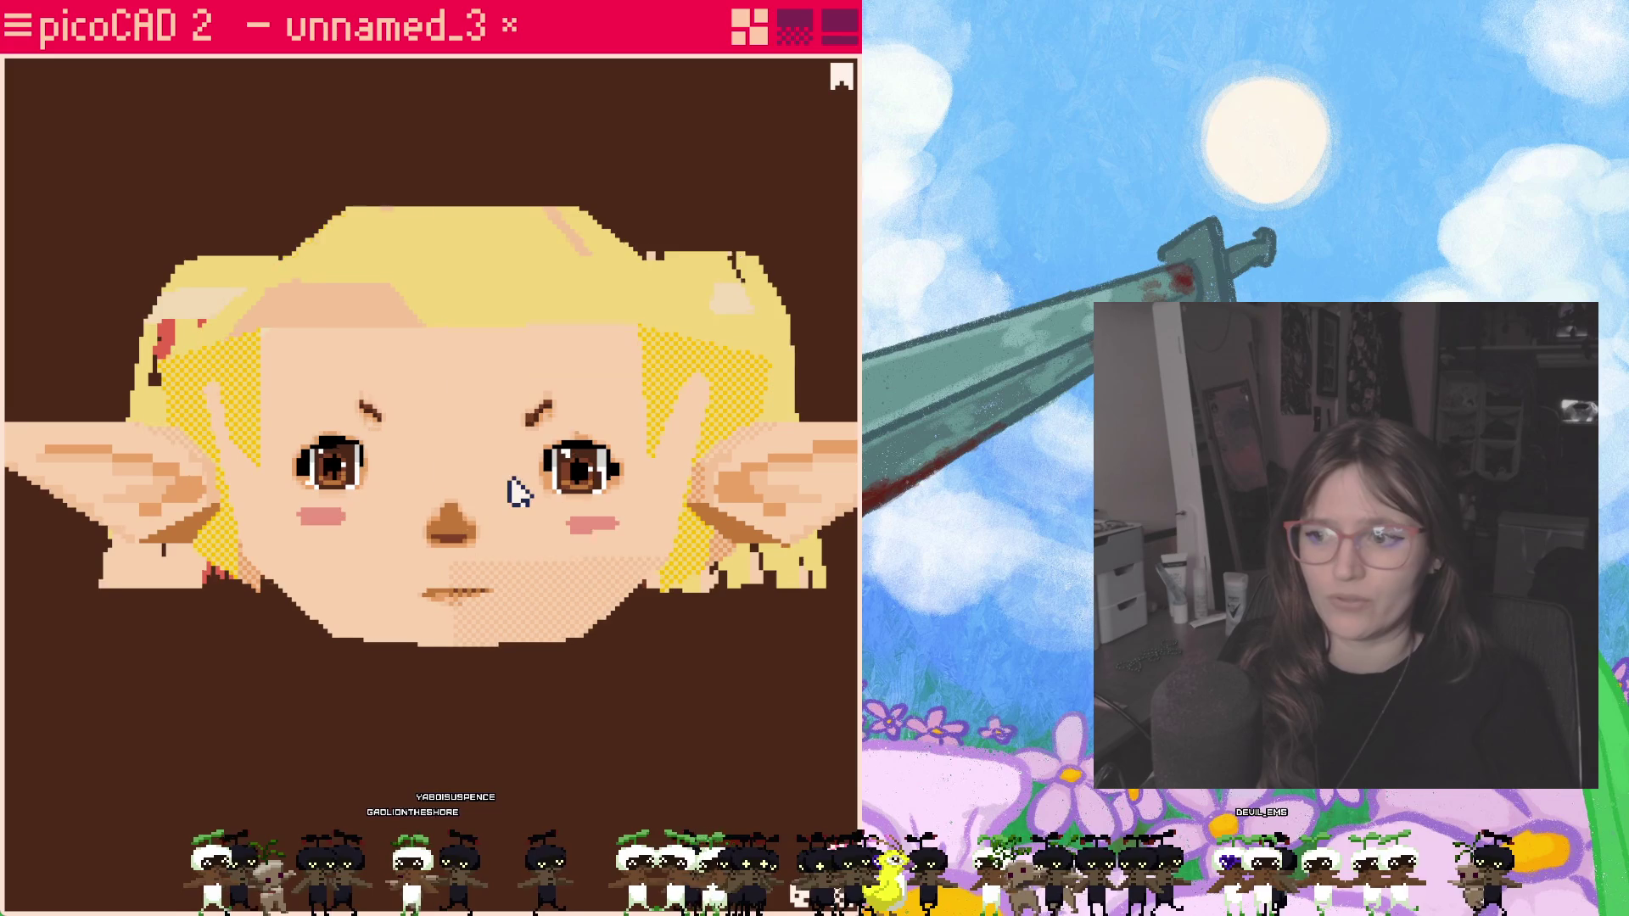
Step: Hide the hair and both pigtails, then view the bare head fullscreen and orbit it
left_click(30, 34)
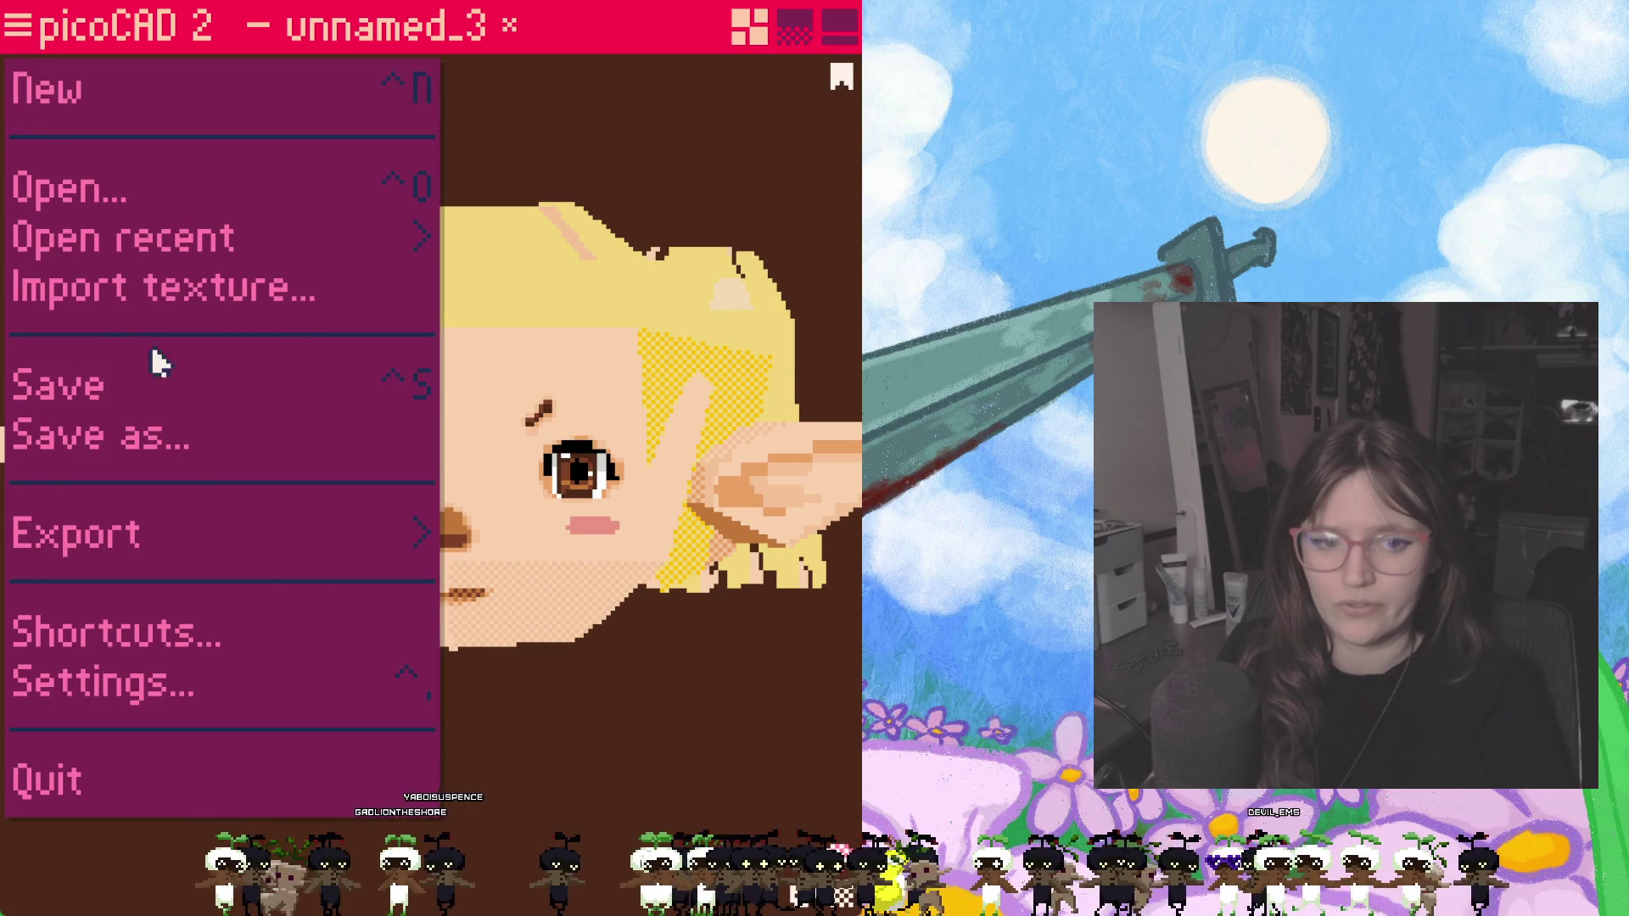
left_click(638, 104)
key("Tab")
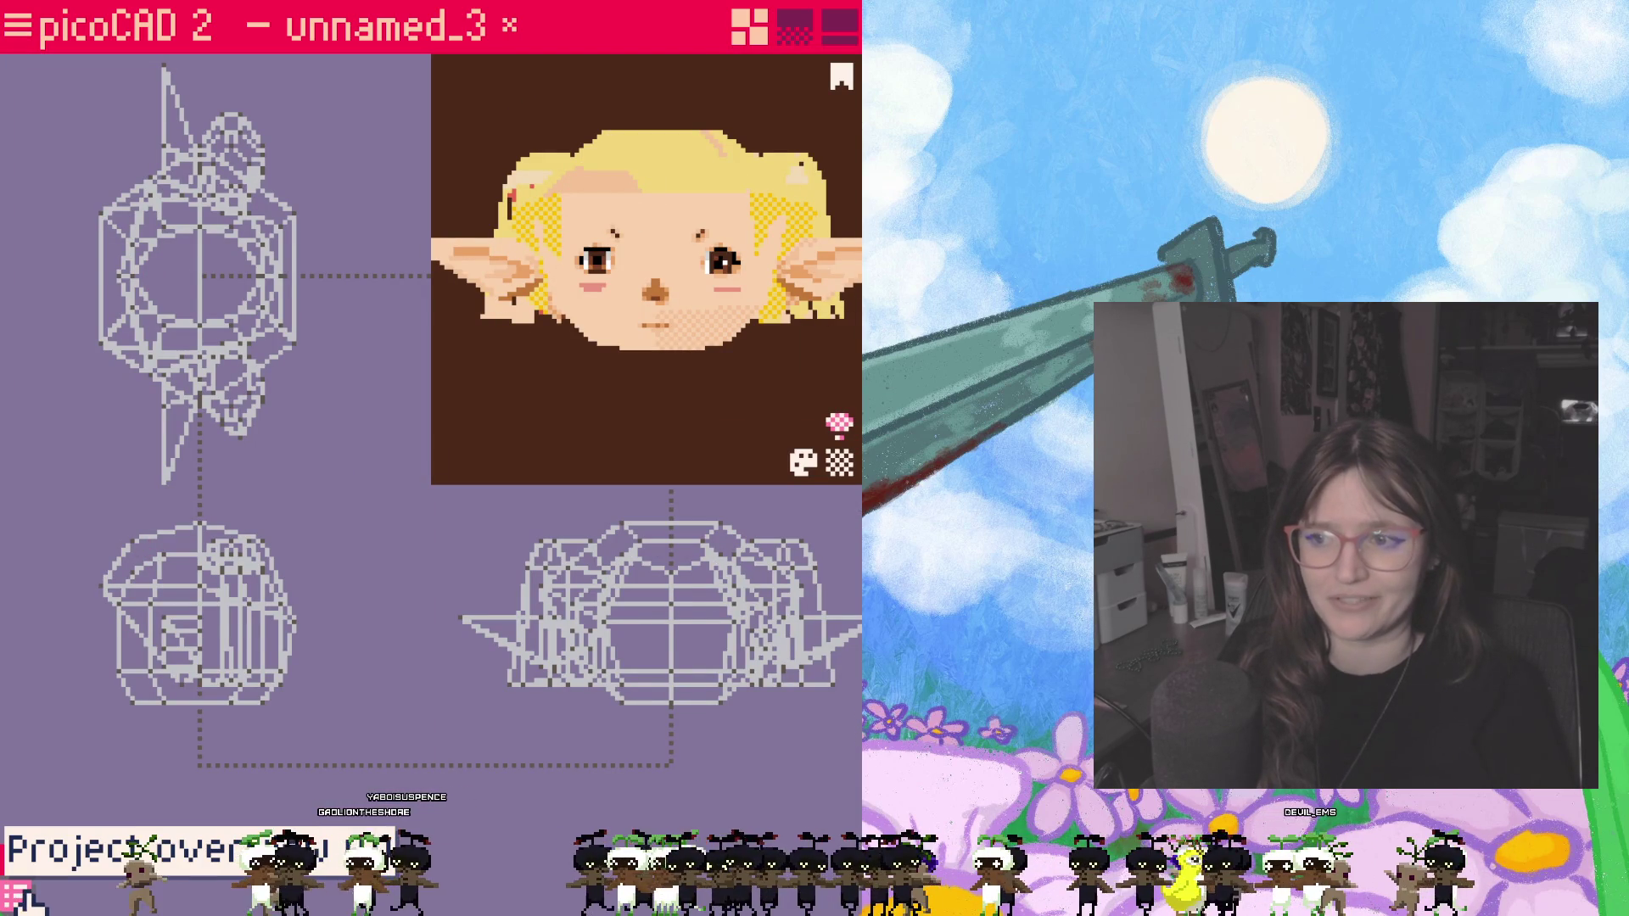
left_click(17, 895)
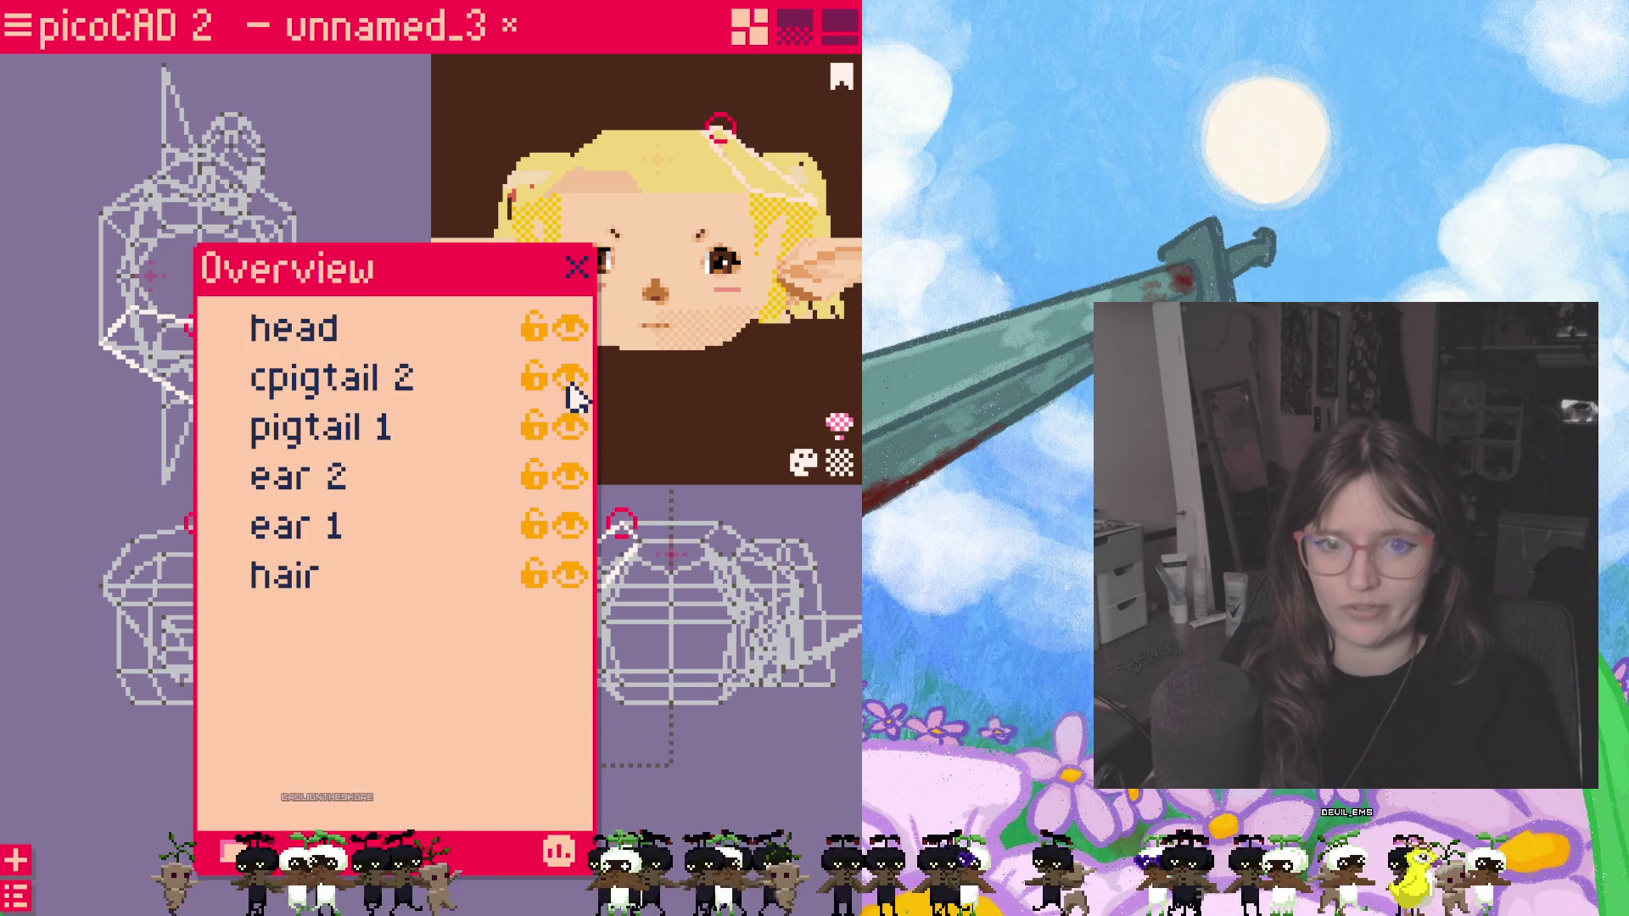
left_click(567, 577)
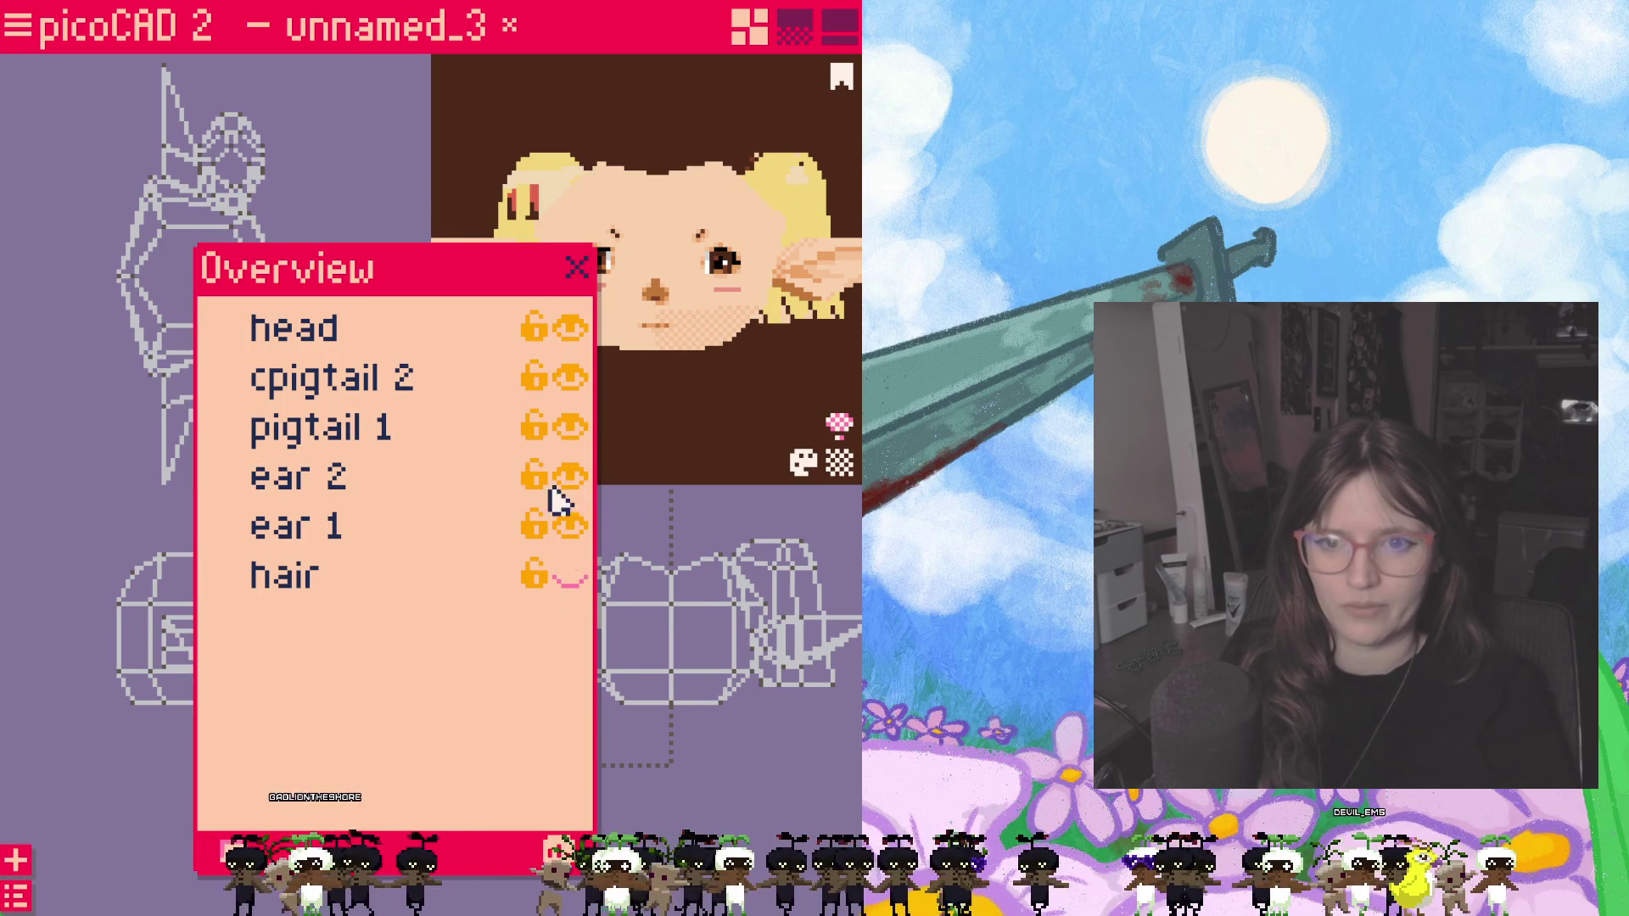
left_click(570, 379)
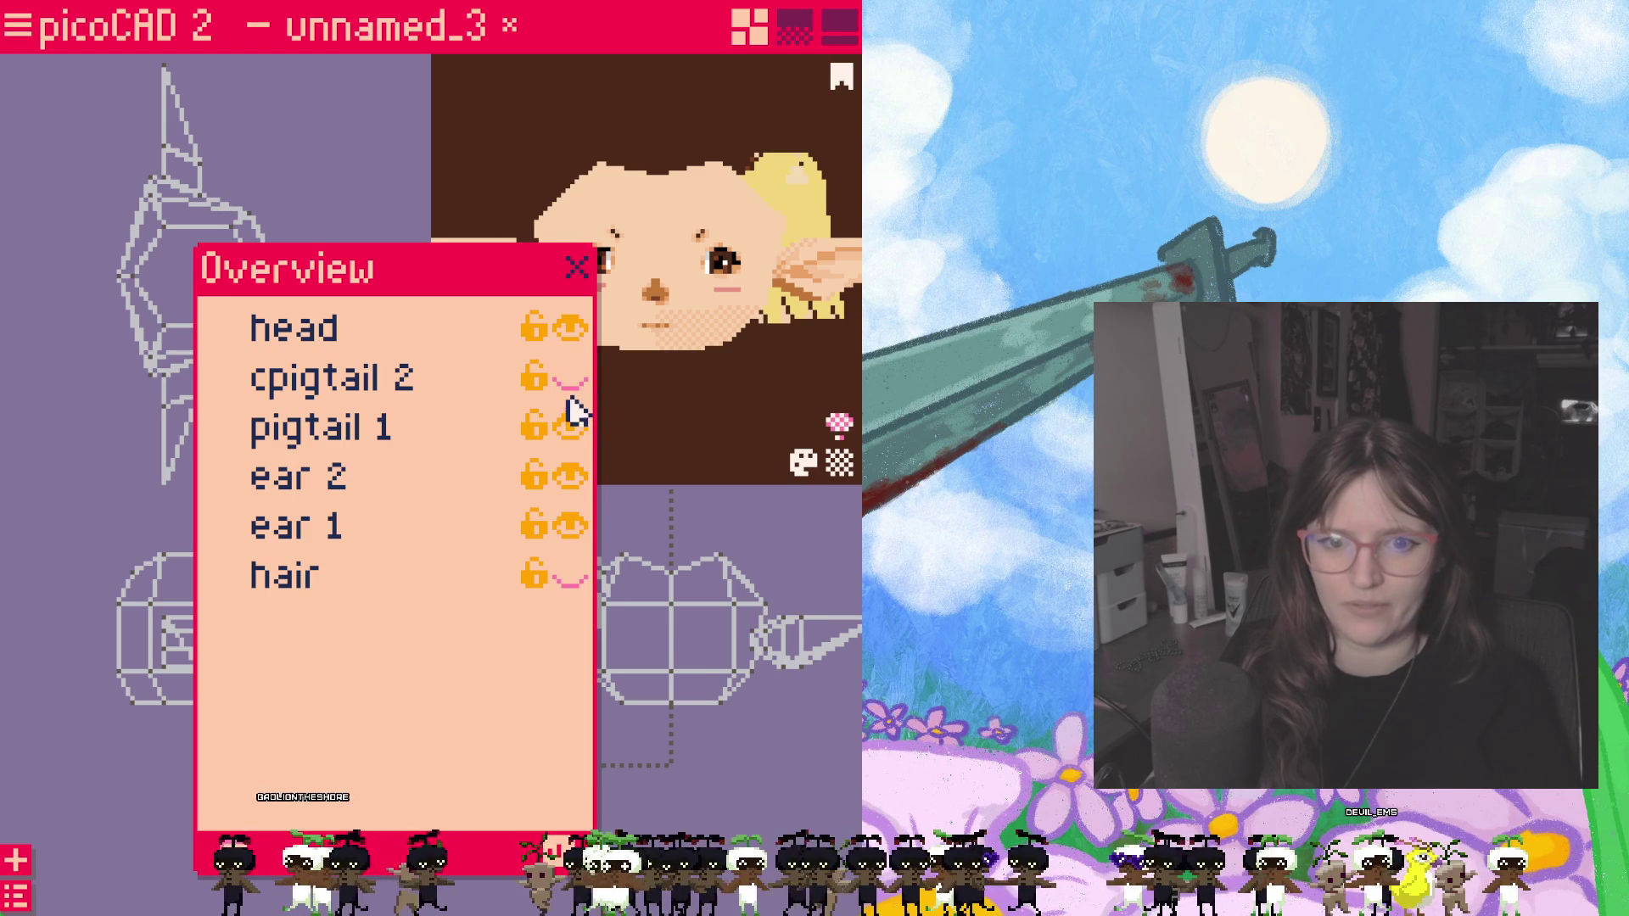
left_click(570, 427)
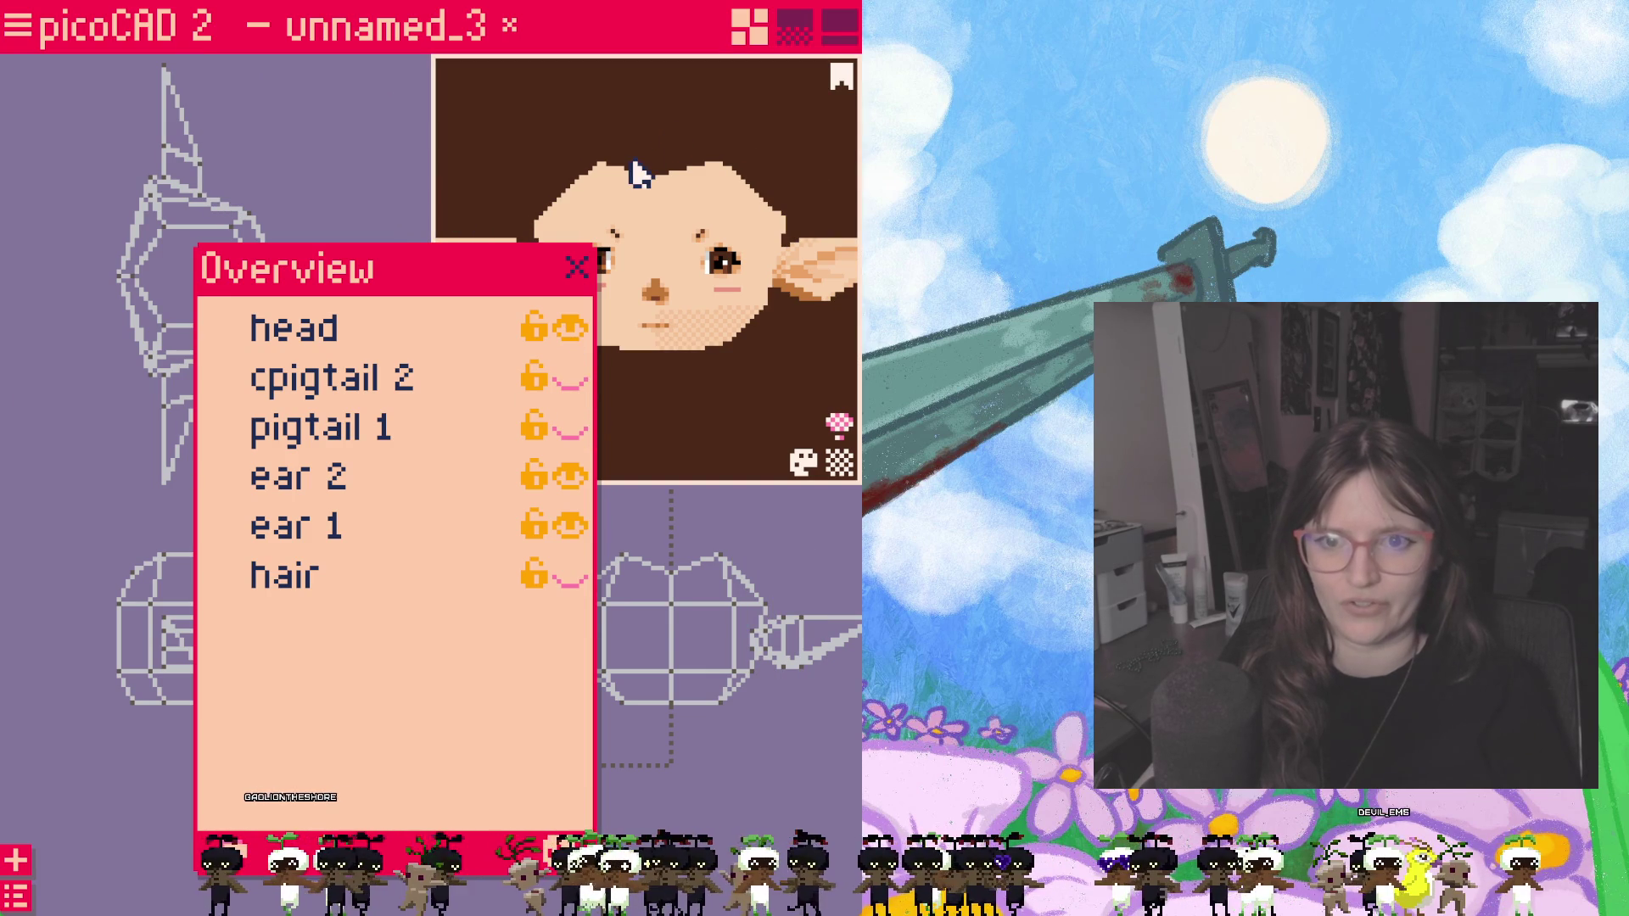
left_click(576, 267)
key("space")
mouse_move(387, 781)
right_mouse_down()
mouse_move(588, 709)
mouse_move(400, 800)
mouse_move(207, 775)
mouse_move(454, 777)
right_mouse_up()
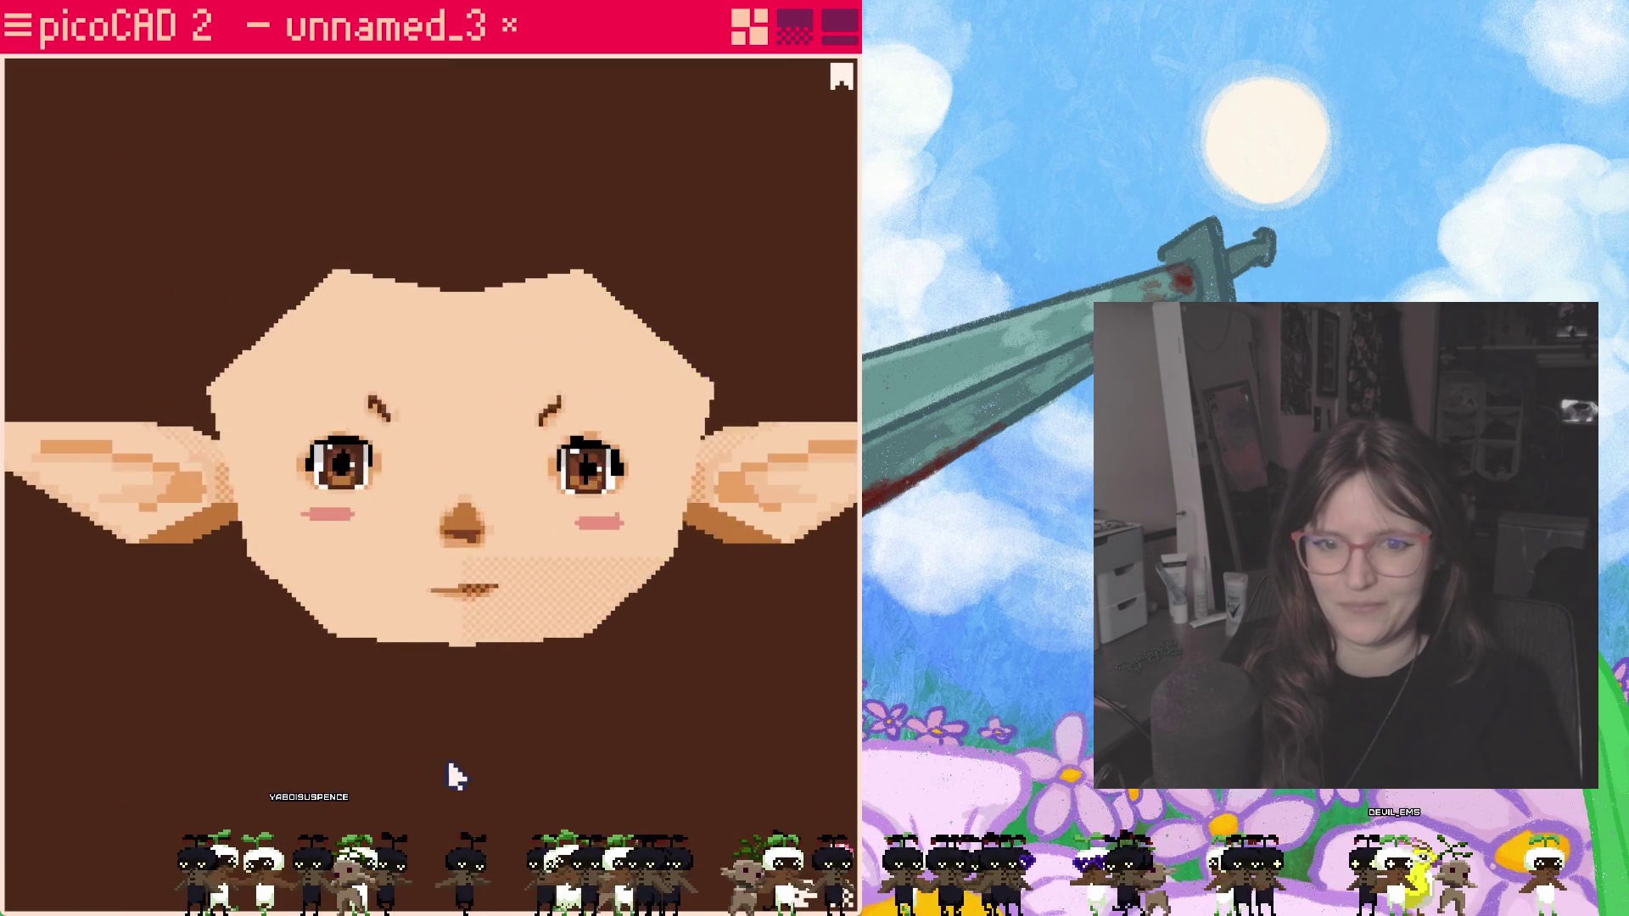
scroll(480, 560, "up", 5)
mouse_move(352, 718)
right_mouse_down()
mouse_move(378, 673)
mouse_move(483, 702)
mouse_move(731, 695)
mouse_move(334, 721)
right_mouse_up()
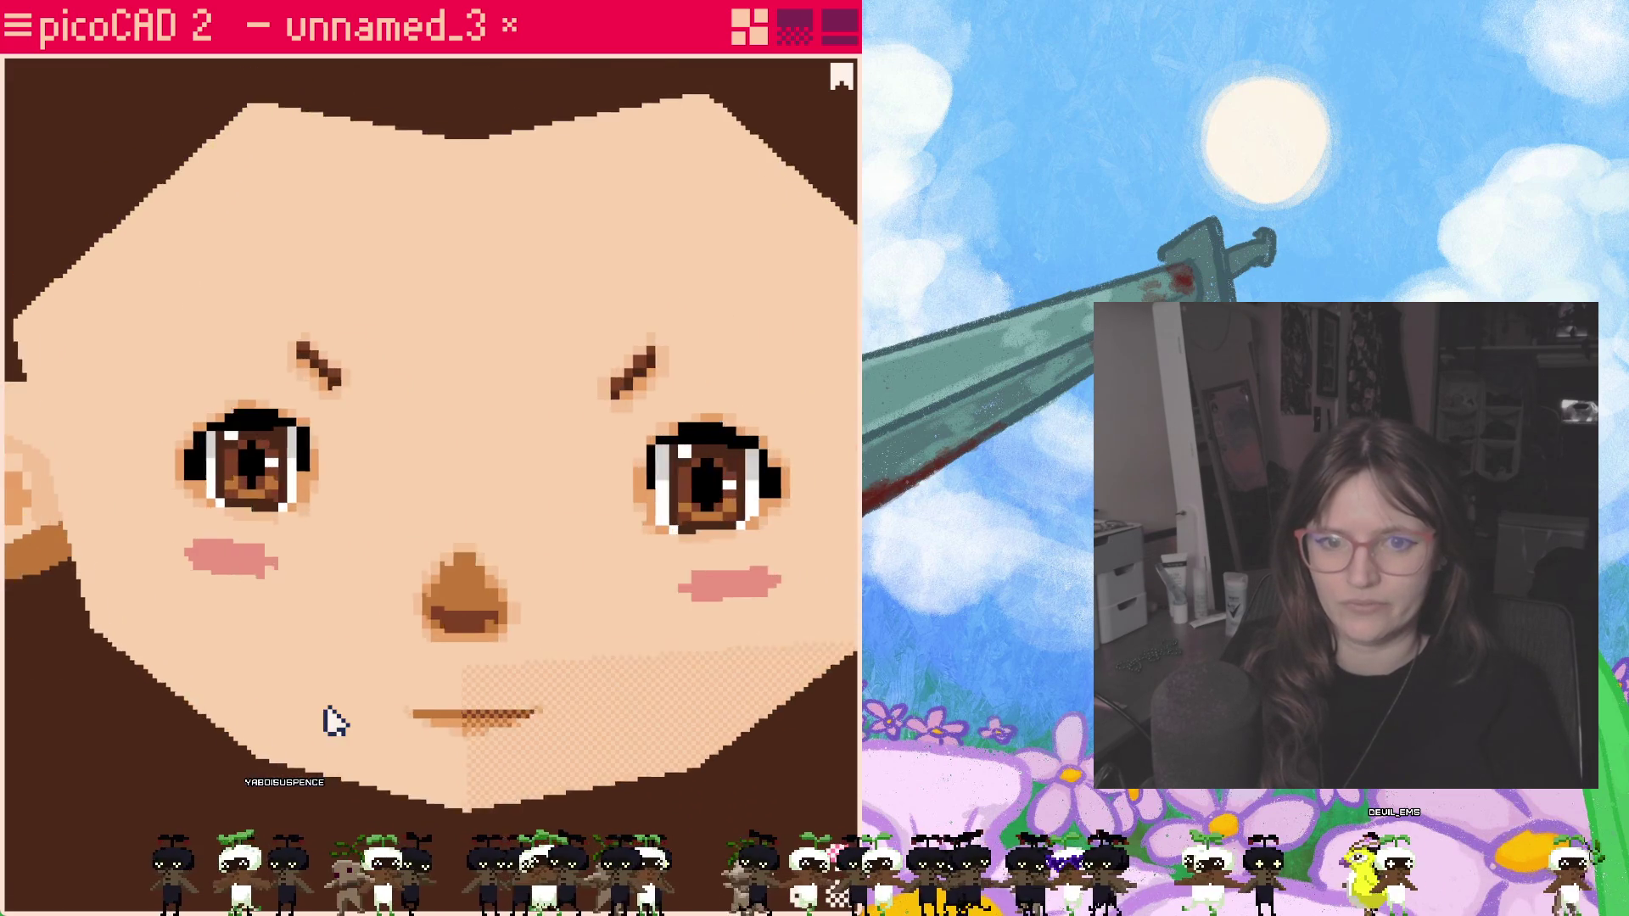
scroll(600, 709, "down", 5)
mouse_move(600, 709)
right_mouse_down()
mouse_move(760, 619)
mouse_move(280, 650)
mouse_move(532, 644)
mouse_move(167, 633)
mouse_move(737, 644)
mouse_move(713, 665)
mouse_move(217, 694)
mouse_move(224, 671)
mouse_move(303, 675)
mouse_move(293, 686)
mouse_move(314, 586)
mouse_move(256, 635)
right_mouse_up()
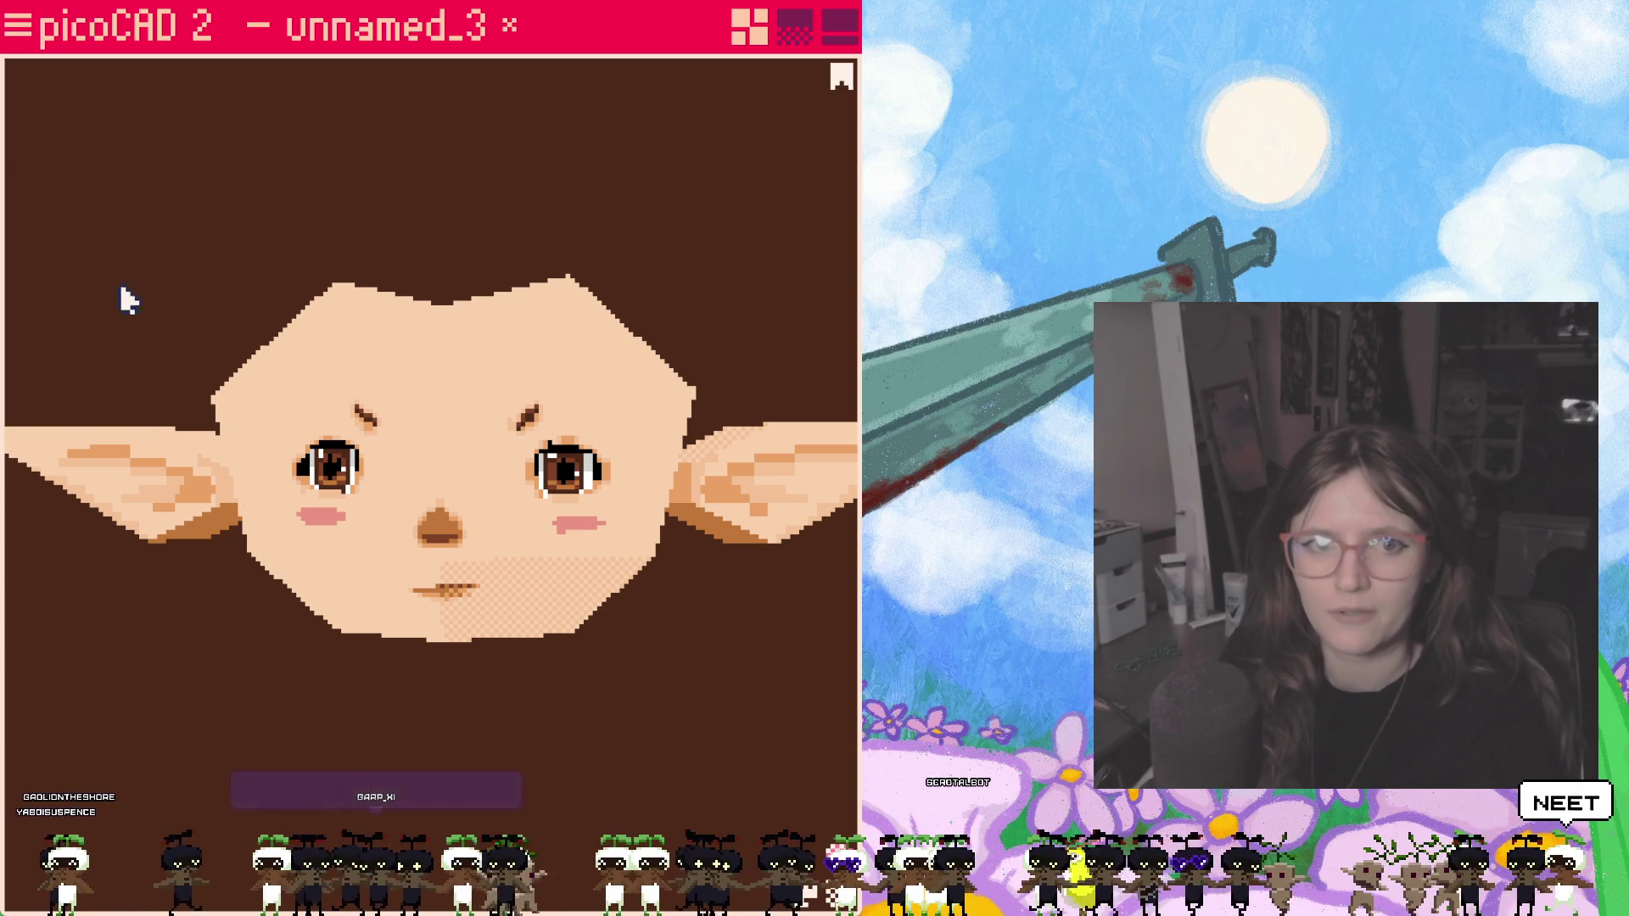
left_click(25, 31)
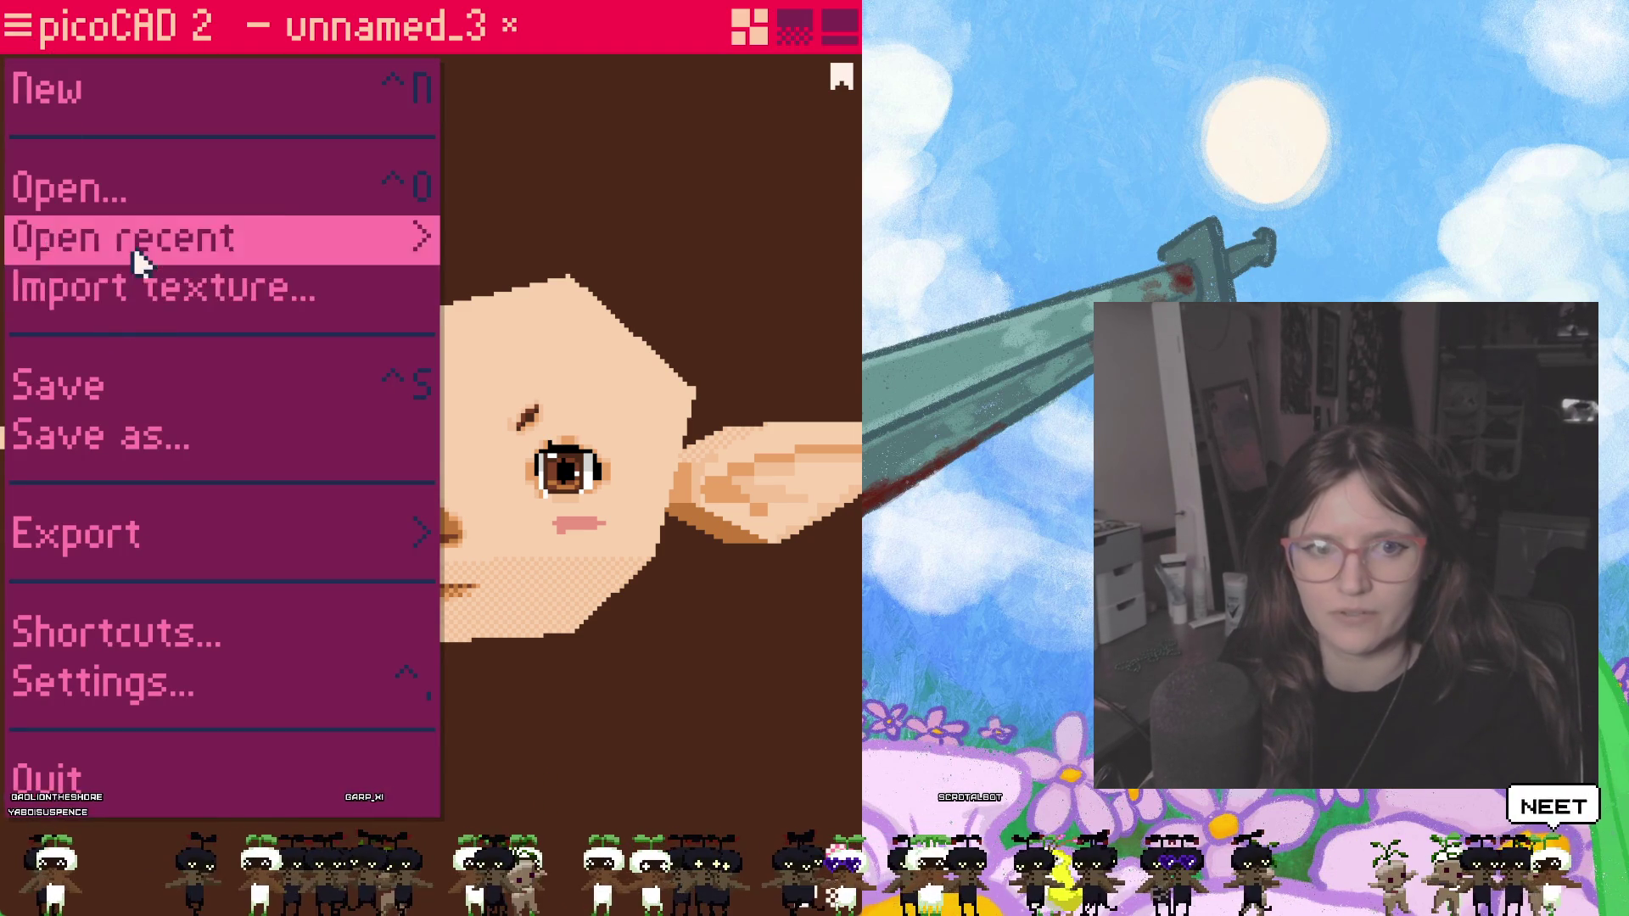
Step: Open the export options and start a sprite-sheet export of the model
left_click(134, 539)
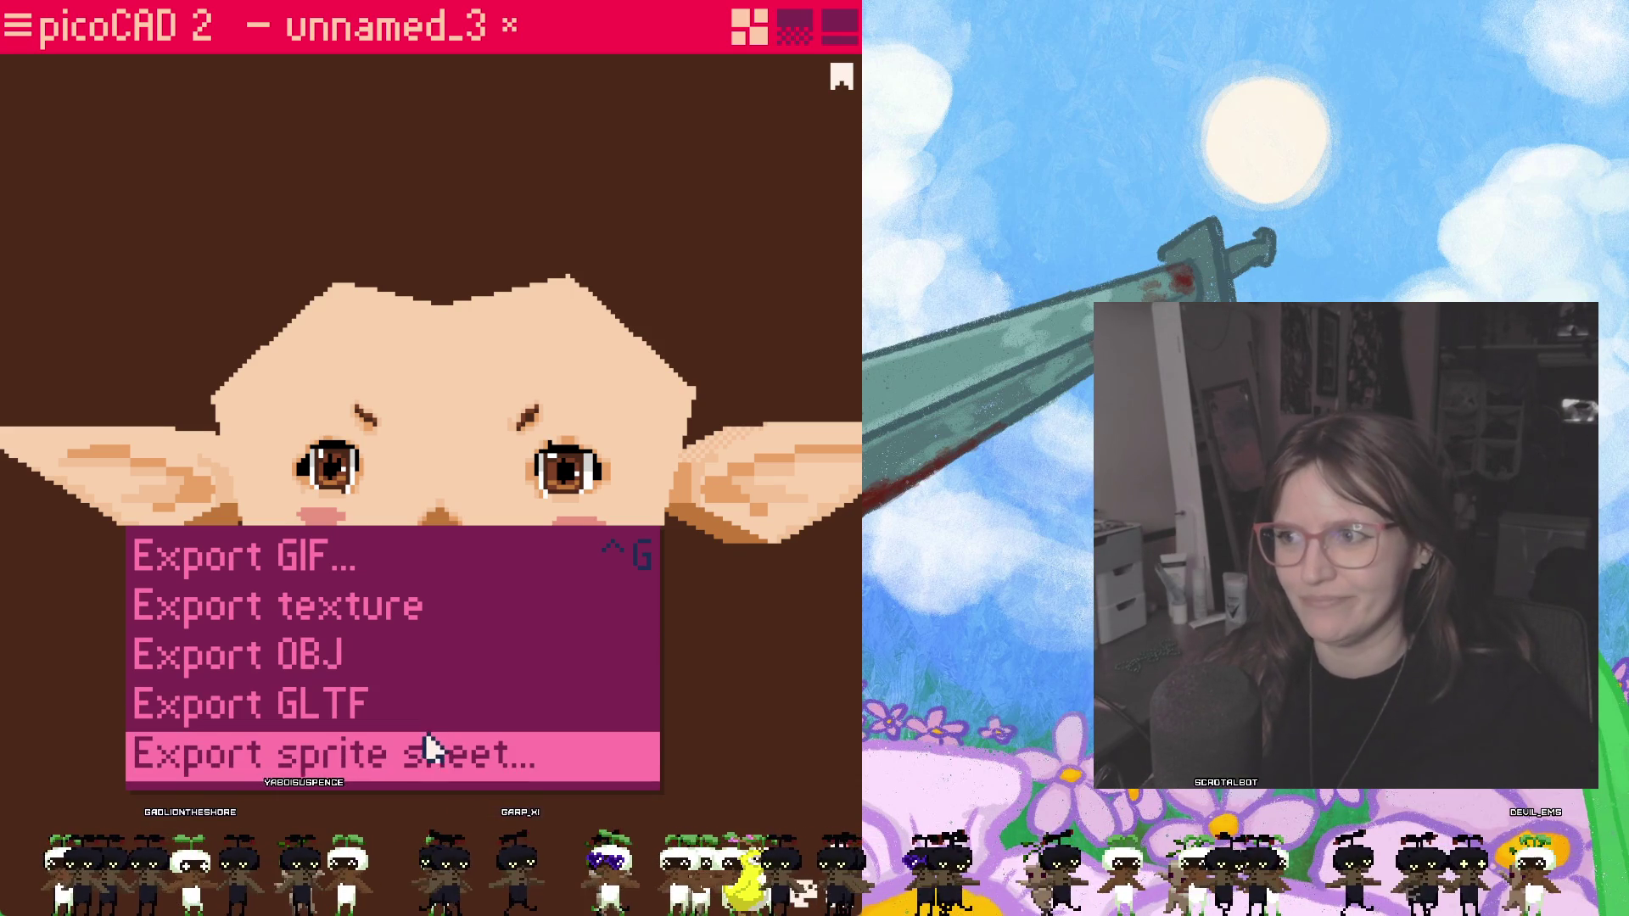
left_click(376, 755)
Step: Pan and scroll the sprite-sheet preview of eight 48 px rotating views
mouse_move(465, 363)
left_mouse_down()
mouse_move(401, 409)
mouse_move(422, 411)
left_mouse_up()
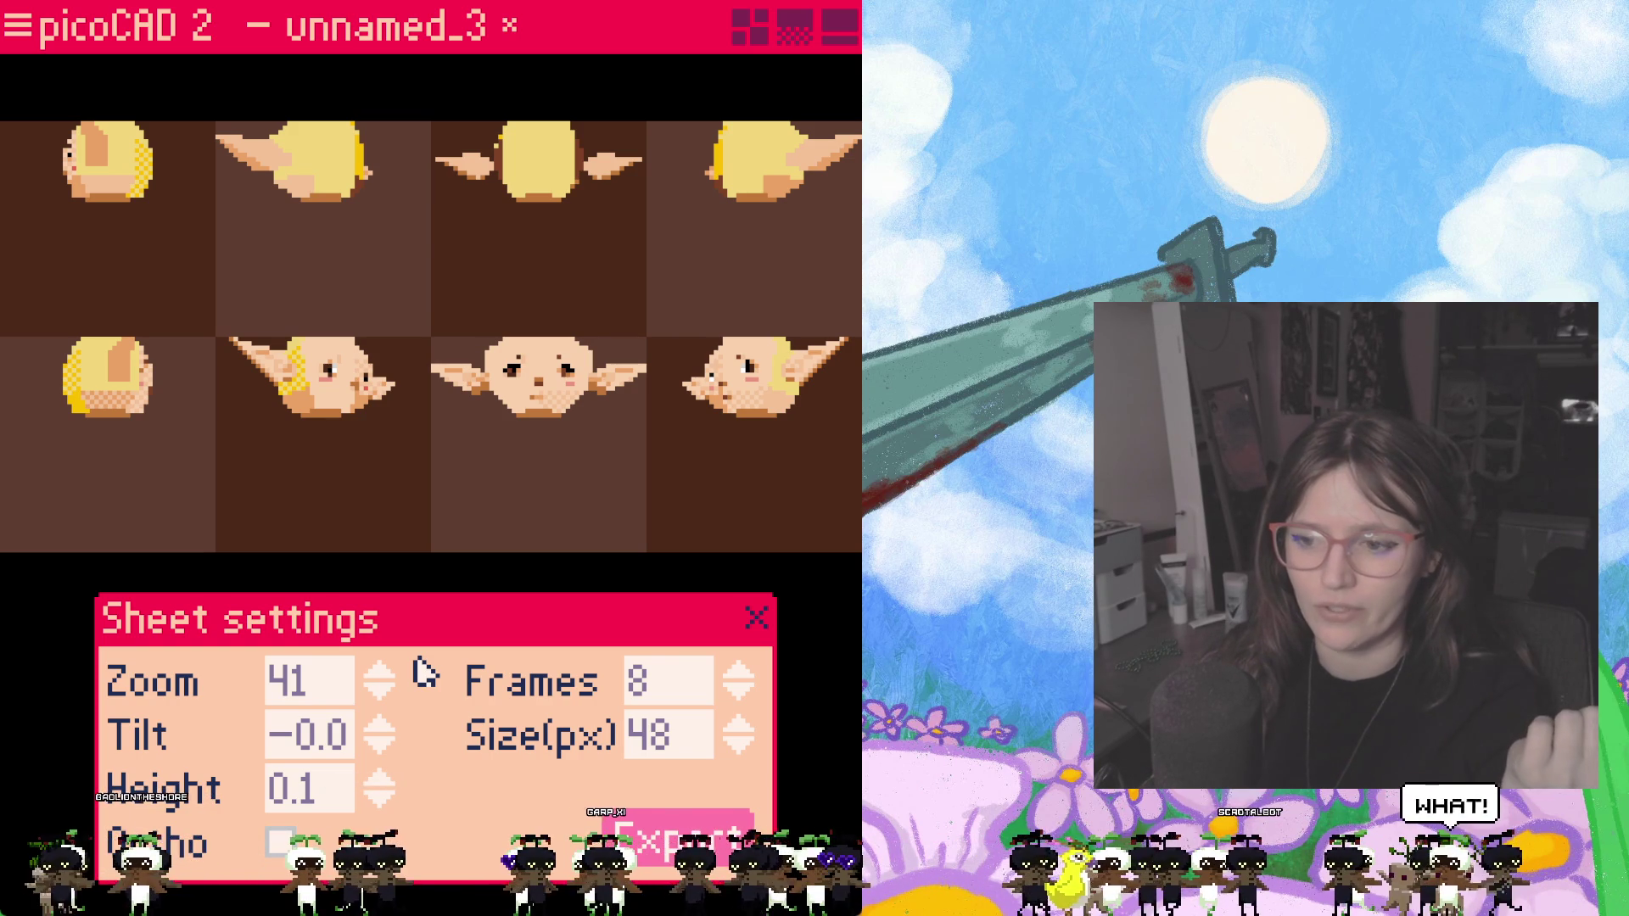
scroll(543, 386, "down", 1)
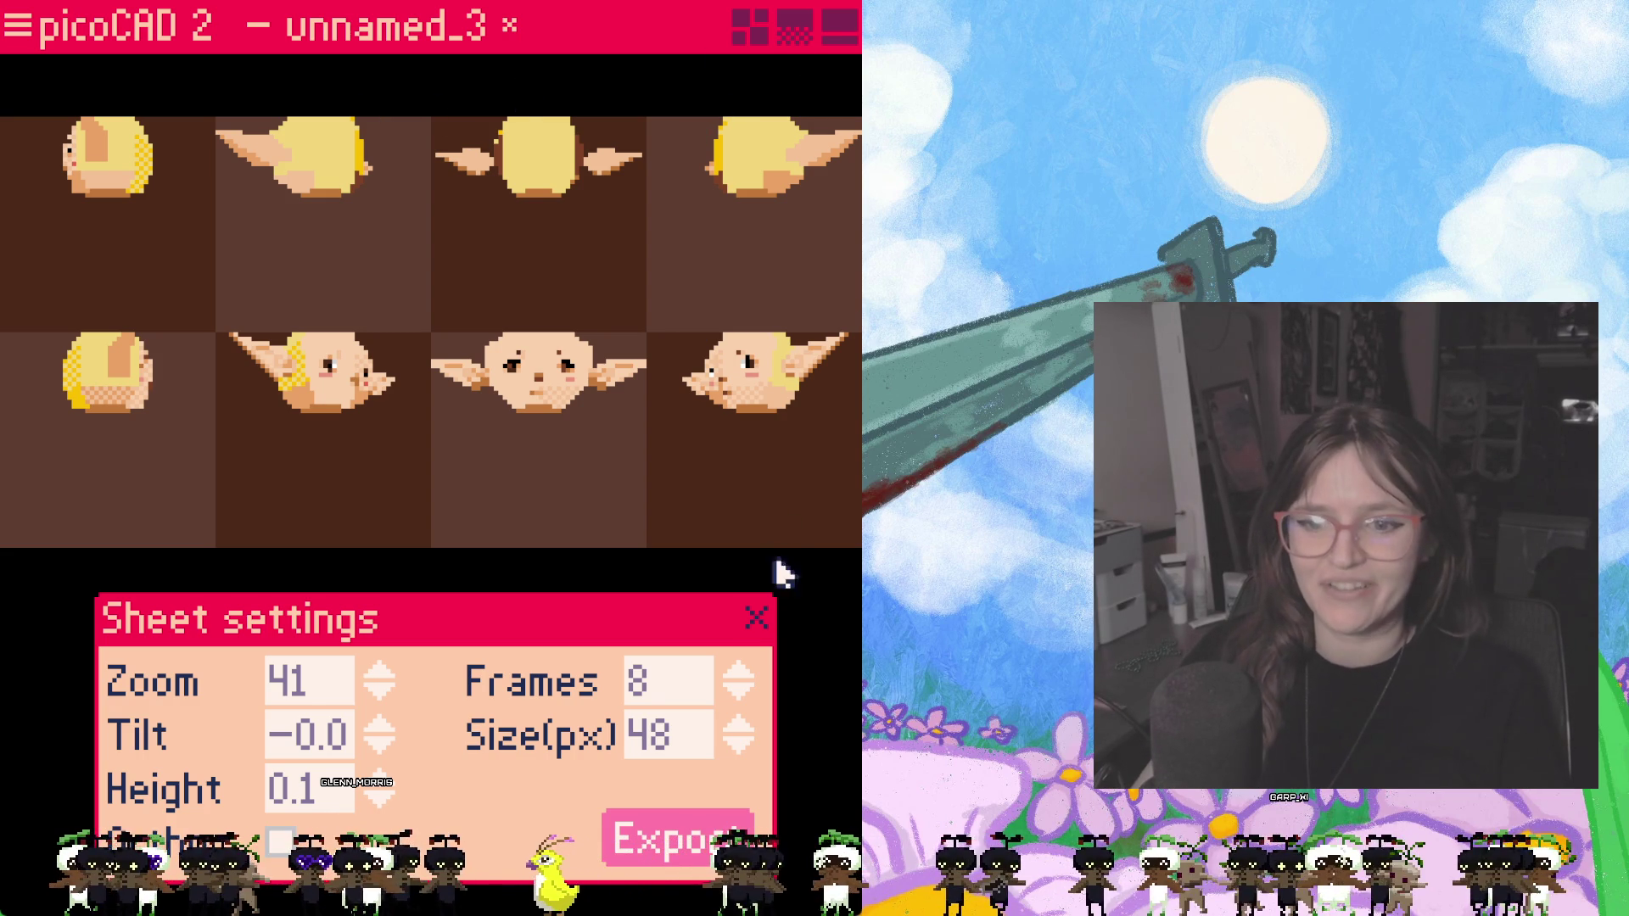
Step: Close the sprite-sheet settings and orbit the head to inspect its underside, hair, ears and sides
left_click(753, 621)
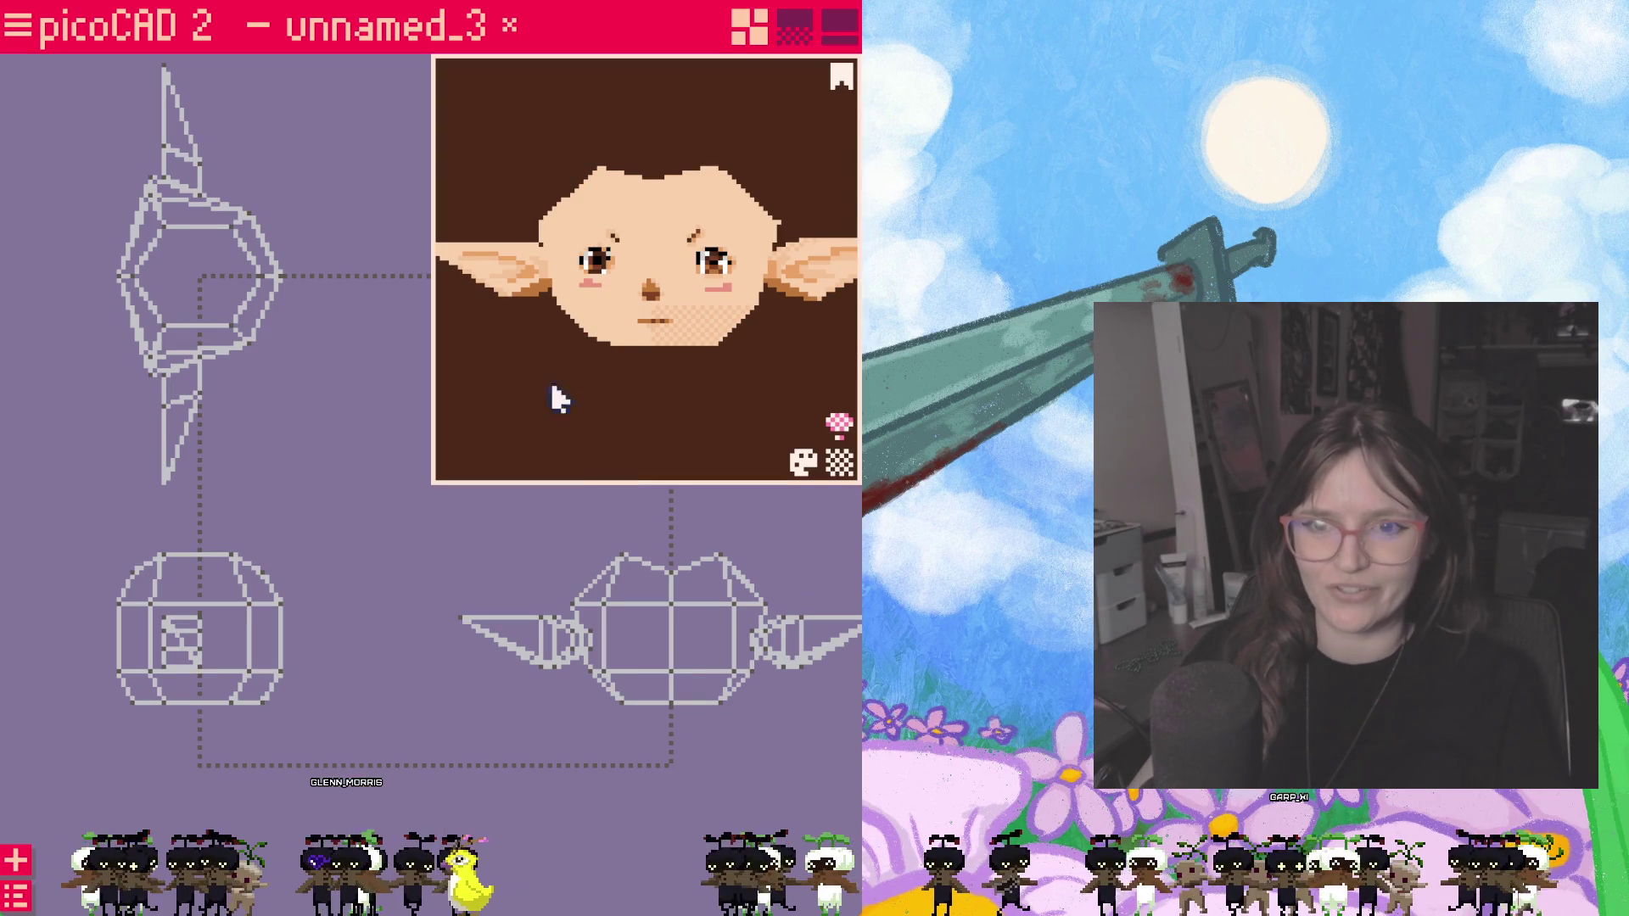
mouse_move(617, 424)
left_mouse_down()
mouse_move(662, 357)
mouse_move(556, 342)
mouse_move(684, 451)
mouse_move(694, 413)
mouse_move(534, 383)
mouse_move(684, 291)
mouse_move(567, 431)
mouse_move(596, 427)
left_mouse_up()
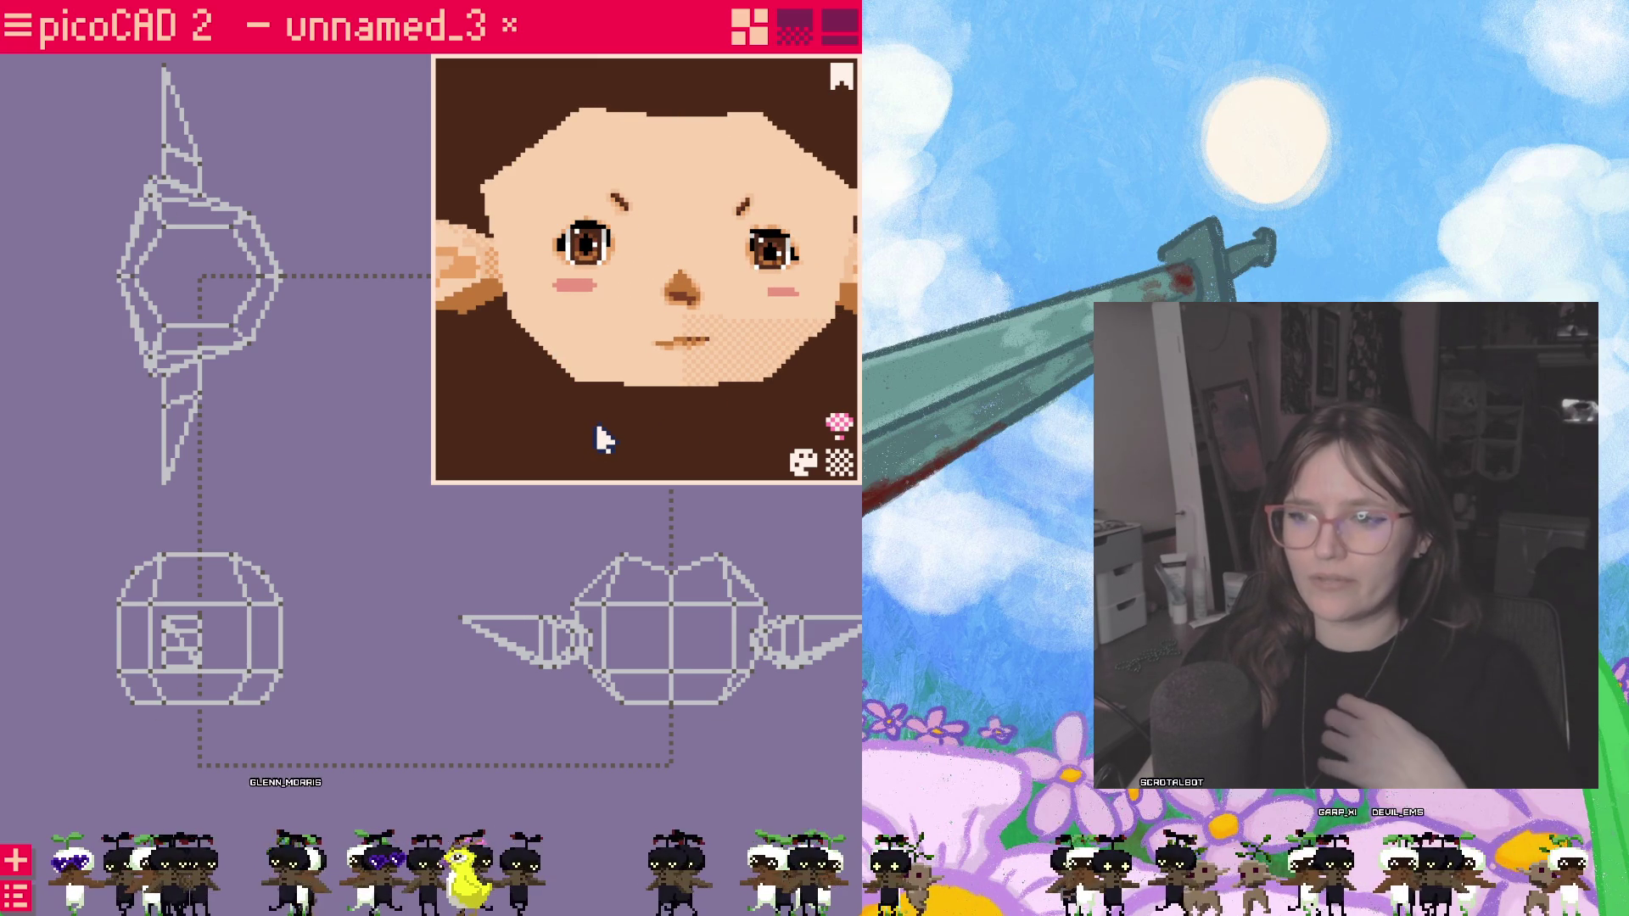
mouse_move(596, 425)
left_mouse_down()
mouse_move(545, 429)
mouse_move(542, 450)
mouse_move(519, 439)
mouse_move(722, 453)
mouse_move(561, 443)
left_mouse_up()
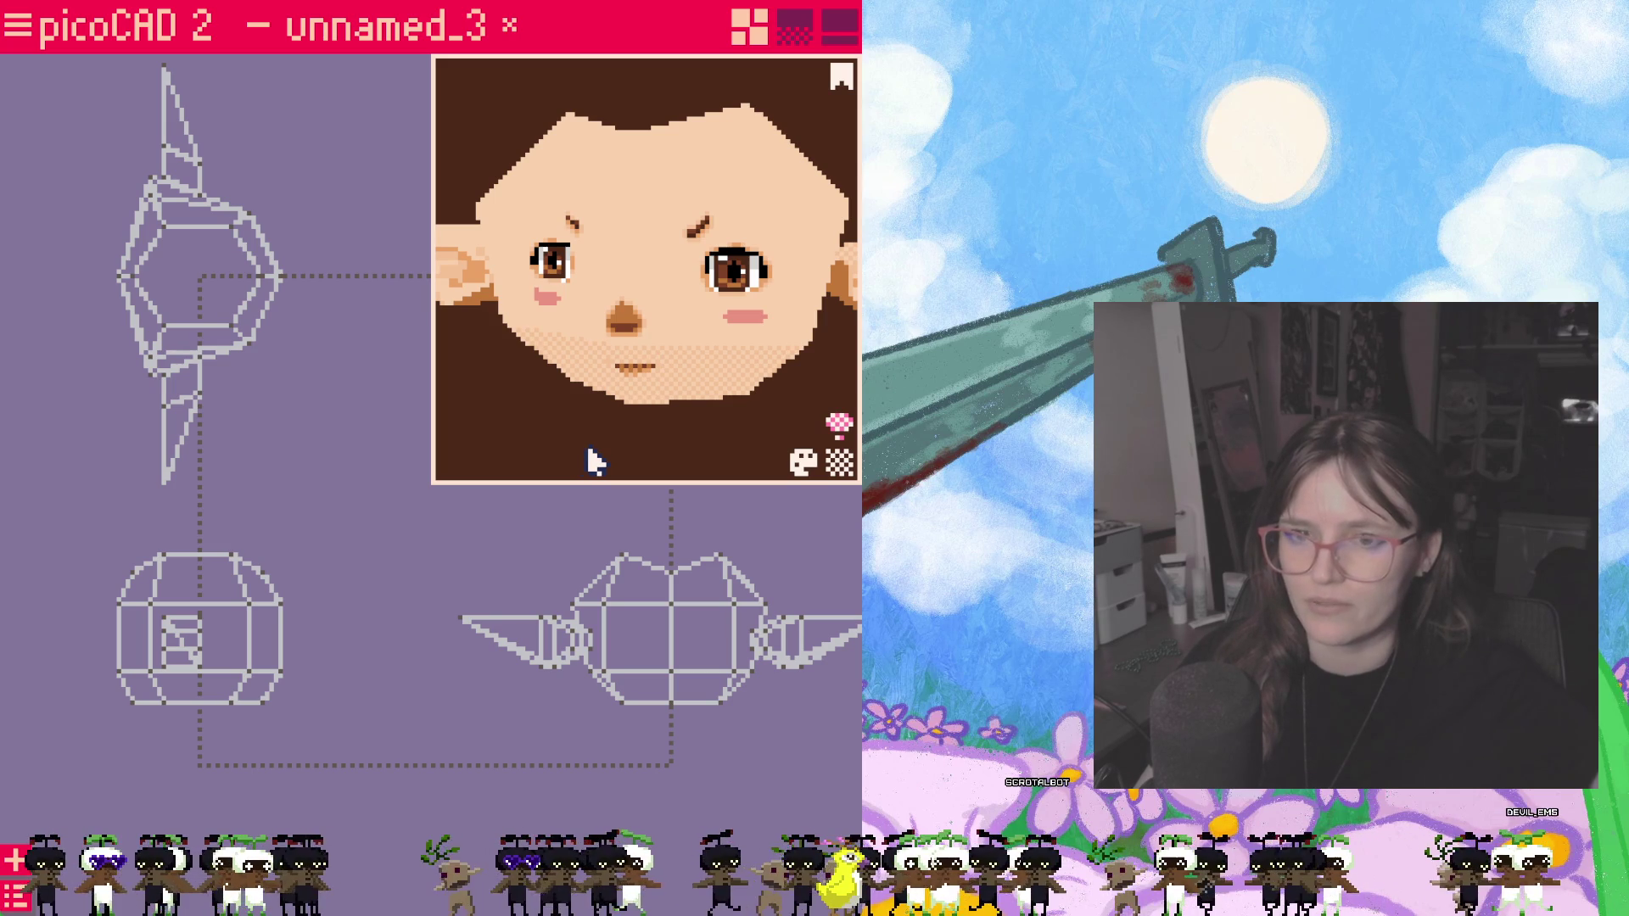
mouse_move(615, 438)
left_mouse_down()
mouse_move(568, 423)
mouse_move(604, 430)
left_mouse_up()
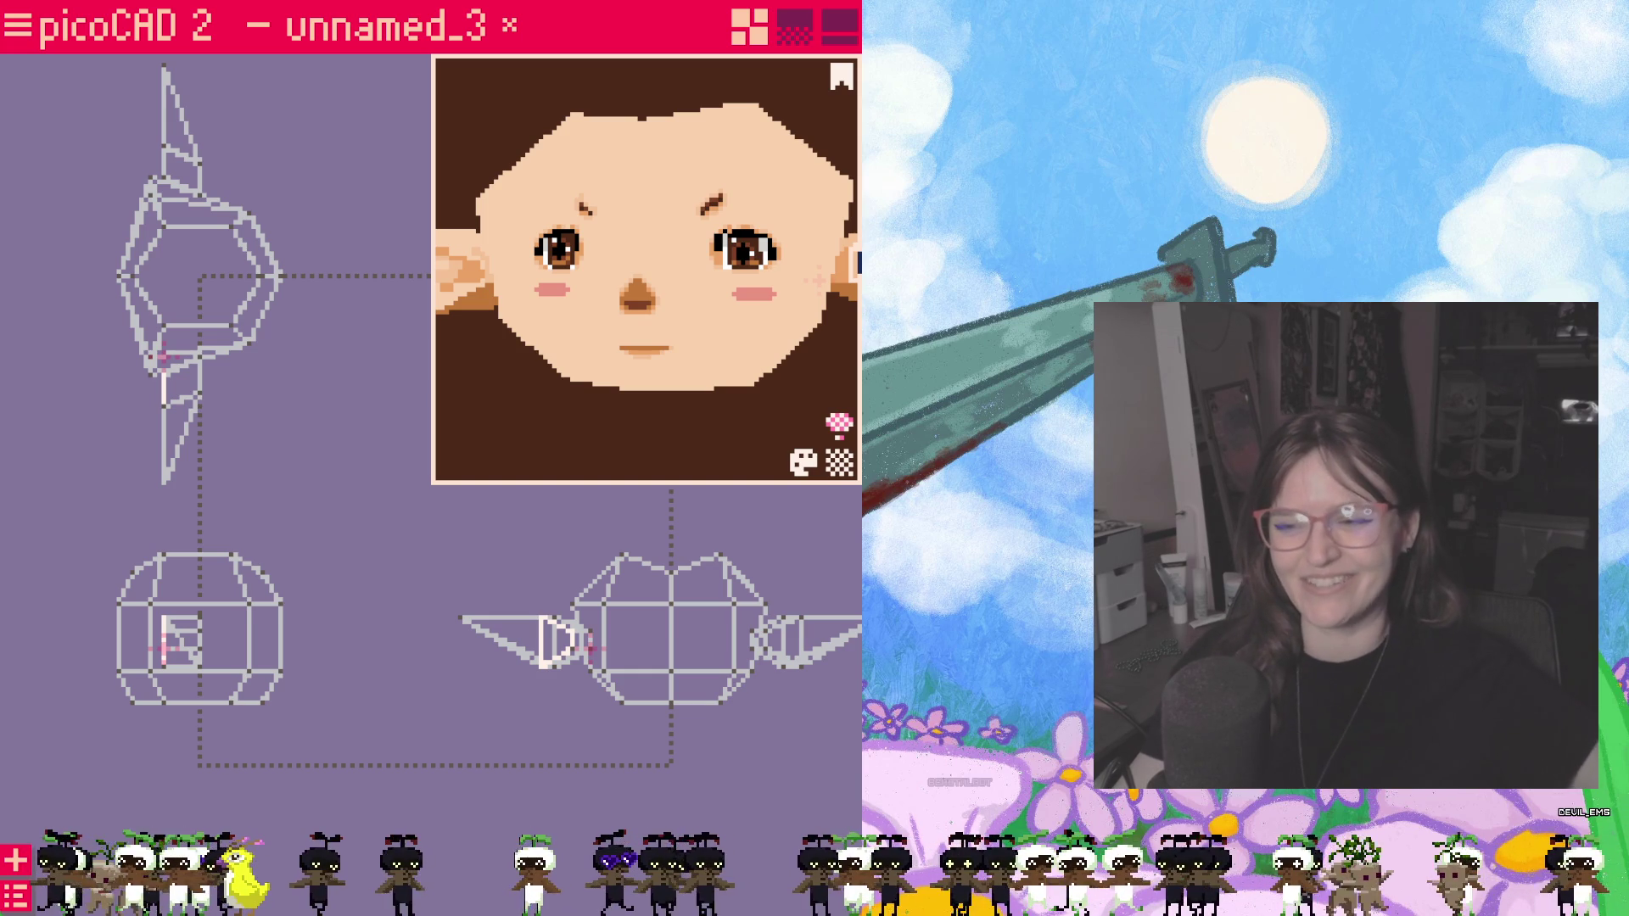
mouse_move(859, 260)
left_mouse_down()
mouse_move(713, 306)
mouse_move(724, 359)
mouse_move(607, 381)
mouse_move(827, 375)
mouse_move(742, 378)
mouse_move(712, 415)
mouse_move(774, 393)
mouse_move(745, 373)
mouse_move(746, 342)
mouse_move(706, 353)
mouse_move(731, 350)
left_mouse_up()
left_click(733, 353)
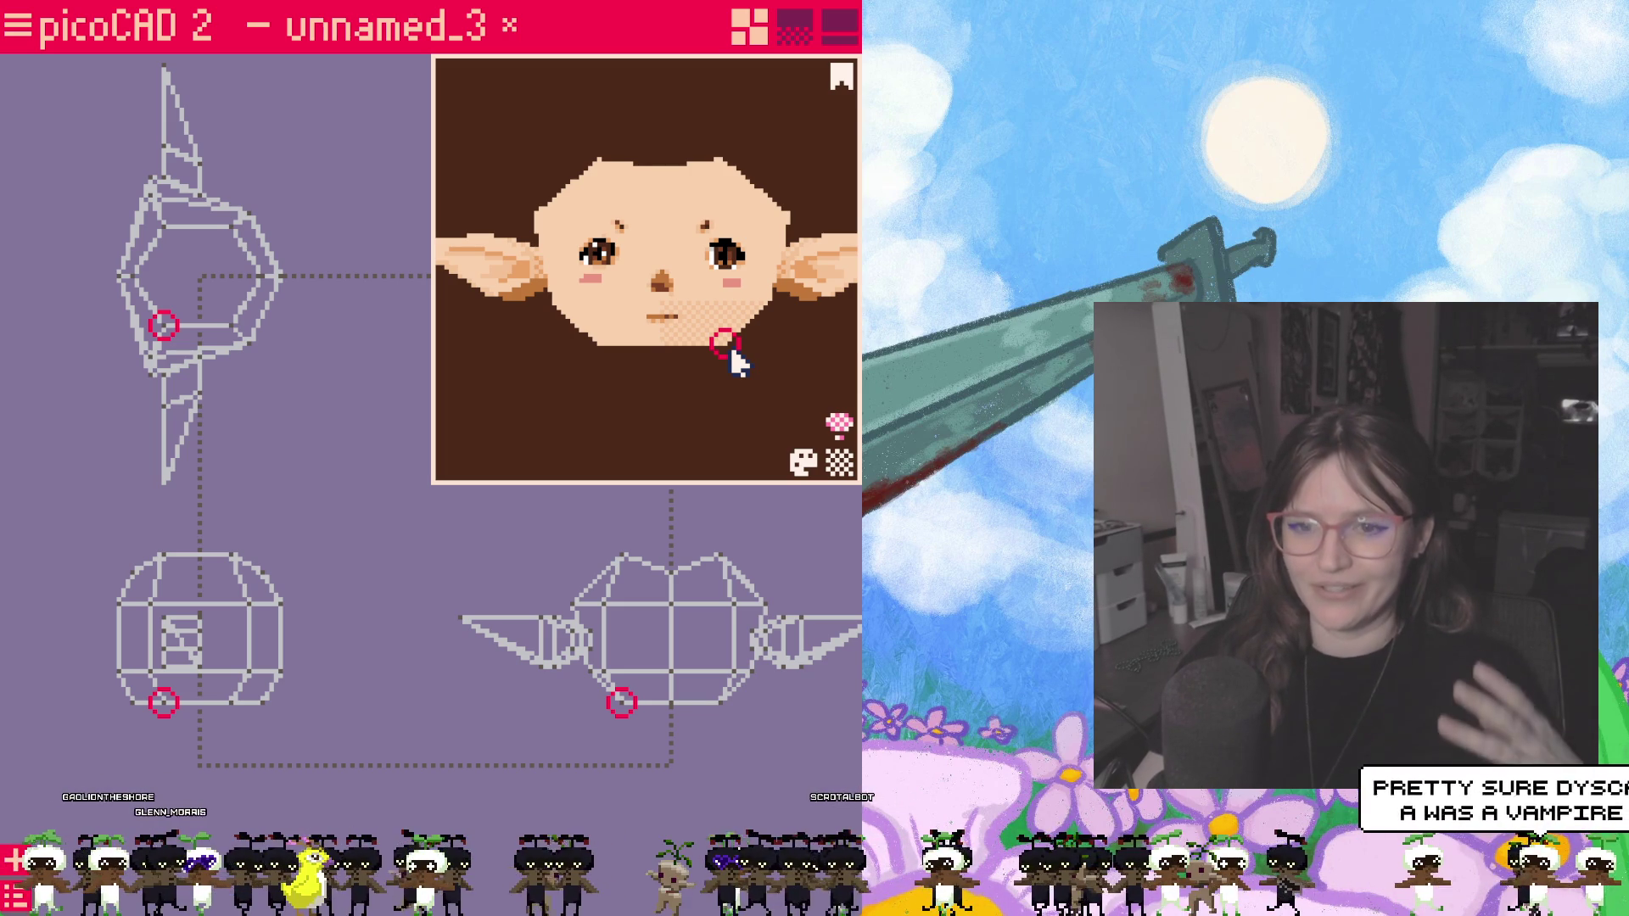
mouse_move(727, 375)
left_mouse_down()
mouse_move(774, 422)
mouse_move(644, 430)
mouse_move(724, 396)
mouse_move(638, 398)
mouse_move(709, 414)
mouse_move(586, 390)
mouse_move(659, 396)
mouse_move(632, 389)
left_mouse_up()
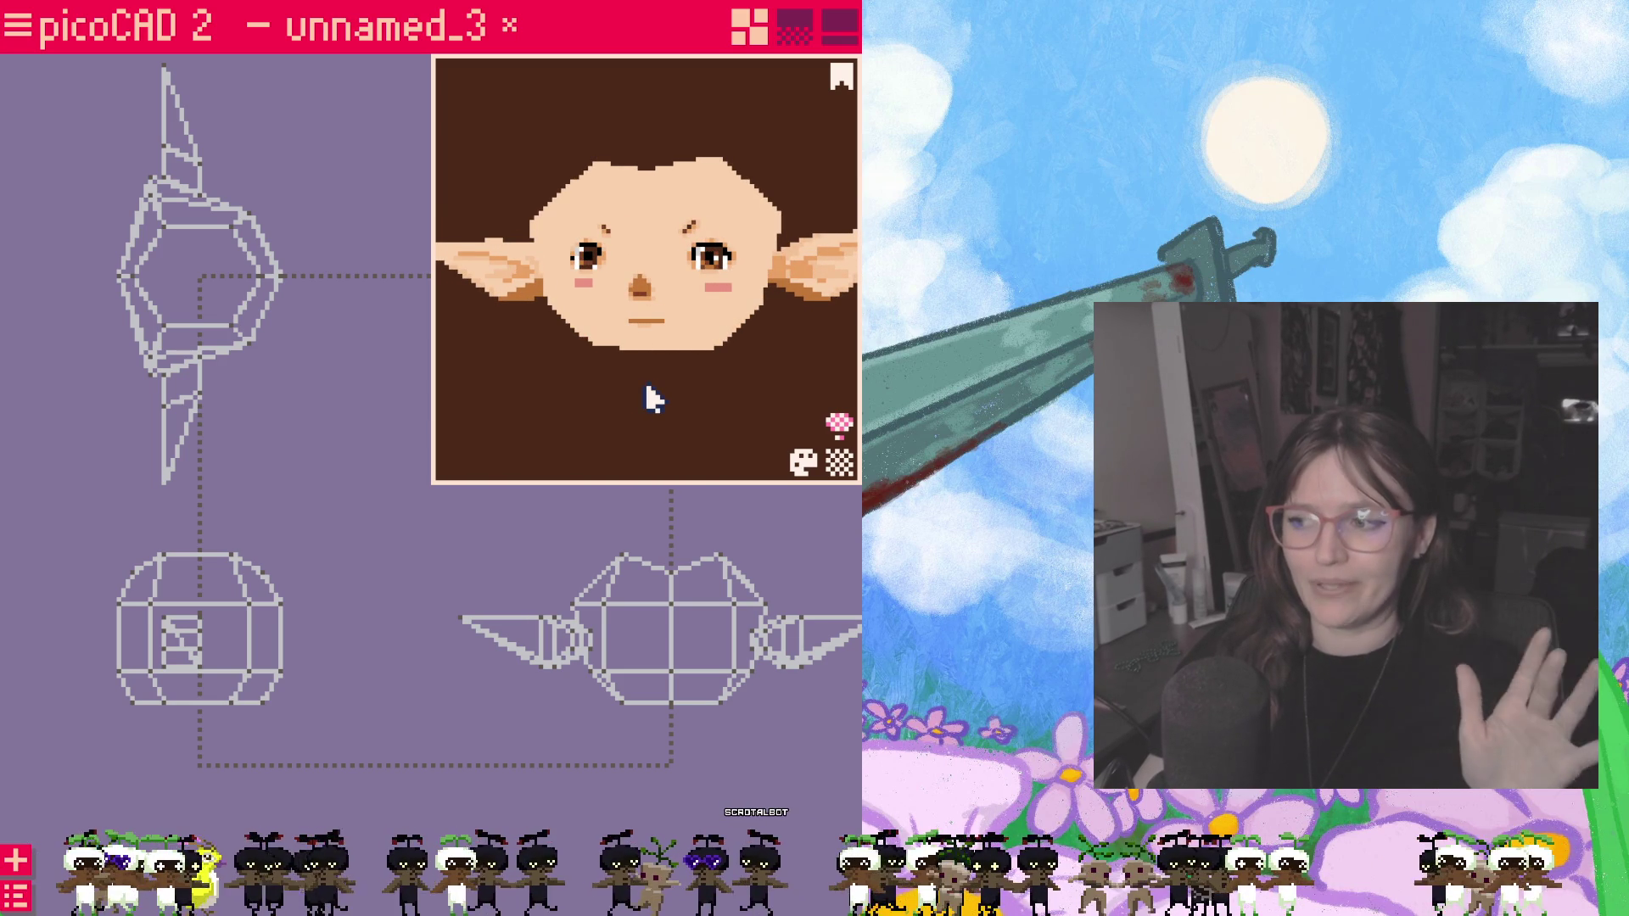
mouse_move(648, 393)
left_mouse_down()
mouse_move(531, 386)
mouse_move(669, 403)
mouse_move(670, 139)
mouse_move(724, 73)
left_mouse_up()
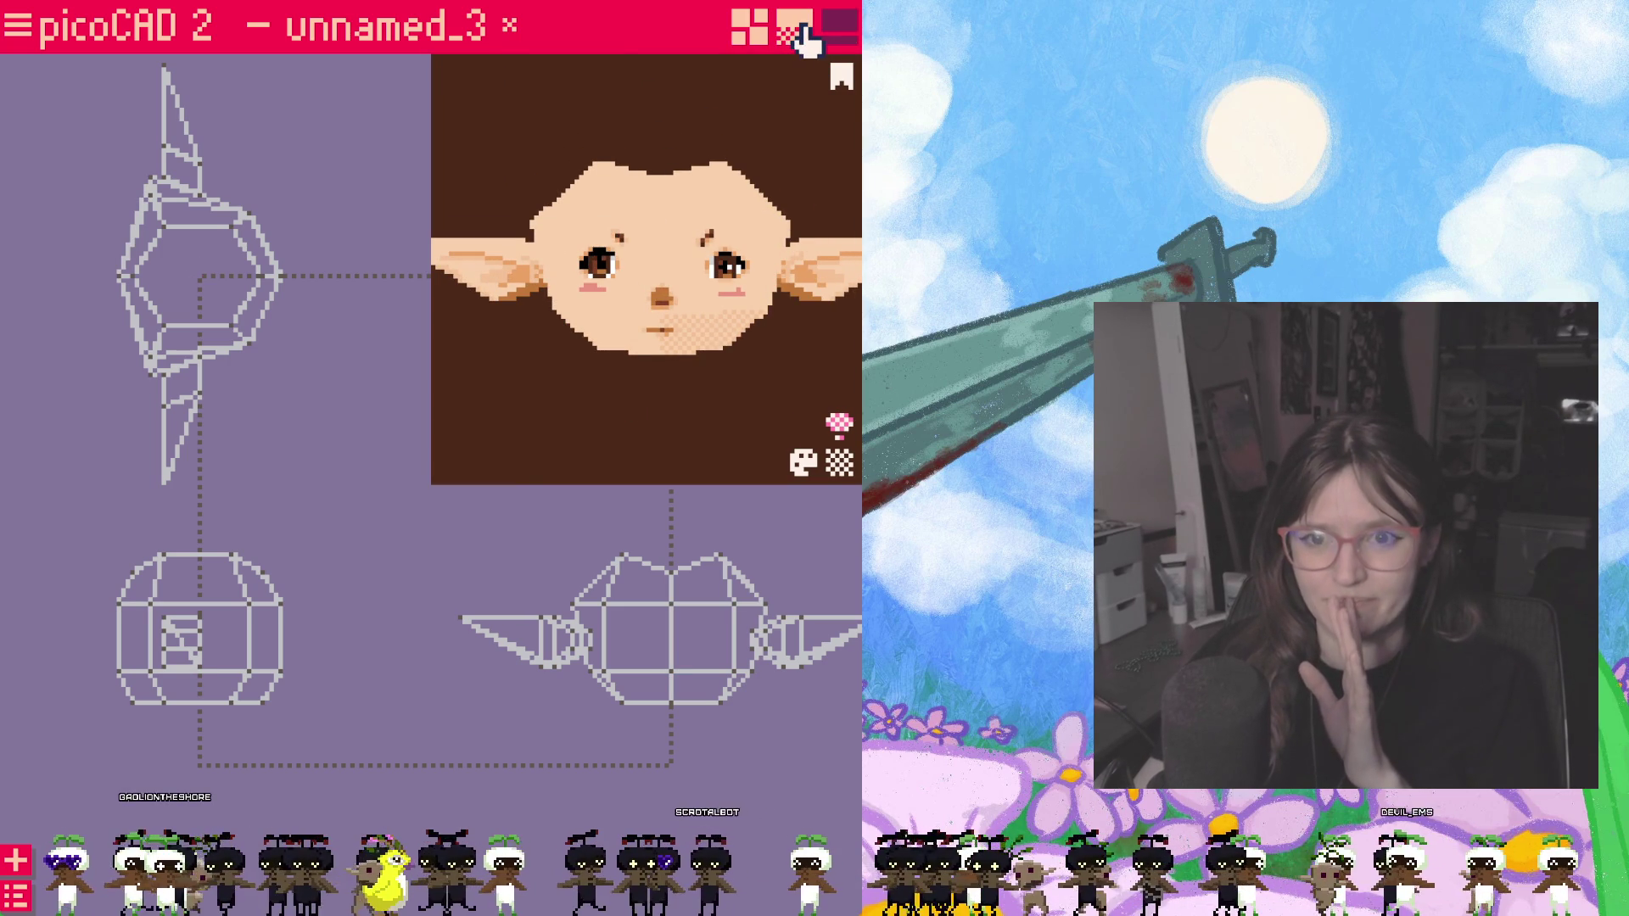
Step: Return to the four-view modelling layout and open the object overview
left_click(794, 27)
scroll(538, 349, "up", 4)
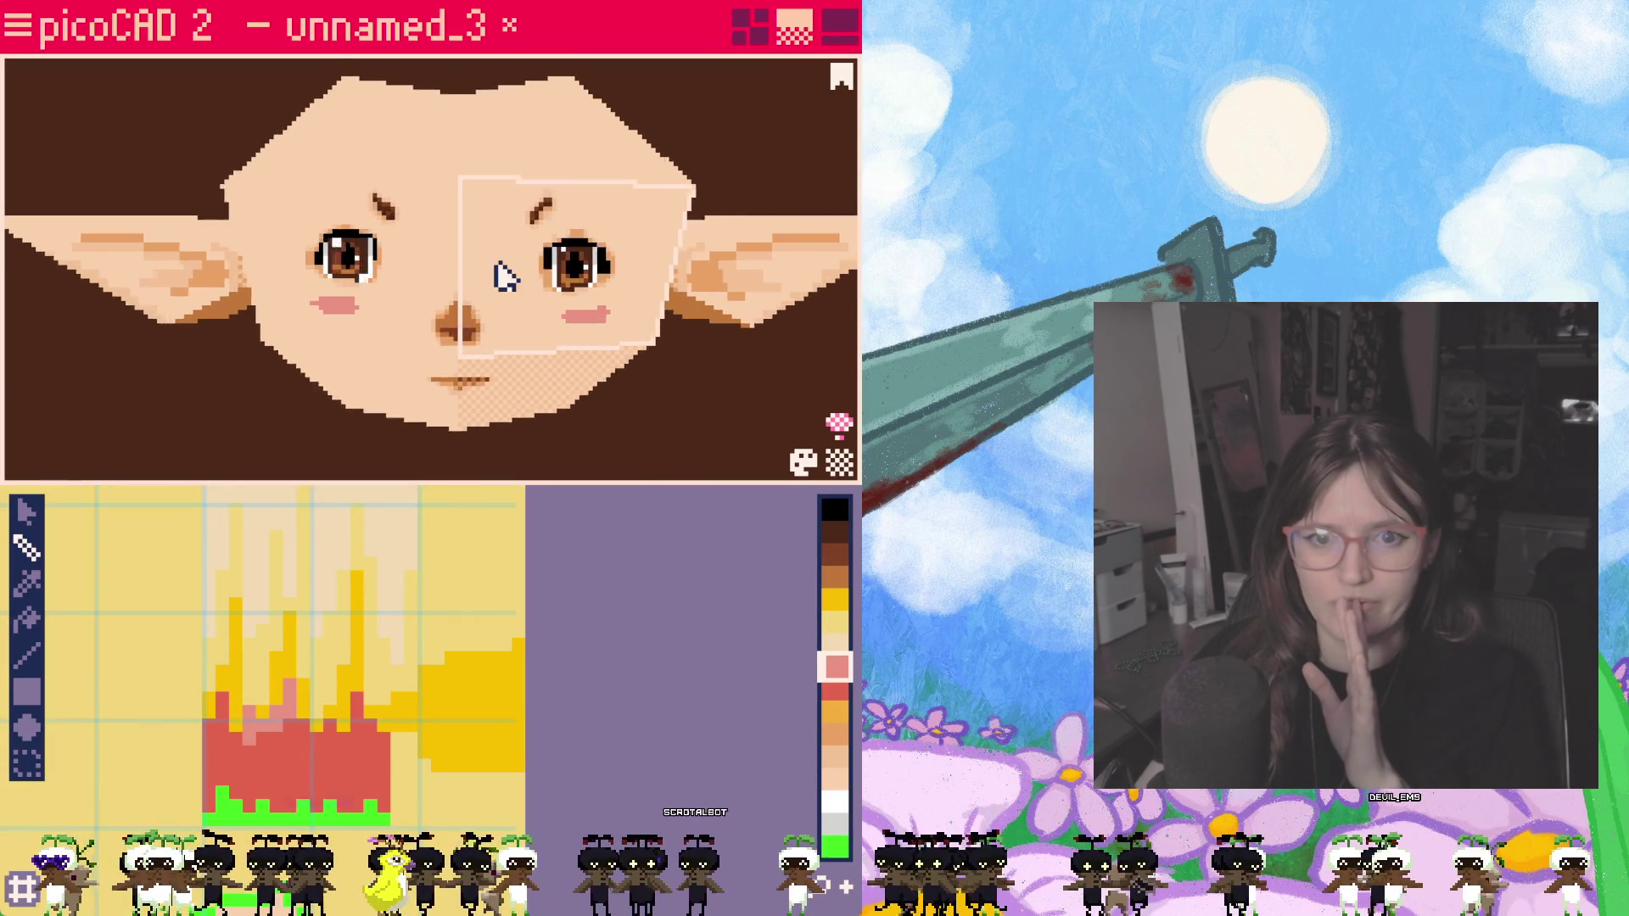
left_click(19, 28)
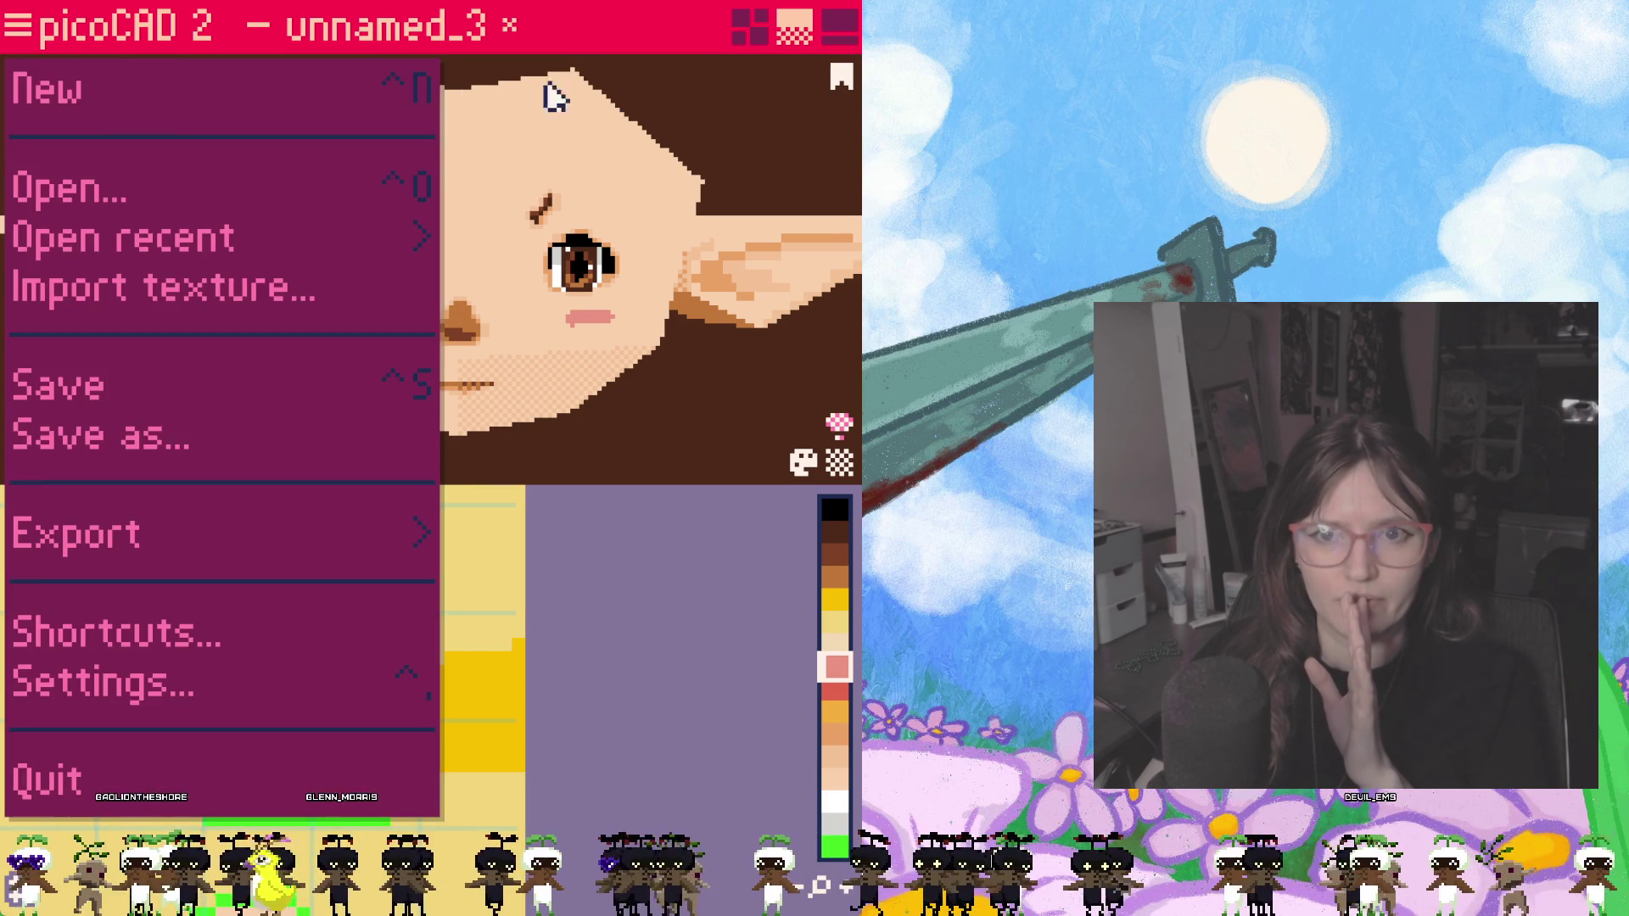
left_click(751, 28)
left_click(751, 29)
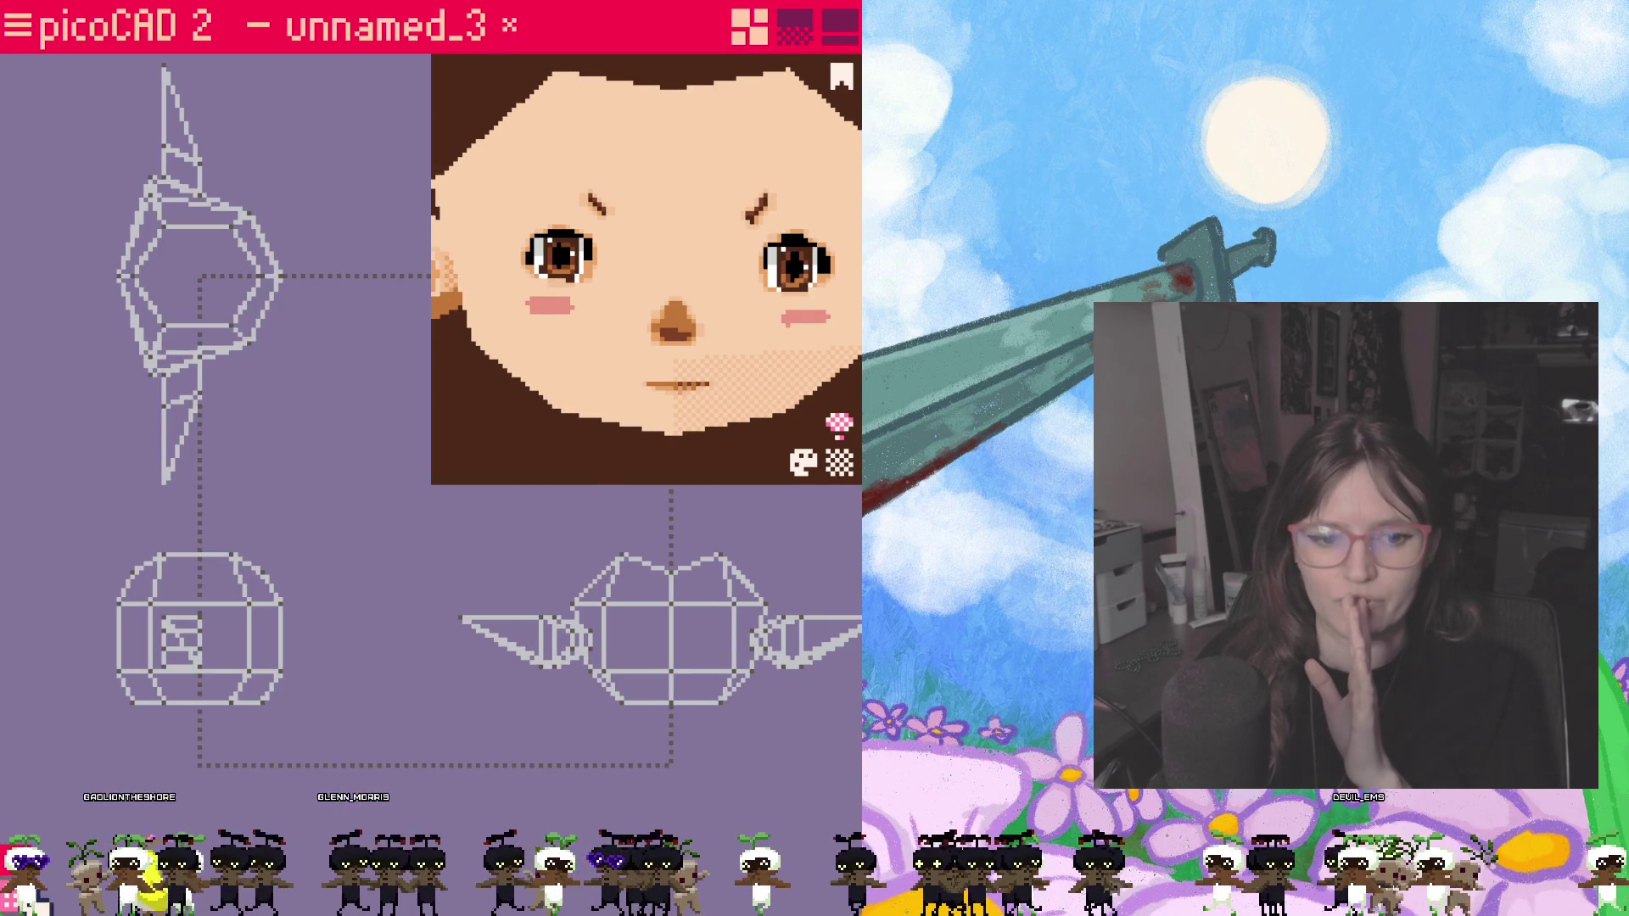
key("tab")
Step: Hide the head and both ears and show both pigtails again
left_click(571, 380)
left_click(570, 332)
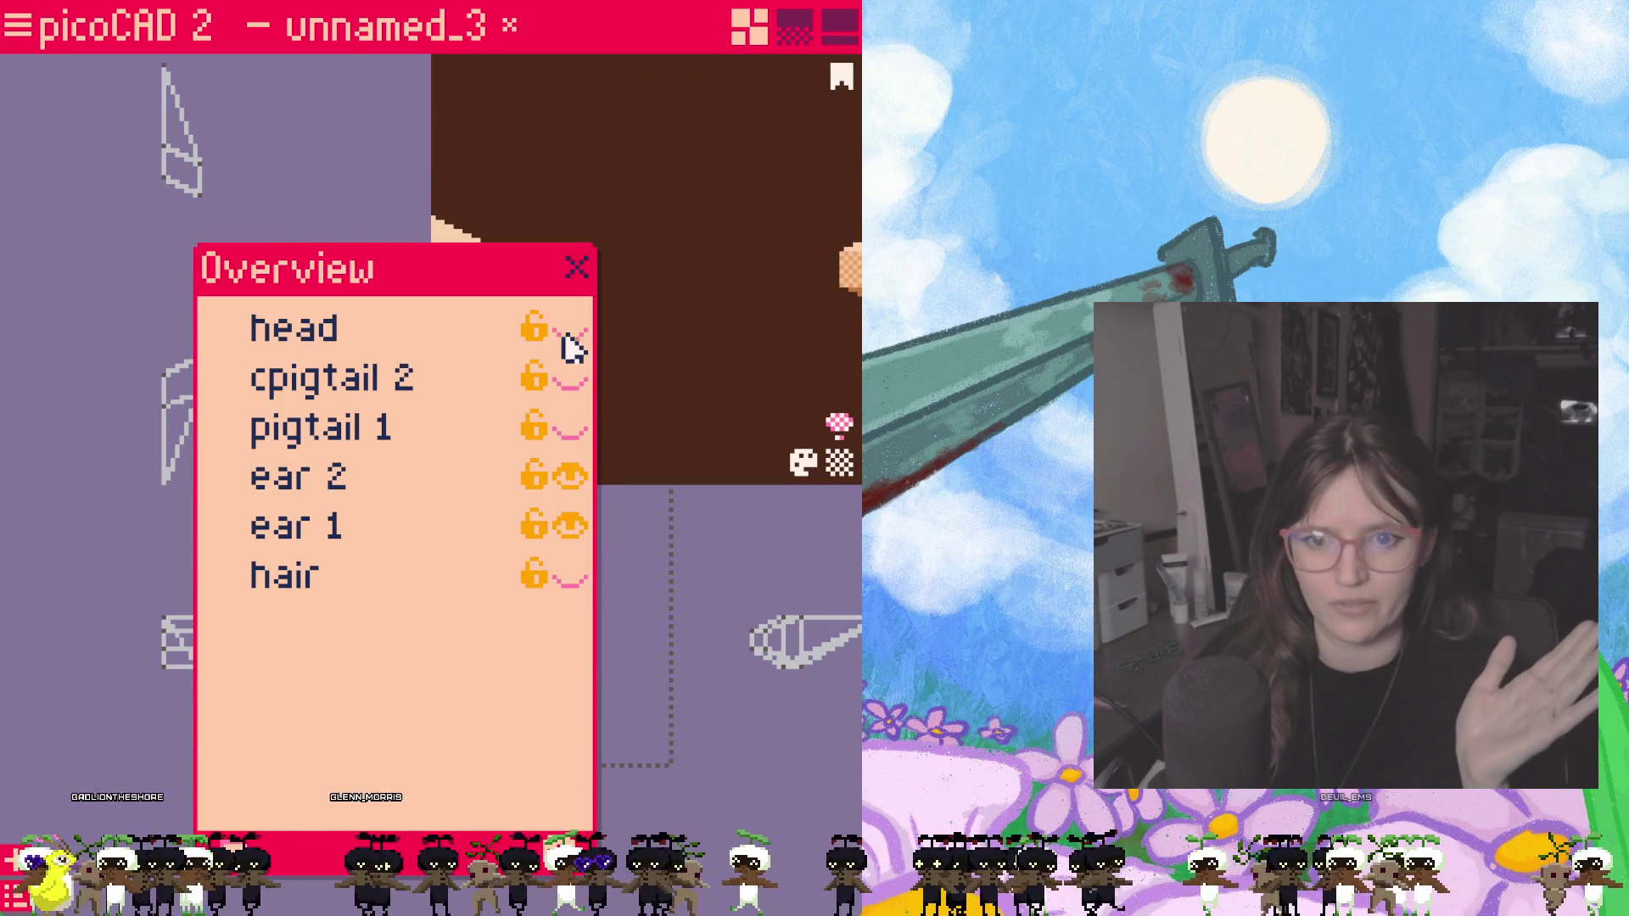
left_click(570, 476)
left_click(570, 526)
left_click(570, 427)
left_click(570, 379)
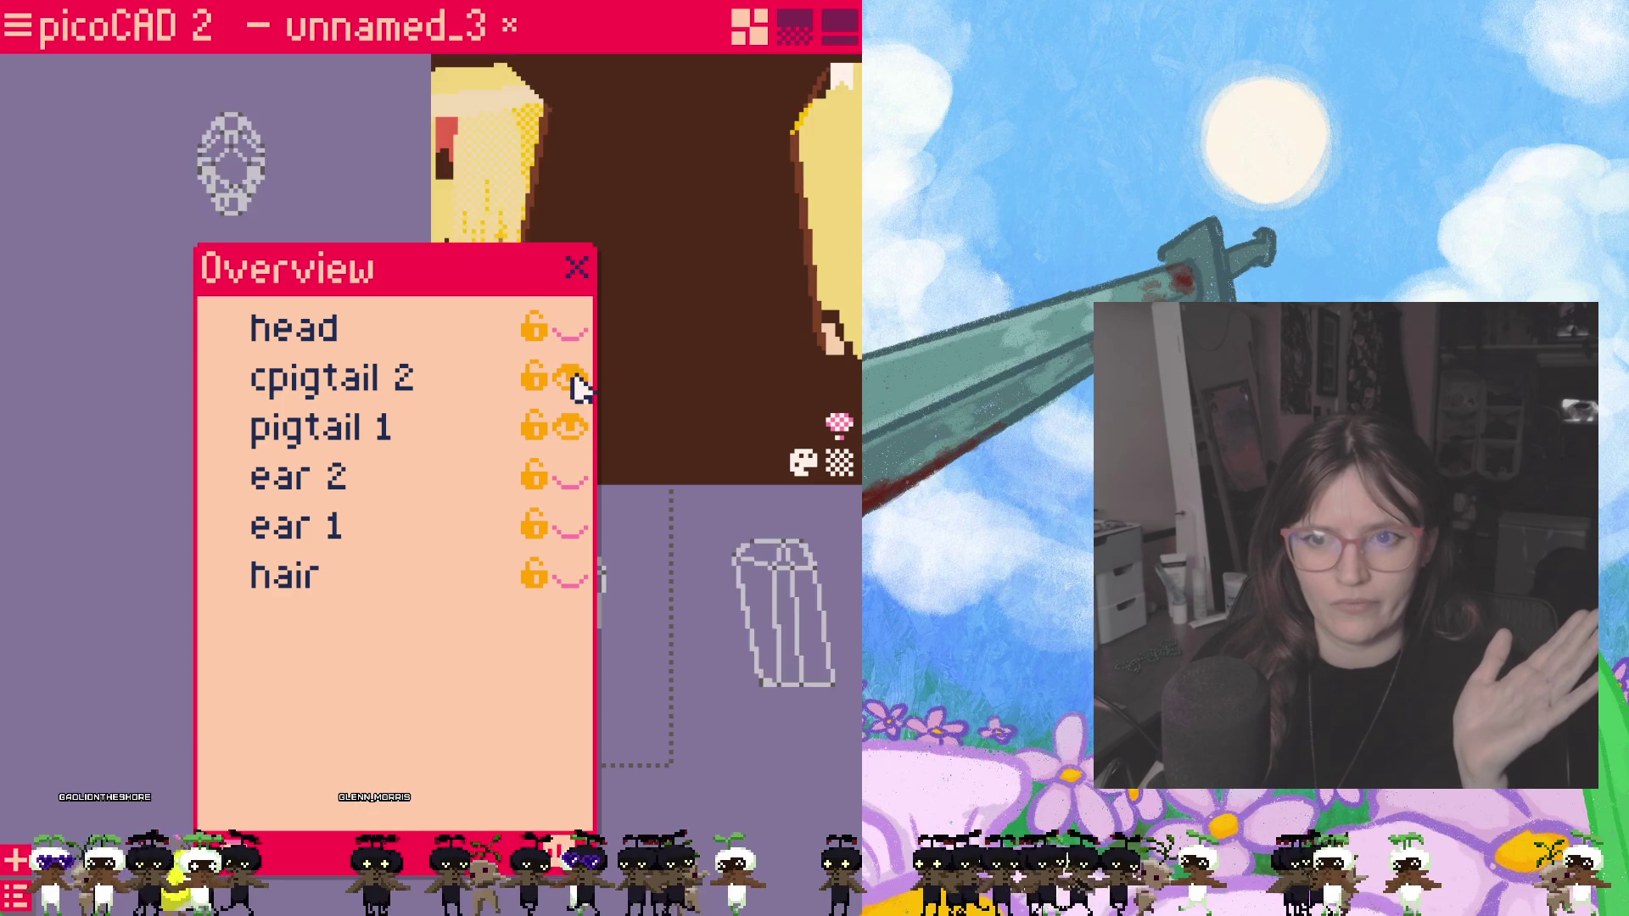
Step: Switch to the texture painting layout and open the palette settings
left_click(840, 29)
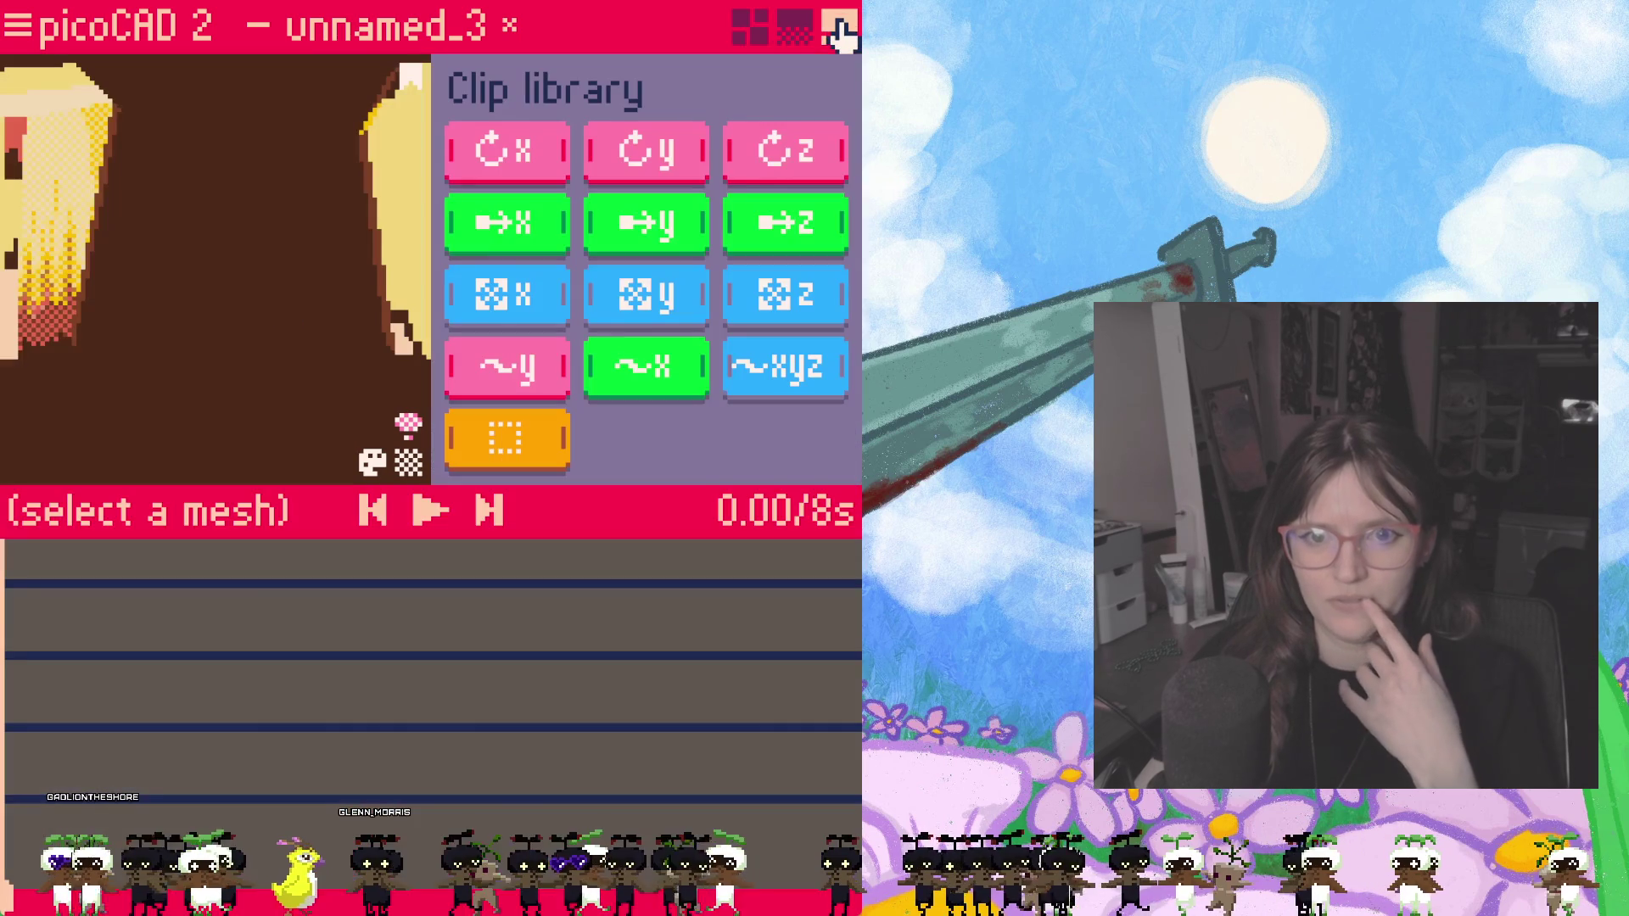
left_click(791, 27)
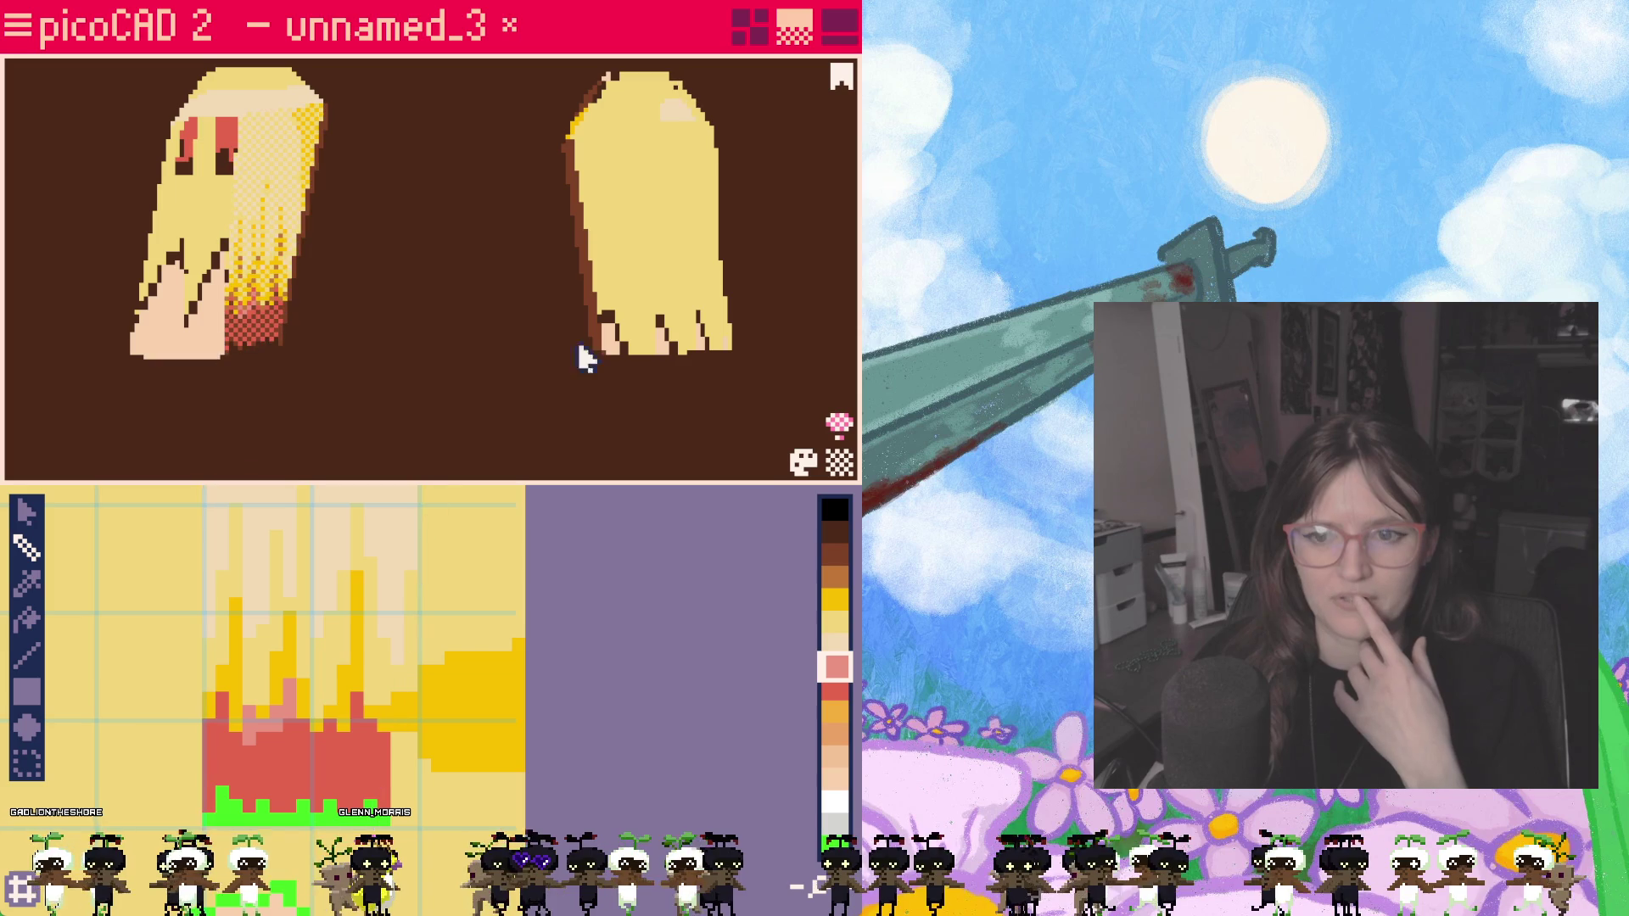
left_click(803, 462)
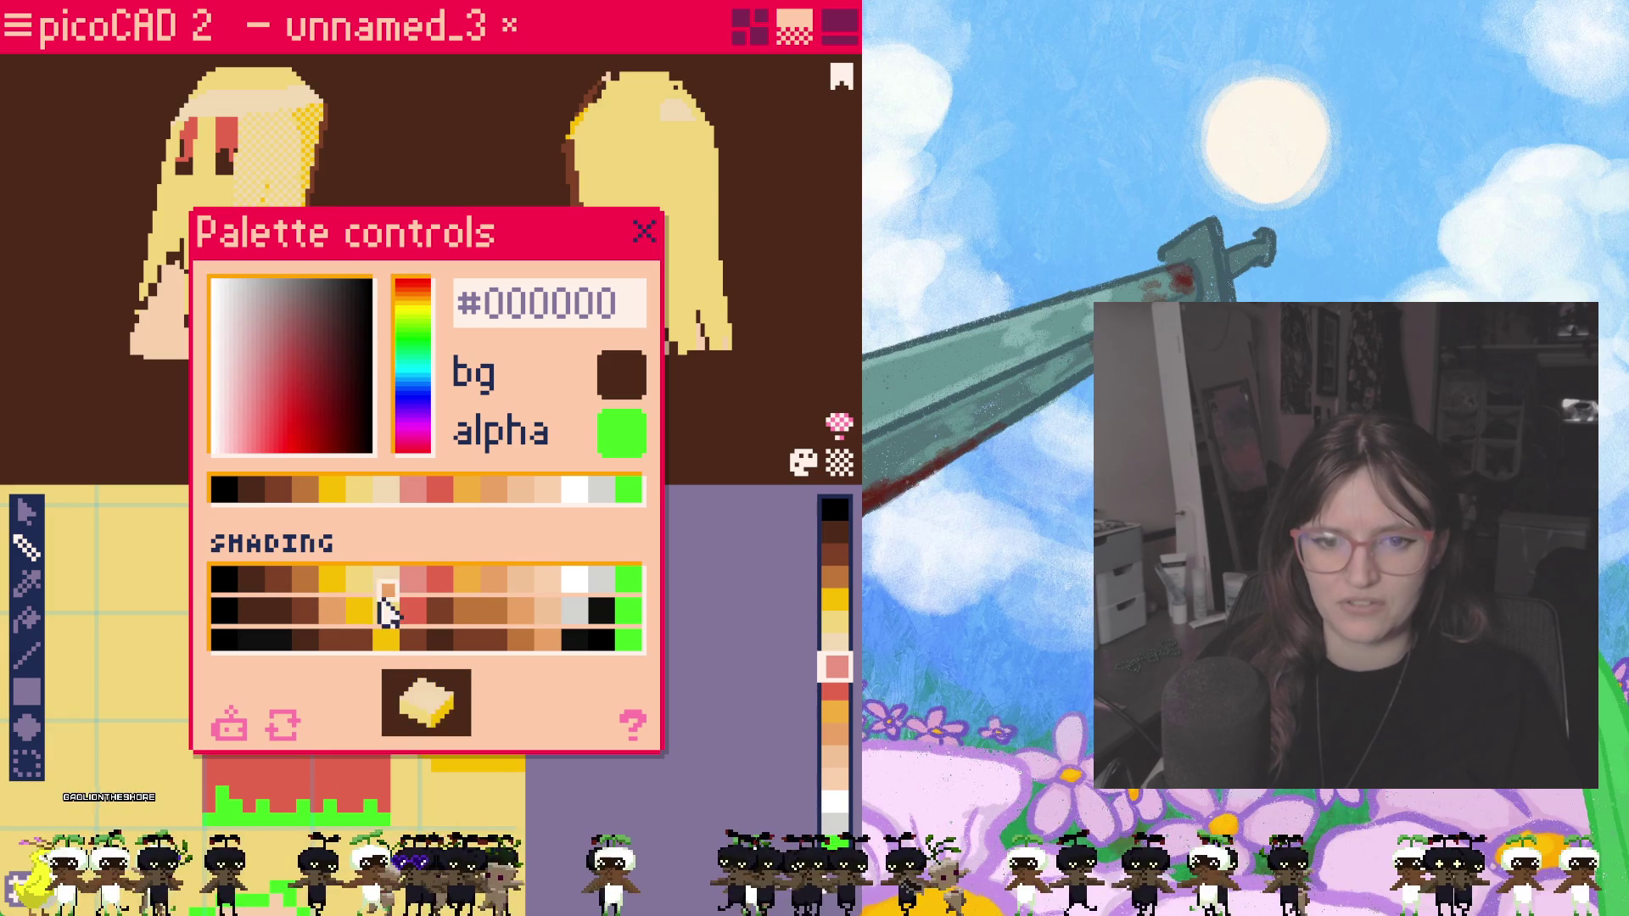
Step: Set the tan shading step to salmon and darken the brown step to dark brown
left_click(338, 617)
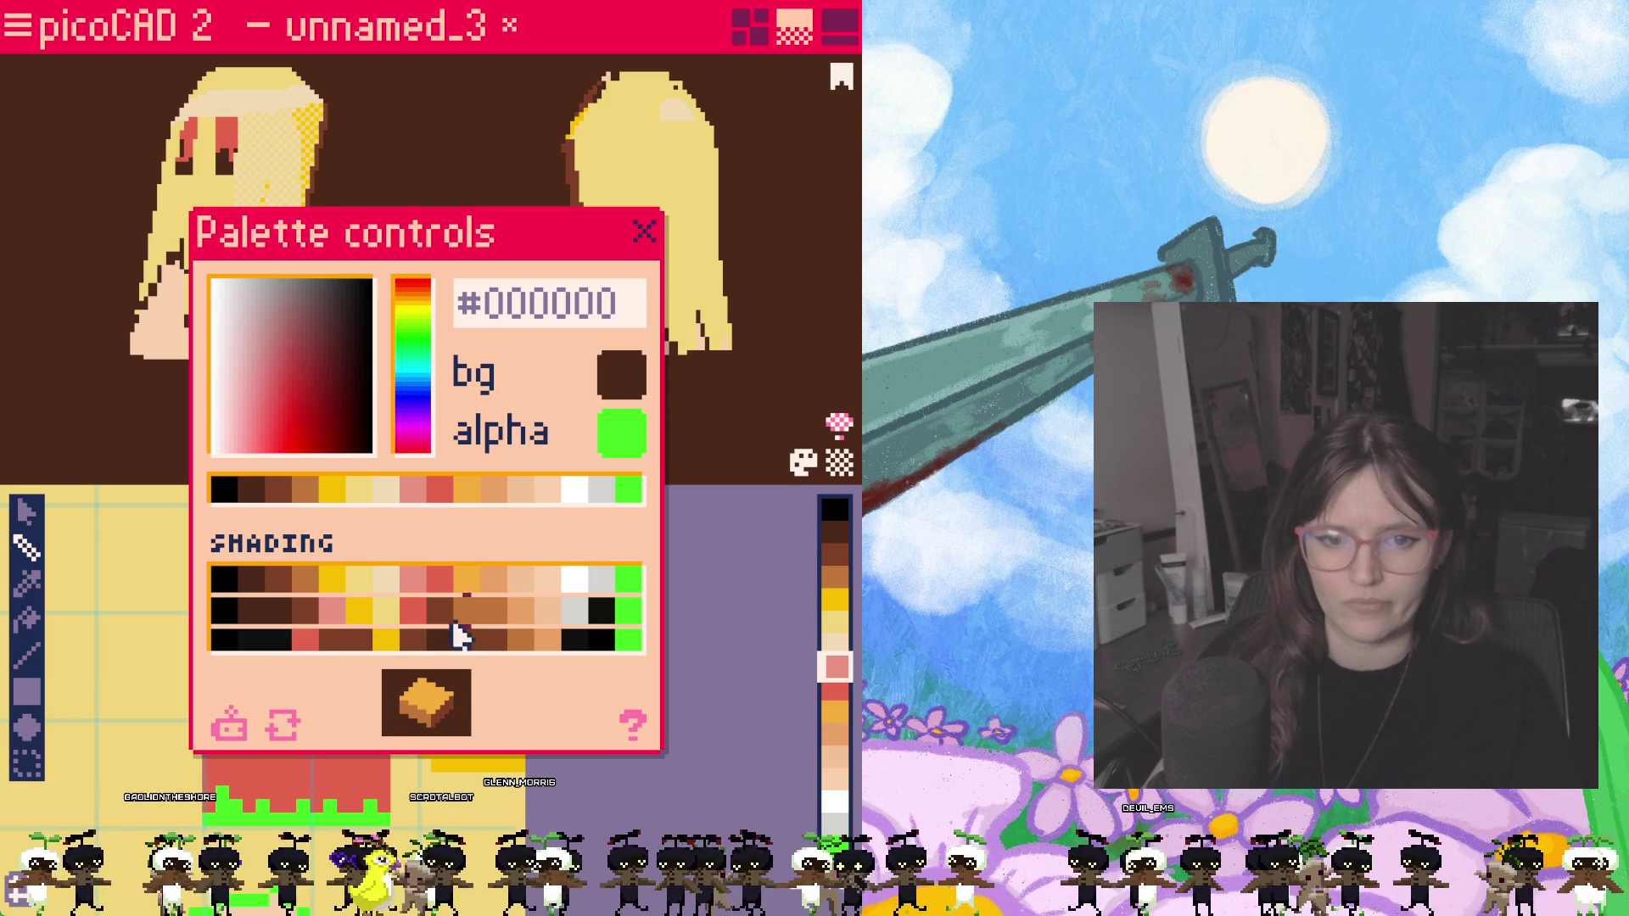
left_click(306, 614)
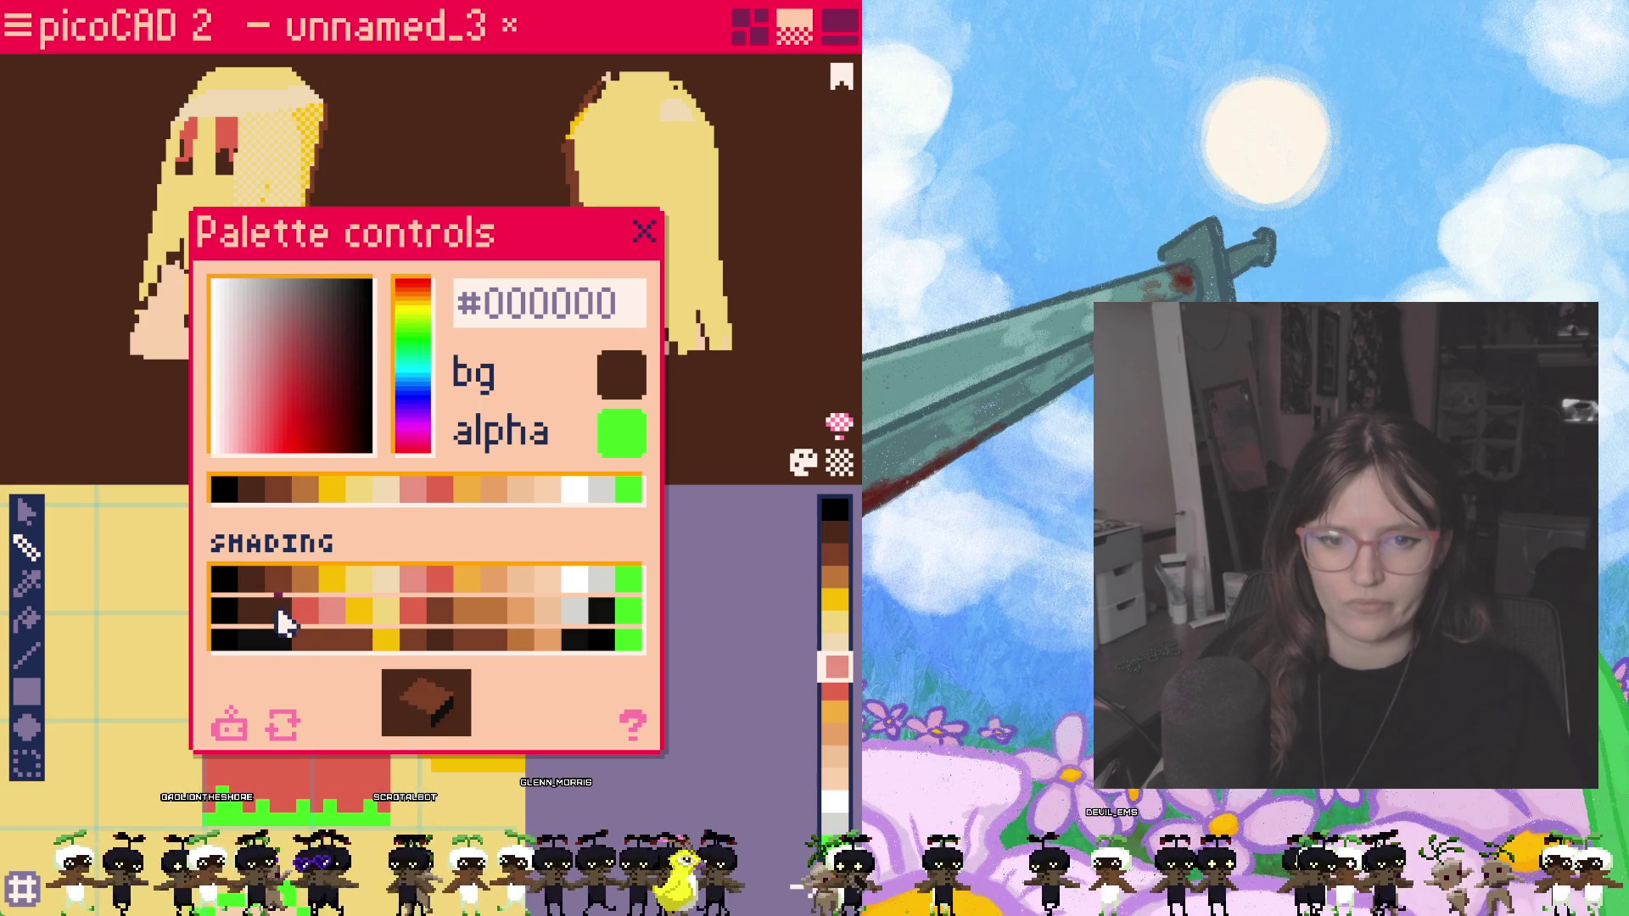
left_click(307, 613)
left_click(307, 640)
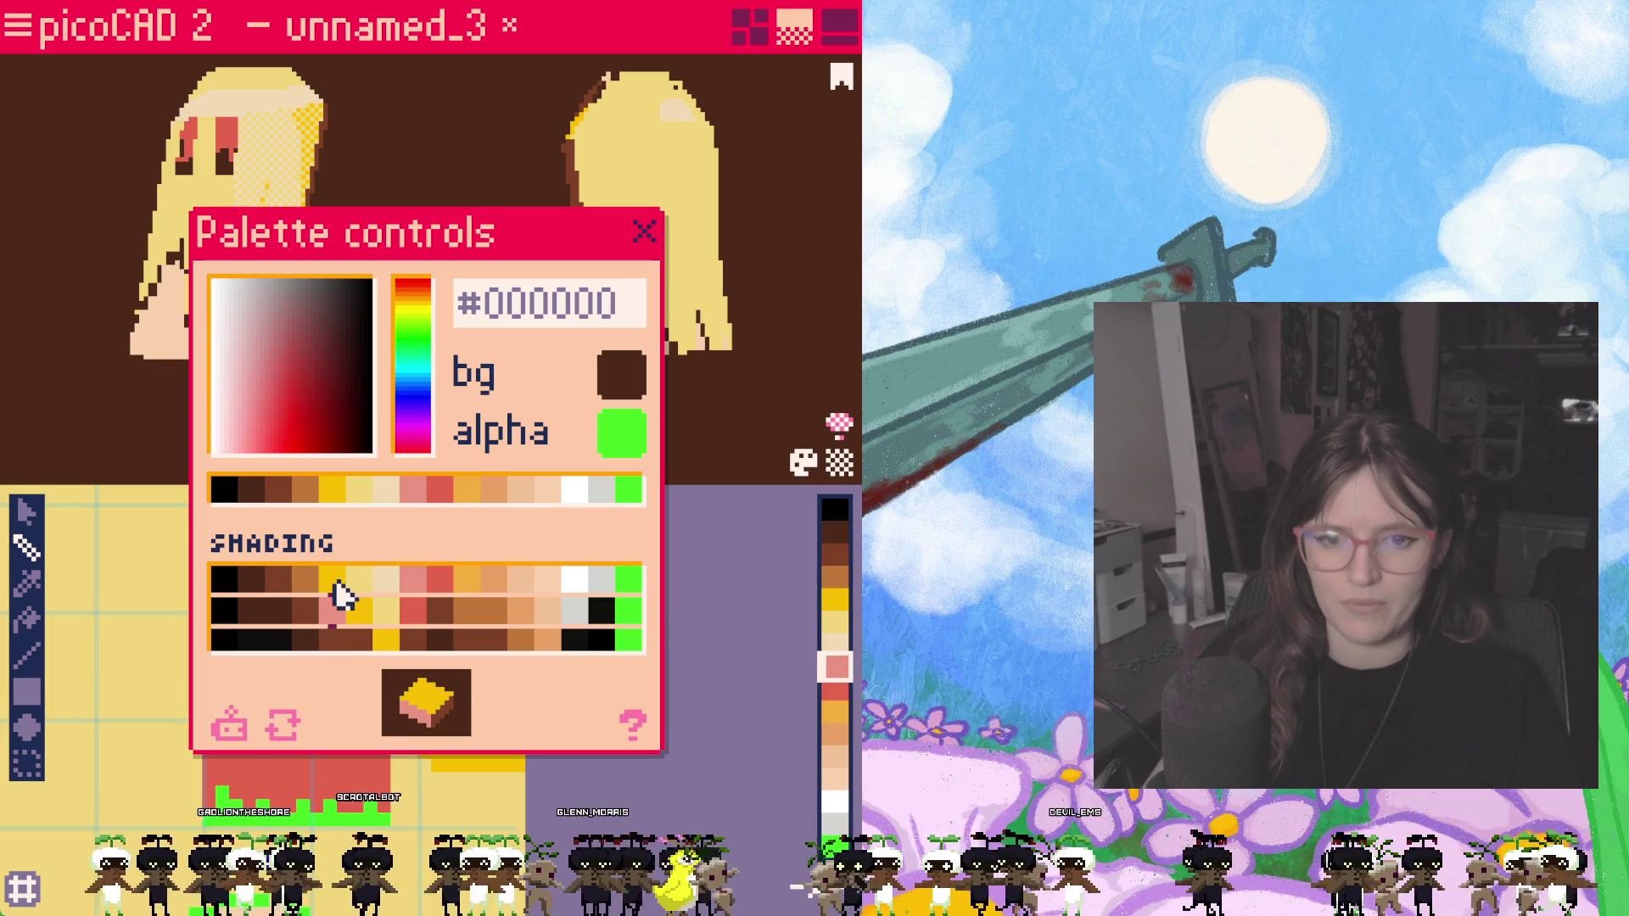
Step: Make the pink's shade steps yellow and the pale yellow's dark shade gold, then close the palette controls
left_click(336, 607)
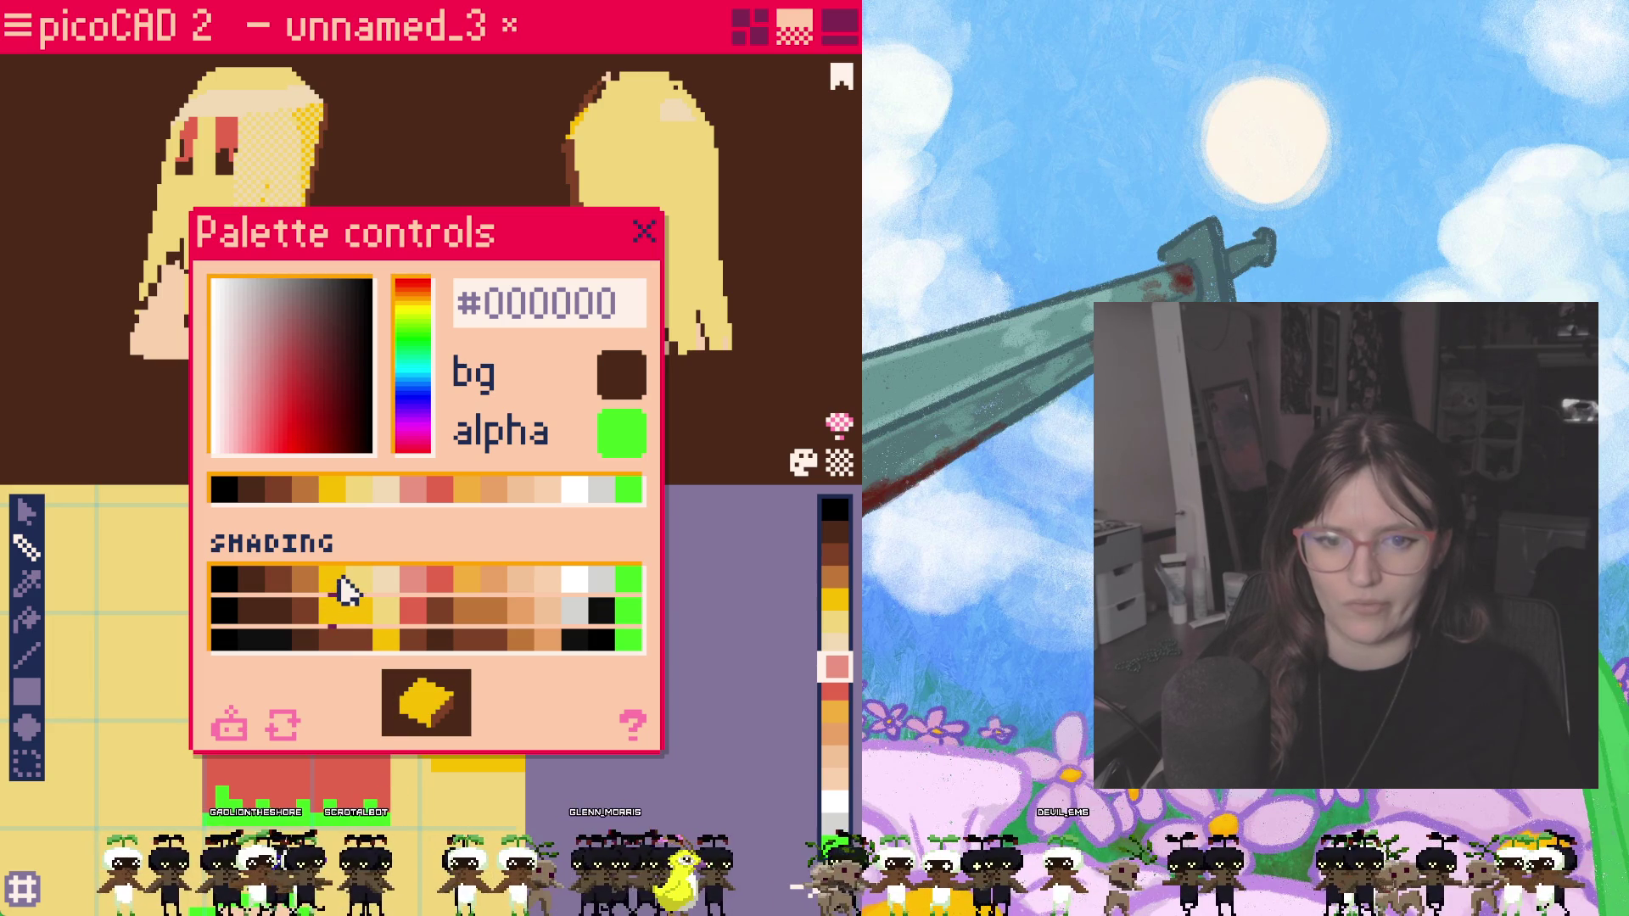
left_click(332, 640)
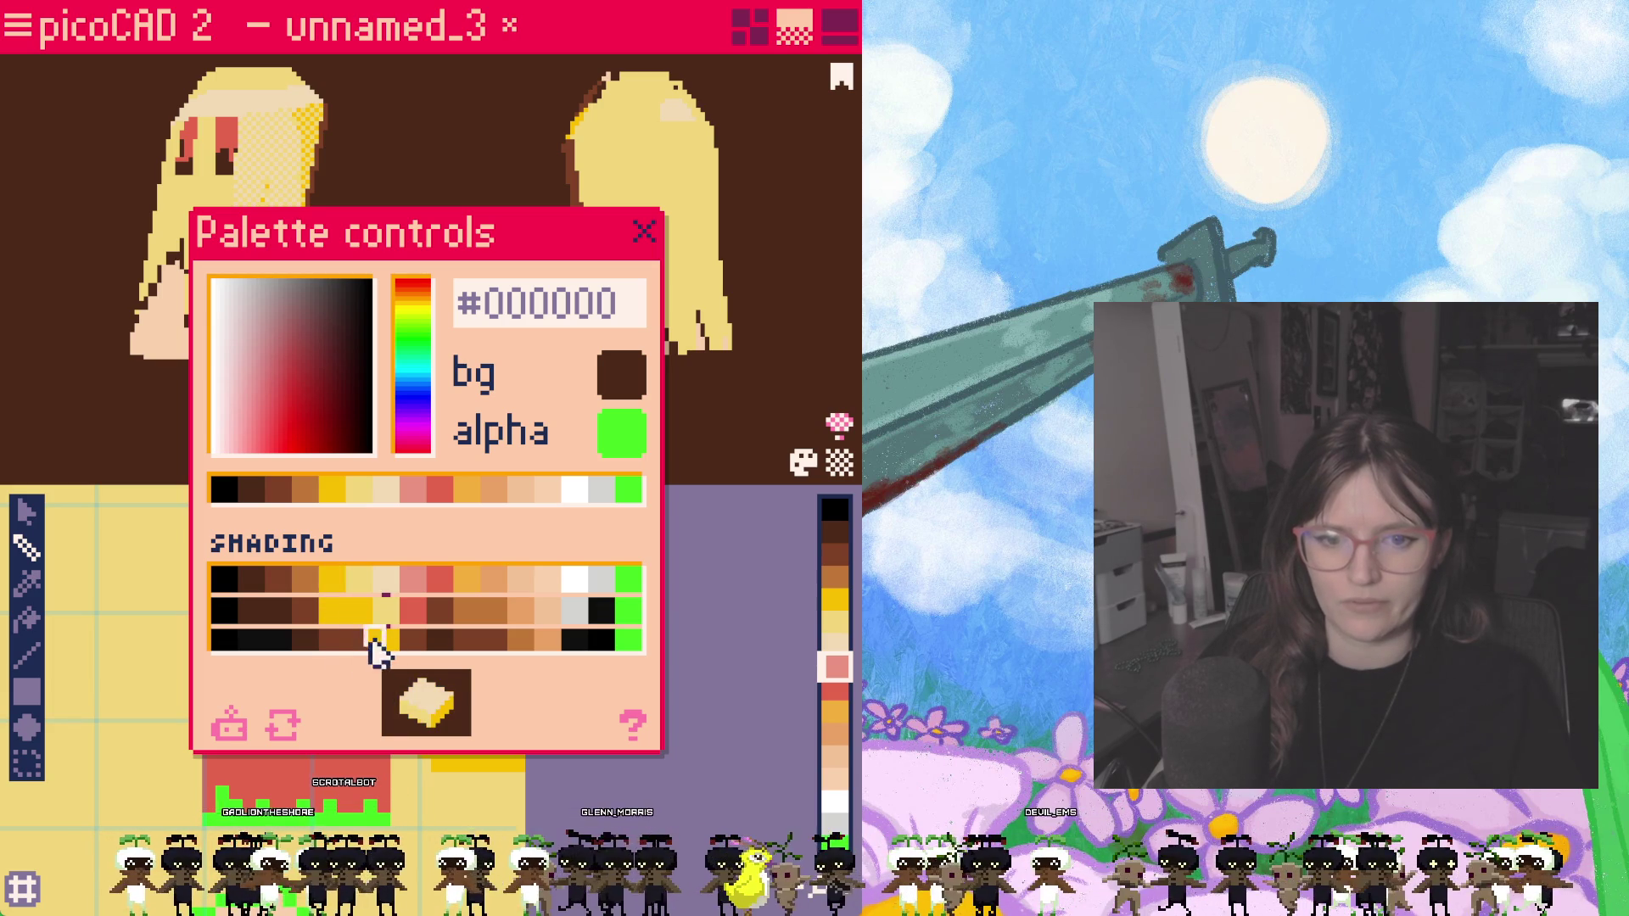
left_click(359, 642)
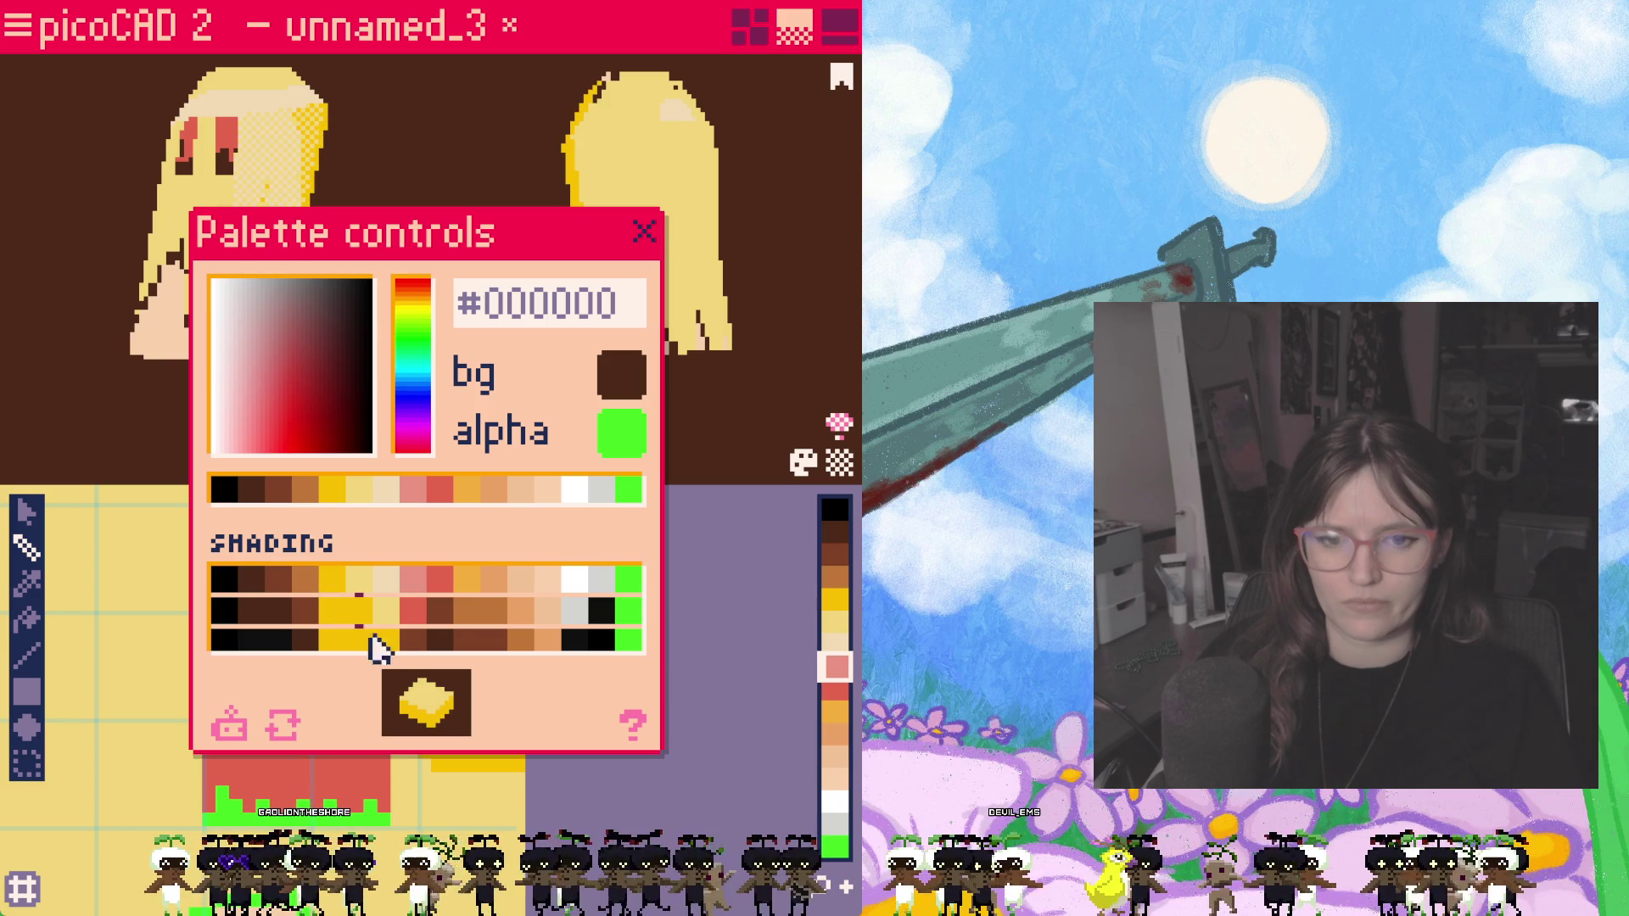
mouse_move(475, 191)
right_mouse_down()
mouse_move(455, 166)
mouse_move(334, 197)
mouse_move(488, 189)
mouse_move(590, 240)
mouse_move(338, 320)
mouse_move(429, 306)
mouse_move(313, 305)
right_mouse_up()
left_click(645, 232)
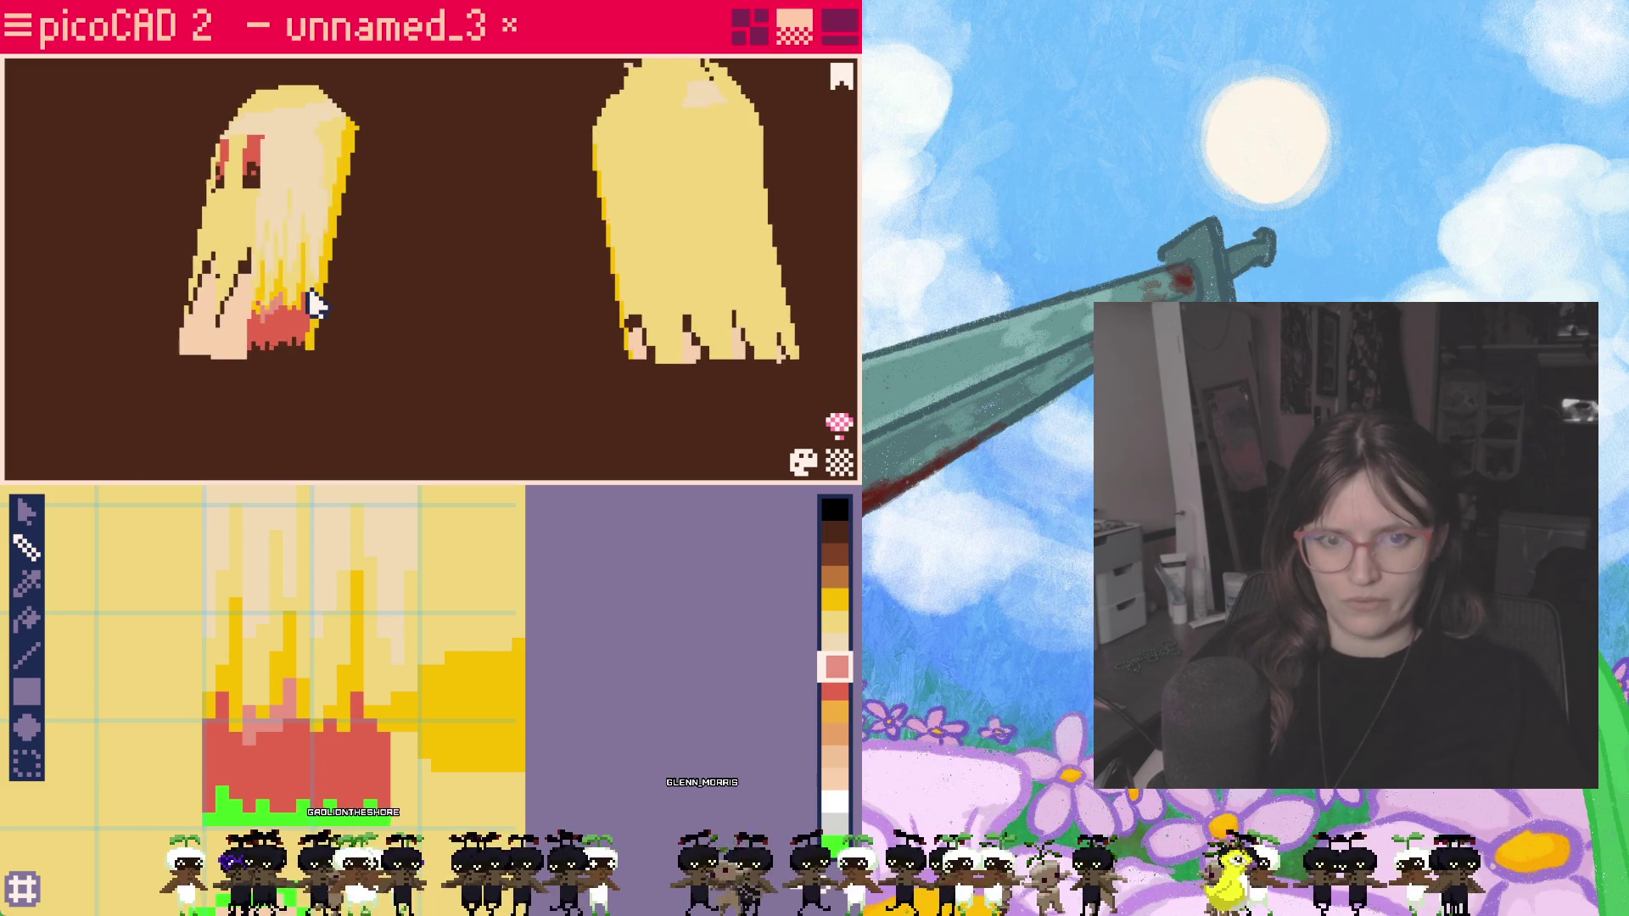
Step: Try pink strokes on the pigtail tip texture, then undo them
scroll(314, 727, "up", 2)
scroll(316, 723, "down", 1)
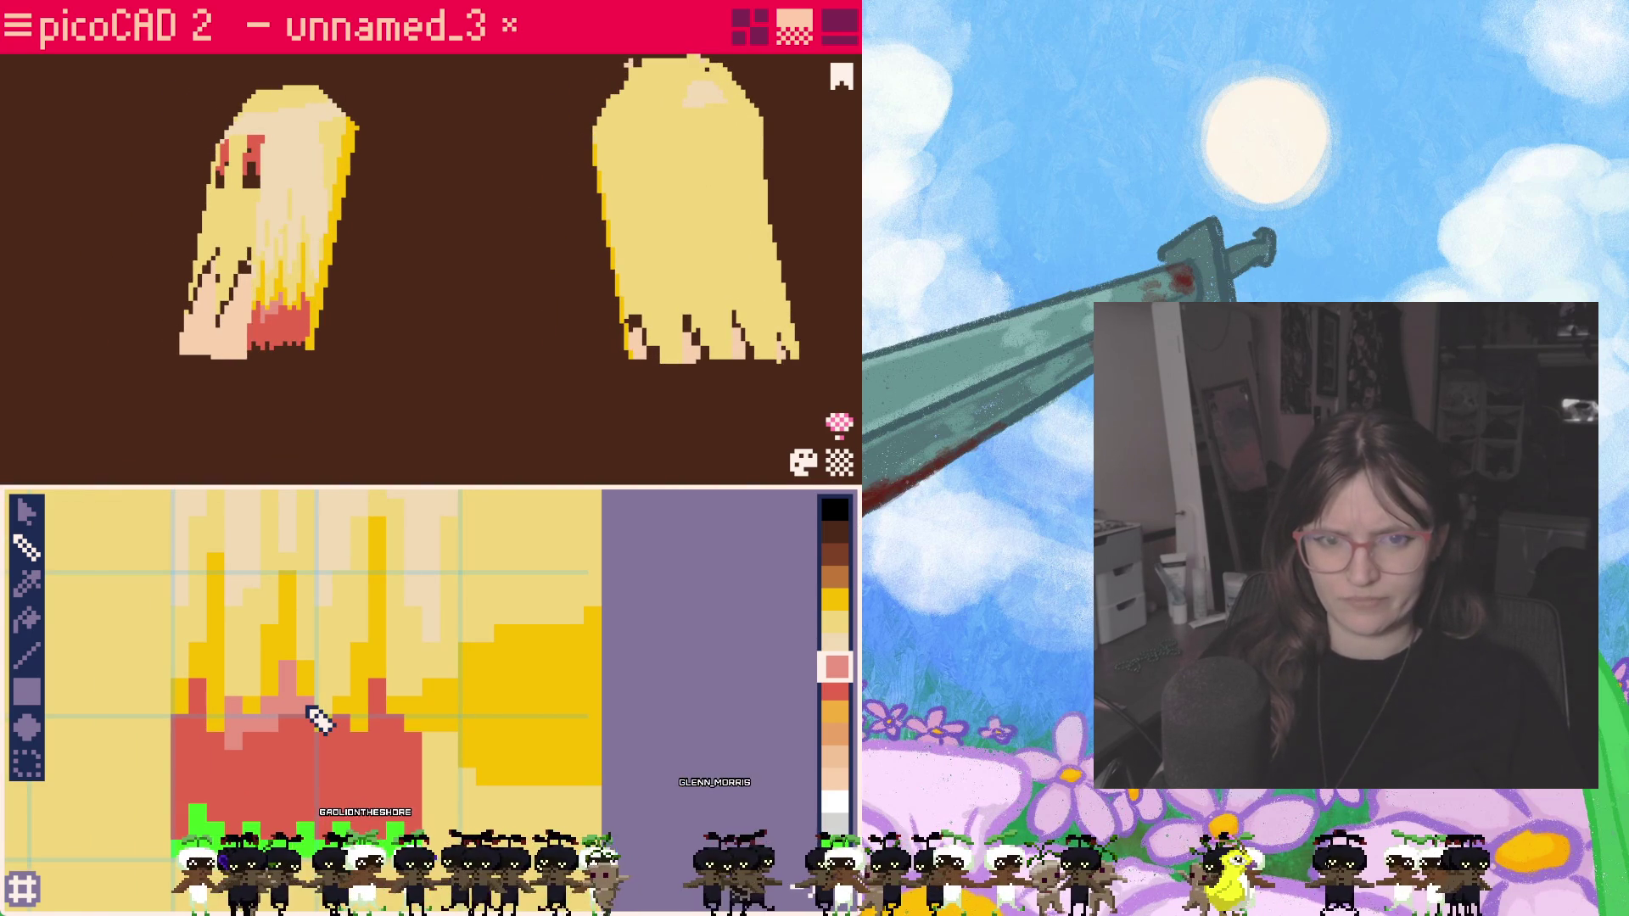
left_click(836, 689)
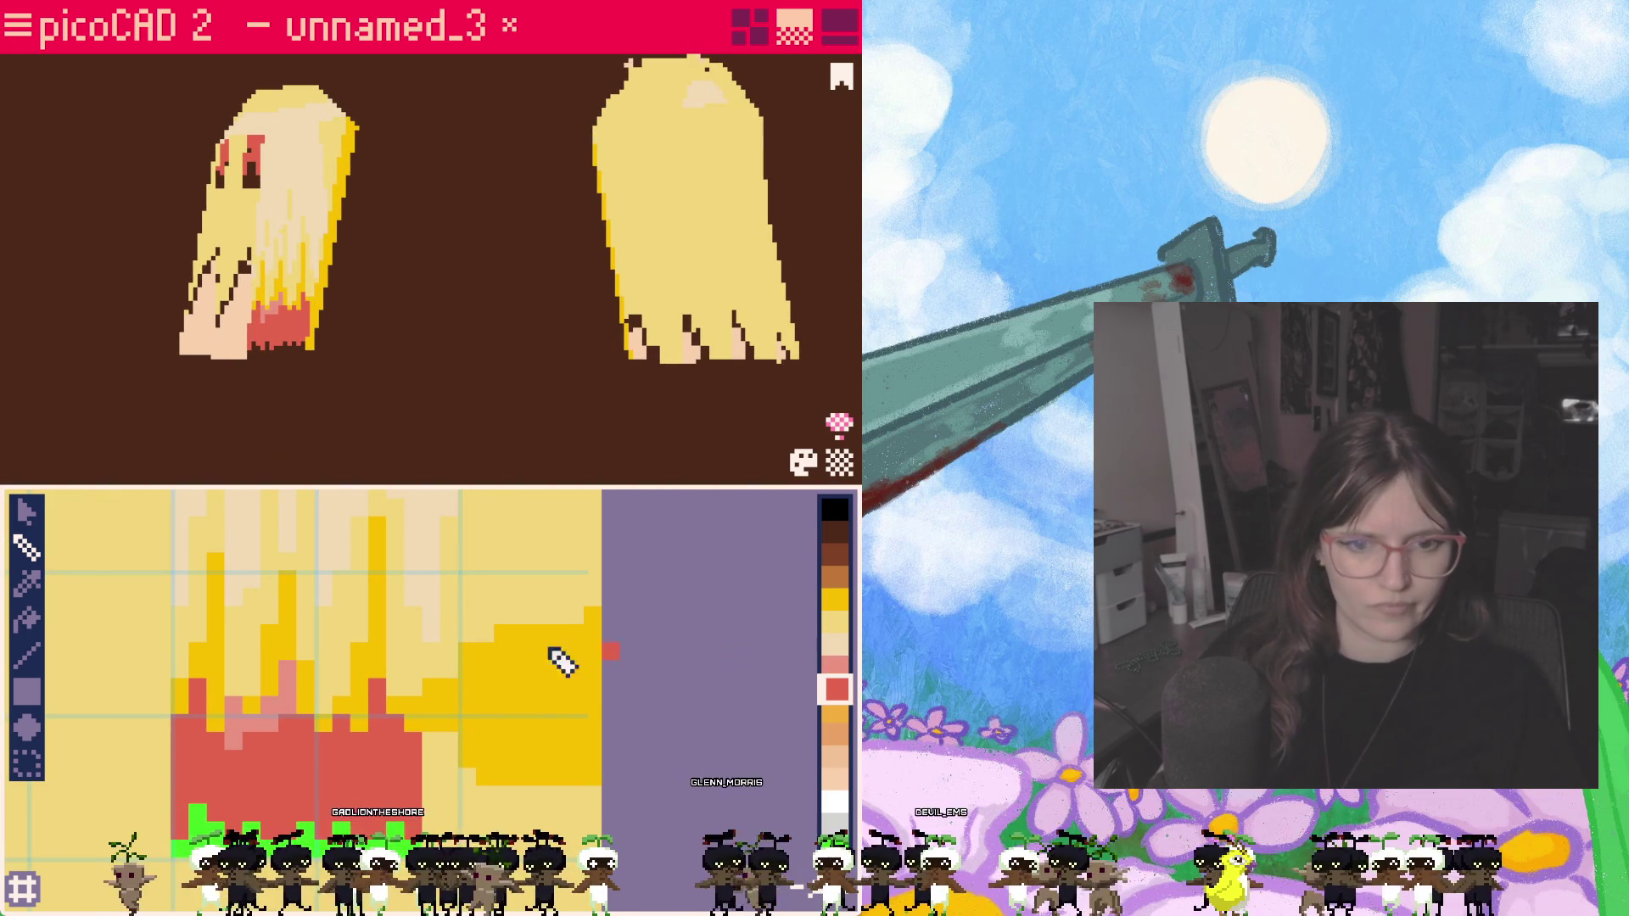
left_click(836, 667)
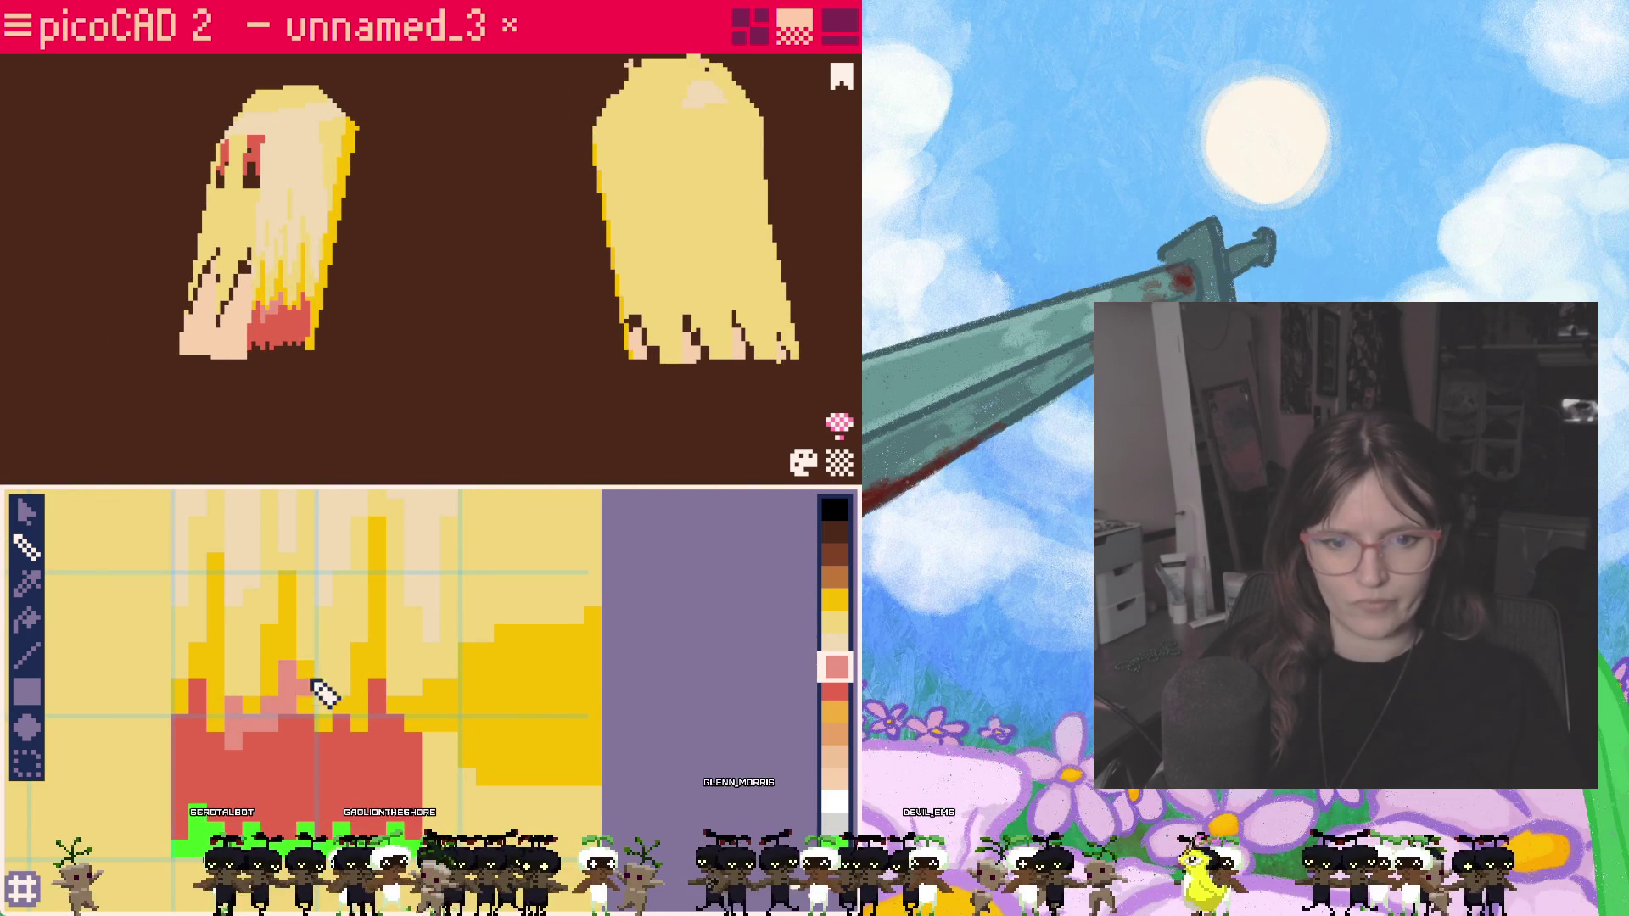
left_click(324, 672)
left_click_drag(324, 678, 324, 700)
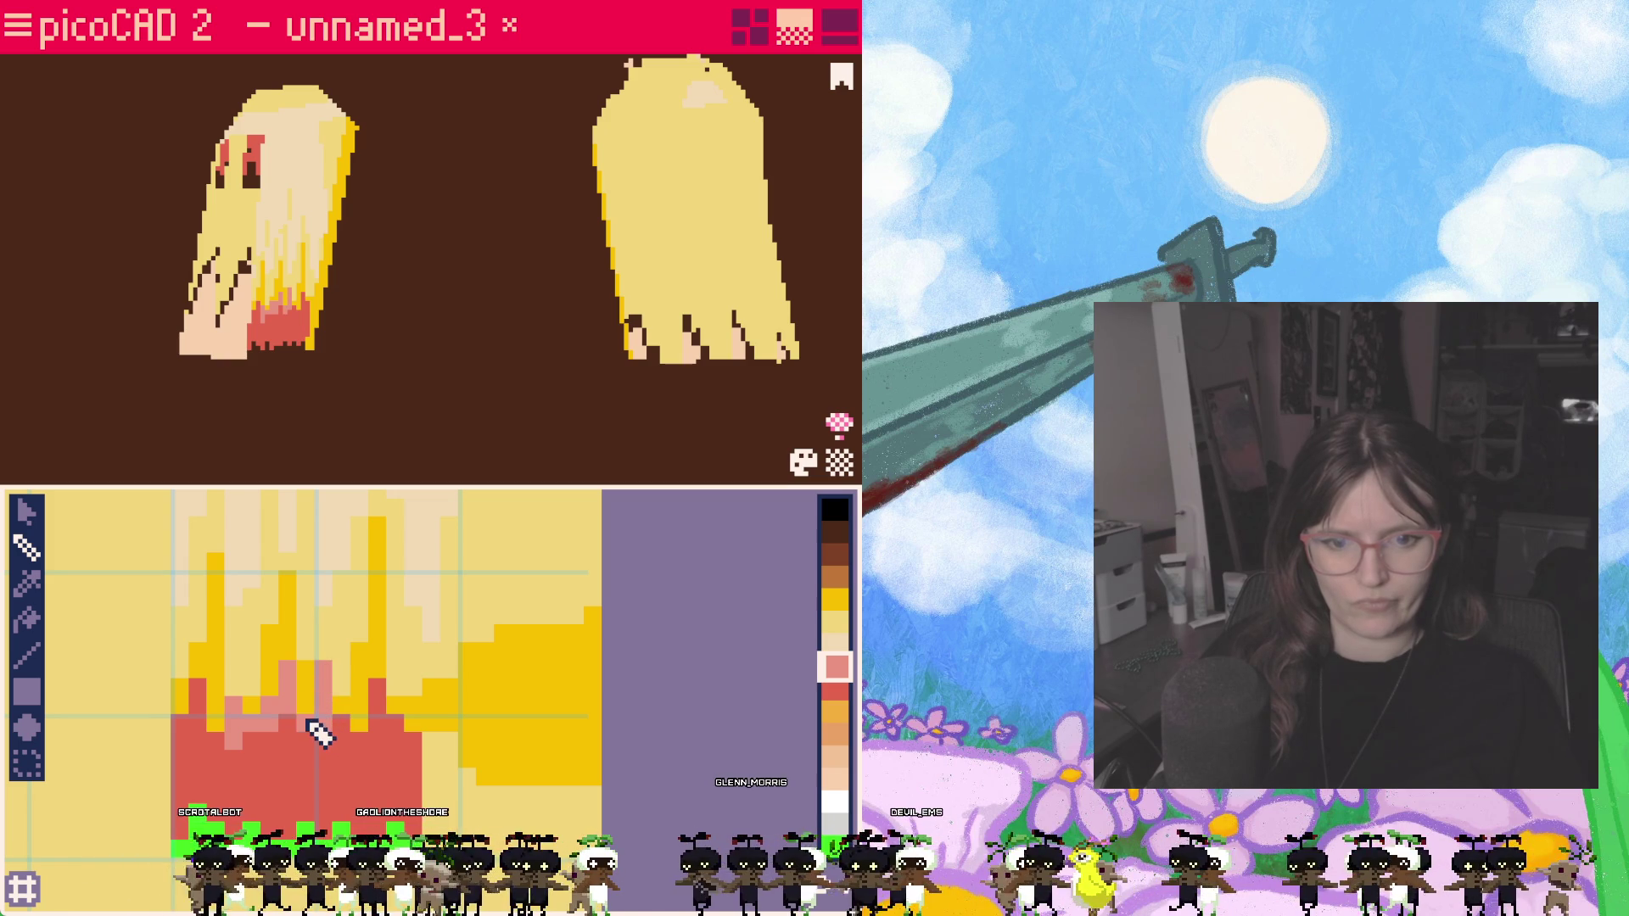
mouse_move(317, 676)
left_mouse_down()
mouse_move(317, 730)
mouse_move(313, 638)
left_mouse_up()
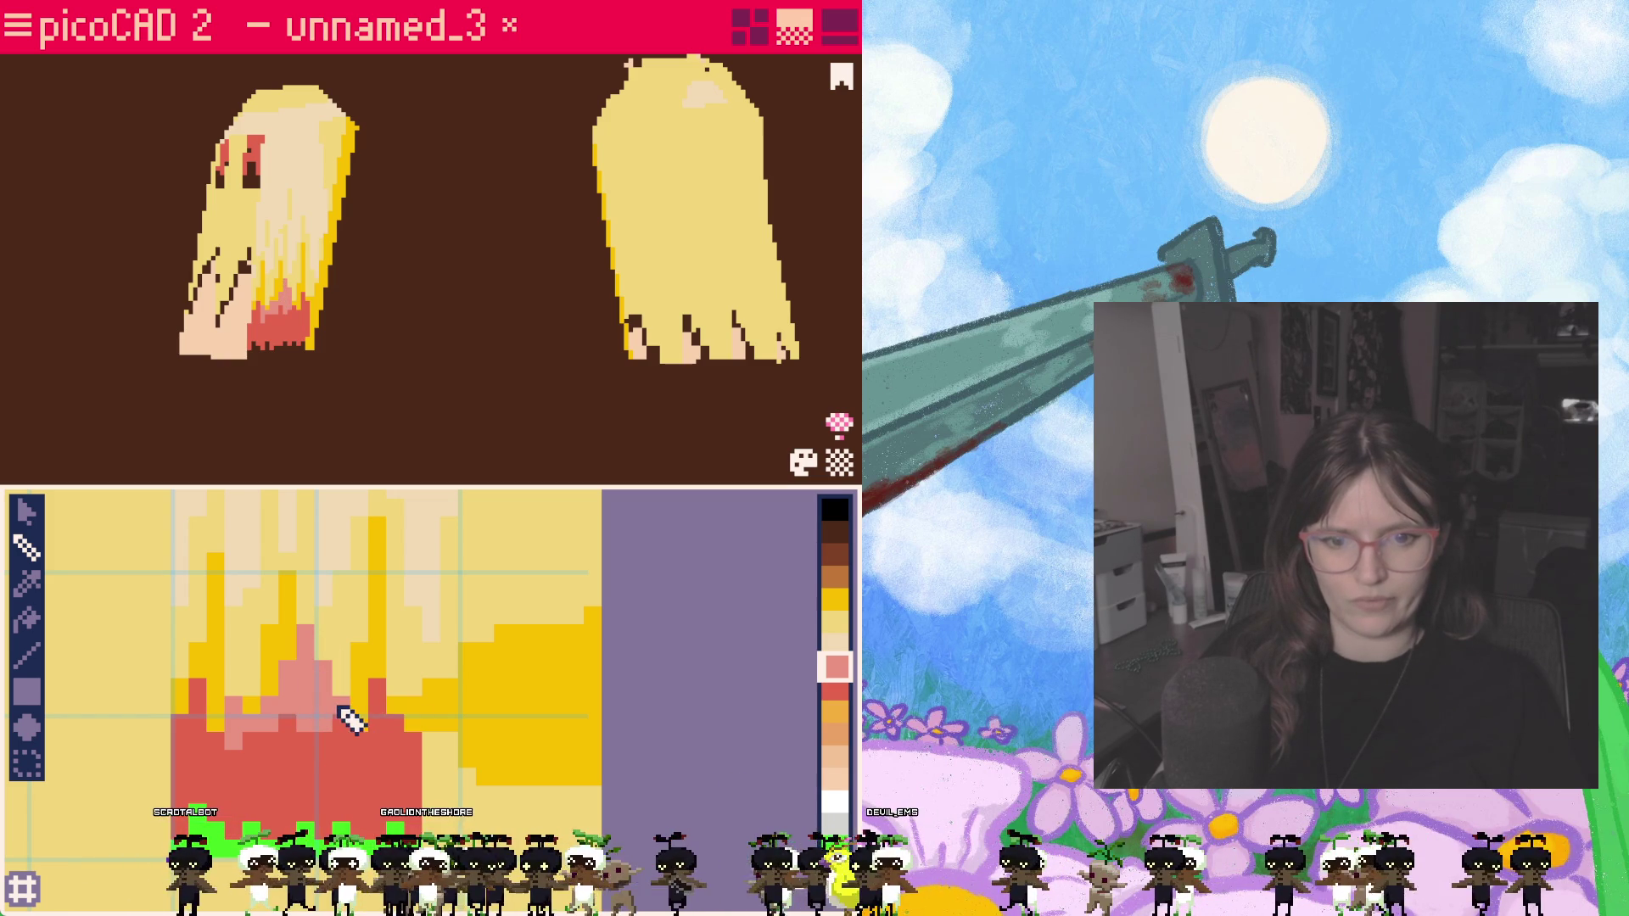
key("ctrl+z")
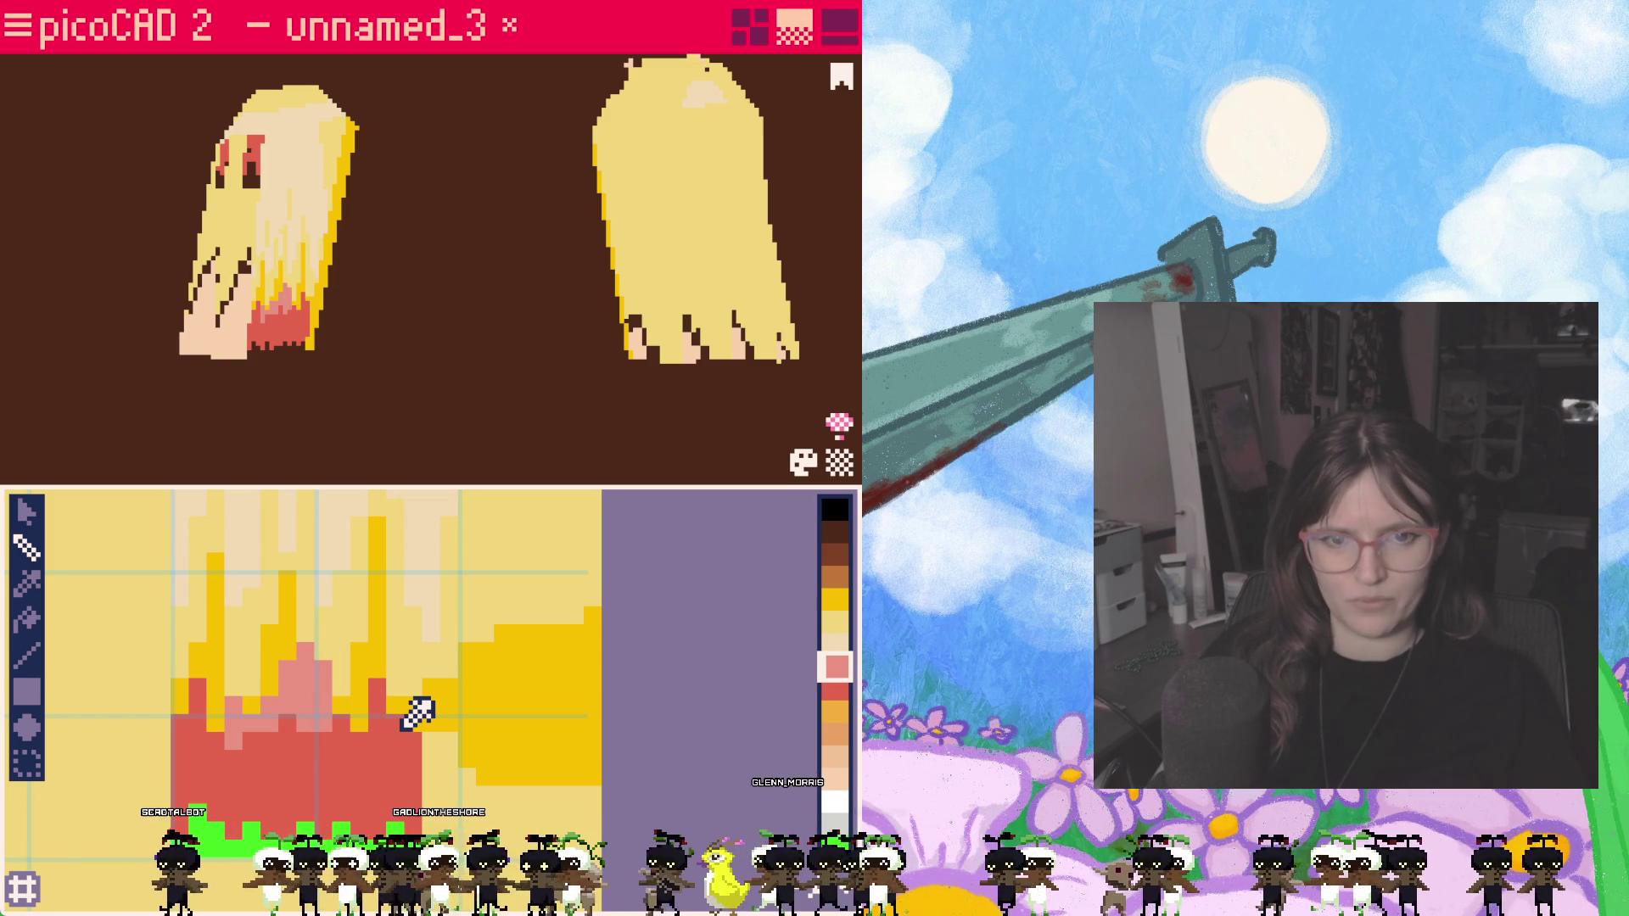
key("ctrl+z")
key("ctrl+z")
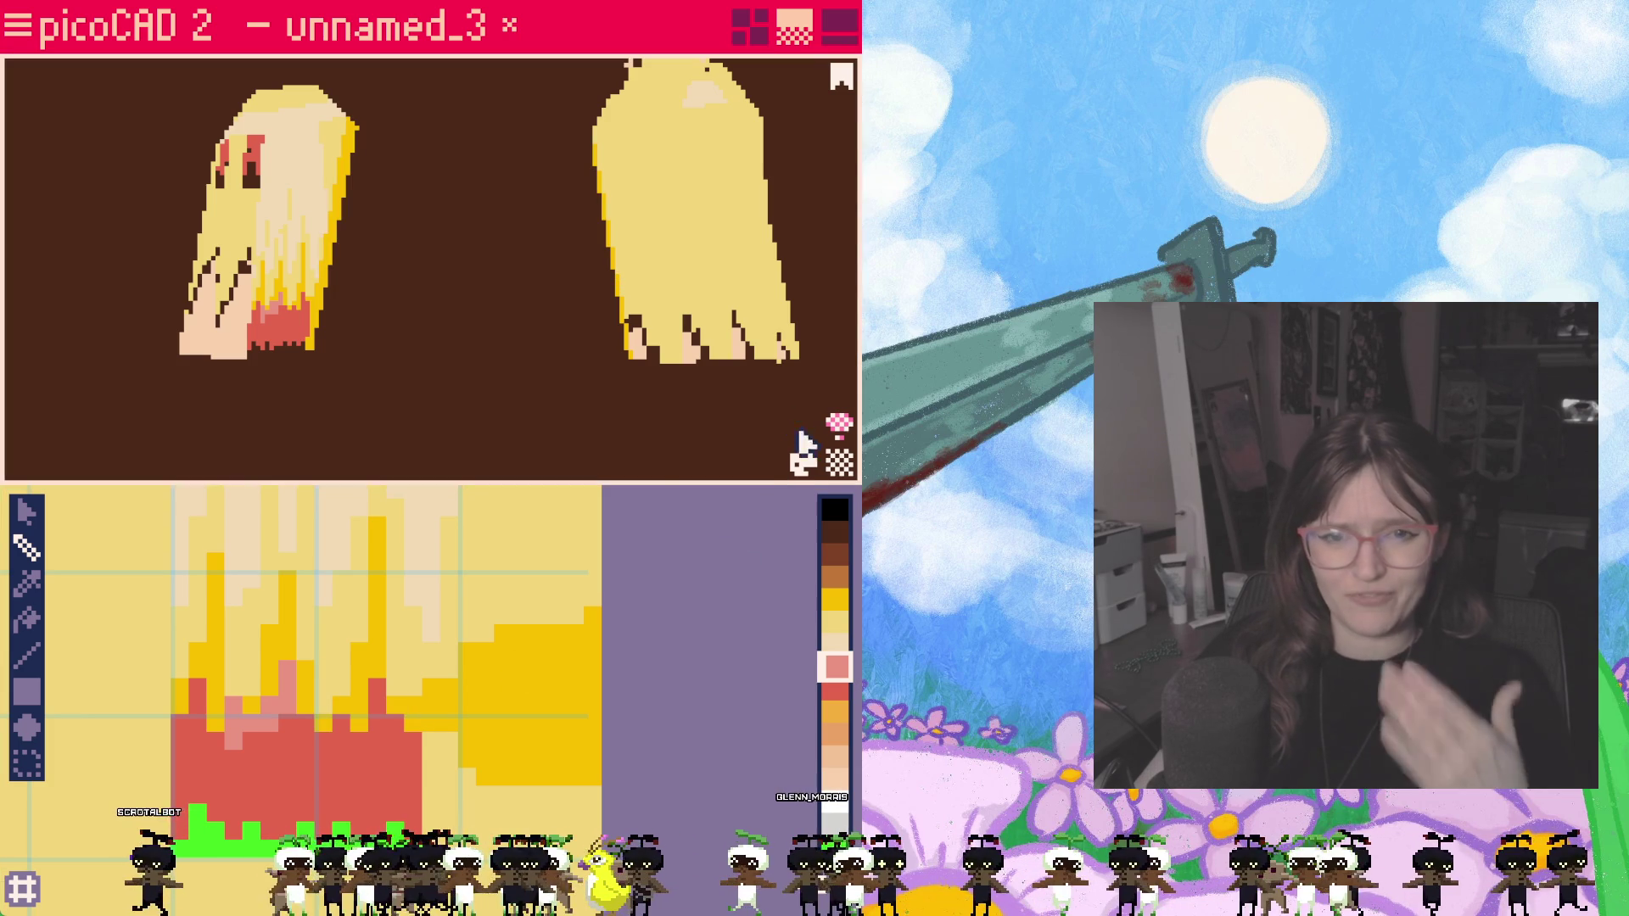
Step: Glance at the palette settings, then repaint the hair tip over the pink with red
left_click(803, 465)
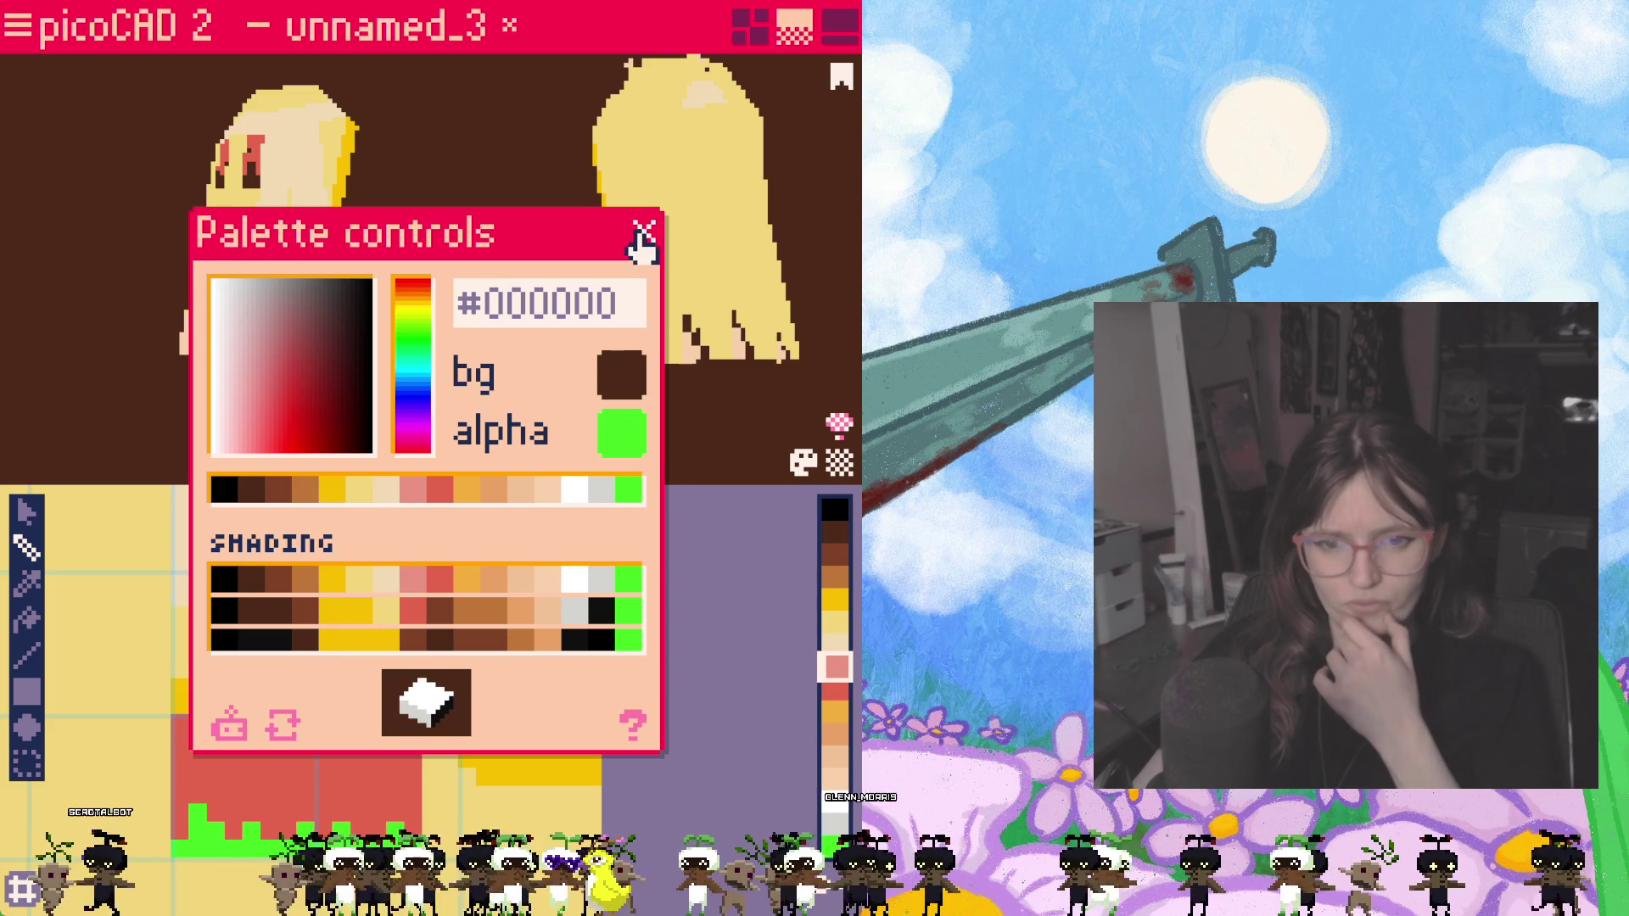
left_click(644, 231)
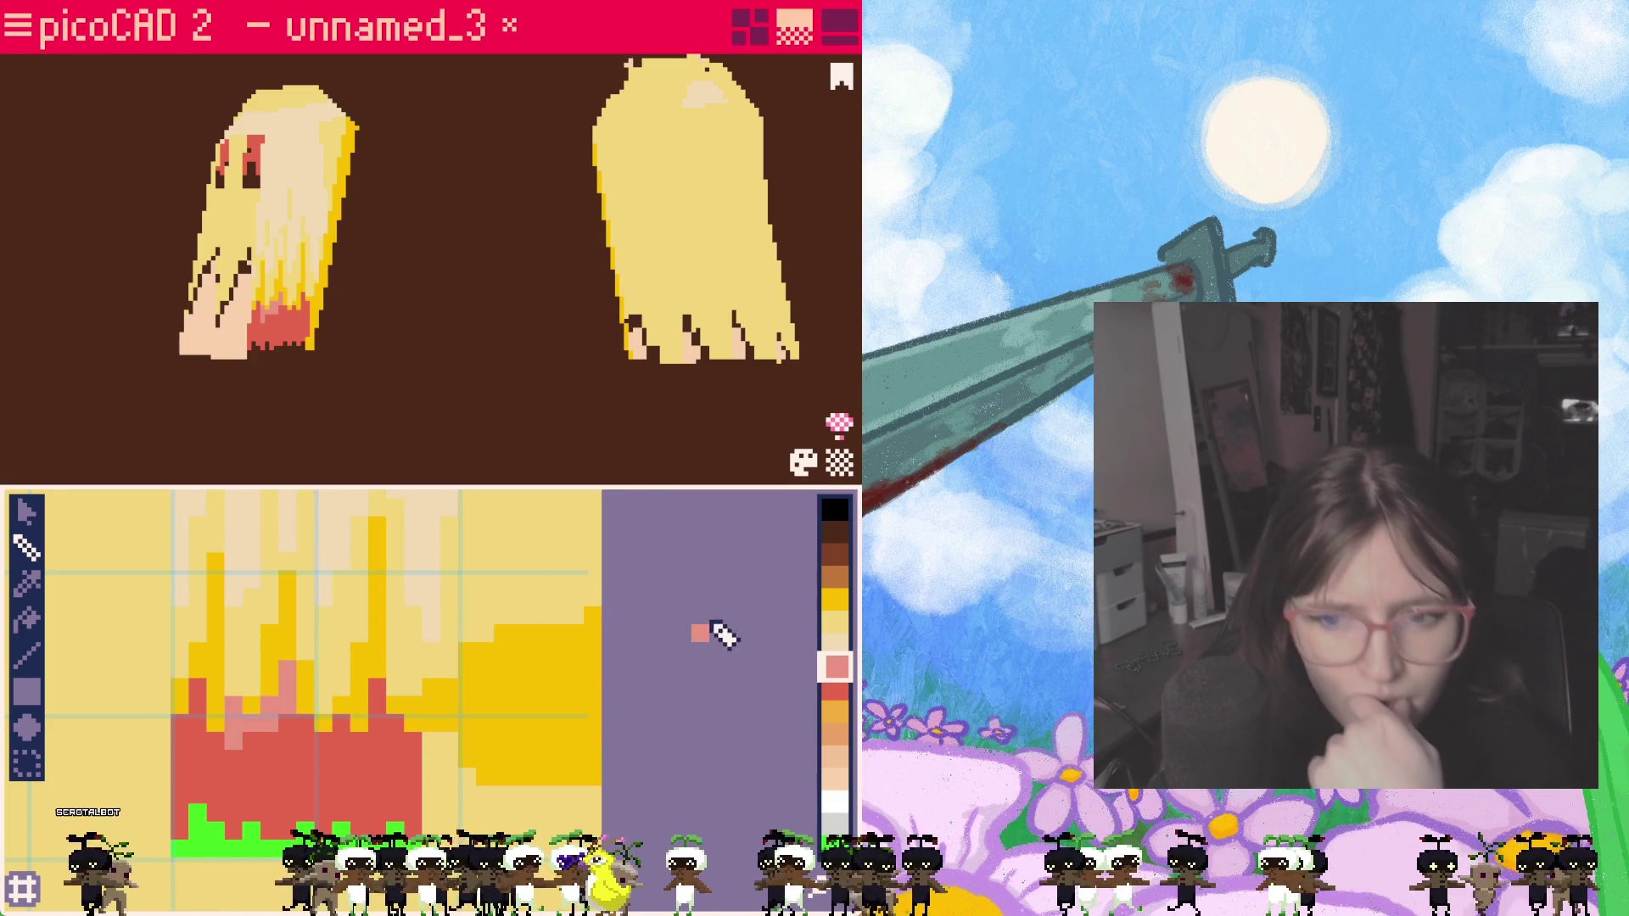
left_click(836, 711)
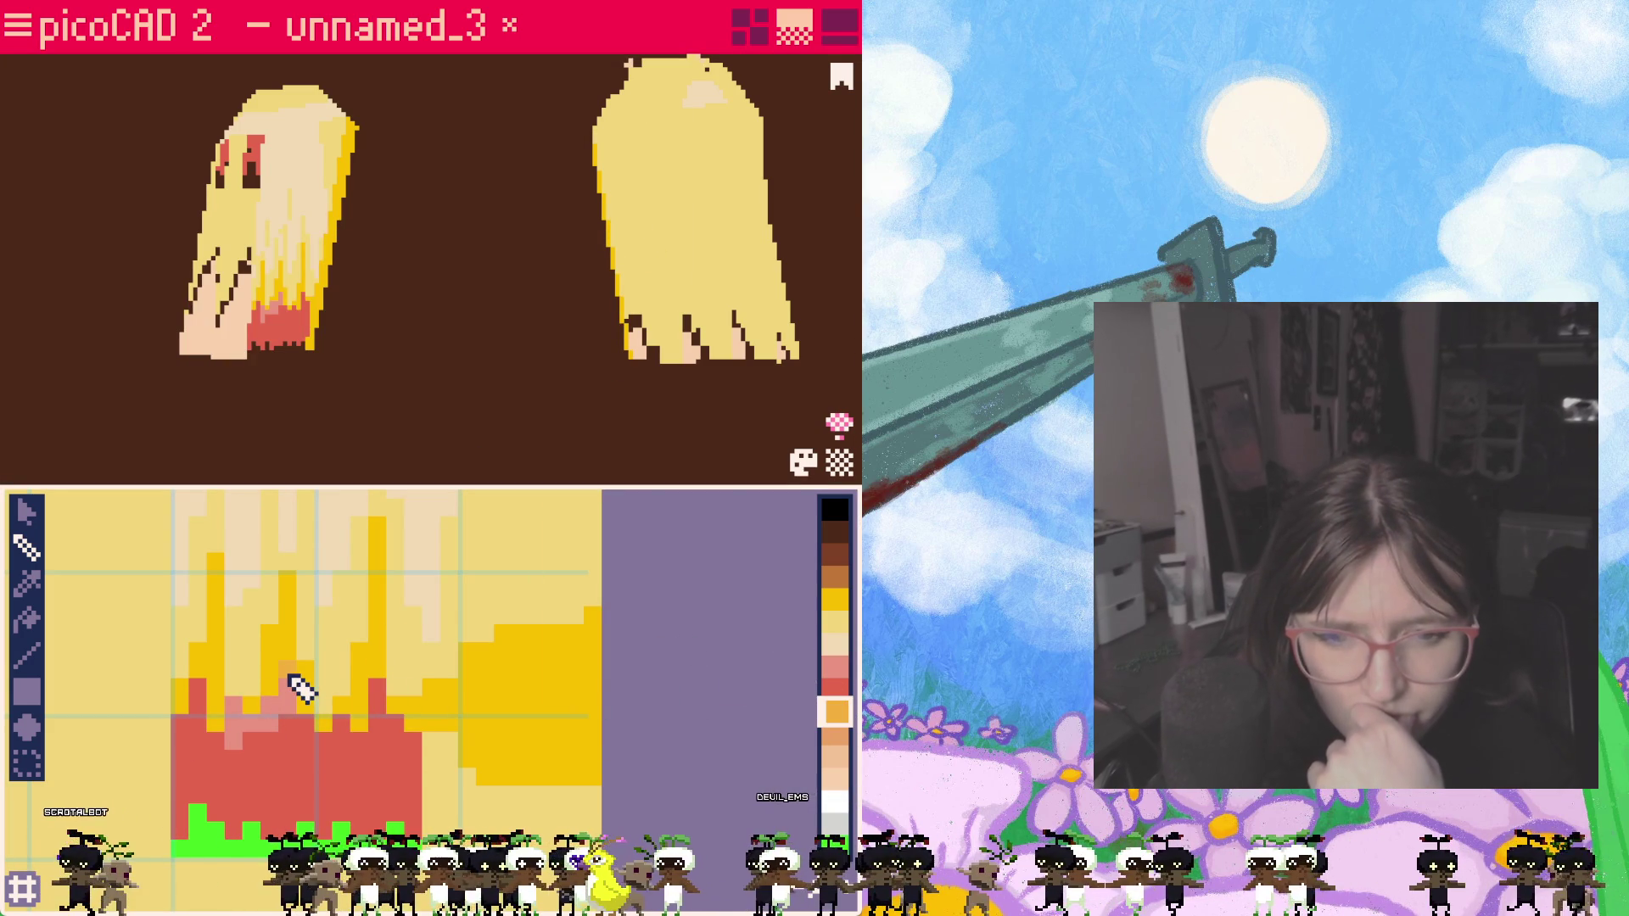
left_click(836, 689)
left_click(287, 672)
mouse_move(284, 676)
left_mouse_down()
mouse_move(291, 716)
mouse_move(266, 739)
mouse_move(249, 722)
left_mouse_up()
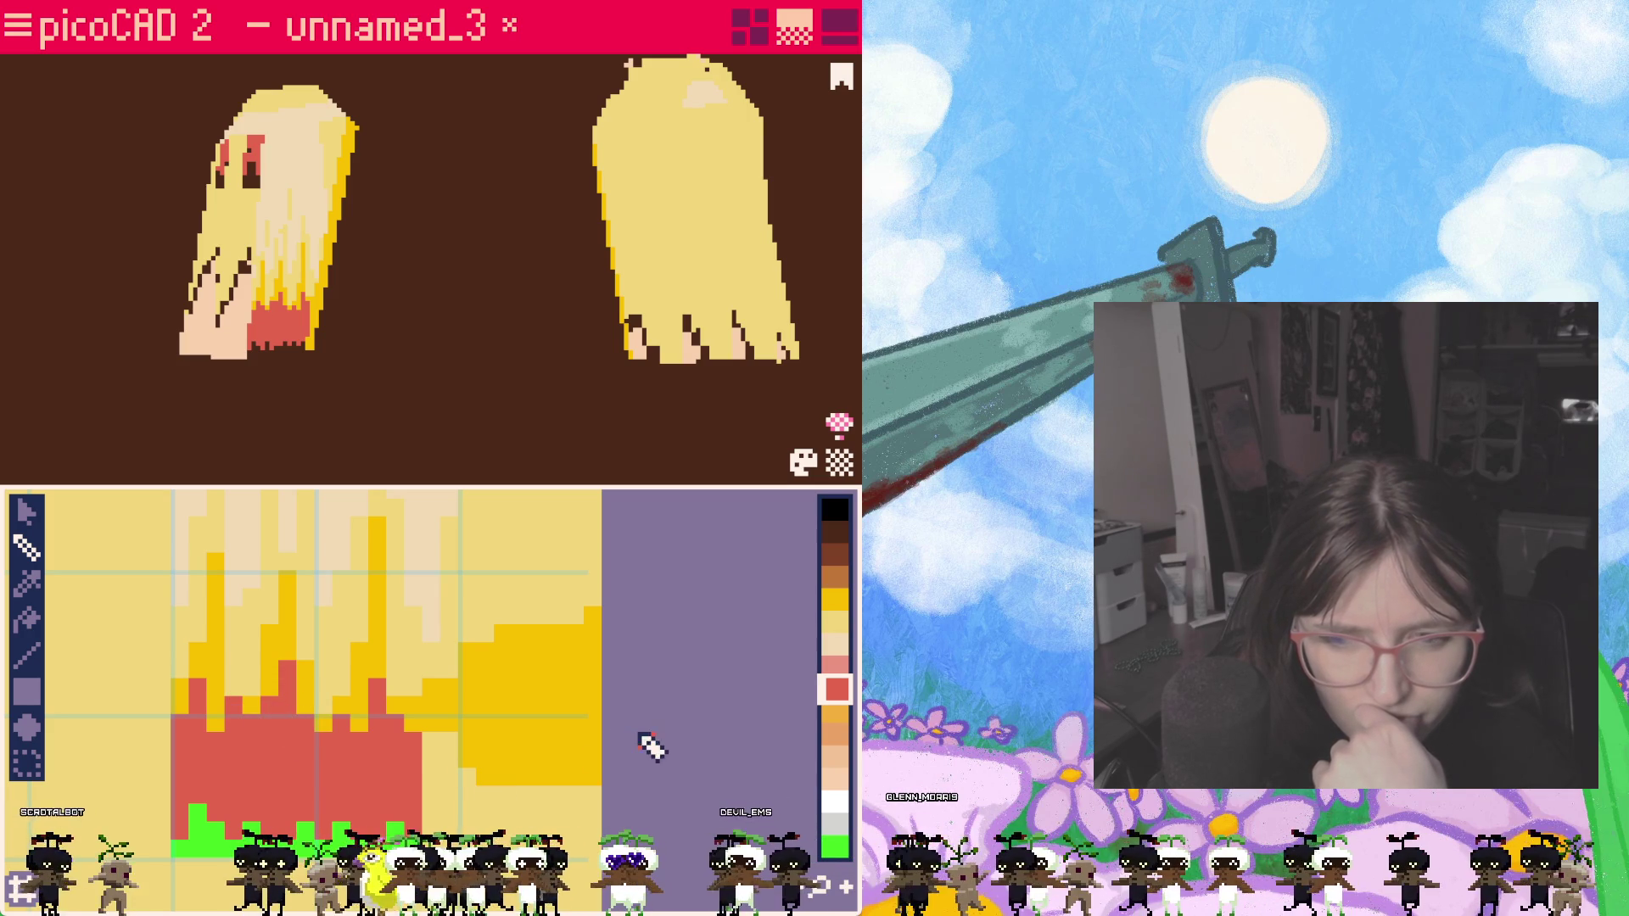
Step: Fill the red tip region with salmon pink (#e99282) and reopen palette controls
left_click(836, 667)
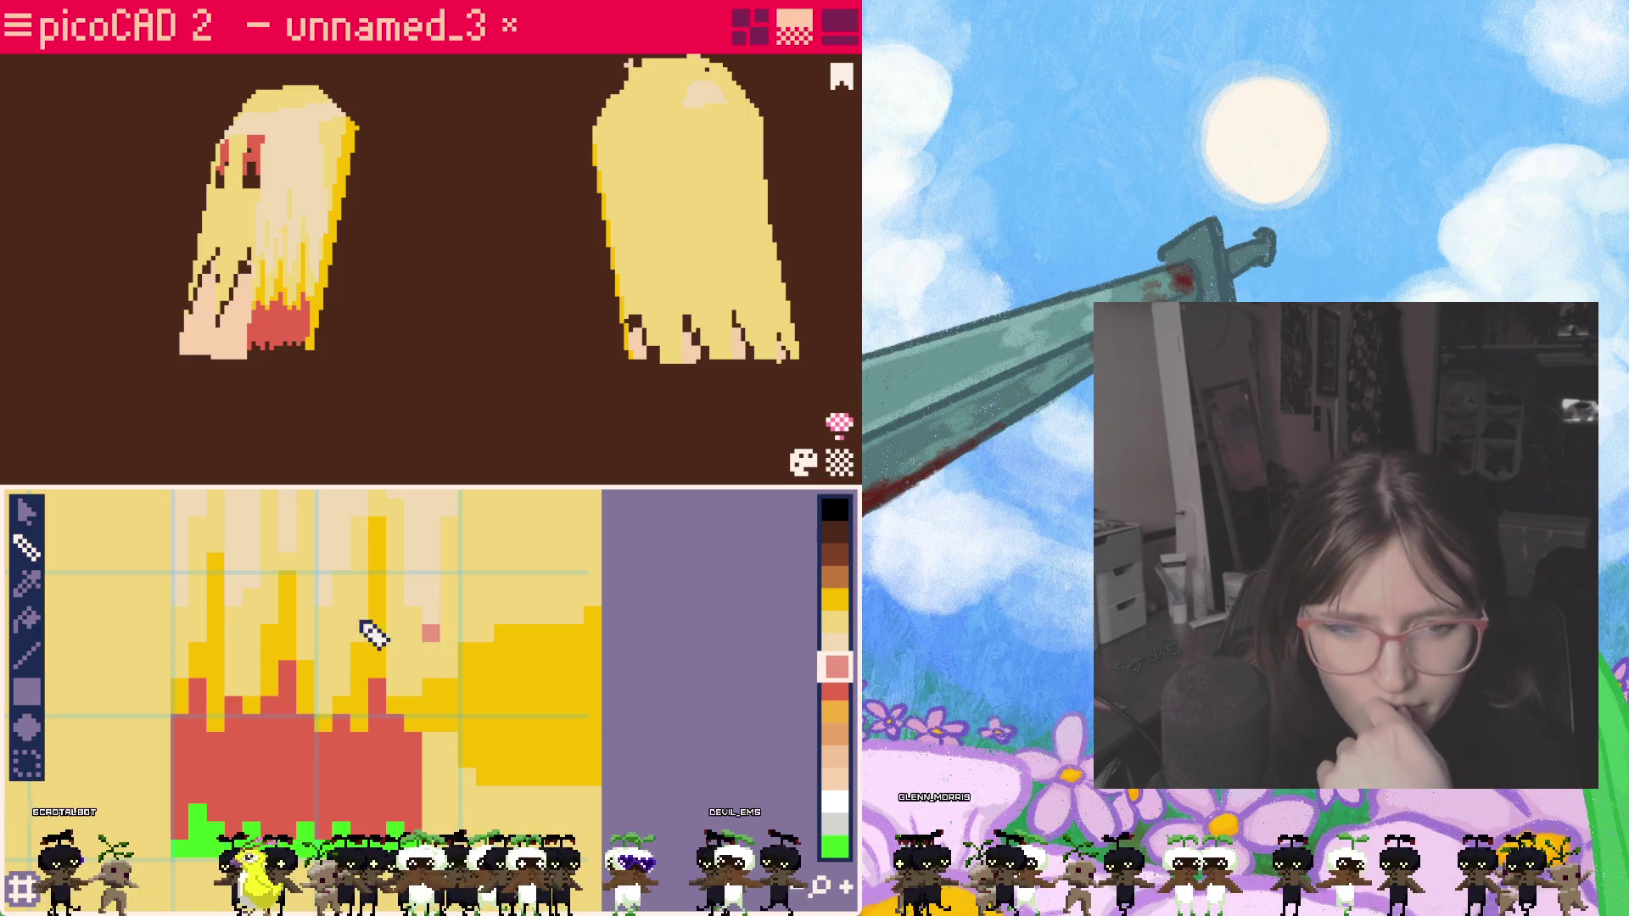
left_click(28, 619)
left_click(280, 746)
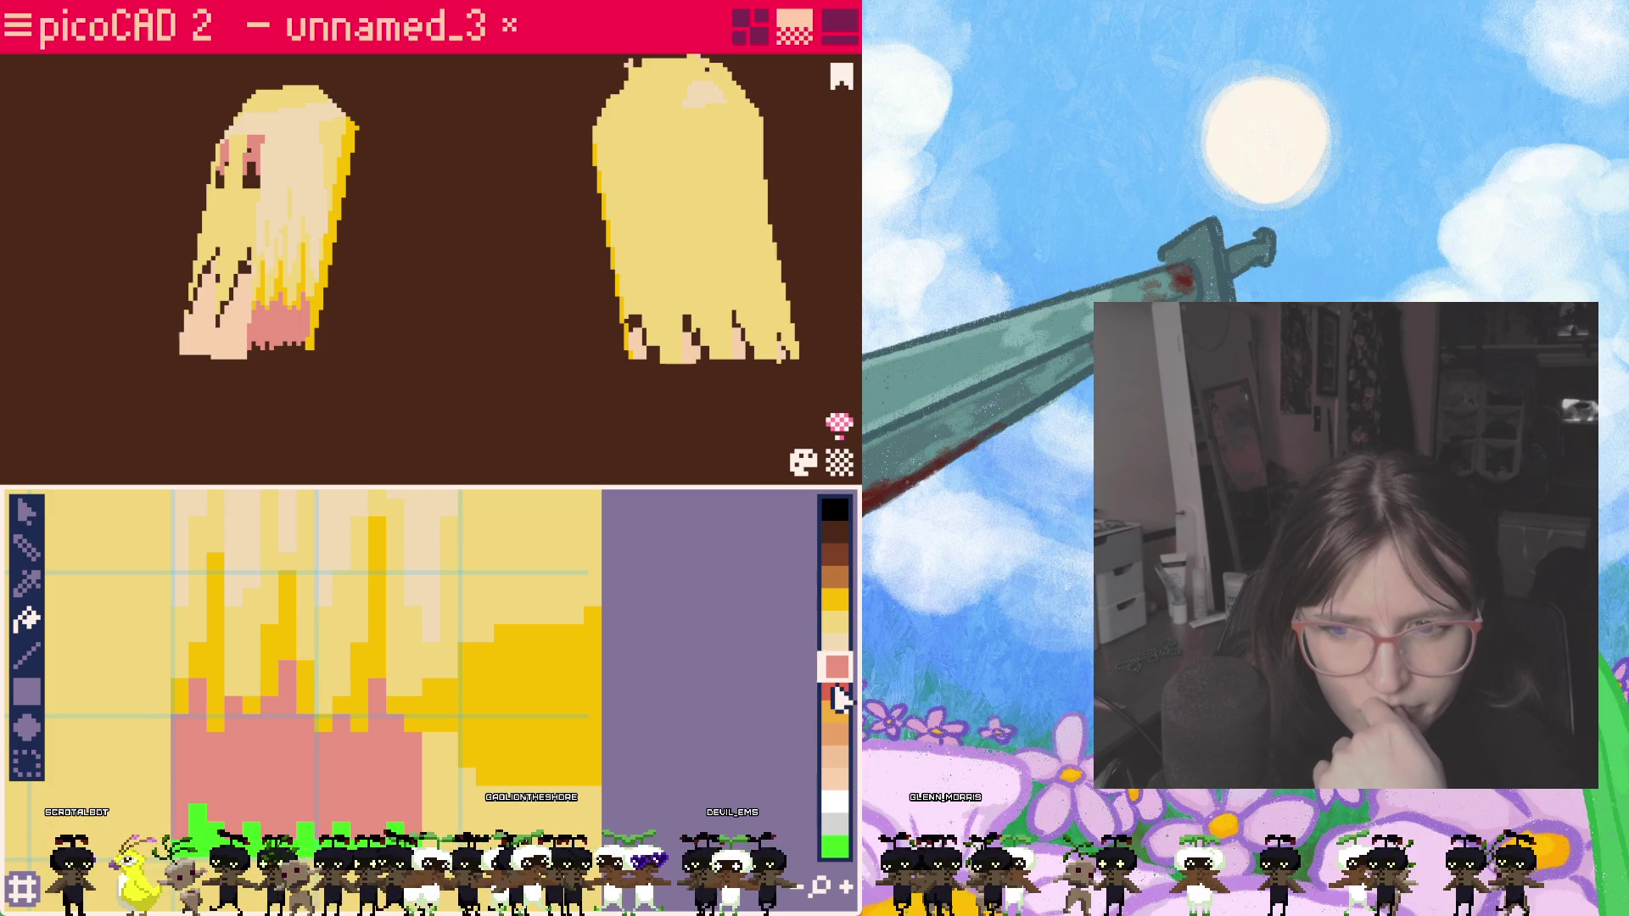
left_click(804, 462)
Step: Deepen the salmon and red palette swatches
left_click(413, 492)
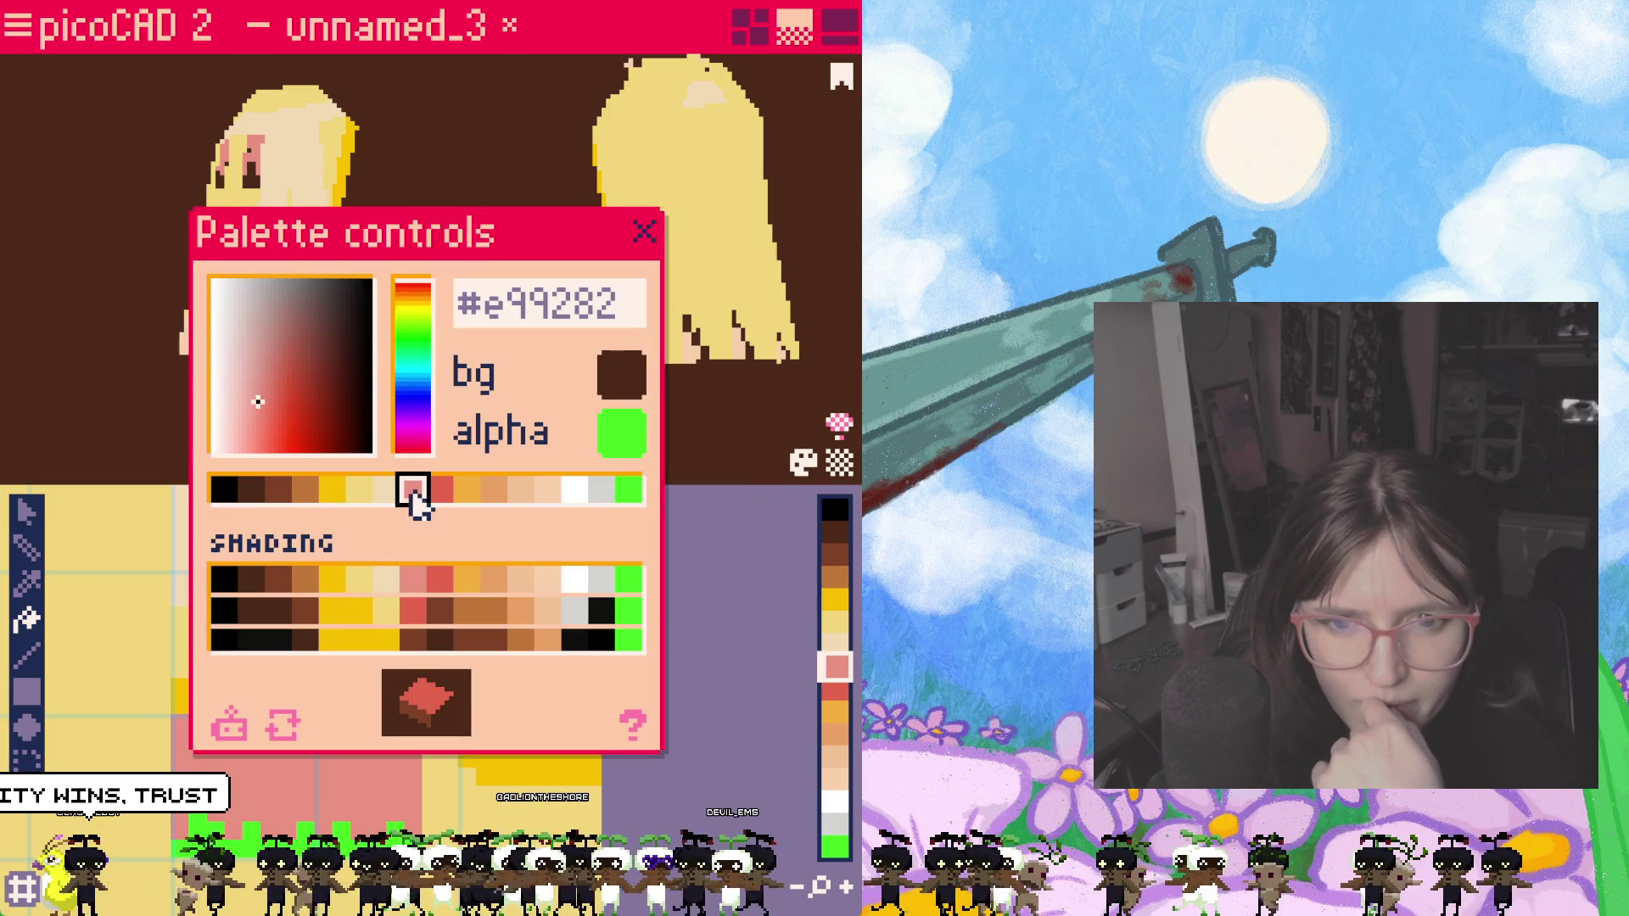
mouse_move(262, 412)
left_mouse_down()
mouse_move(271, 396)
mouse_move(278, 417)
left_mouse_up()
left_click(439, 490)
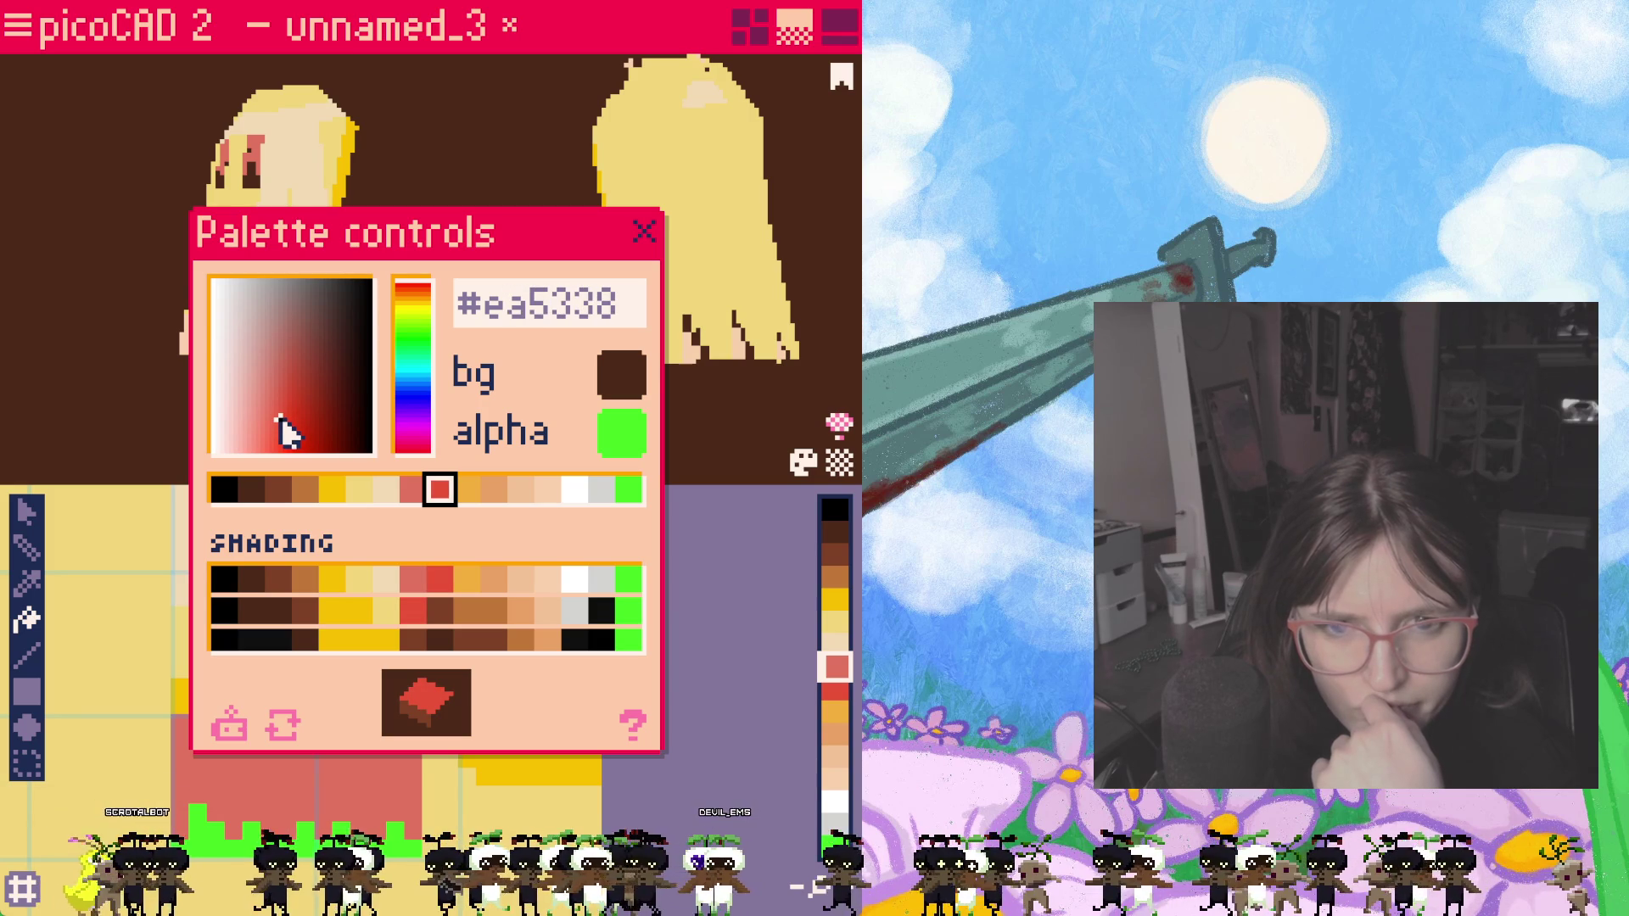
Step: Turn the orange swatch into red #d31515, place it in the shading cells, and close the palette
left_click(467, 490)
left_click_drag(414, 307, 415, 292)
mouse_move(287, 436)
left_mouse_down()
mouse_move(276, 451)
mouse_move(310, 419)
mouse_move(303, 431)
left_mouse_up()
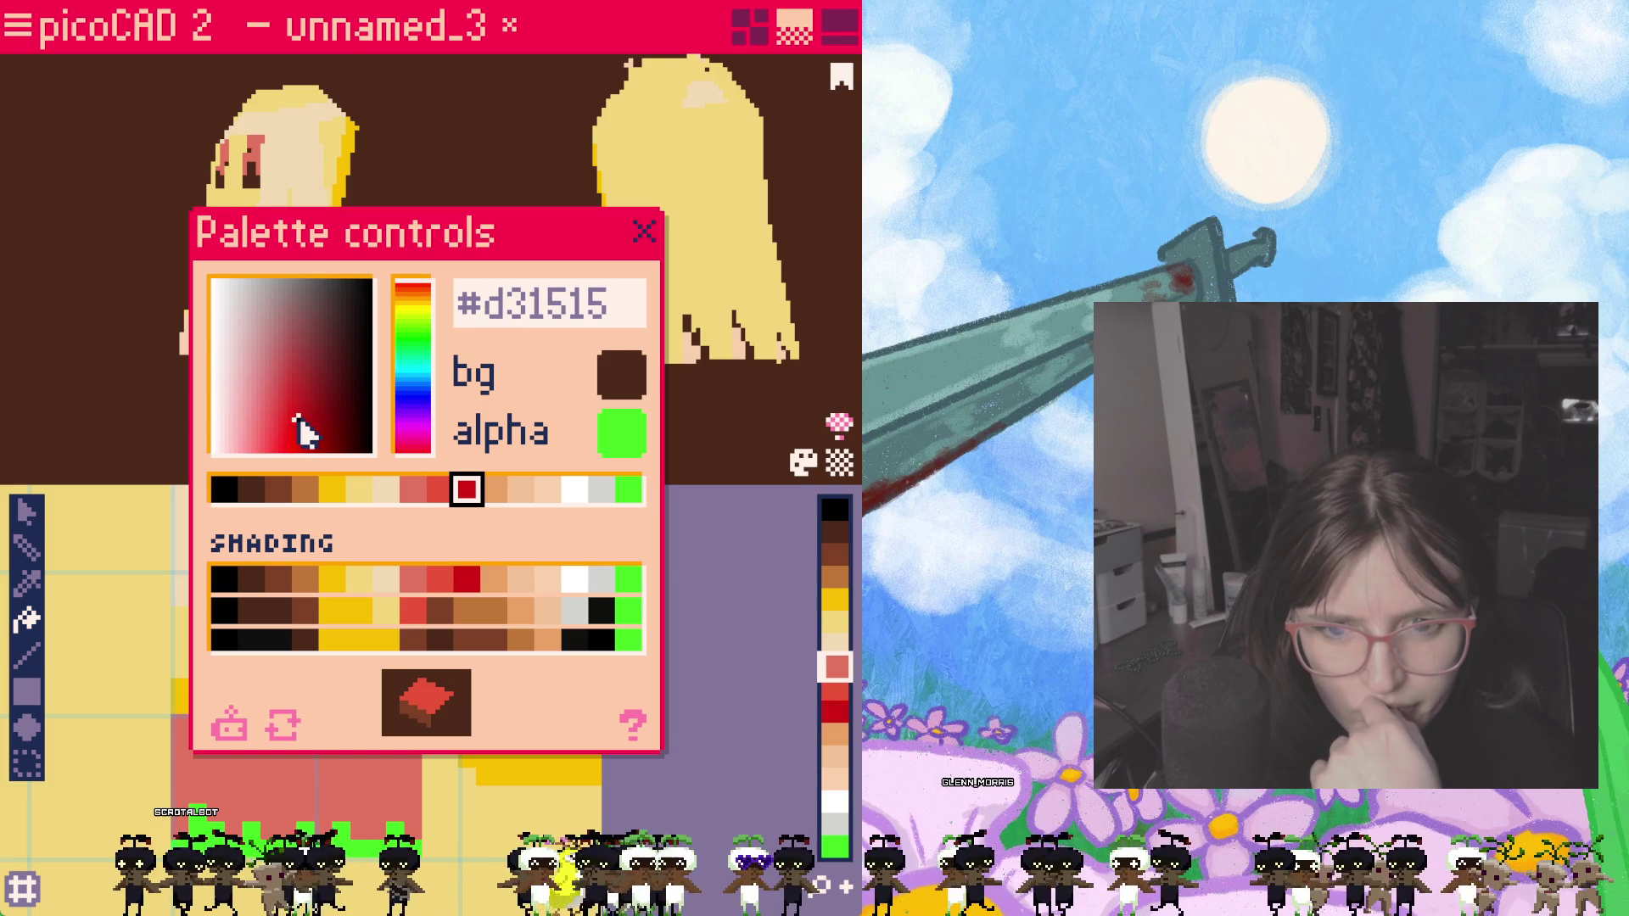
left_click(421, 641)
left_click(441, 610)
left_click(437, 641)
left_click(630, 245)
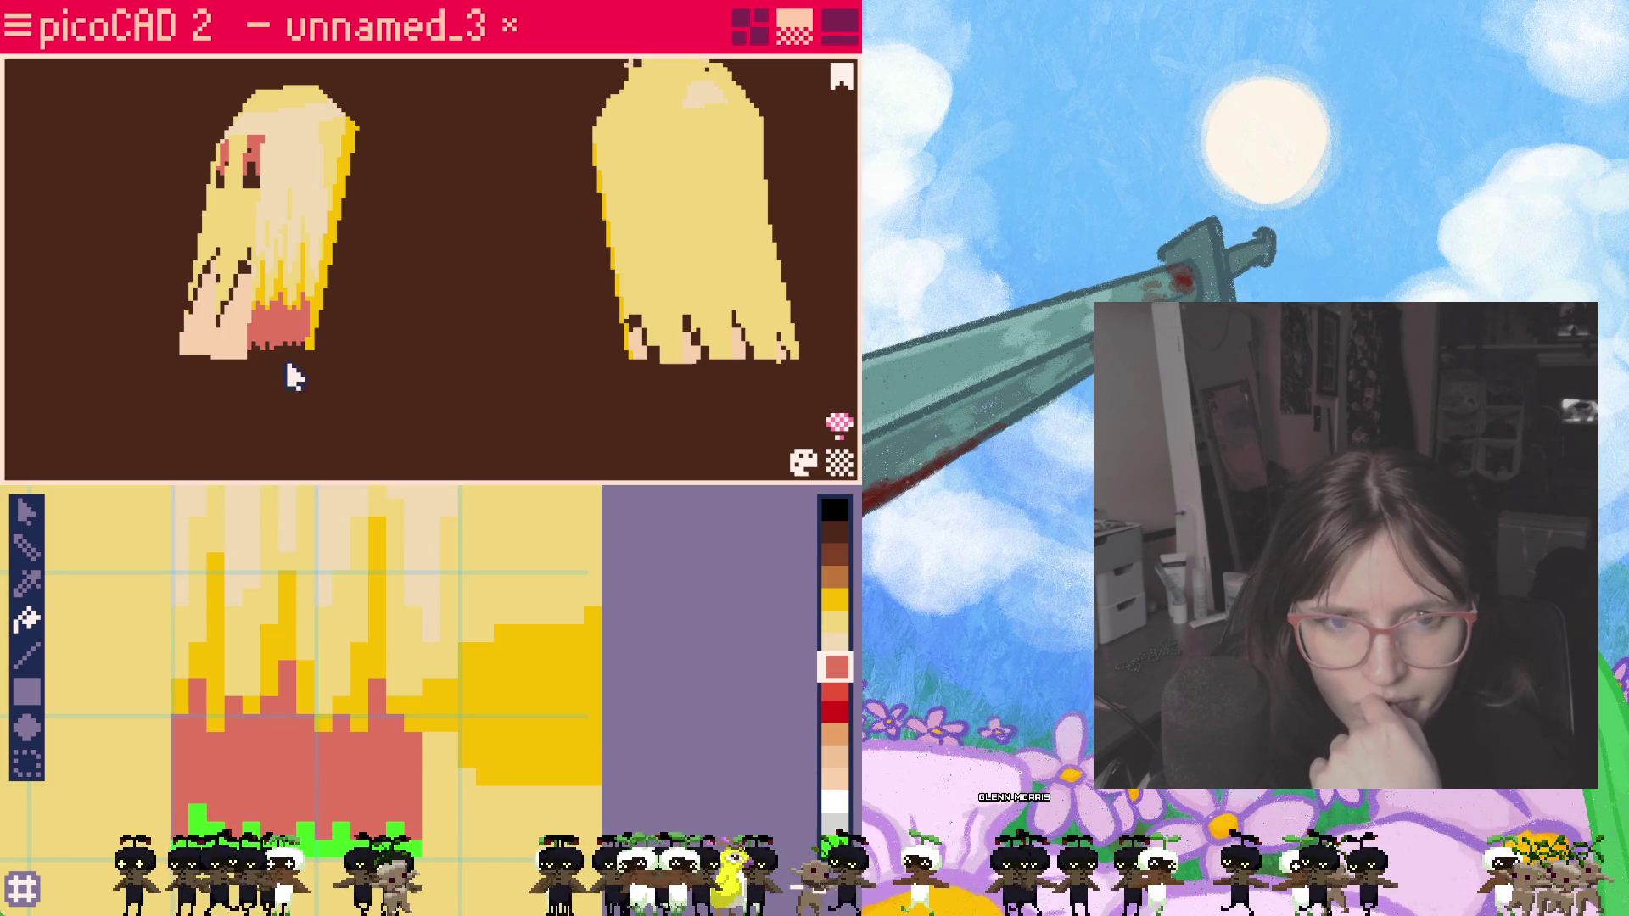
Step: Paint jagged flame shapes on the pigtail tips with the deep red swatch and pencil
left_click(846, 690)
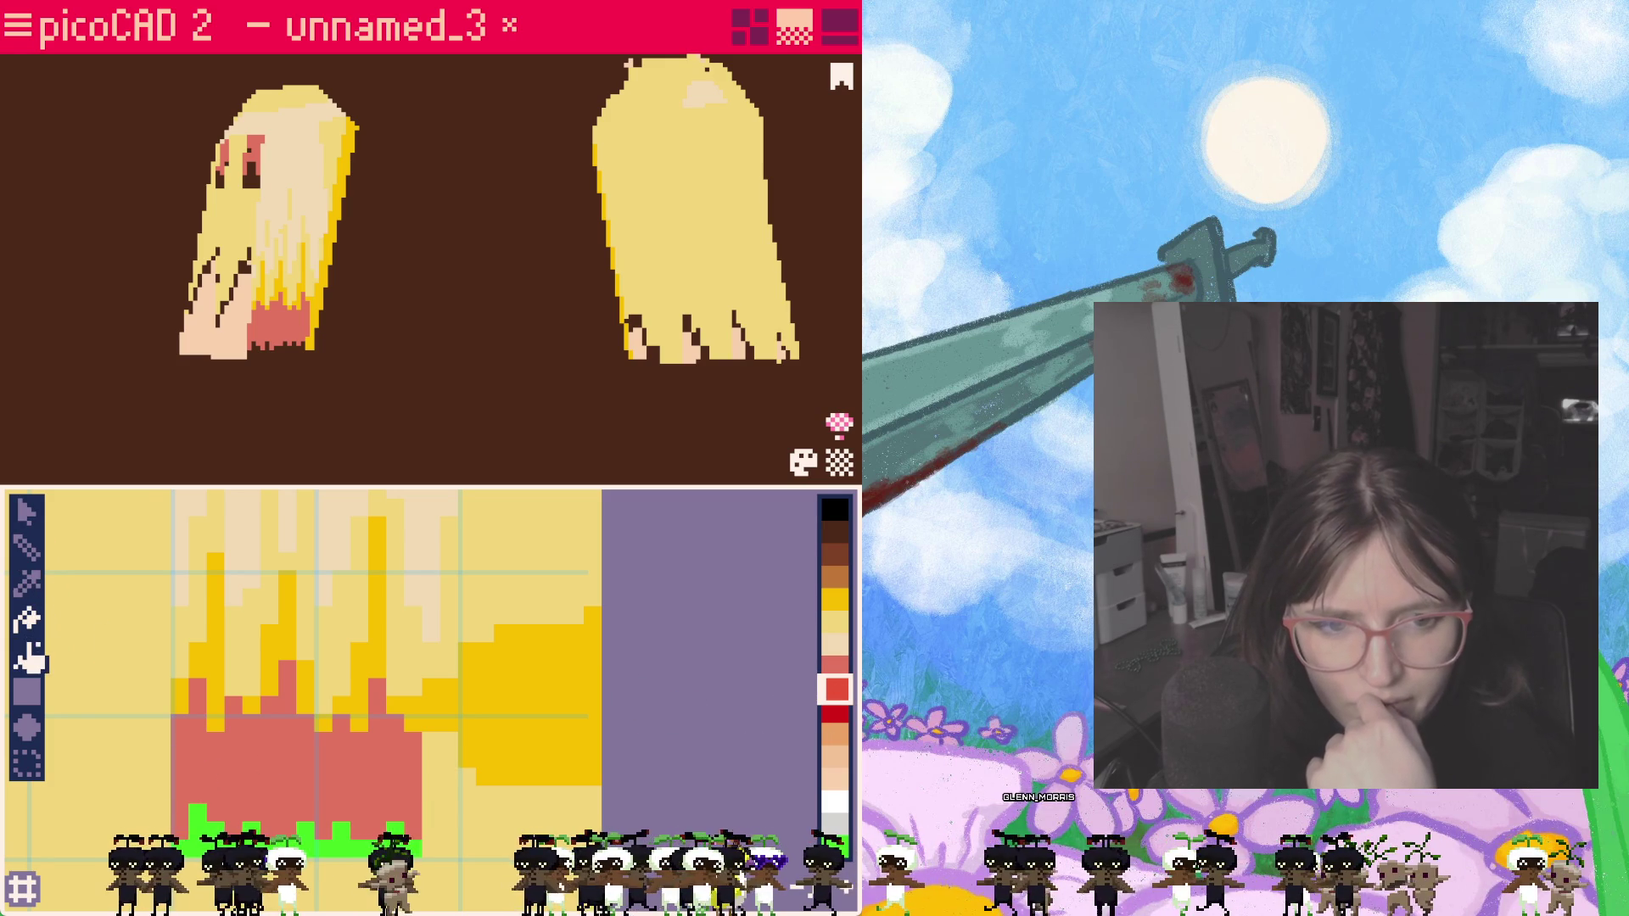
left_click(27, 547)
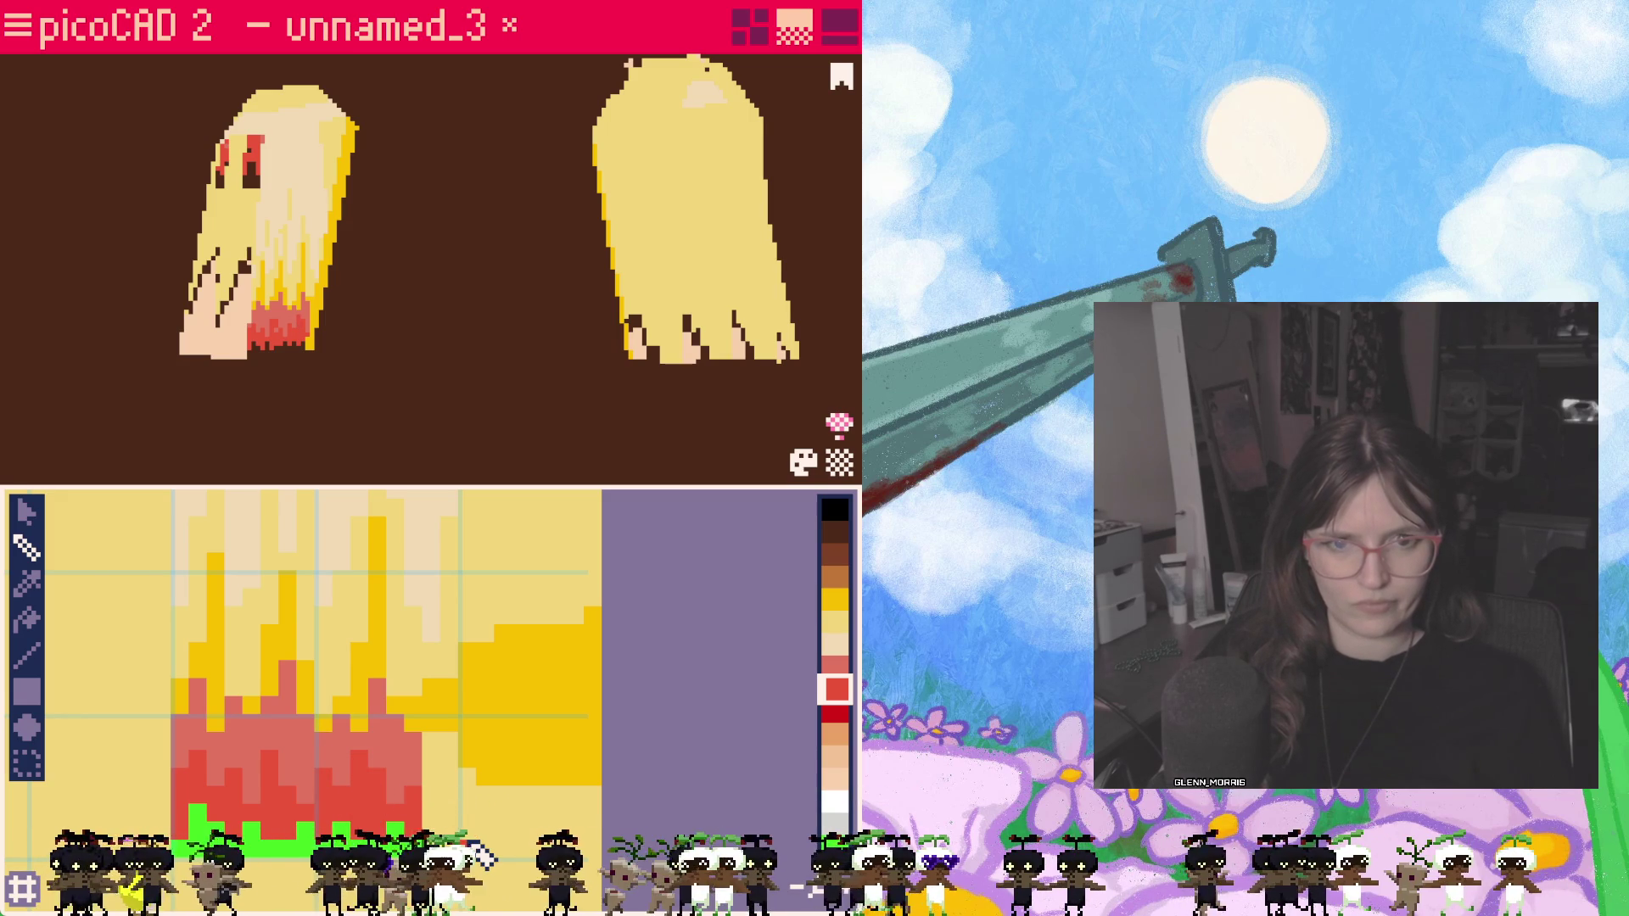
mouse_move(297, 407)
right_mouse_down()
mouse_move(281, 408)
mouse_move(368, 400)
mouse_move(331, 400)
right_mouse_up()
Step: Locate a pigtail face's texture area and frame the whole texture map
left_click(270, 257)
left_click(319, 314)
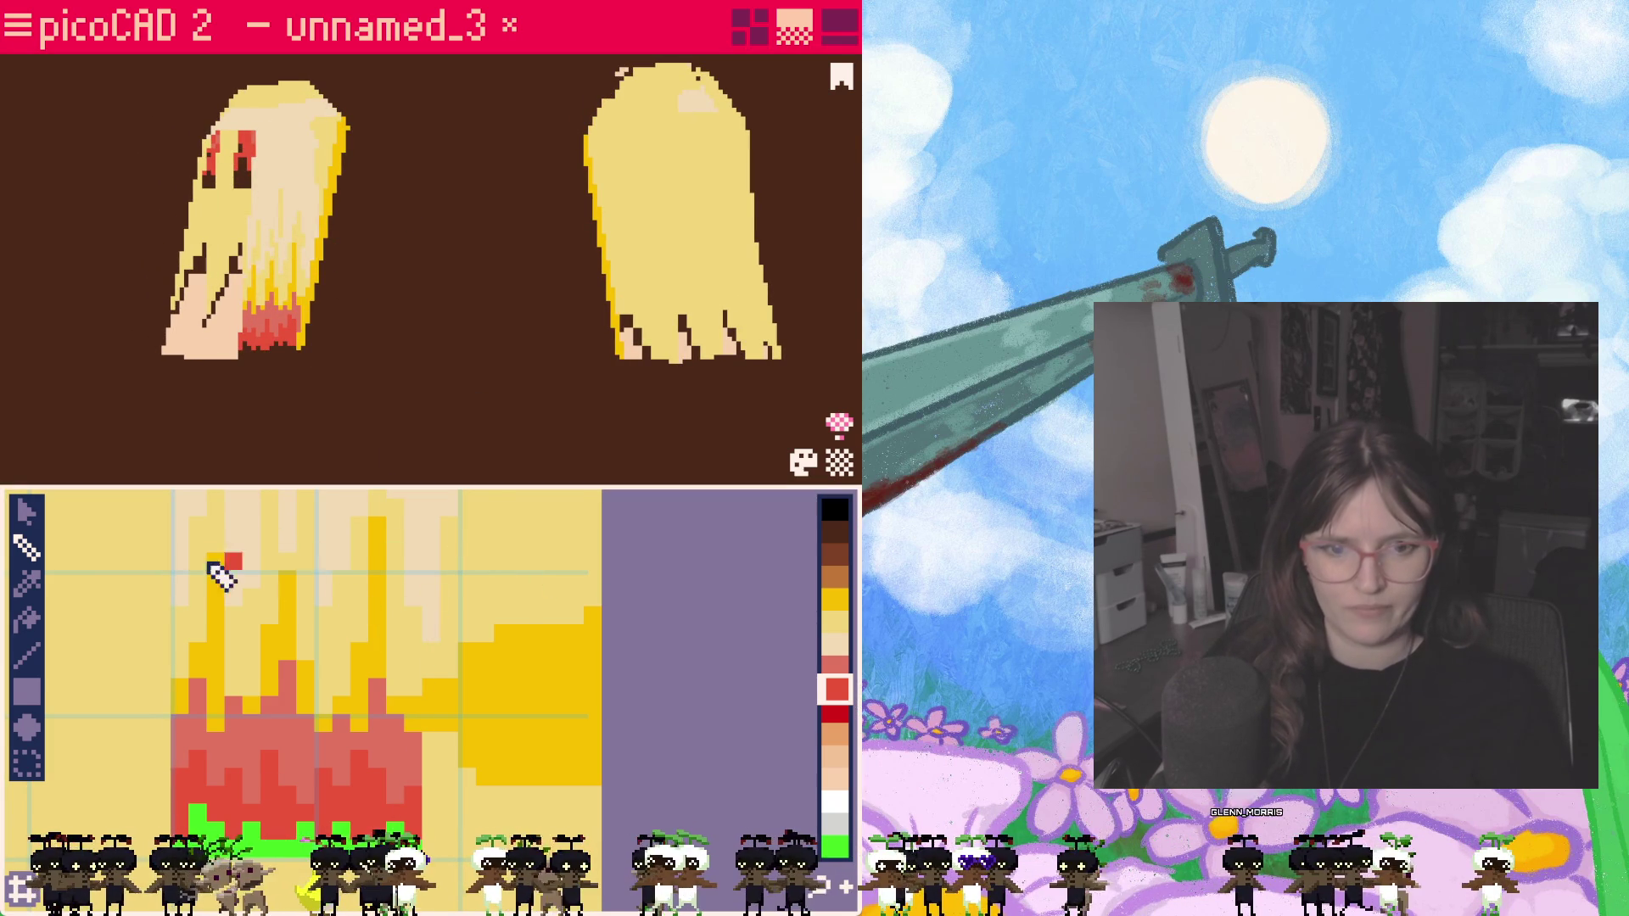
middle_click_drag(346, 561, 353, 764)
scroll(352, 764, "down", 3)
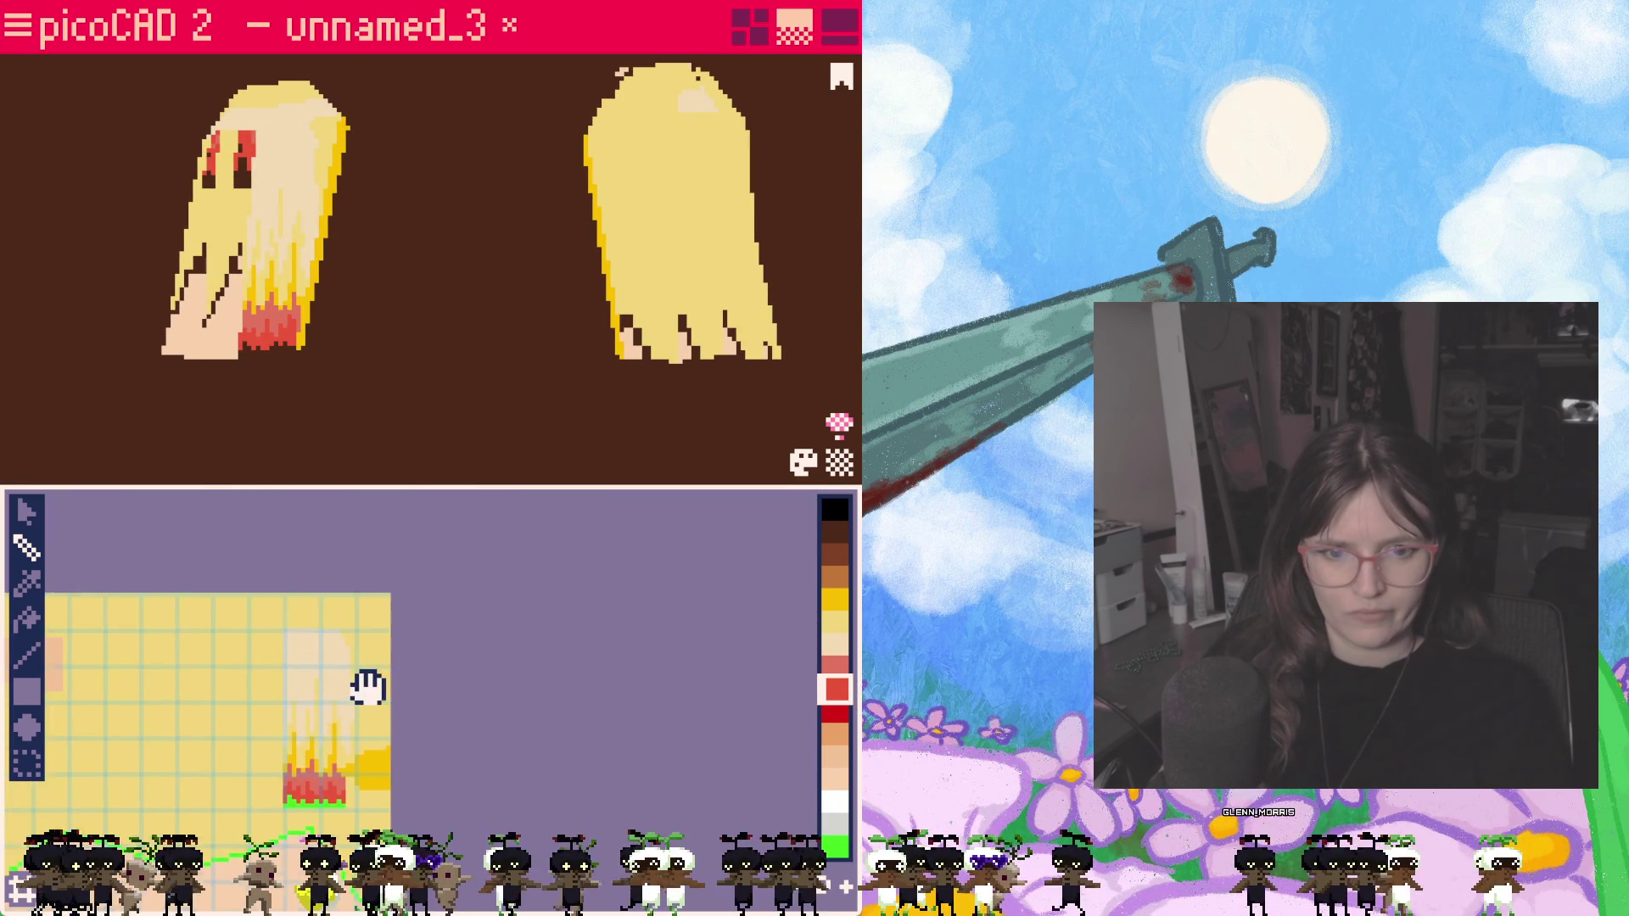
scroll(368, 688, "up", 2)
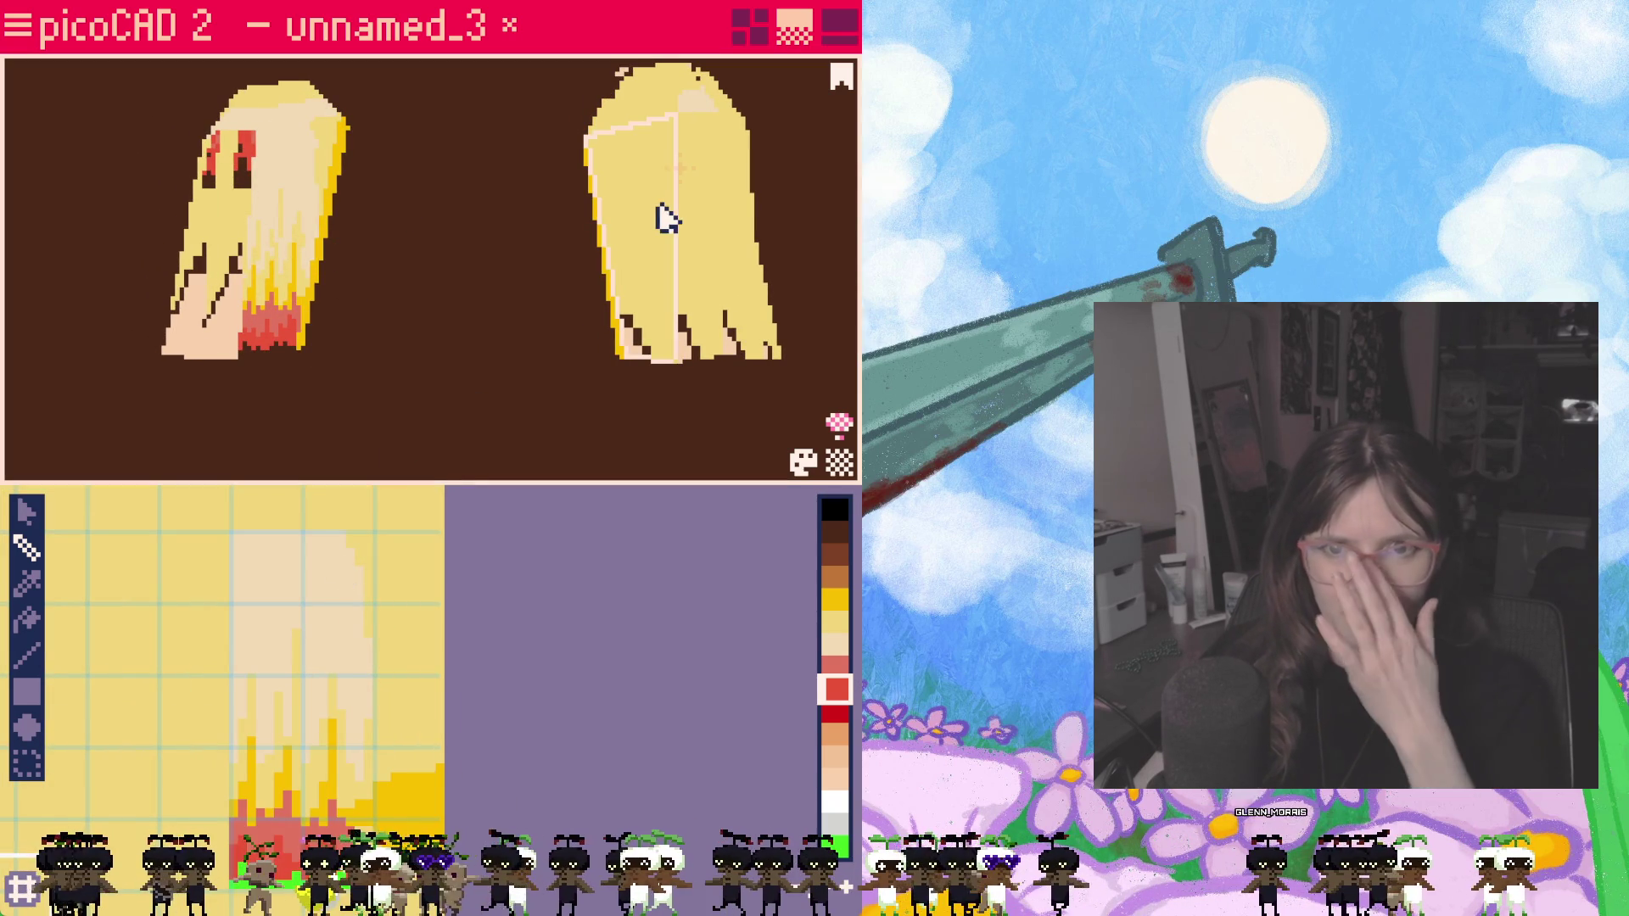
mouse_move(405, 617)
middle_mouse_down()
mouse_move(466, 607)
mouse_move(452, 619)
middle_mouse_up()
left_click(26, 511)
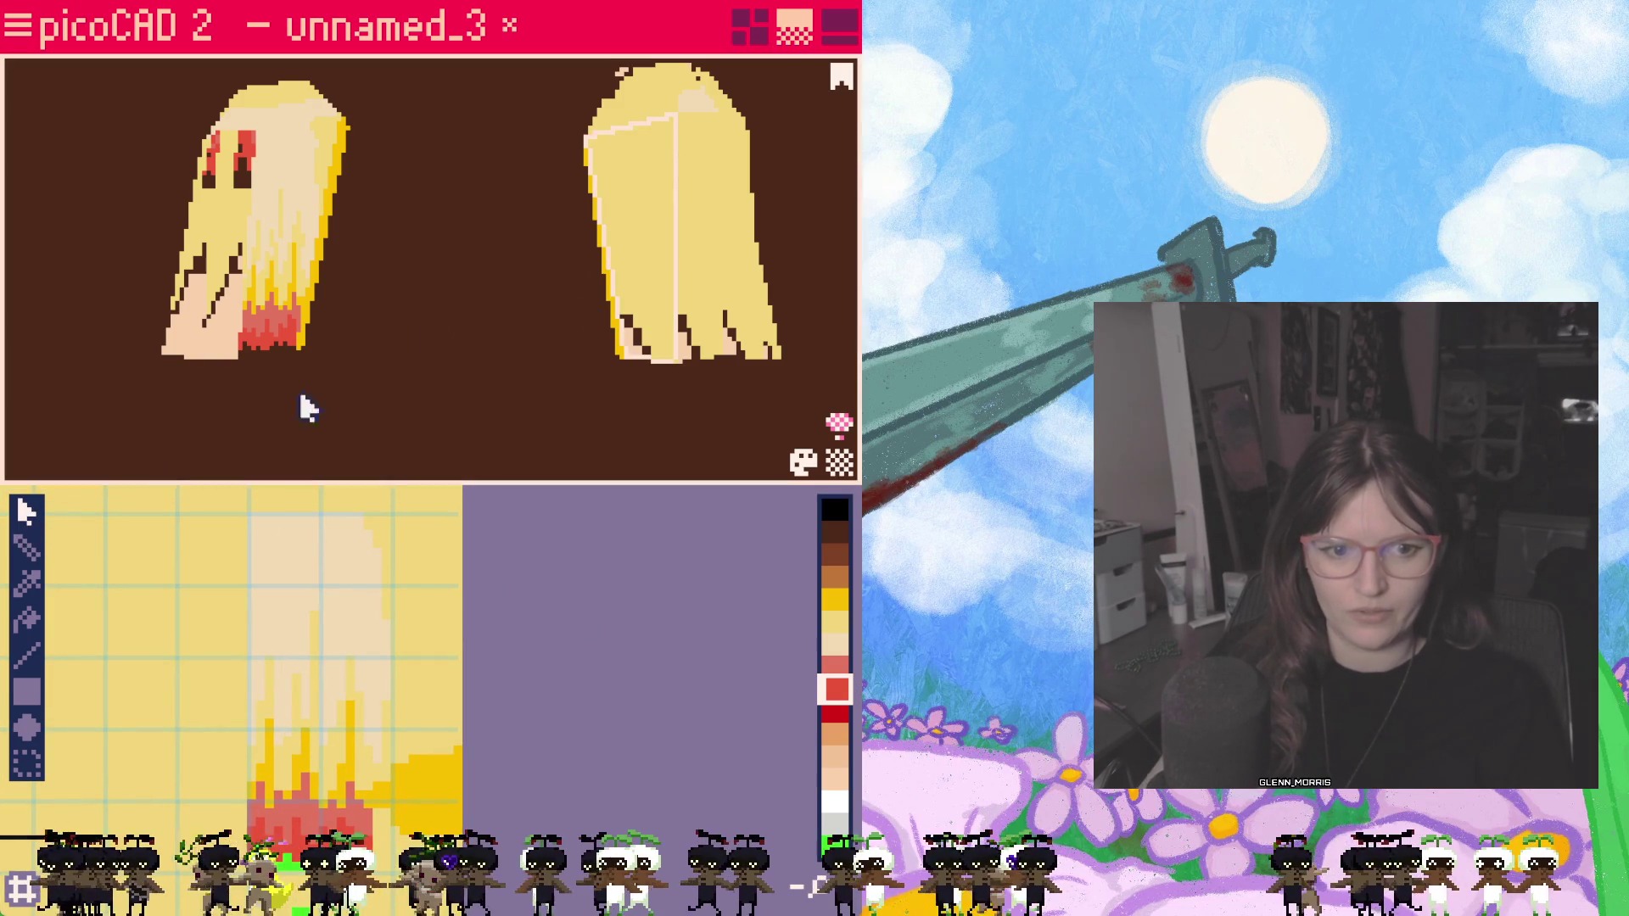
Step: Move the pigtail front face's texture area and corners toward the flame painting
left_click(293, 223)
scroll(557, 647, "down", 2)
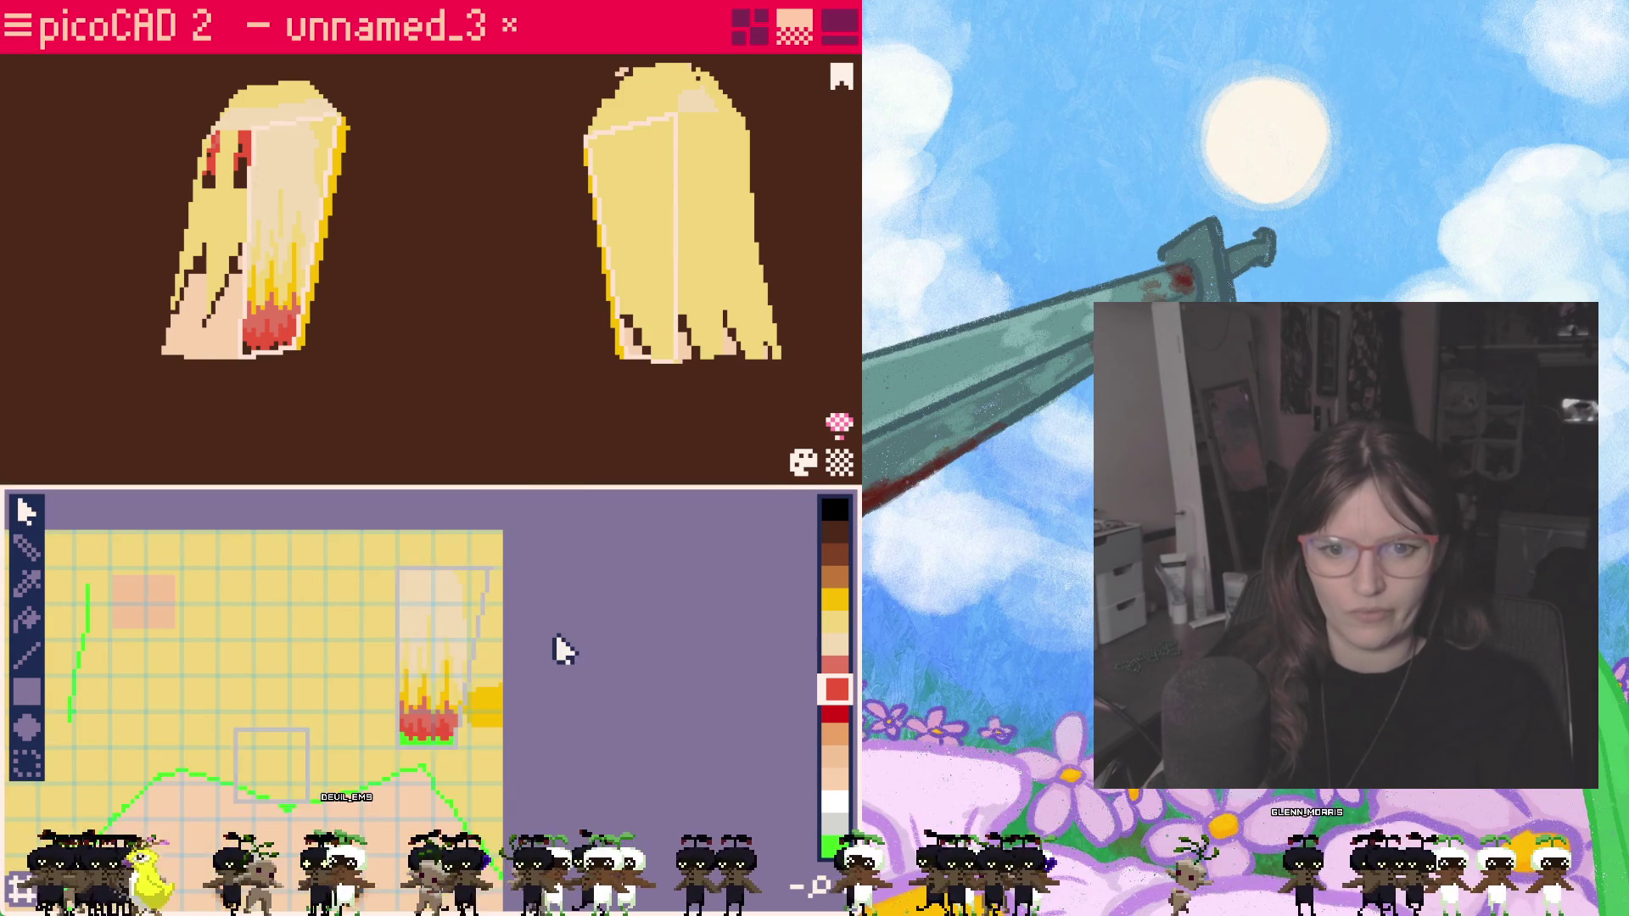
left_click_drag(284, 794, 424, 658)
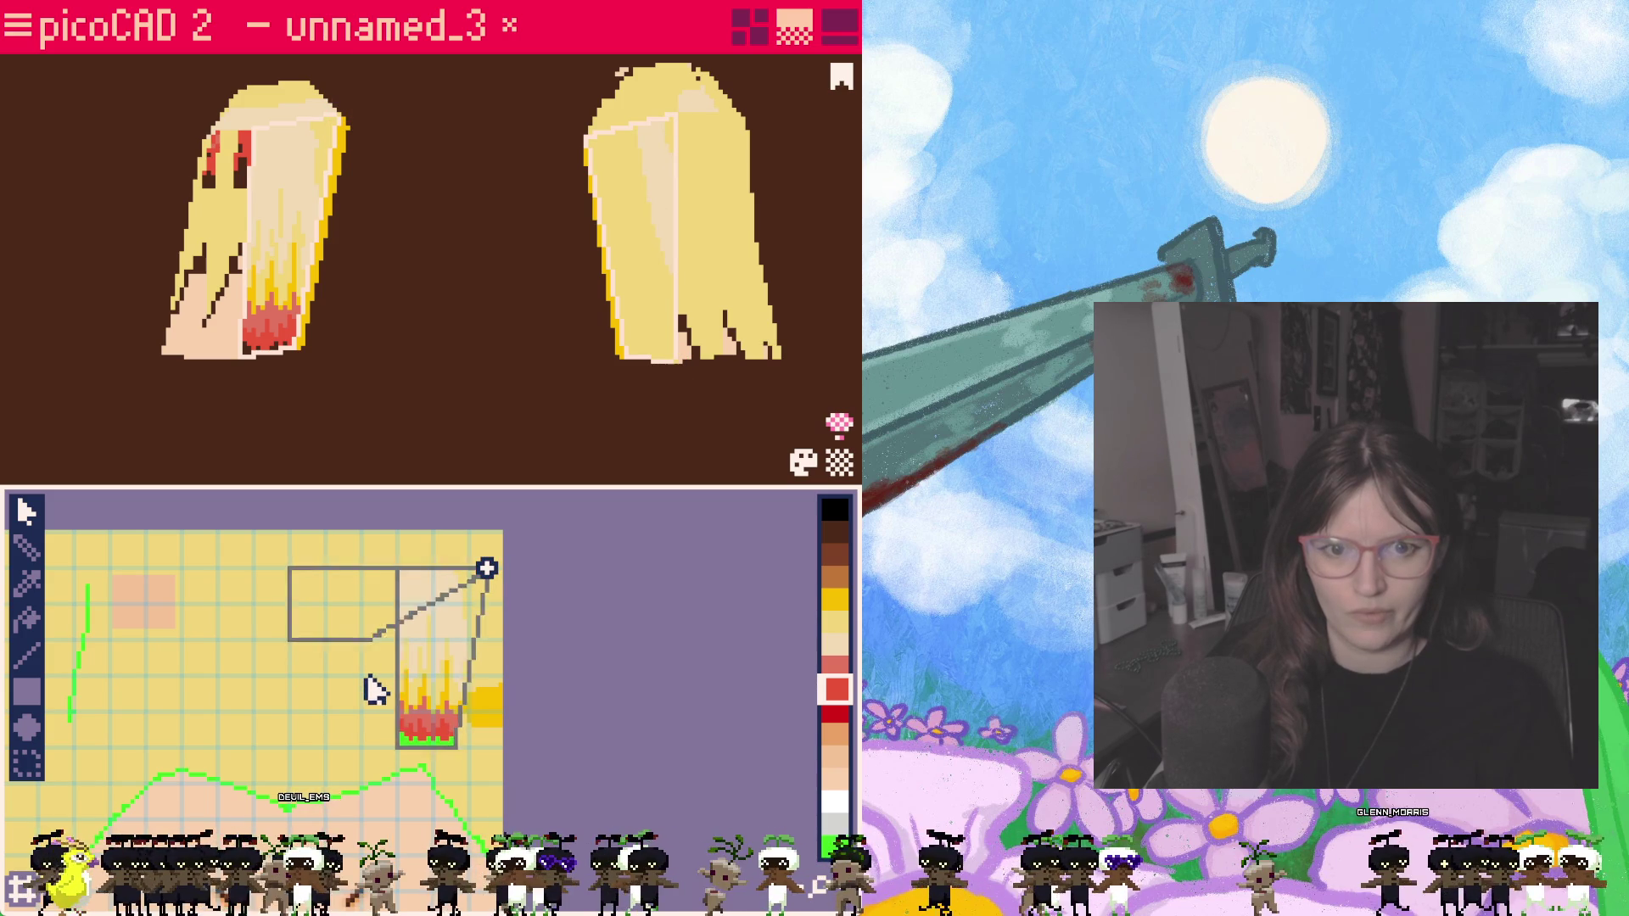
left_click_drag(374, 639, 454, 748)
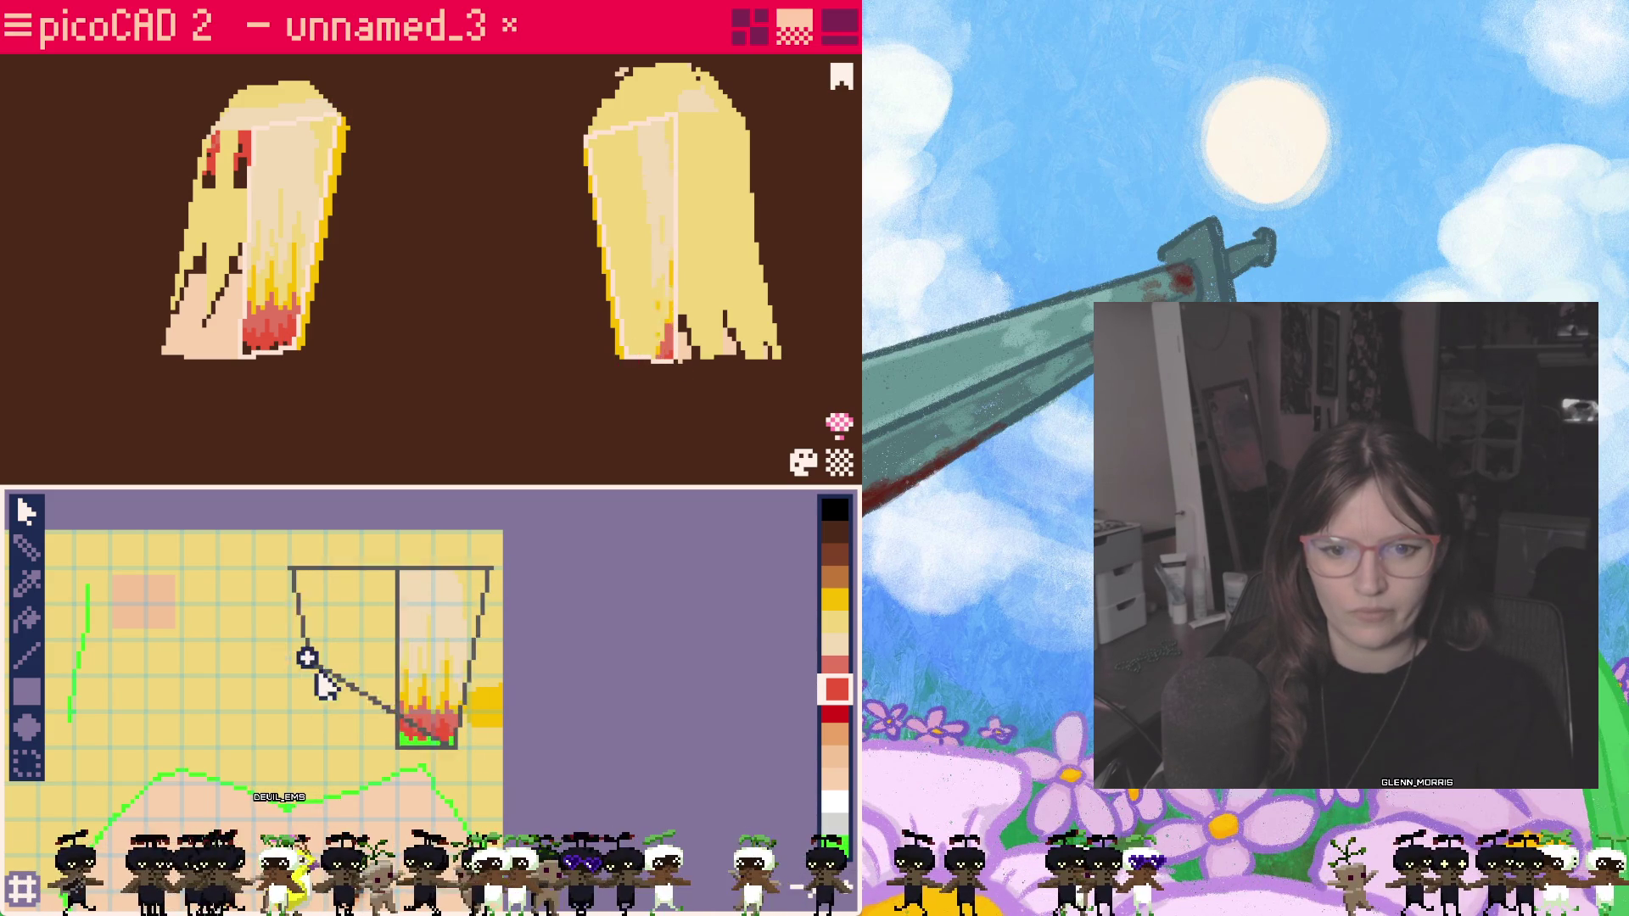
left_click_drag(289, 641, 394, 748)
left_click_drag(305, 563, 392, 564)
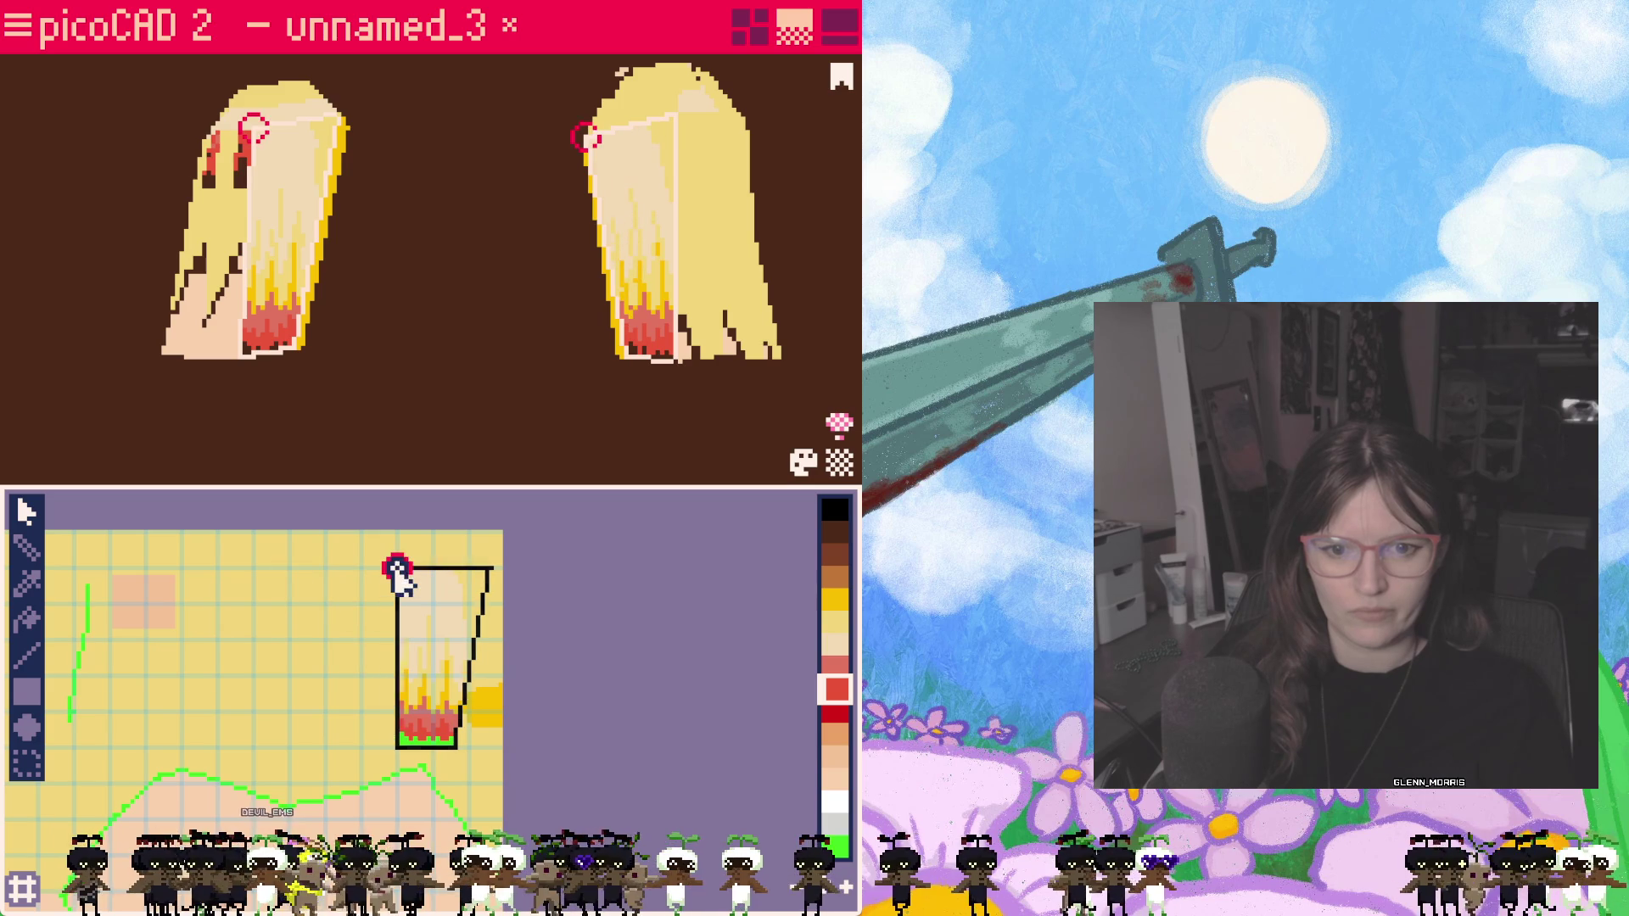
mouse_move(425, 386)
right_mouse_down()
mouse_move(498, 410)
mouse_move(456, 415)
right_mouse_up()
Step: Place the front face's mapping over the flames, then widen the side face's lower mapping
mouse_move(437, 619)
left_mouse_down()
mouse_move(353, 611)
mouse_move(447, 618)
mouse_move(396, 658)
mouse_move(323, 662)
left_mouse_up()
mouse_move(378, 568)
left_mouse_down()
mouse_move(283, 582)
mouse_move(236, 644)
mouse_move(356, 574)
mouse_move(233, 581)
left_mouse_up()
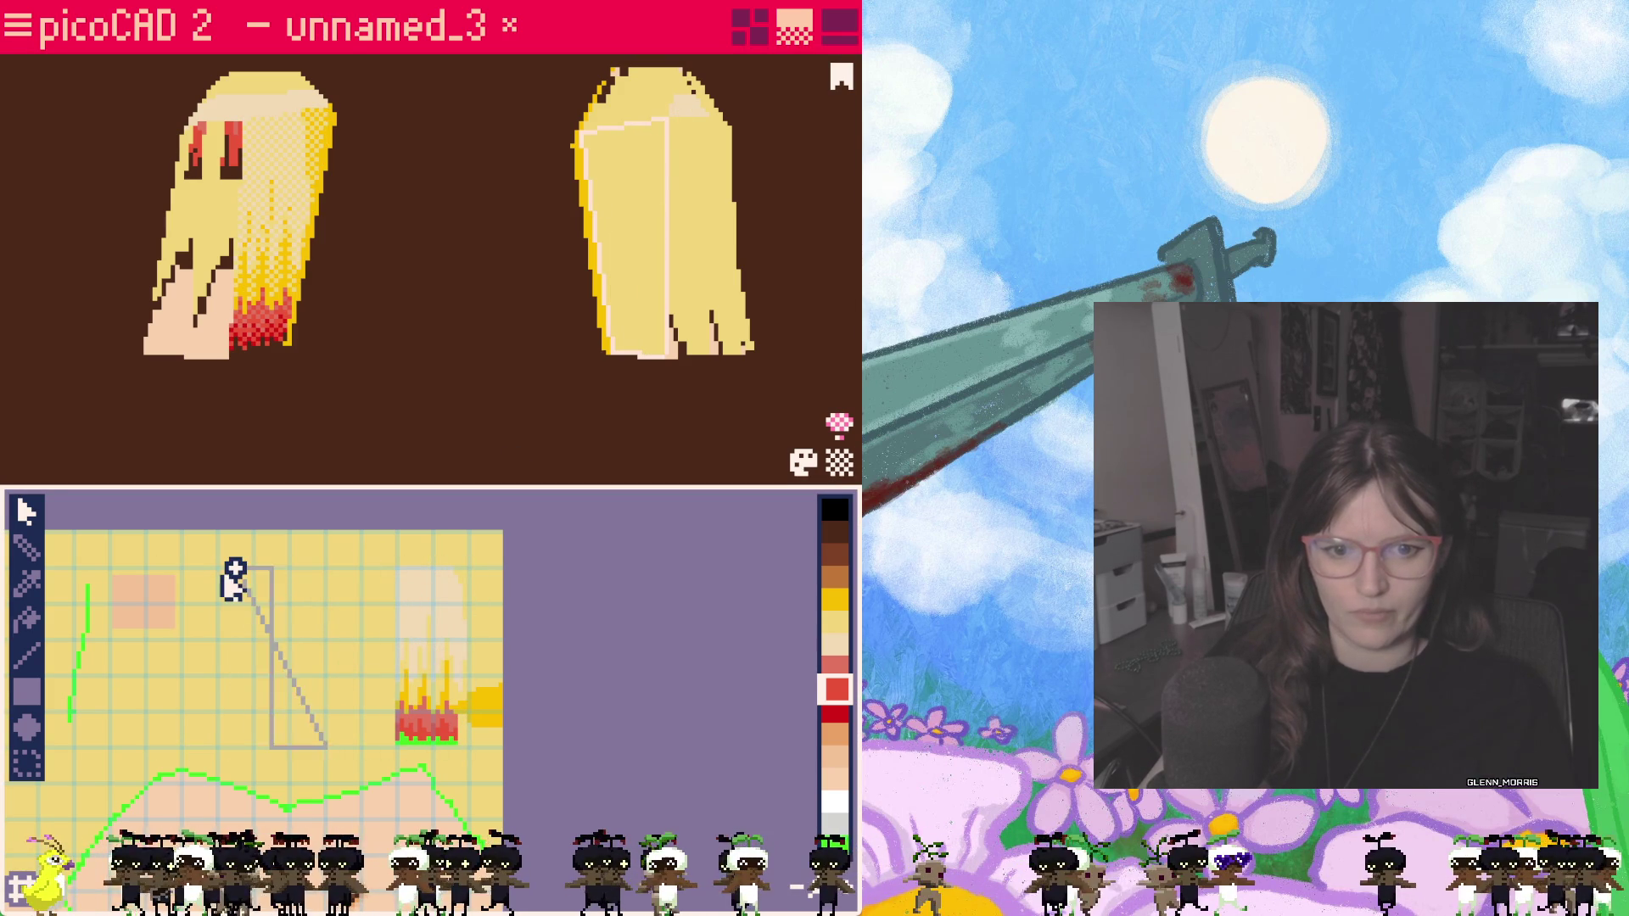
key("ctrl+z")
left_click_drag(307, 664, 422, 664)
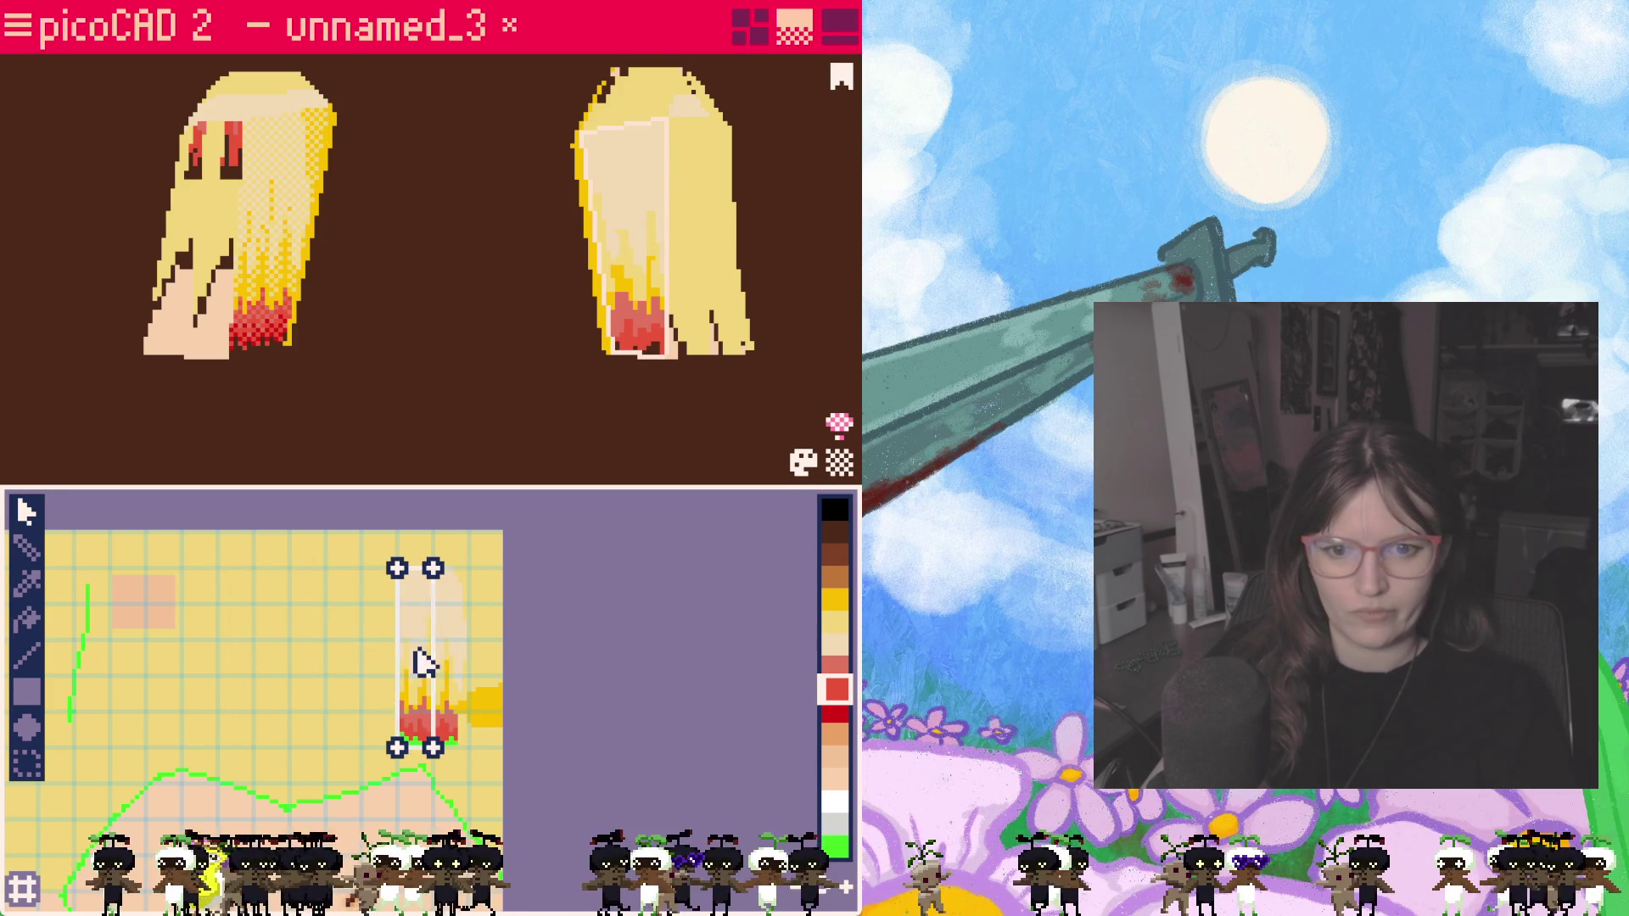
left_click(273, 200)
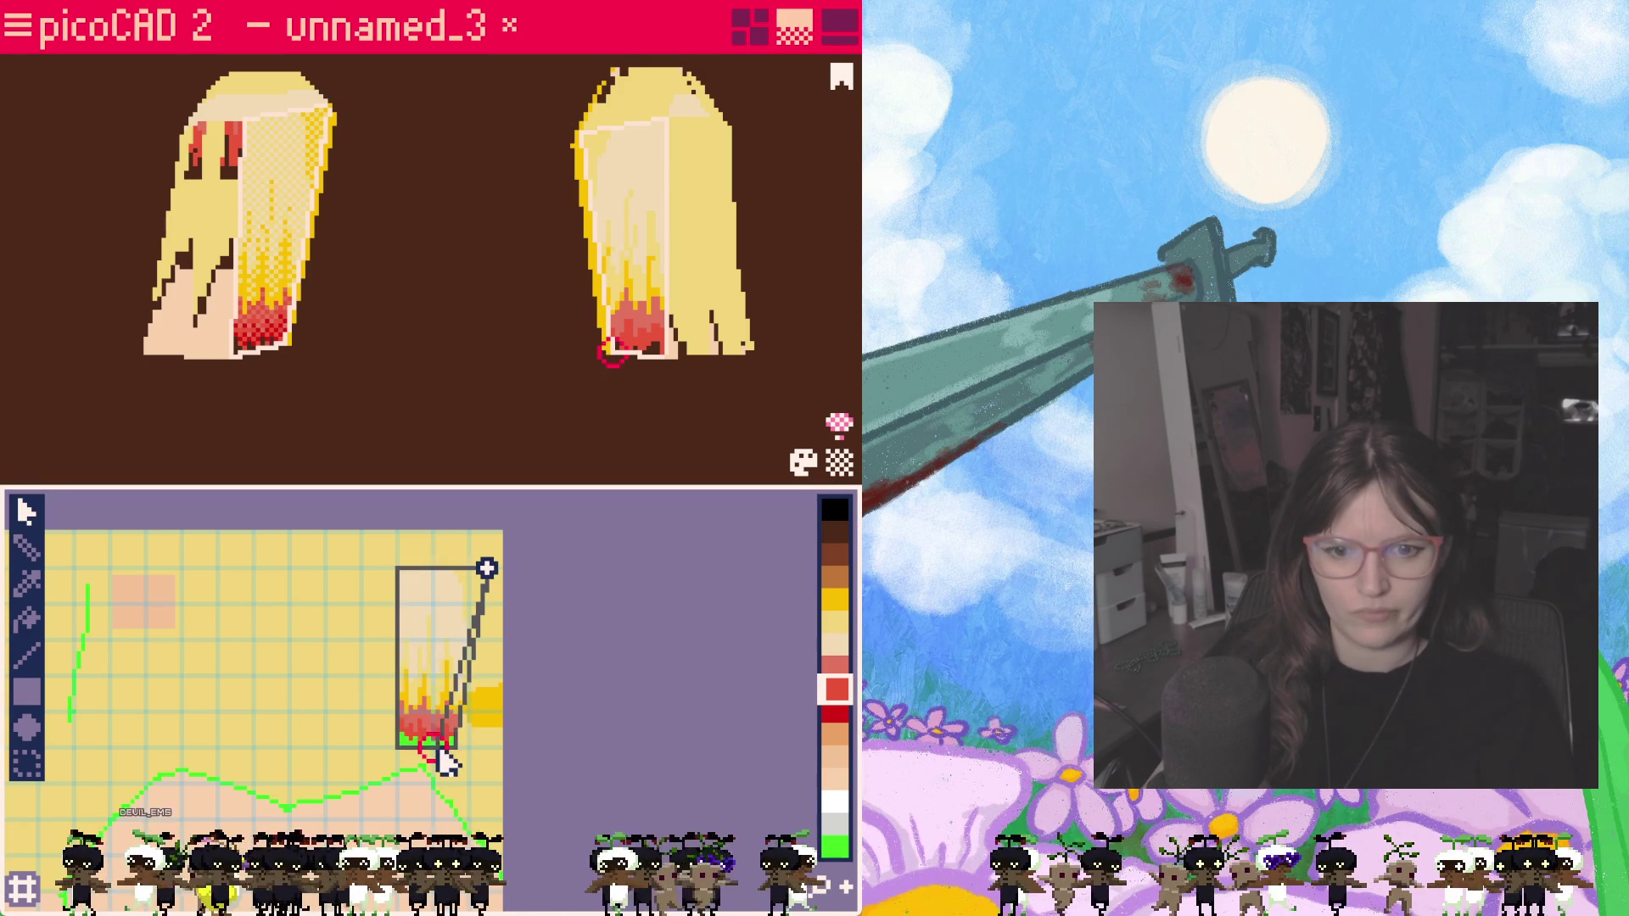
left_click_drag(437, 752, 456, 753)
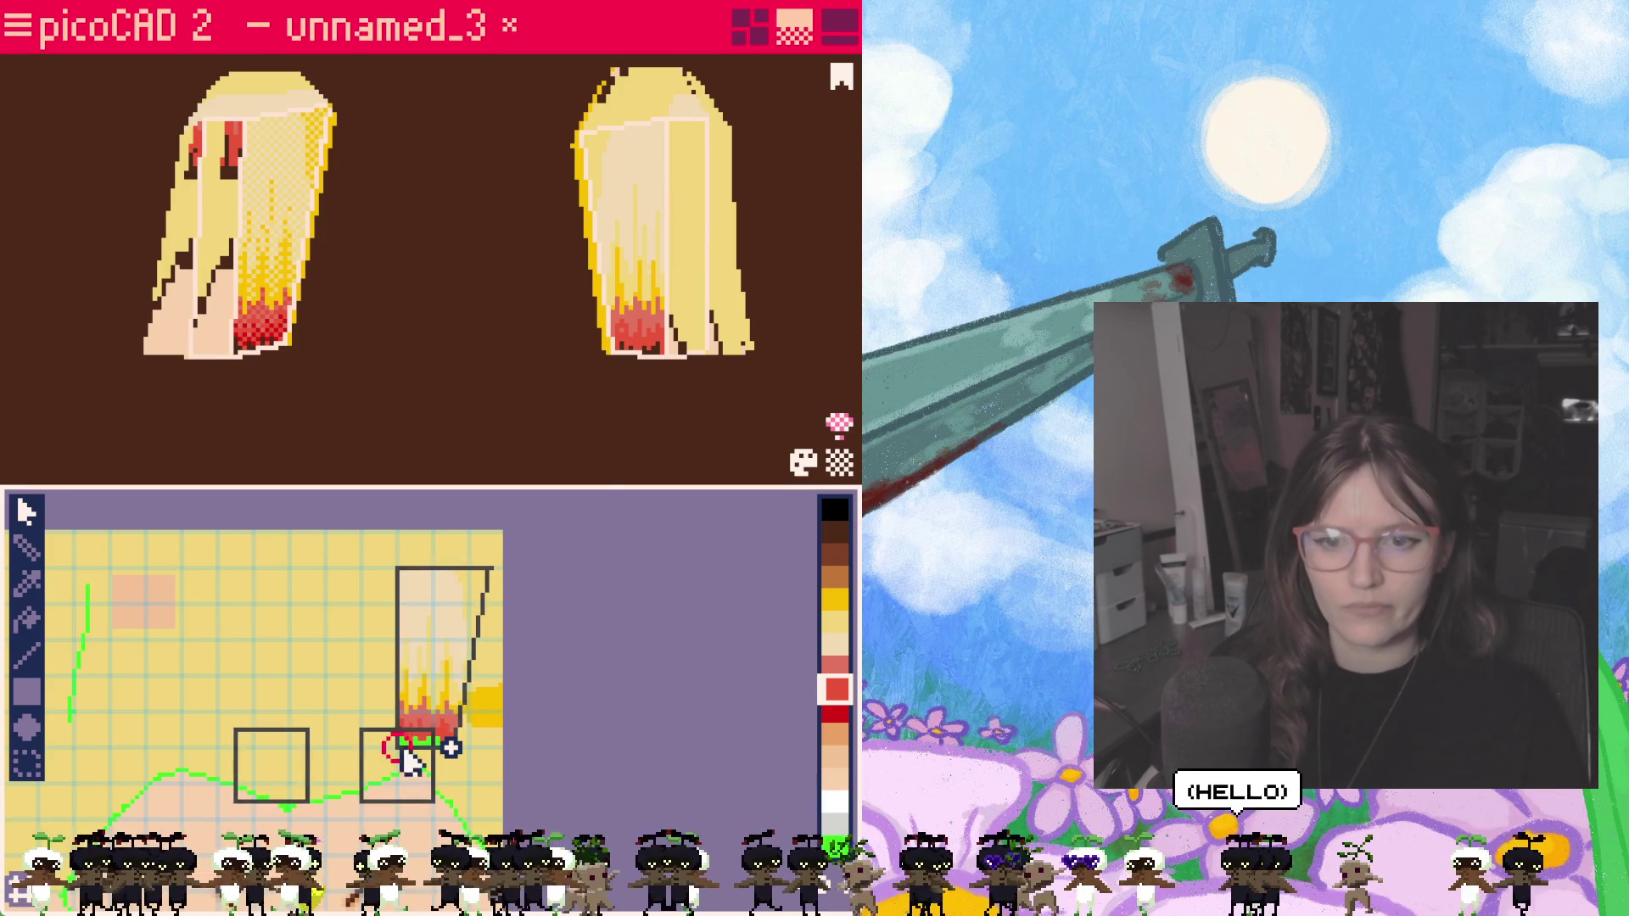
Step: Move the pigtail's thin side strip mapping onto the hair texture
left_click(679, 246)
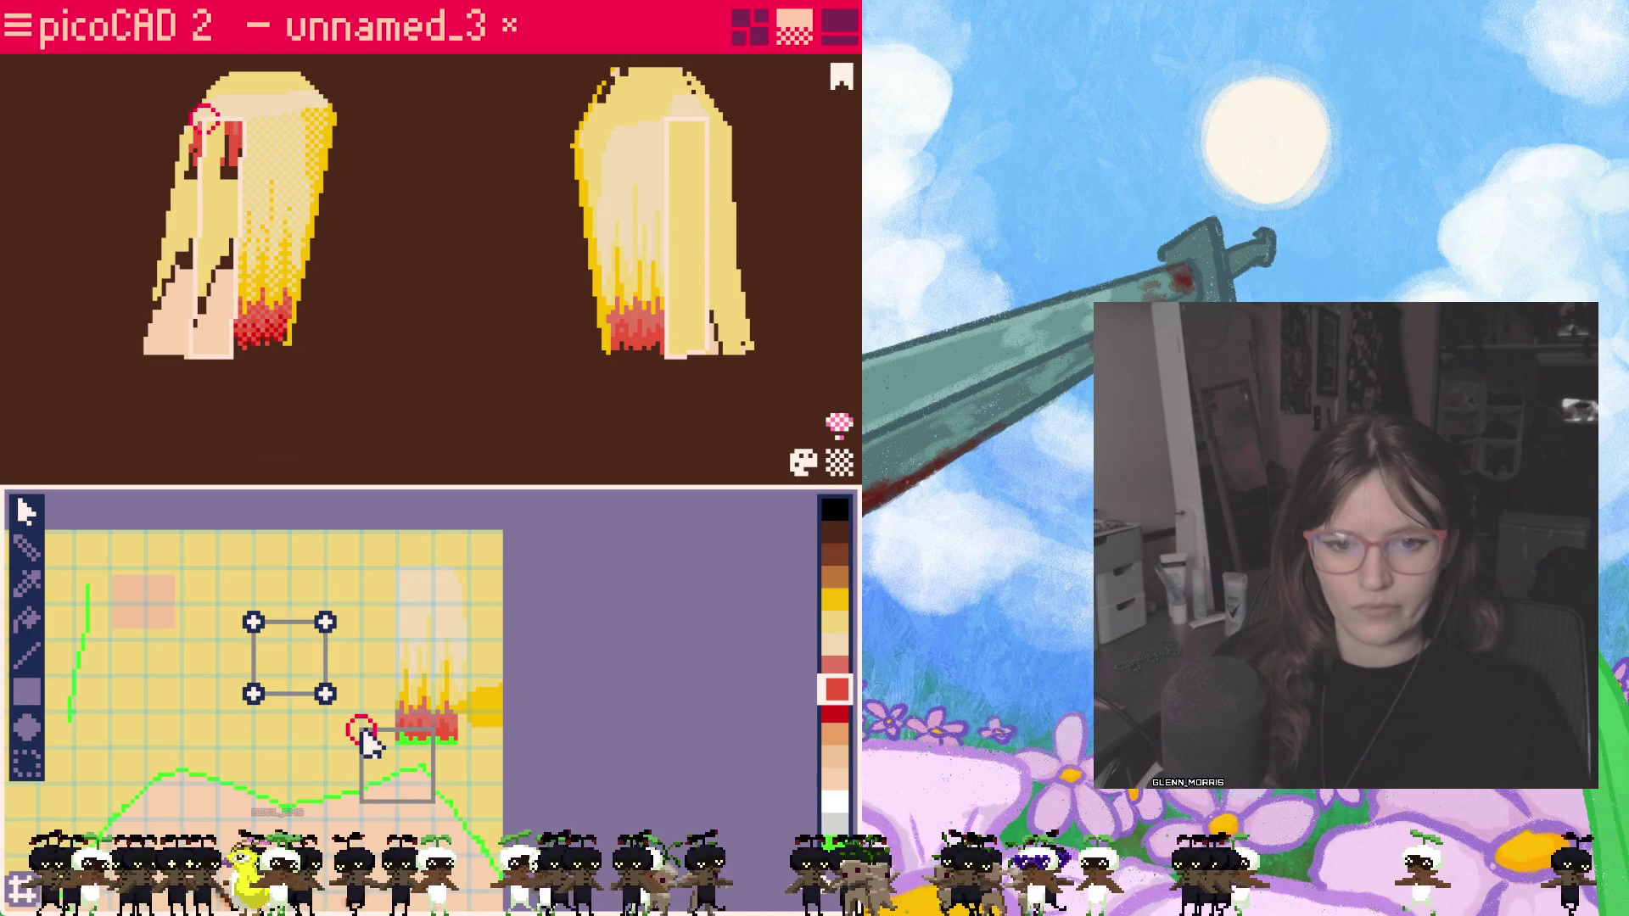
left_click_drag(399, 775, 280, 774)
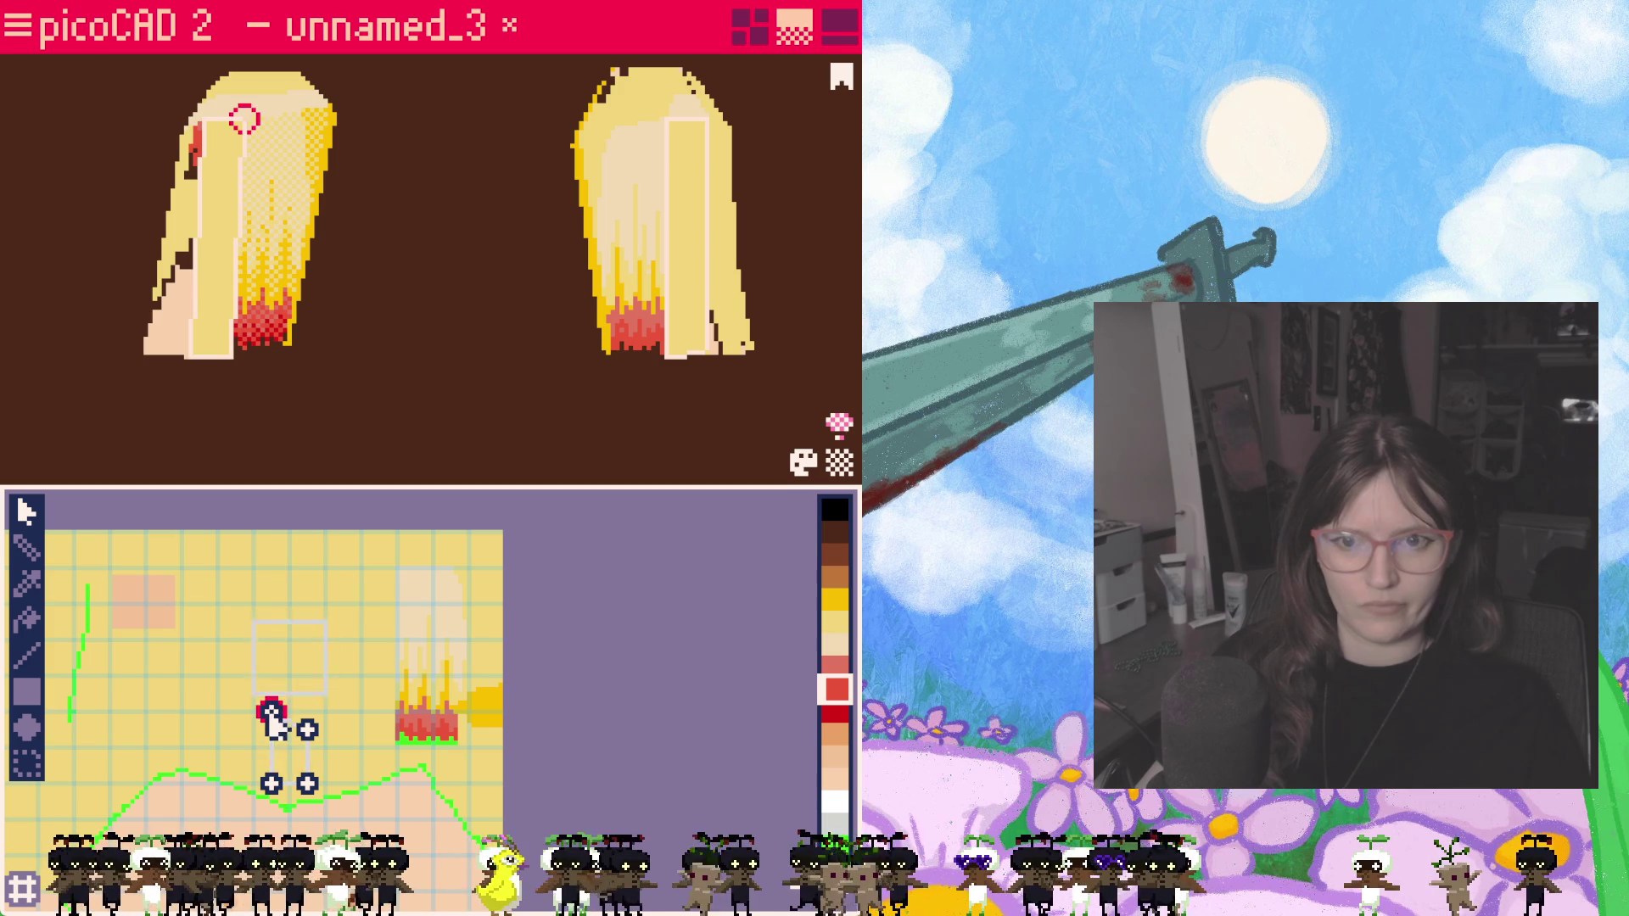
left_click(270, 784)
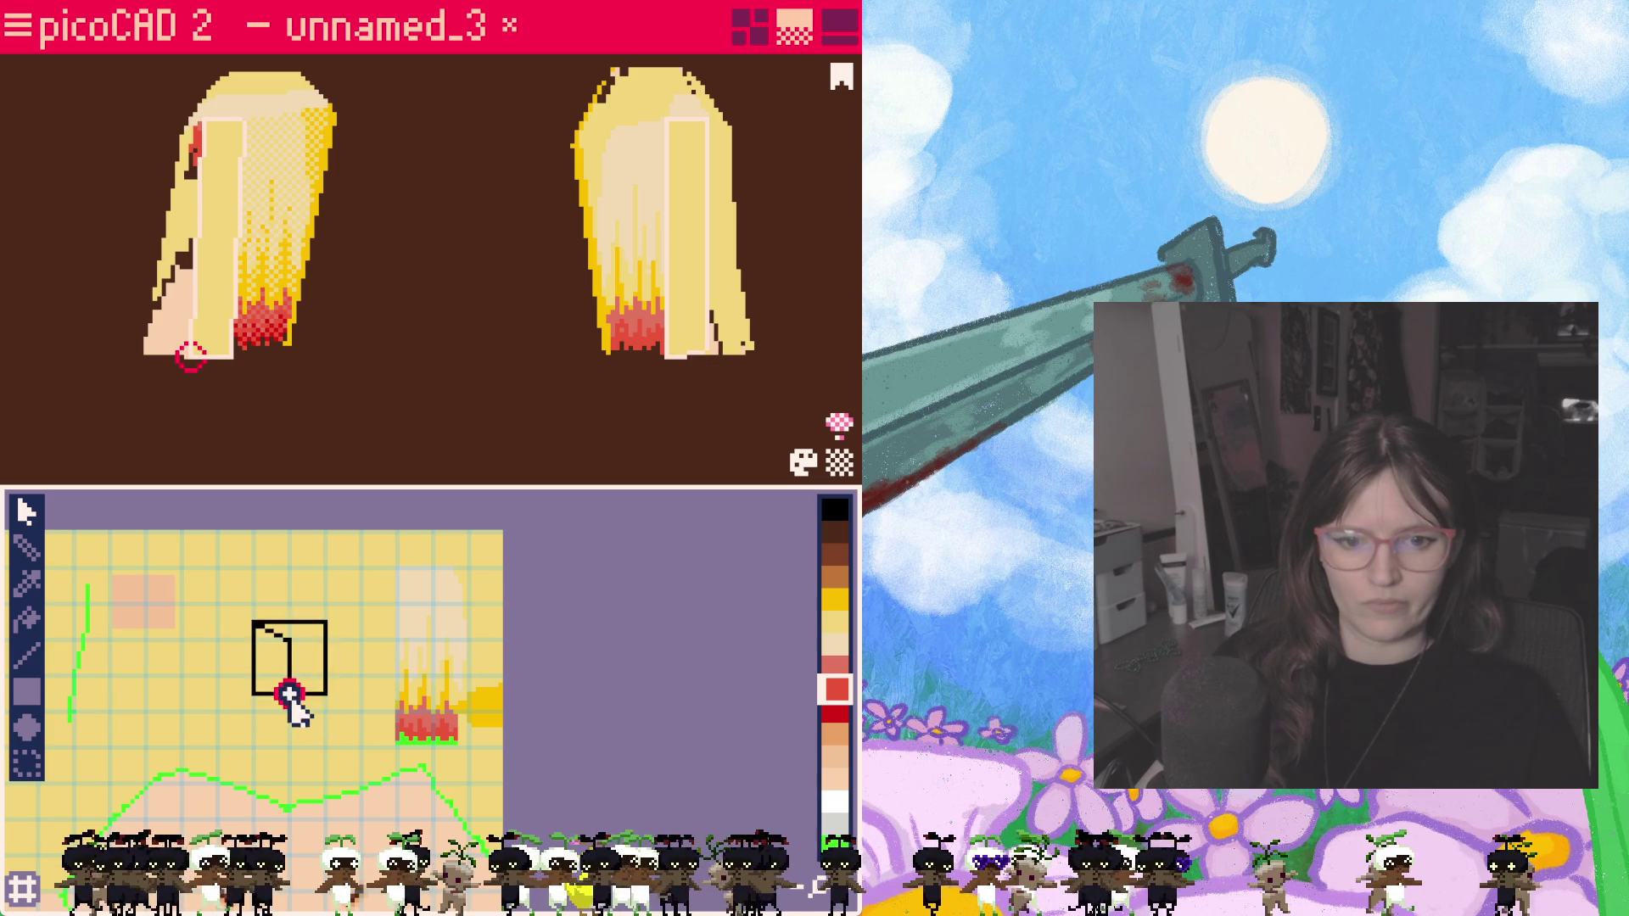
mouse_move(287, 673)
left_mouse_down()
mouse_move(374, 662)
mouse_move(436, 687)
mouse_move(444, 611)
mouse_move(429, 613)
left_mouse_up()
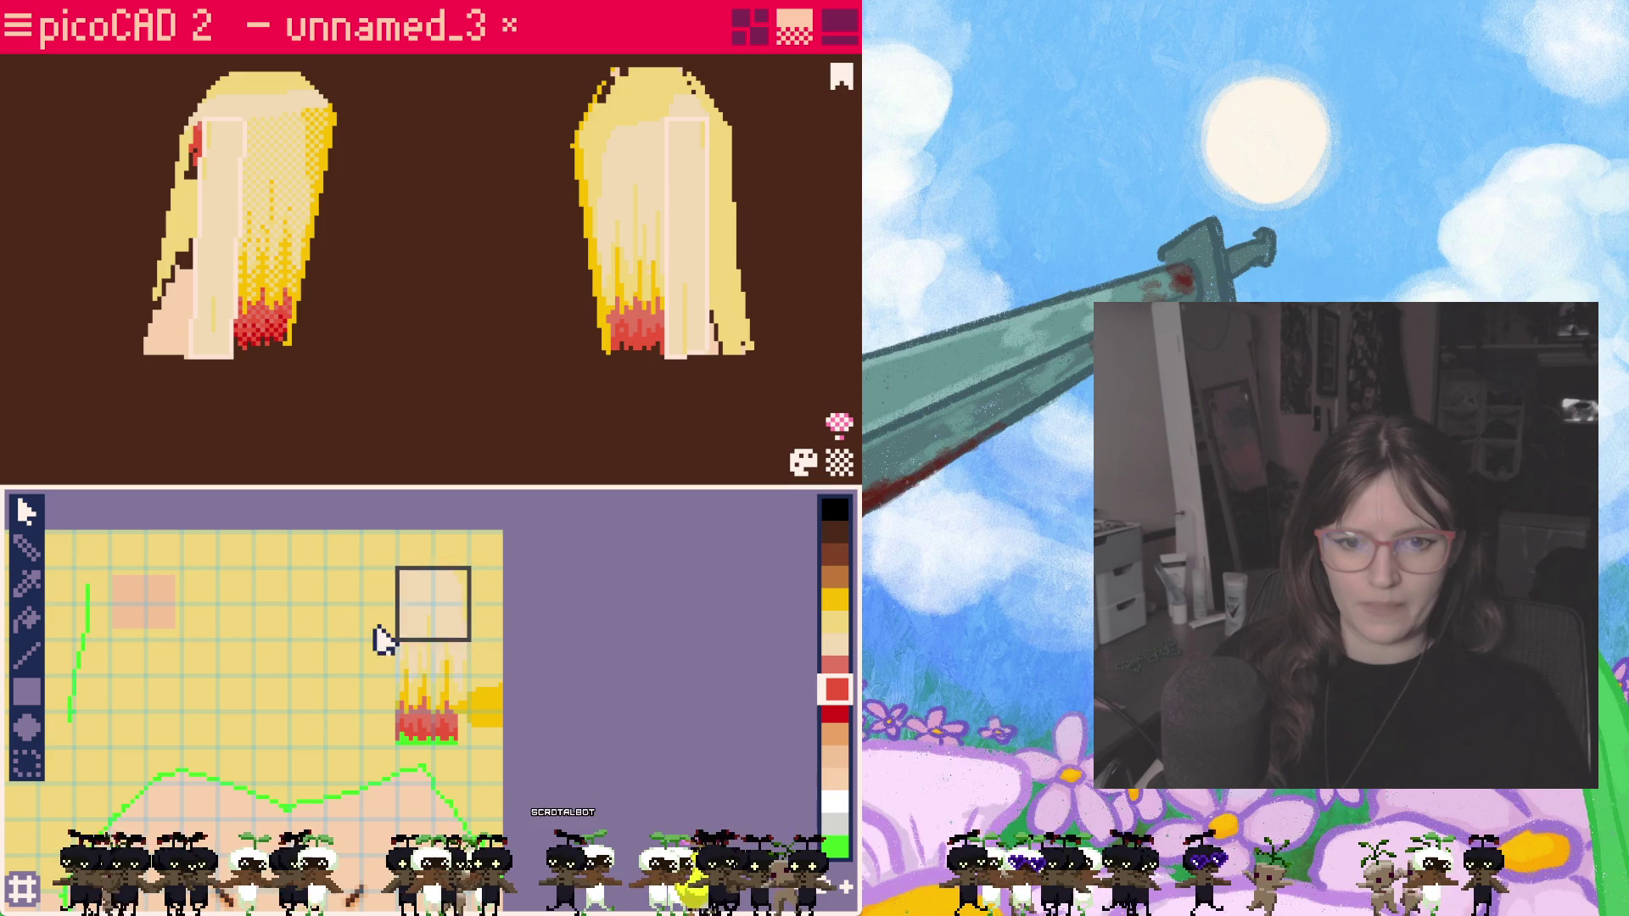
Step: Stretch the strip mapping down to the red tips into a straight rectangle
left_click_drag(399, 645, 408, 760)
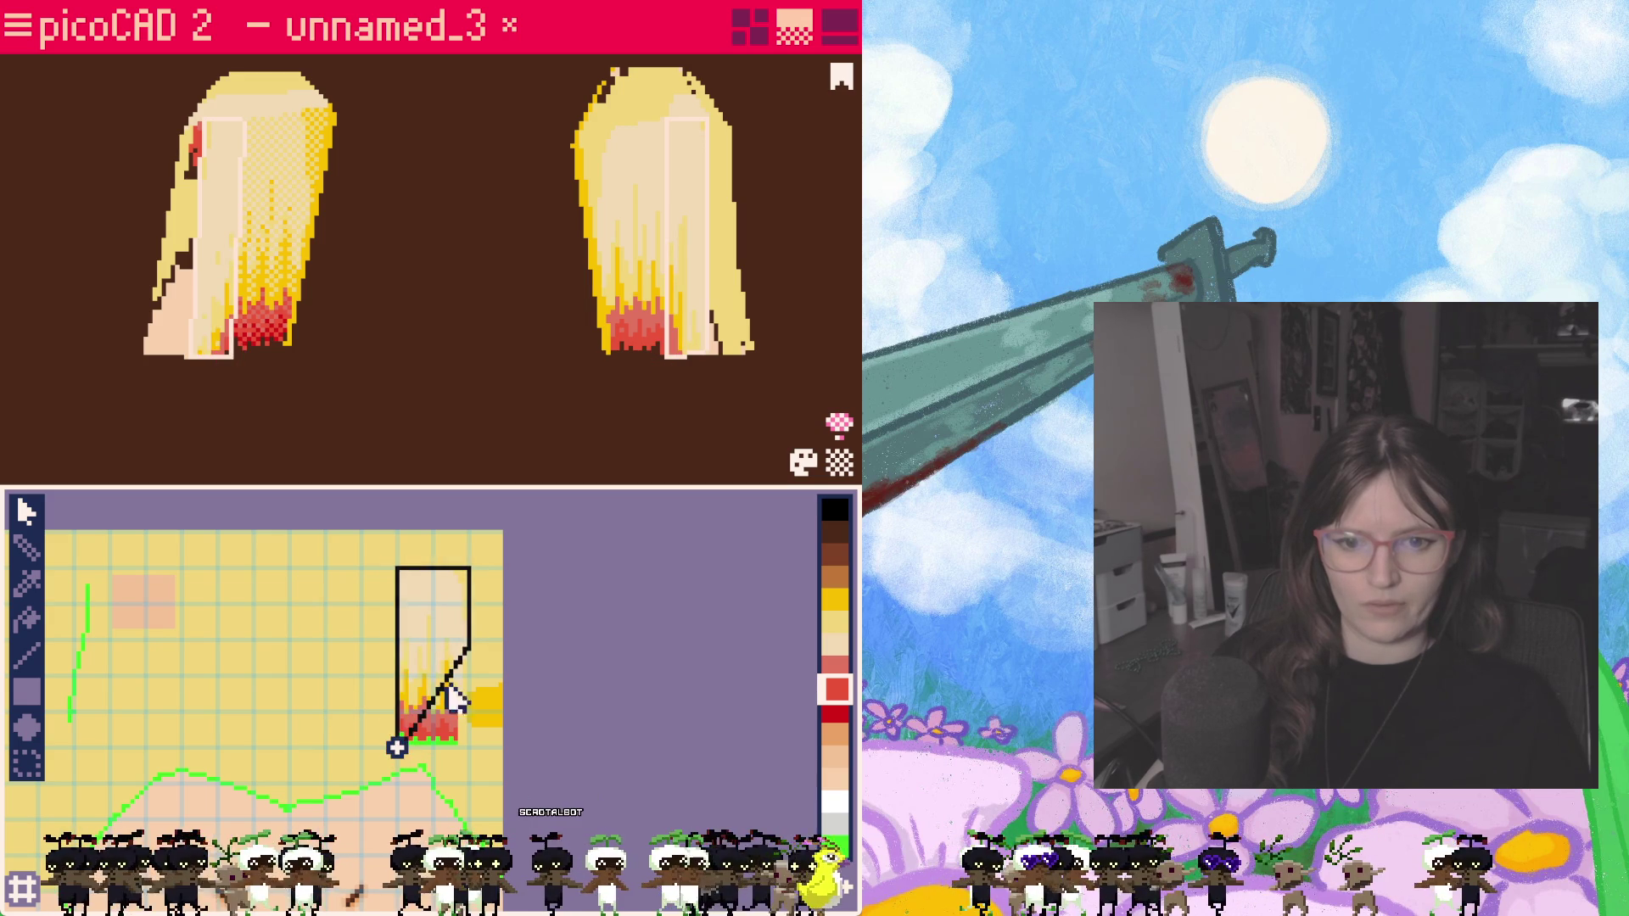
left_click(459, 650)
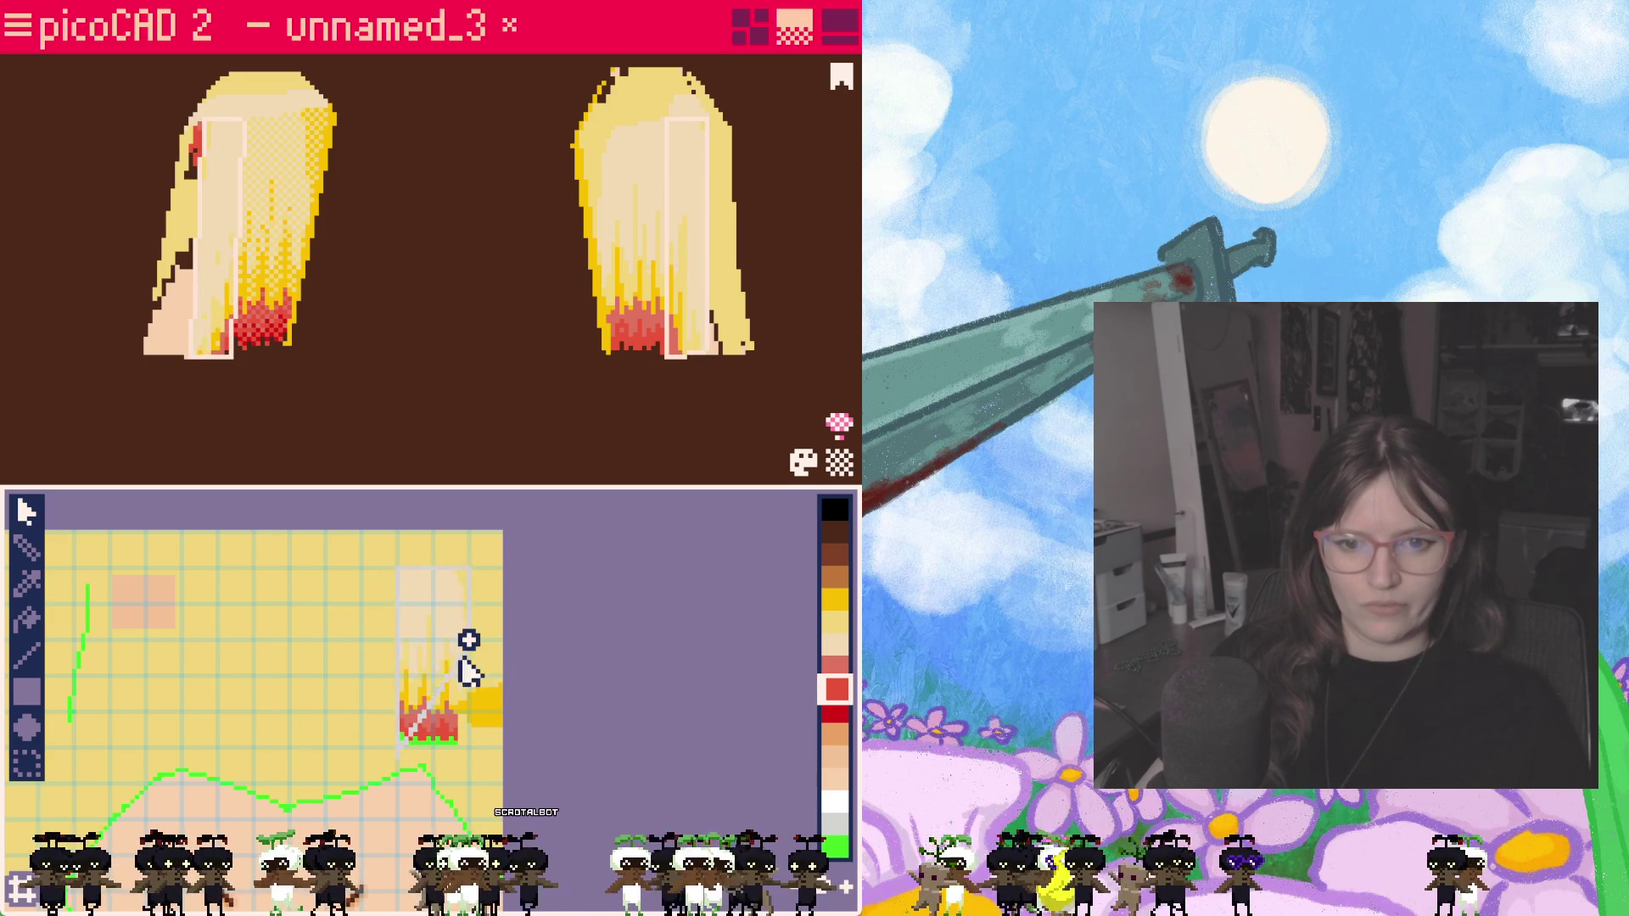
left_click_drag(466, 647, 458, 751)
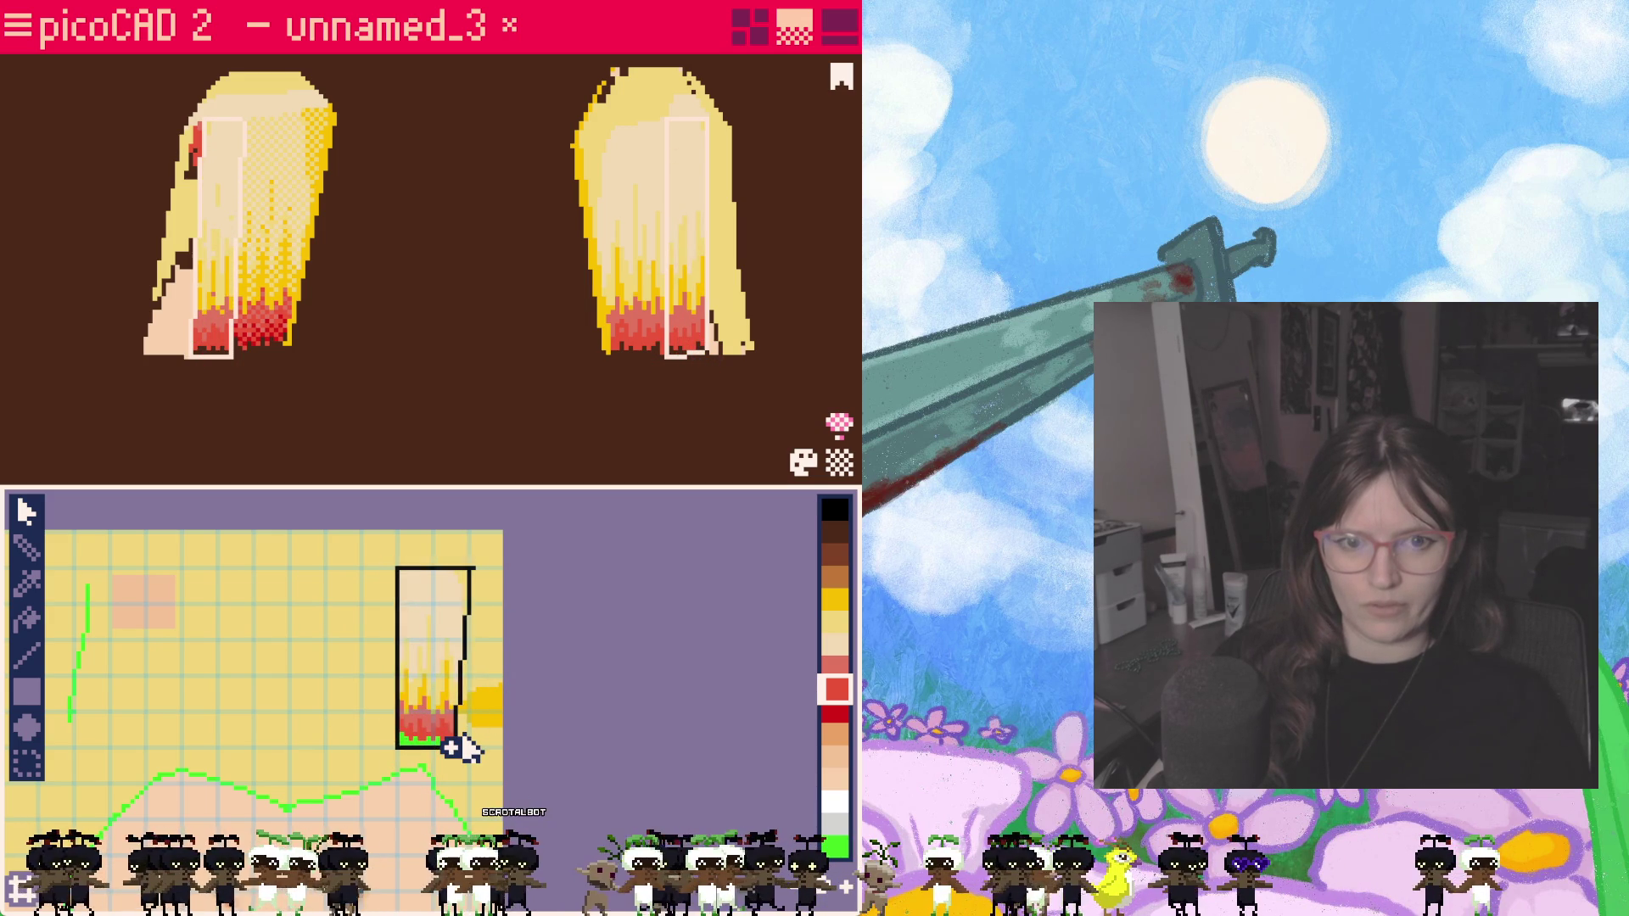
left_click_drag(470, 571, 451, 566)
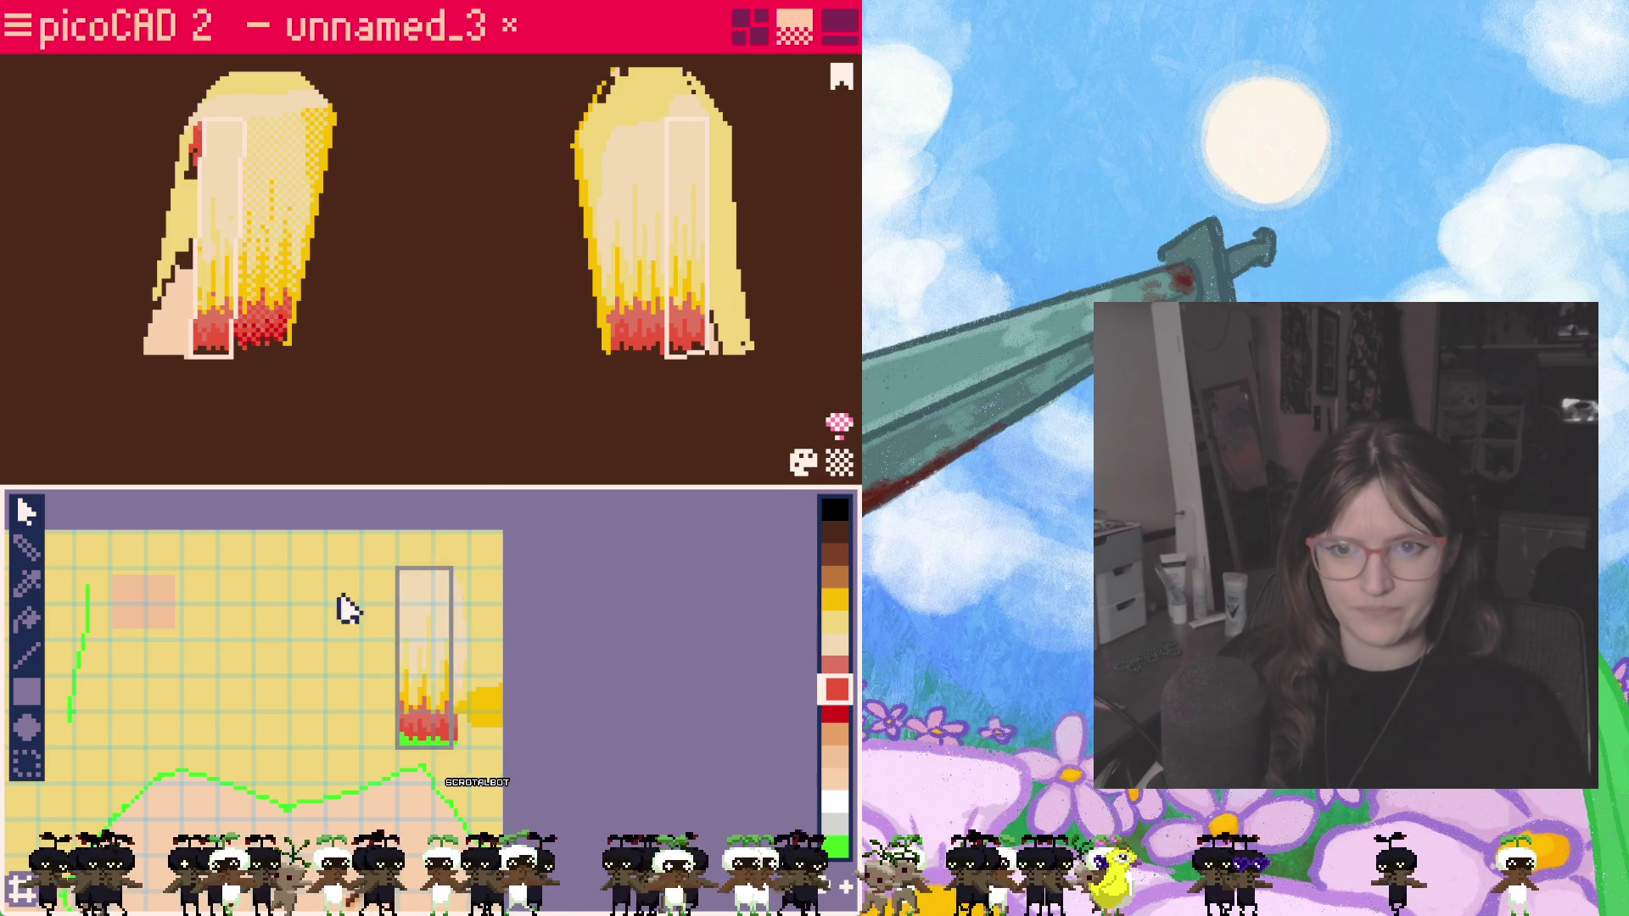
left_click(559, 434)
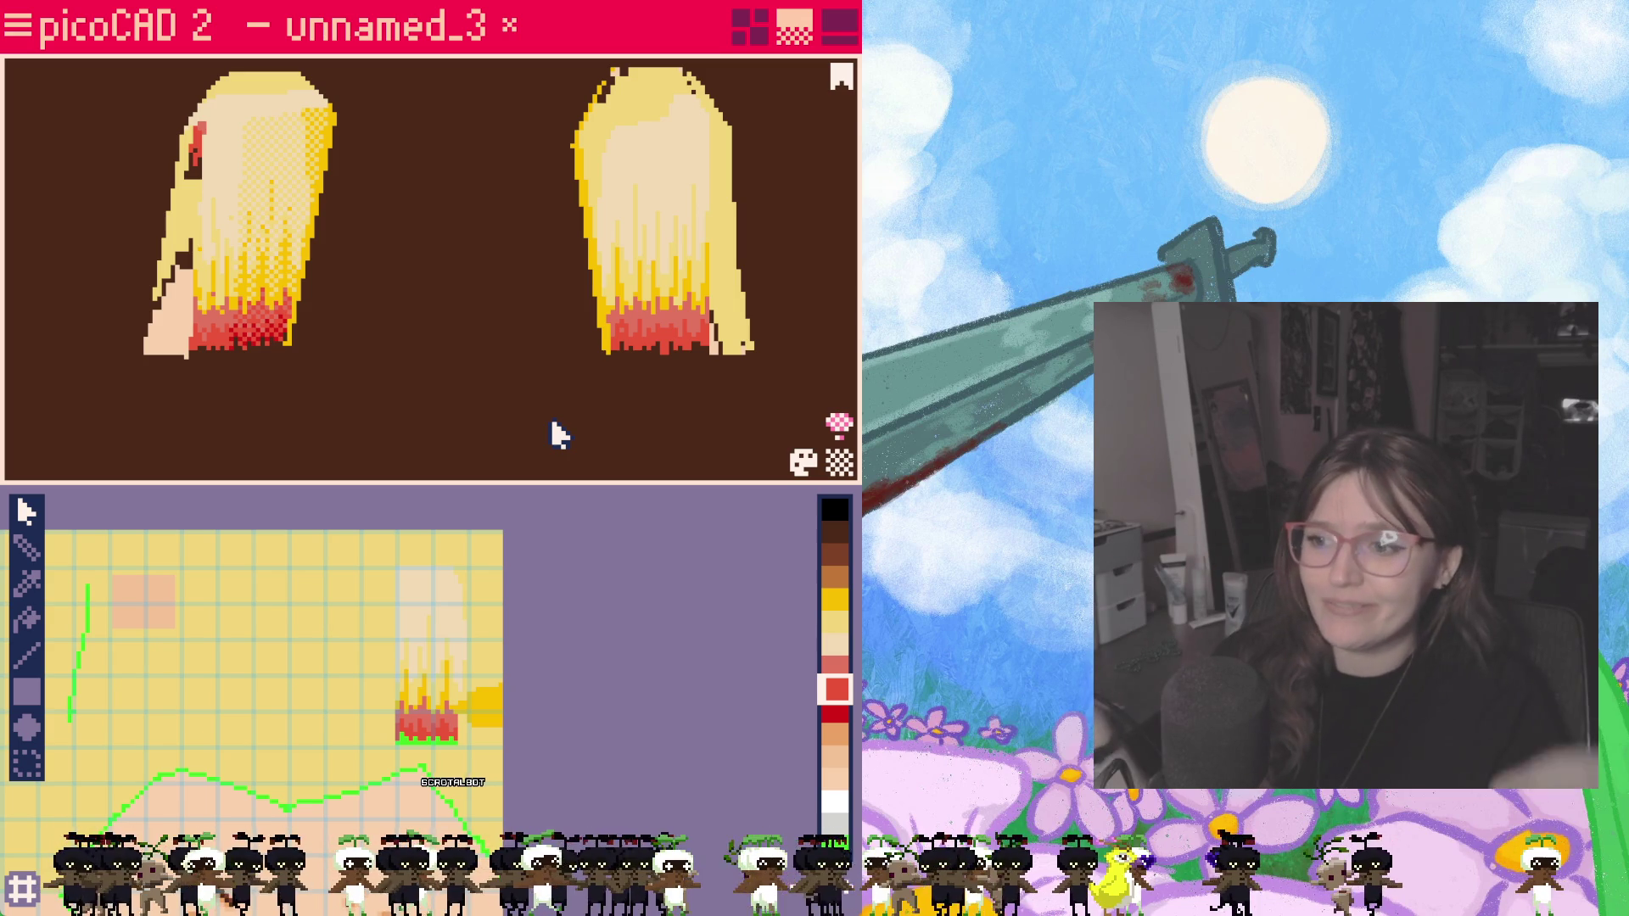
mouse_move(484, 425)
right_mouse_down()
mouse_move(393, 436)
mouse_move(571, 419)
mouse_move(585, 454)
mouse_move(390, 415)
mouse_move(491, 417)
mouse_move(374, 422)
mouse_move(424, 418)
right_mouse_up()
Step: Zoom out and back in to inspect the flame-tipped pigtails up close
scroll(489, 415, "down", 6)
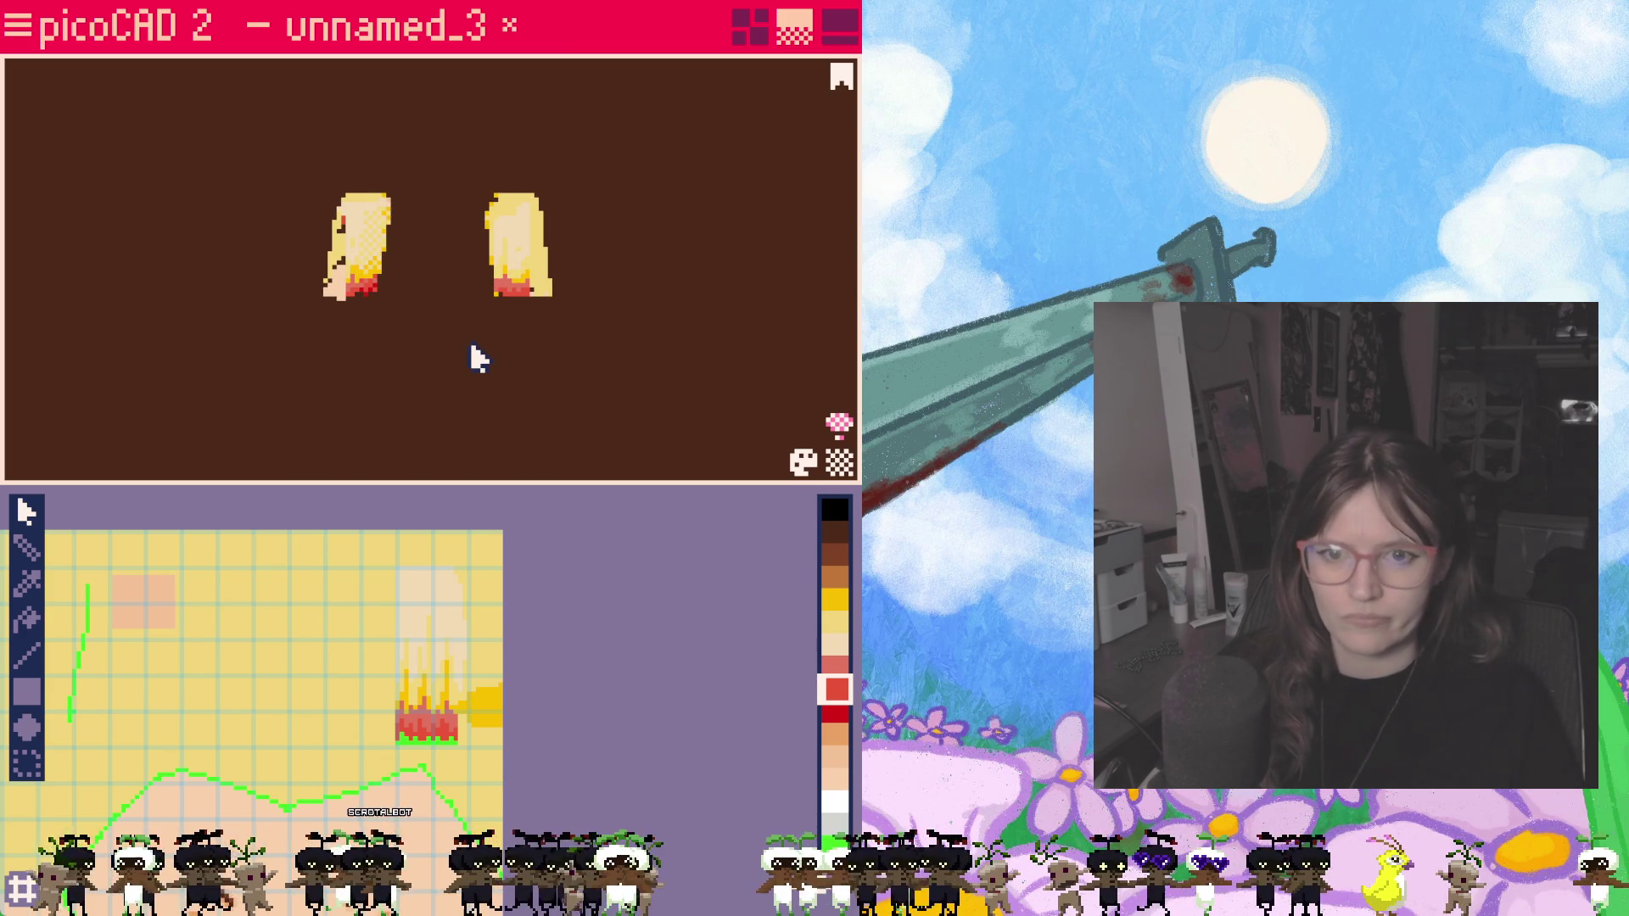
scroll(459, 360, "up", 5)
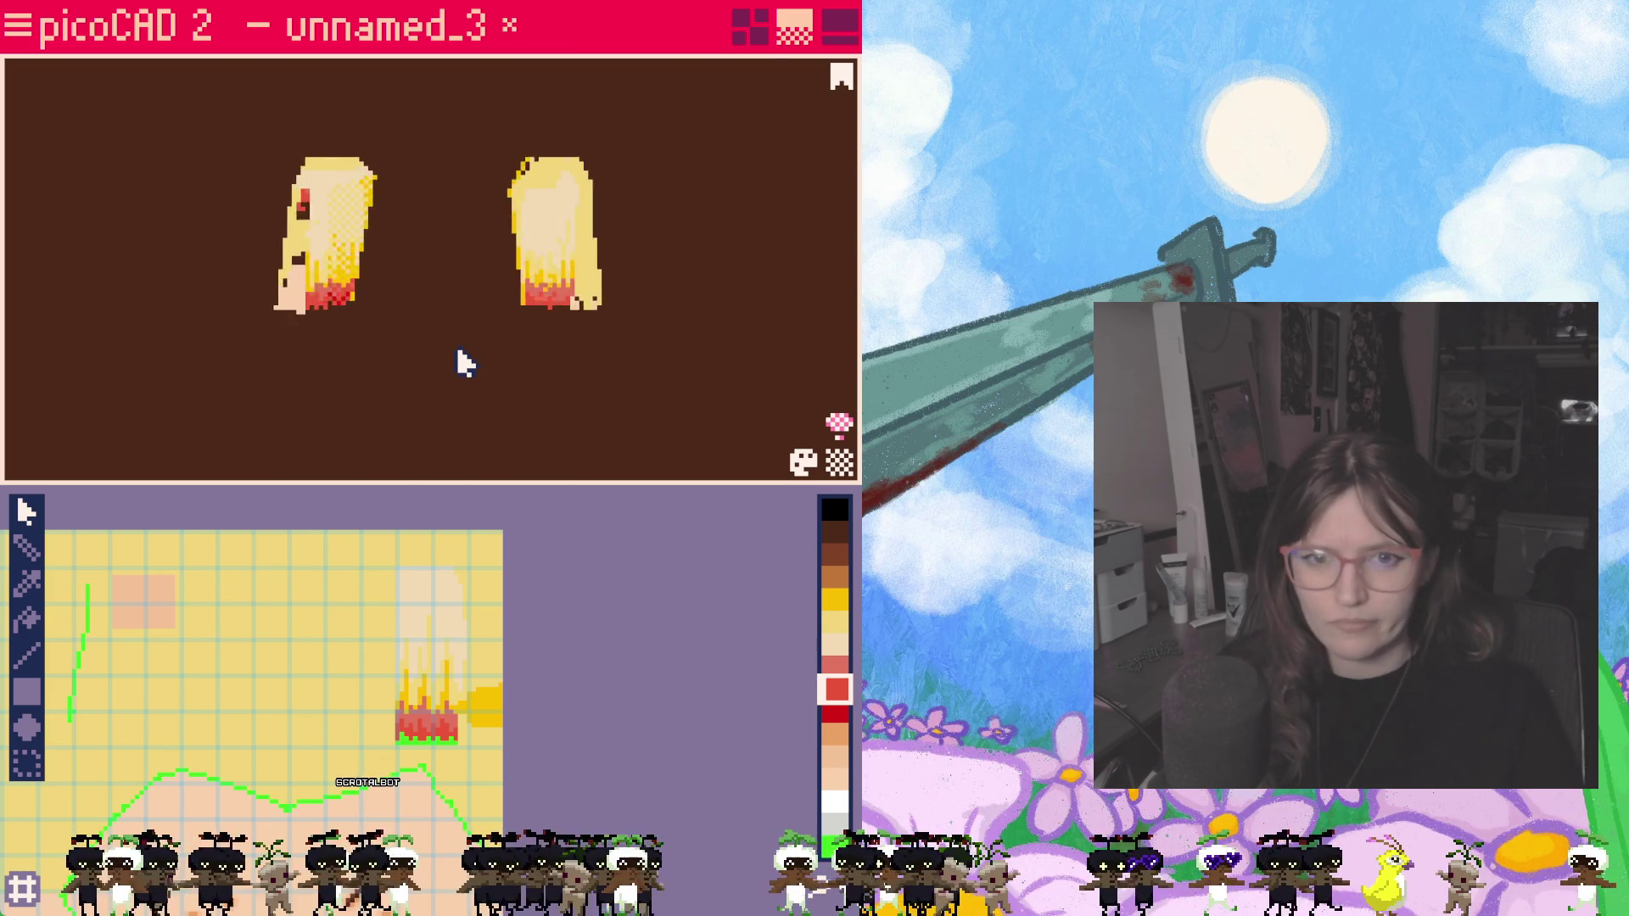
scroll(450, 344, "up", 4)
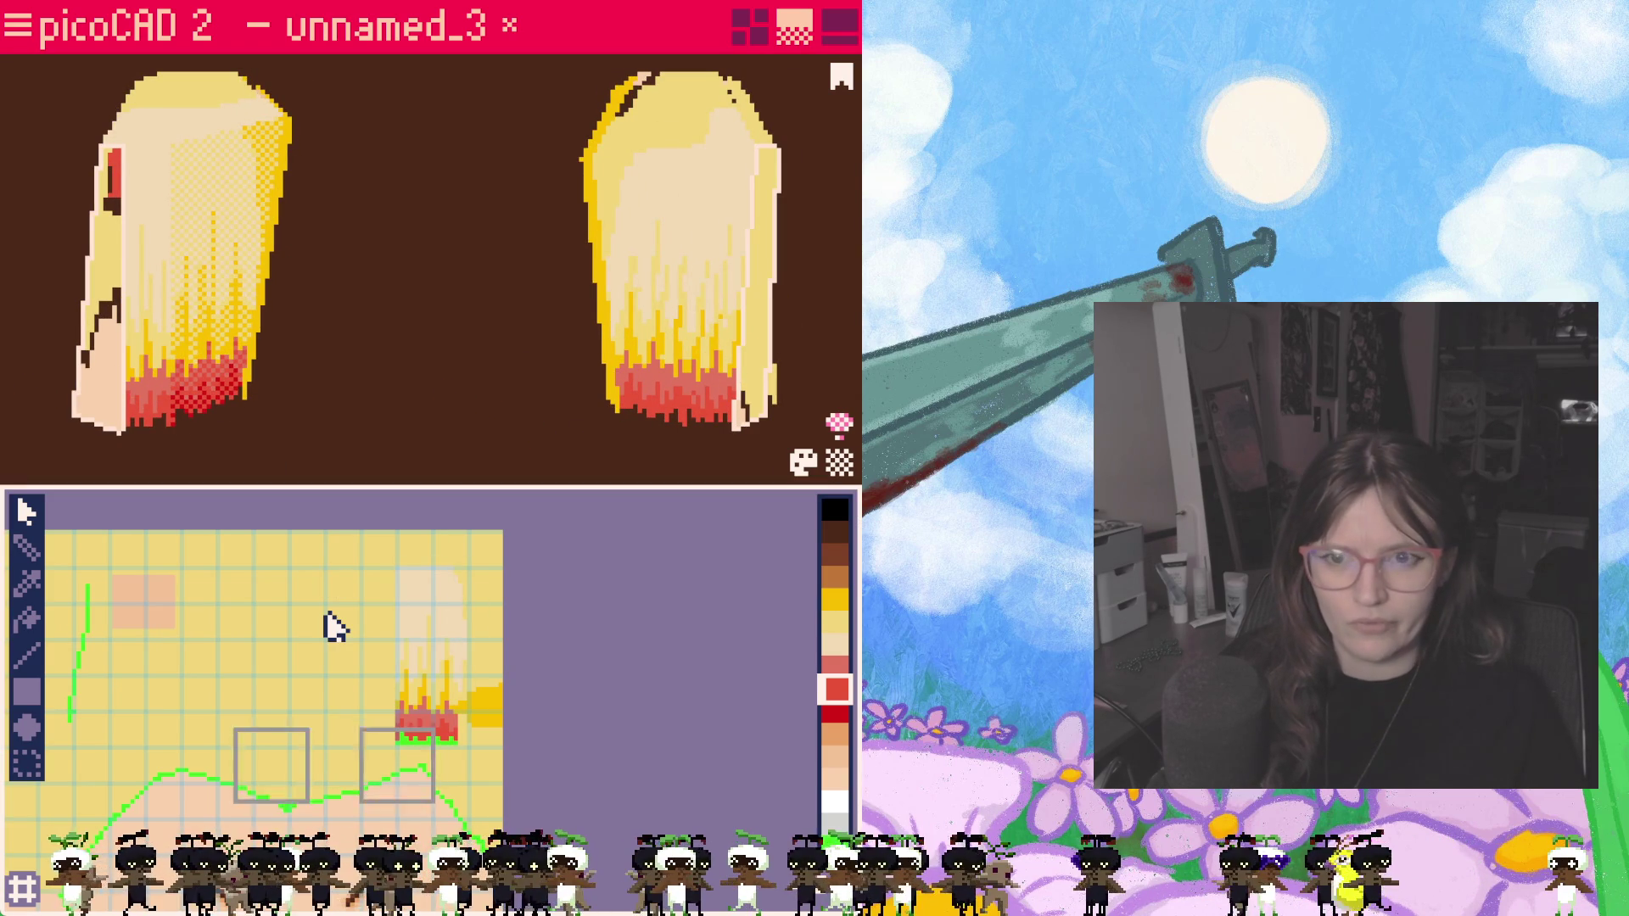
Step: Move another face's mapping into open space and reshape its lower corner
left_click_drag(398, 785, 331, 675)
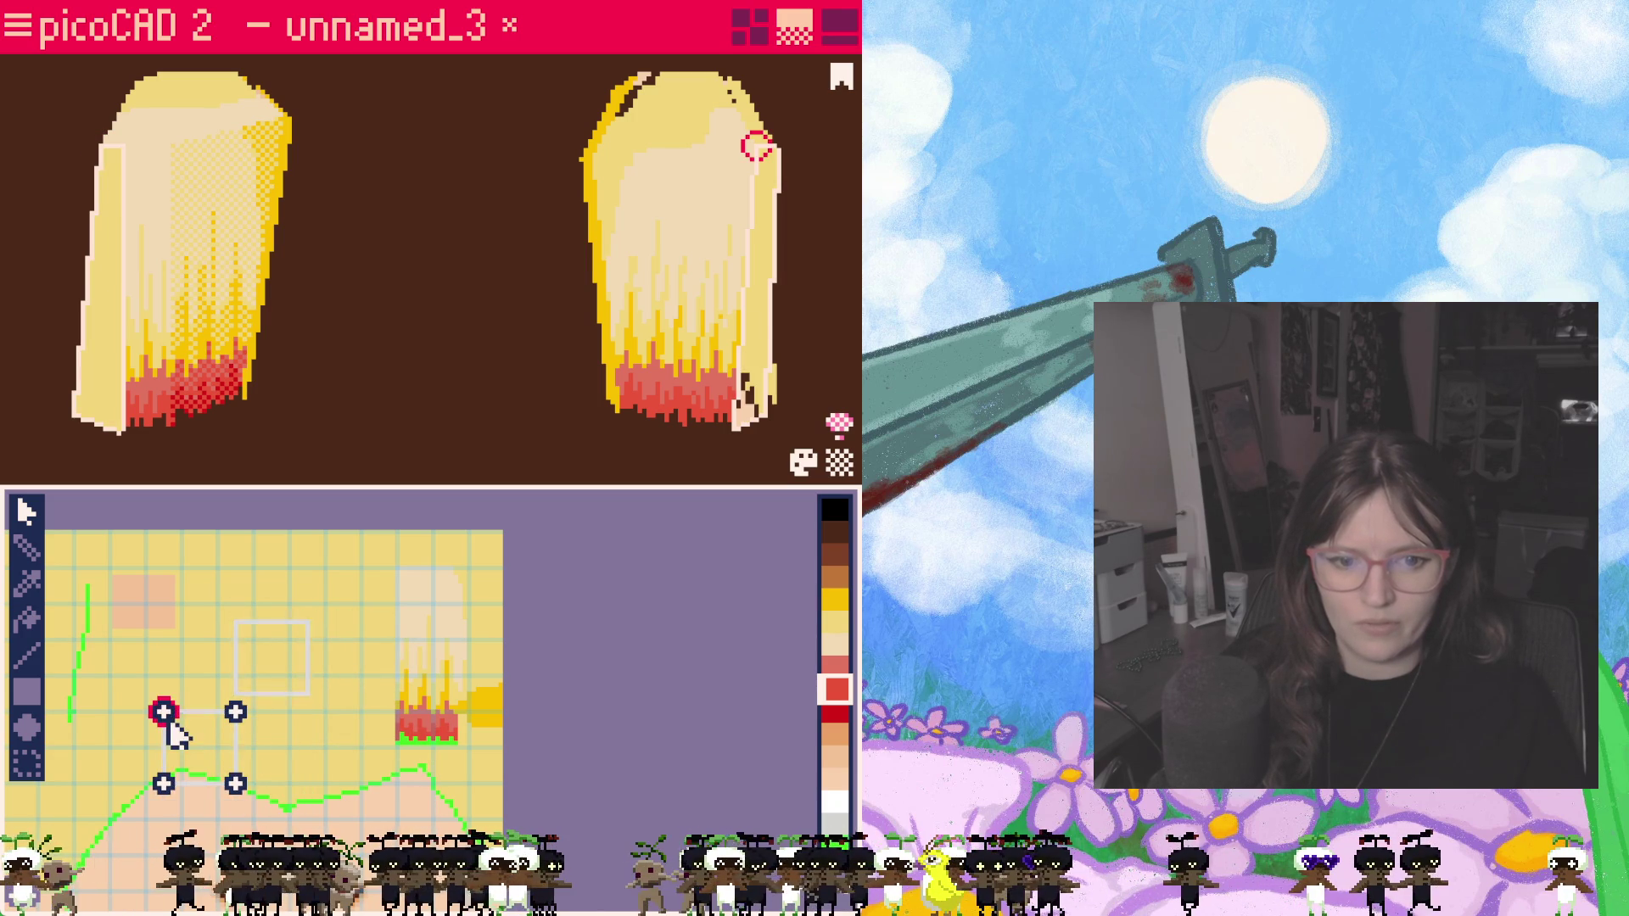
left_click_drag(183, 717, 165, 720)
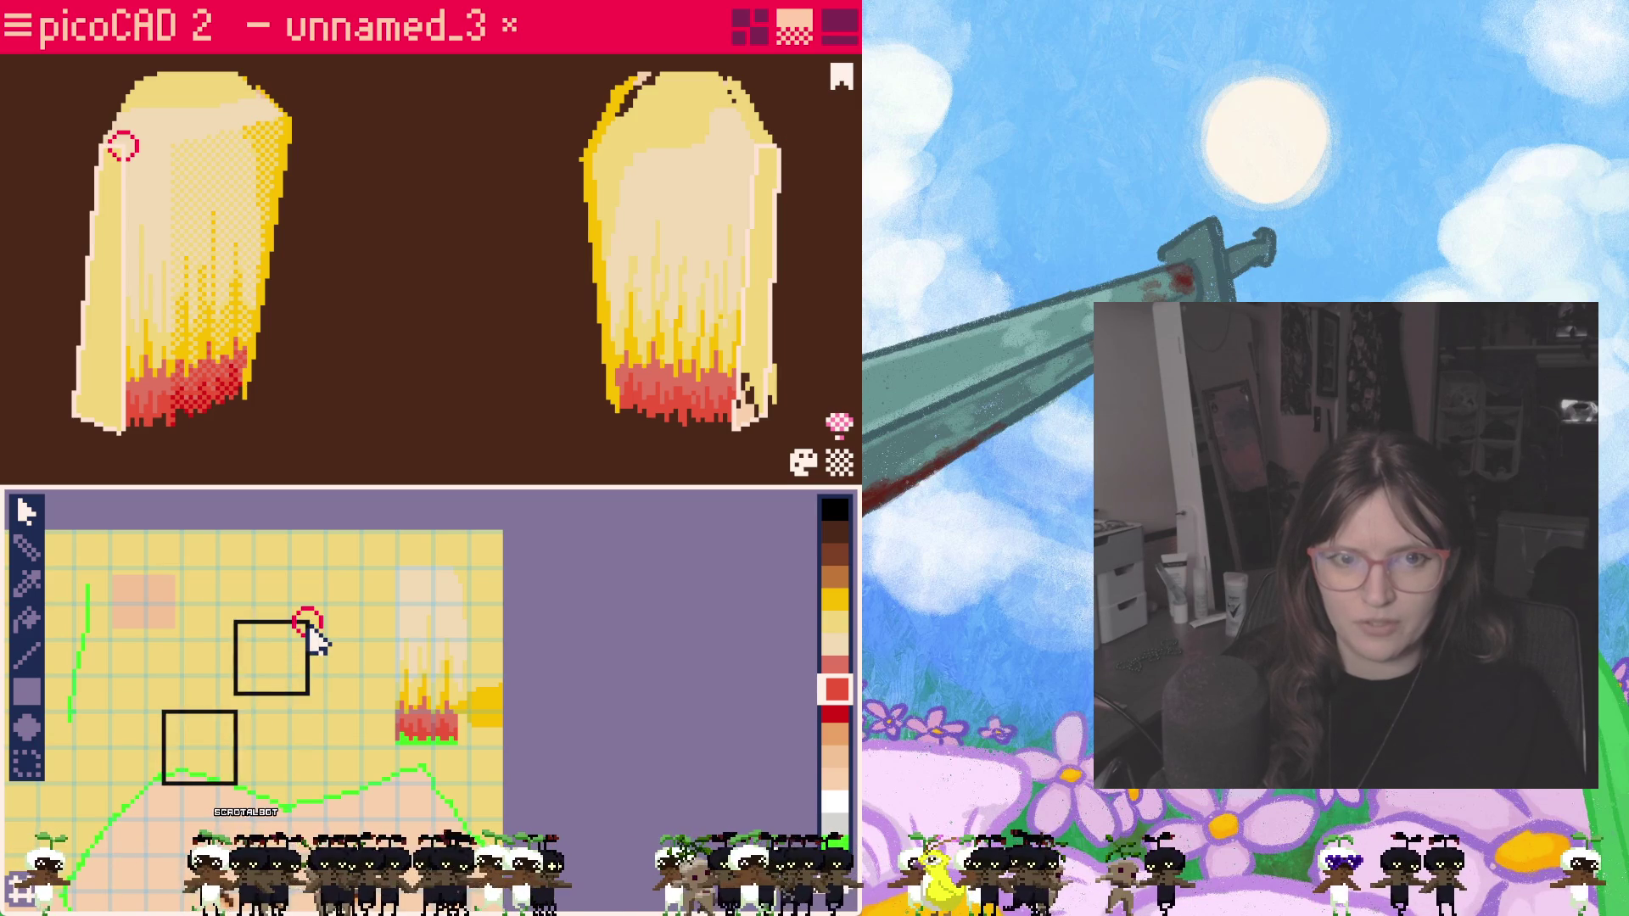
left_click(170, 726)
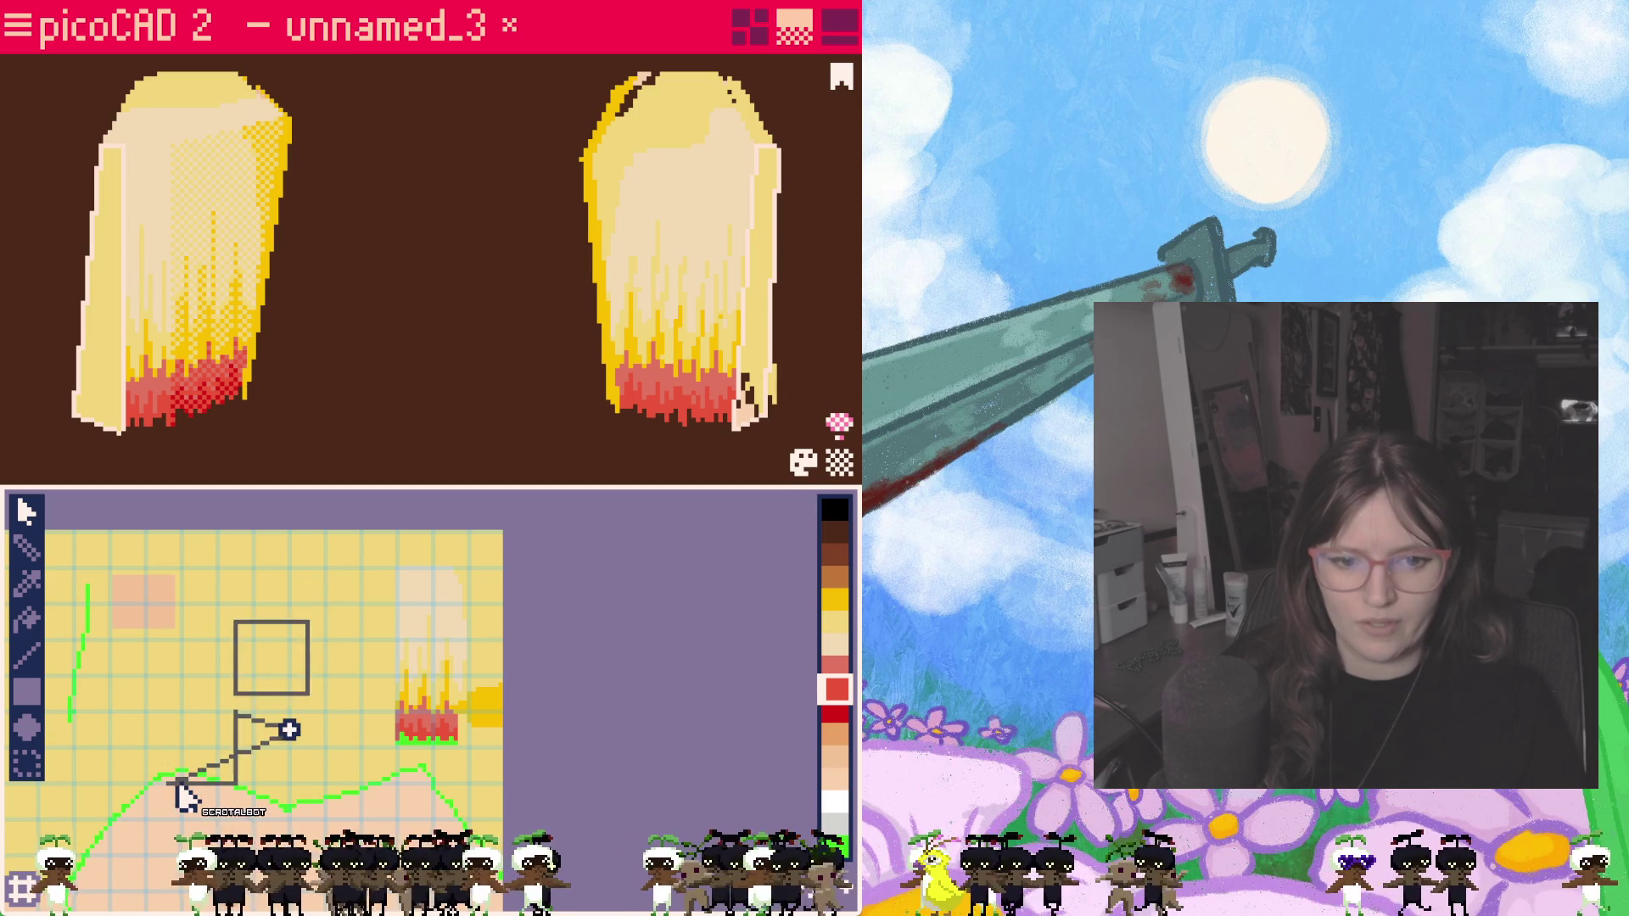
mouse_move(310, 795)
left_mouse_down()
mouse_move(174, 782)
mouse_move(290, 782)
left_mouse_up()
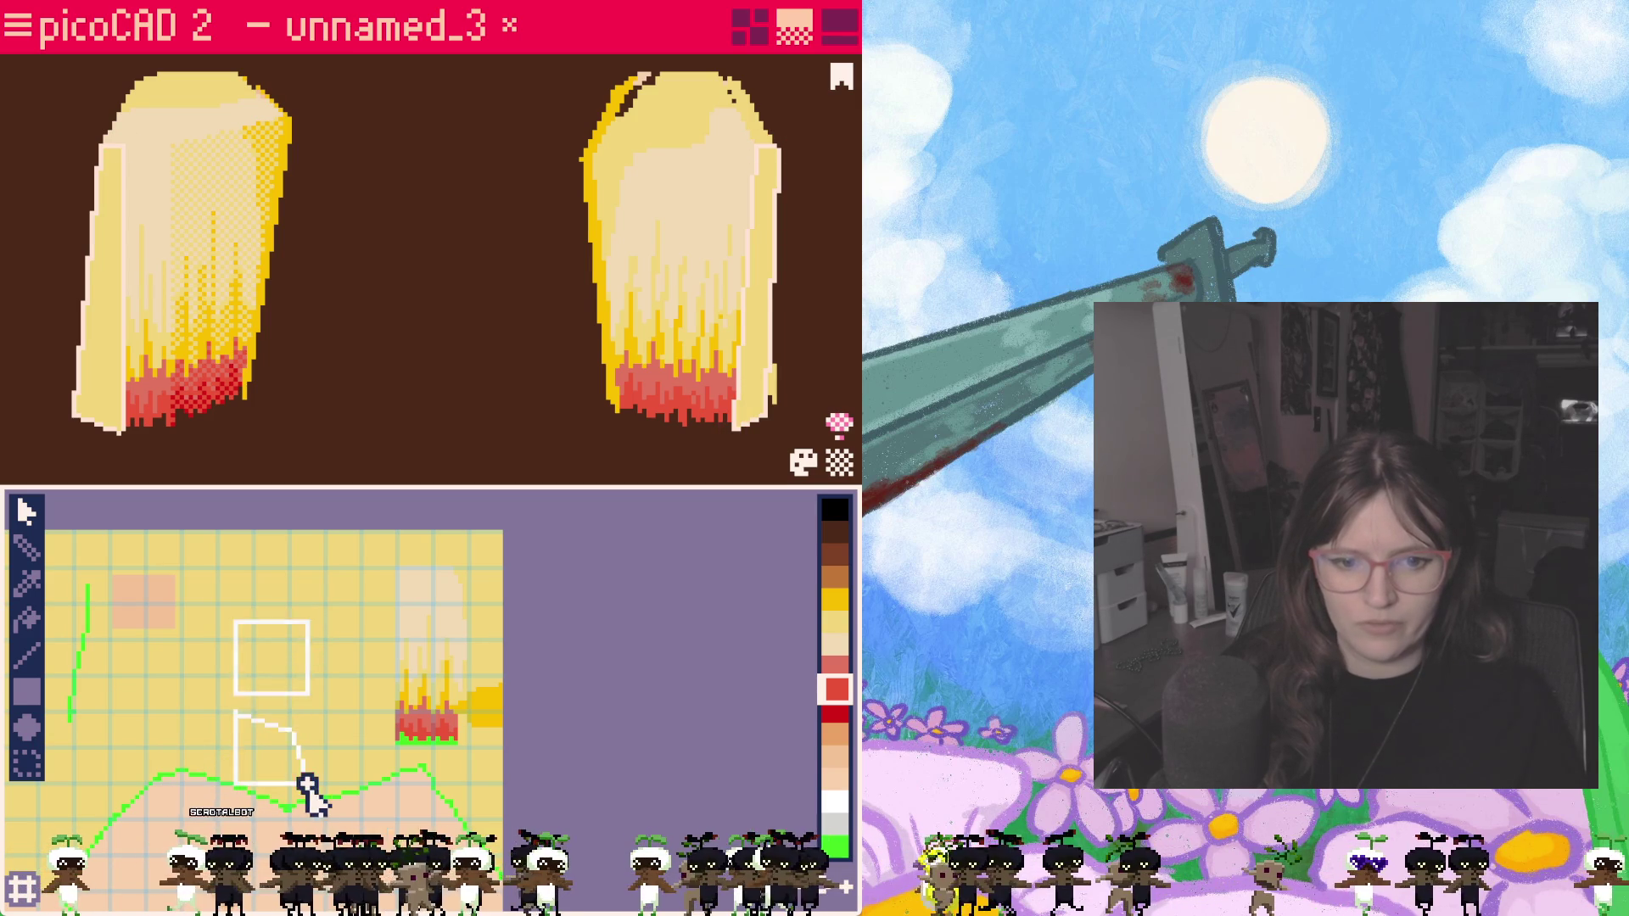
left_click(307, 782)
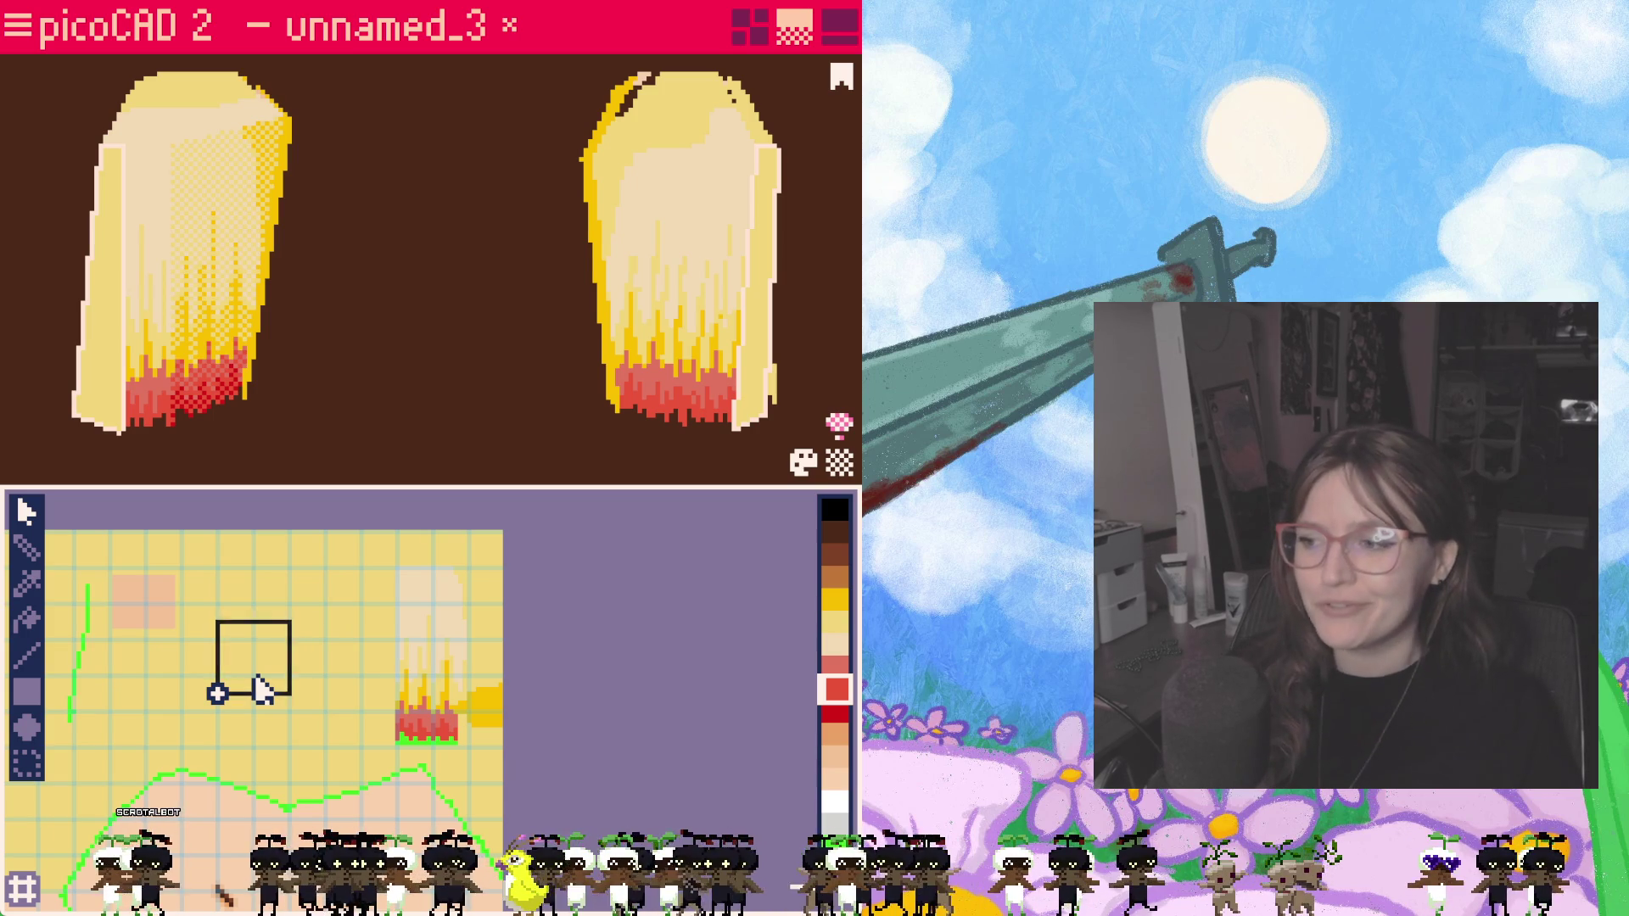
Step: Move the square mapping onto the hair texture and stretch it down to the red tips
left_click(257, 677)
mouse_move(257, 677)
left_mouse_down()
mouse_move(416, 632)
mouse_move(467, 659)
left_mouse_up()
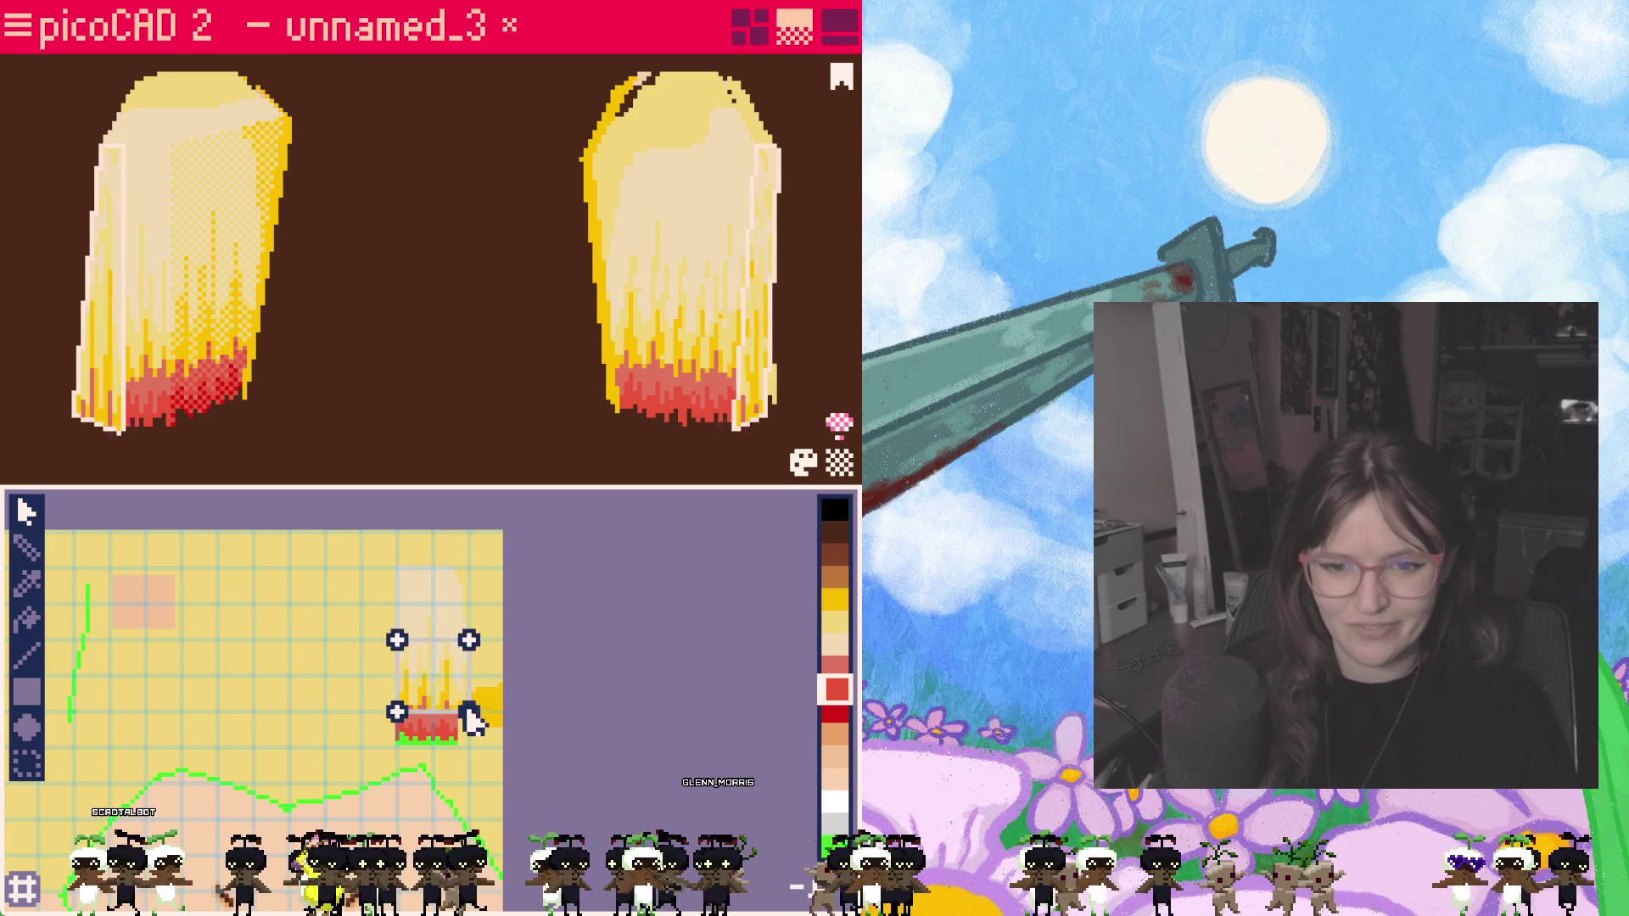
left_click_drag(396, 714, 394, 746)
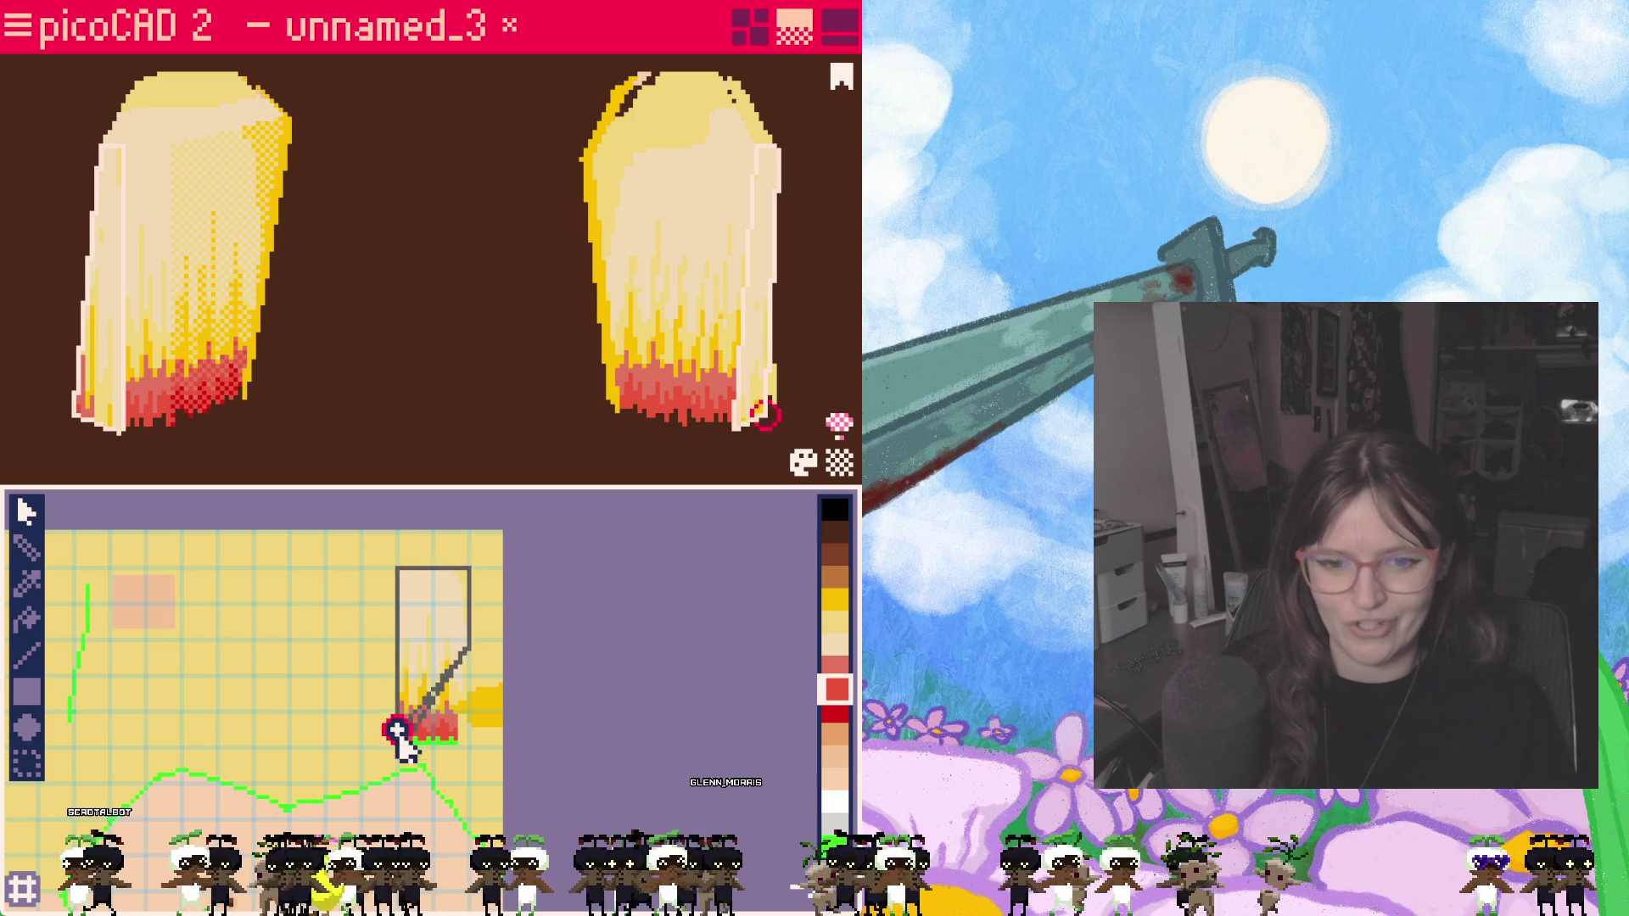
left_click_drag(468, 642, 469, 747)
left_click_drag(469, 643, 467, 747)
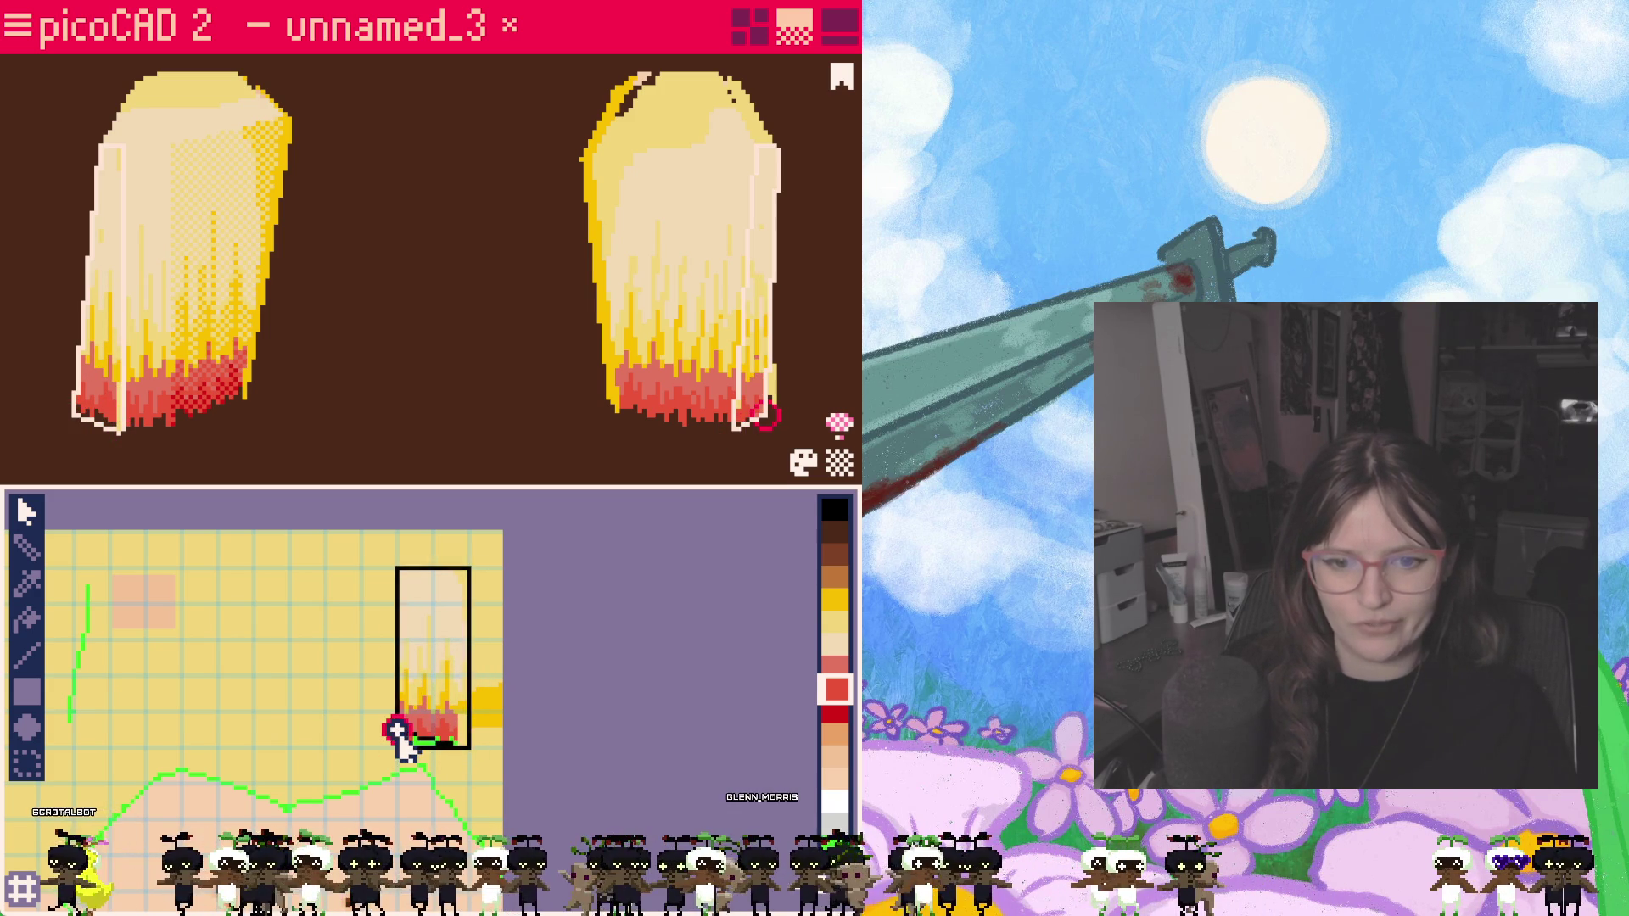
mouse_move(396, 747)
left_mouse_down()
mouse_move(399, 729)
mouse_move(468, 731)
left_mouse_up()
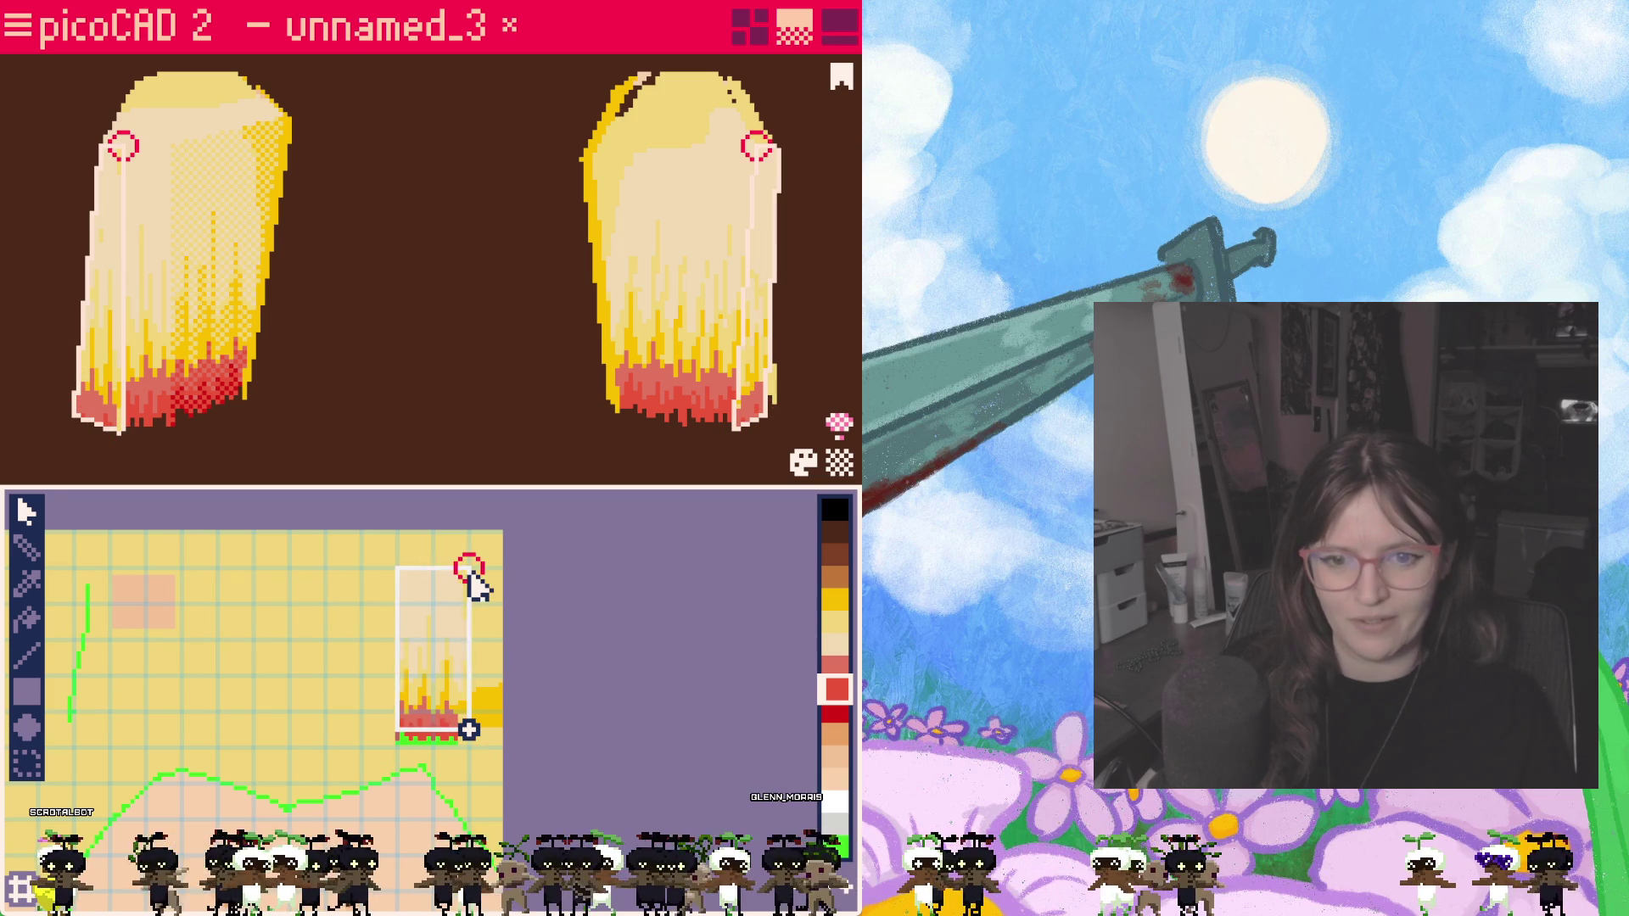
Step: Narrow the mapping's top and bottom so it fits the flame strip
left_click_drag(470, 567, 452, 567)
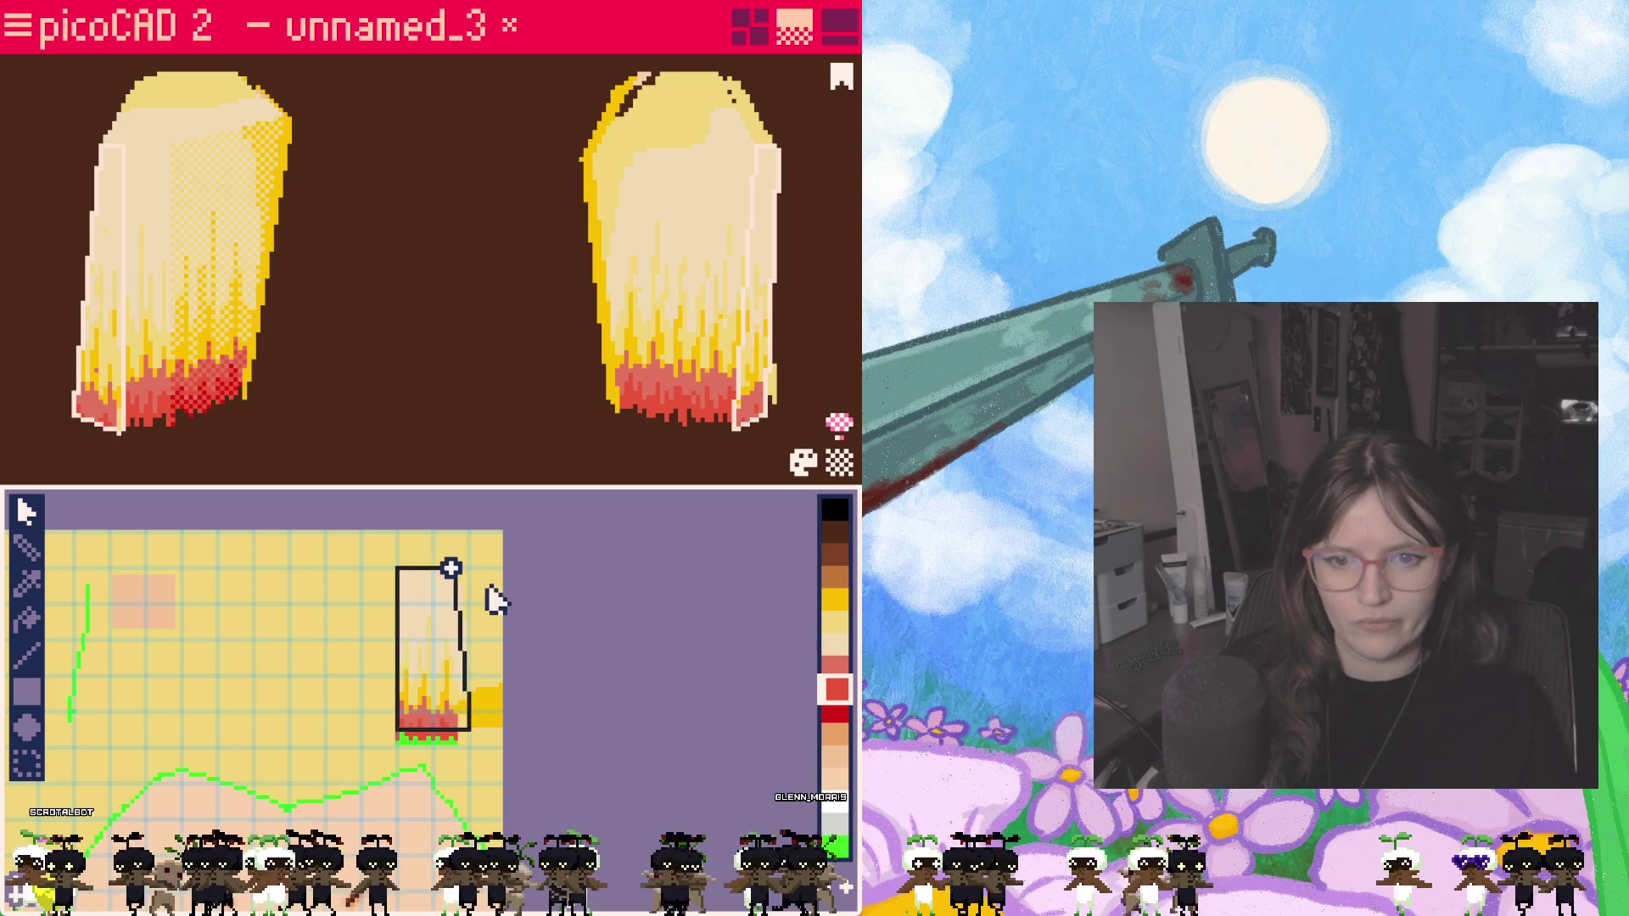
left_click_drag(451, 569, 433, 567)
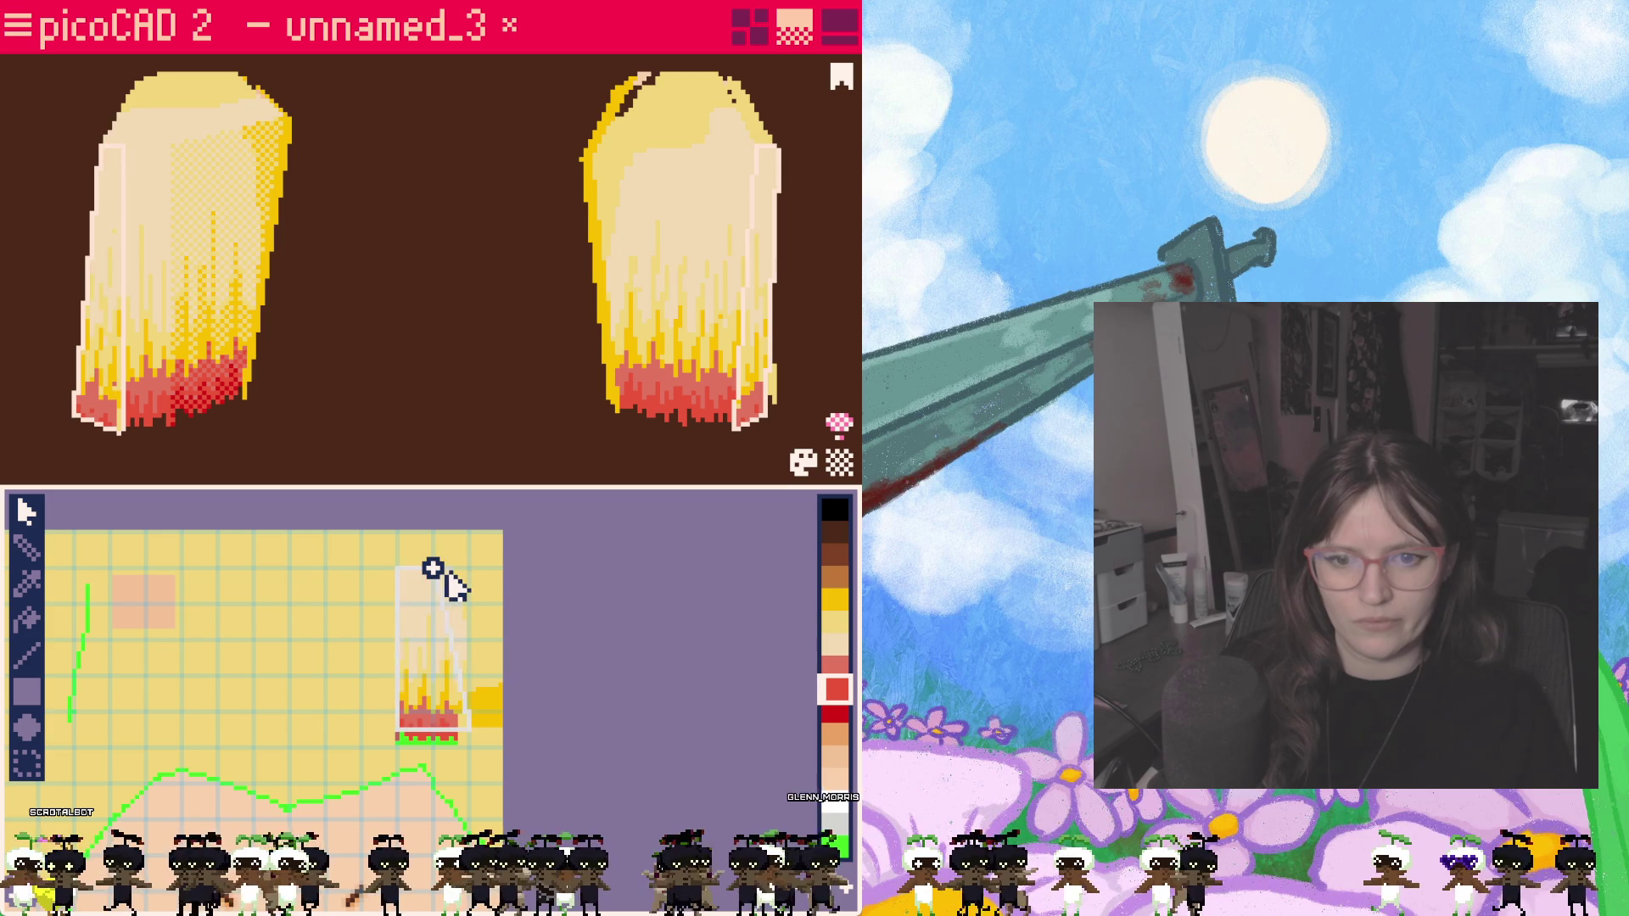
left_click_drag(468, 730, 432, 730)
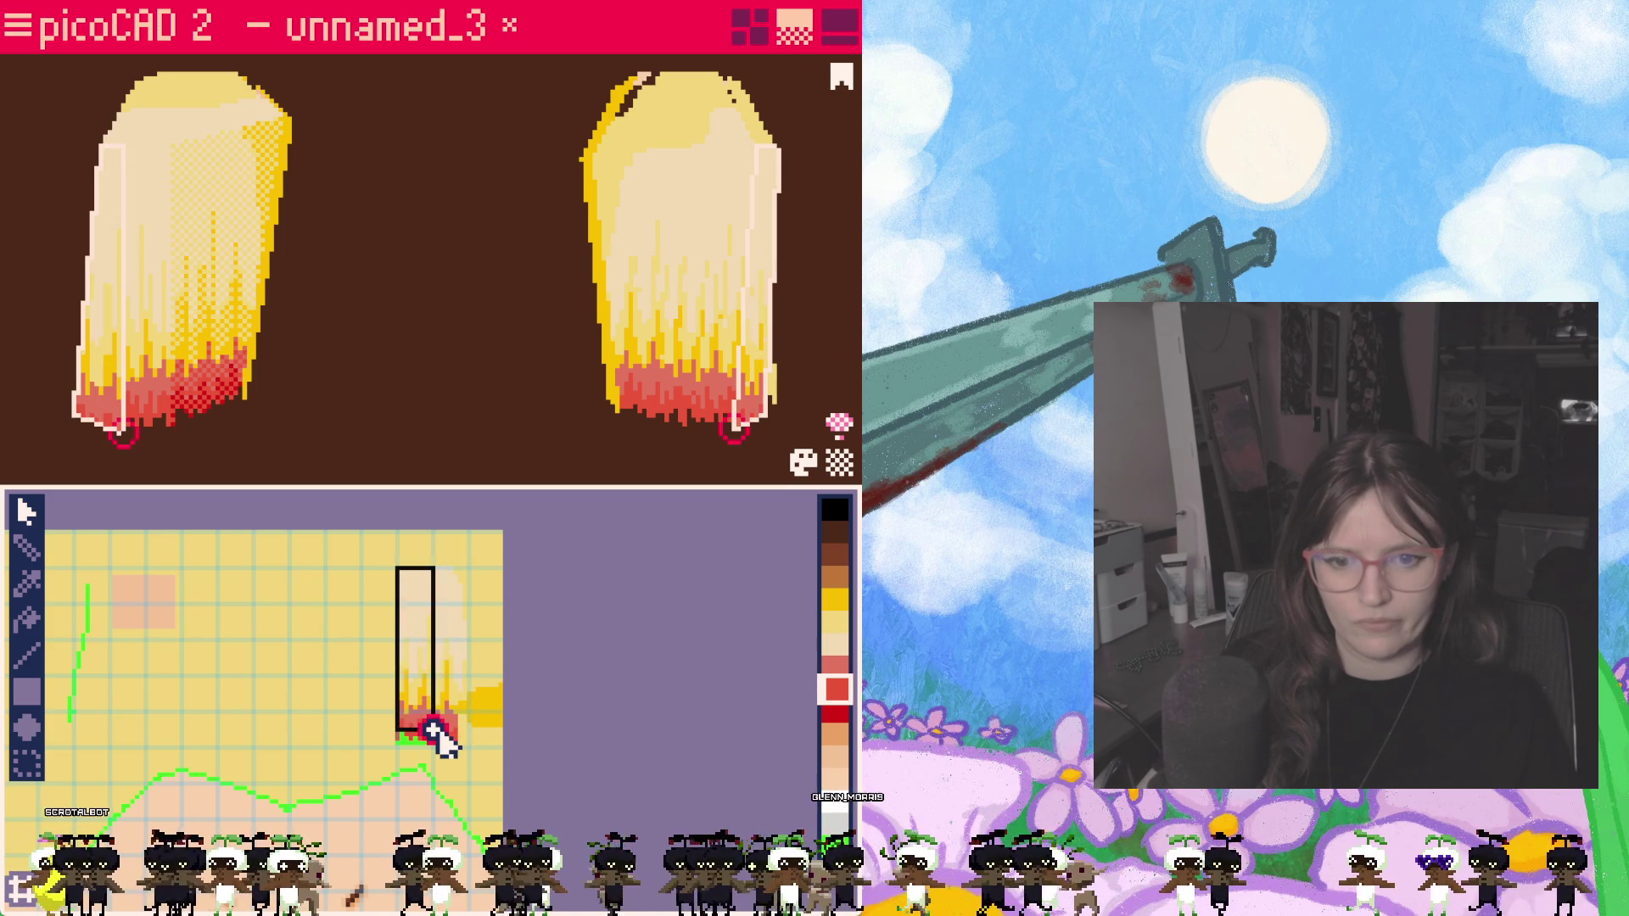
left_click(455, 466)
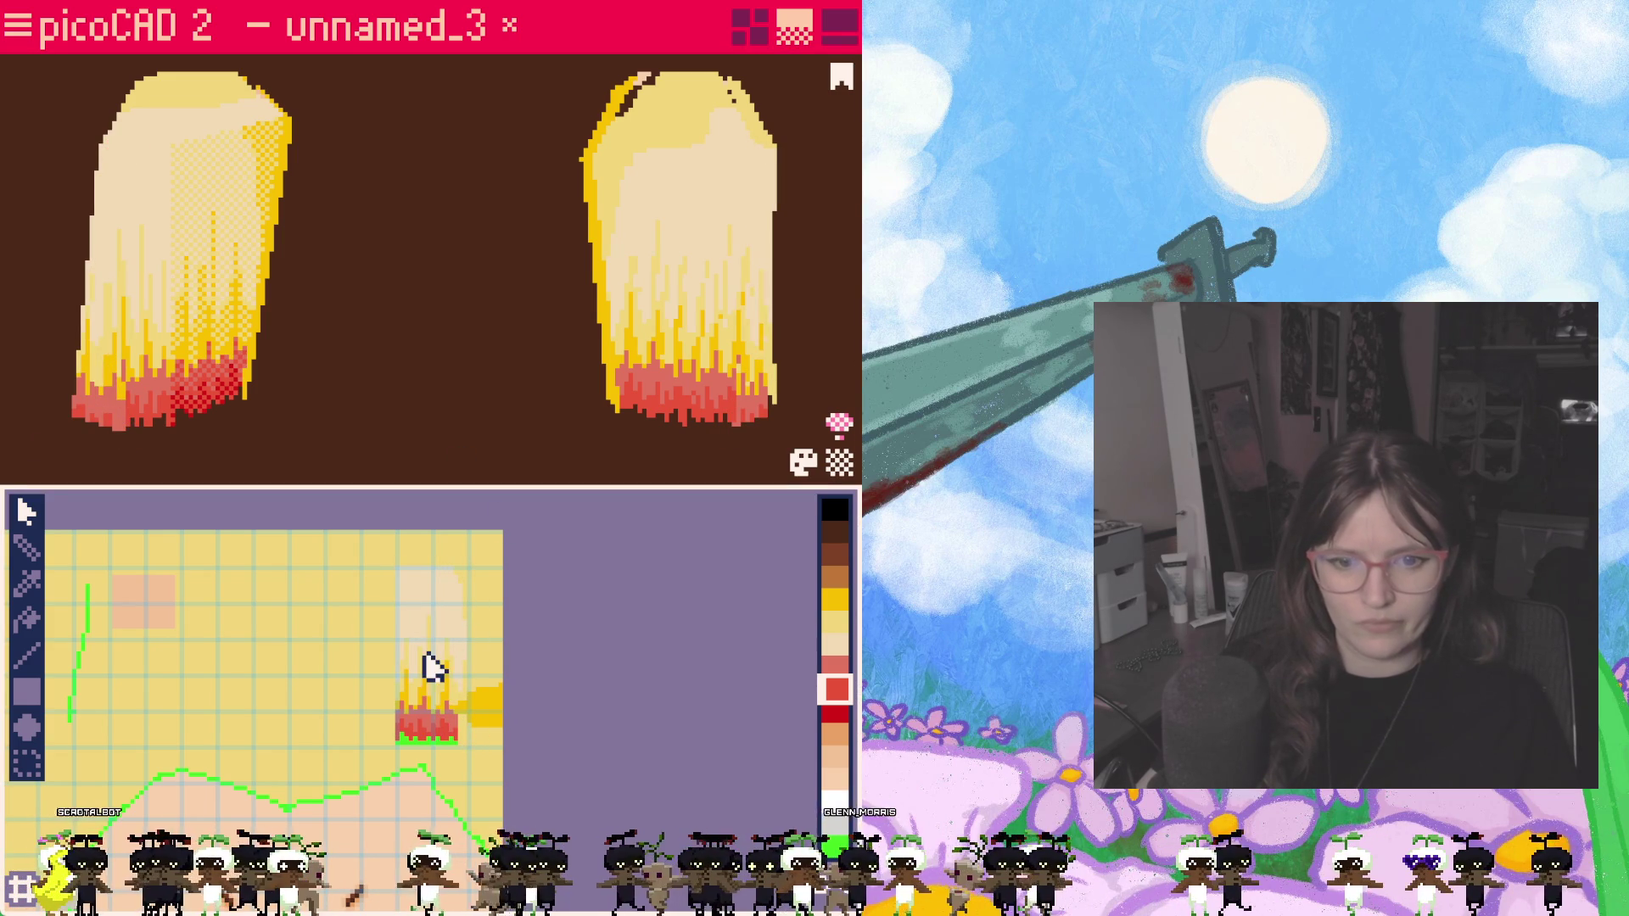
Step: Select the hair's edge strip faces, orbiting round to pick a face on the left pigtail
left_click(745, 365)
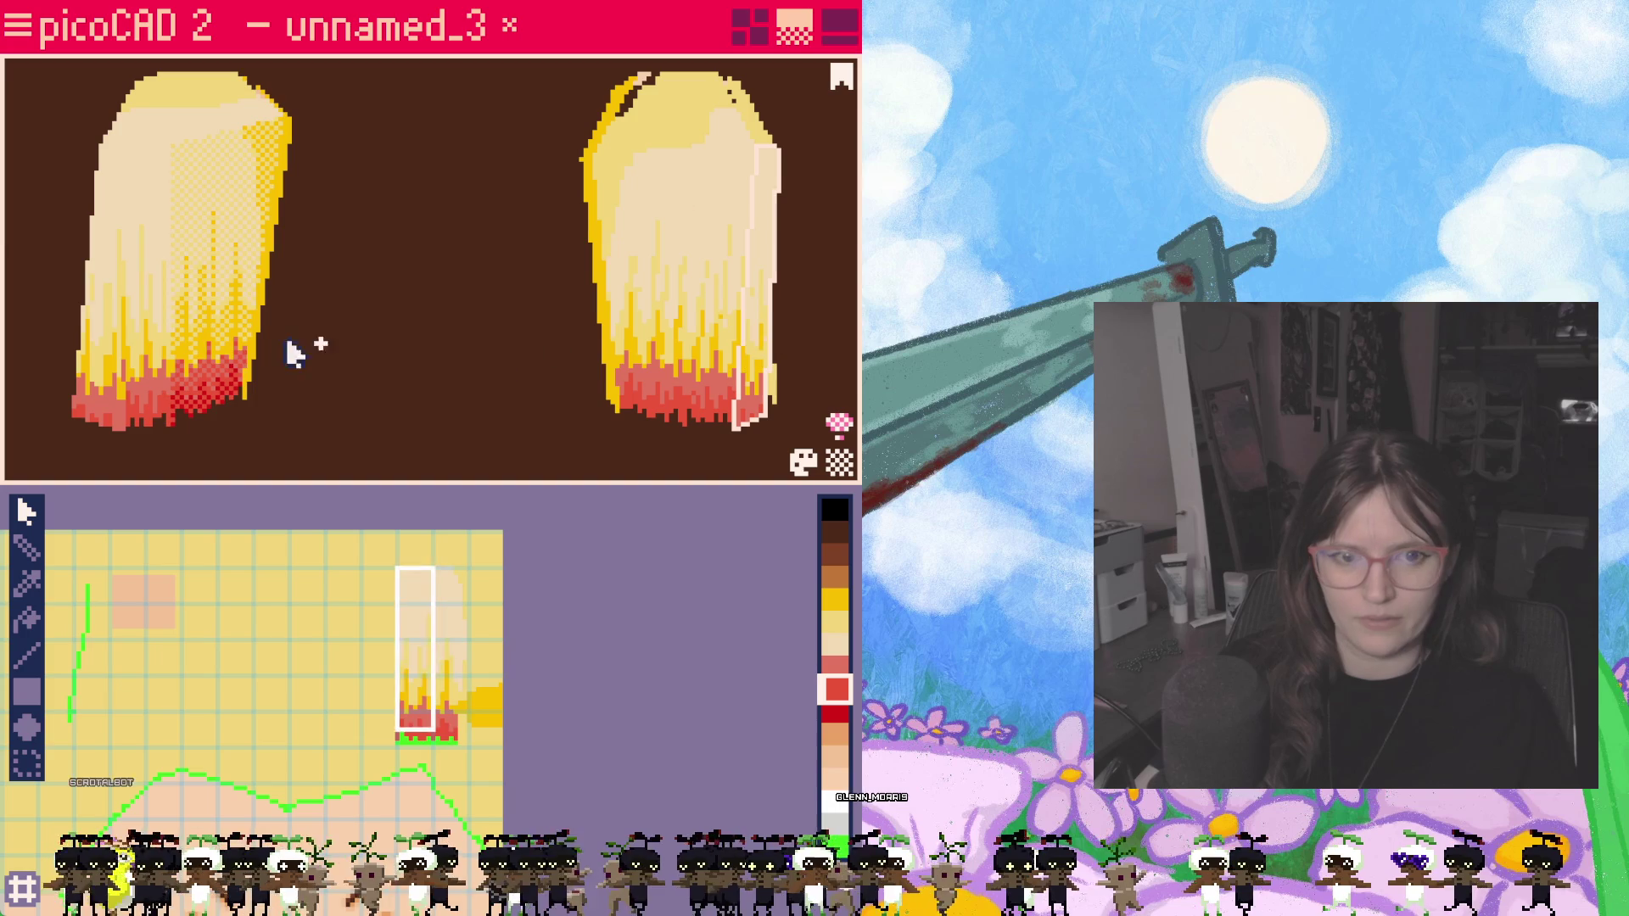
left_click(98, 344)
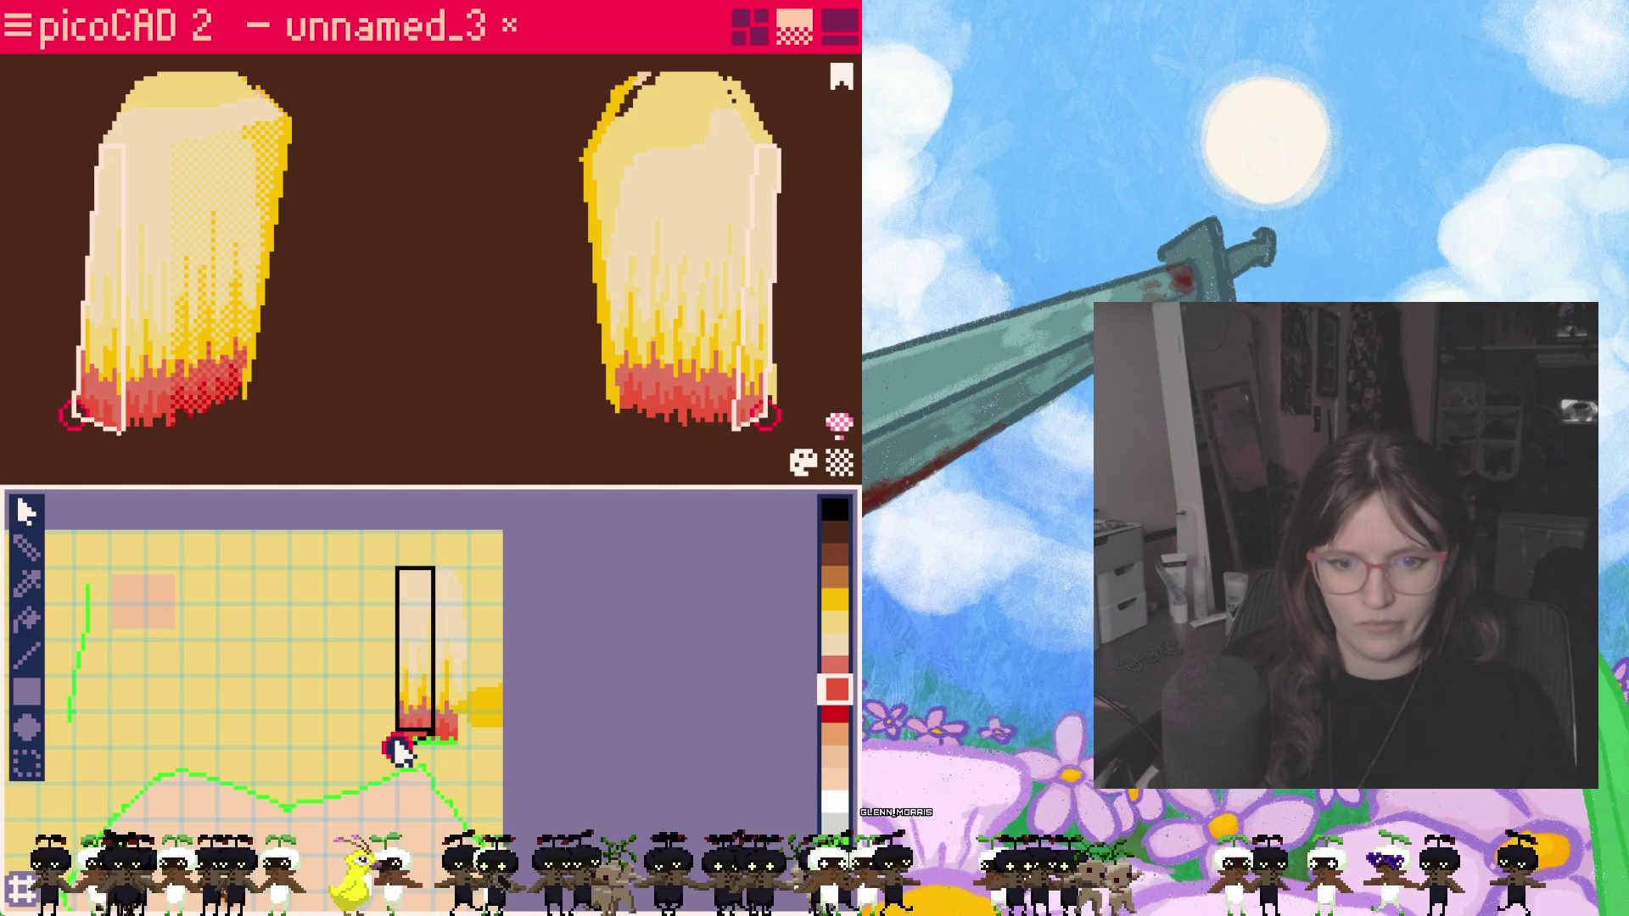
left_click_drag(370, 713, 447, 755)
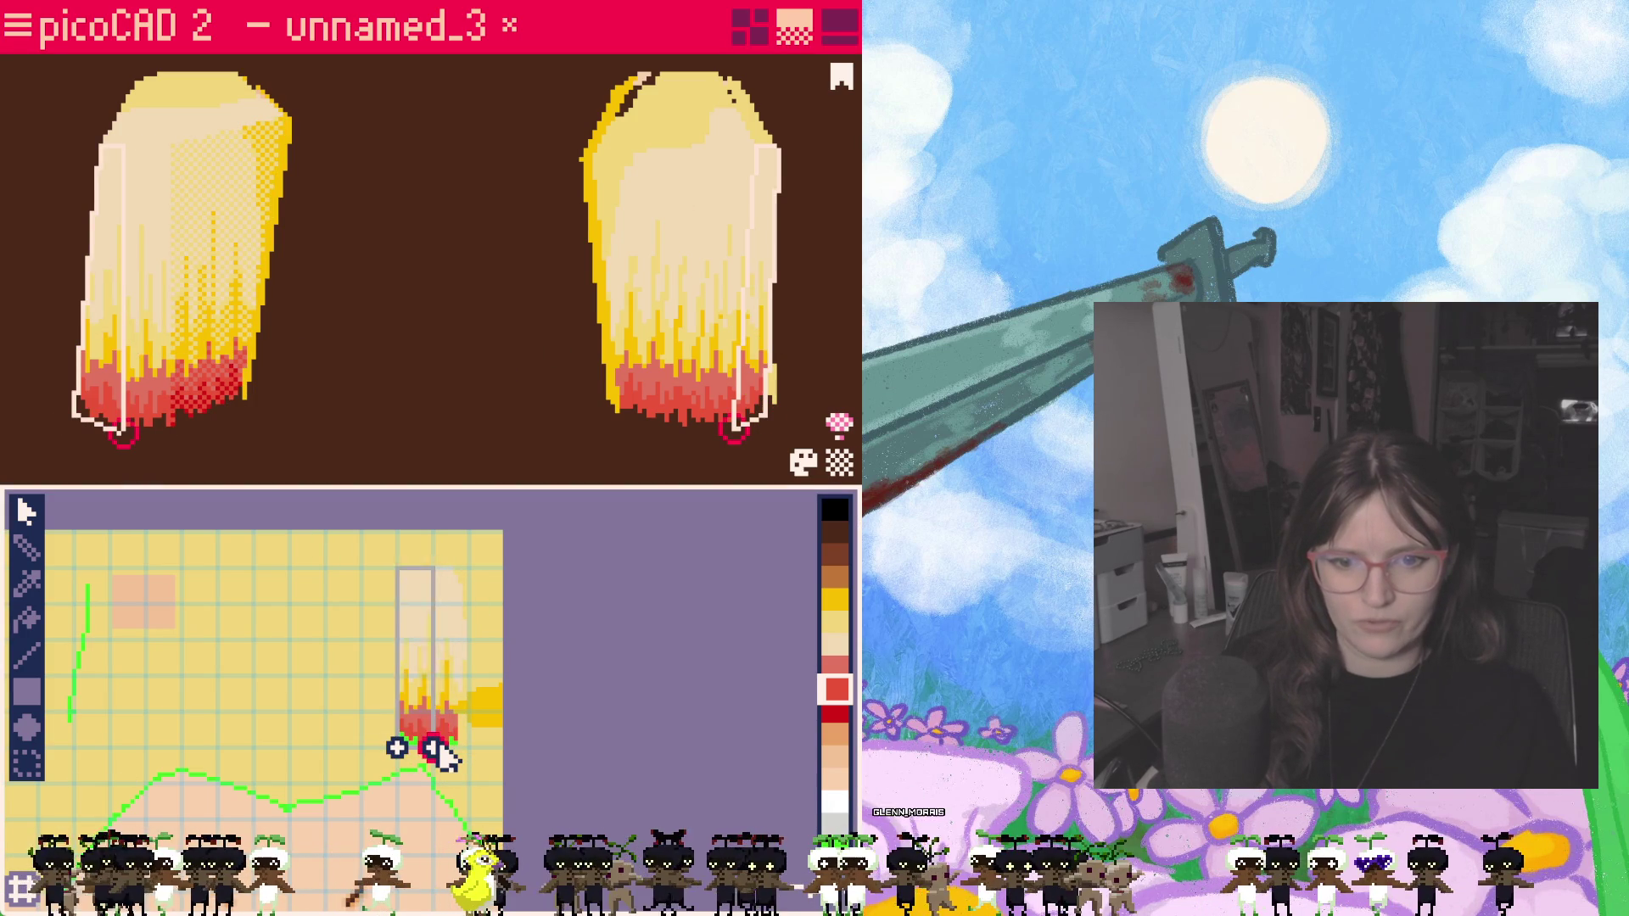
mouse_move(320, 429)
right_mouse_down()
mouse_move(269, 451)
mouse_move(291, 450)
mouse_move(247, 425)
mouse_move(393, 407)
mouse_move(234, 408)
mouse_move(353, 367)
mouse_move(306, 425)
mouse_move(366, 421)
mouse_move(255, 418)
mouse_move(611, 386)
right_mouse_up()
left_click(611, 386)
left_click(612, 386)
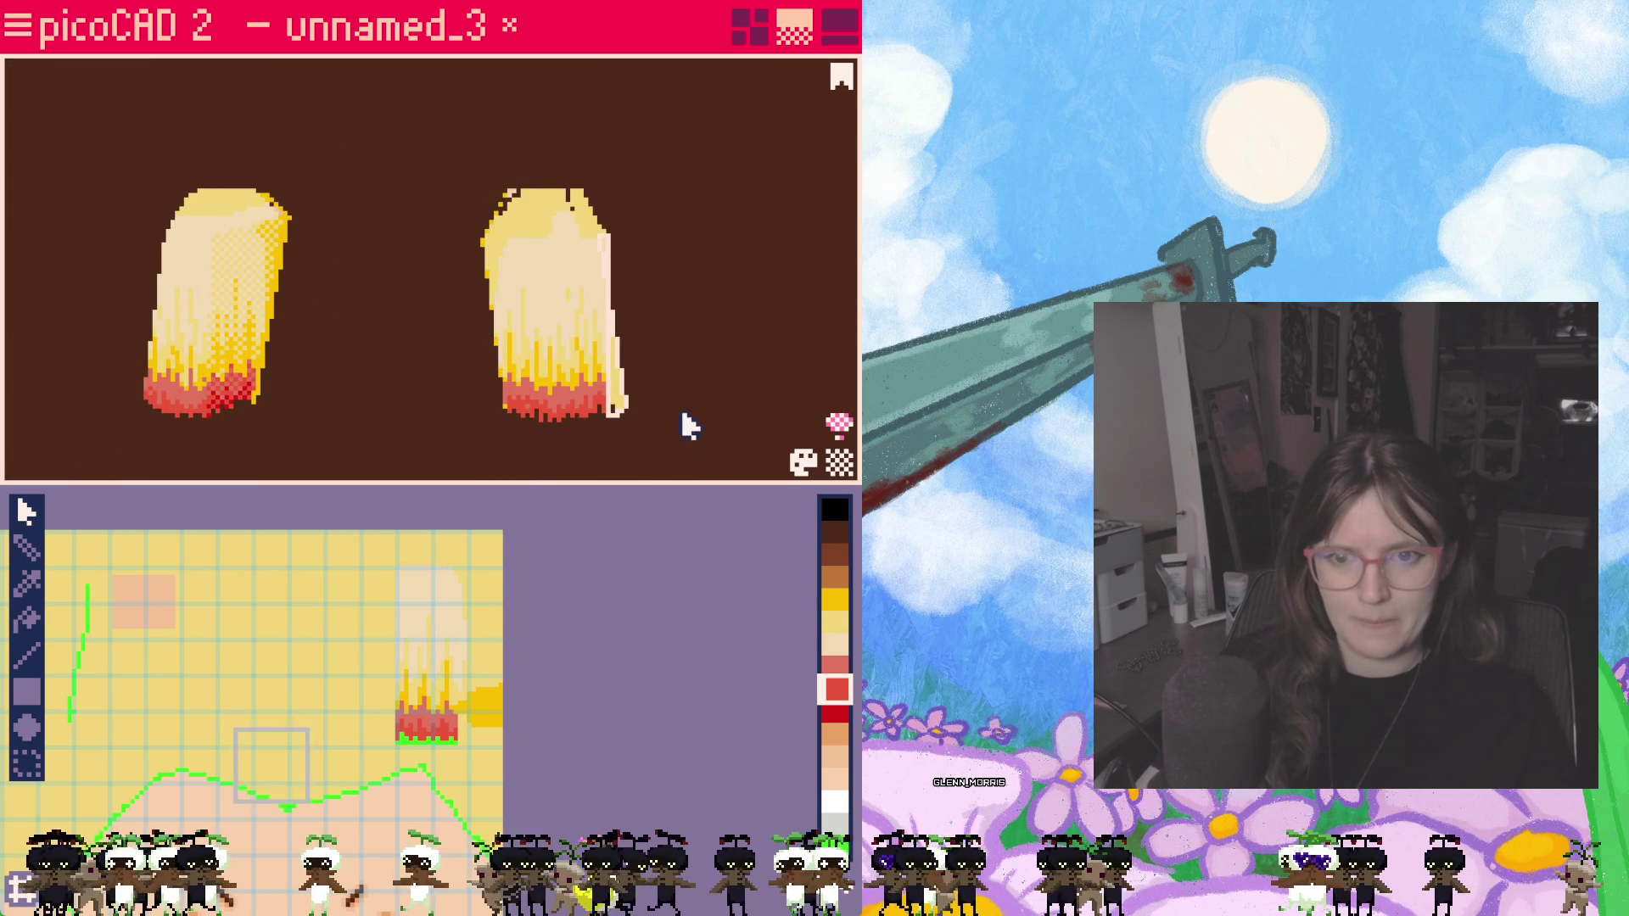
mouse_move(659, 441)
right_mouse_down()
mouse_move(729, 431)
mouse_move(462, 440)
mouse_move(793, 415)
right_mouse_up()
mouse_move(668, 392)
right_mouse_down()
mouse_move(662, 425)
mouse_move(618, 441)
mouse_move(116, 419)
mouse_move(425, 451)
mouse_move(397, 425)
mouse_move(228, 433)
right_mouse_up()
left_click(228, 433)
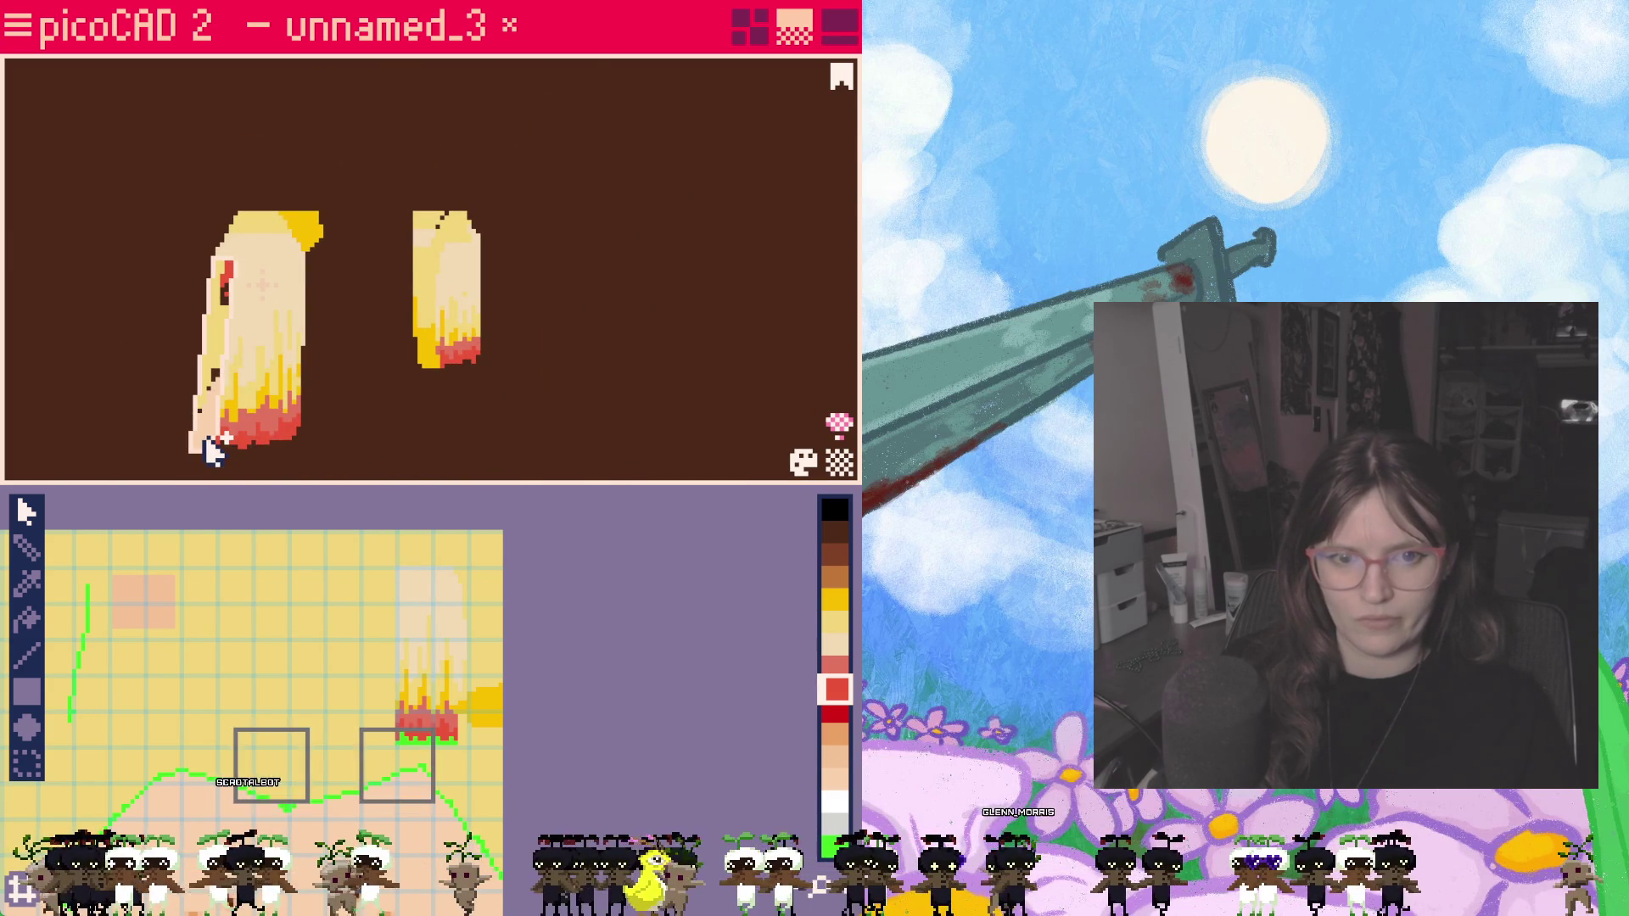
Step: Move the UV squares up the texture and onto the flame texture strip
left_click_drag(309, 769, 320, 654)
left_click_drag(382, 774, 301, 768)
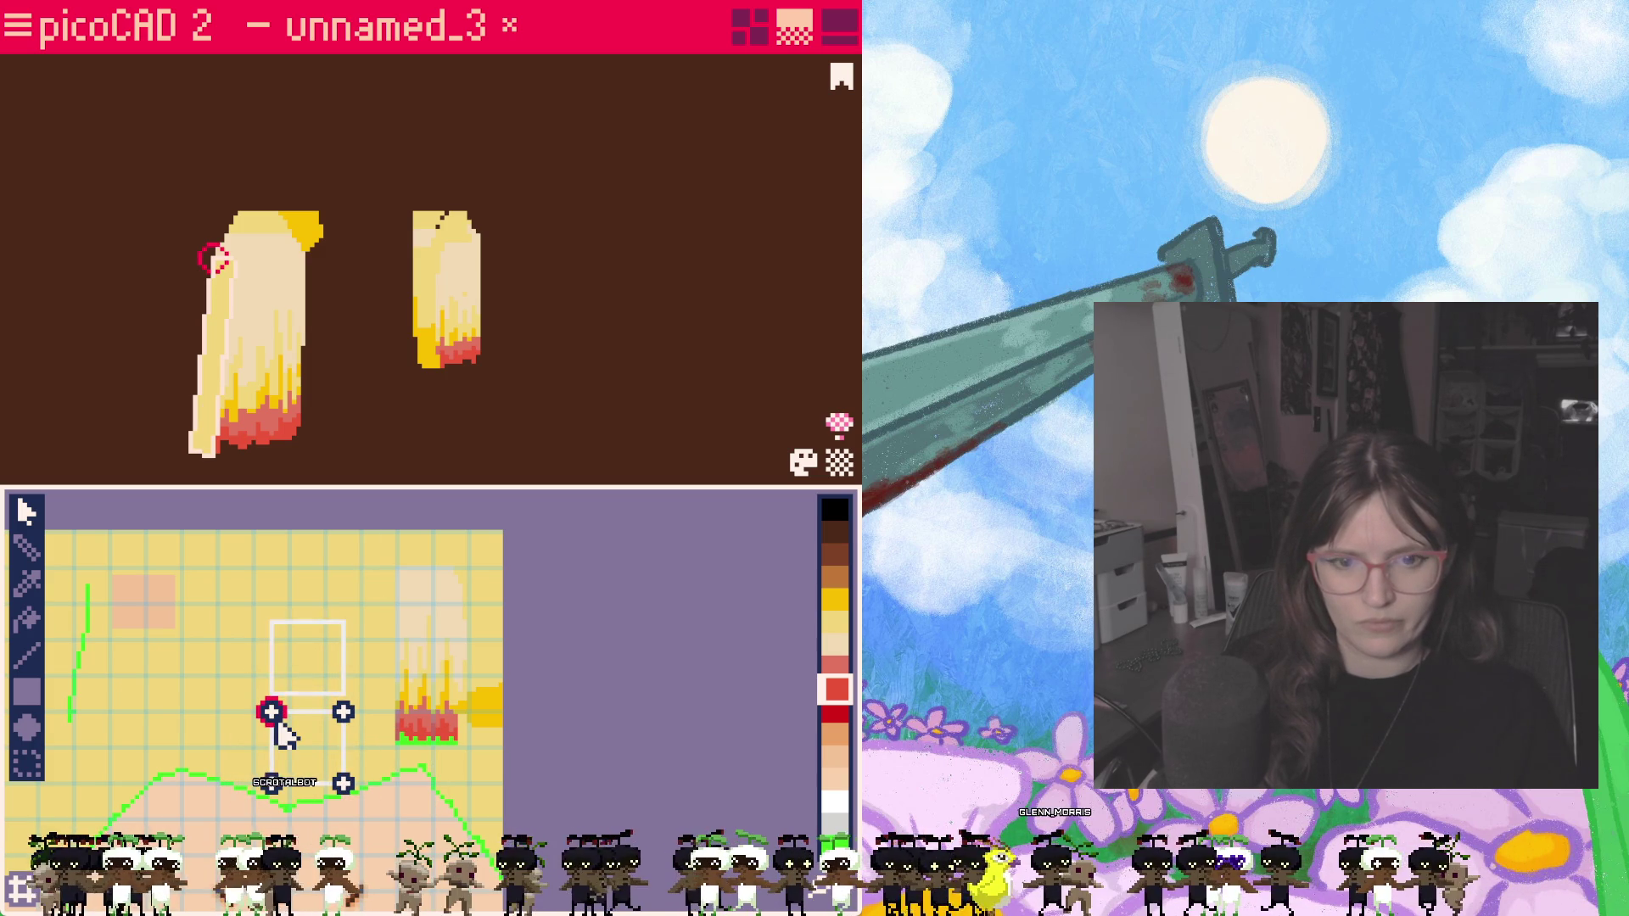
mouse_move(369, 477)
right_mouse_down()
mouse_move(353, 461)
mouse_move(141, 466)
right_mouse_up()
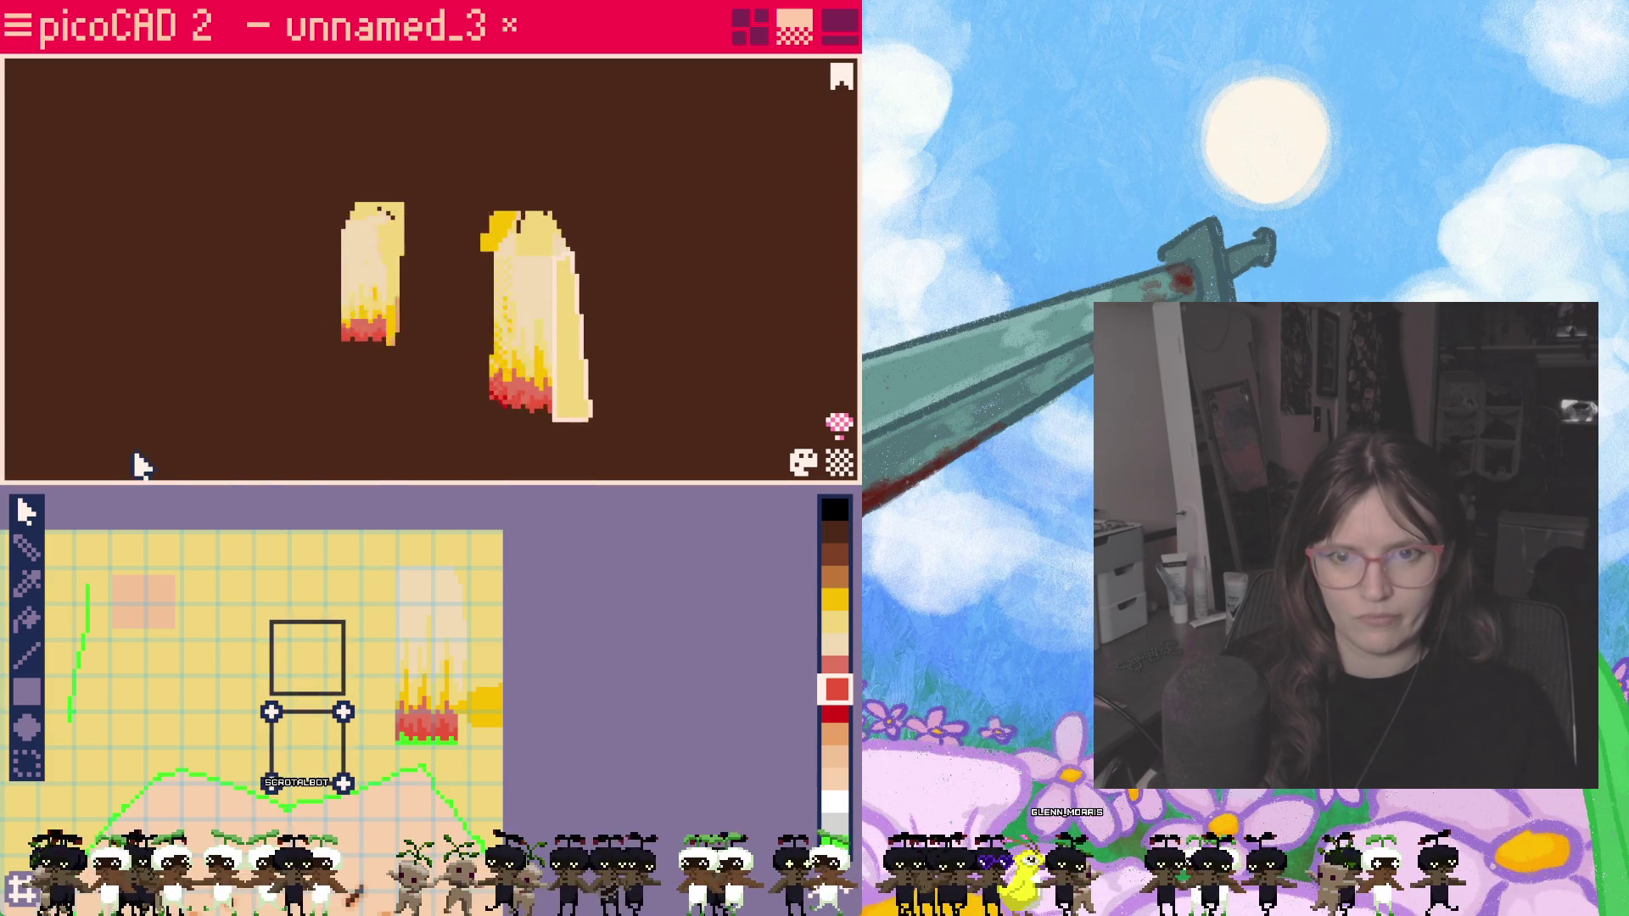
left_click_drag(271, 623, 382, 626)
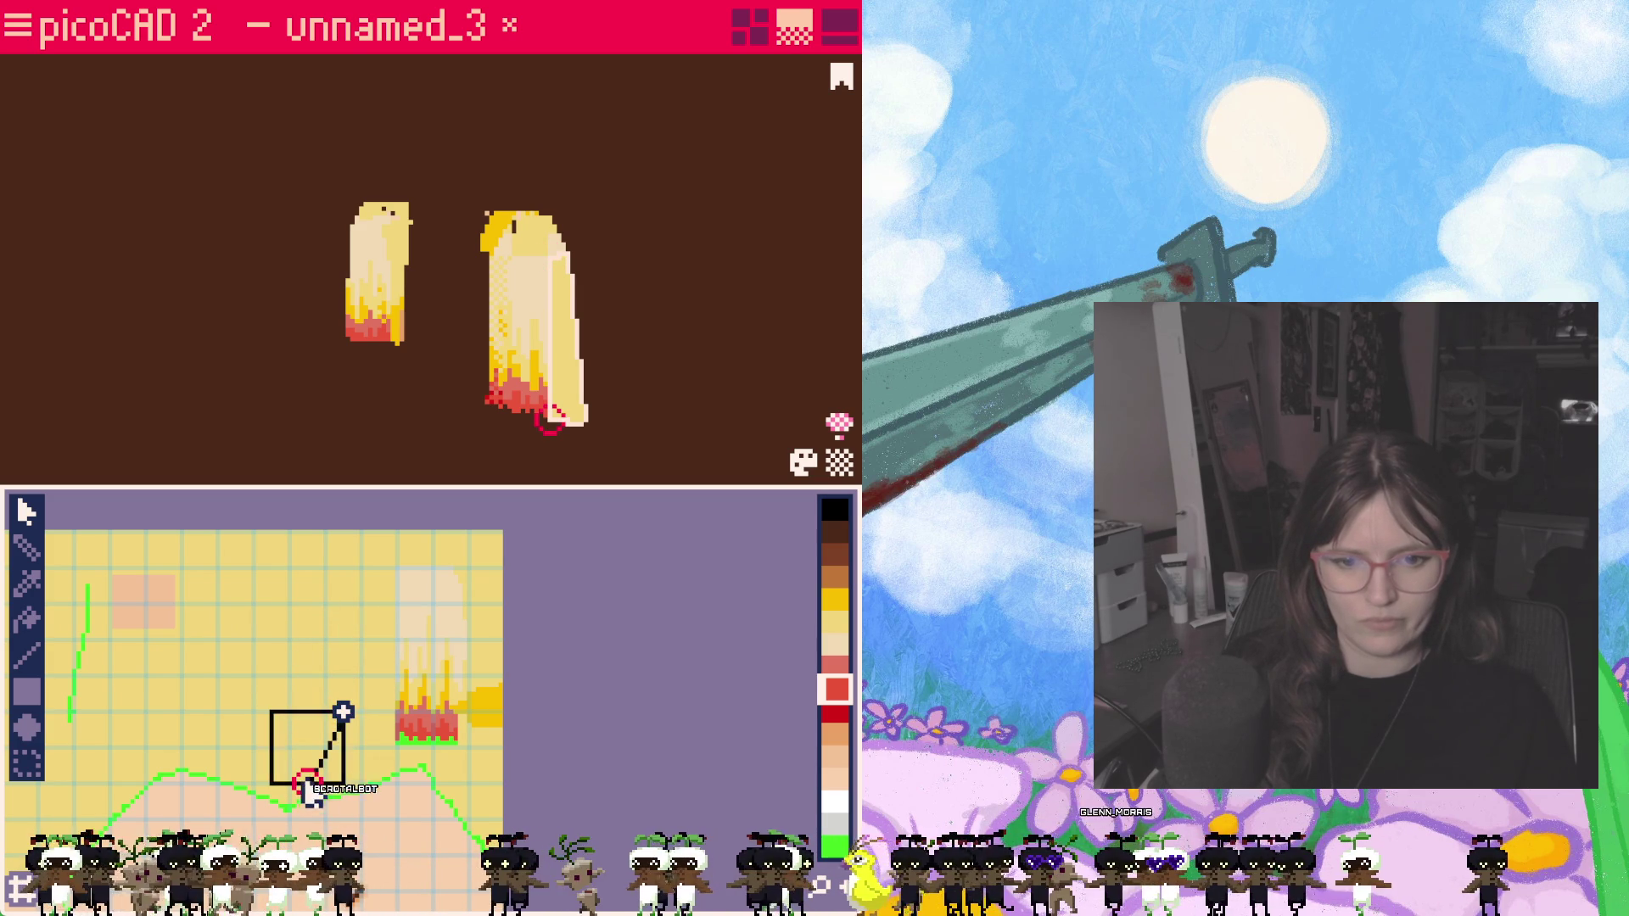
left_click_drag(309, 760, 431, 630)
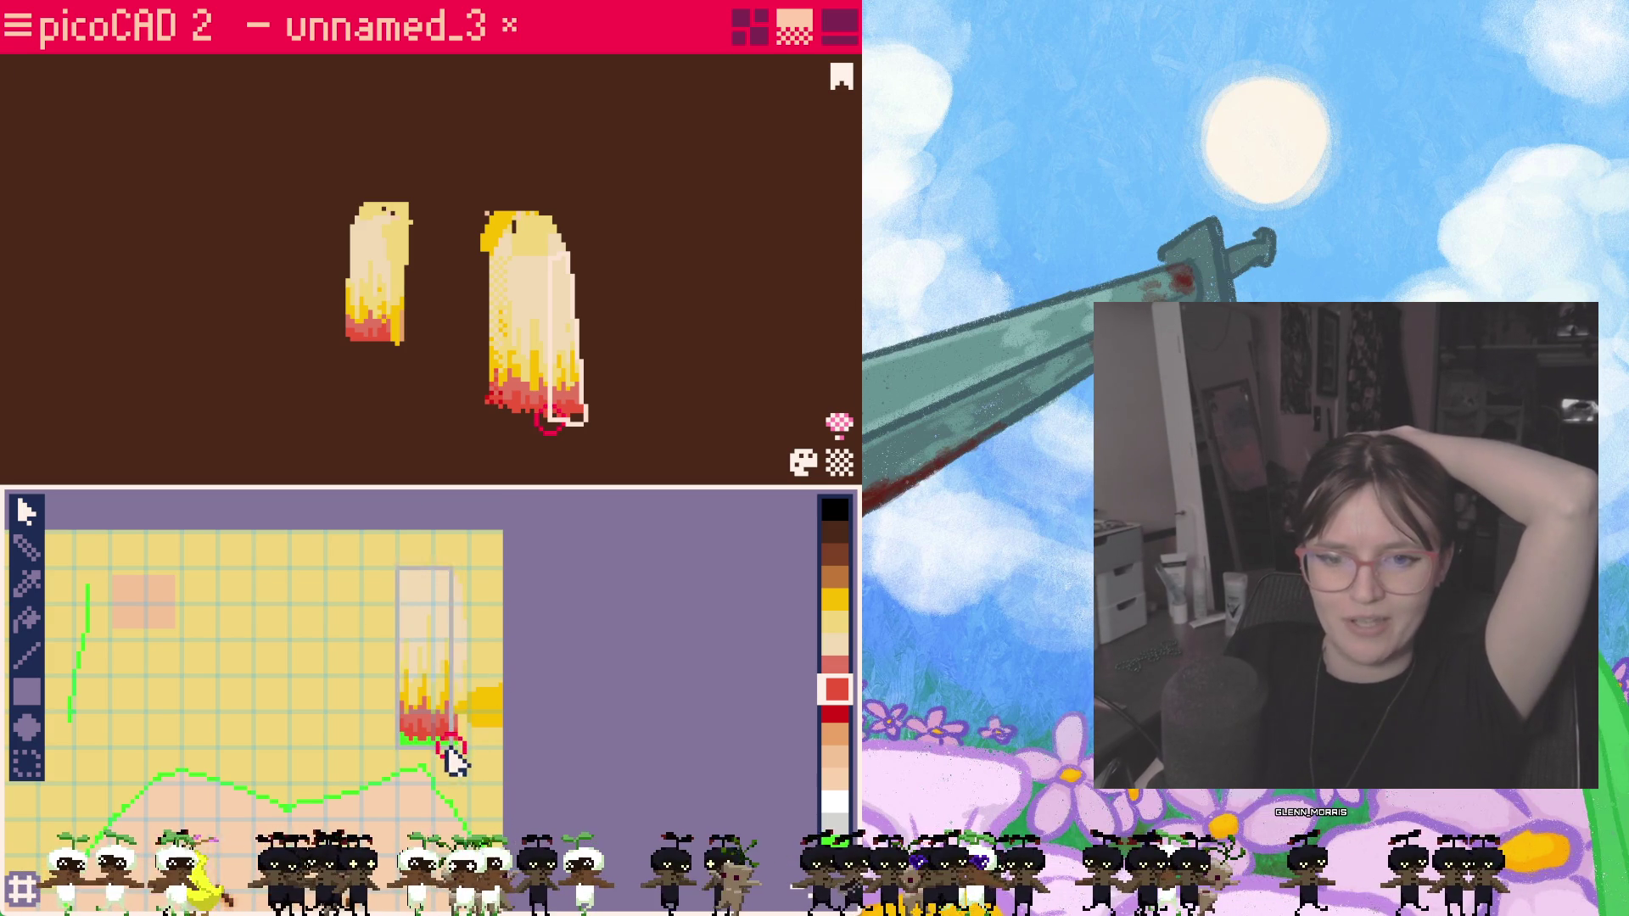
mouse_move(563, 465)
right_mouse_down()
mouse_move(430, 458)
mouse_move(411, 441)
mouse_move(421, 510)
right_mouse_up()
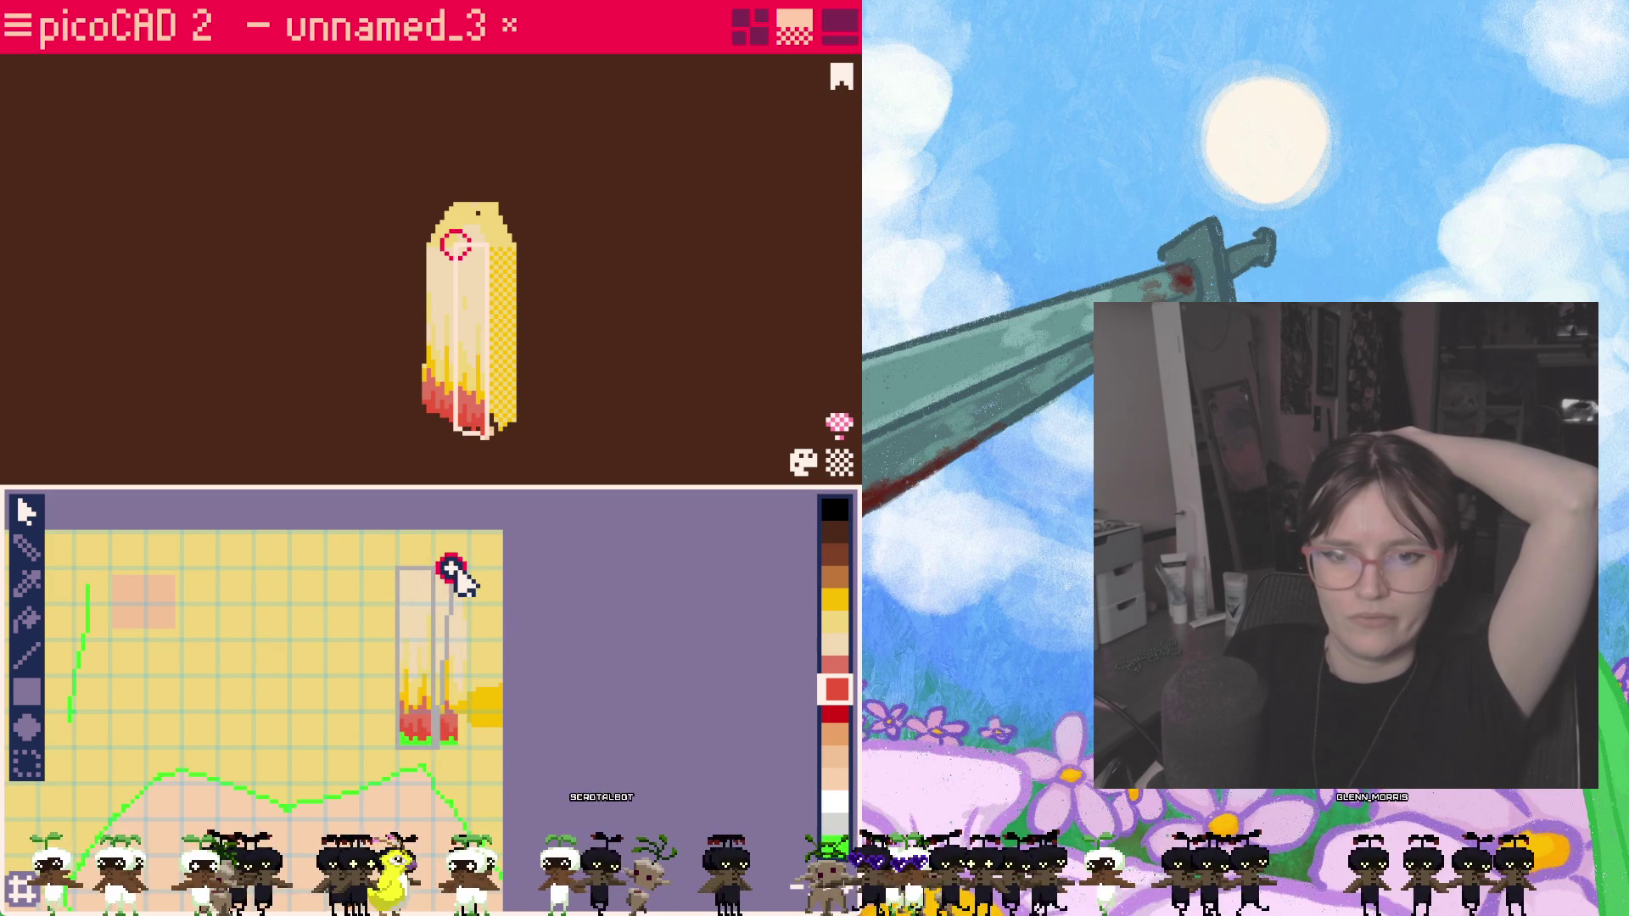
right_click_drag(495, 477, 581, 465)
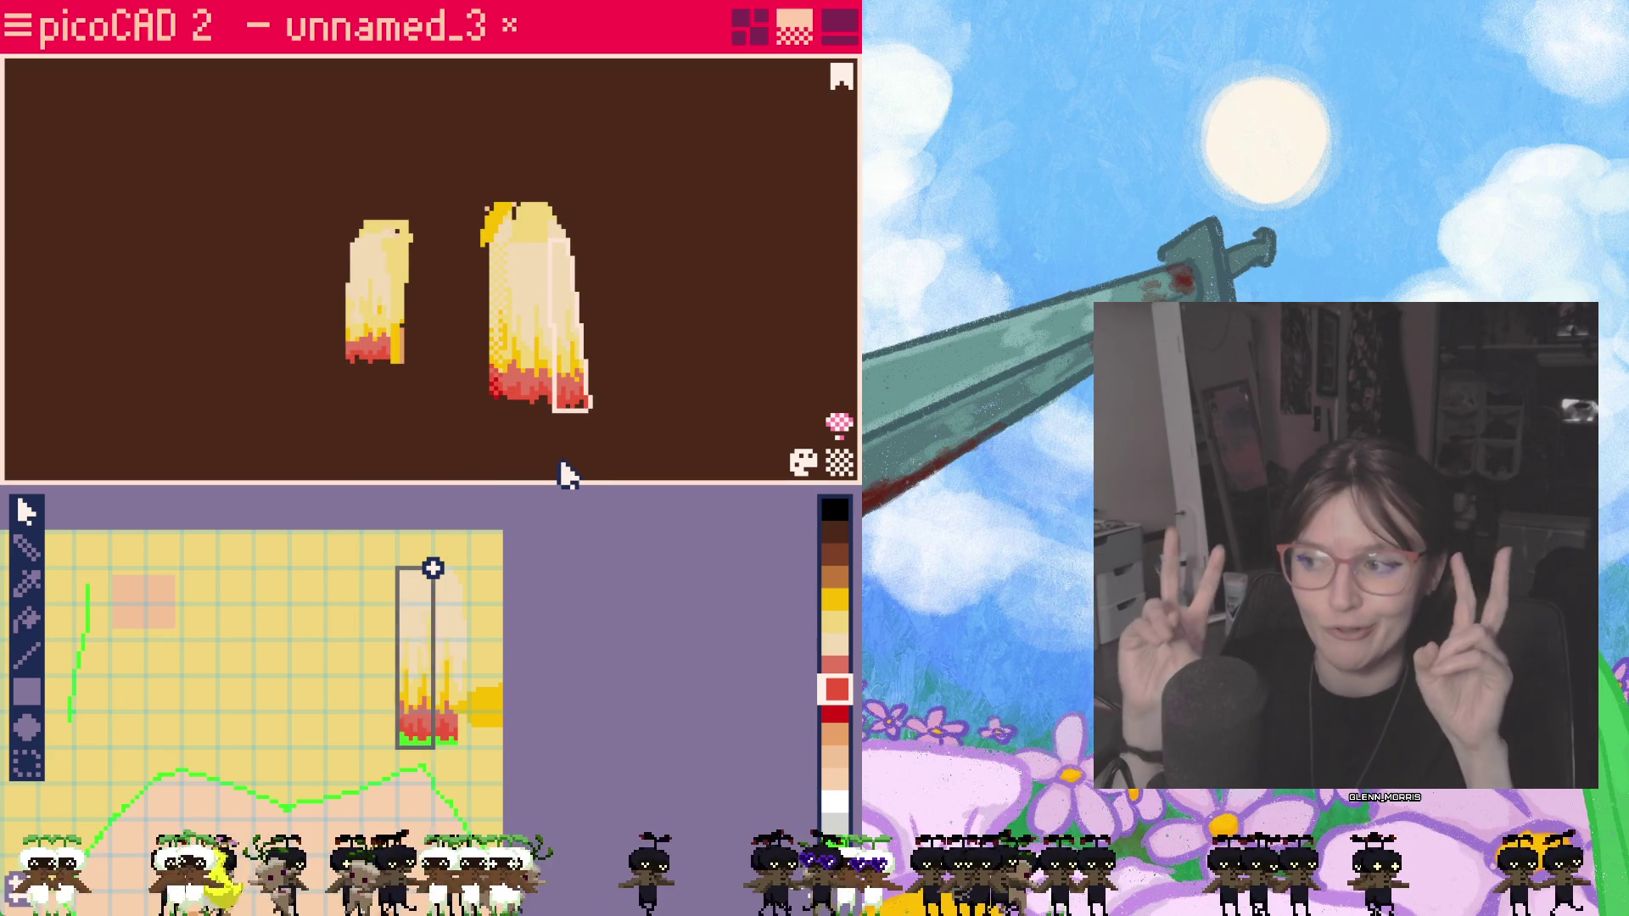
mouse_move(592, 450)
right_mouse_down()
mouse_move(654, 466)
mouse_move(673, 425)
mouse_move(646, 418)
right_mouse_up()
scroll(645, 417, "up", 6)
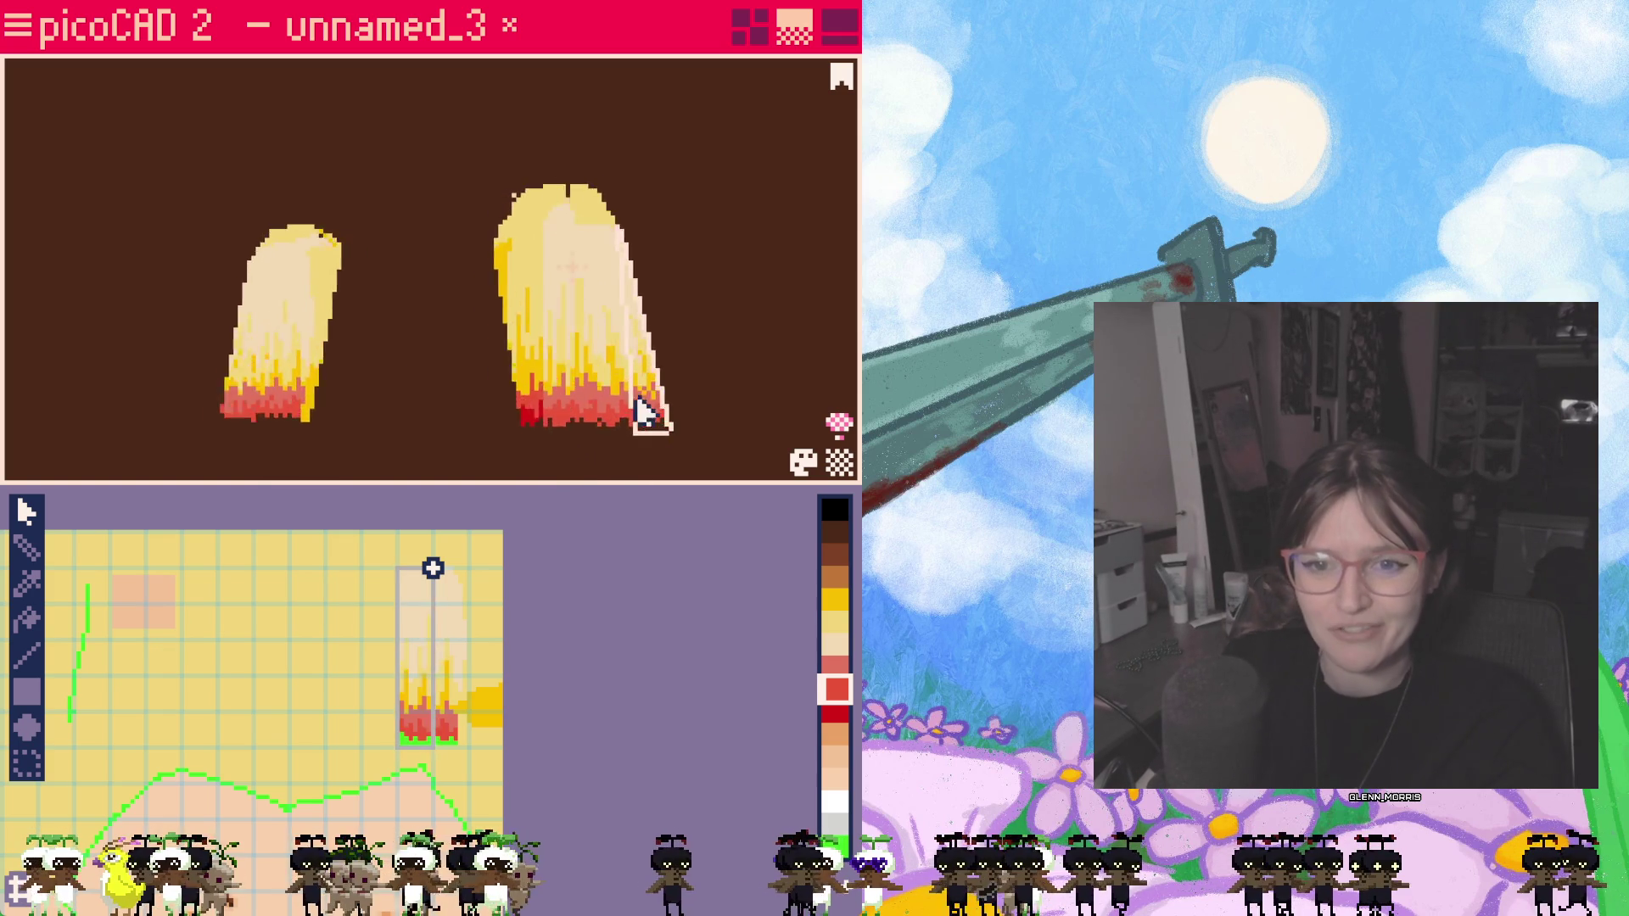
mouse_move(392, 280)
right_mouse_down()
mouse_move(389, 342)
mouse_move(298, 407)
mouse_move(167, 373)
mouse_move(7, 365)
mouse_move(604, 390)
mouse_move(480, 408)
mouse_move(317, 400)
mouse_move(594, 393)
mouse_move(451, 399)
mouse_move(313, 353)
mouse_move(247, 376)
right_mouse_up()
left_click(250, 367)
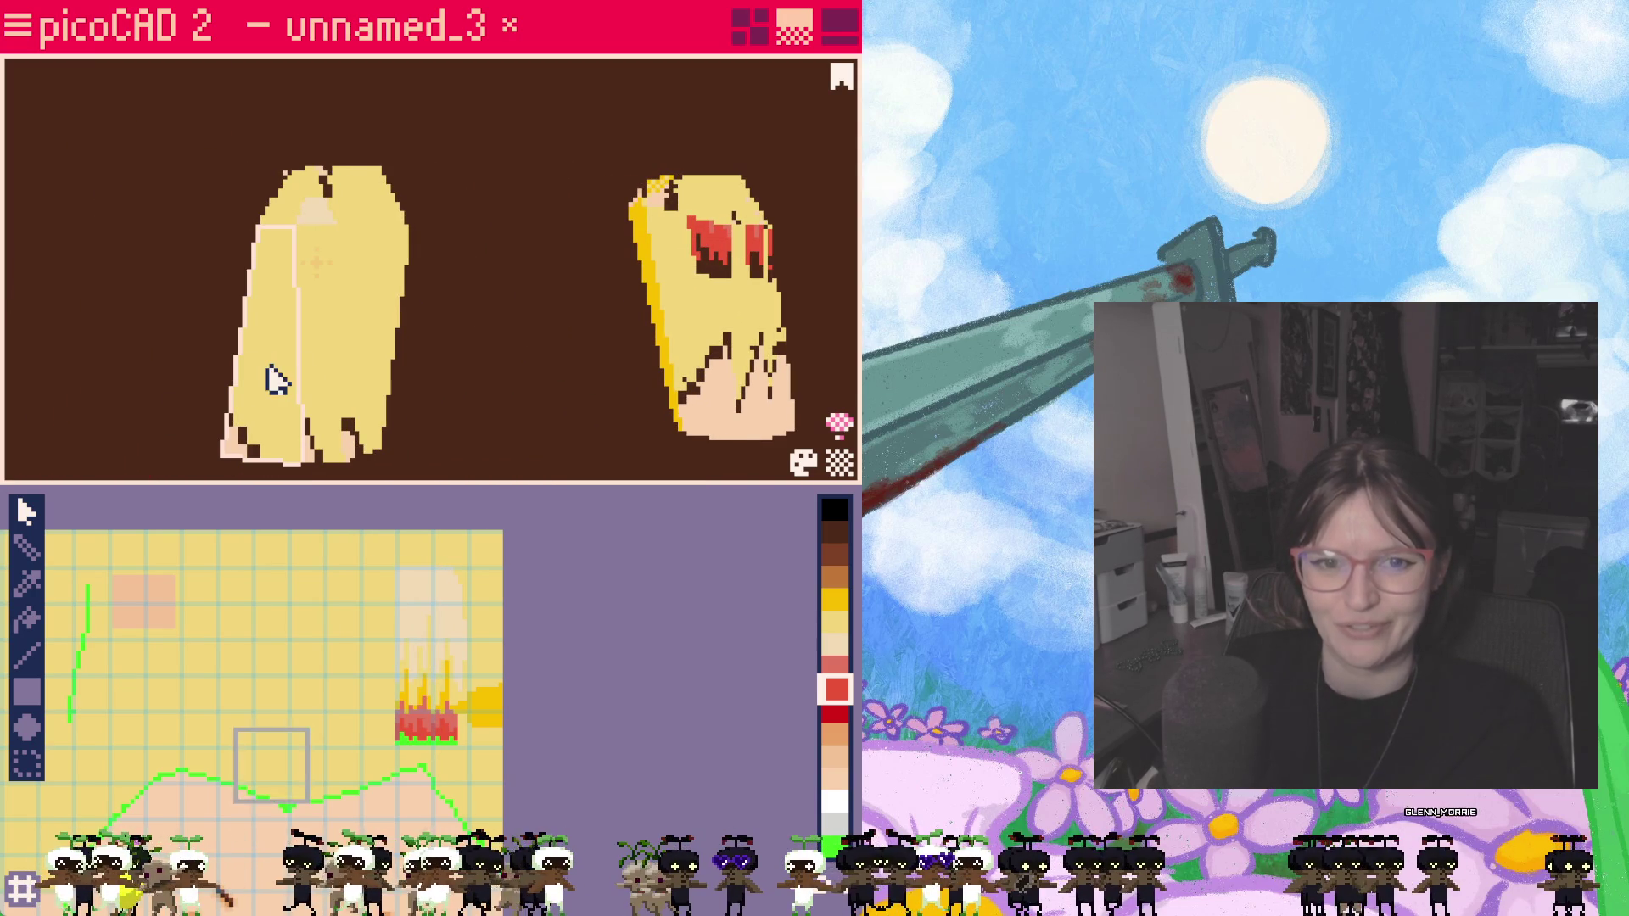
Step: Stack the right pigtail's side-face UVs onto the left one and pull the top corner left
left_click(783, 370, "shift")
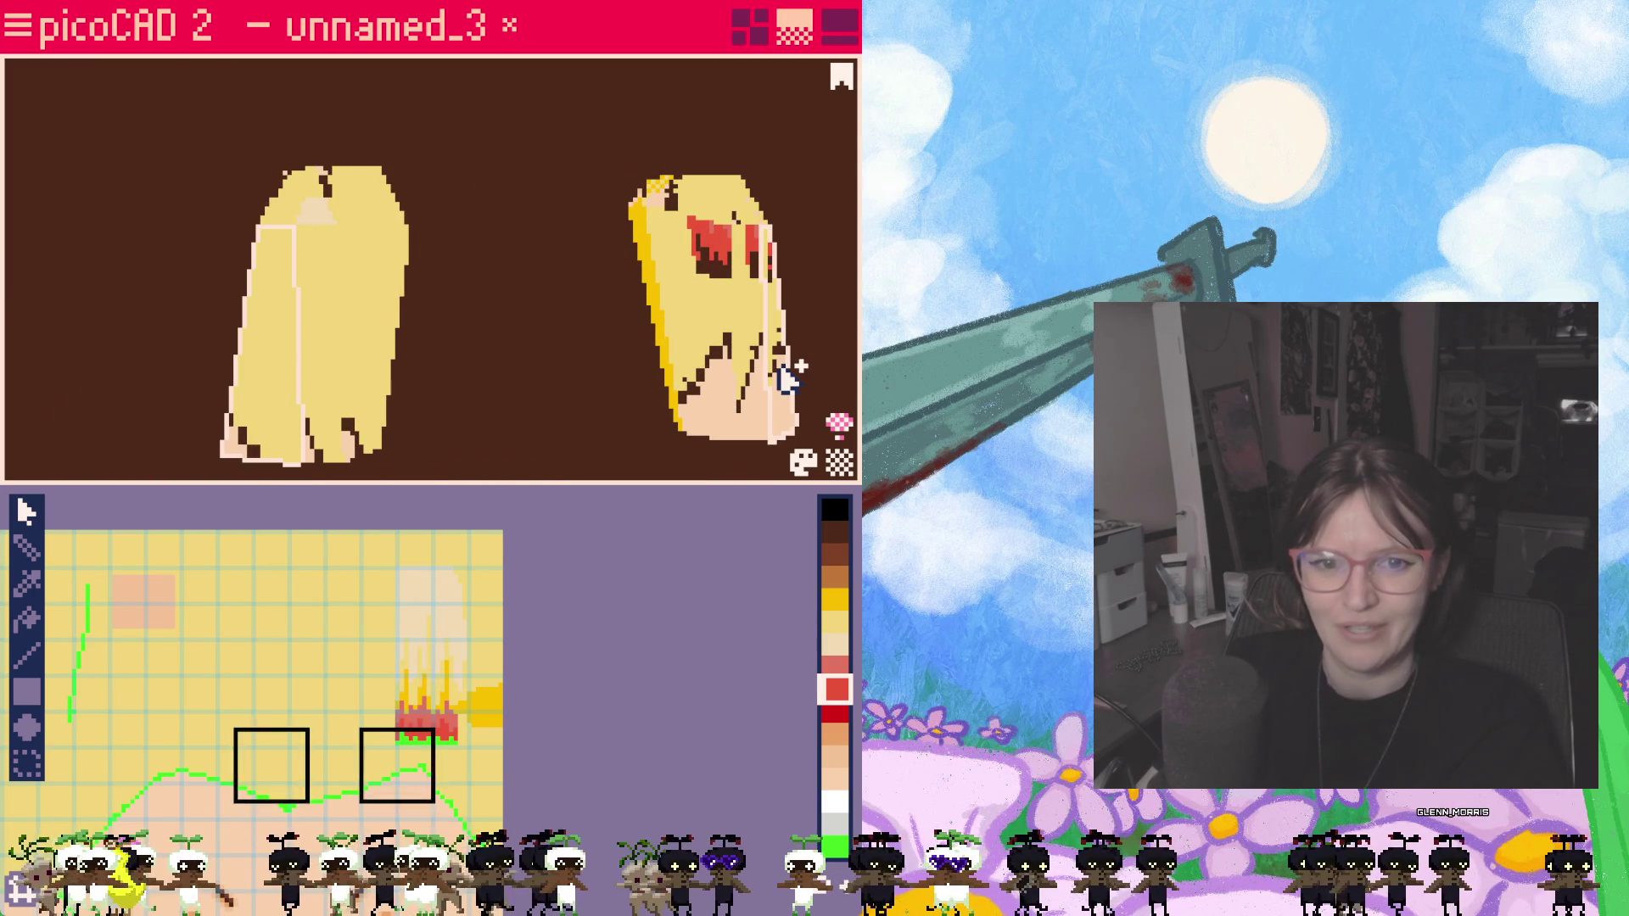
mouse_move(574, 455)
right_mouse_down()
mouse_move(455, 458)
mouse_move(602, 392)
mouse_move(441, 400)
mouse_move(600, 411)
mouse_move(526, 371)
mouse_move(494, 386)
right_mouse_up()
left_click_drag(393, 766, 299, 766)
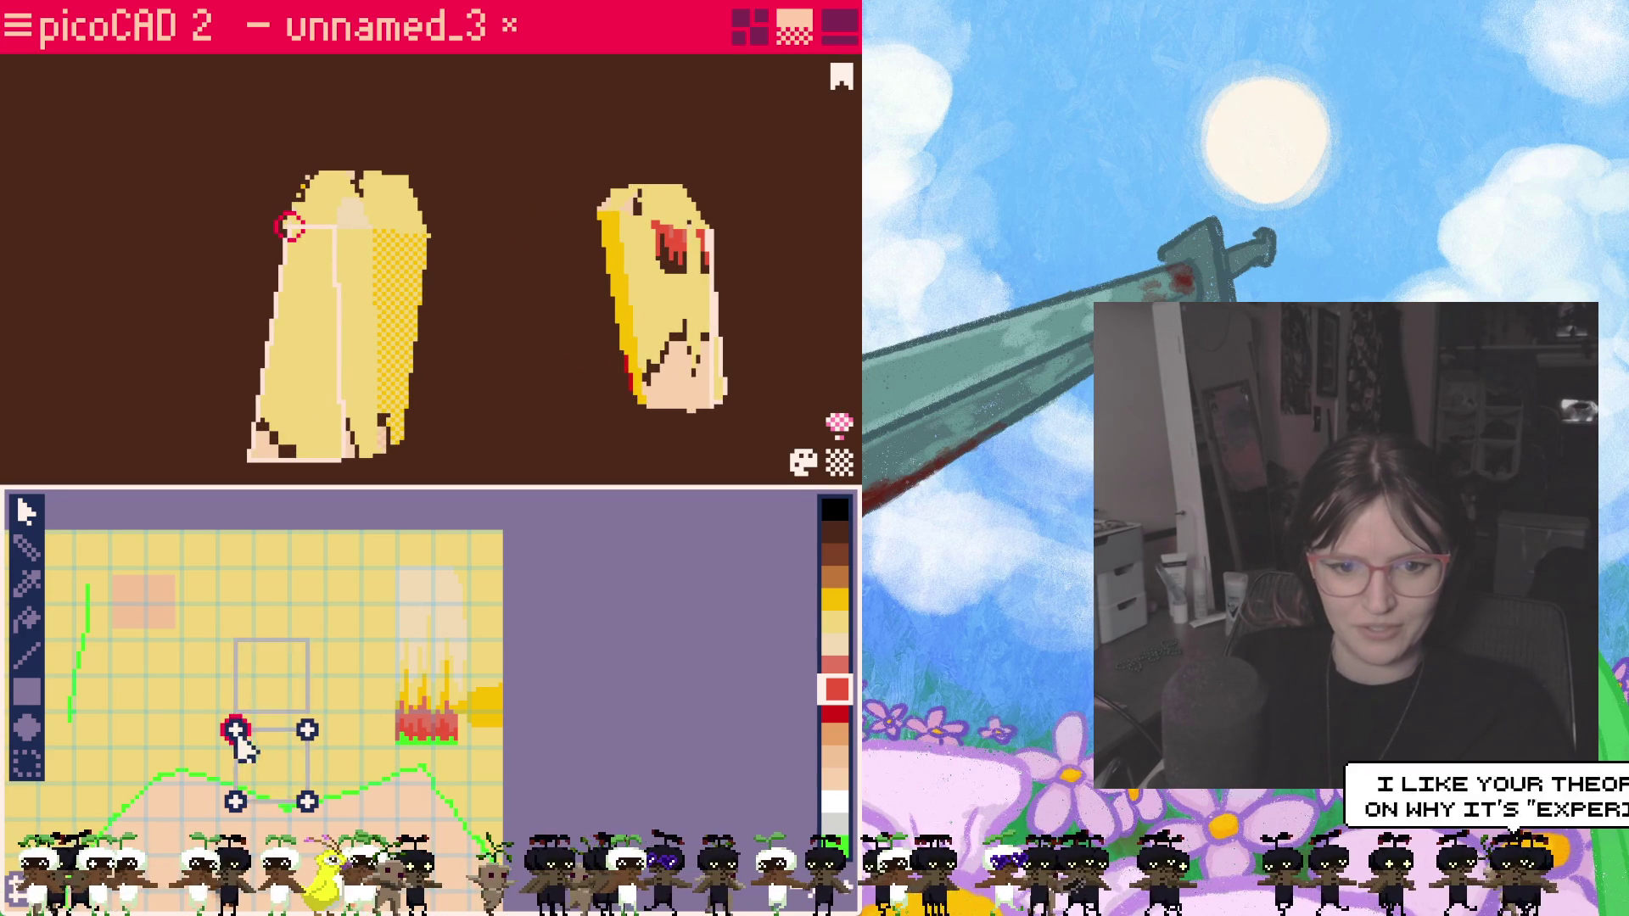
mouse_move(308, 646)
left_mouse_down()
mouse_move(237, 649)
mouse_move(233, 676)
left_mouse_up()
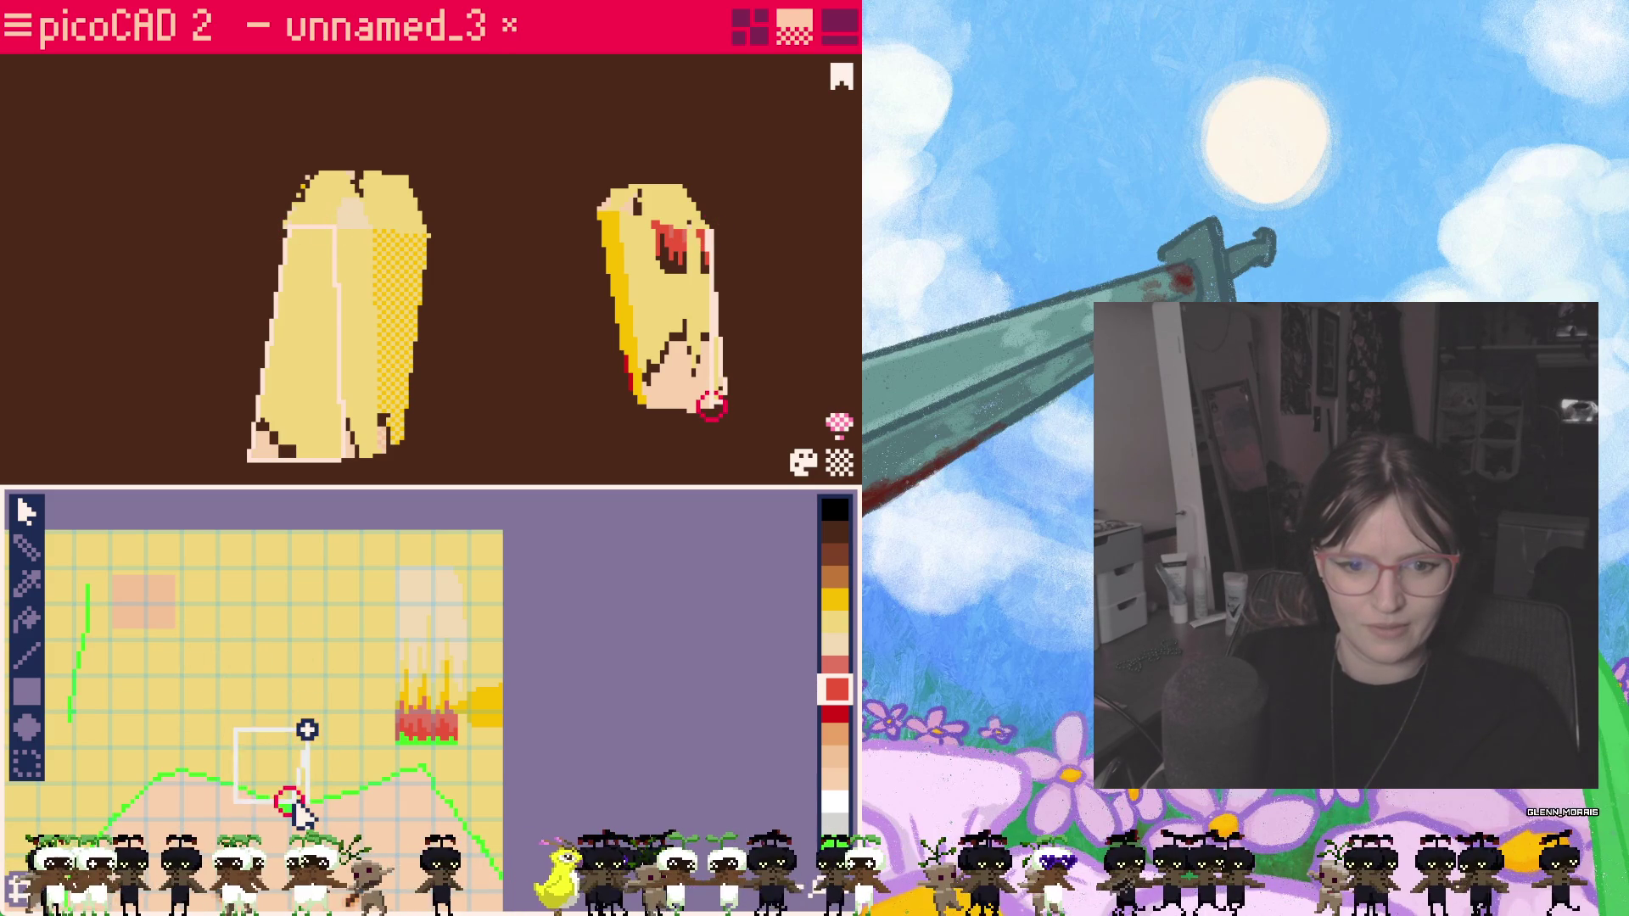
Step: Stretch the UV face down over the red flames and pull its right edge in
left_click(429, 626)
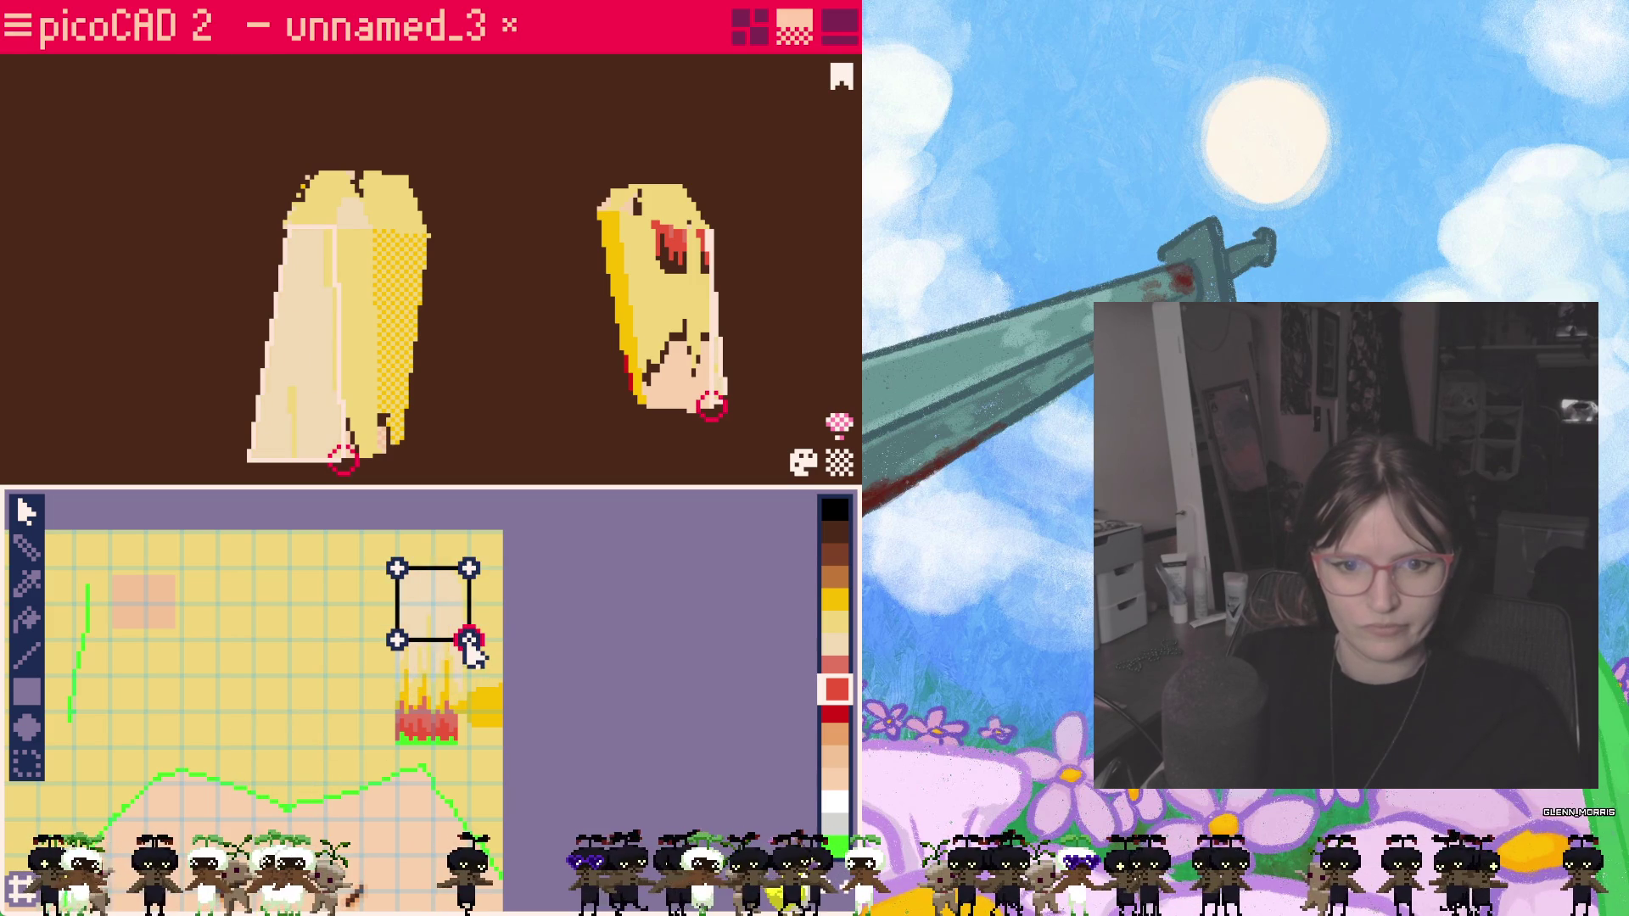
left_click(507, 623)
left_click(441, 632)
left_click(465, 642)
left_click_drag(465, 645, 458, 753)
left_click(470, 735)
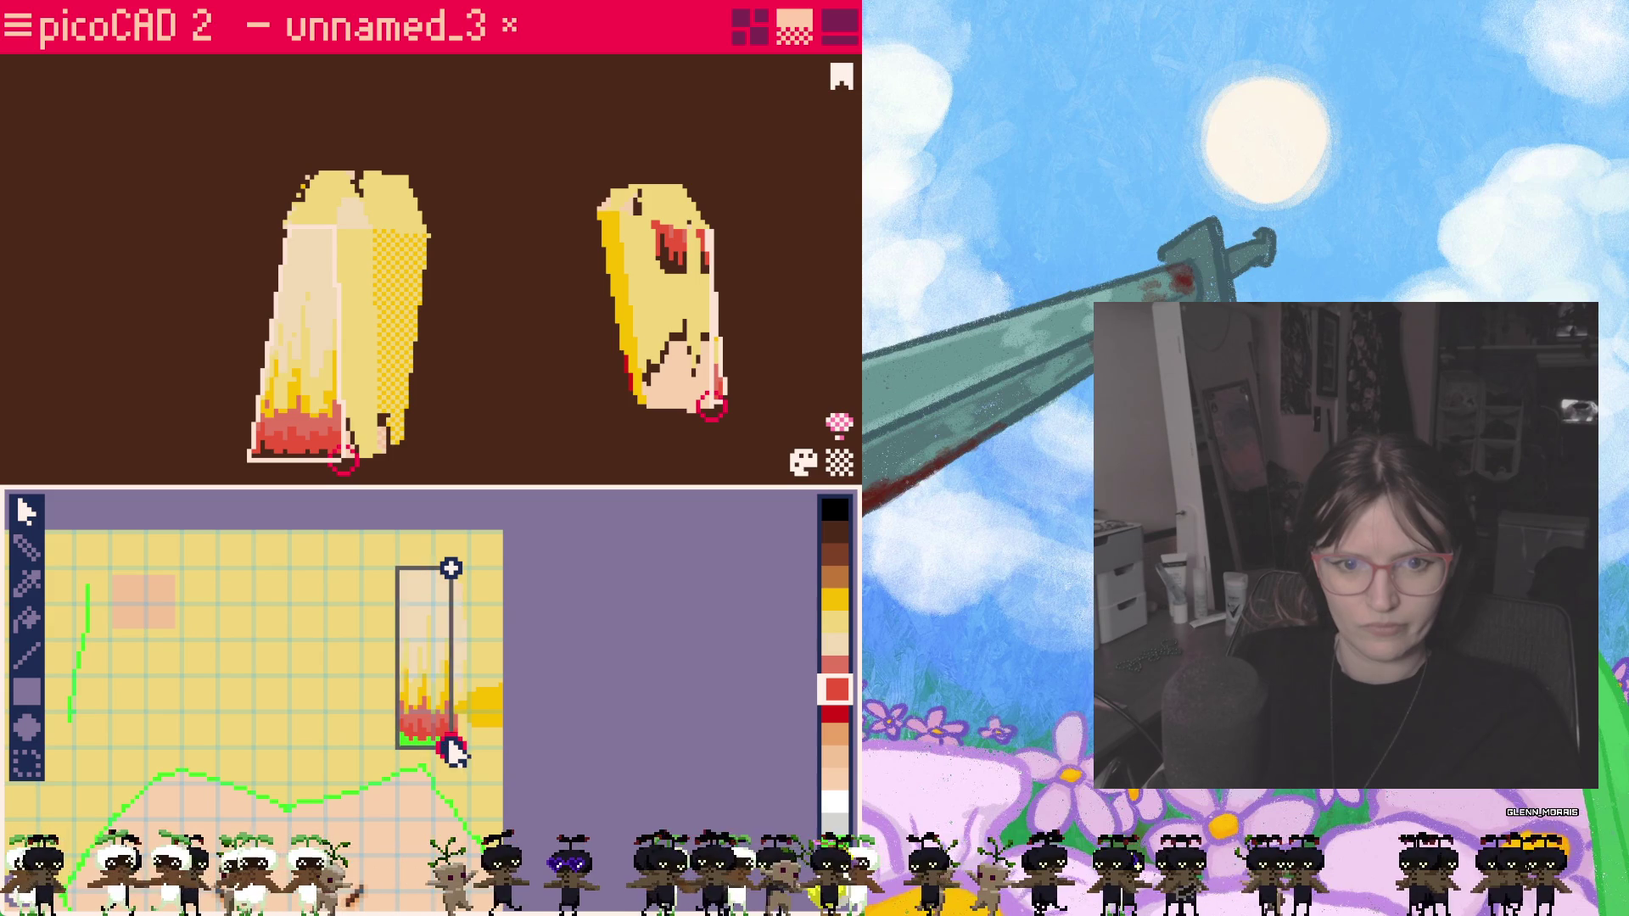
left_click(309, 665)
mouse_move(476, 429)
right_mouse_down()
mouse_move(598, 424)
mouse_move(673, 394)
mouse_move(425, 440)
right_mouse_up()
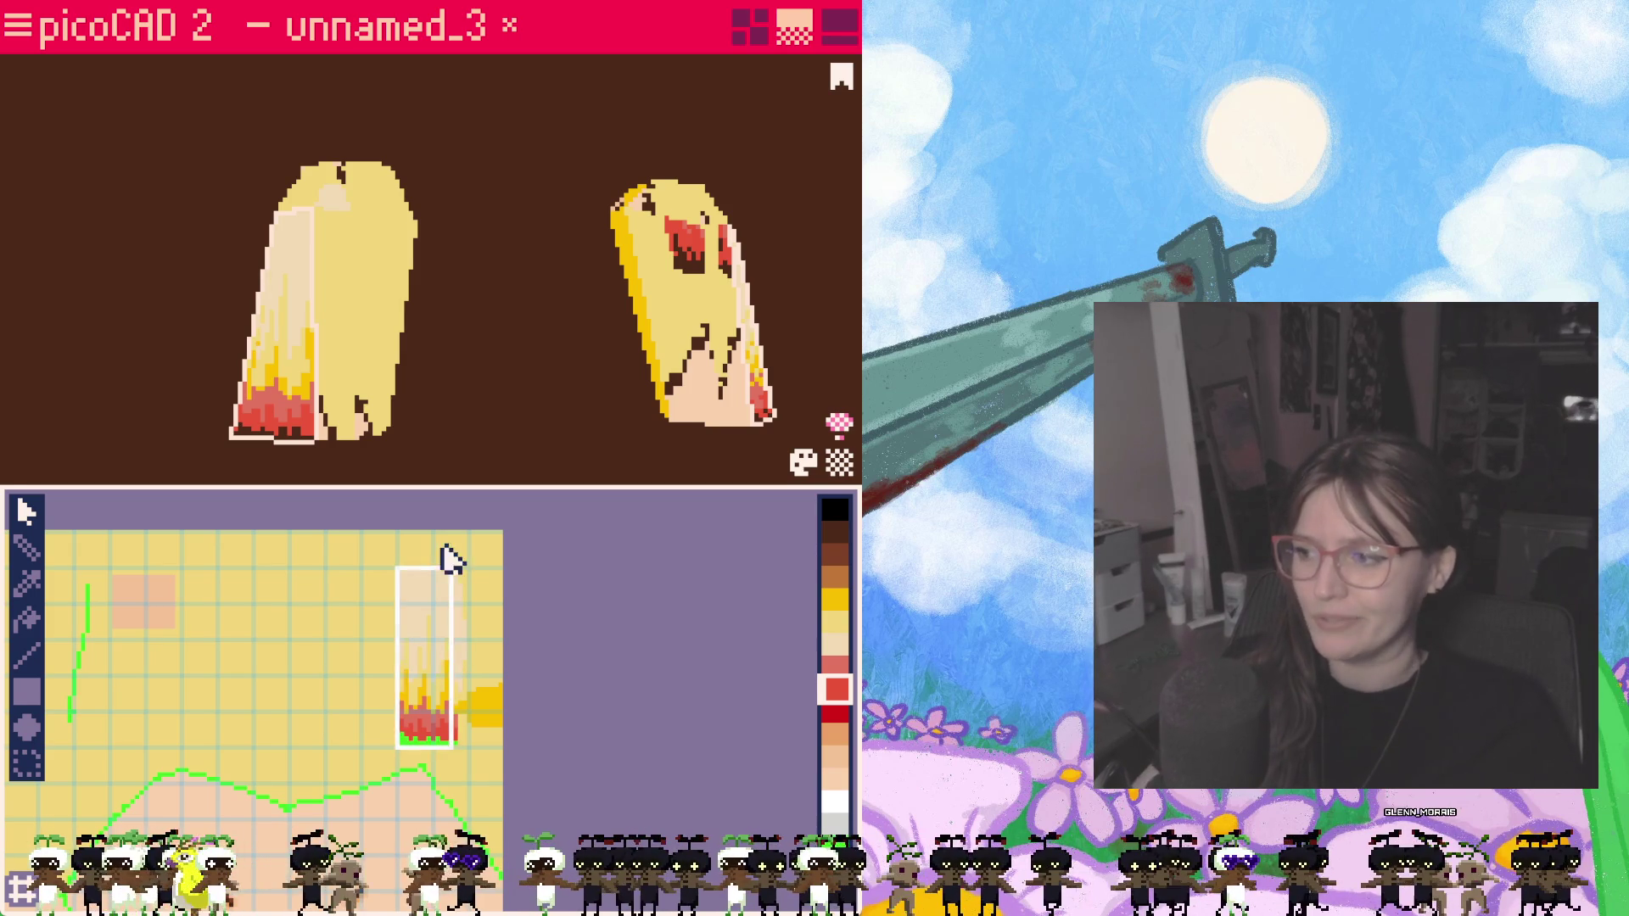
scroll(349, 411, "up", 3)
Step: Move the left pigtail face's top UV vertex slightly left
scroll(355, 435, "down", 3)
mouse_move(433, 440)
right_mouse_down()
mouse_move(454, 410)
mouse_move(538, 425)
mouse_move(529, 382)
right_mouse_up()
scroll(529, 381, "up", 2)
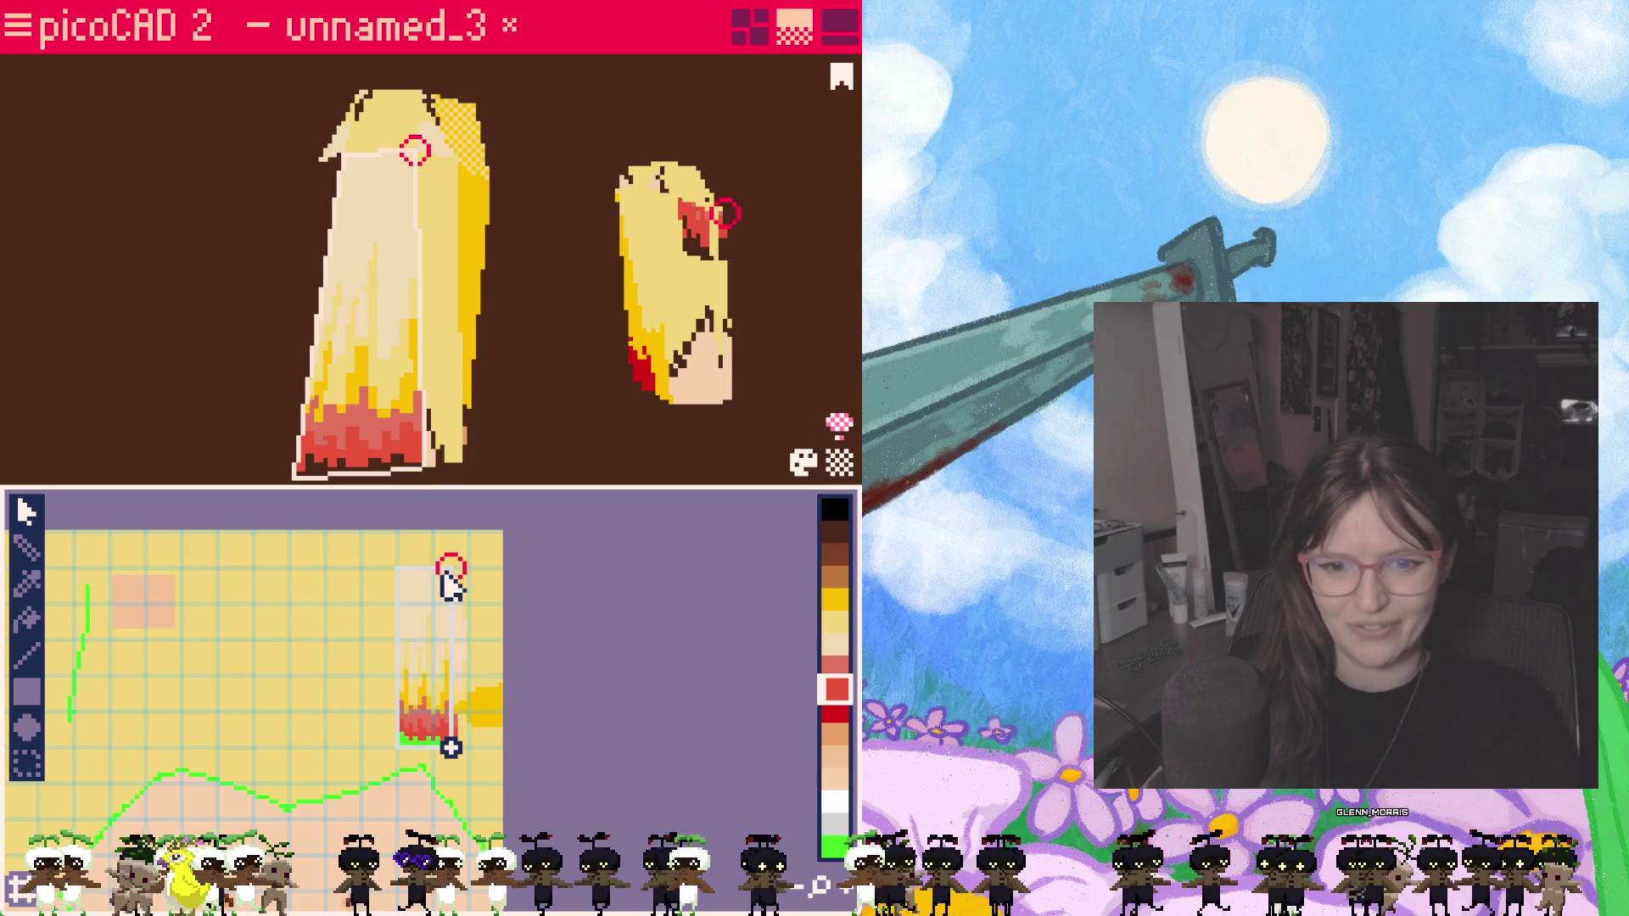
left_click_drag(447, 573, 435, 570)
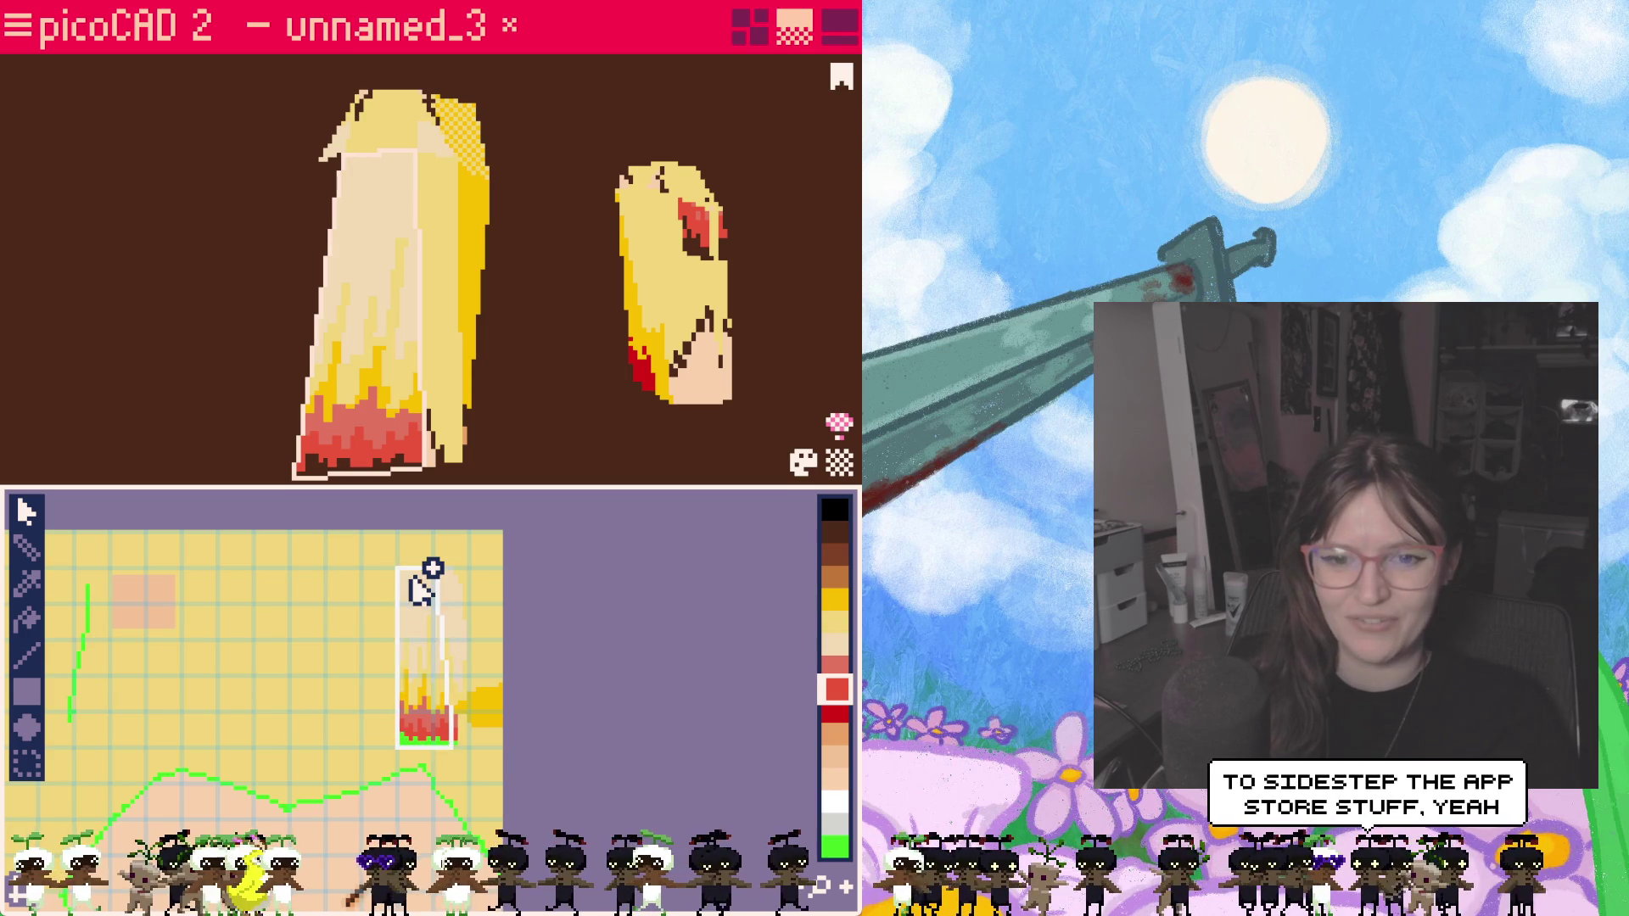
Step: Nudge the UV face right by half a cell, then select a right-pigtail face
scroll(424, 700, "up", 2)
scroll(420, 710, "down", 2)
scroll(424, 708, "up", 2)
scroll(429, 708, "down", 2)
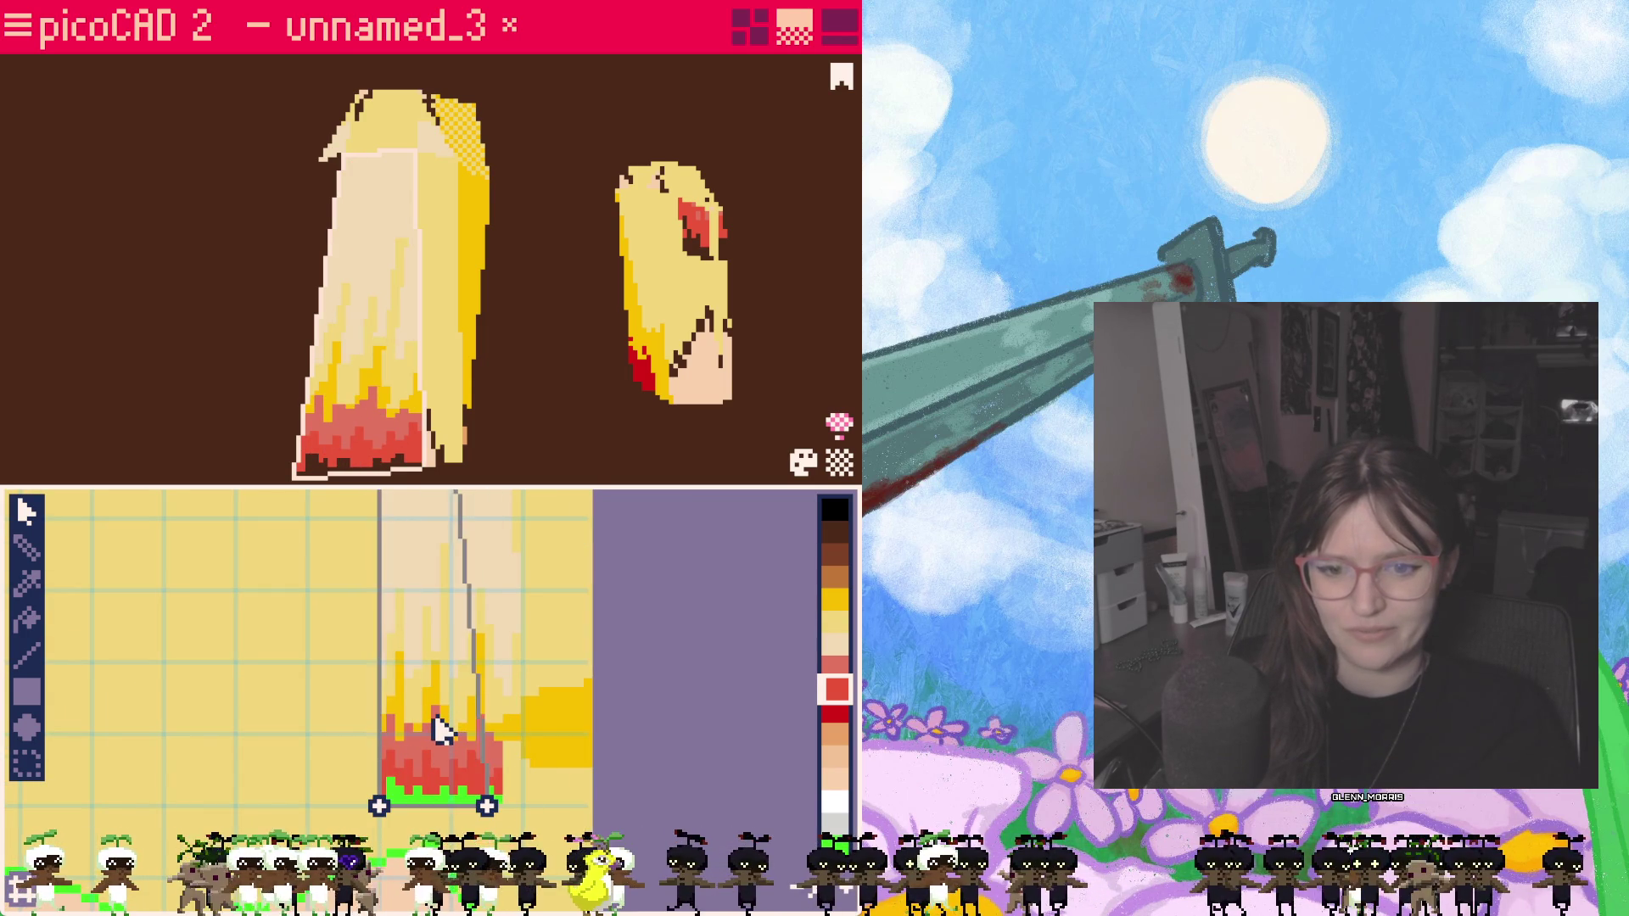
left_click_drag(462, 706, 460, 704)
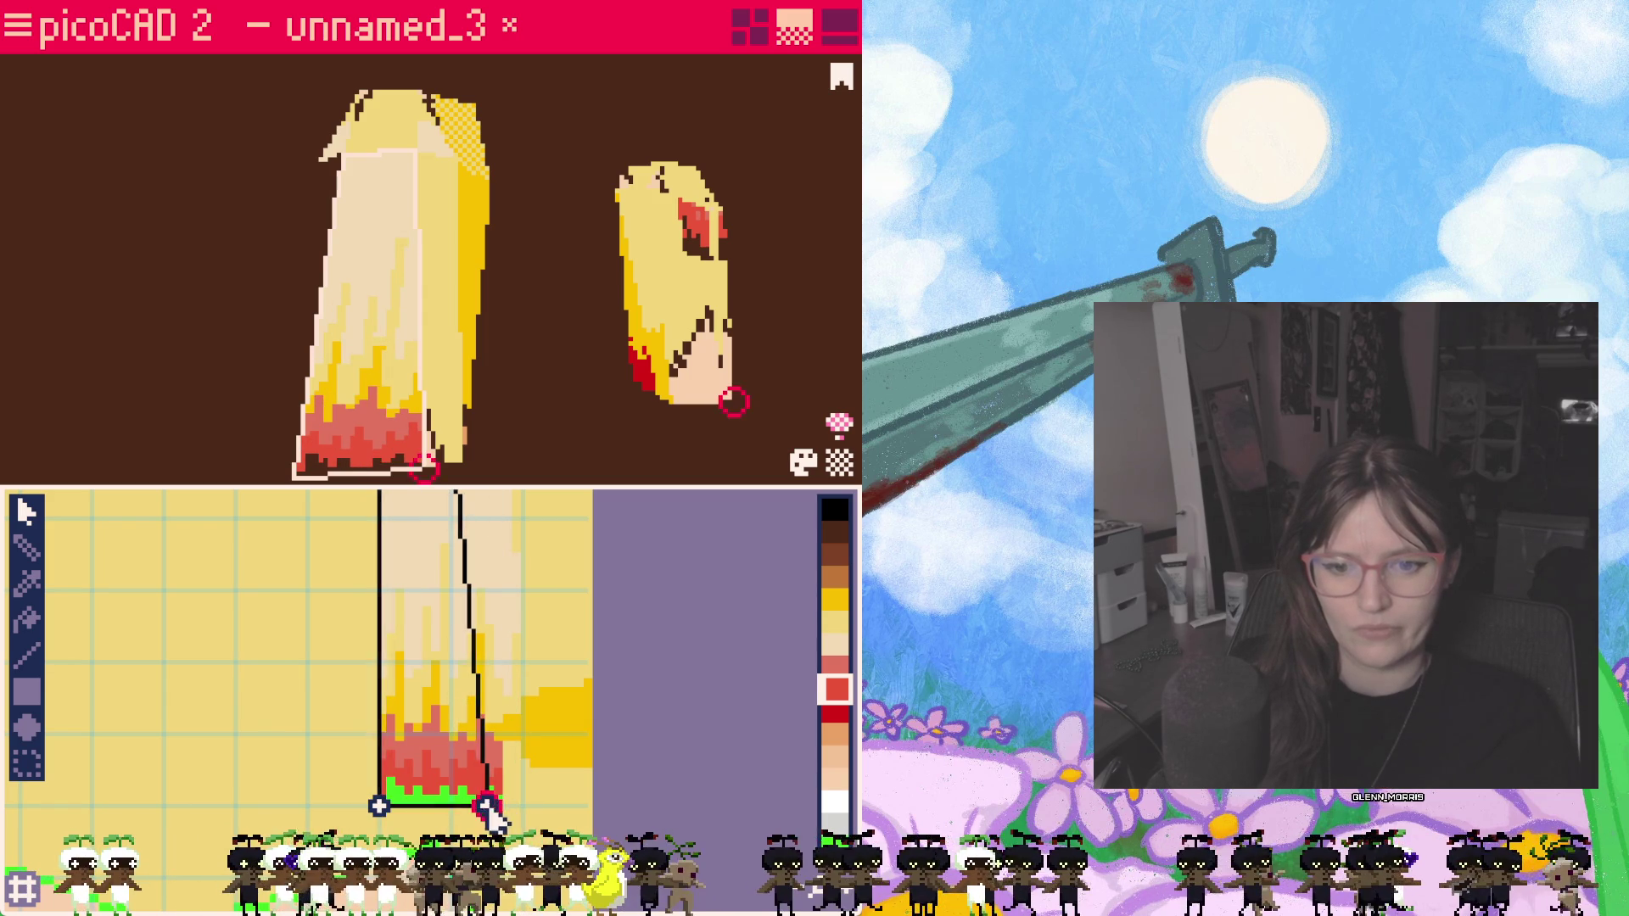
scroll(543, 788, "down", 1)
mouse_move(501, 463)
right_mouse_down()
mouse_move(691, 407)
mouse_move(778, 418)
mouse_move(836, 454)
mouse_move(272, 430)
mouse_move(327, 450)
mouse_move(557, 400)
right_mouse_up()
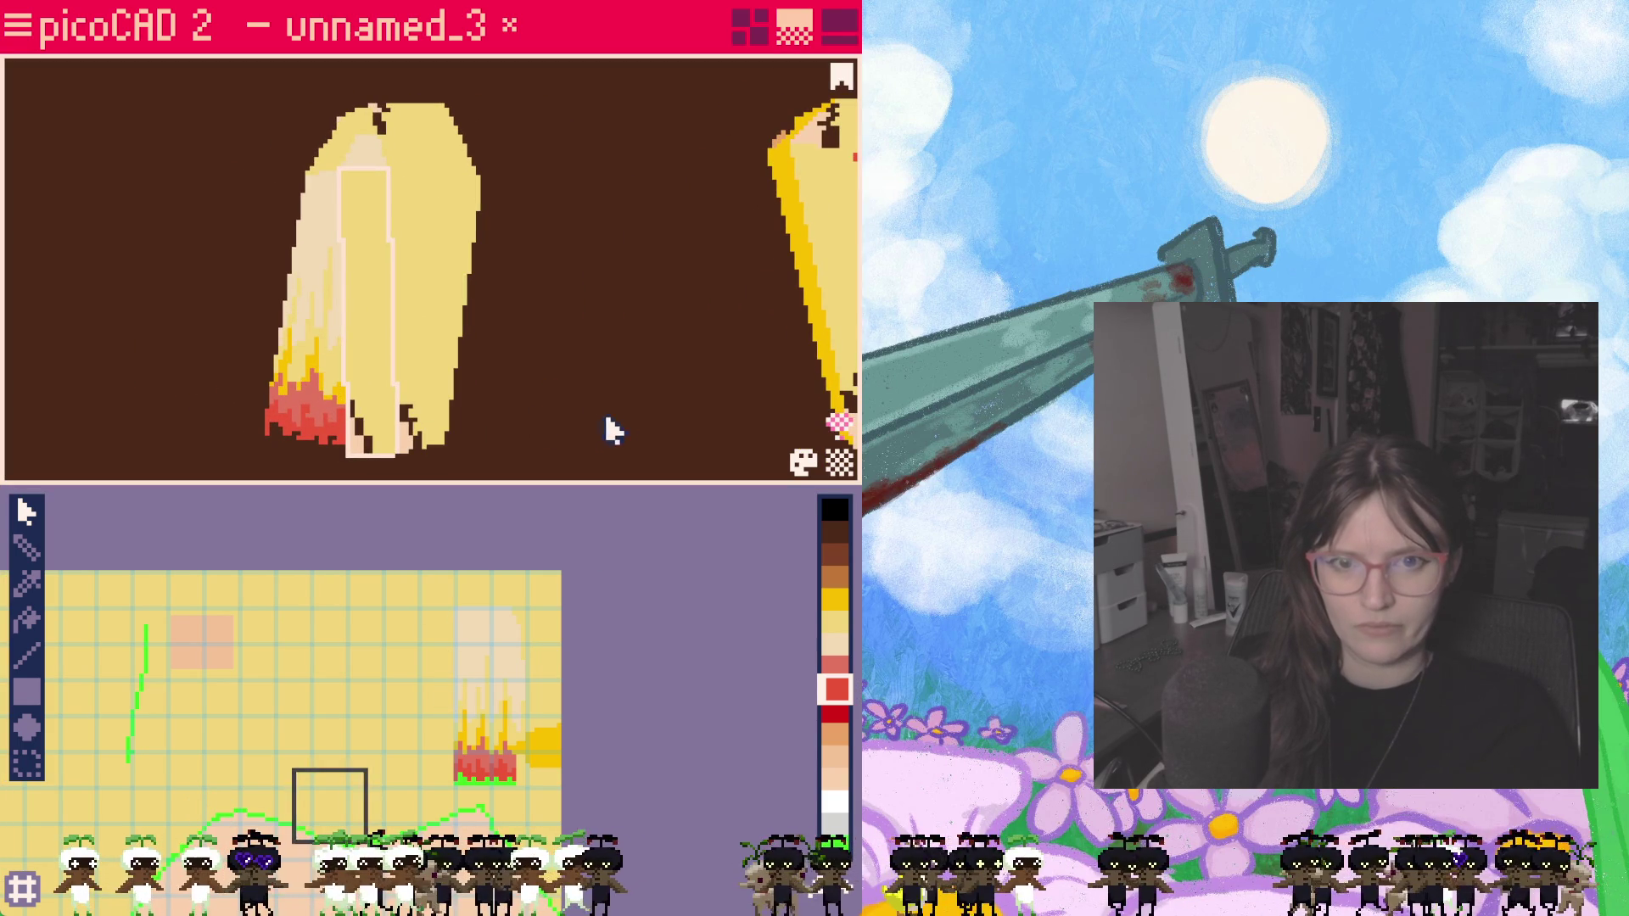
scroll(608, 428, "down", 3)
left_click(766, 362)
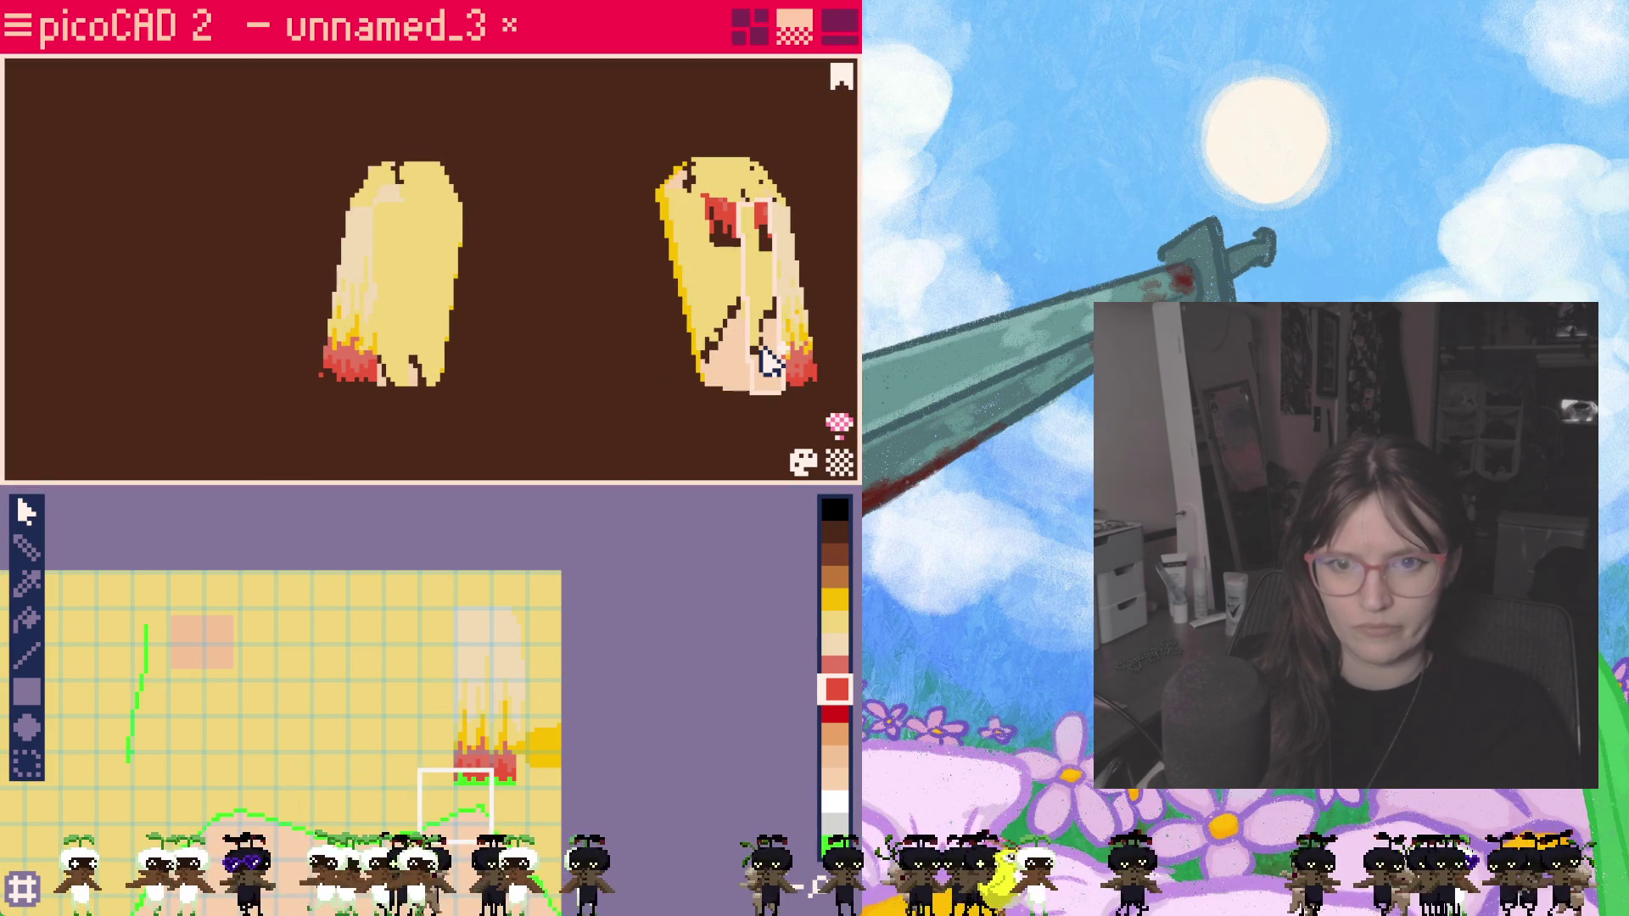
Step: Move the left pigtail face's UV rectangle up and right onto the blonde-to-red flame strip
left_click(394, 326, "shift")
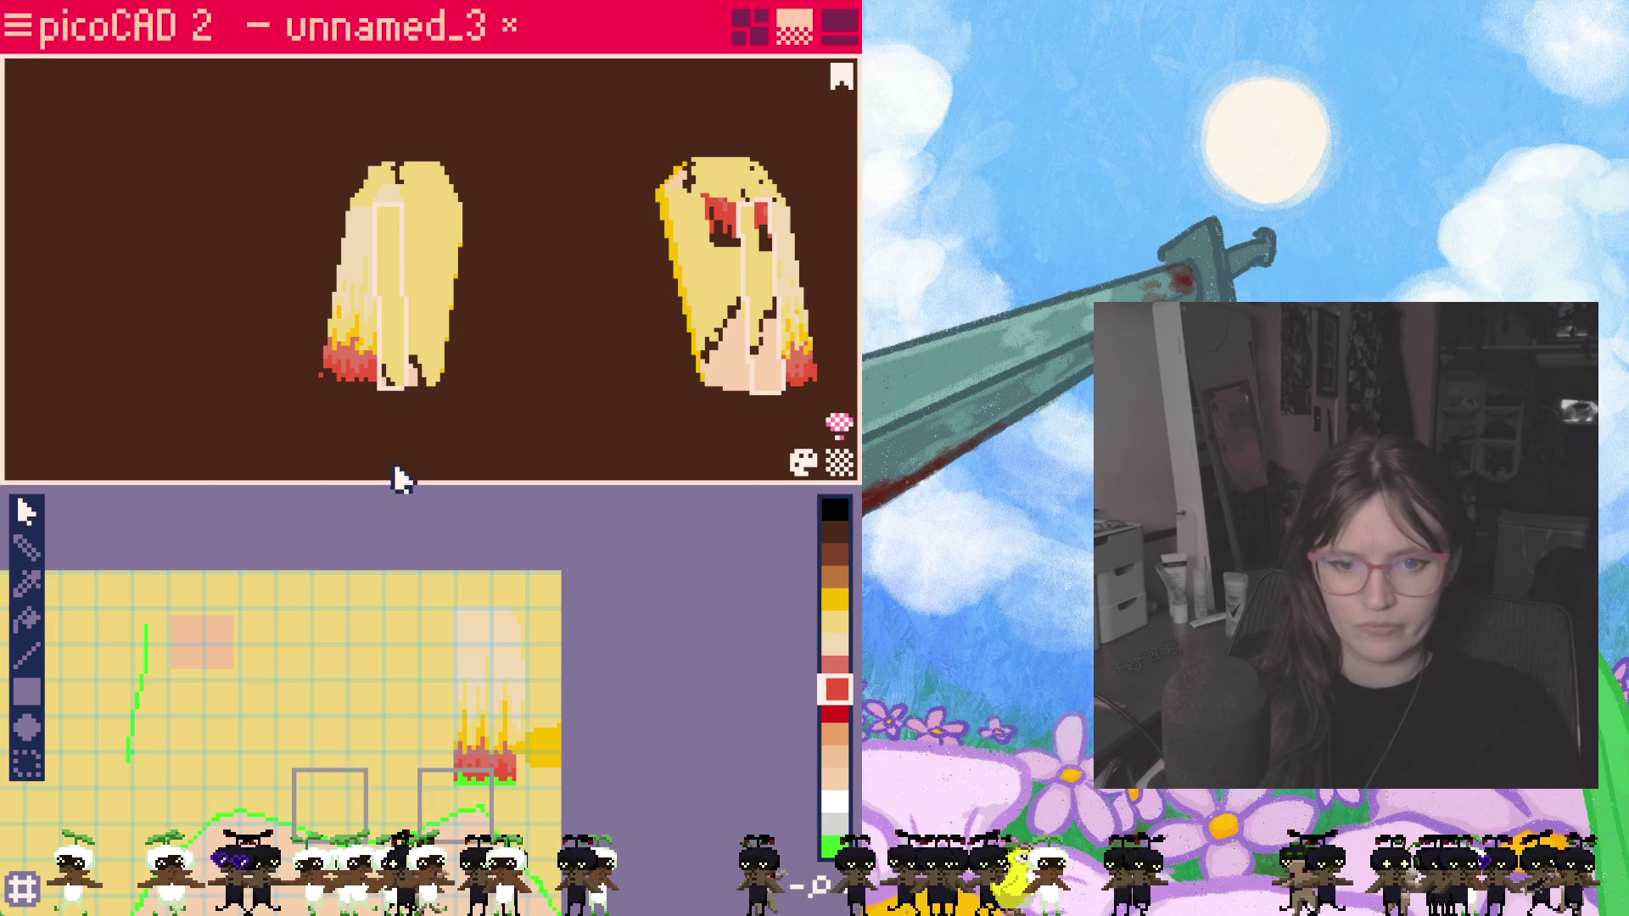
mouse_move(339, 815)
left_mouse_down()
mouse_move(353, 716)
mouse_move(344, 730)
mouse_move(379, 757)
mouse_move(276, 753)
left_mouse_up()
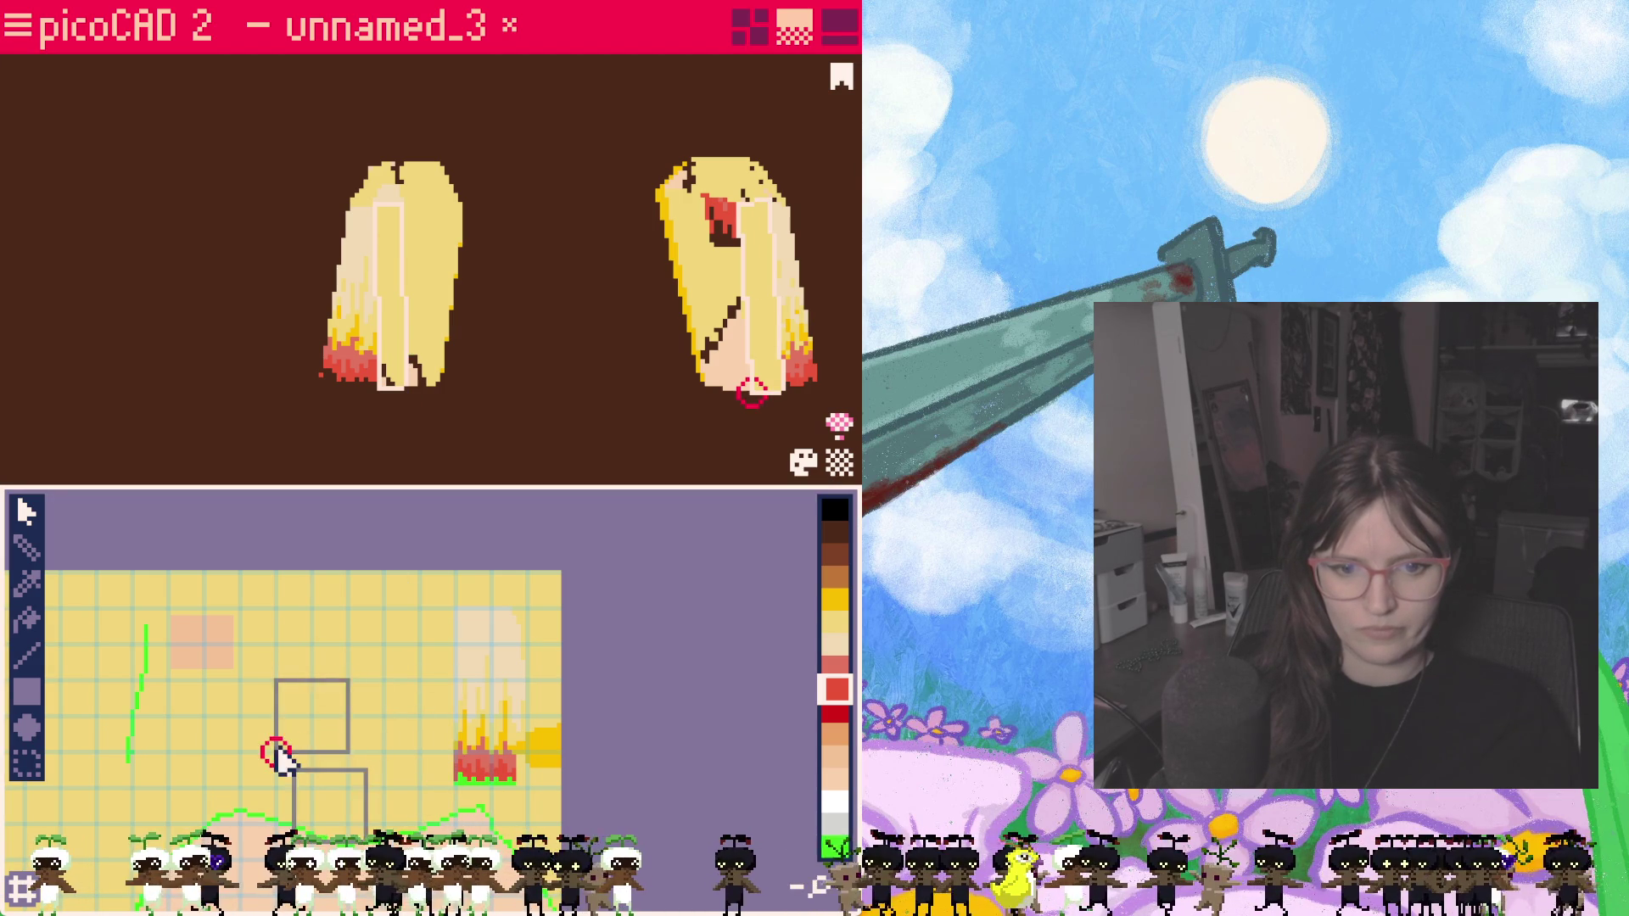
left_click_drag(293, 683, 401, 683)
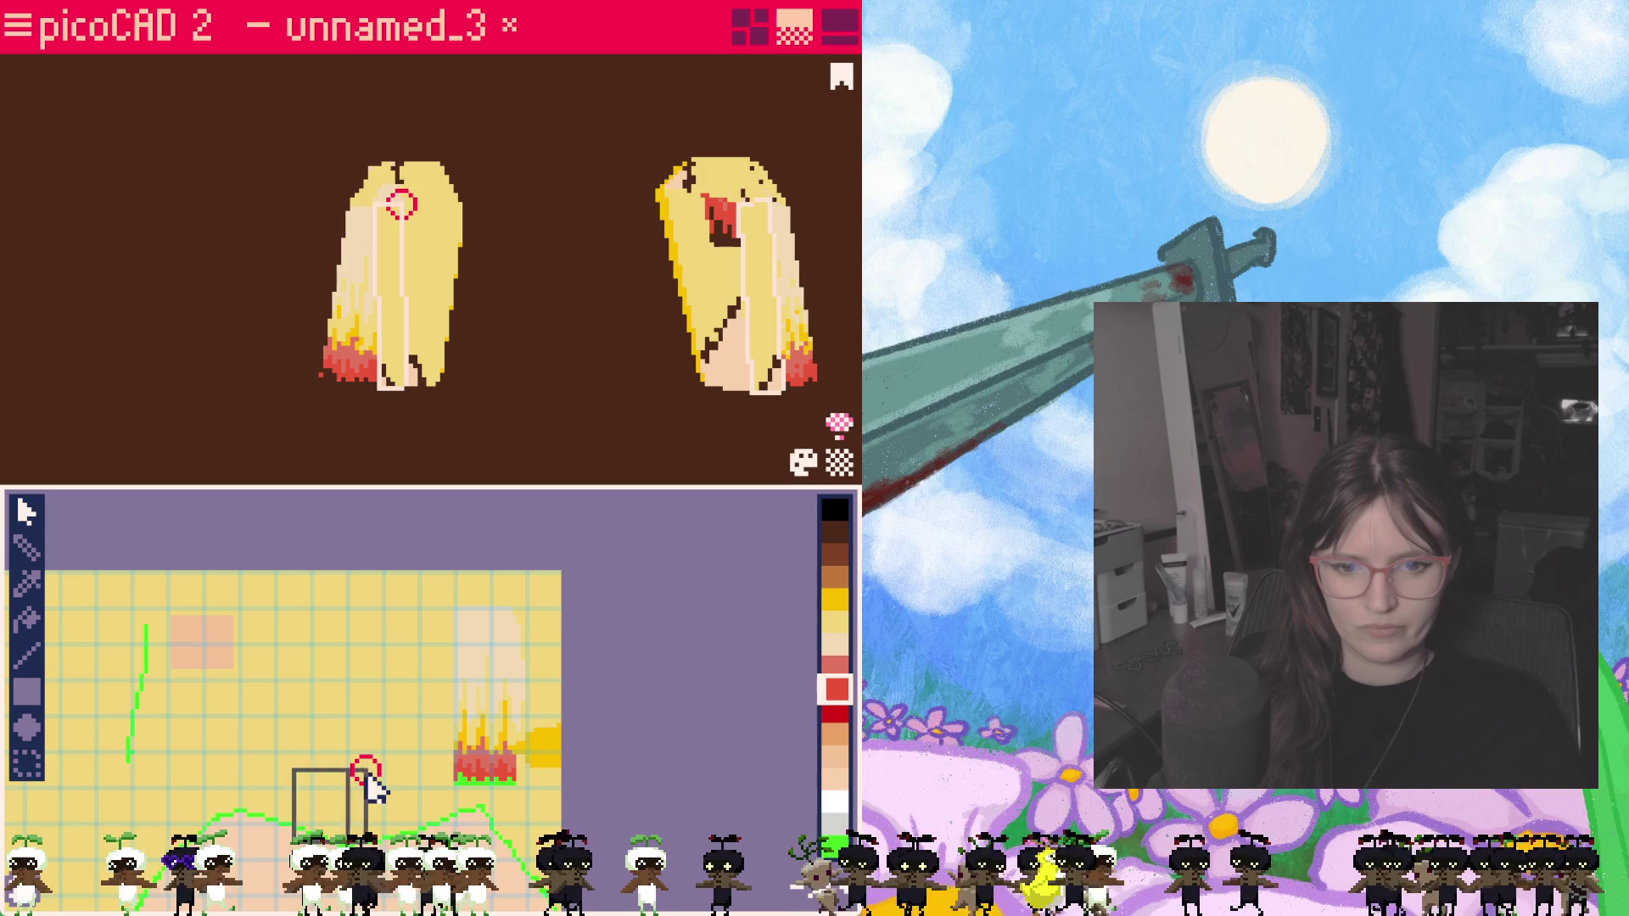
mouse_move(325, 817)
left_mouse_down()
mouse_move(494, 676)
mouse_move(513, 687)
mouse_move(509, 777)
left_mouse_up()
left_click(411, 731)
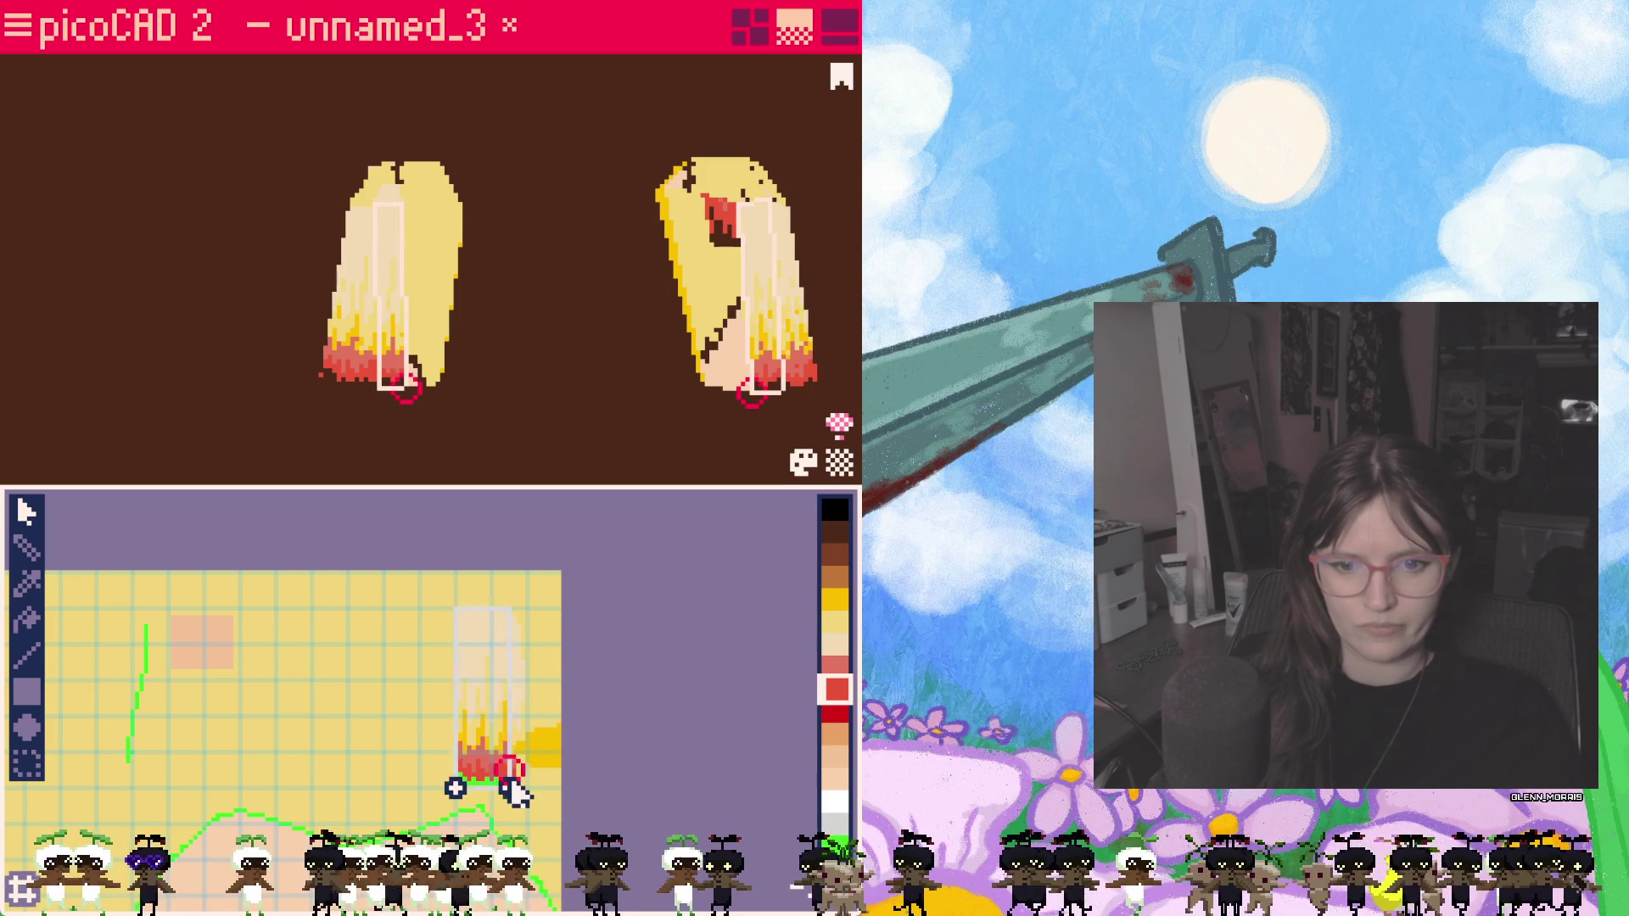
Step: Select another pigtail face's upper UV quad and move it onto the blonde-and-red texture
mouse_move(474, 404)
right_mouse_down()
mouse_move(545, 405)
mouse_move(441, 409)
mouse_move(477, 405)
right_mouse_up()
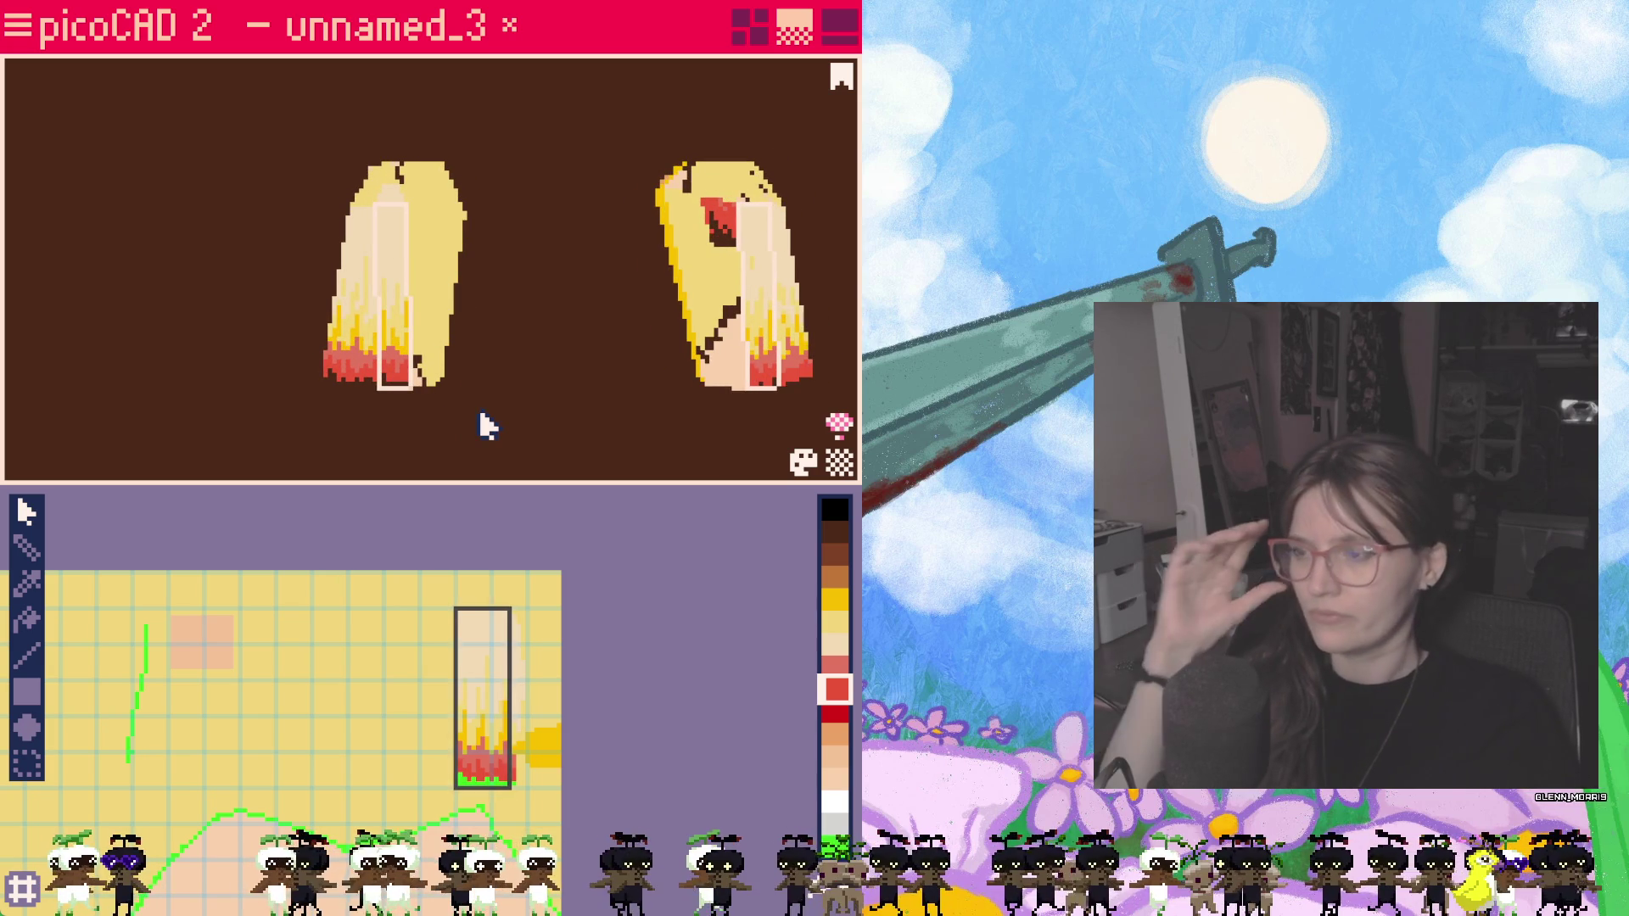
mouse_move(484, 393)
right_mouse_down()
mouse_move(404, 430)
mouse_move(409, 264)
right_mouse_up()
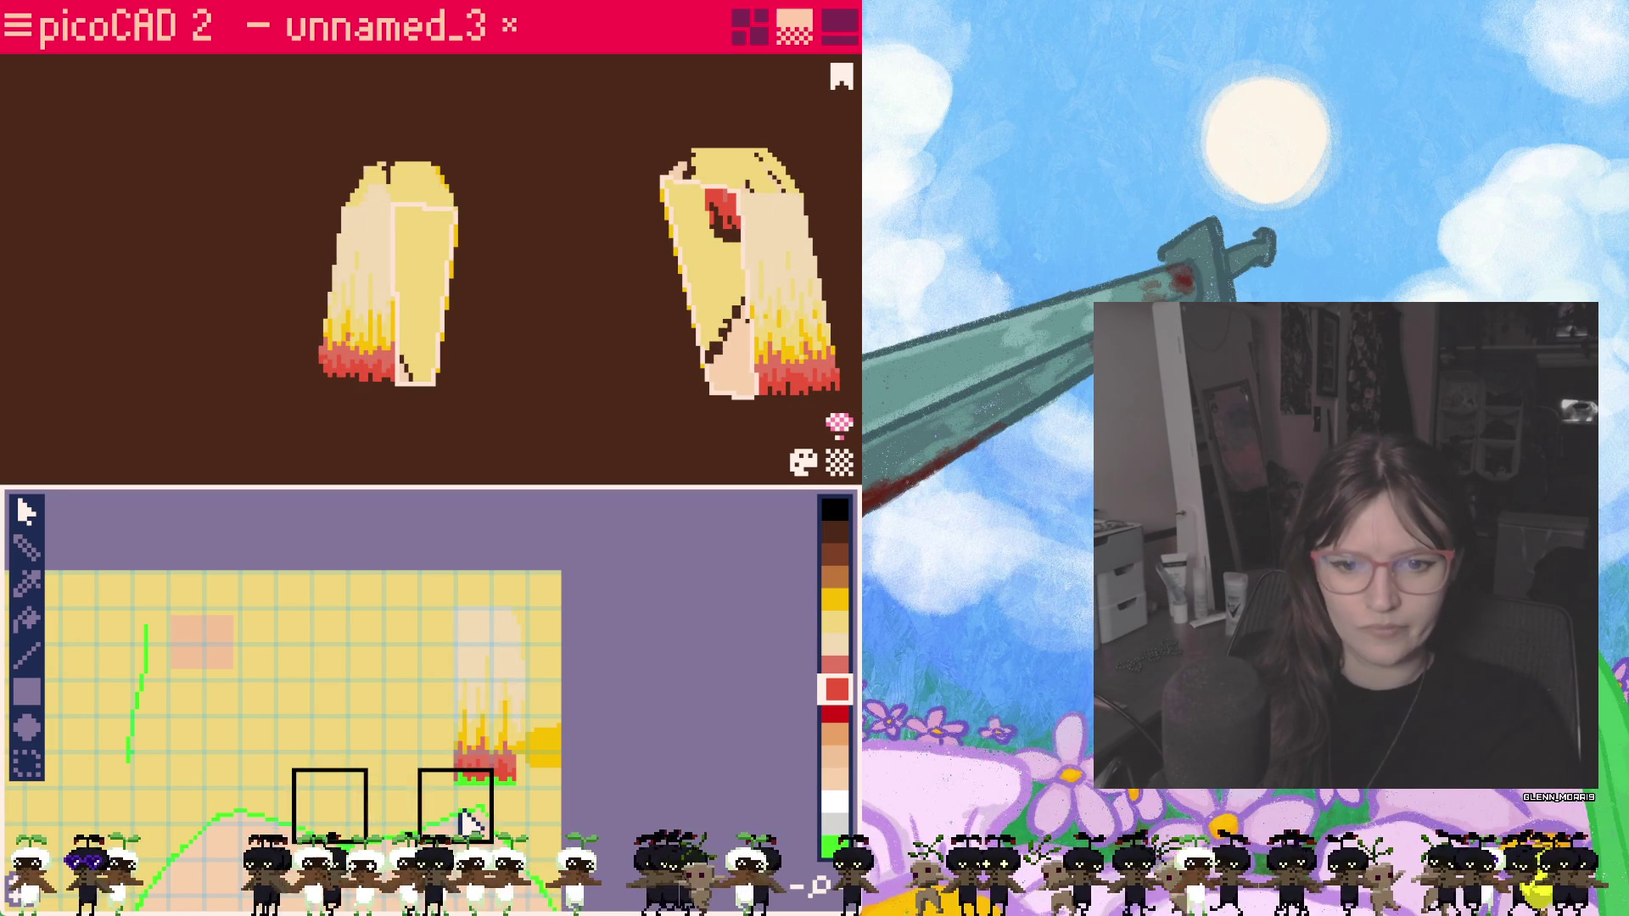
left_click(508, 707)
left_click_drag(479, 666, 392, 676)
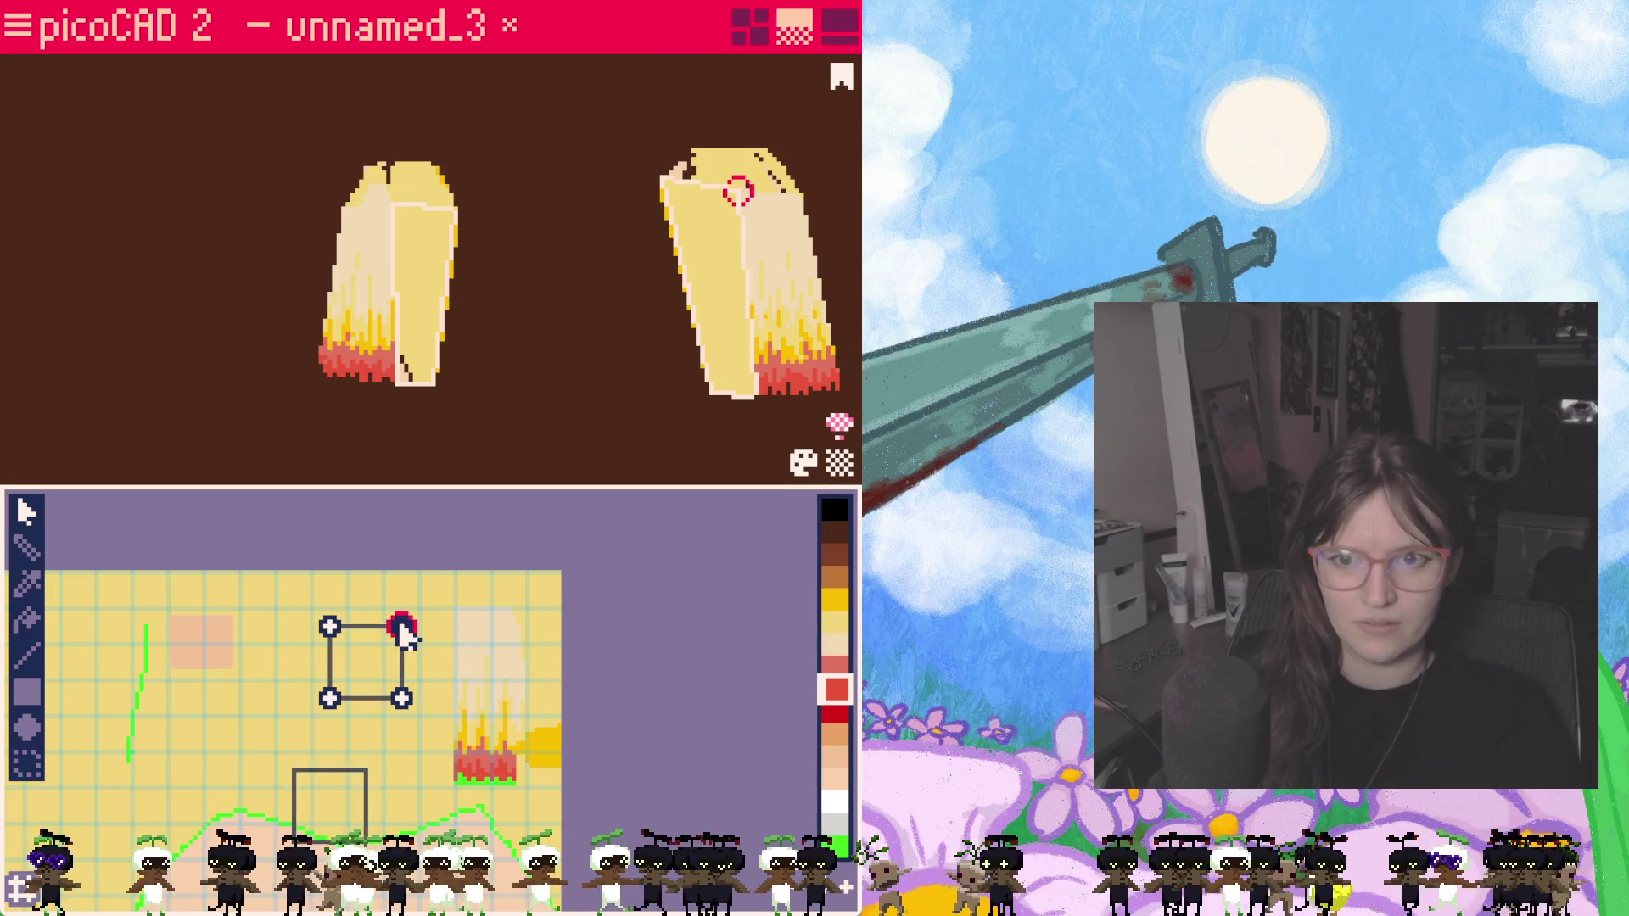
left_click_drag(264, 652, 366, 649)
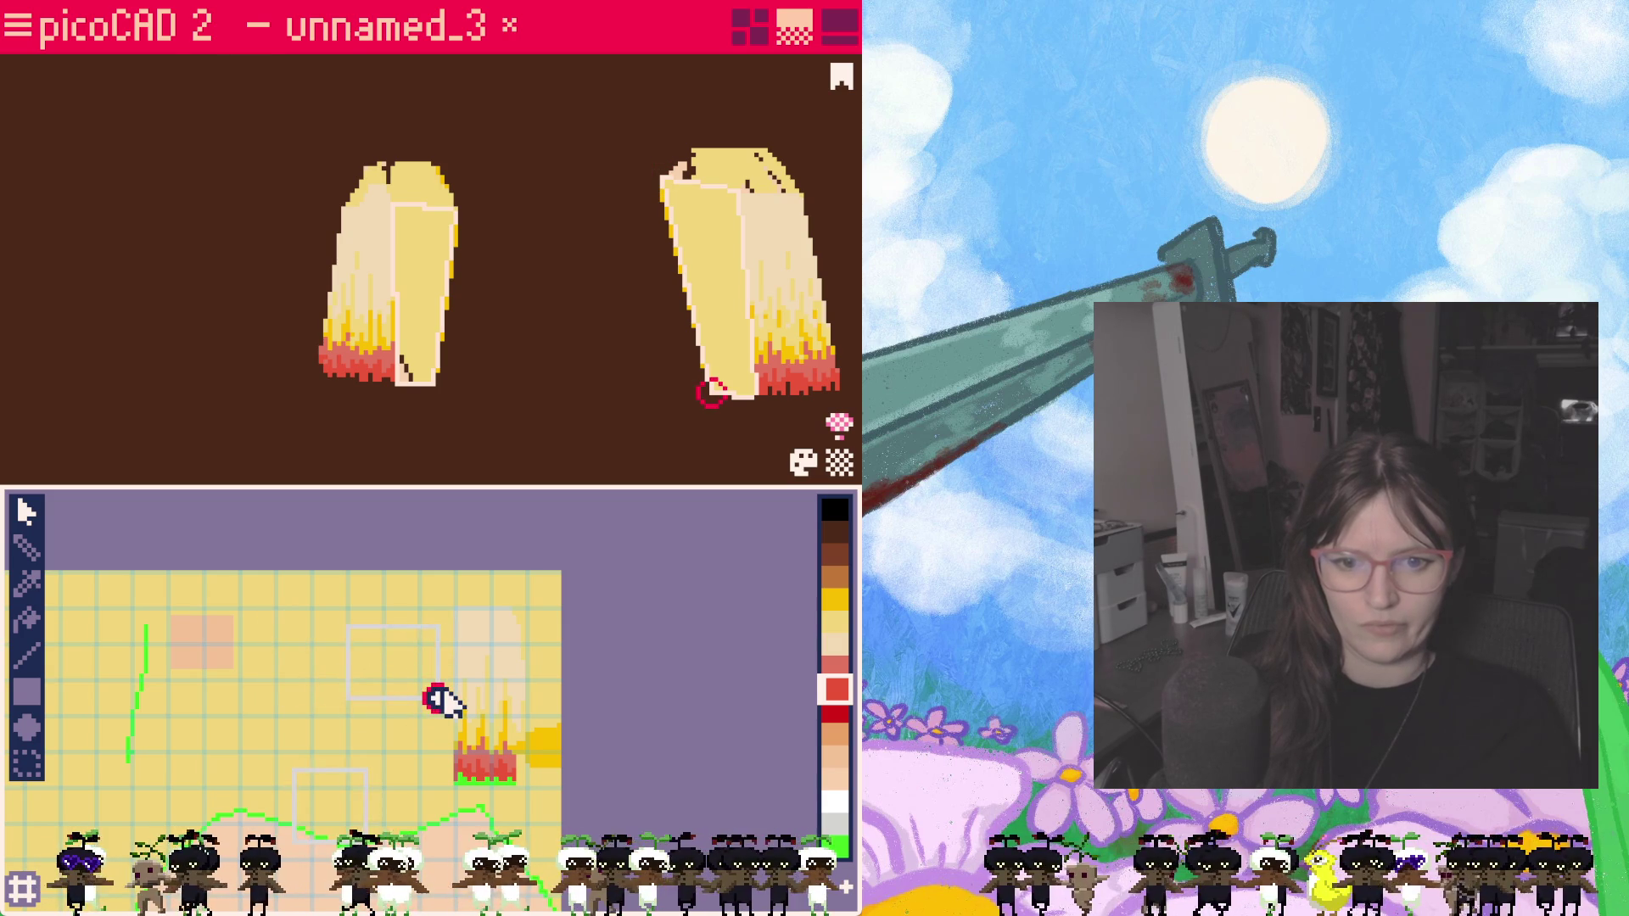
left_click(395, 675)
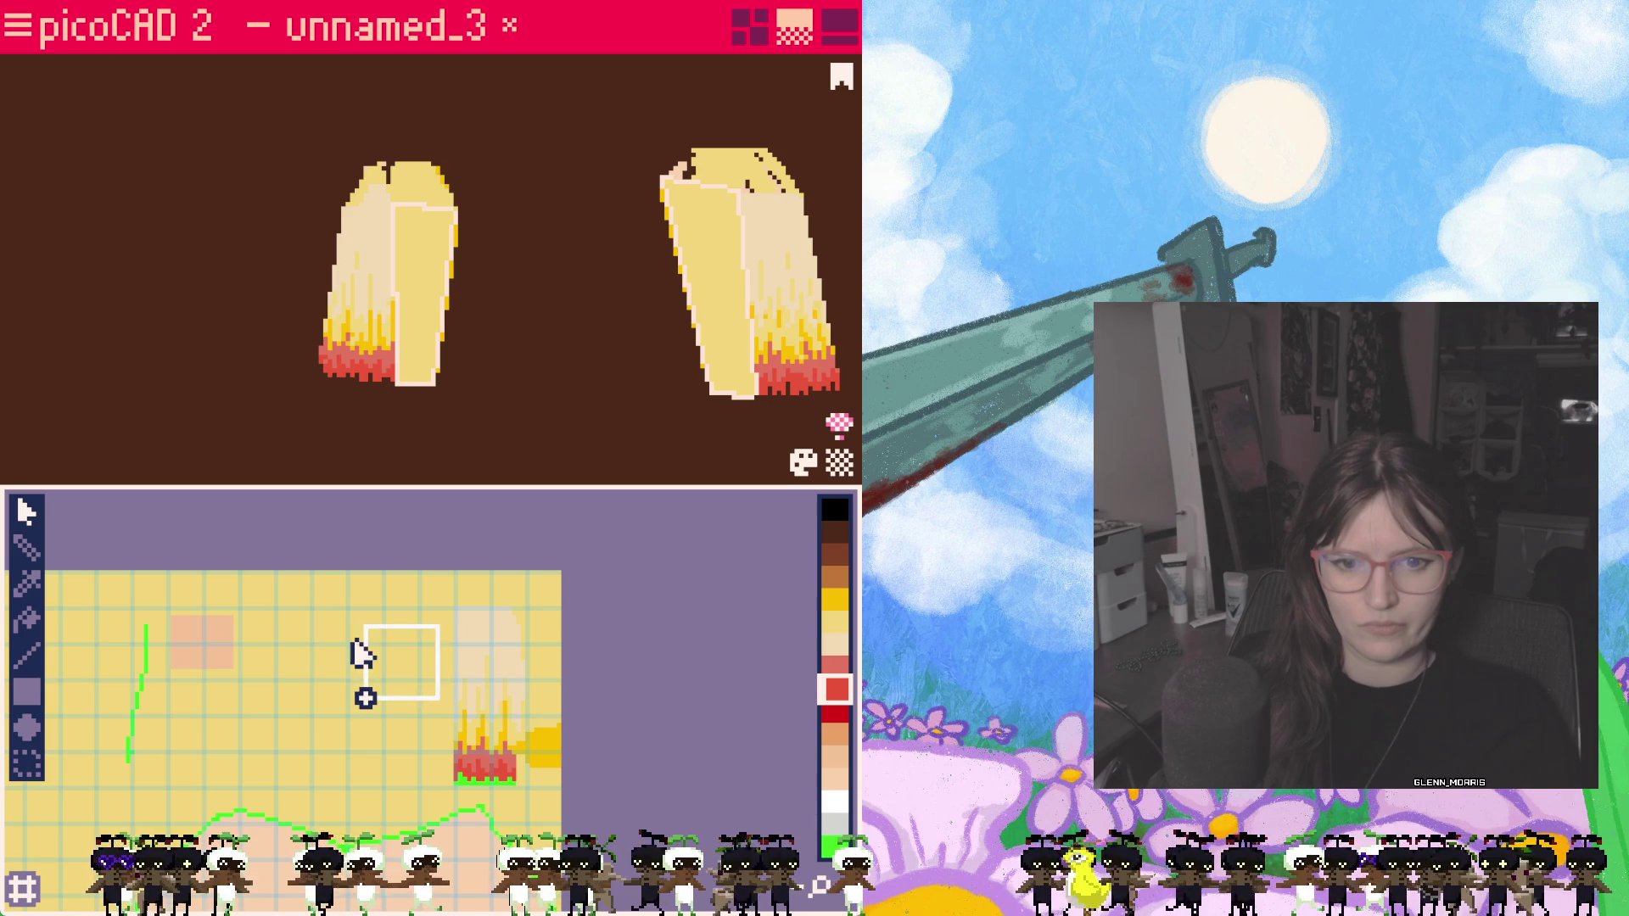
mouse_move(399, 675)
left_mouse_down()
mouse_move(489, 659)
mouse_move(527, 790)
left_mouse_up()
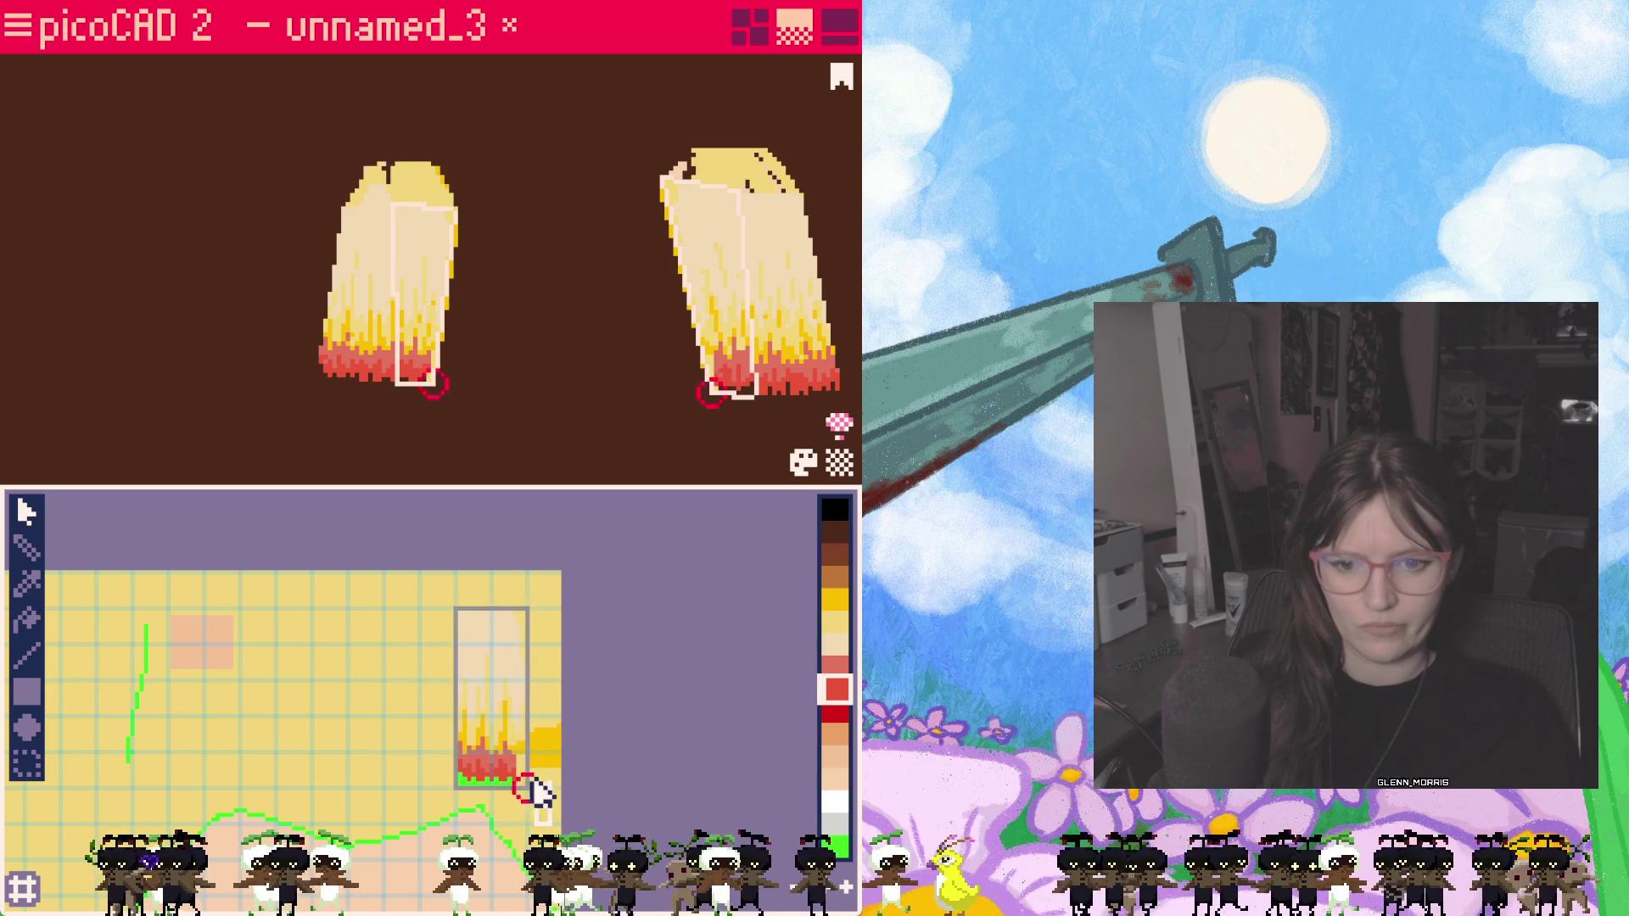
Step: Skew the face mapping by shifting its corner vertices, undoing the final nudge
left_click_drag(526, 788, 510, 788)
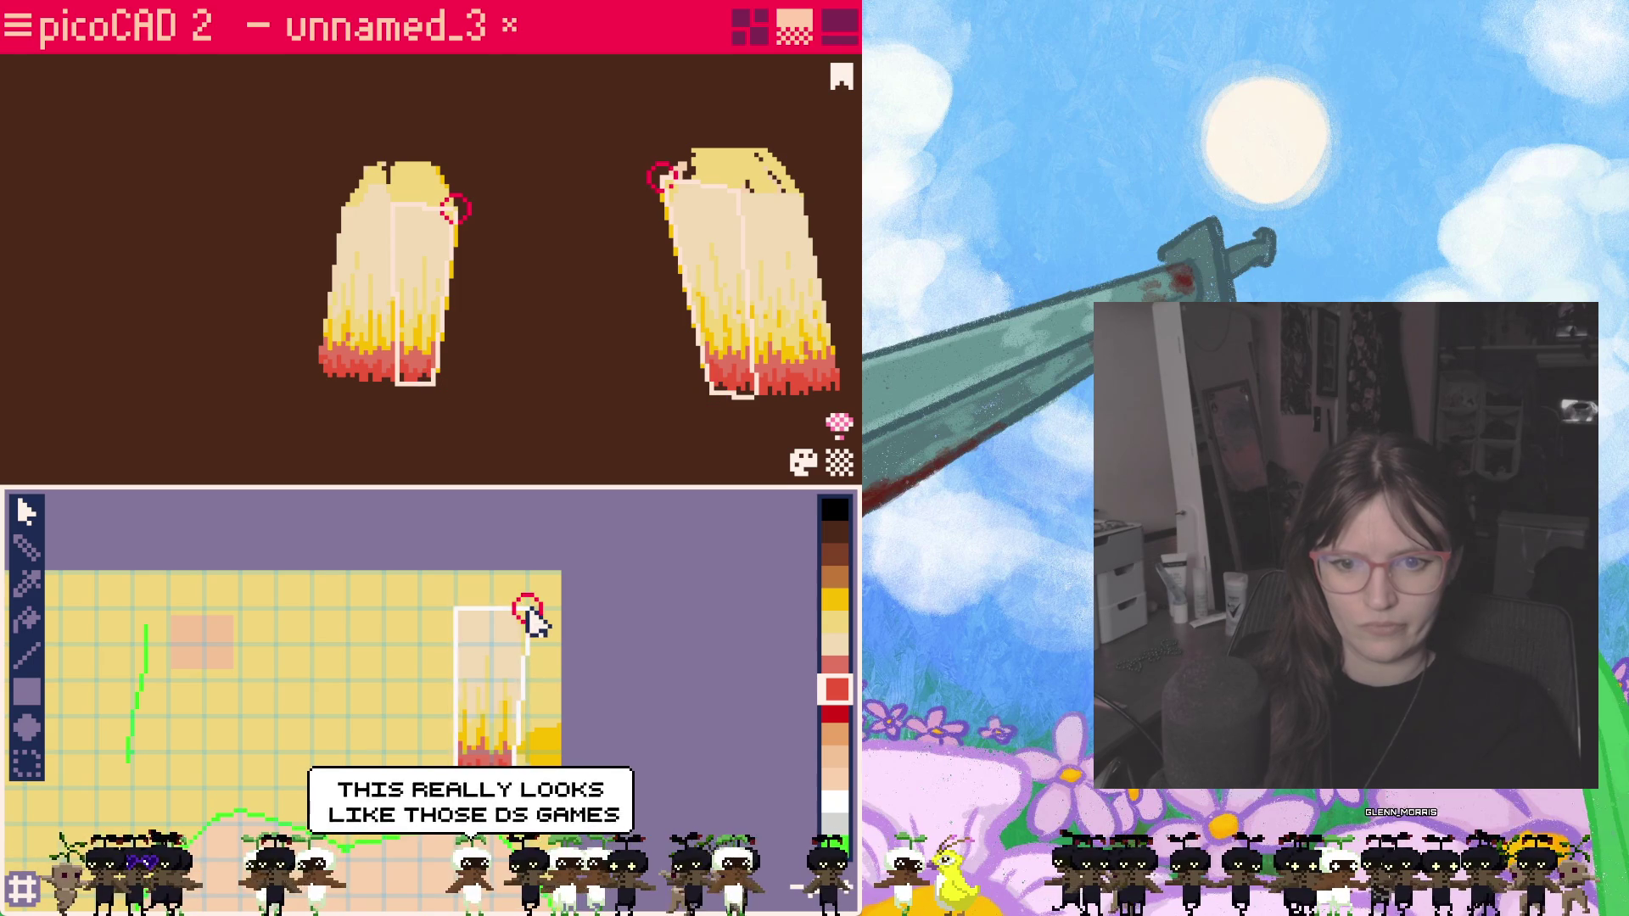
left_click_drag(528, 611, 544, 626)
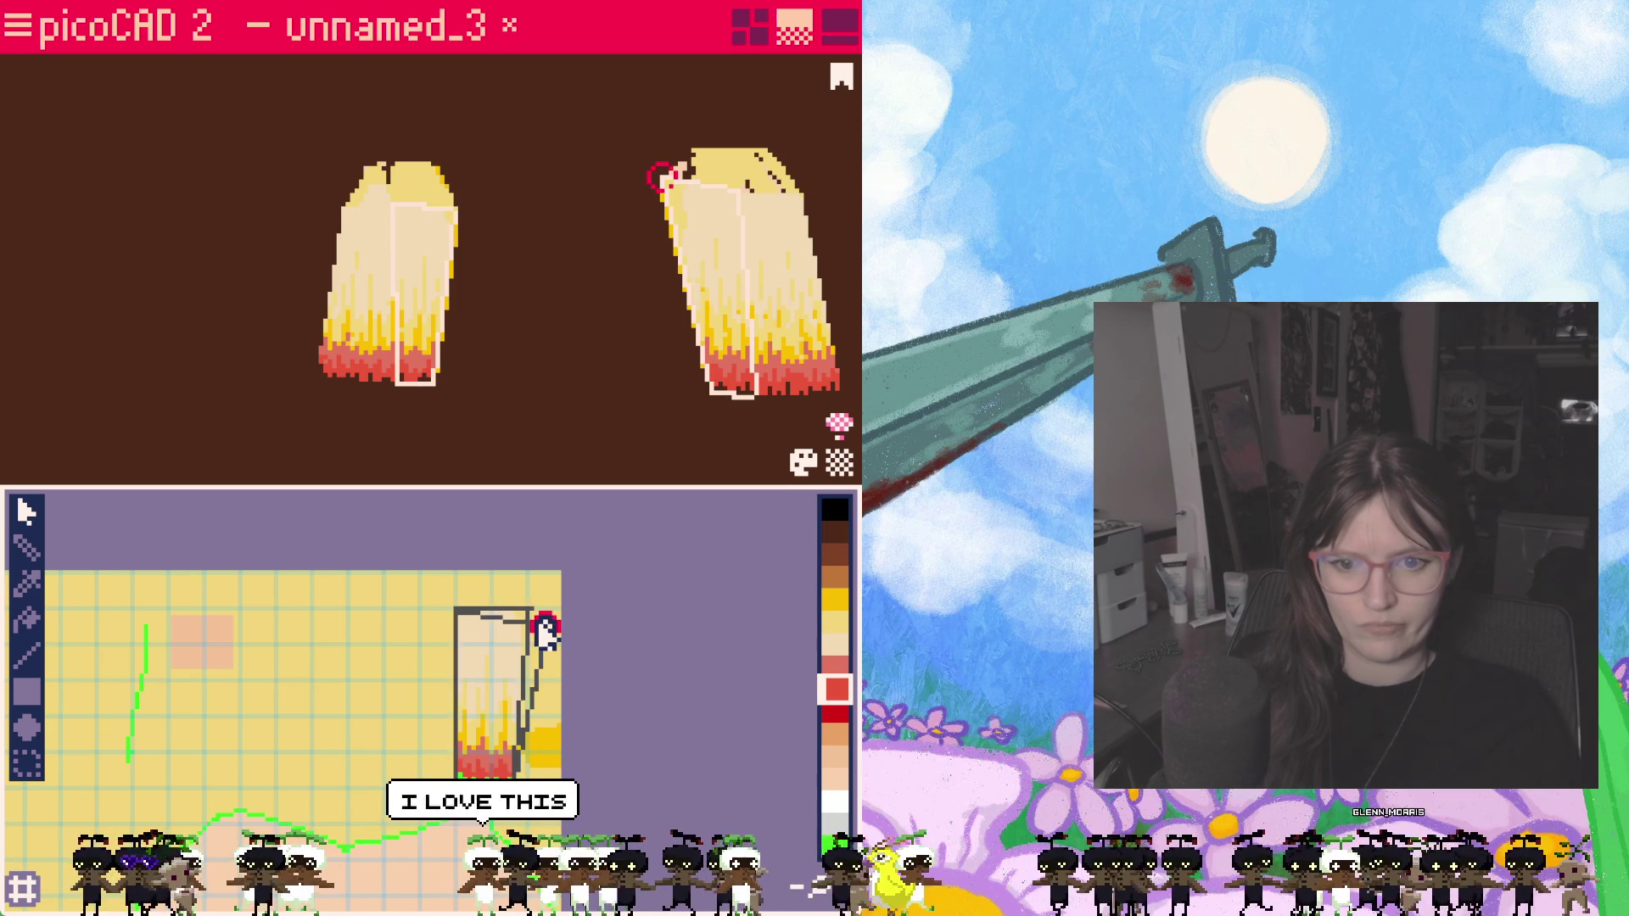
left_click(545, 626)
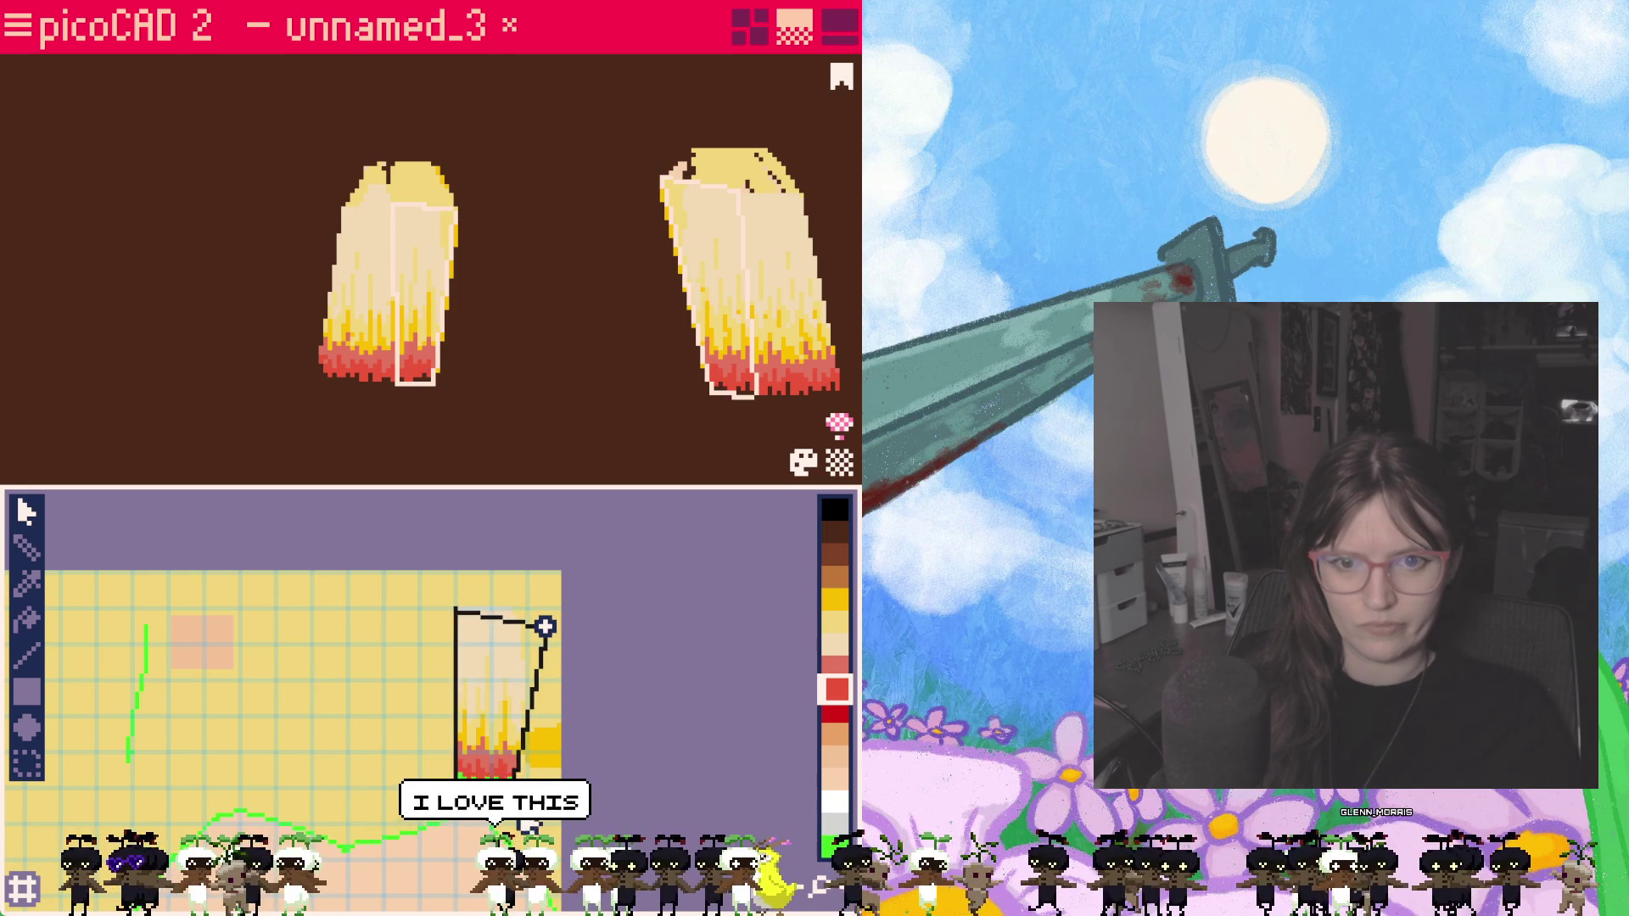
mouse_move(451, 459)
right_mouse_down()
mouse_move(396, 461)
mouse_move(450, 461)
right_mouse_up()
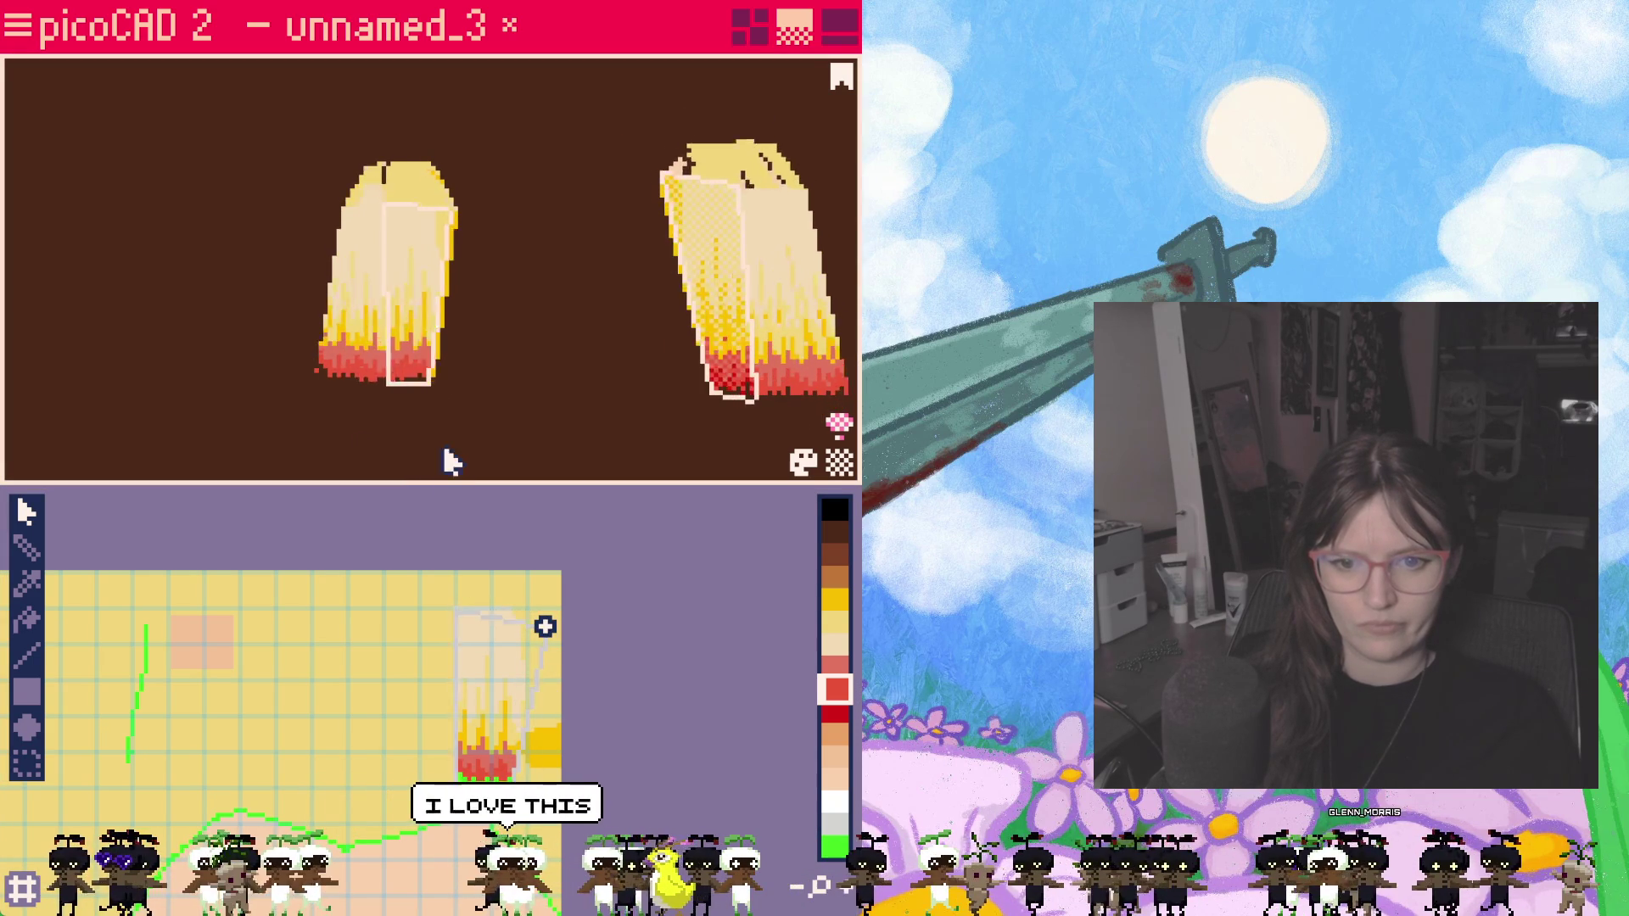
left_click_drag(466, 619, 475, 617)
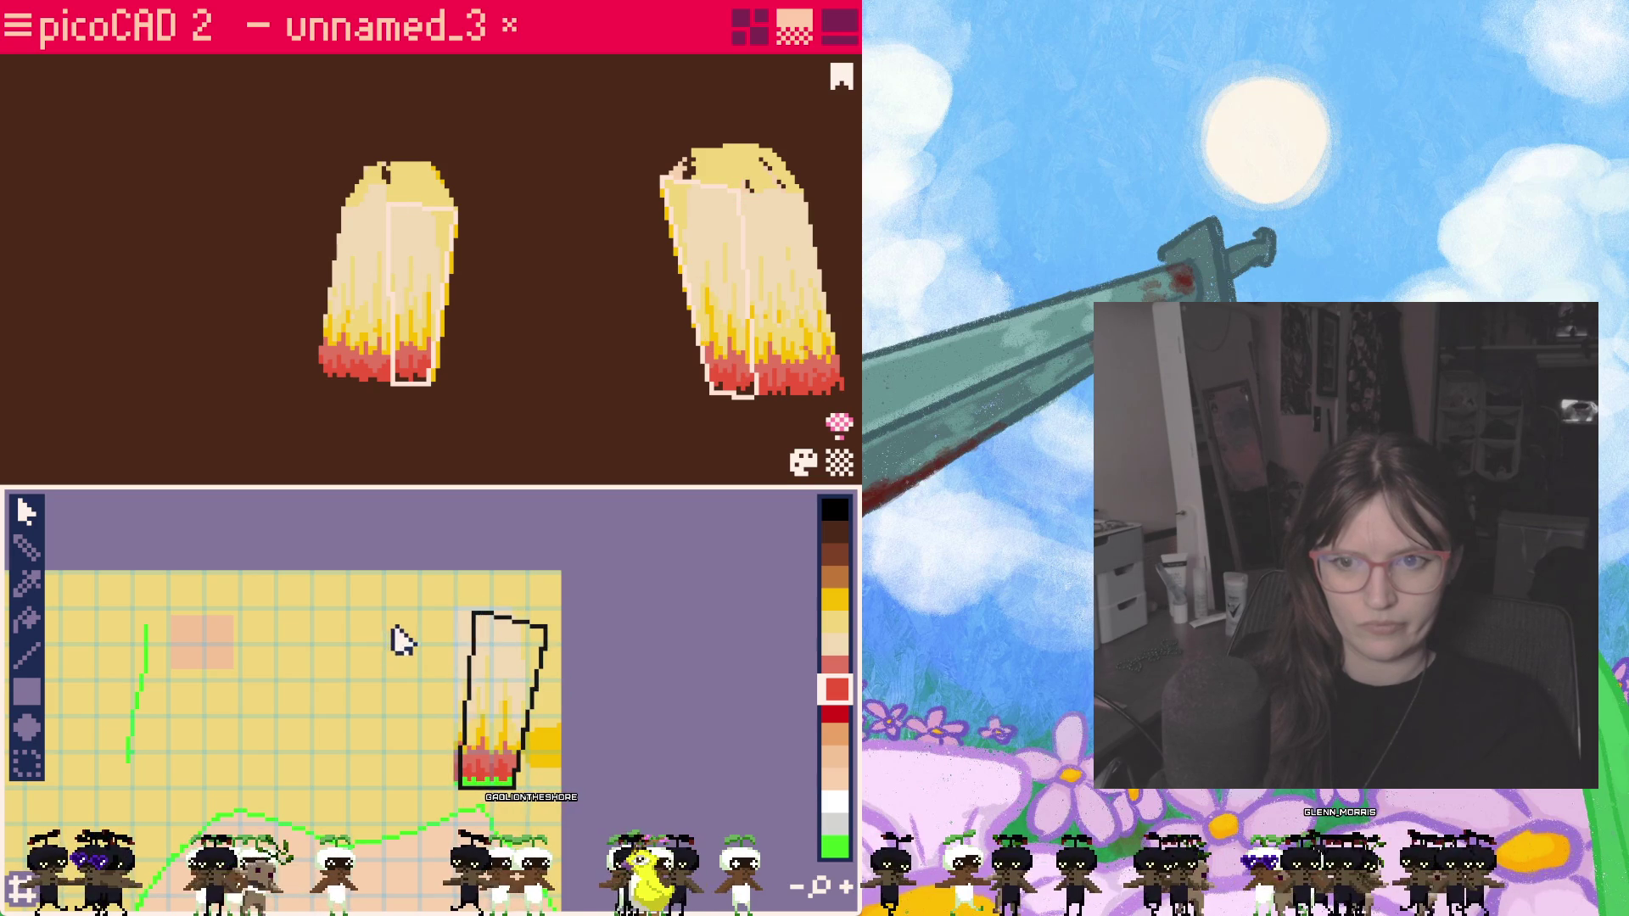
left_click_drag(501, 721, 519, 721)
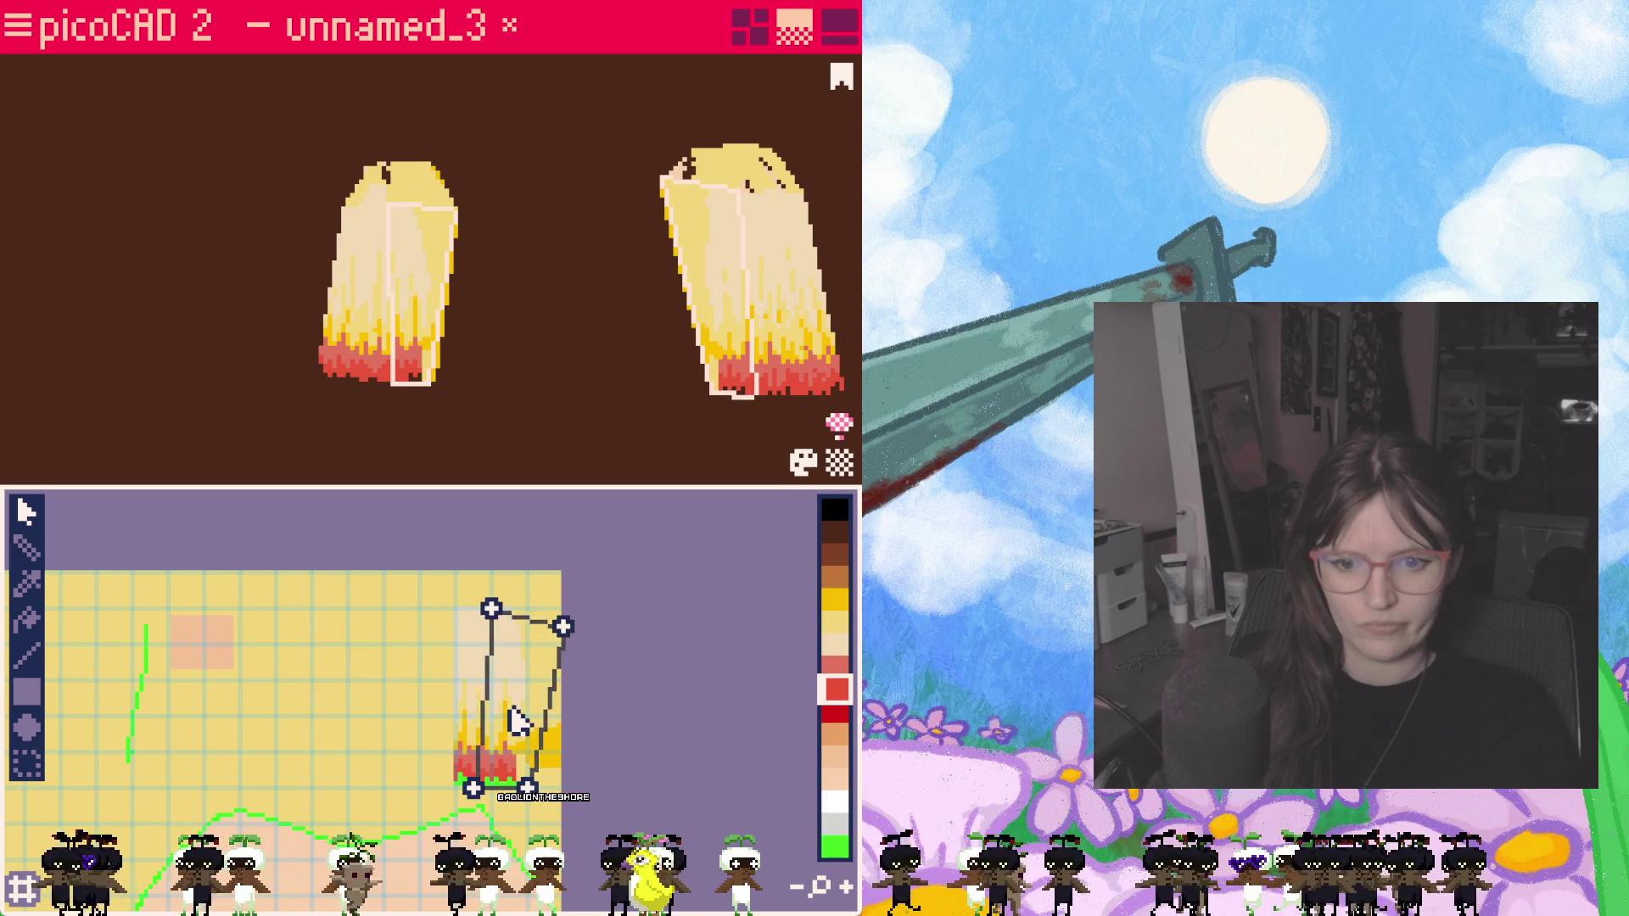
key("ctrl+z")
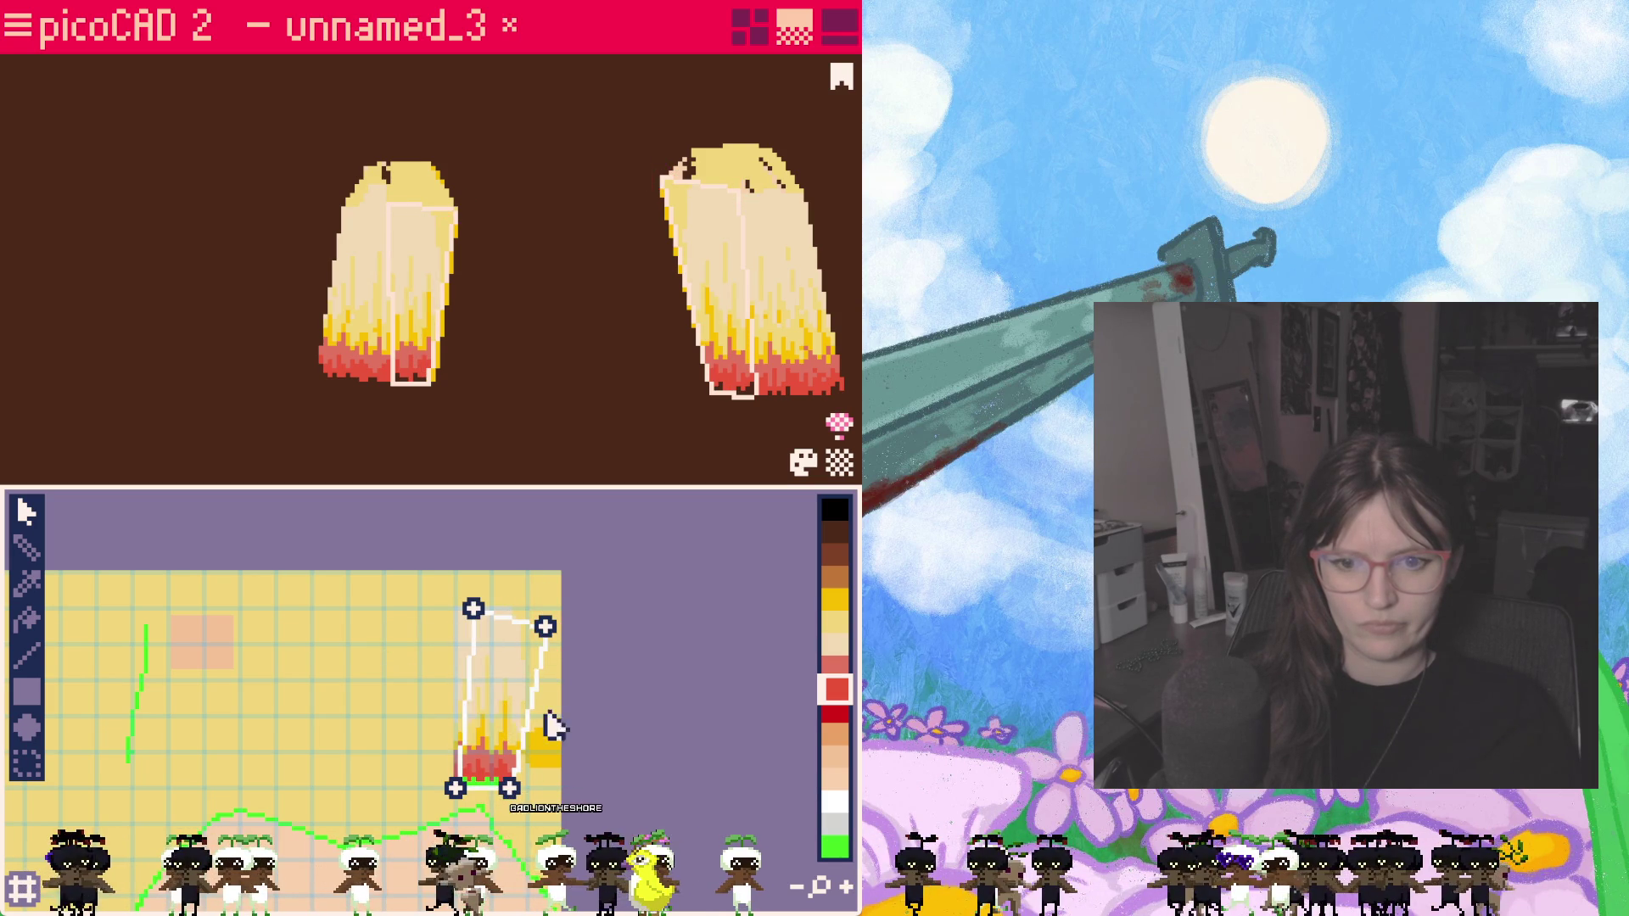
scroll(577, 700, "up", 3)
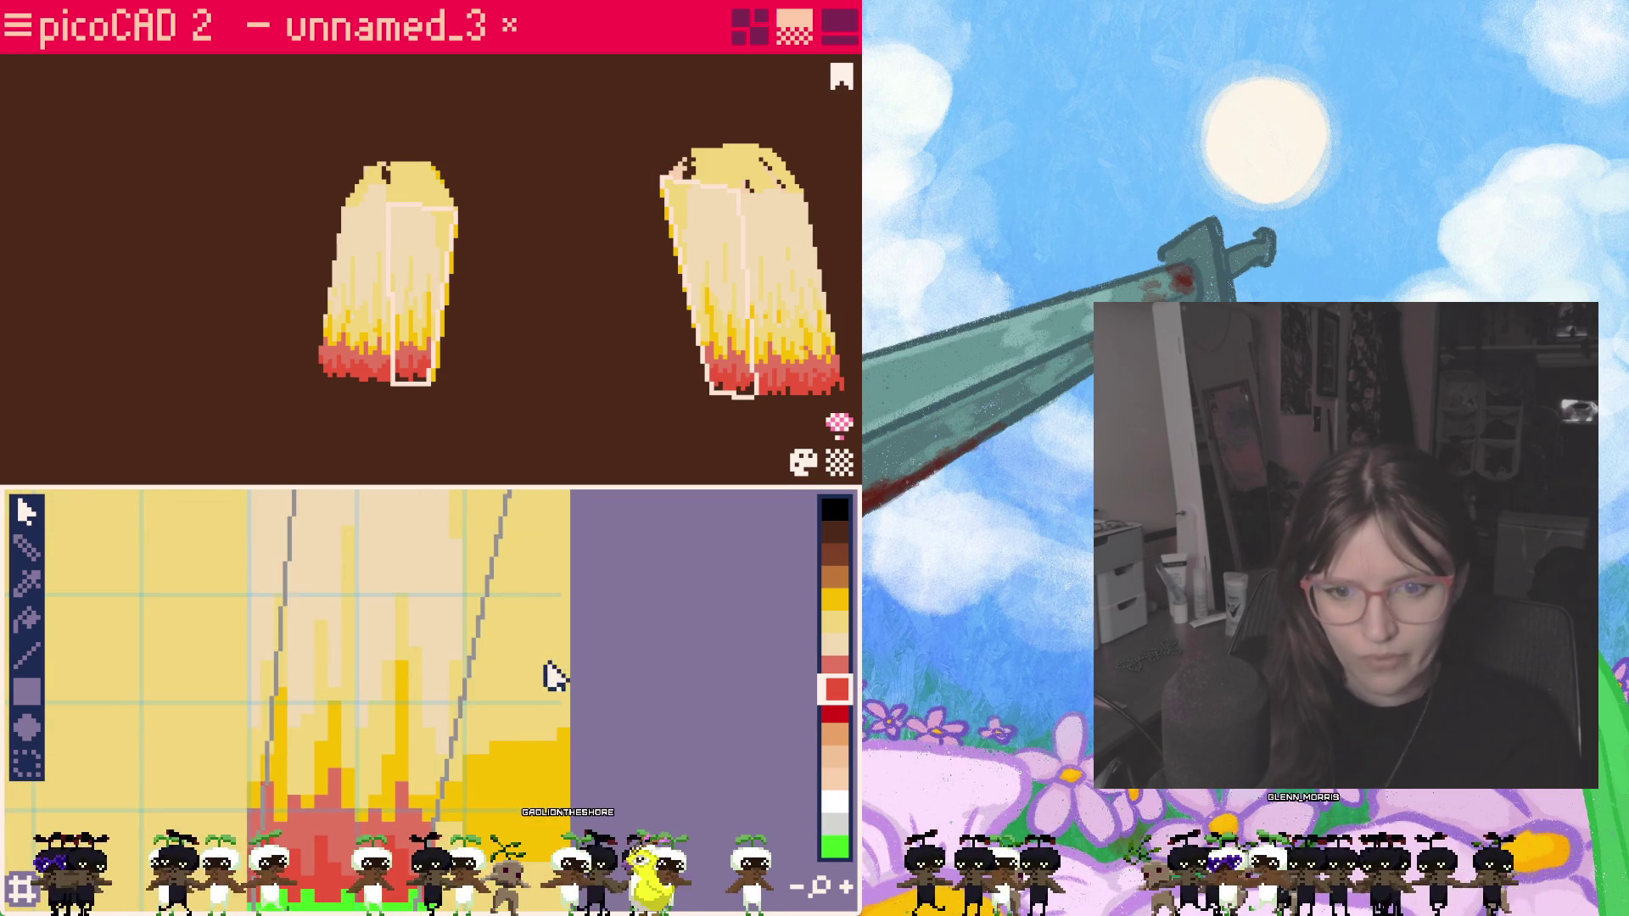
left_click(834, 622)
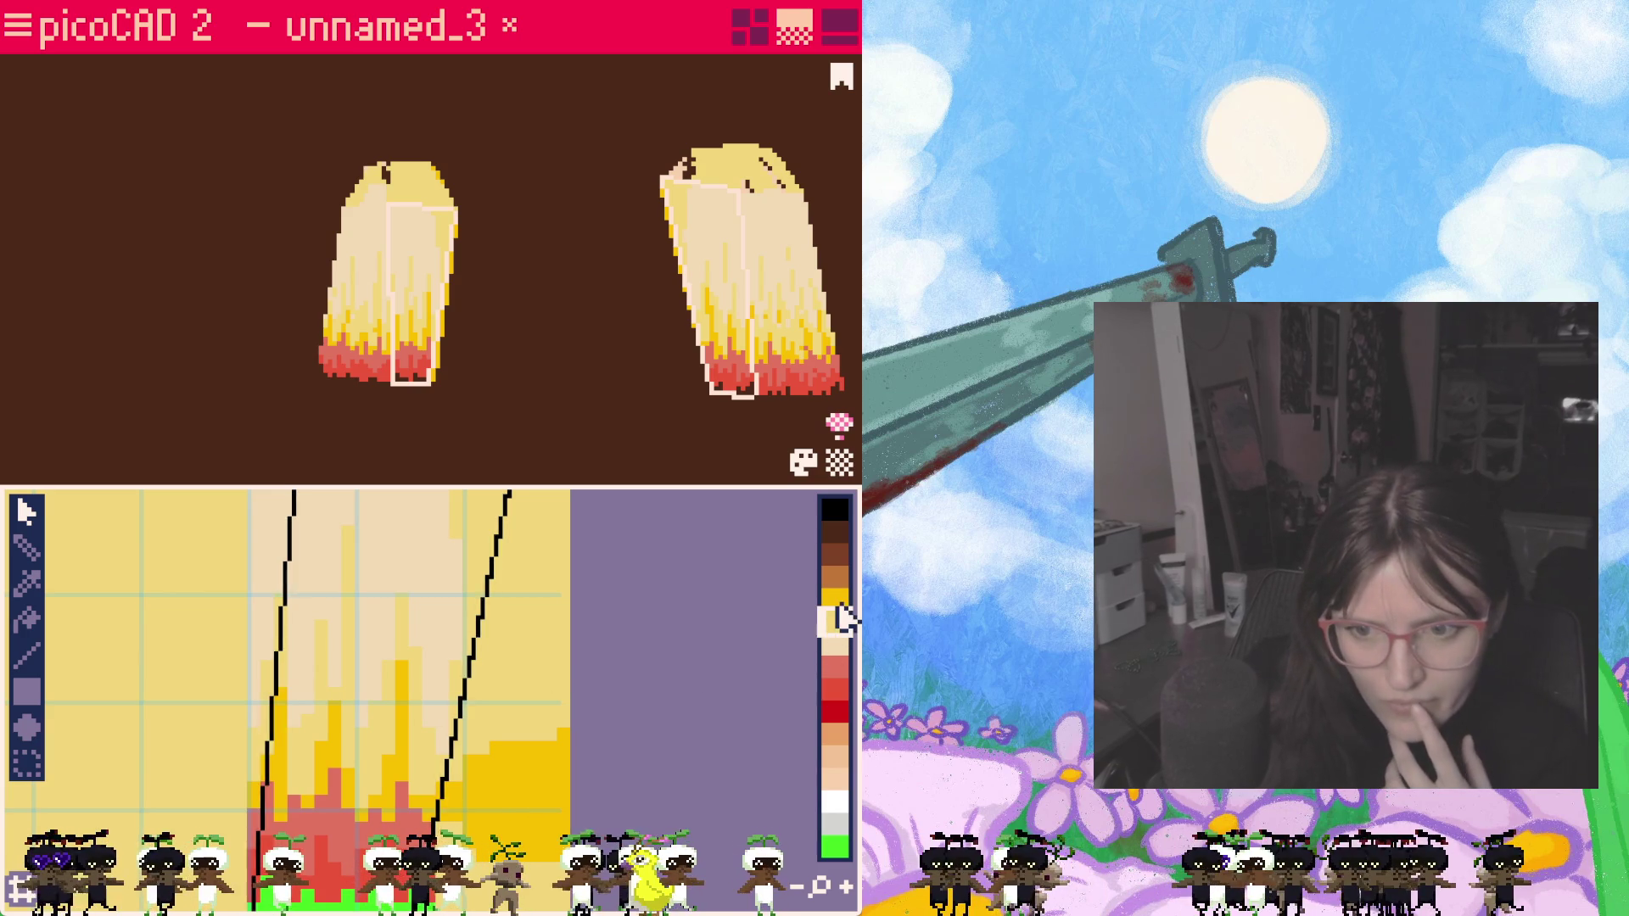
Step: Pencil most of the spare yellow block cream, then sample the salmon, dark red and red swatches
left_click(27, 548)
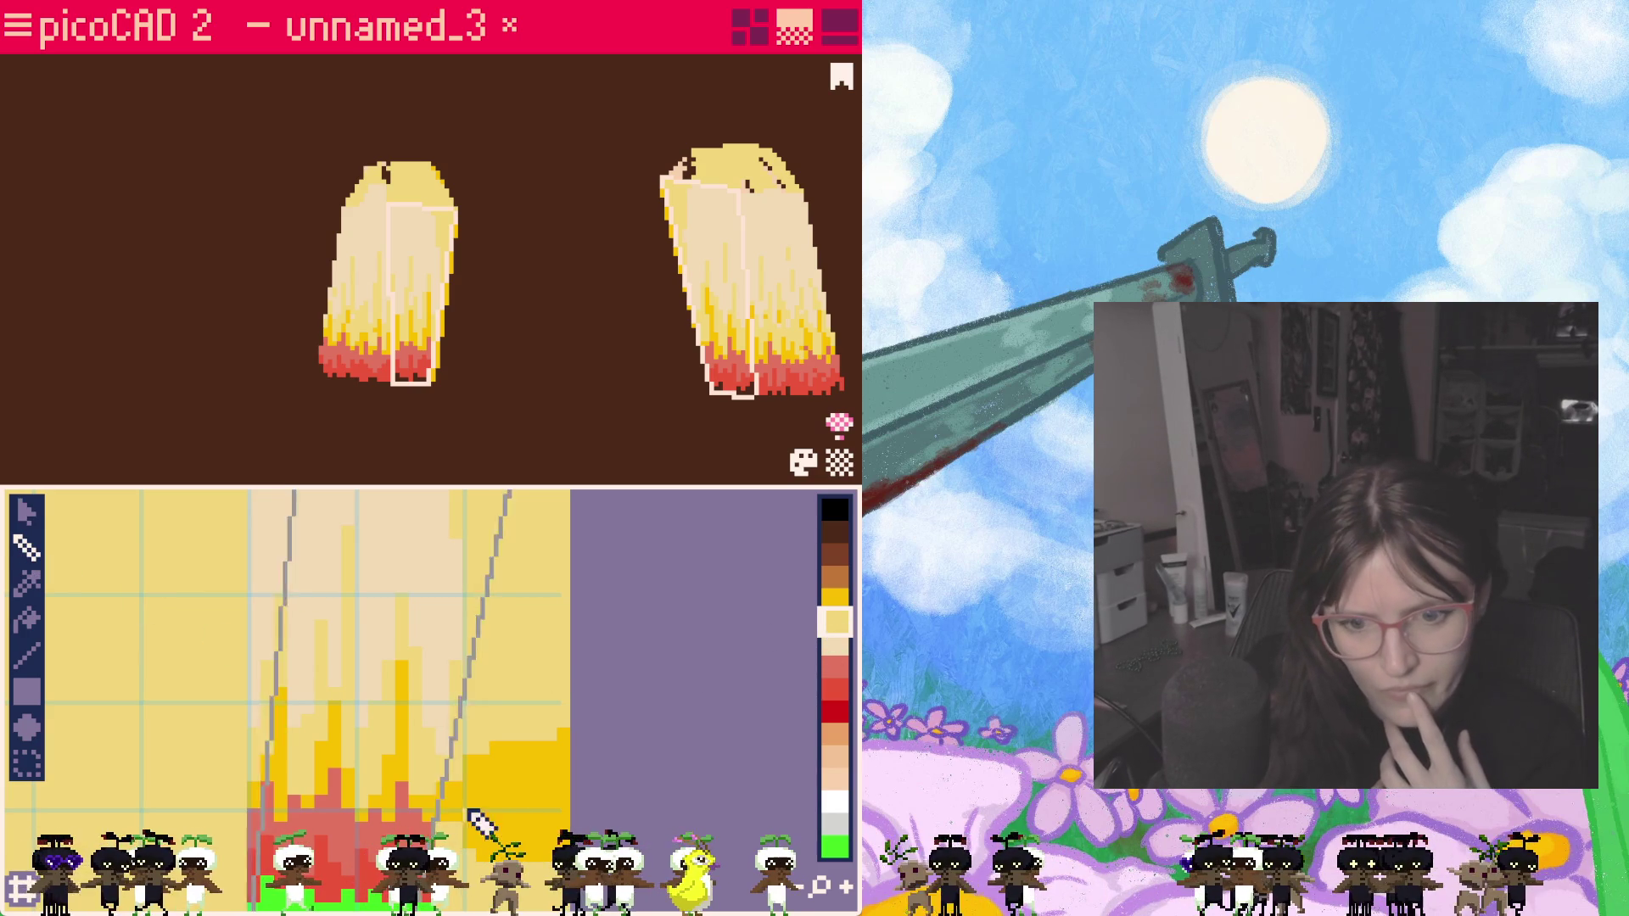
mouse_move(480, 874)
left_mouse_down()
mouse_move(527, 775)
mouse_move(507, 747)
mouse_move(537, 735)
left_mouse_up()
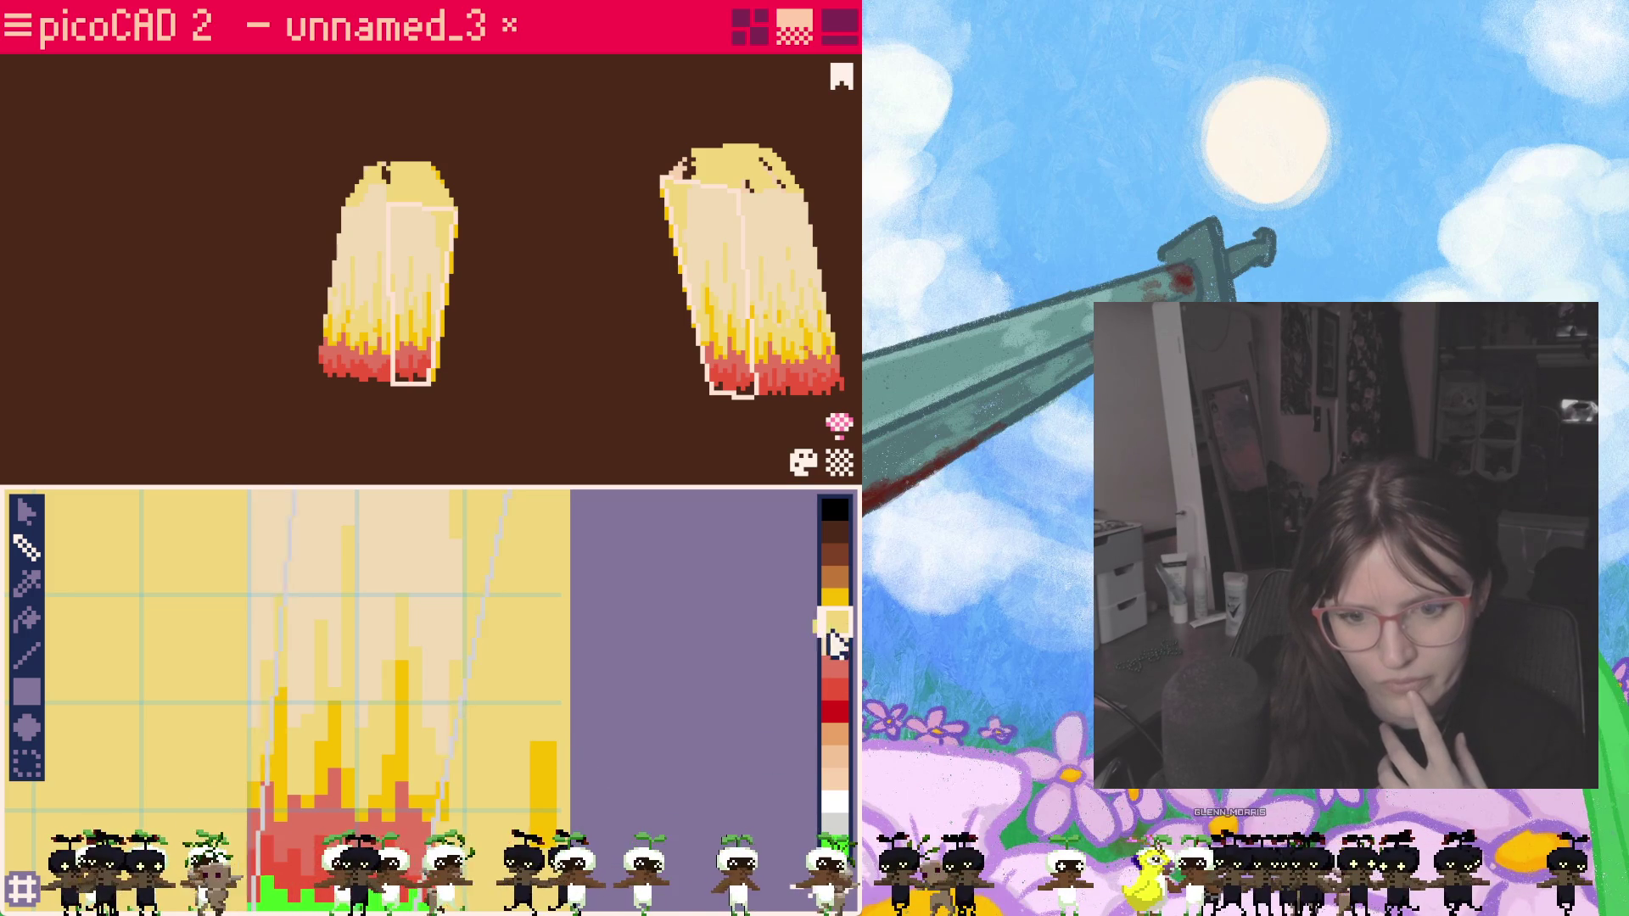
left_click(836, 669)
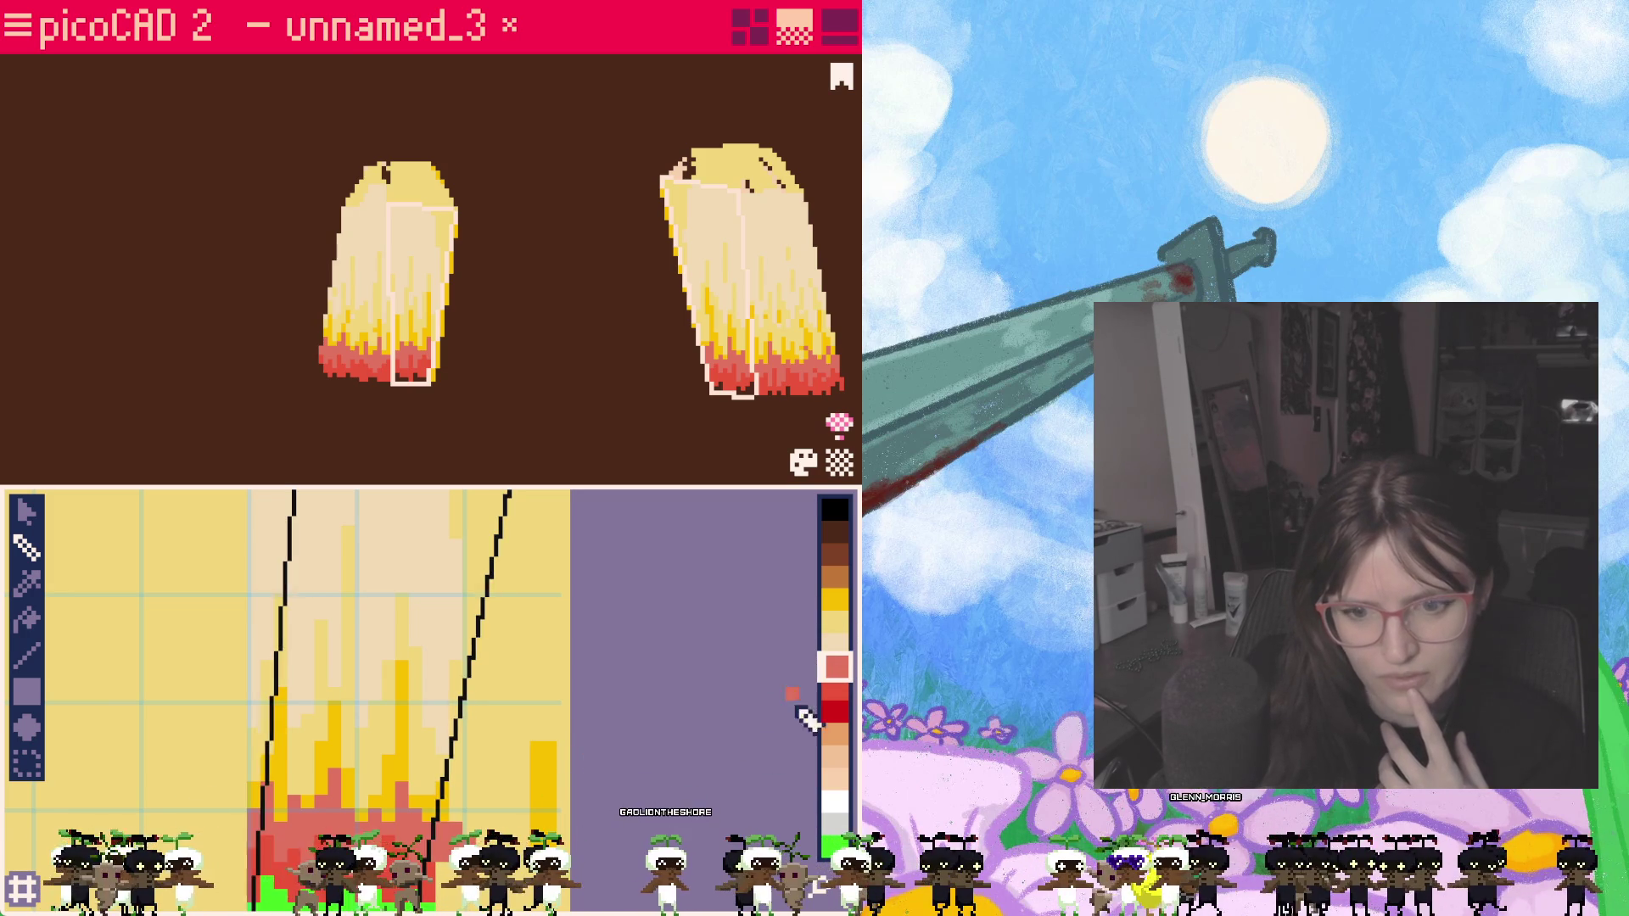
left_click(838, 712)
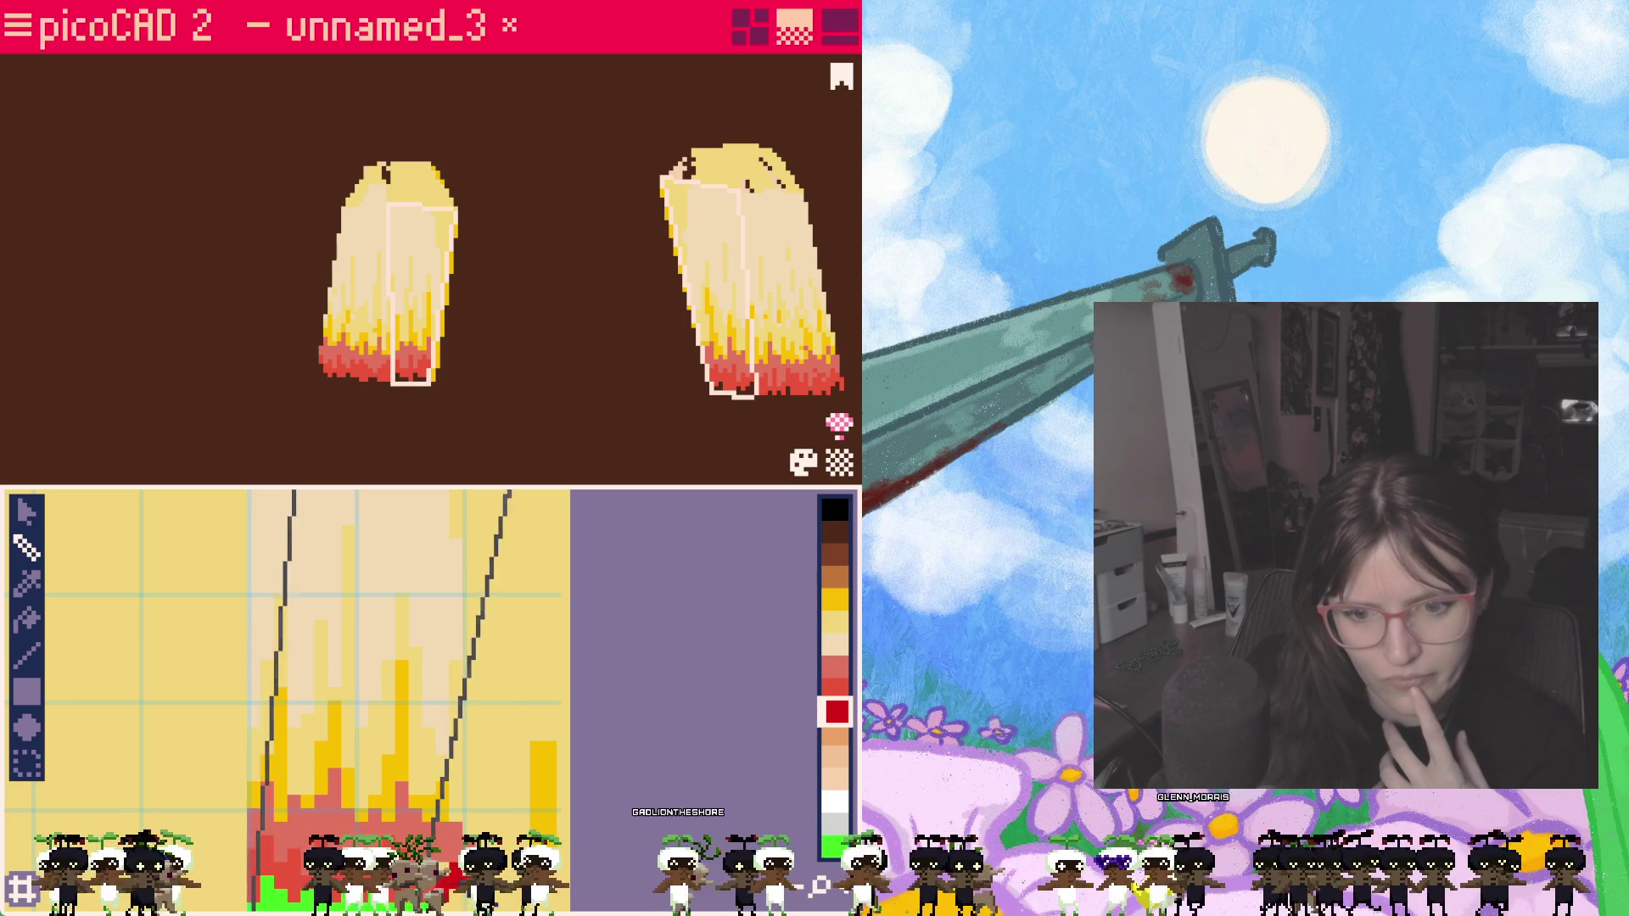
left_click(823, 692)
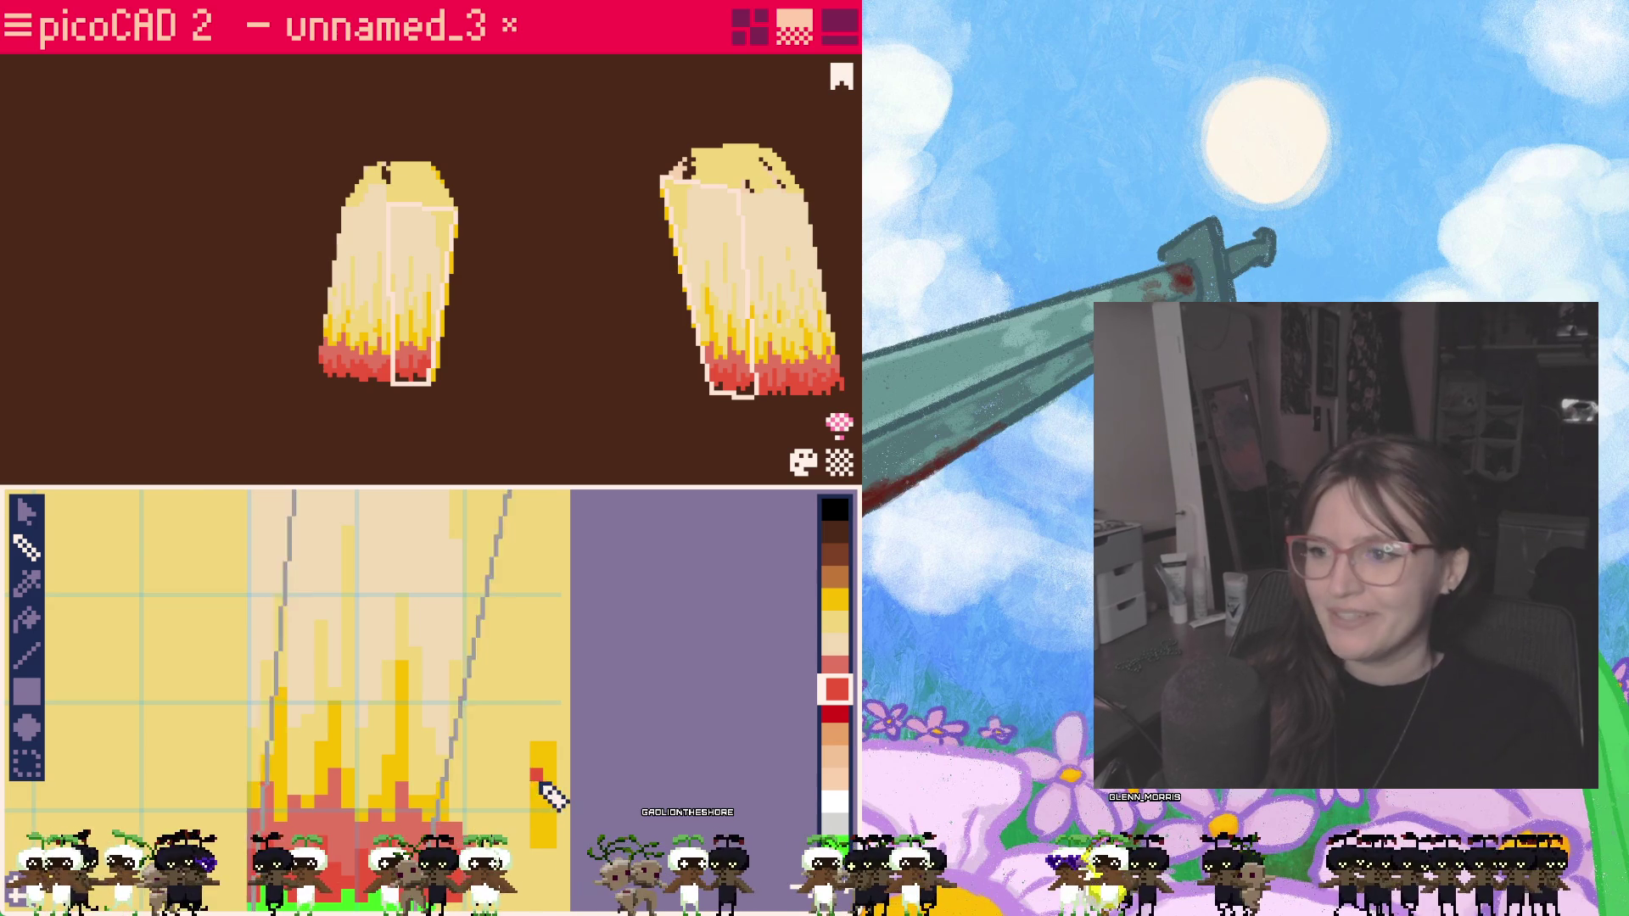
scroll(552, 791, "down", 3)
scroll(563, 800, "up", 1)
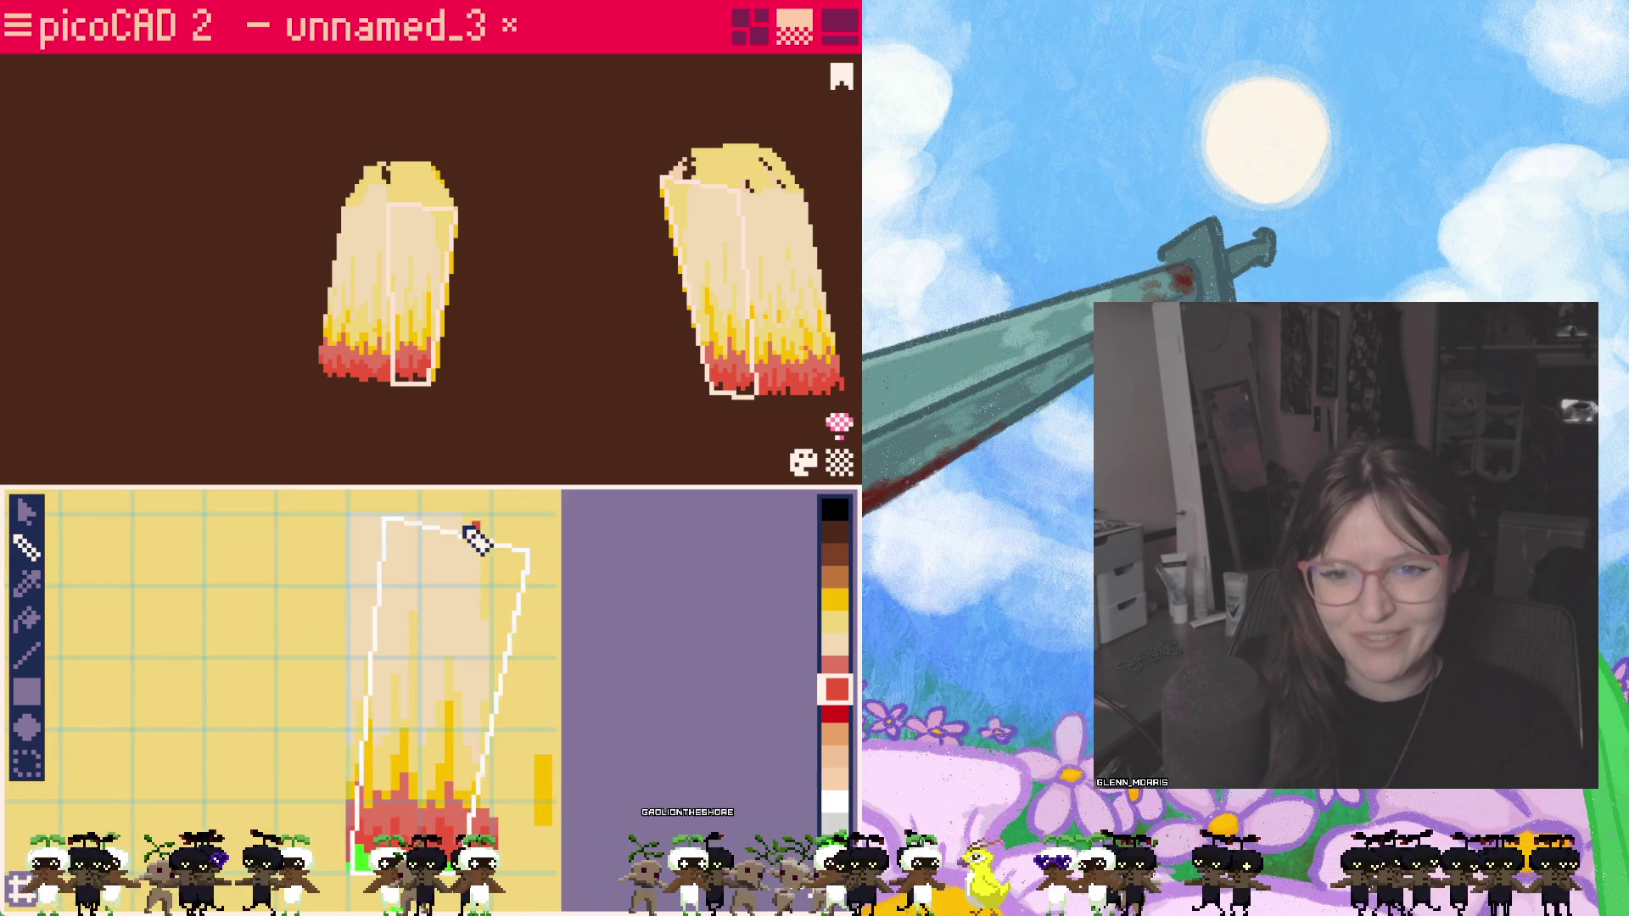
Step: Pull the UV quad's top corners outward and upward so it squares up and spans the strip
left_click(27, 512)
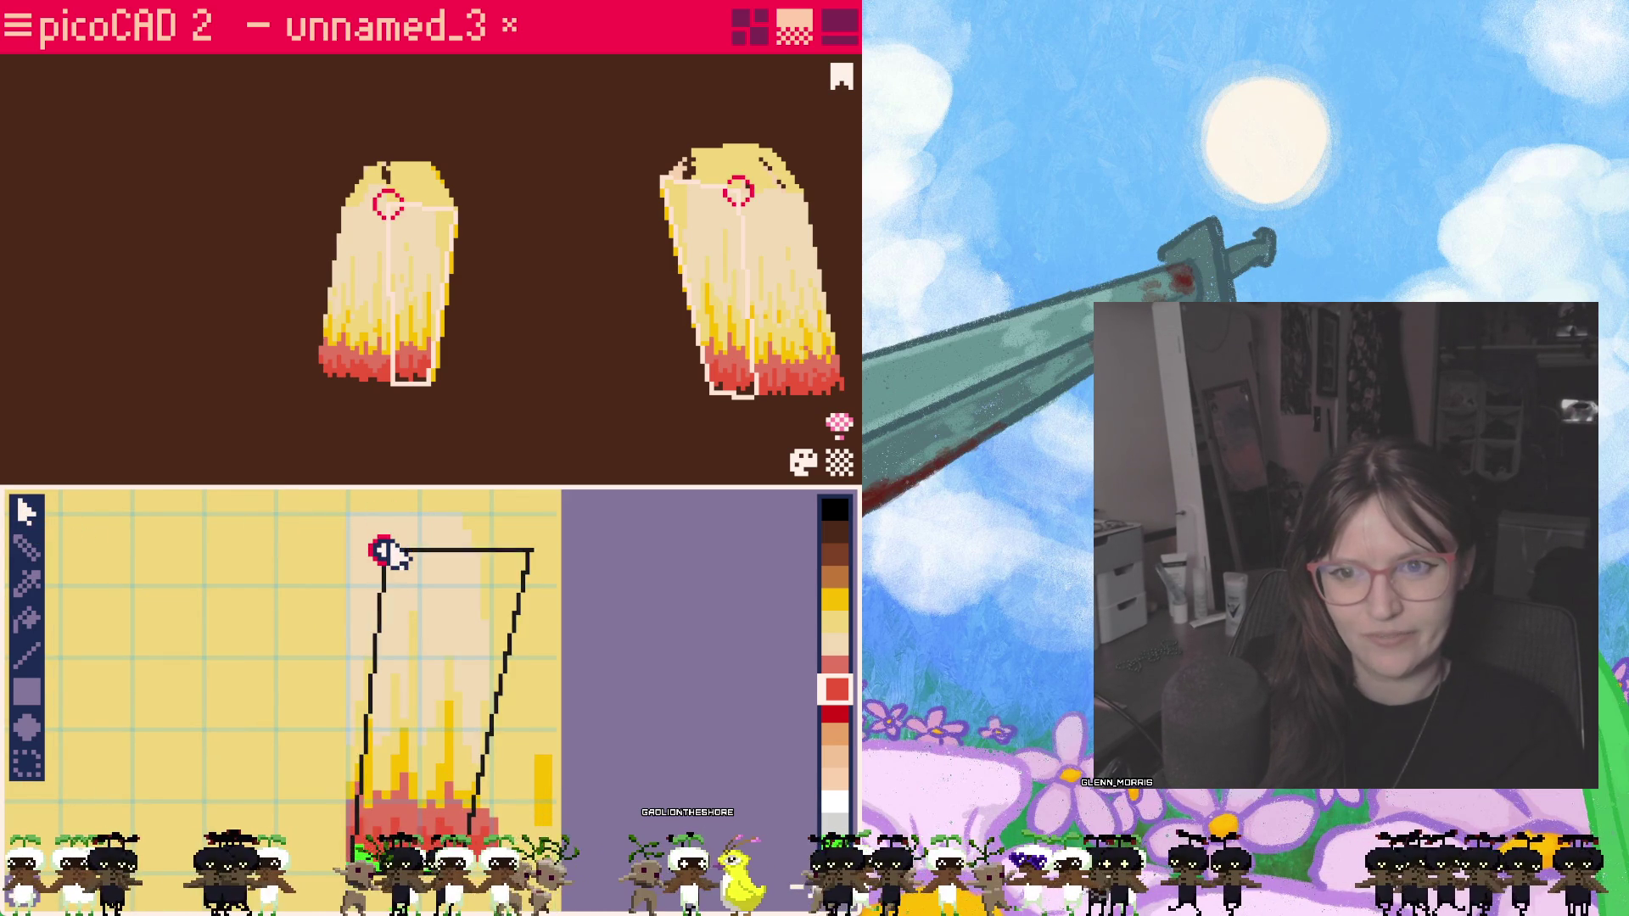
left_click(533, 558)
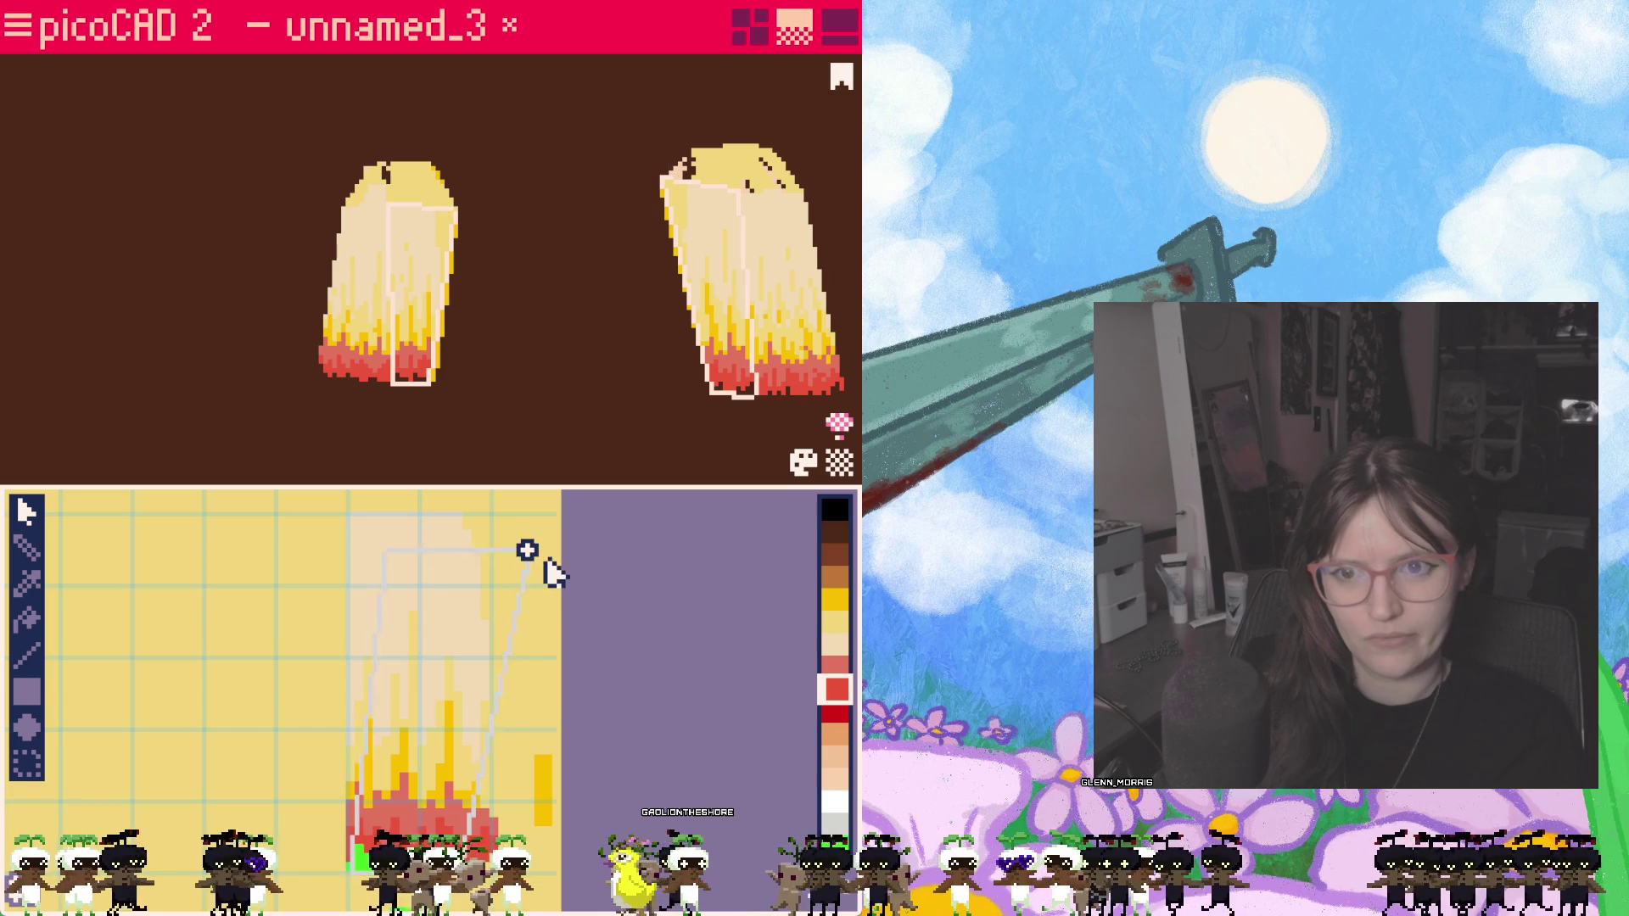
left_click_drag(385, 552, 350, 552)
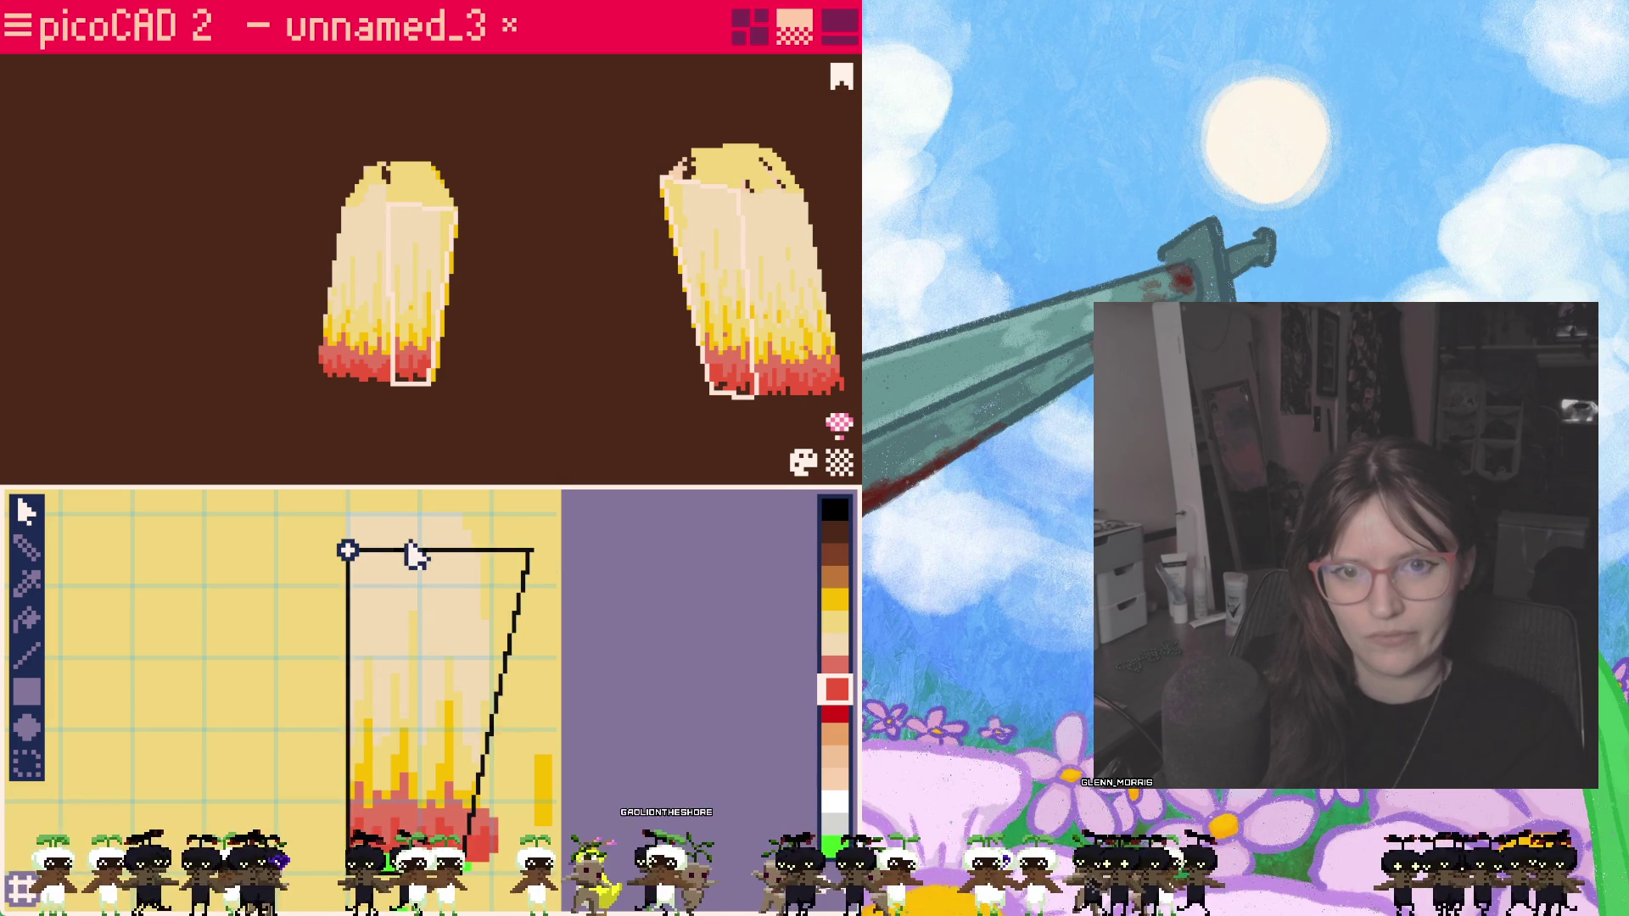
left_click_drag(532, 551, 563, 552)
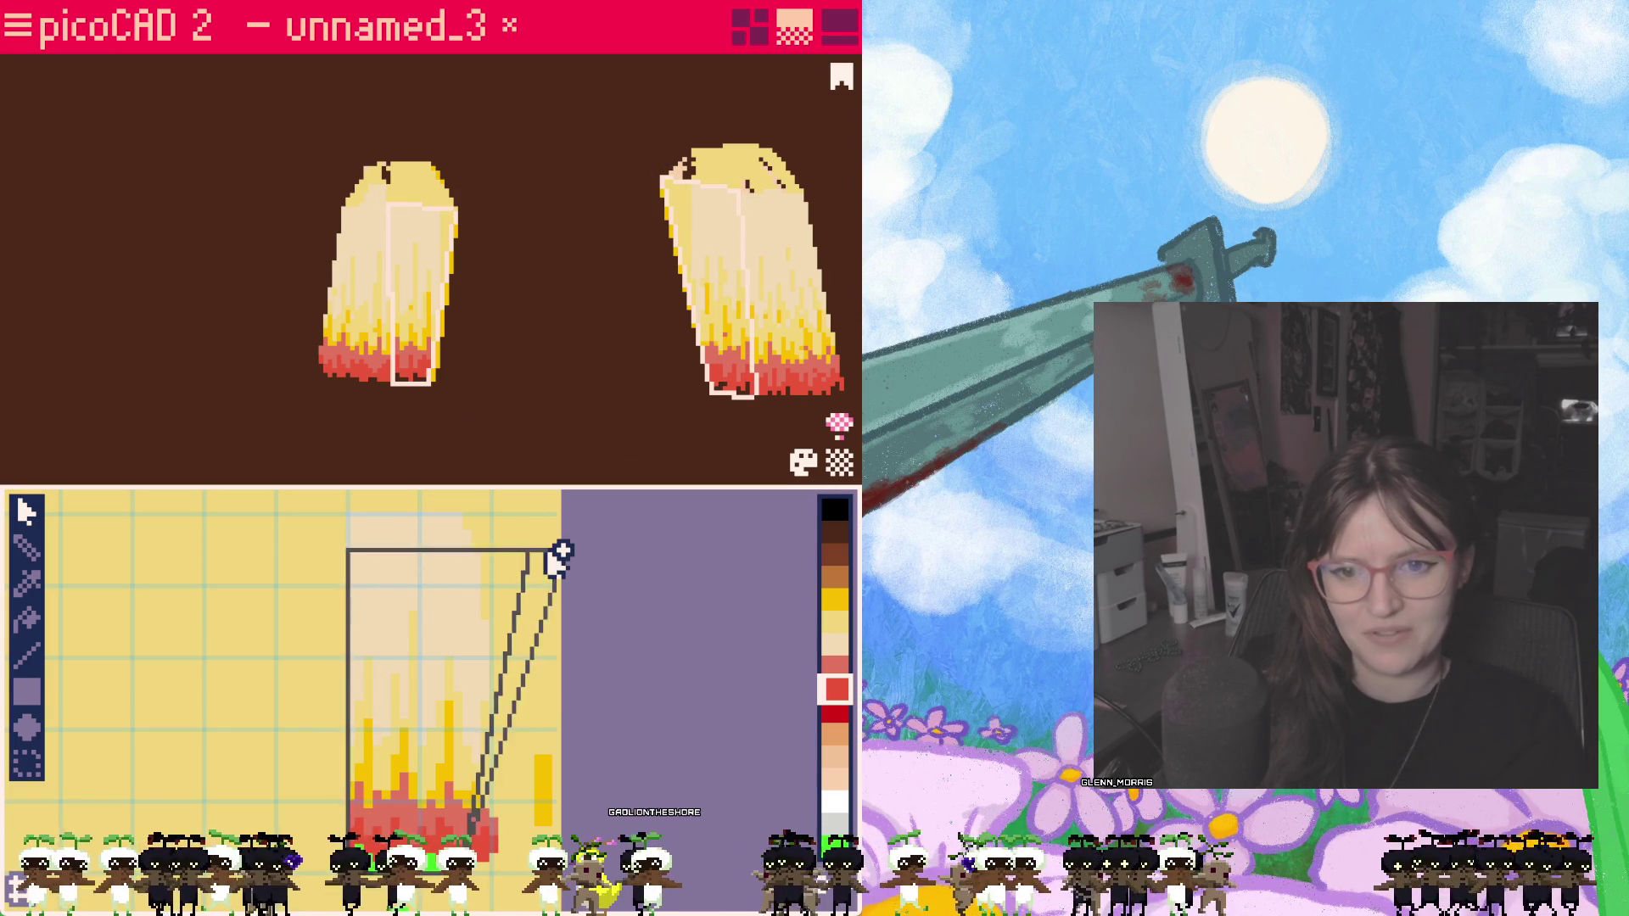
mouse_move(492, 425)
right_mouse_down()
mouse_move(535, 425)
mouse_move(498, 435)
right_mouse_up()
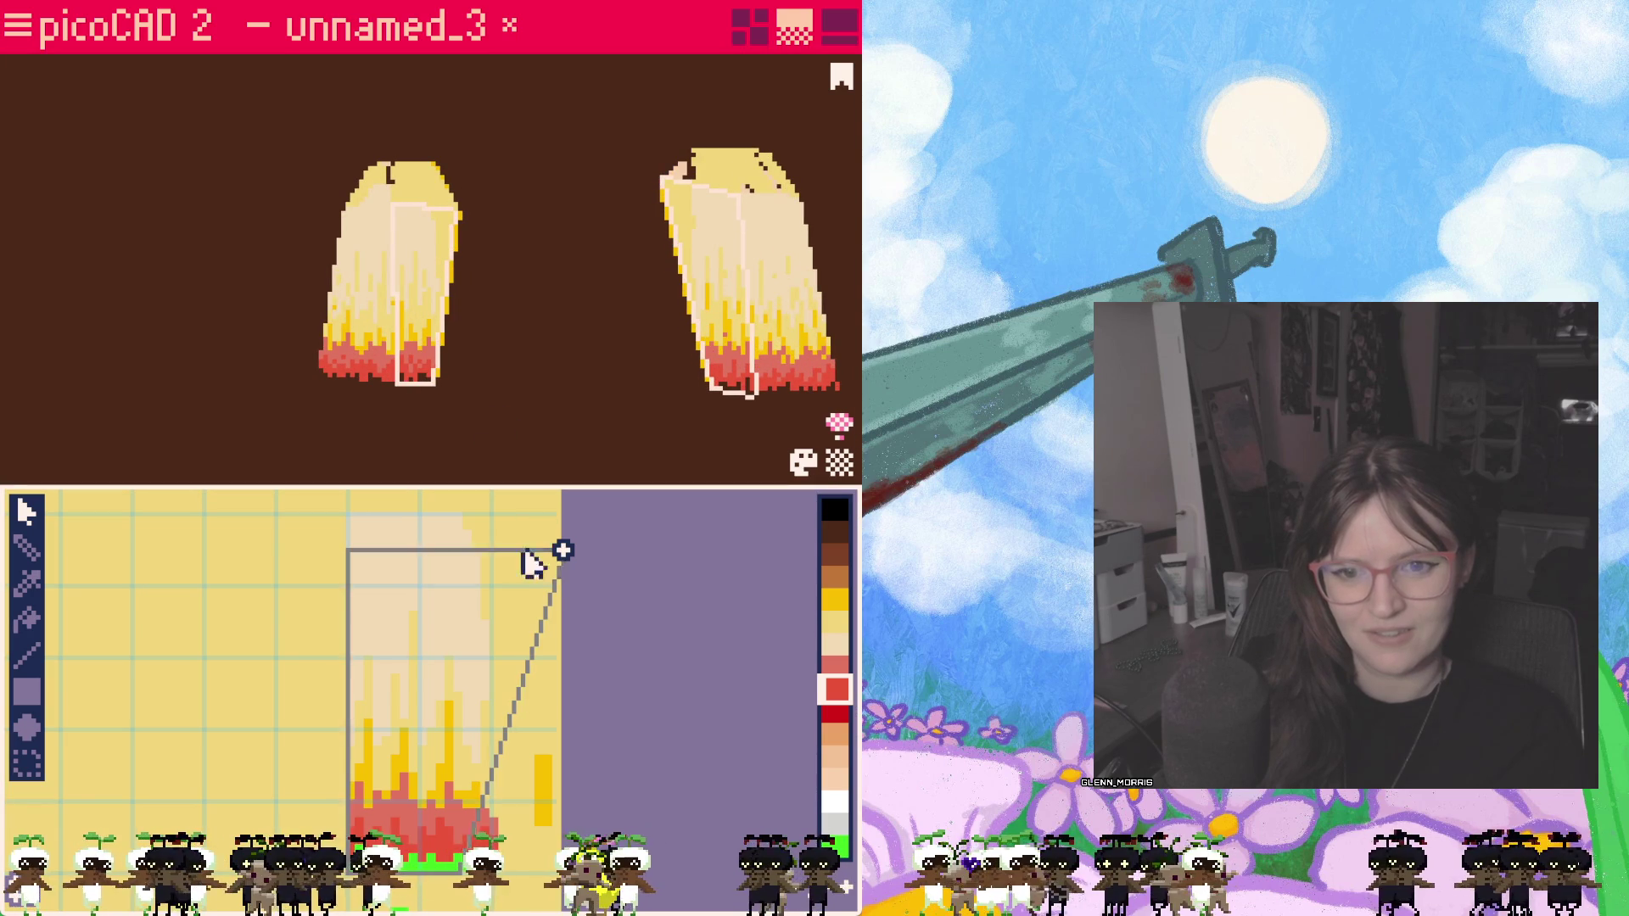
left_click_drag(348, 551, 348, 515)
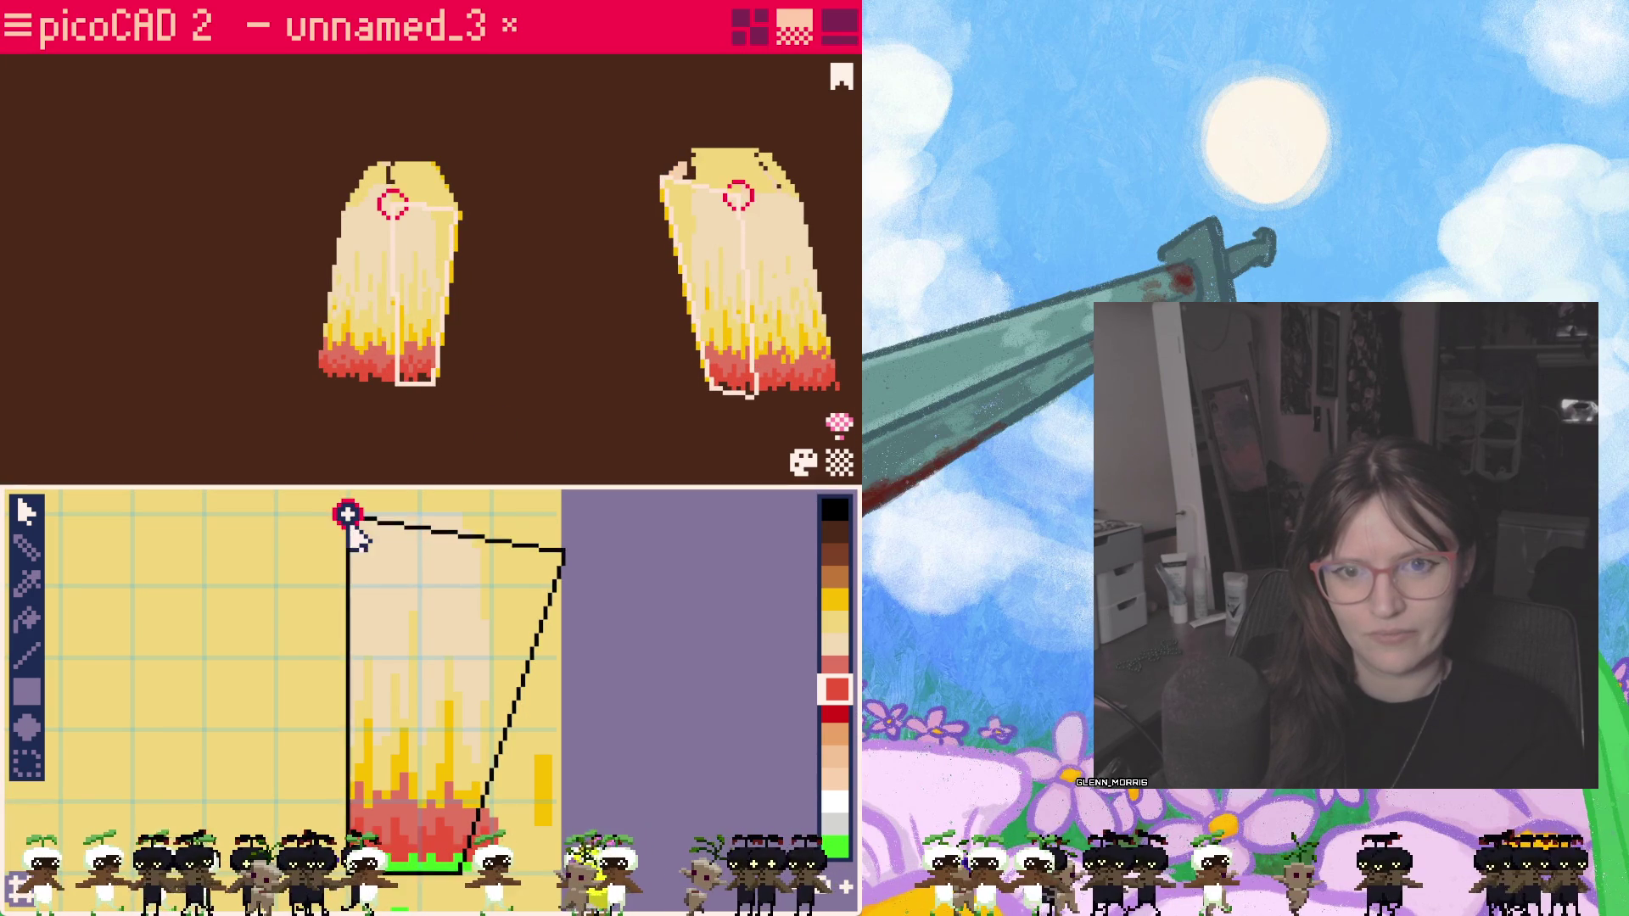
left_click_drag(562, 553, 569, 532)
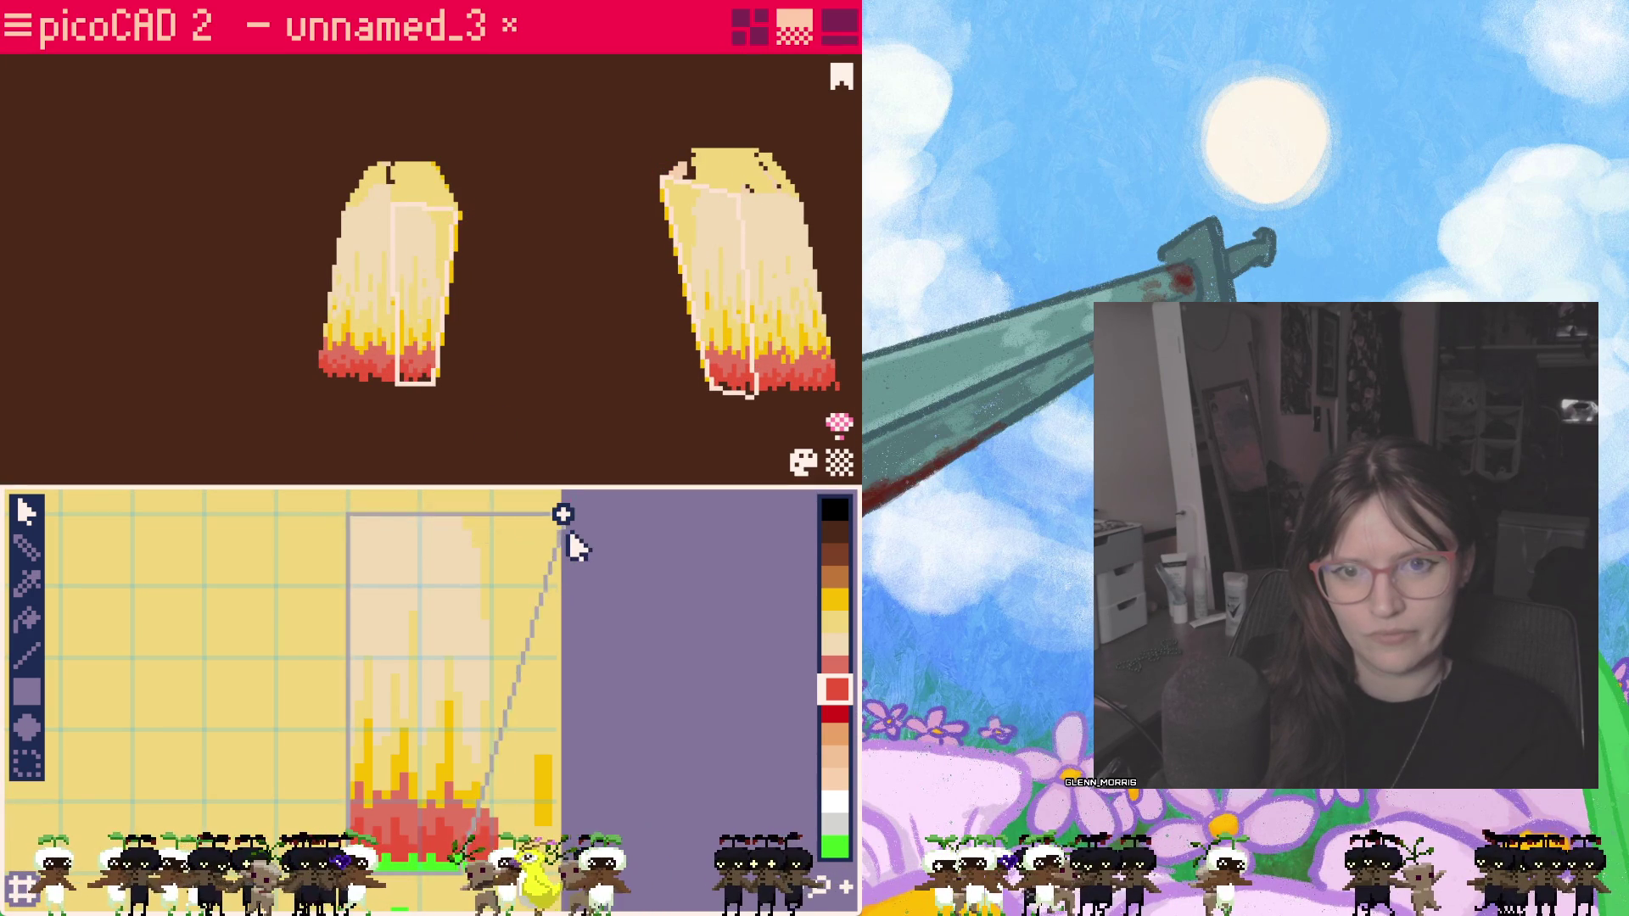
mouse_move(495, 466)
right_mouse_down()
mouse_move(509, 451)
mouse_move(447, 459)
mouse_move(577, 431)
mouse_move(452, 420)
mouse_move(484, 397)
mouse_move(520, 425)
mouse_move(611, 433)
mouse_move(691, 574)
mouse_move(840, 424)
mouse_move(473, 427)
mouse_move(640, 515)
mouse_move(726, 535)
mouse_move(614, 403)
mouse_move(553, 429)
mouse_move(859, 399)
mouse_move(469, 404)
right_mouse_up()
left_click(396, 336)
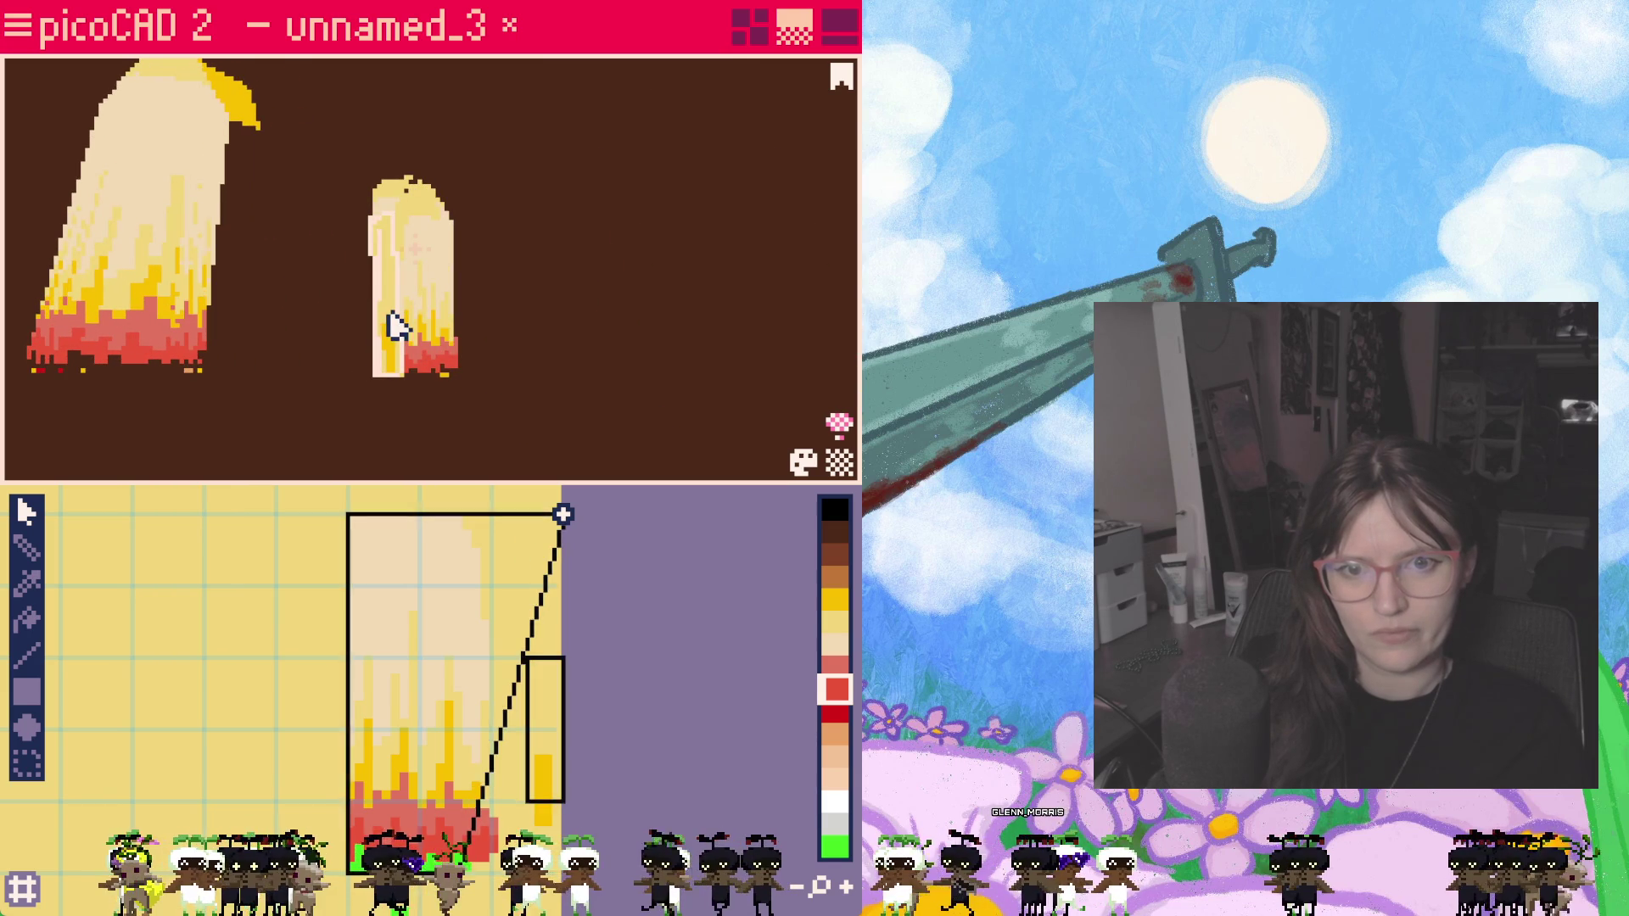
Step: Move the small hair piece's UV mapping down onto the narrow yellow strip and pick yellow
mouse_move(441, 343)
right_mouse_down()
mouse_move(407, 388)
mouse_move(302, 374)
right_mouse_up()
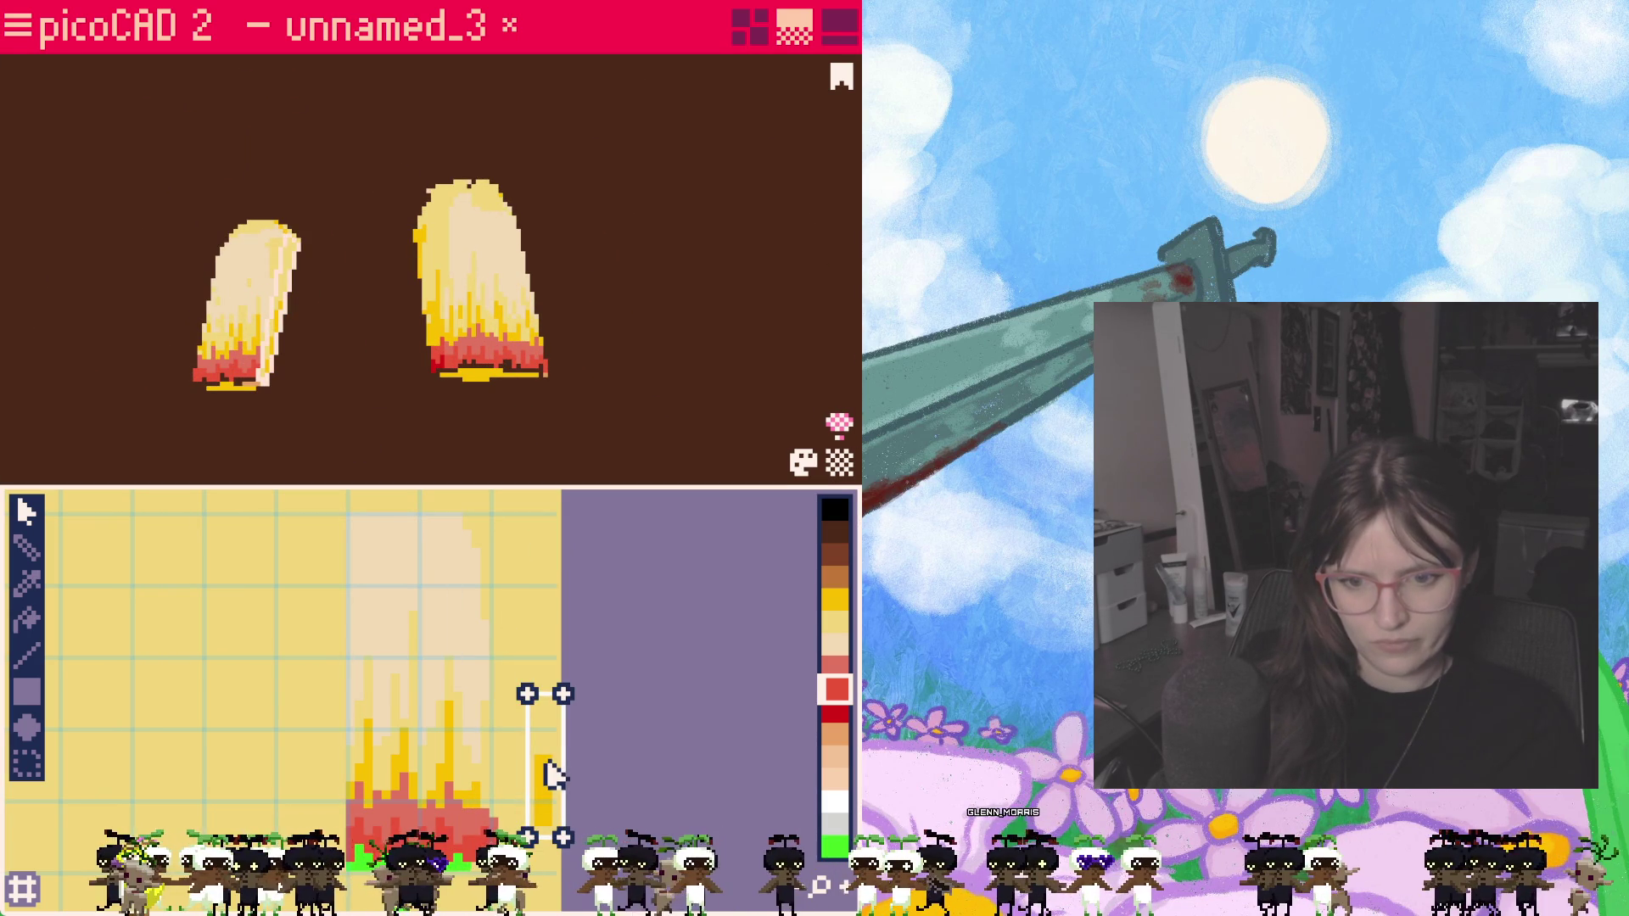
mouse_move(556, 785)
middle_mouse_down()
mouse_move(637, 783)
mouse_move(571, 676)
middle_mouse_up()
left_click_drag(571, 677, 560, 785)
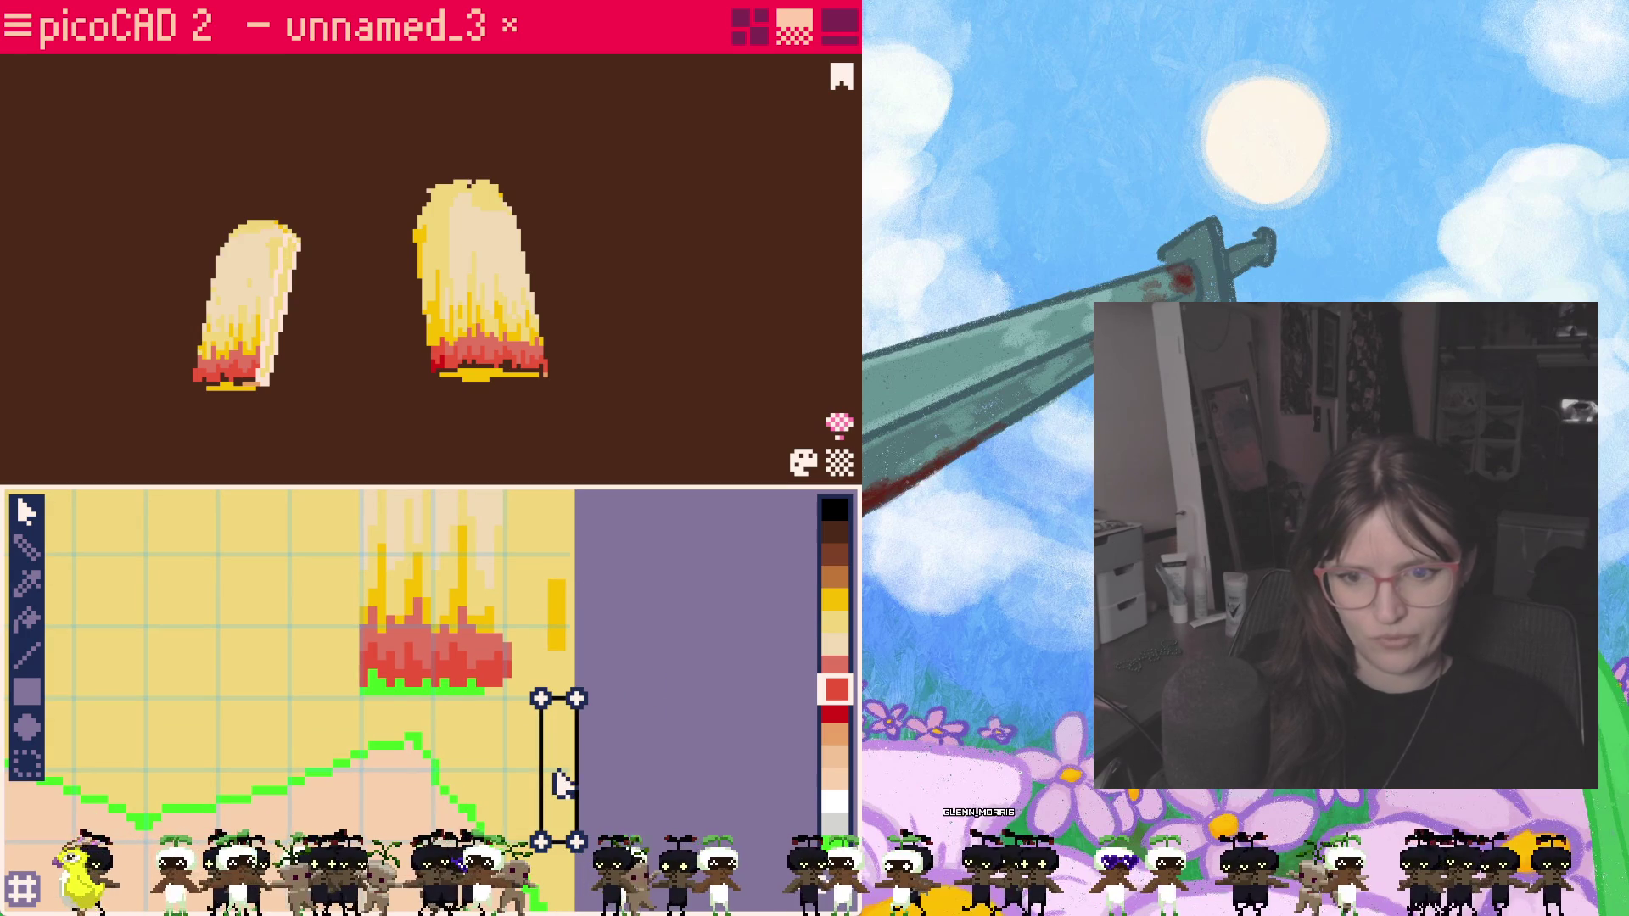
left_click(834, 599)
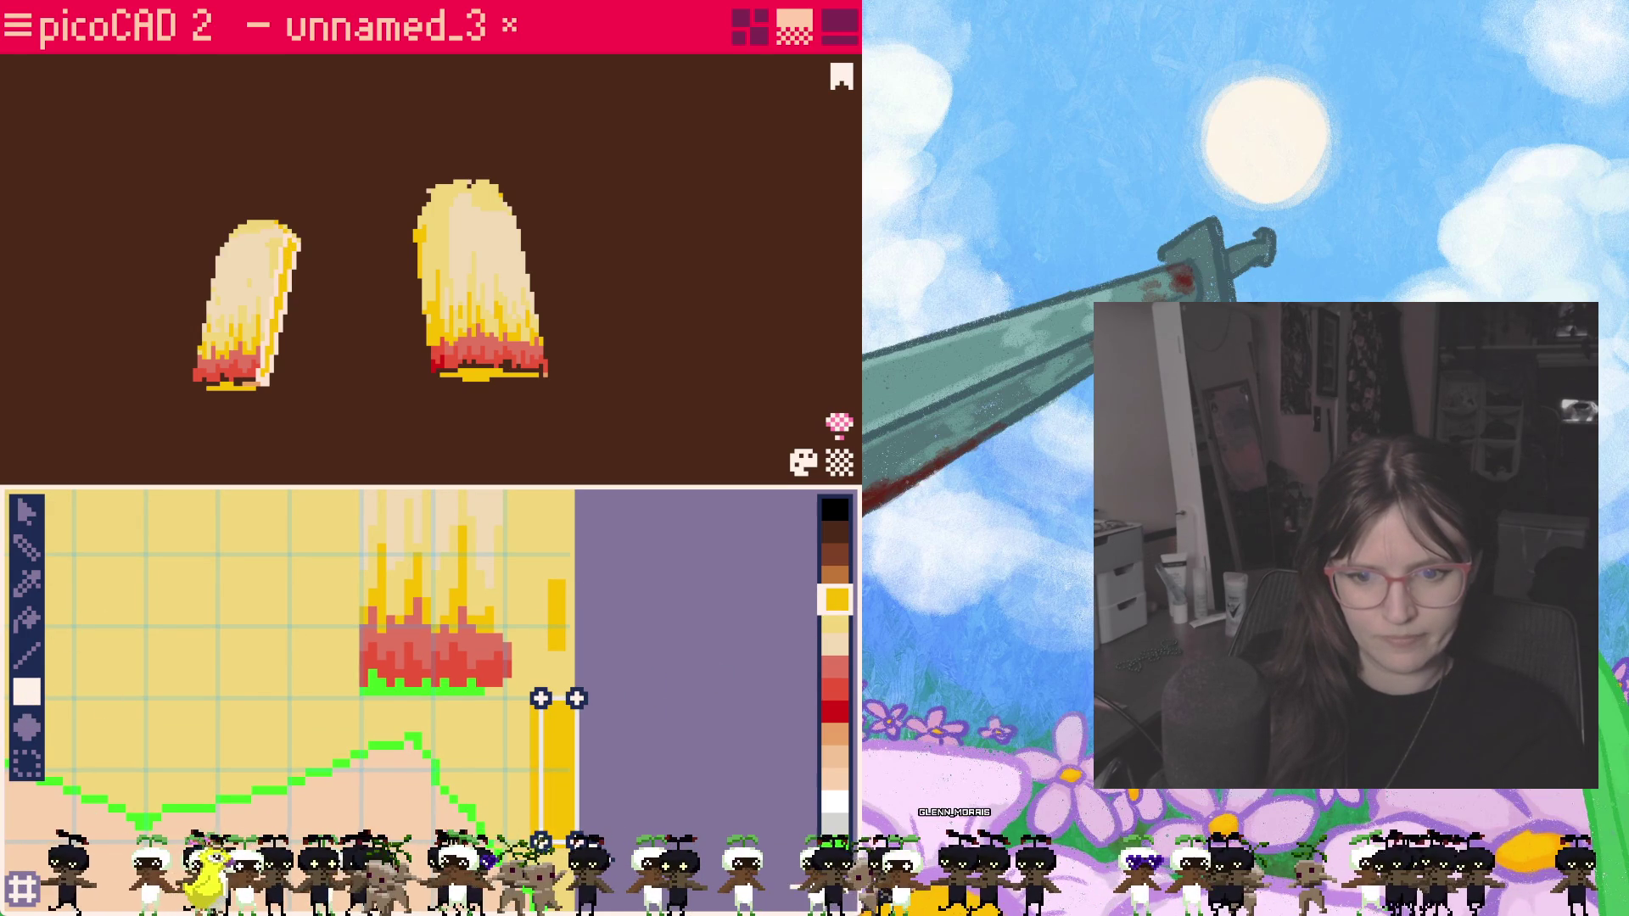
scroll(553, 616, "up", 2)
scroll(539, 605, "down", 4)
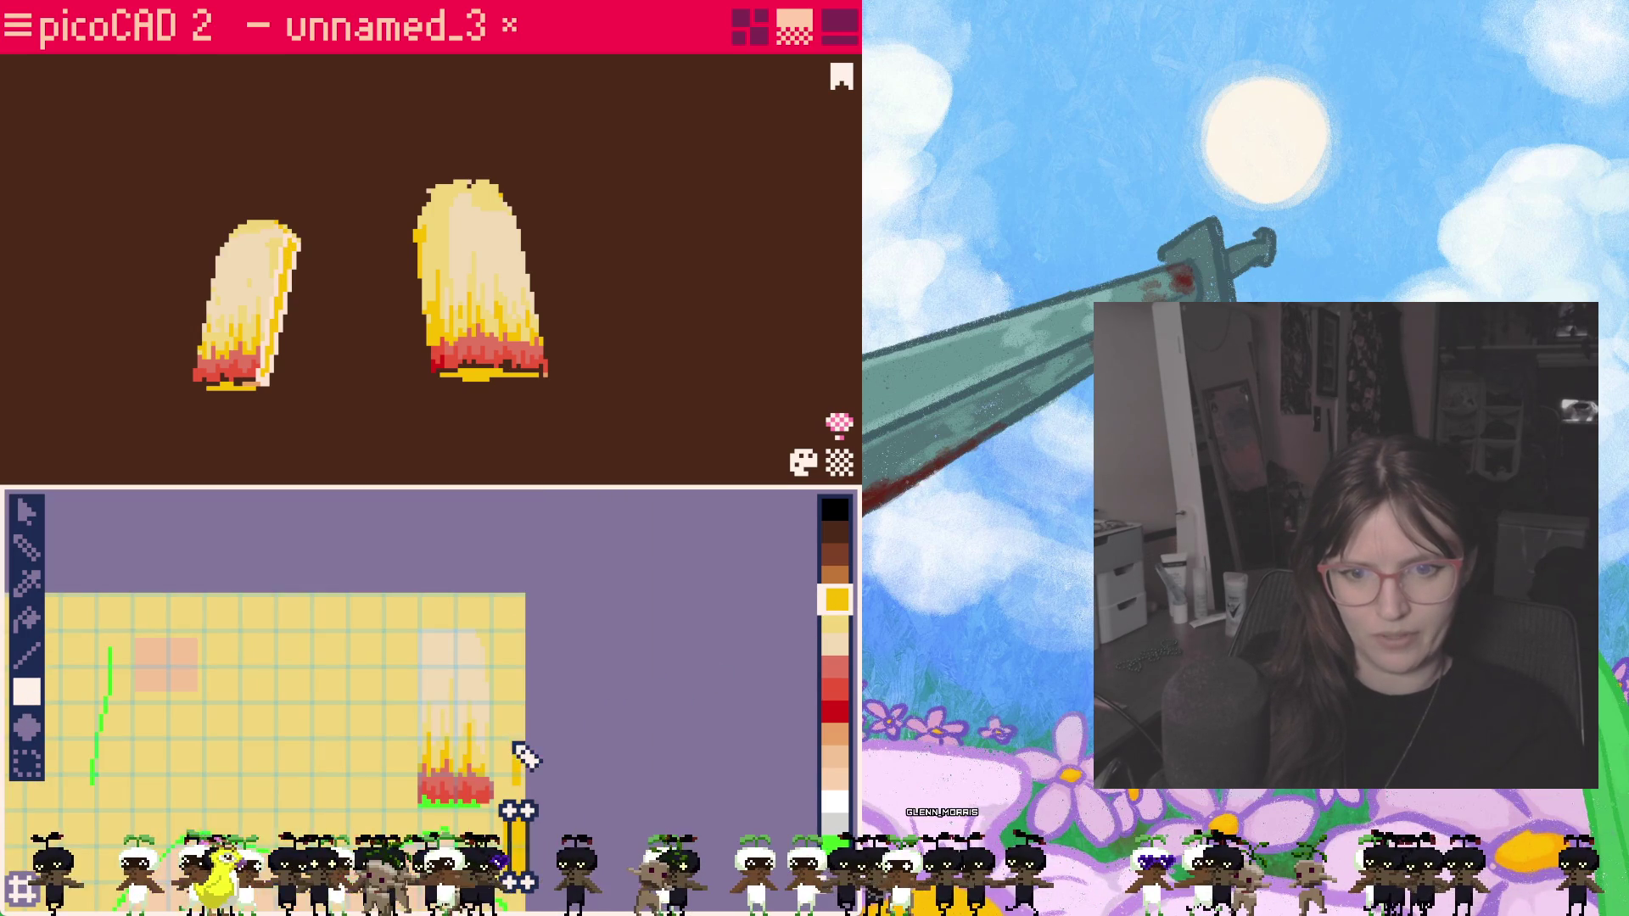
scroll(551, 722, "up", 2)
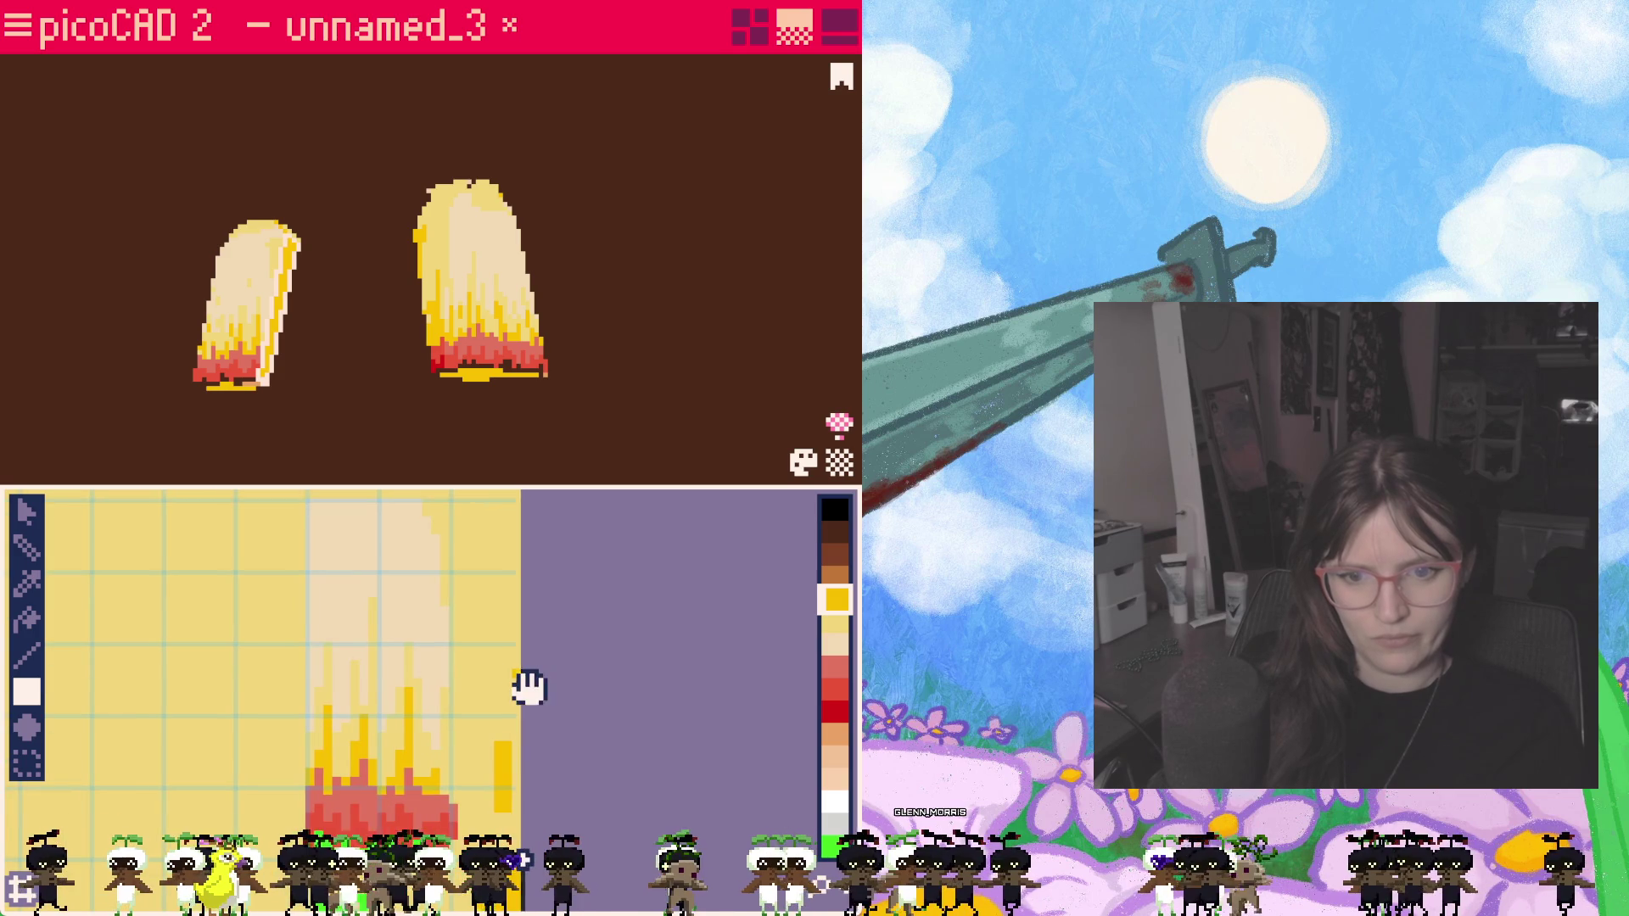
mouse_move(428, 449)
right_mouse_down()
mouse_move(636, 483)
mouse_move(449, 297)
mouse_move(490, 361)
right_mouse_up()
Step: Delete the selected pigtail face with Delete face, then orbit to view both pigtails side by side
right_click(472, 357)
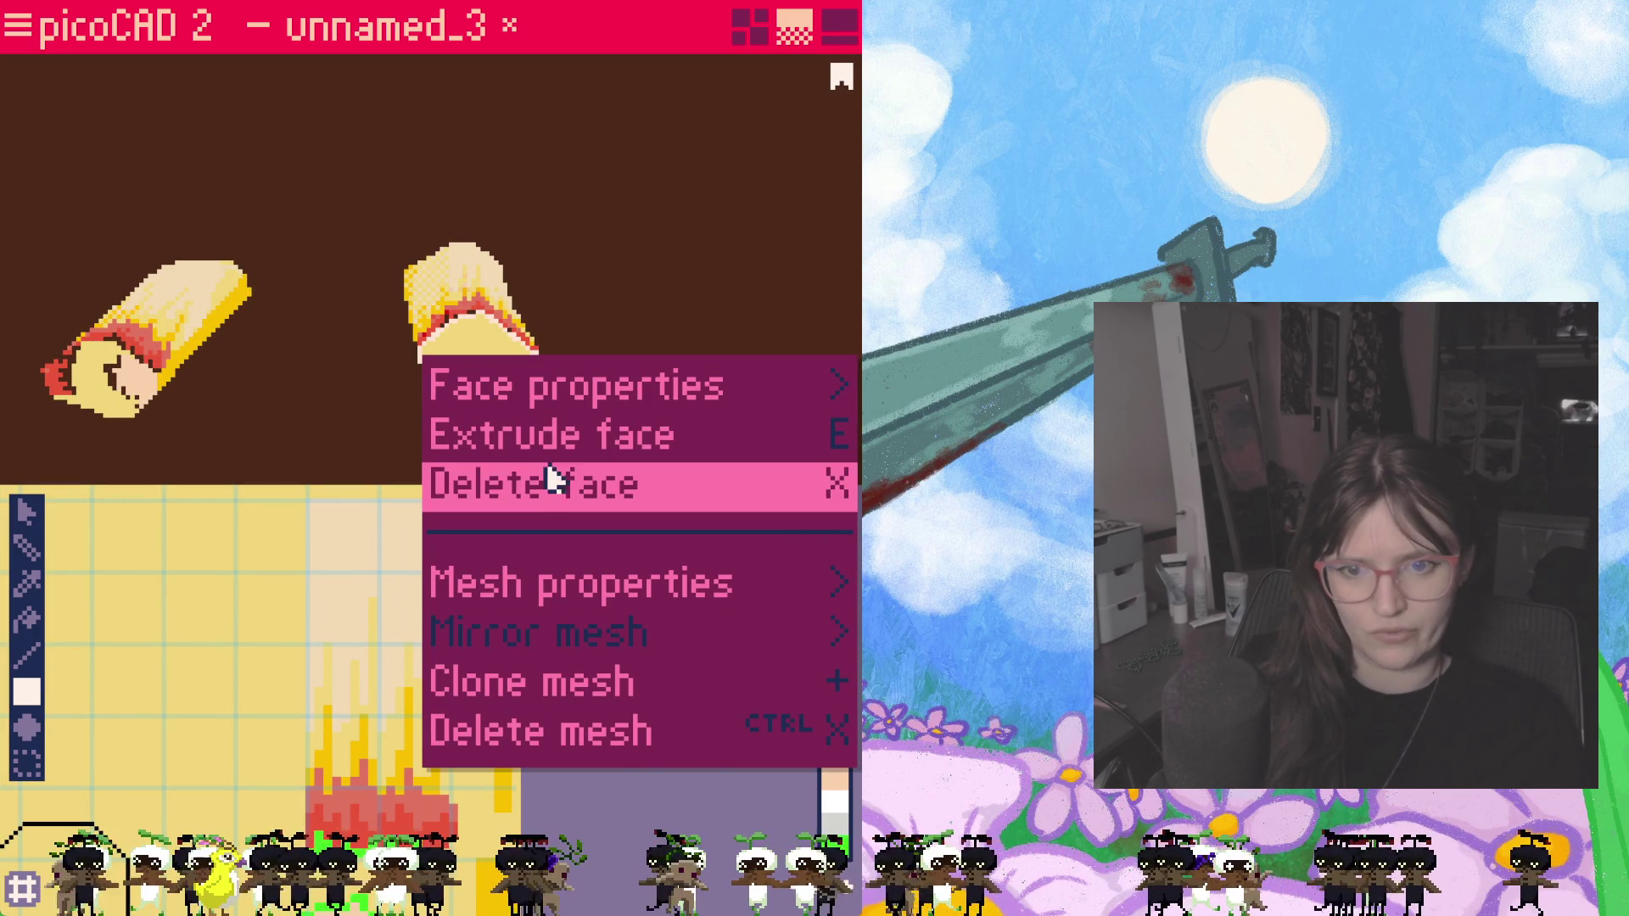
left_click(562, 490)
mouse_move(102, 389)
right_mouse_down()
mouse_move(309, 284)
mouse_move(315, 381)
mouse_move(320, 357)
mouse_move(353, 370)
right_mouse_up()
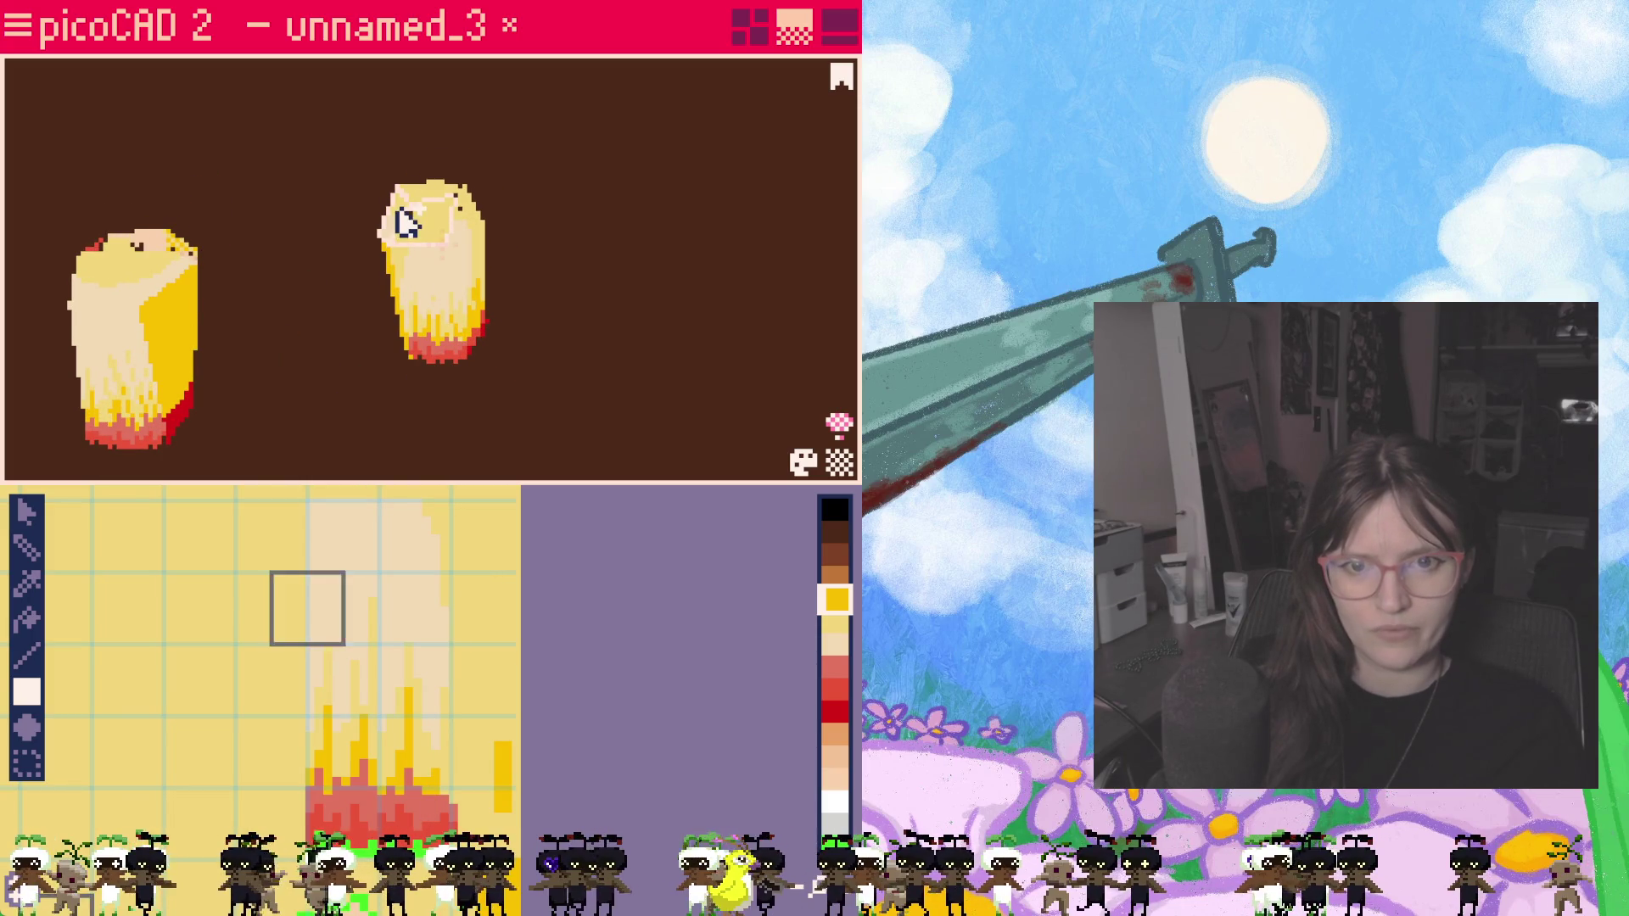
mouse_move(528, 246)
right_mouse_down()
mouse_move(501, 389)
mouse_move(481, 236)
mouse_move(502, 374)
mouse_move(317, 360)
mouse_move(458, 313)
mouse_move(498, 385)
mouse_move(399, 302)
mouse_move(436, 280)
mouse_move(446, 399)
mouse_move(419, 390)
mouse_move(640, 425)
mouse_move(650, 203)
right_mouse_up()
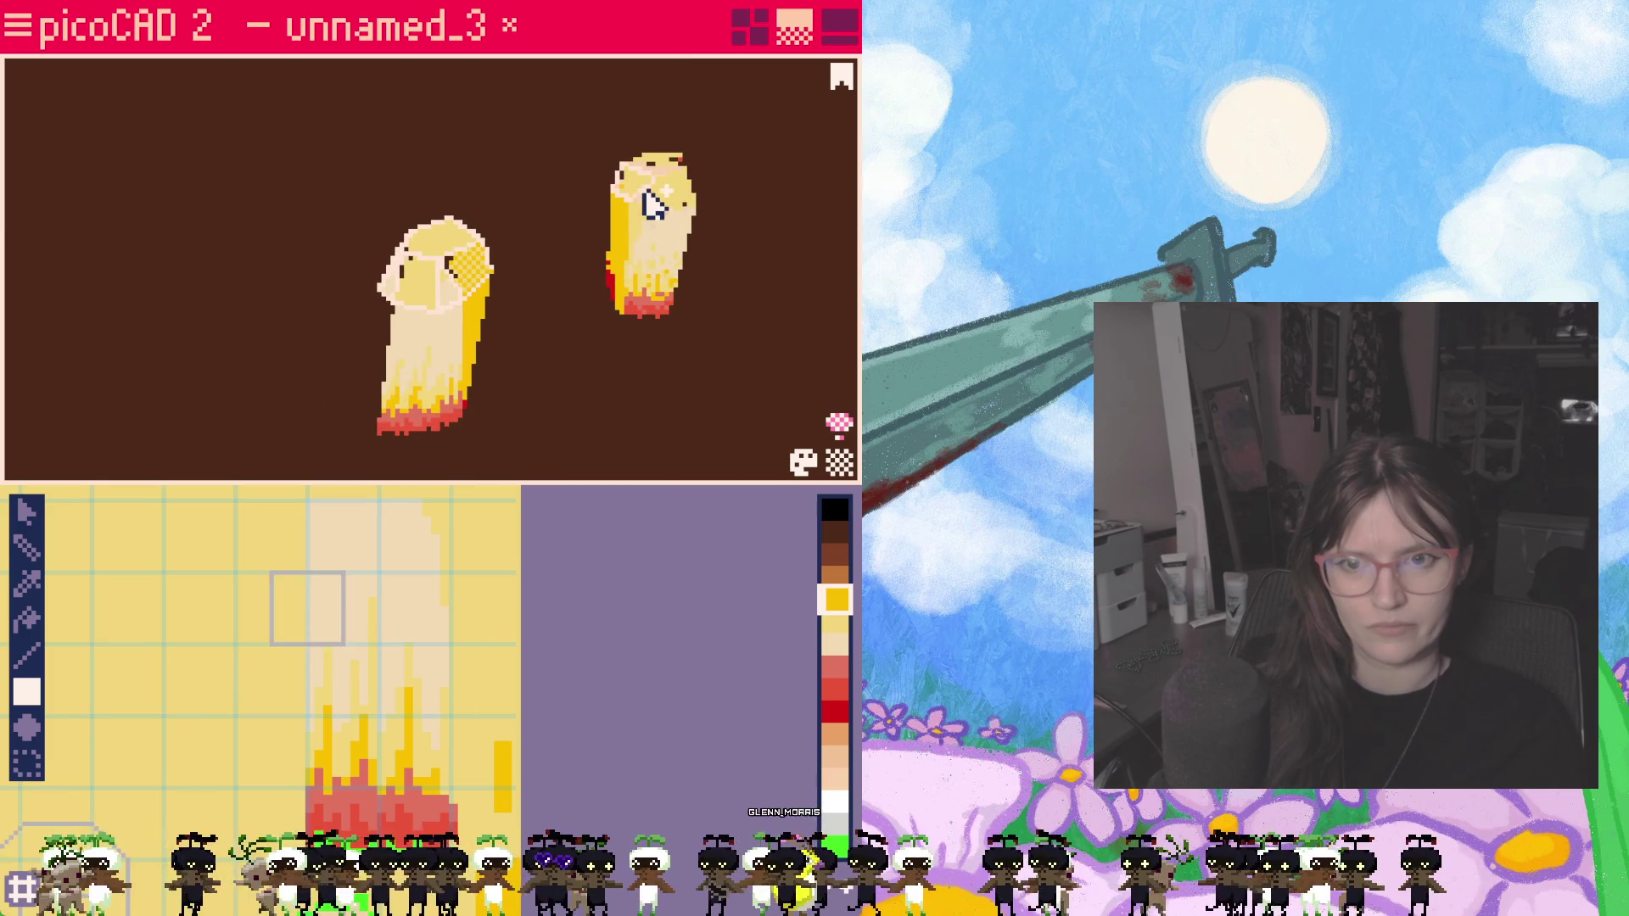
mouse_move(738, 246)
right_mouse_down()
mouse_move(625, 281)
mouse_move(781, 445)
mouse_move(759, 445)
mouse_move(831, 428)
mouse_move(101, 316)
mouse_move(328, 389)
mouse_move(584, 329)
right_mouse_up()
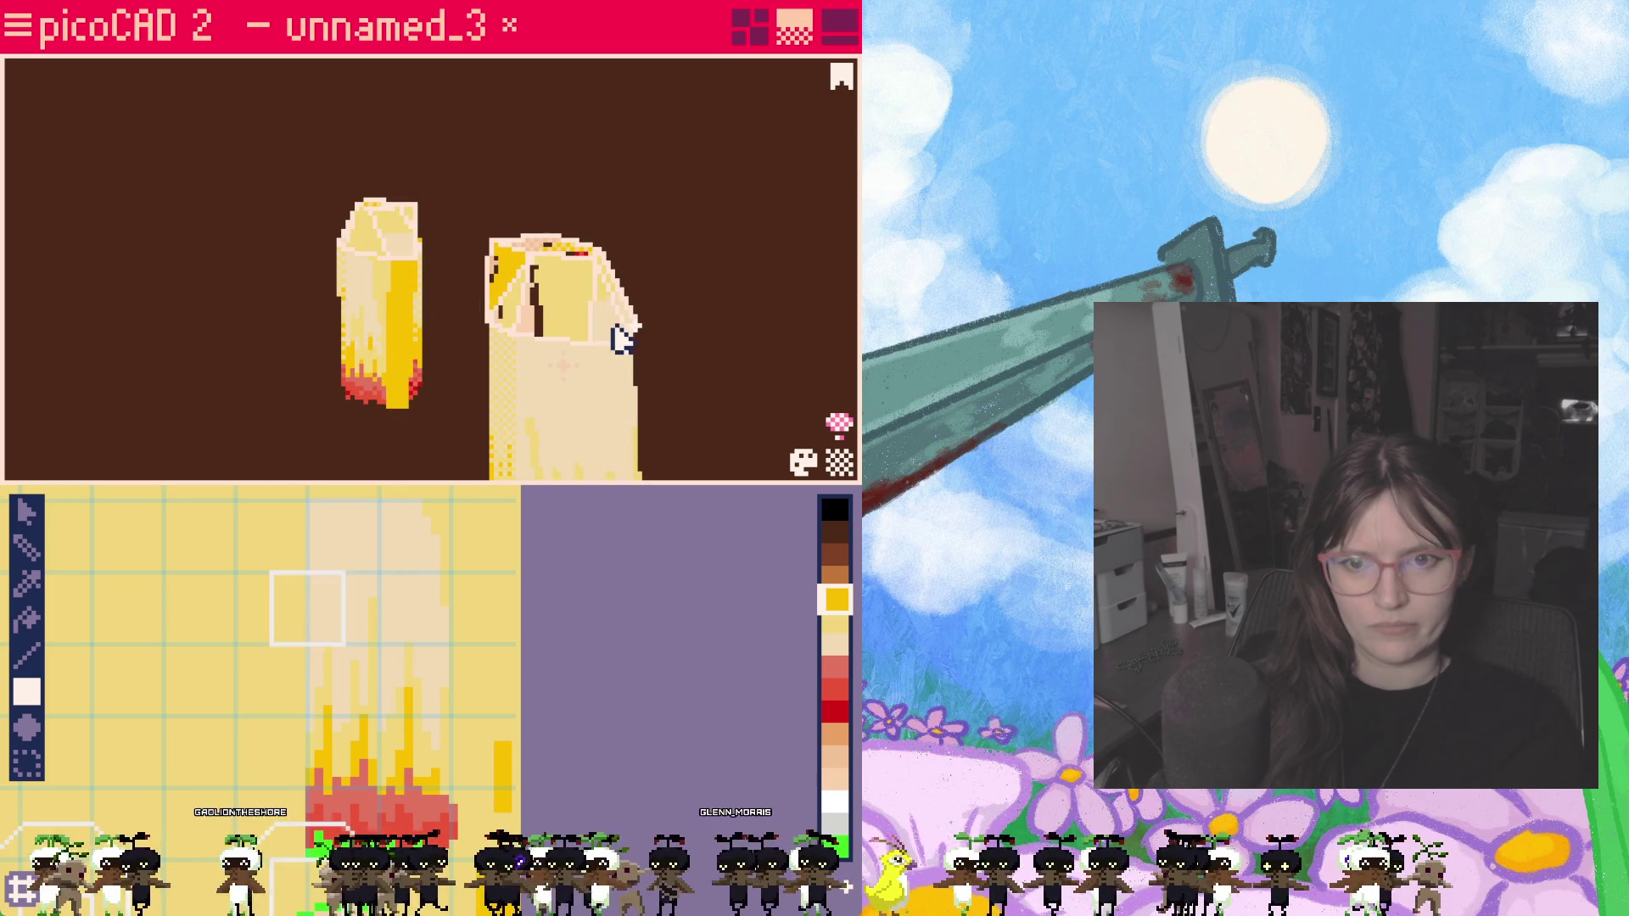
mouse_move(711, 352)
right_mouse_down()
mouse_move(461, 367)
mouse_move(262, 411)
mouse_move(425, 433)
mouse_move(466, 487)
mouse_move(567, 345)
mouse_move(371, 629)
right_mouse_up()
Step: Select the pigtail's top-face mapping and shift it one grid step left and down onto pale cream
scroll(316, 632, "down", 1)
left_click(26, 511)
left_click(323, 579)
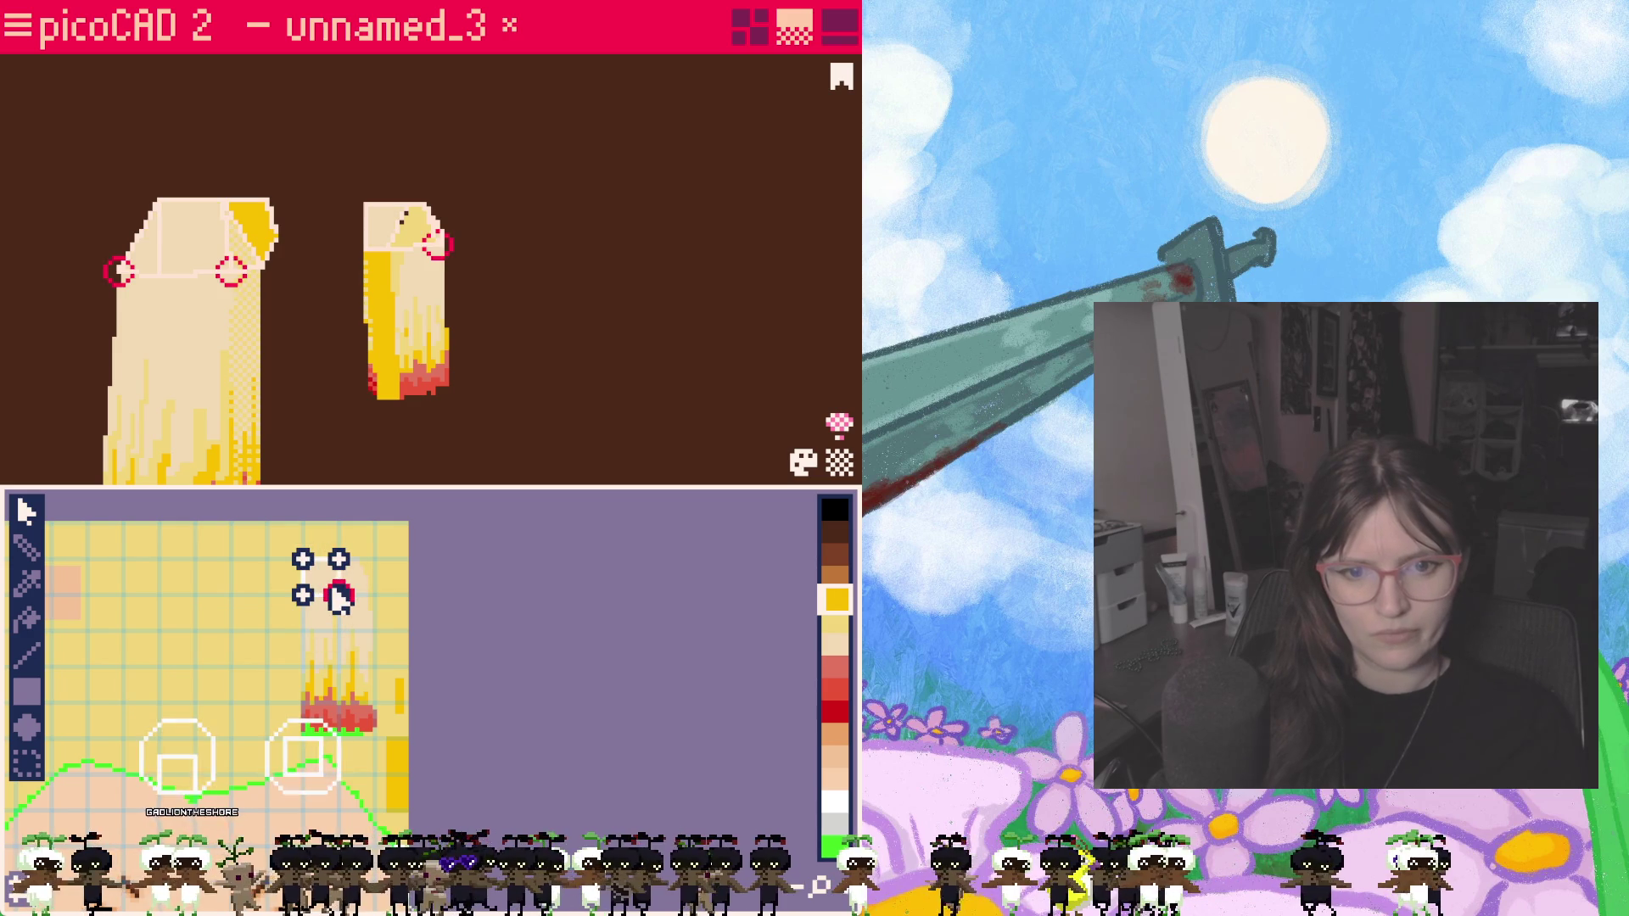
left_click(347, 633)
left_click(310, 607)
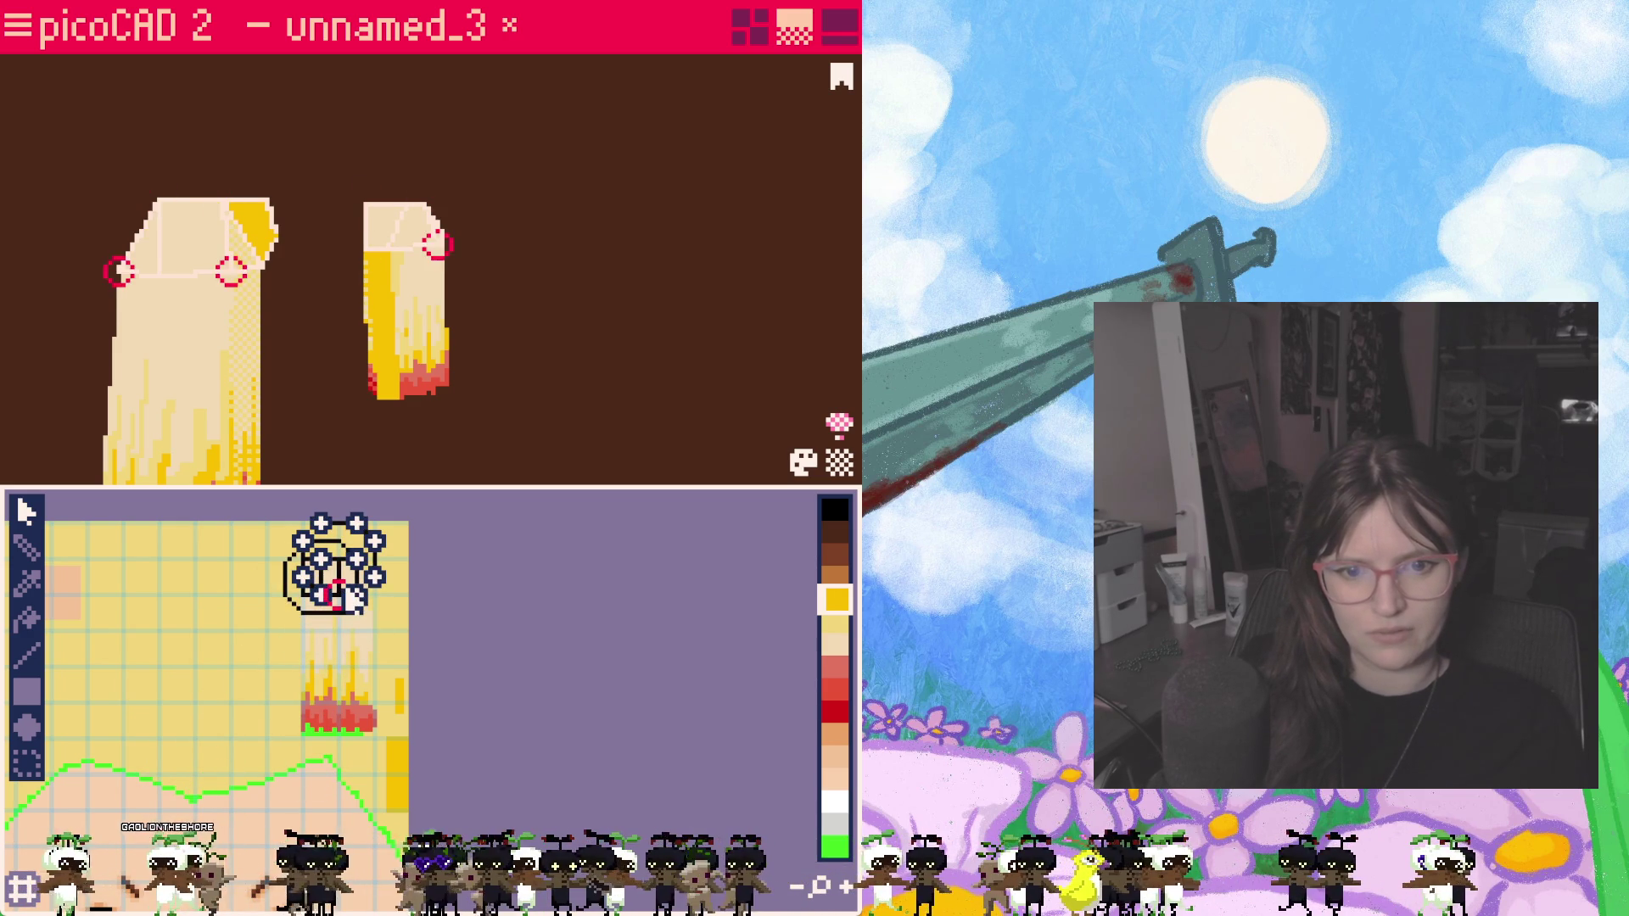
scroll(334, 593, "up", 1)
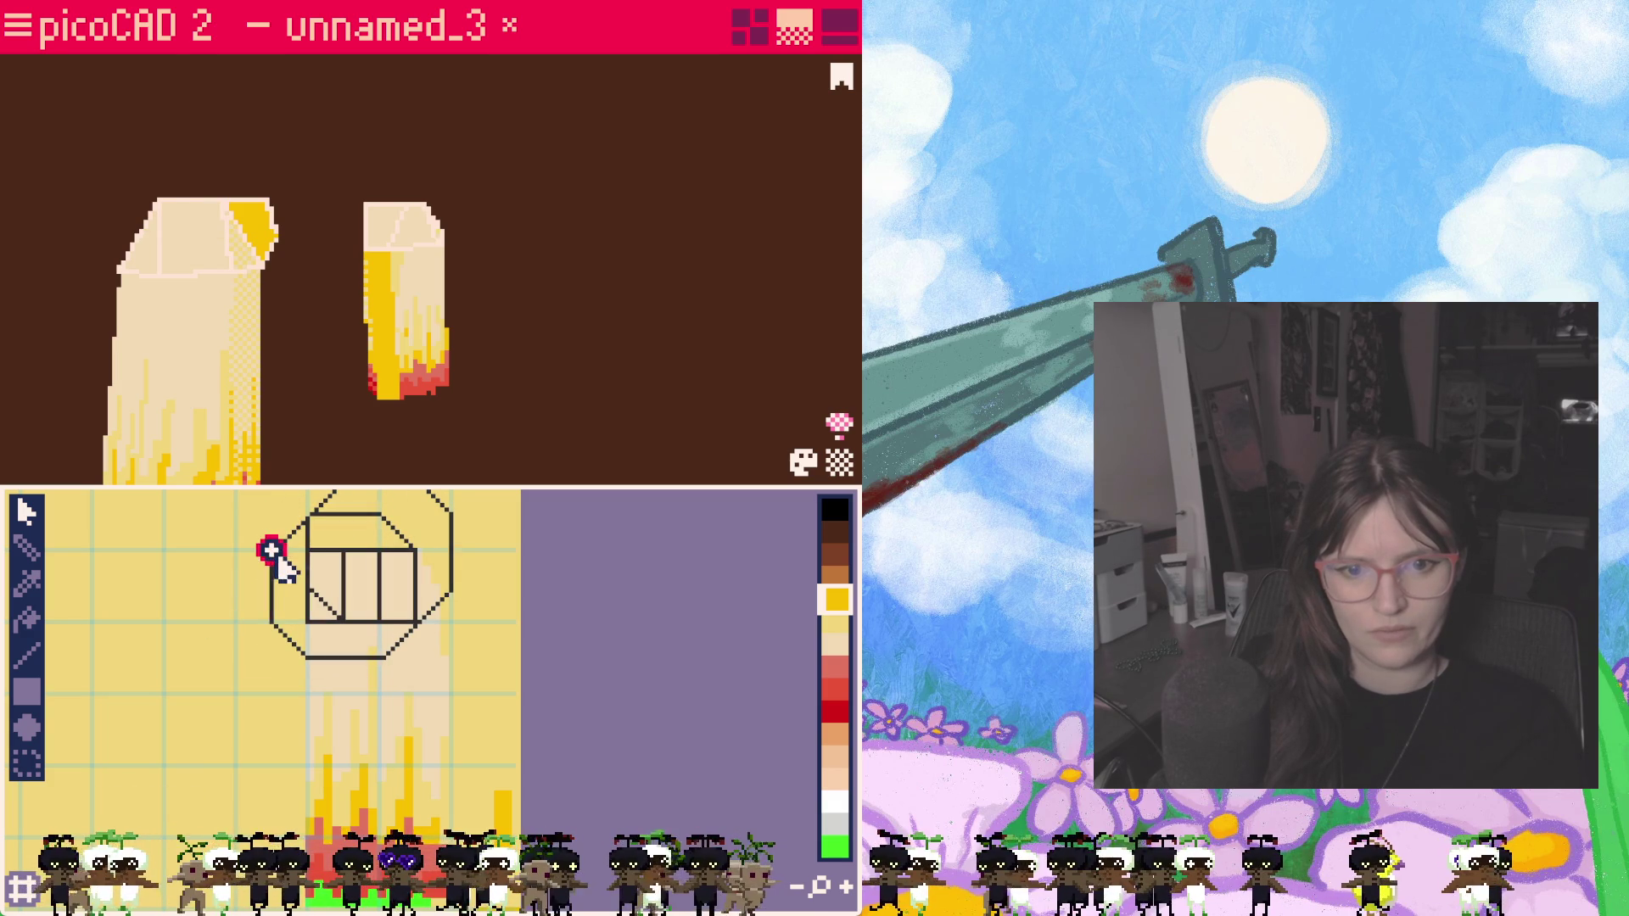
left_click(307, 622)
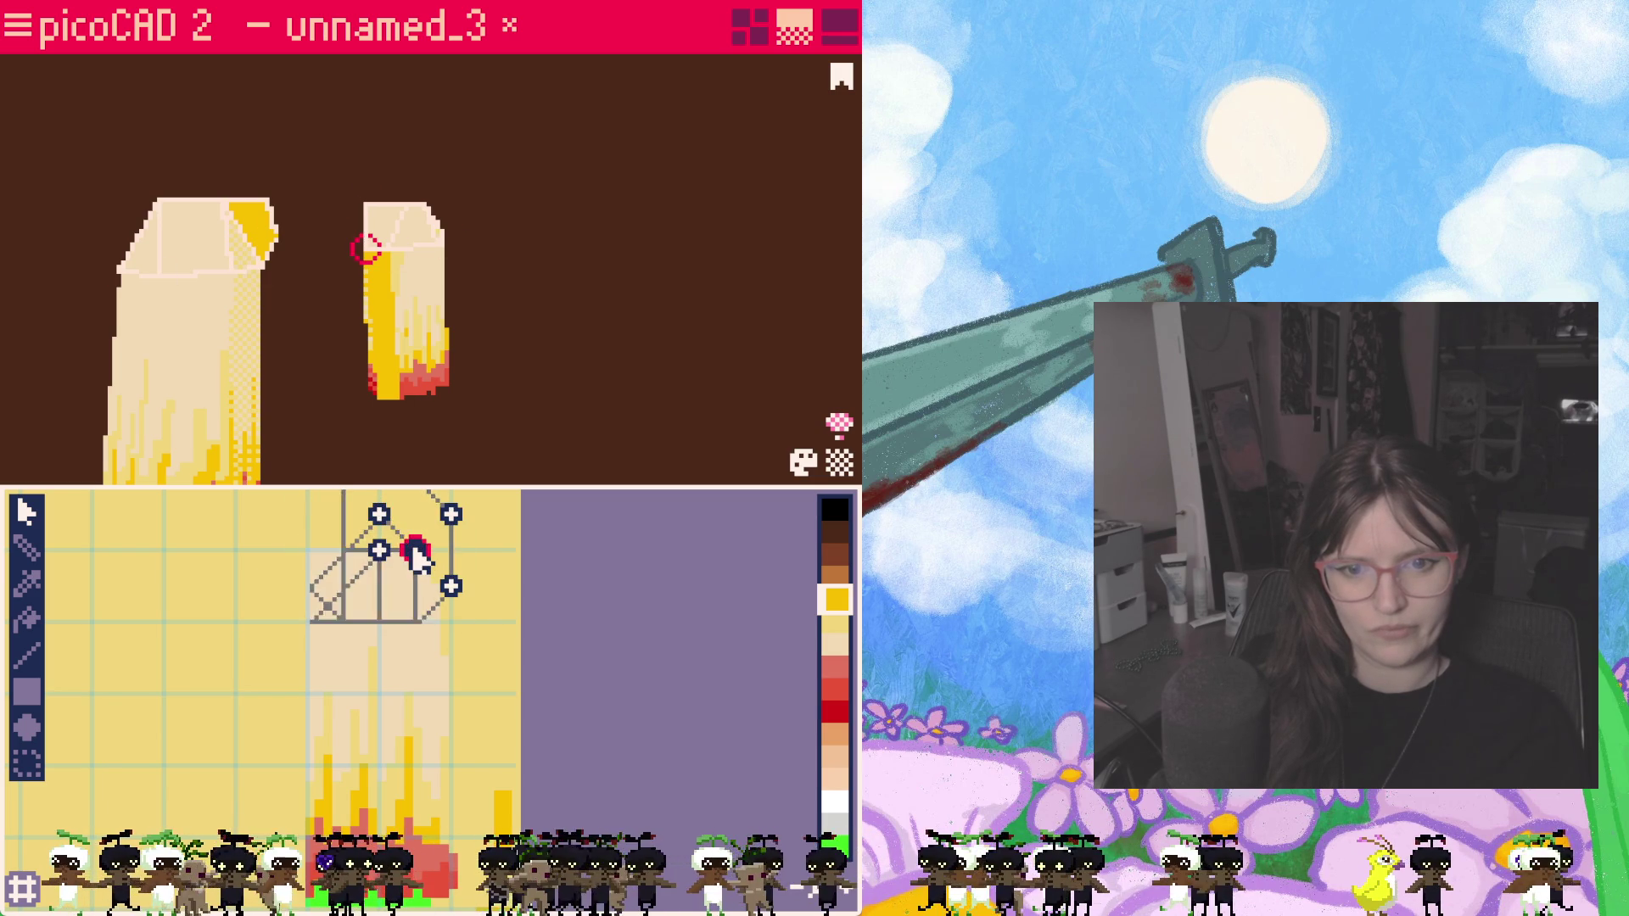
left_click_drag(409, 556, 391, 587)
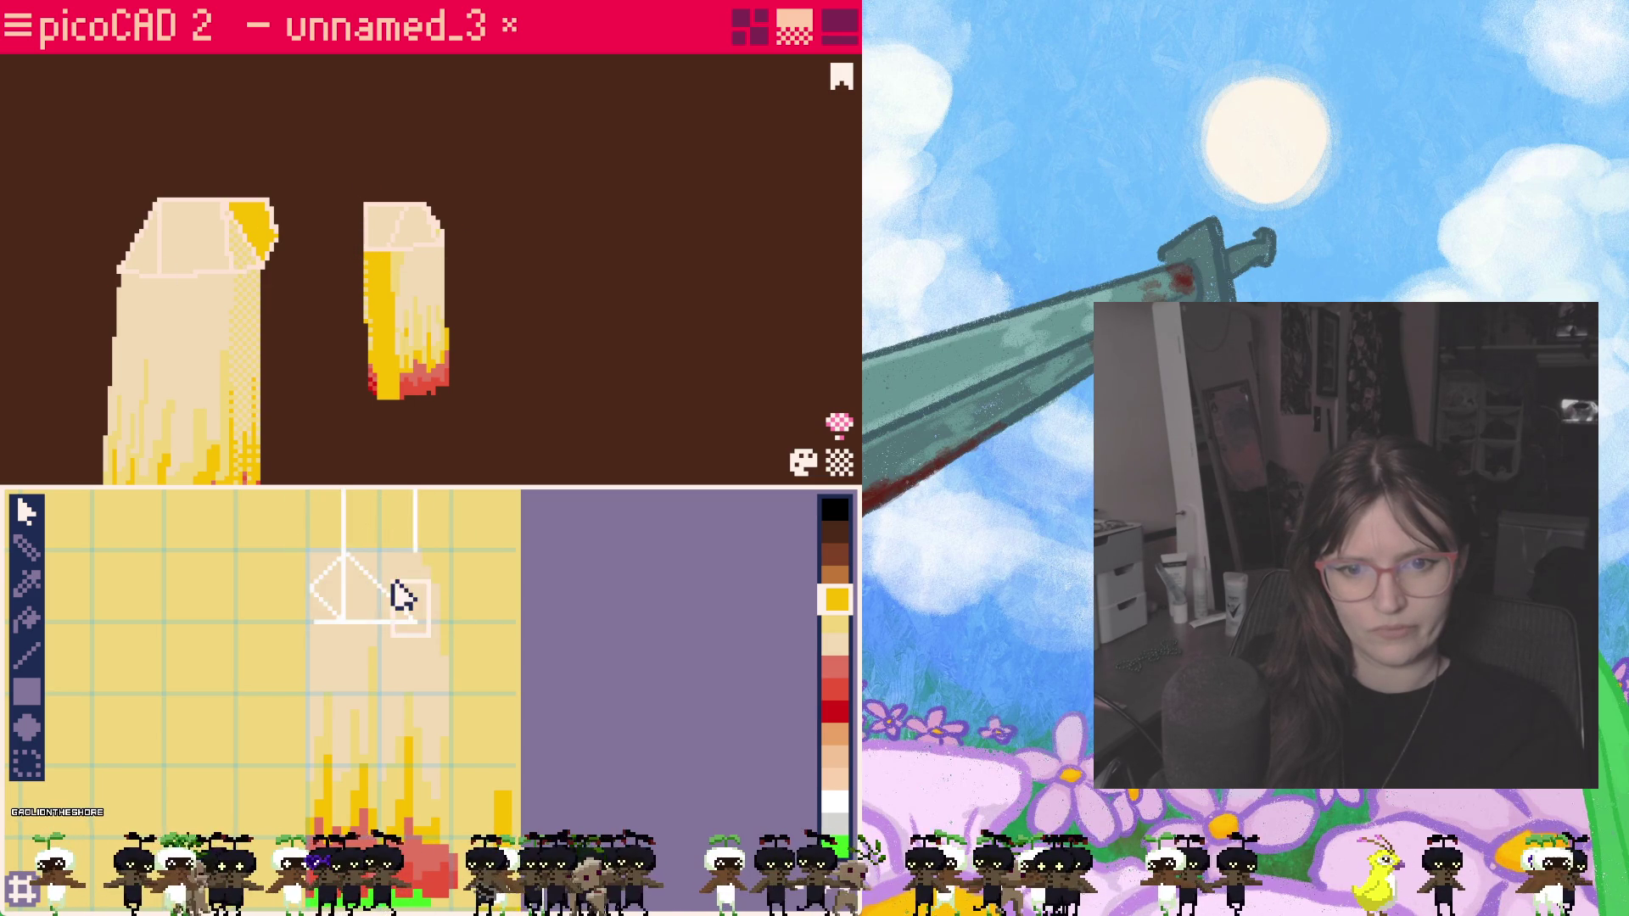
middle_click_drag(476, 581, 485, 634)
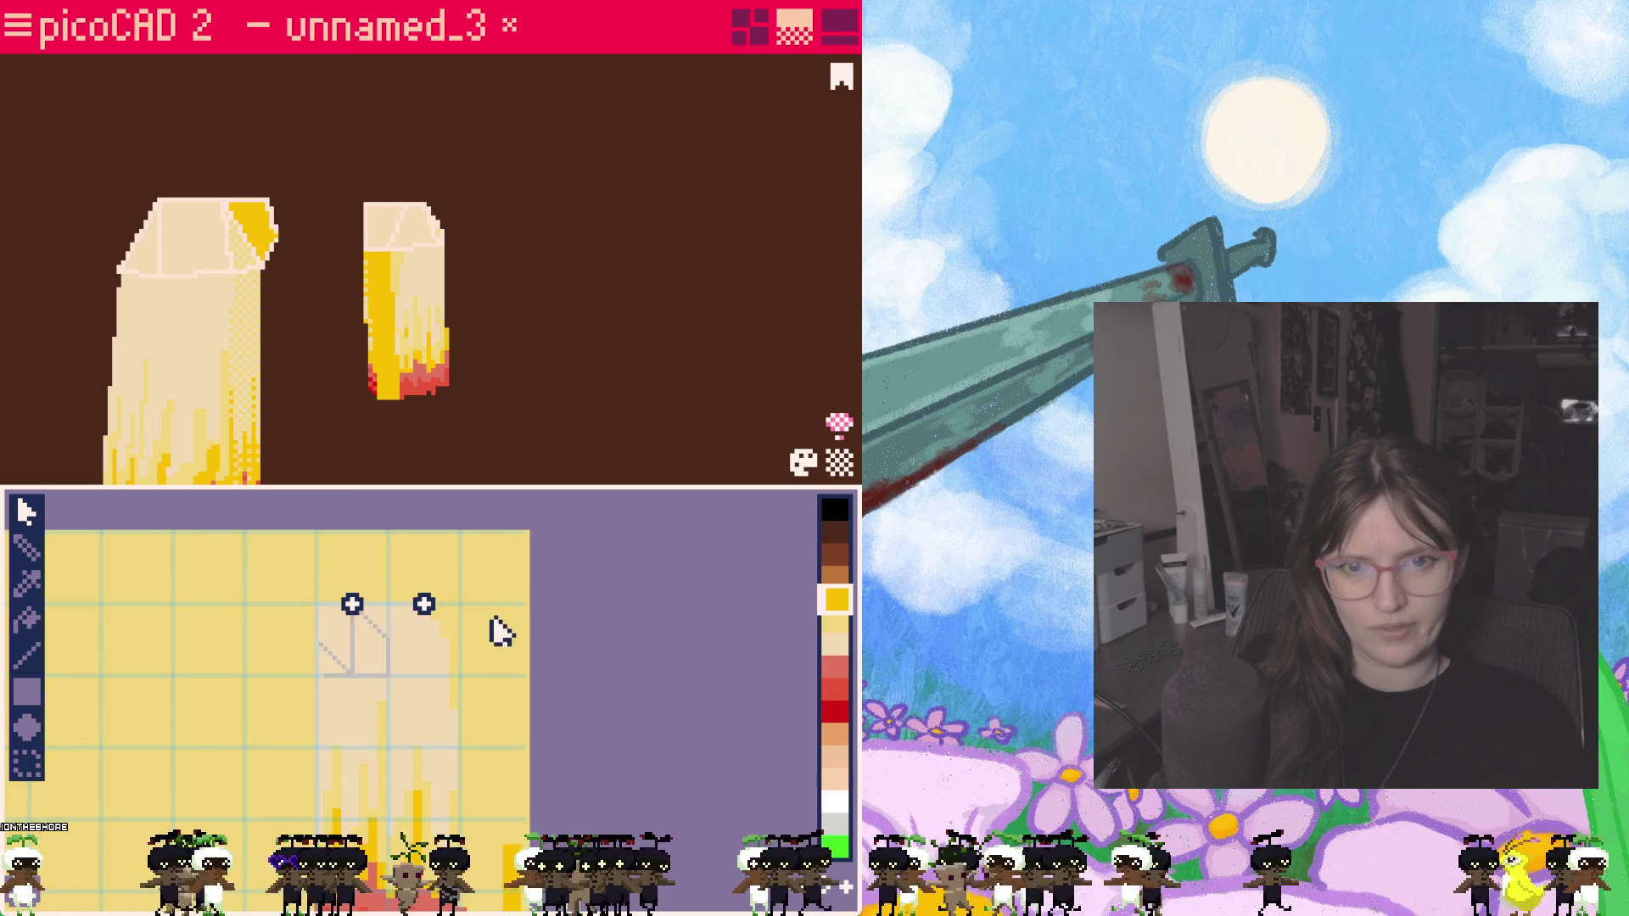
mouse_move(527, 441)
right_mouse_down()
mouse_move(553, 367)
mouse_move(371, 424)
mouse_move(240, 378)
mouse_move(393, 364)
mouse_move(335, 374)
mouse_move(313, 358)
mouse_move(335, 365)
mouse_move(335, 342)
mouse_move(413, 287)
right_mouse_up()
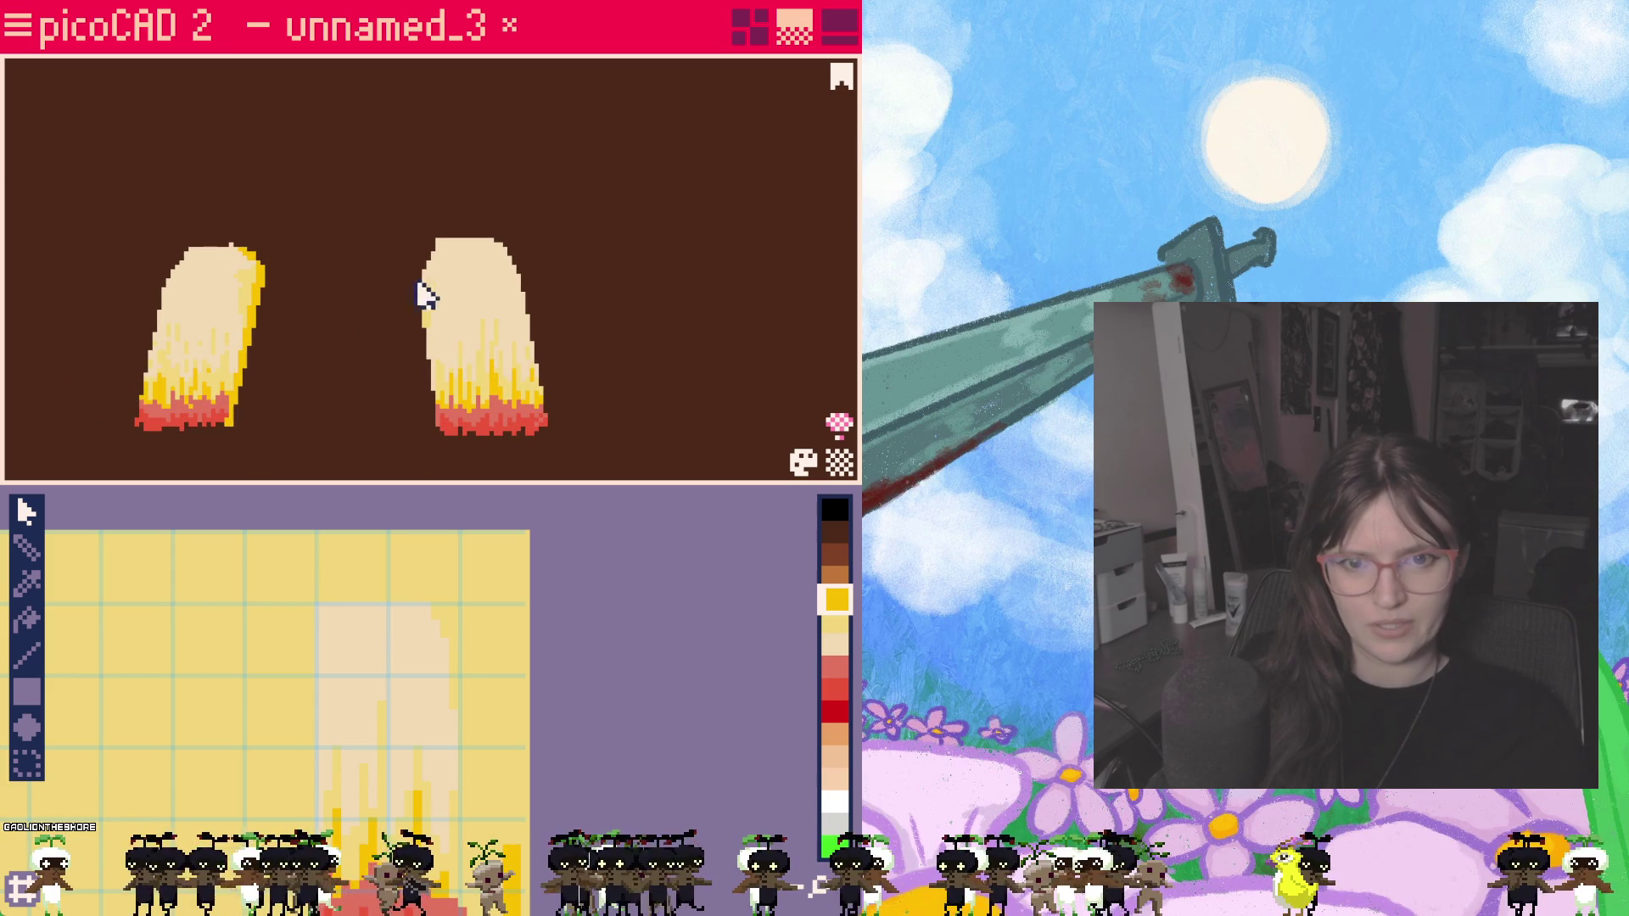
Step: Orbit around the pigtails and select the right pigtail's top face
right_click_drag(382, 351, 416, 409)
left_click(456, 259)
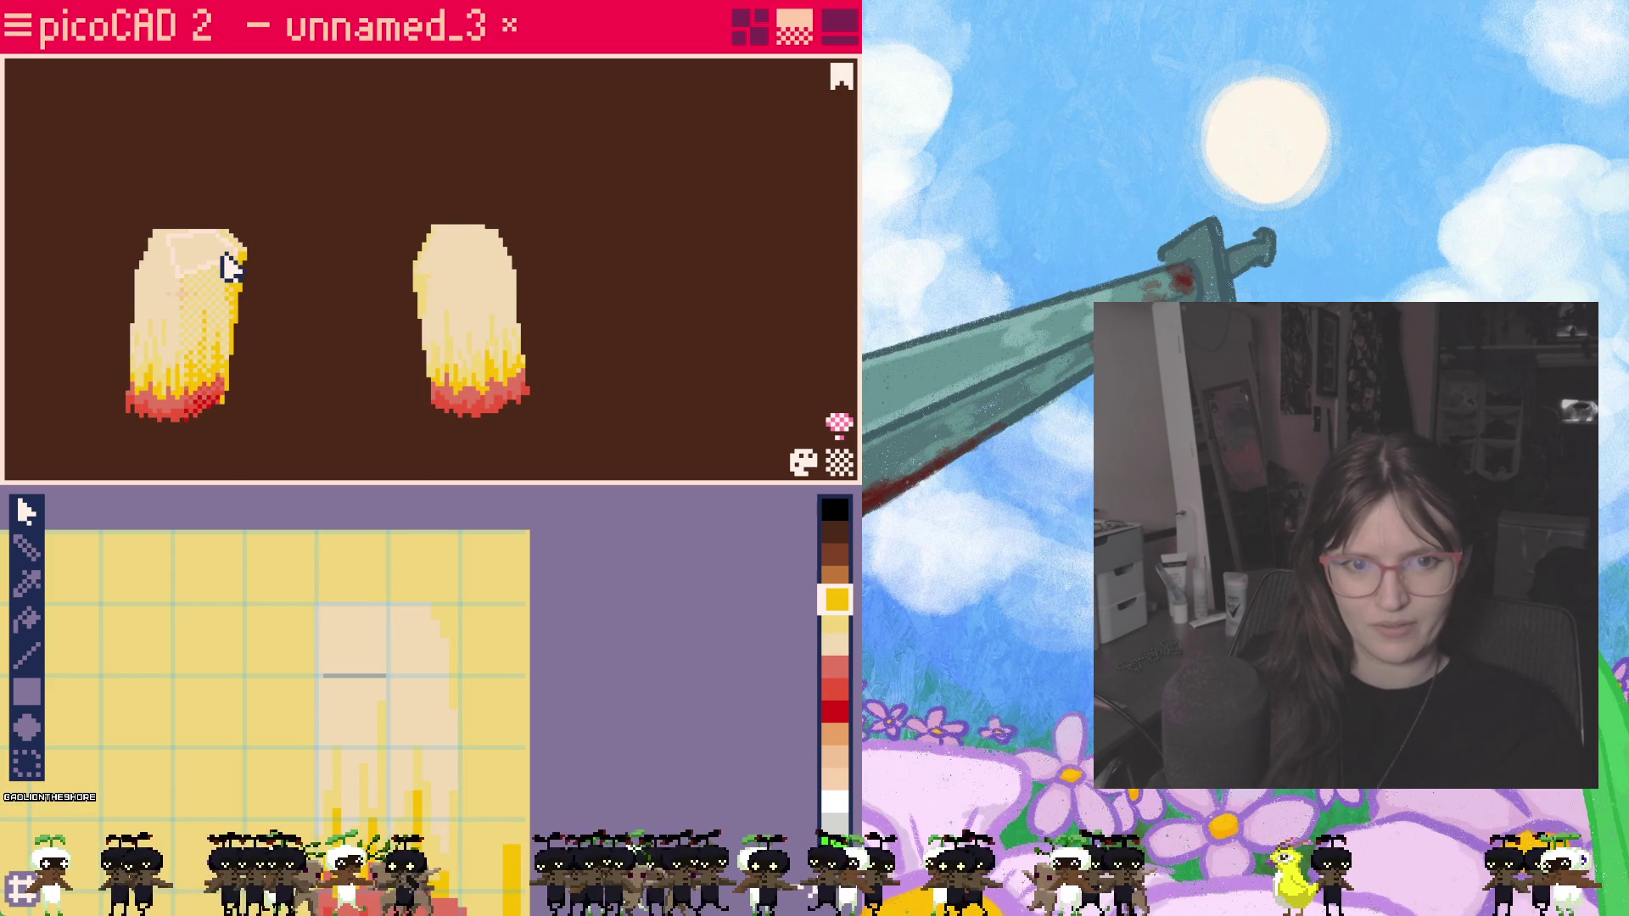
left_click(416, 284)
mouse_move(415, 284)
right_mouse_down()
mouse_move(232, 356)
mouse_move(7, 345)
mouse_move(157, 366)
right_mouse_up()
right_click_drag(419, 364, 247, 342)
scroll(247, 342, "up", 2)
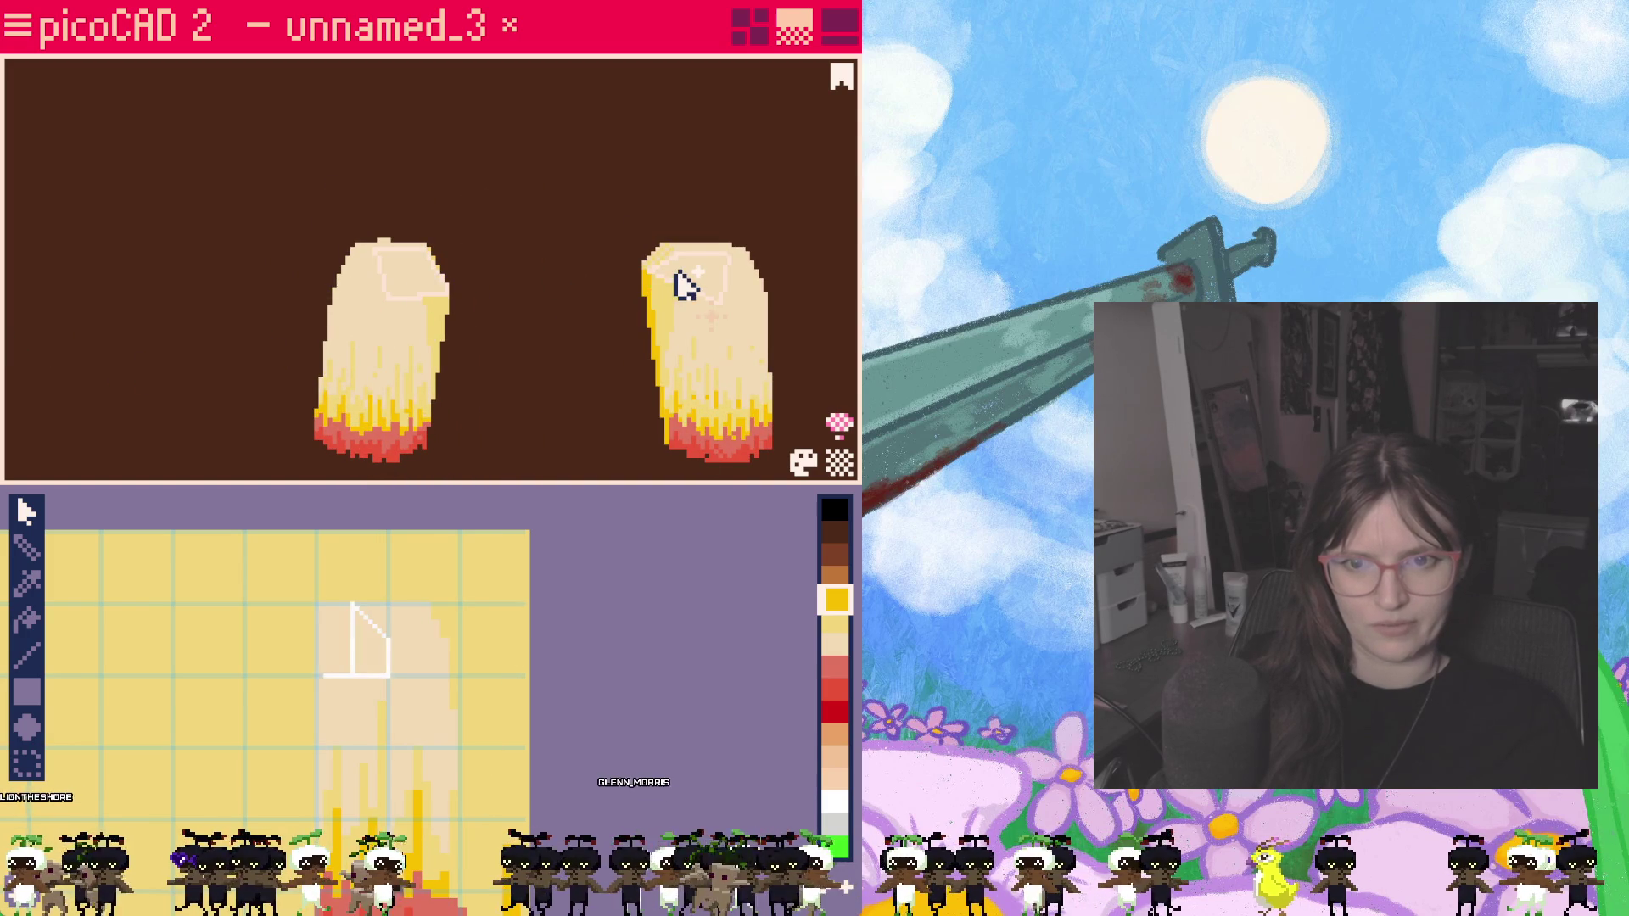
mouse_move(581, 347)
right_mouse_down()
mouse_move(516, 450)
mouse_move(421, 414)
mouse_move(400, 277)
mouse_move(564, 401)
mouse_move(716, 349)
mouse_move(624, 240)
right_mouse_up()
mouse_move(567, 371)
right_mouse_down()
mouse_move(763, 349)
mouse_move(673, 368)
right_mouse_up()
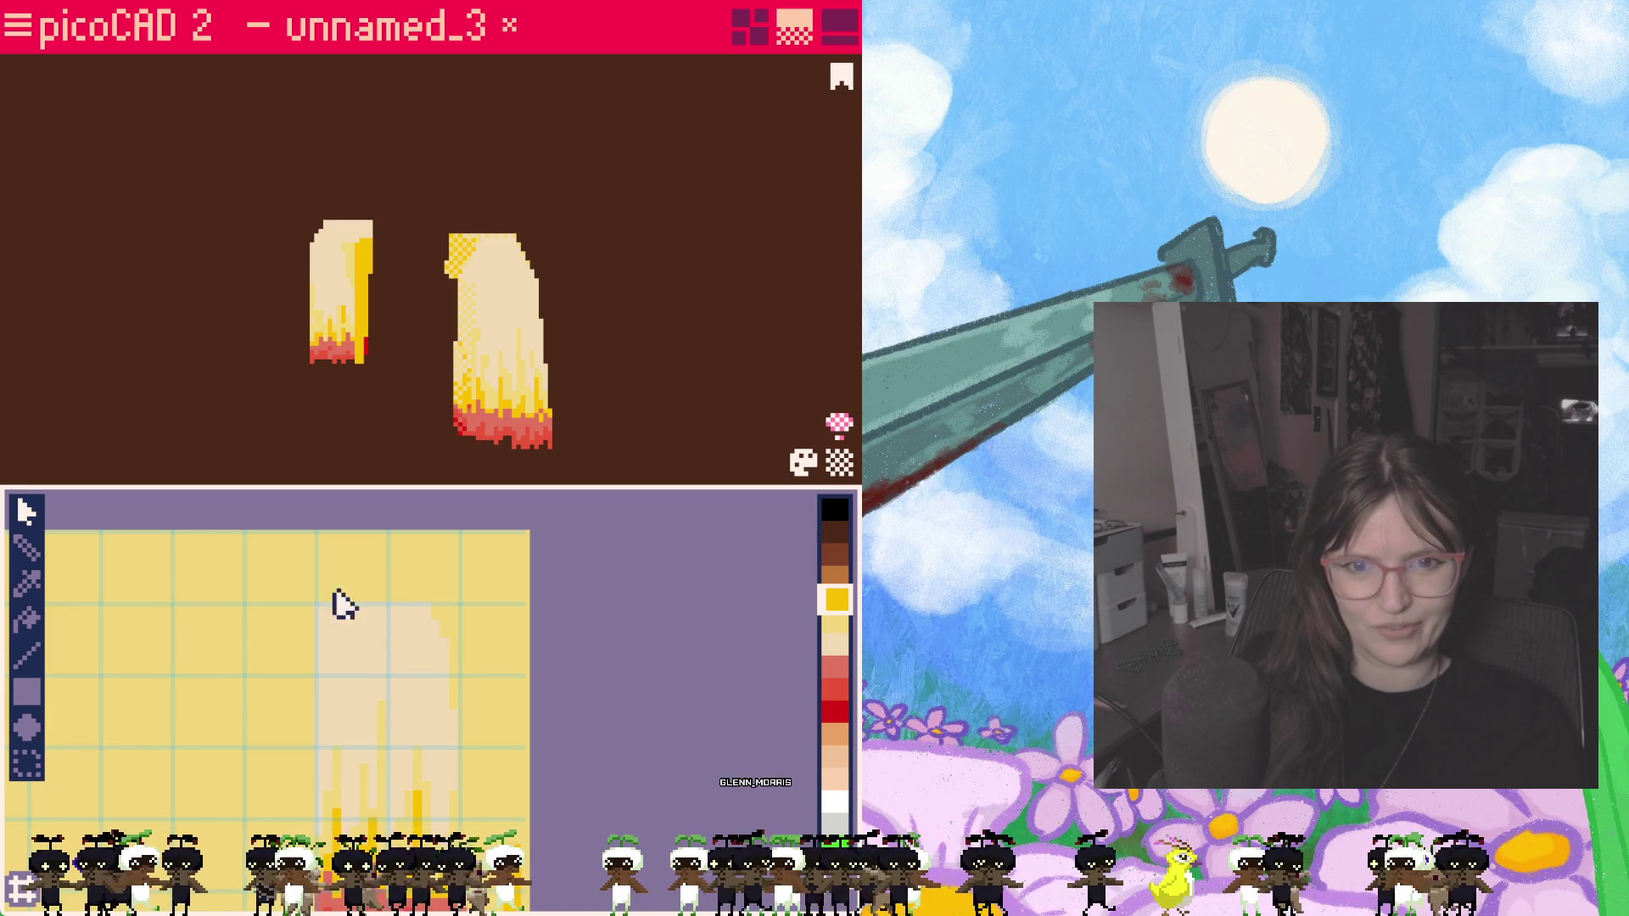
mouse_move(364, 389)
right_mouse_down()
mouse_move(509, 483)
mouse_move(699, 476)
mouse_move(771, 400)
mouse_move(353, 444)
mouse_move(272, 436)
mouse_move(484, 447)
mouse_move(593, 428)
mouse_move(666, 335)
mouse_move(520, 367)
mouse_move(466, 266)
right_mouse_up()
left_click(466, 266)
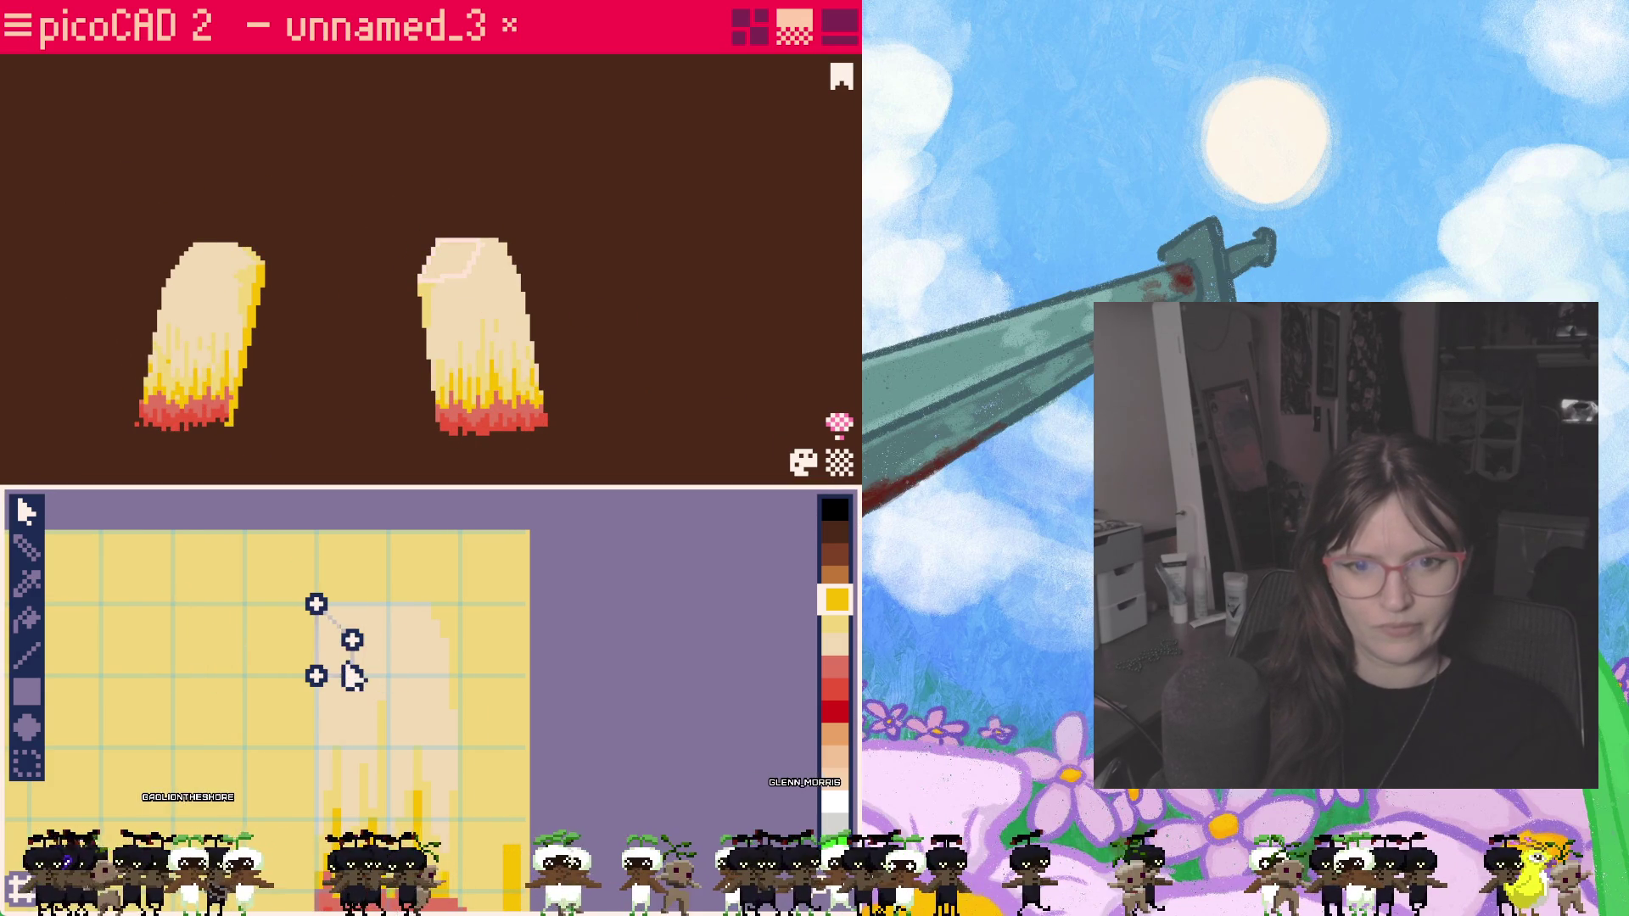
Step: Select the left pigtail's top face, then its side face, to show its mapping
mouse_move(261, 272)
right_mouse_down()
mouse_move(303, 436)
mouse_move(270, 248)
right_mouse_up()
left_click(270, 247)
mouse_move(357, 314)
right_mouse_down()
mouse_move(182, 444)
mouse_move(542, 378)
mouse_move(753, 291)
mouse_move(835, 310)
mouse_move(498, 353)
mouse_move(598, 331)
right_mouse_up()
left_click(422, 286)
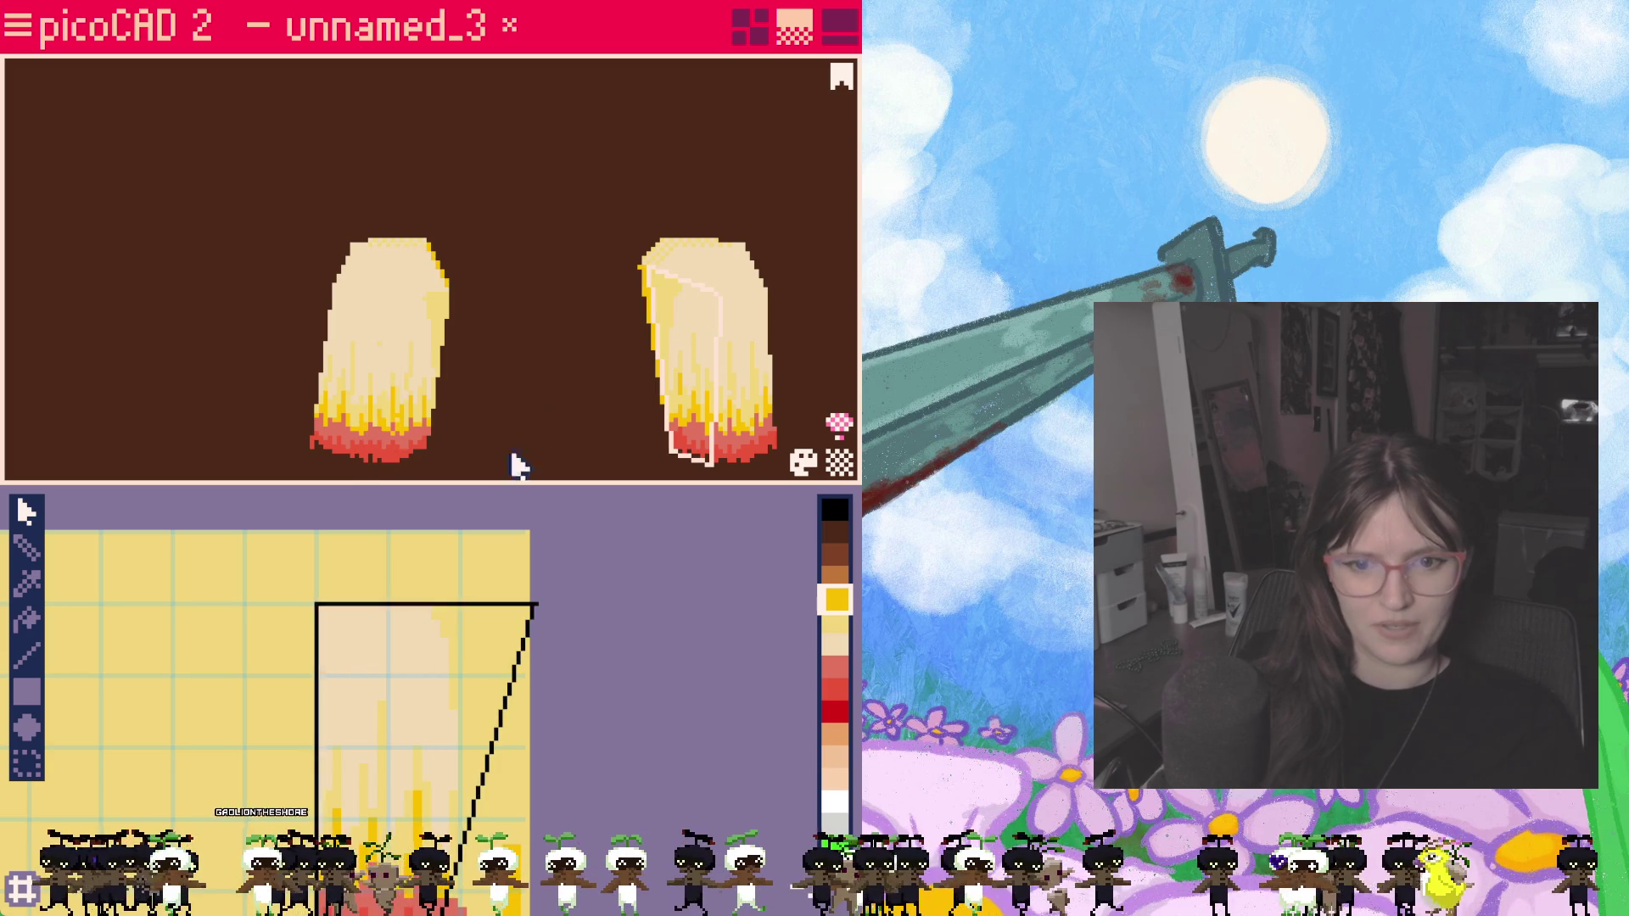
left_click(440, 344)
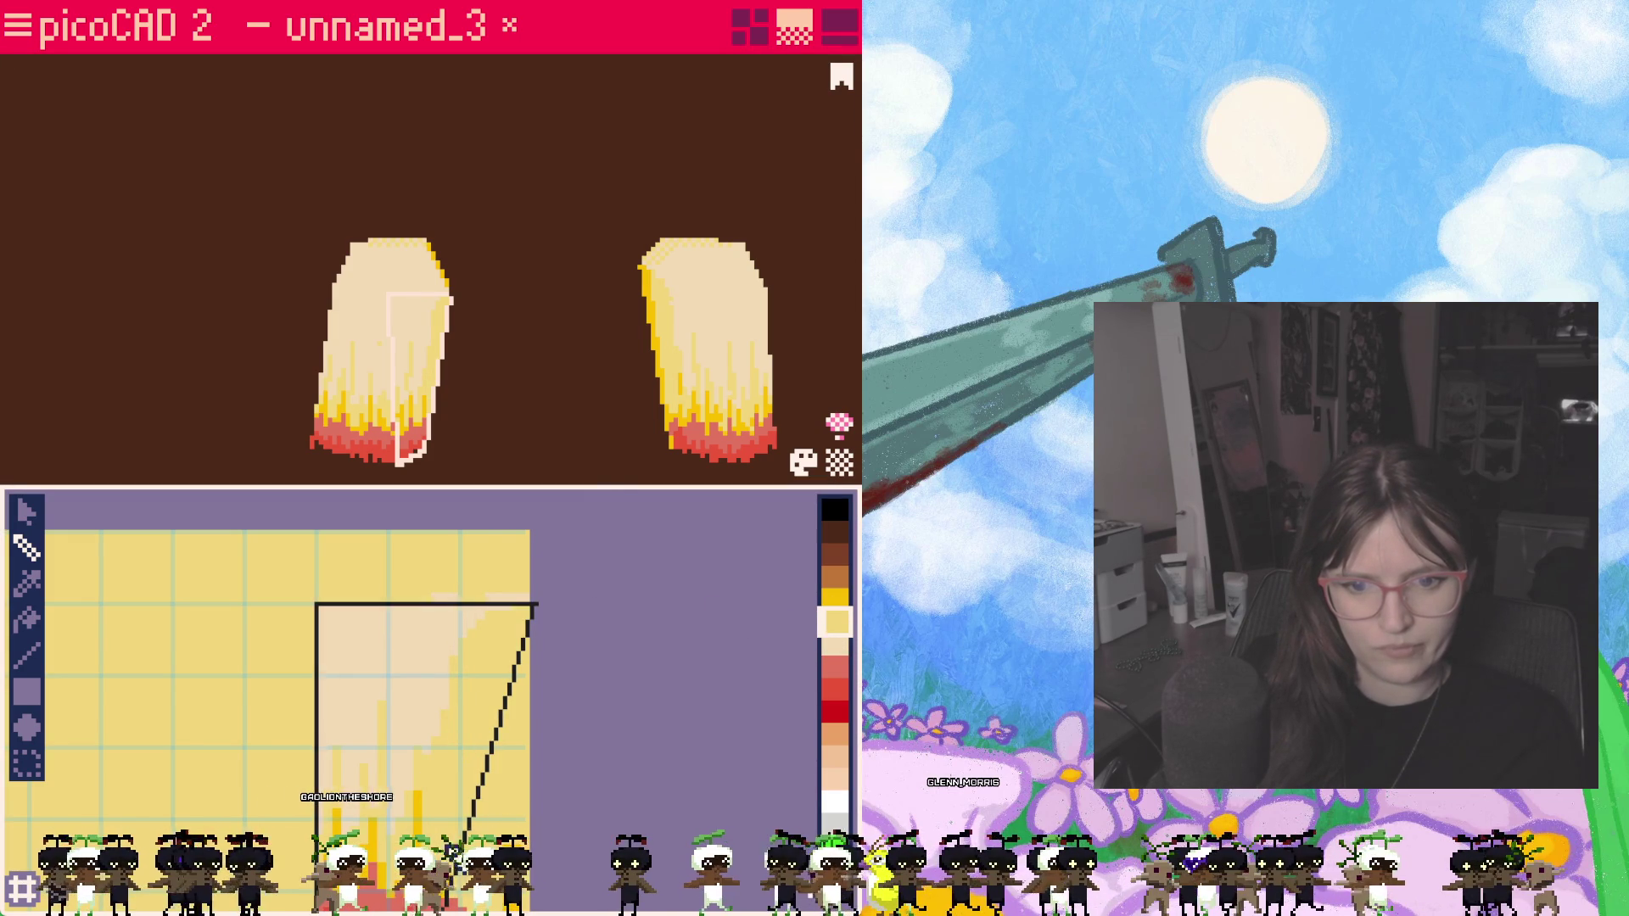
Step: Unhide the head, ear 1 and ear 2 in the Overview list, then switch layouts back
mouse_move(543, 422)
right_mouse_down()
mouse_move(770, 397)
mouse_move(593, 430)
mouse_move(520, 422)
mouse_move(669, 436)
mouse_move(495, 447)
mouse_move(747, 424)
mouse_move(353, 433)
mouse_move(240, 476)
right_mouse_up()
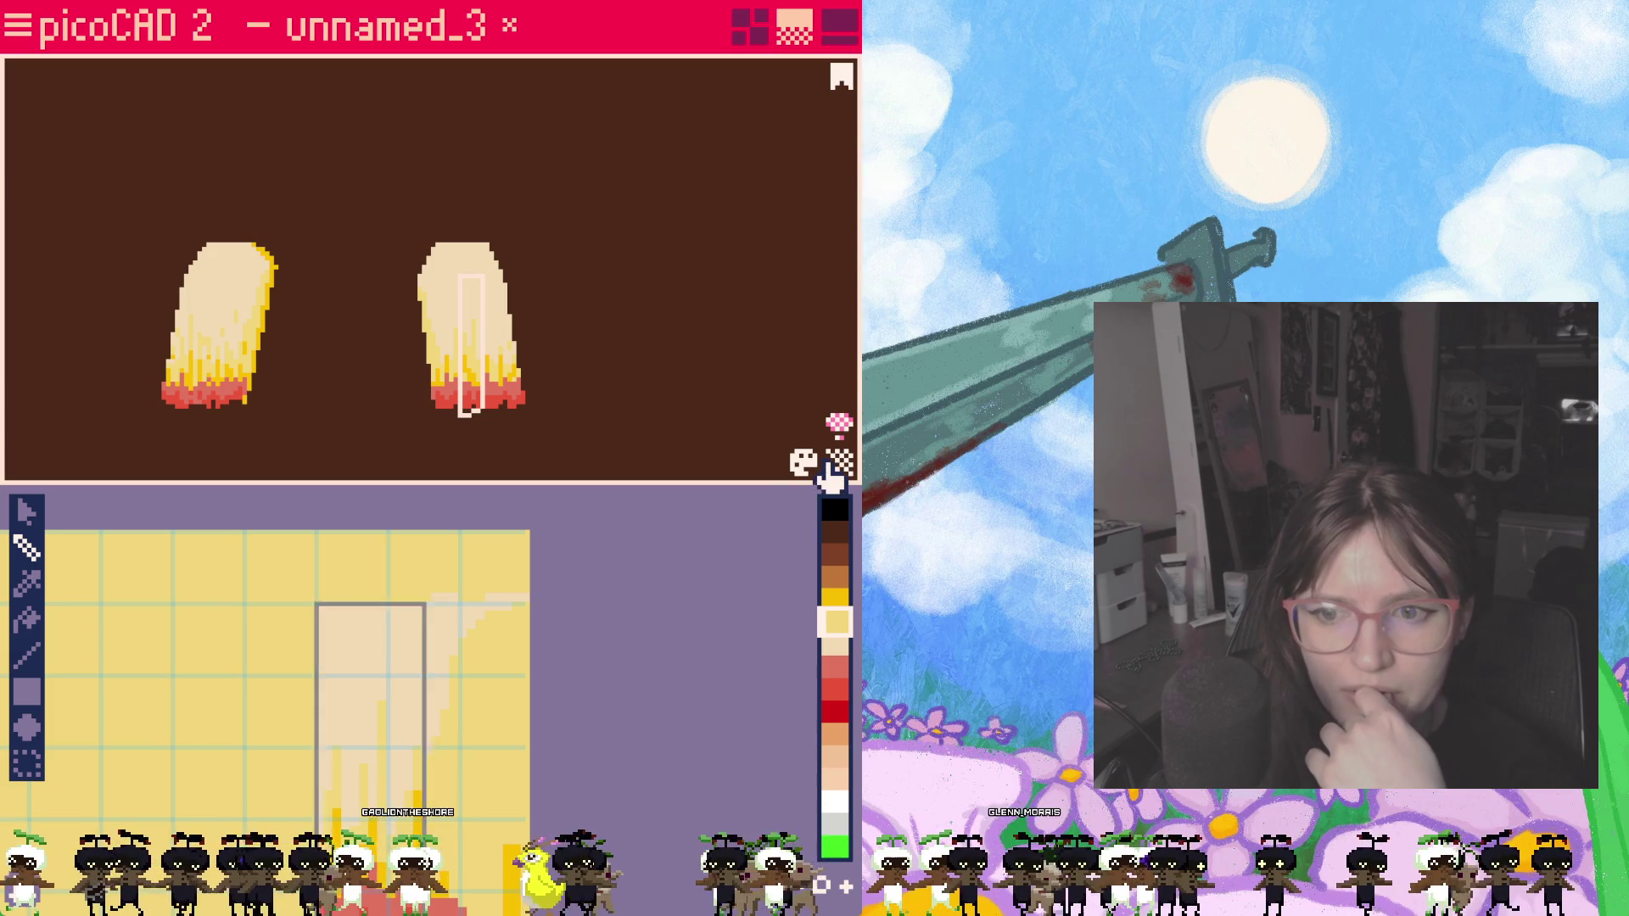
left_click(17, 27)
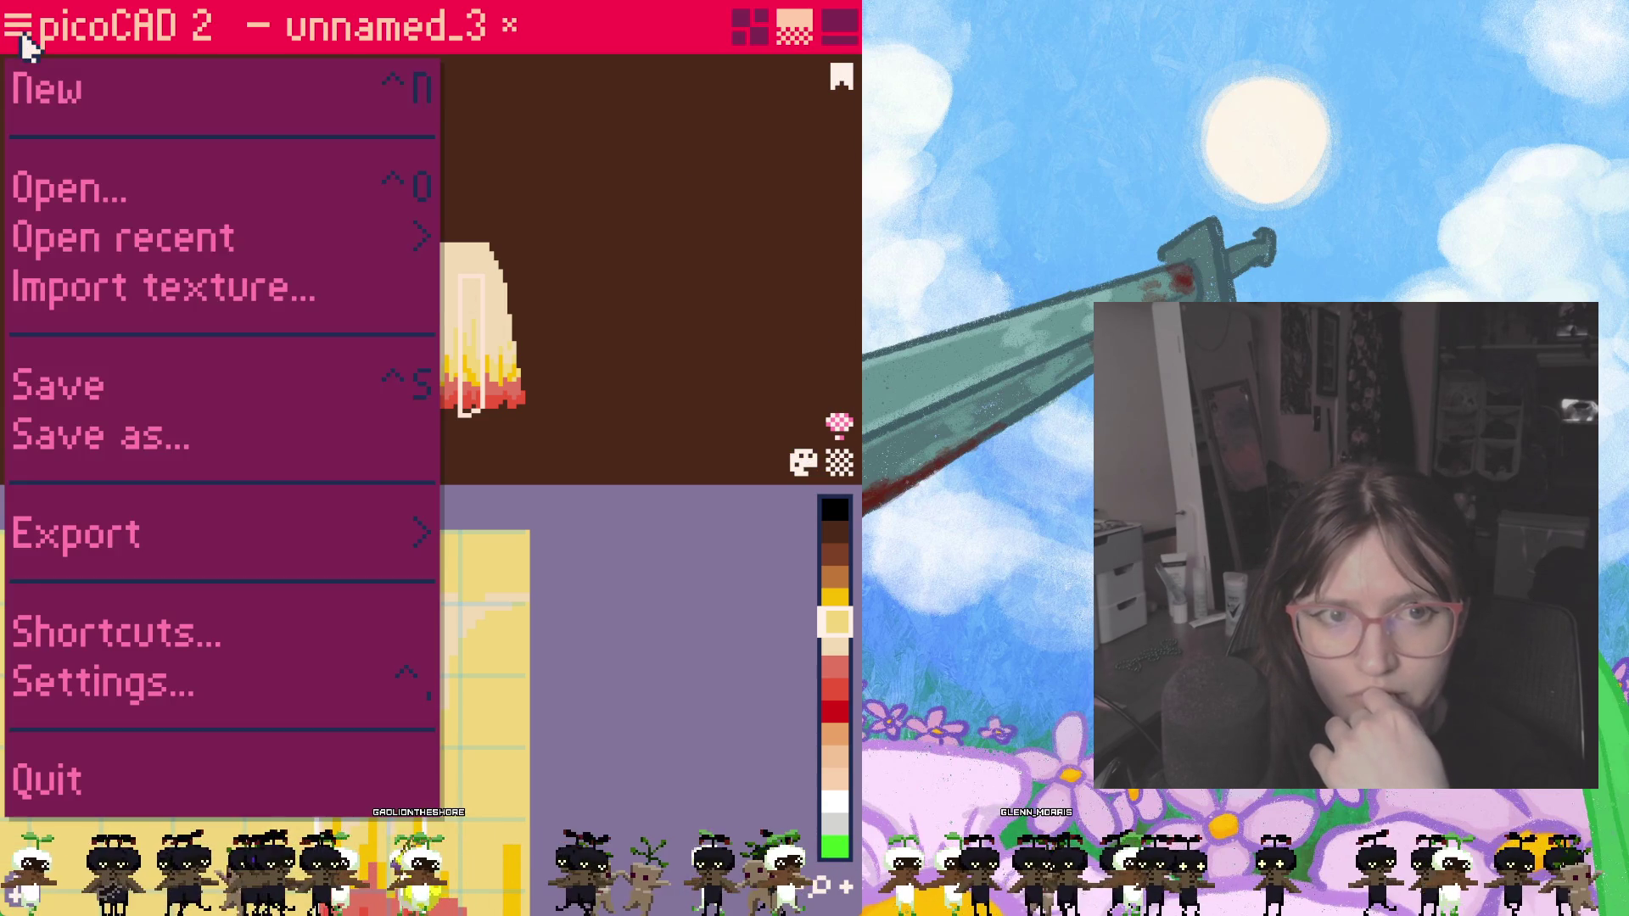
left_click(652, 222)
left_click(752, 27)
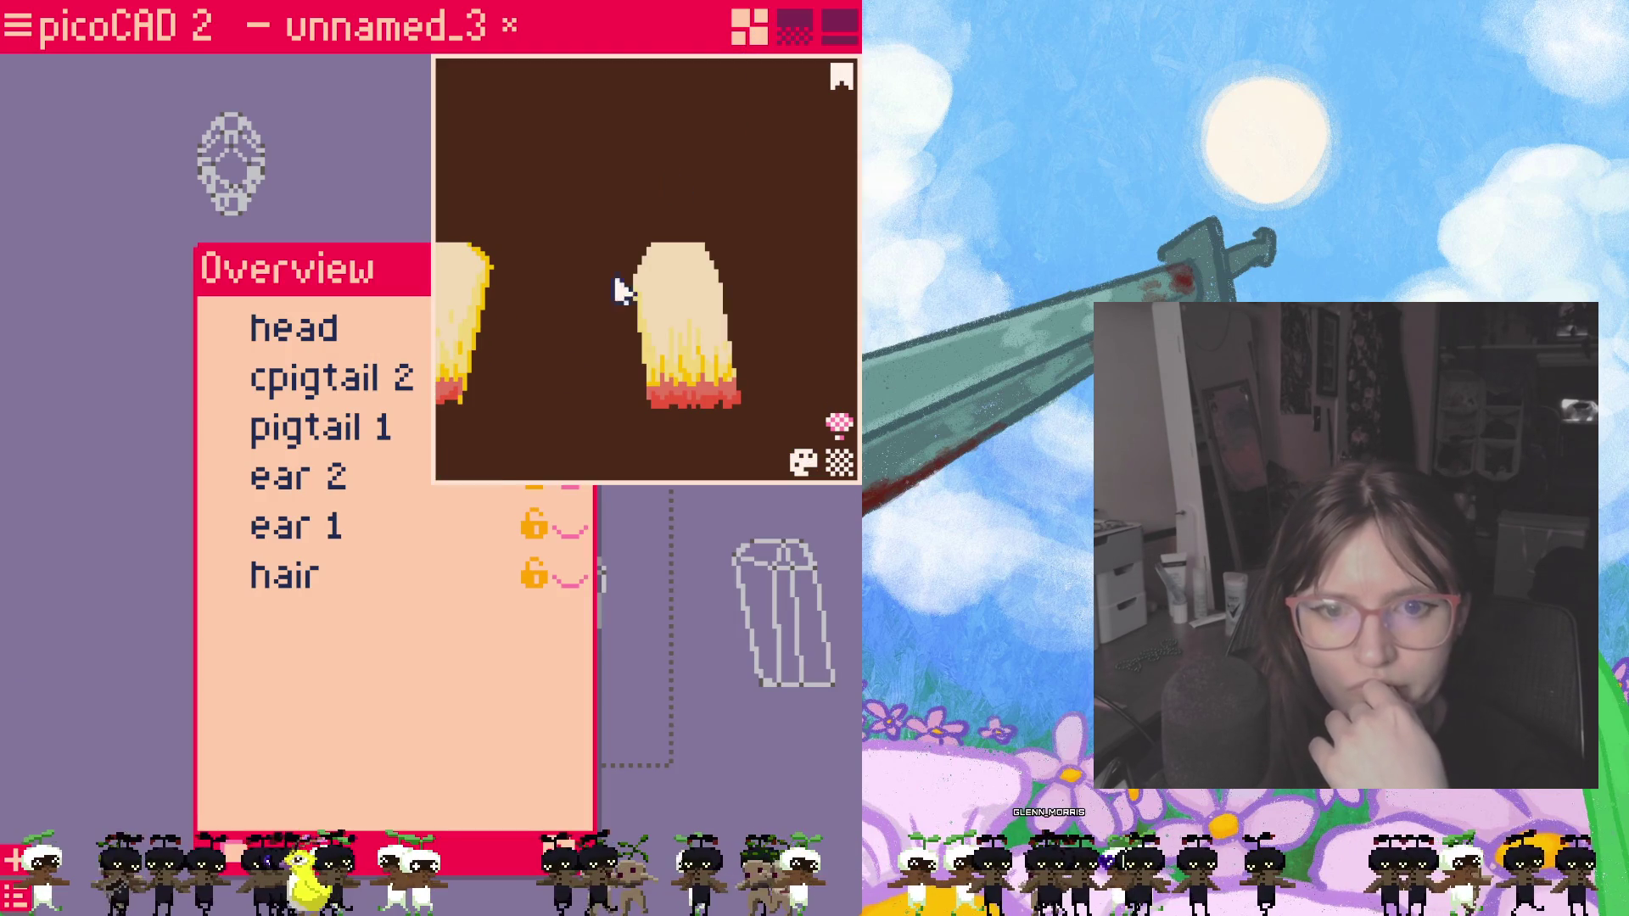
mouse_move(365, 269)
left_mouse_down()
mouse_move(200, 265)
mouse_move(218, 259)
left_mouse_up()
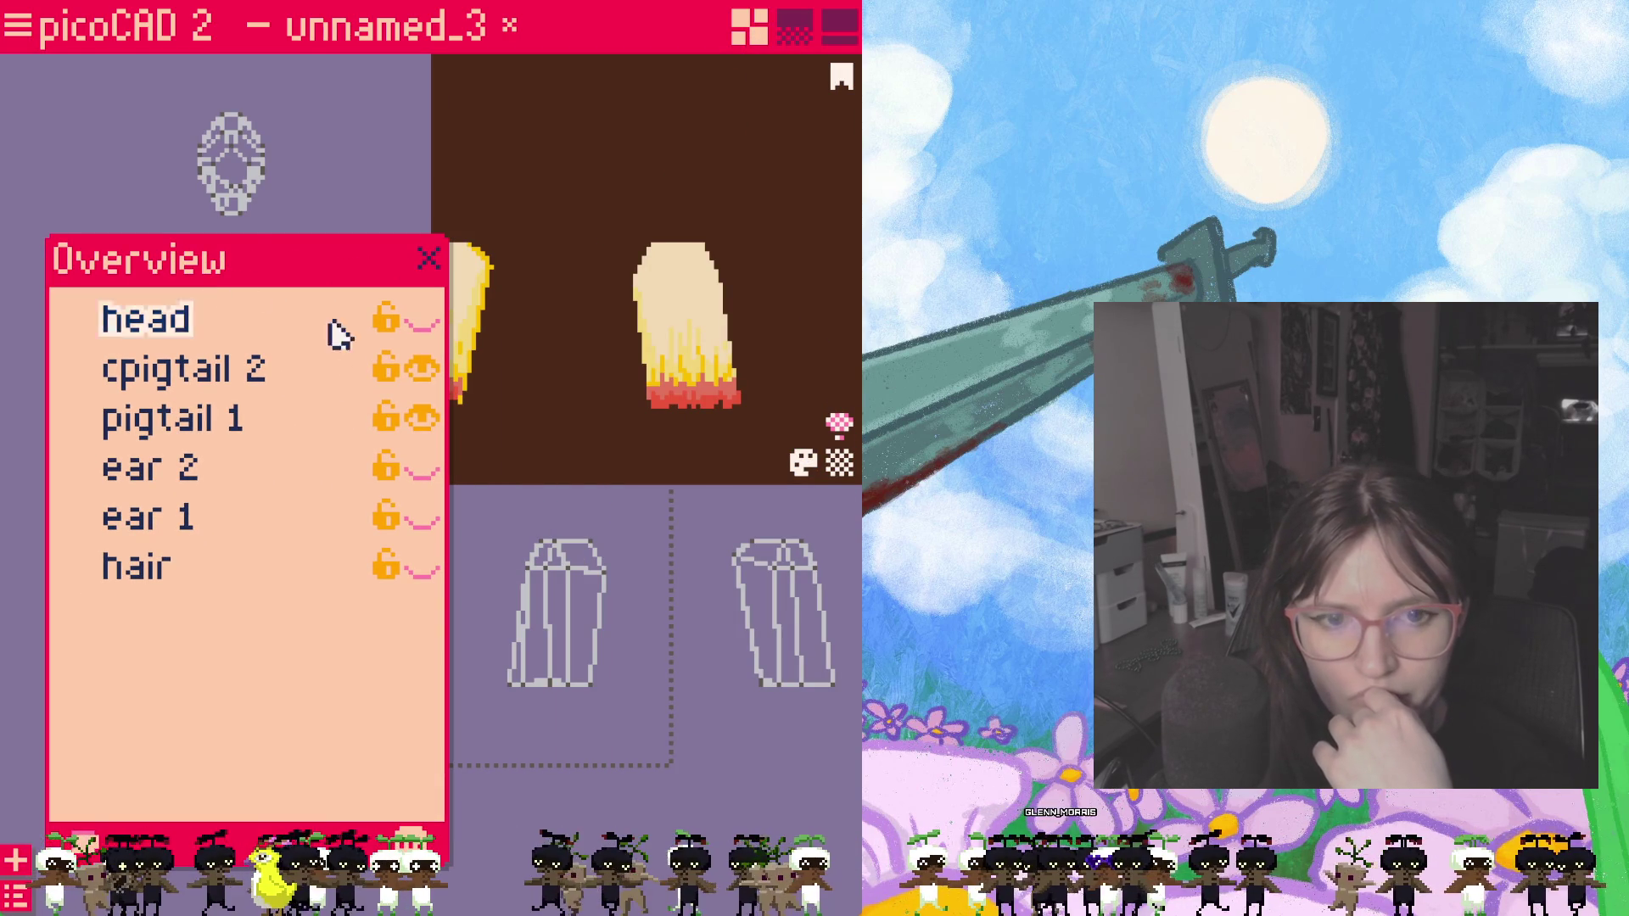
left_click(423, 324)
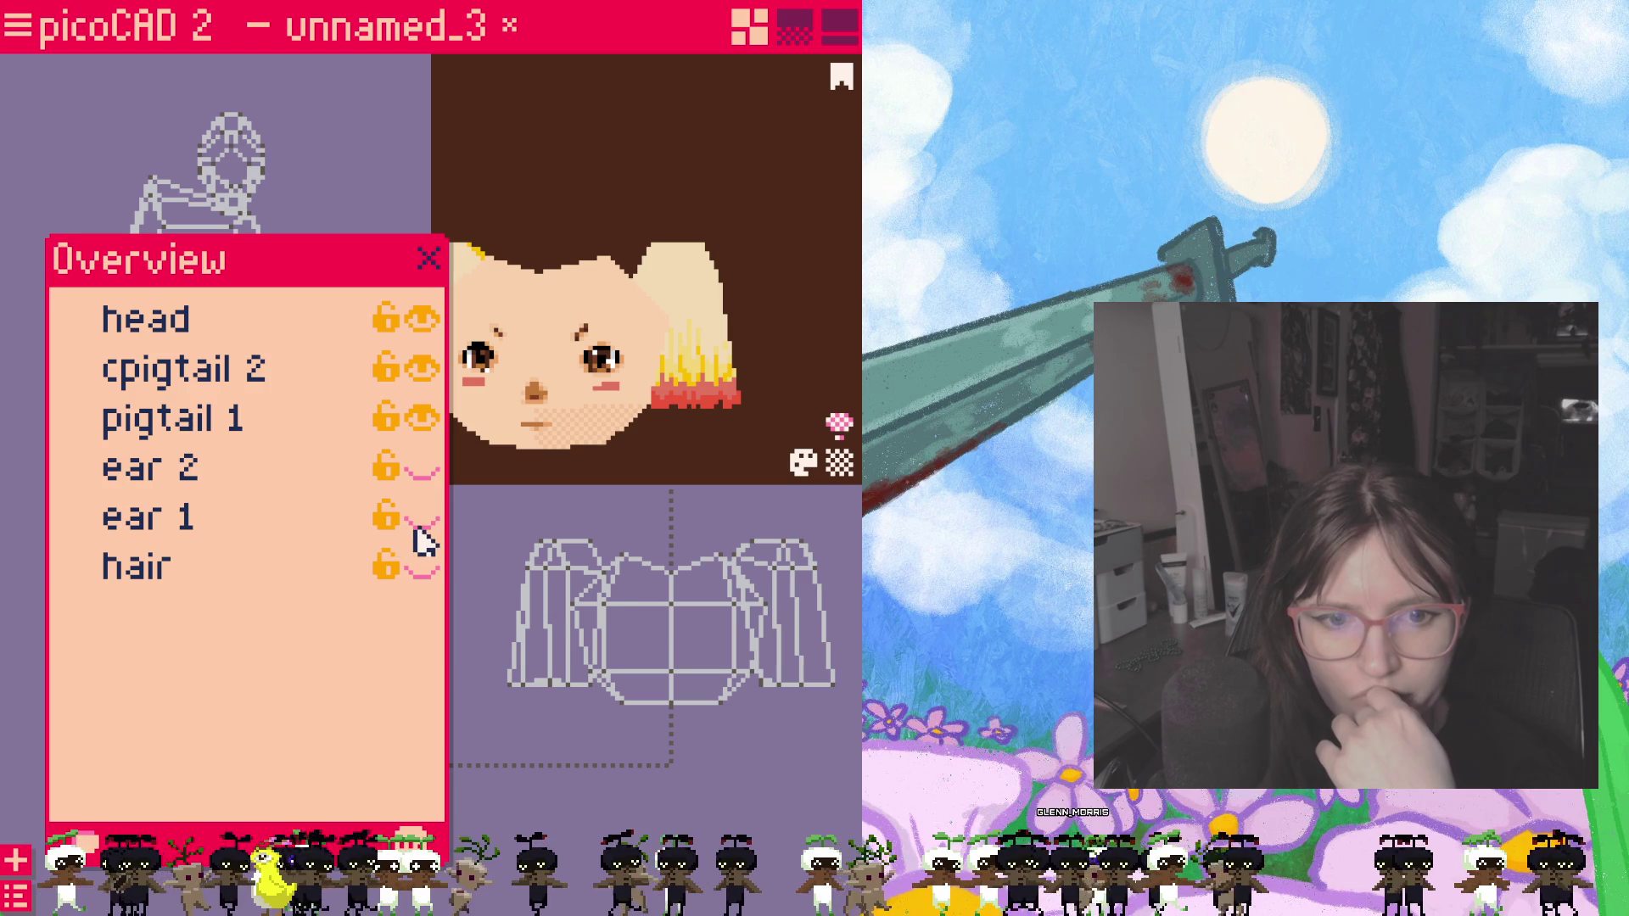
left_click(418, 521)
left_click(421, 467)
mouse_move(594, 419)
left_mouse_down()
mouse_move(752, 430)
mouse_move(611, 447)
mouse_move(690, 452)
mouse_move(670, 441)
mouse_move(512, 466)
mouse_move(431, 270)
left_mouse_up()
left_click(431, 270)
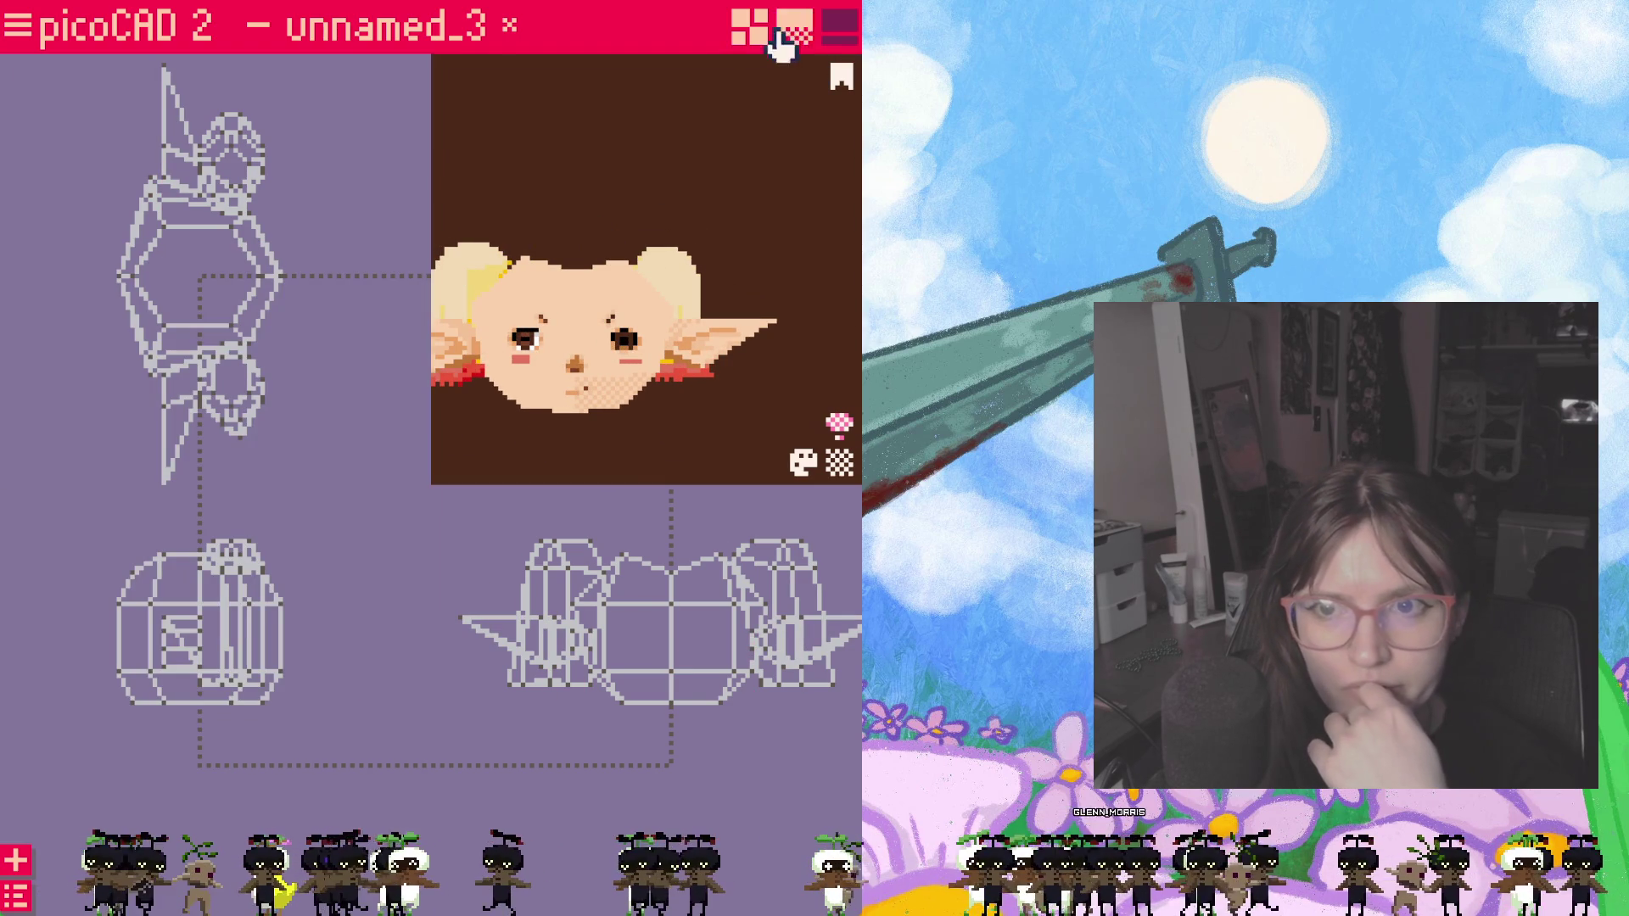
left_click(793, 29)
Step: Orbit and zoom around the elf head to check eyes, cheeks, ears and pigtails, then show four wireframe views
mouse_move(488, 422)
left_mouse_down()
mouse_move(768, 411)
mouse_move(422, 440)
mouse_move(447, 431)
left_mouse_up()
scroll(444, 418, "up", 5)
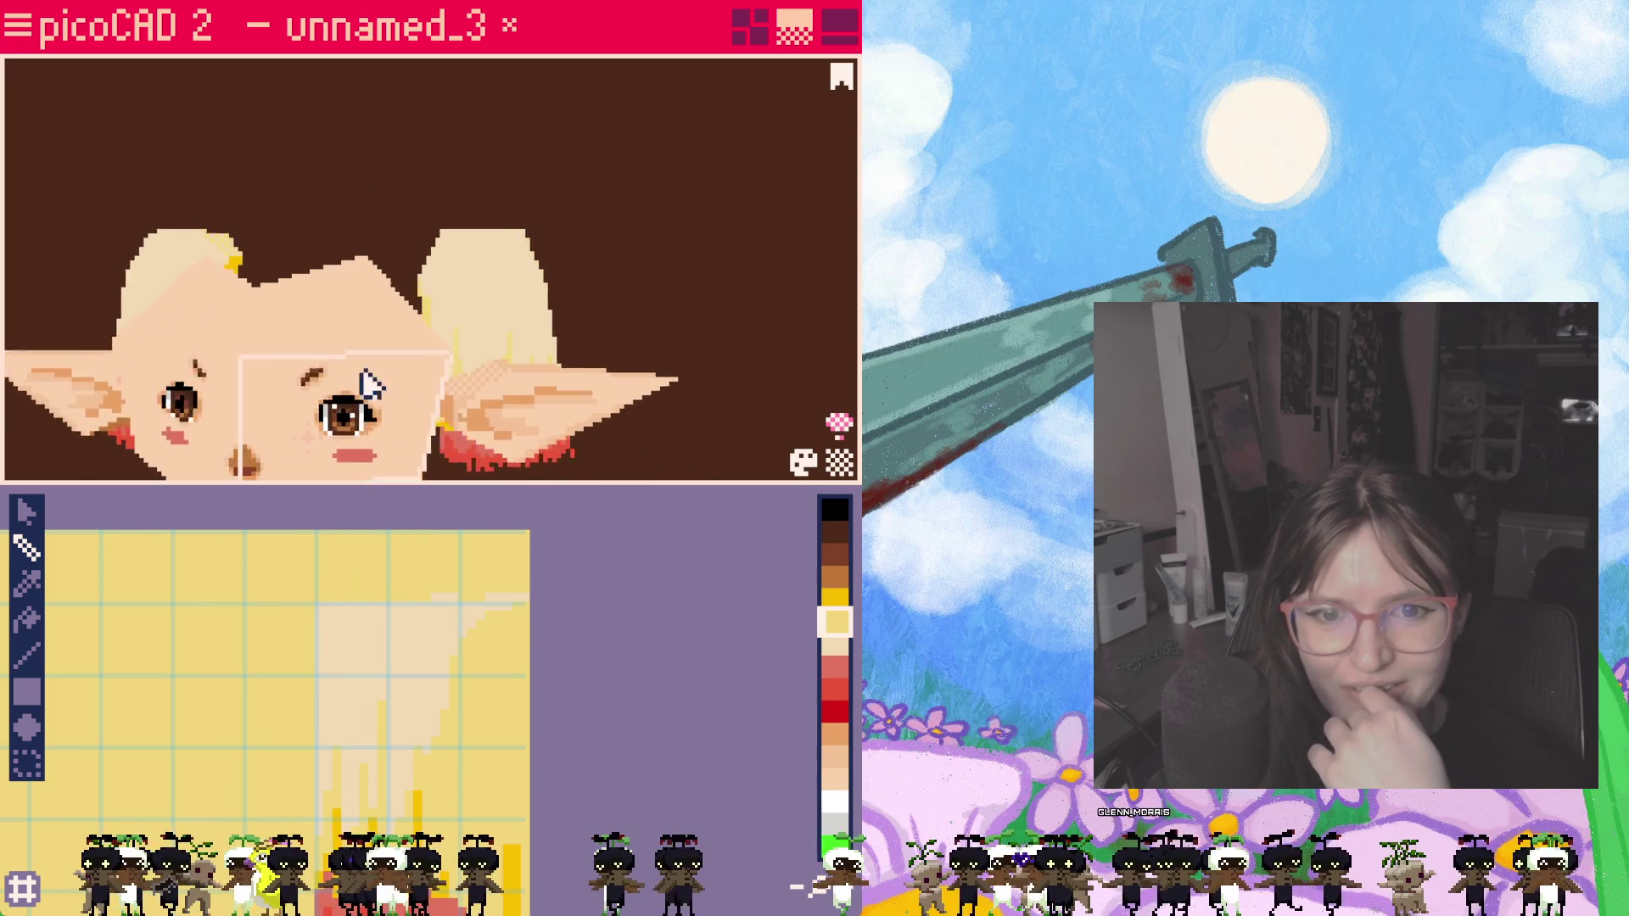
scroll(594, 382, "down", 3)
mouse_move(586, 432)
left_mouse_down()
mouse_move(815, 389)
mouse_move(853, 399)
mouse_move(201, 422)
mouse_move(857, 435)
mouse_move(538, 444)
mouse_move(626, 440)
mouse_move(569, 447)
mouse_move(618, 407)
mouse_move(582, 418)
mouse_move(592, 405)
left_mouse_up()
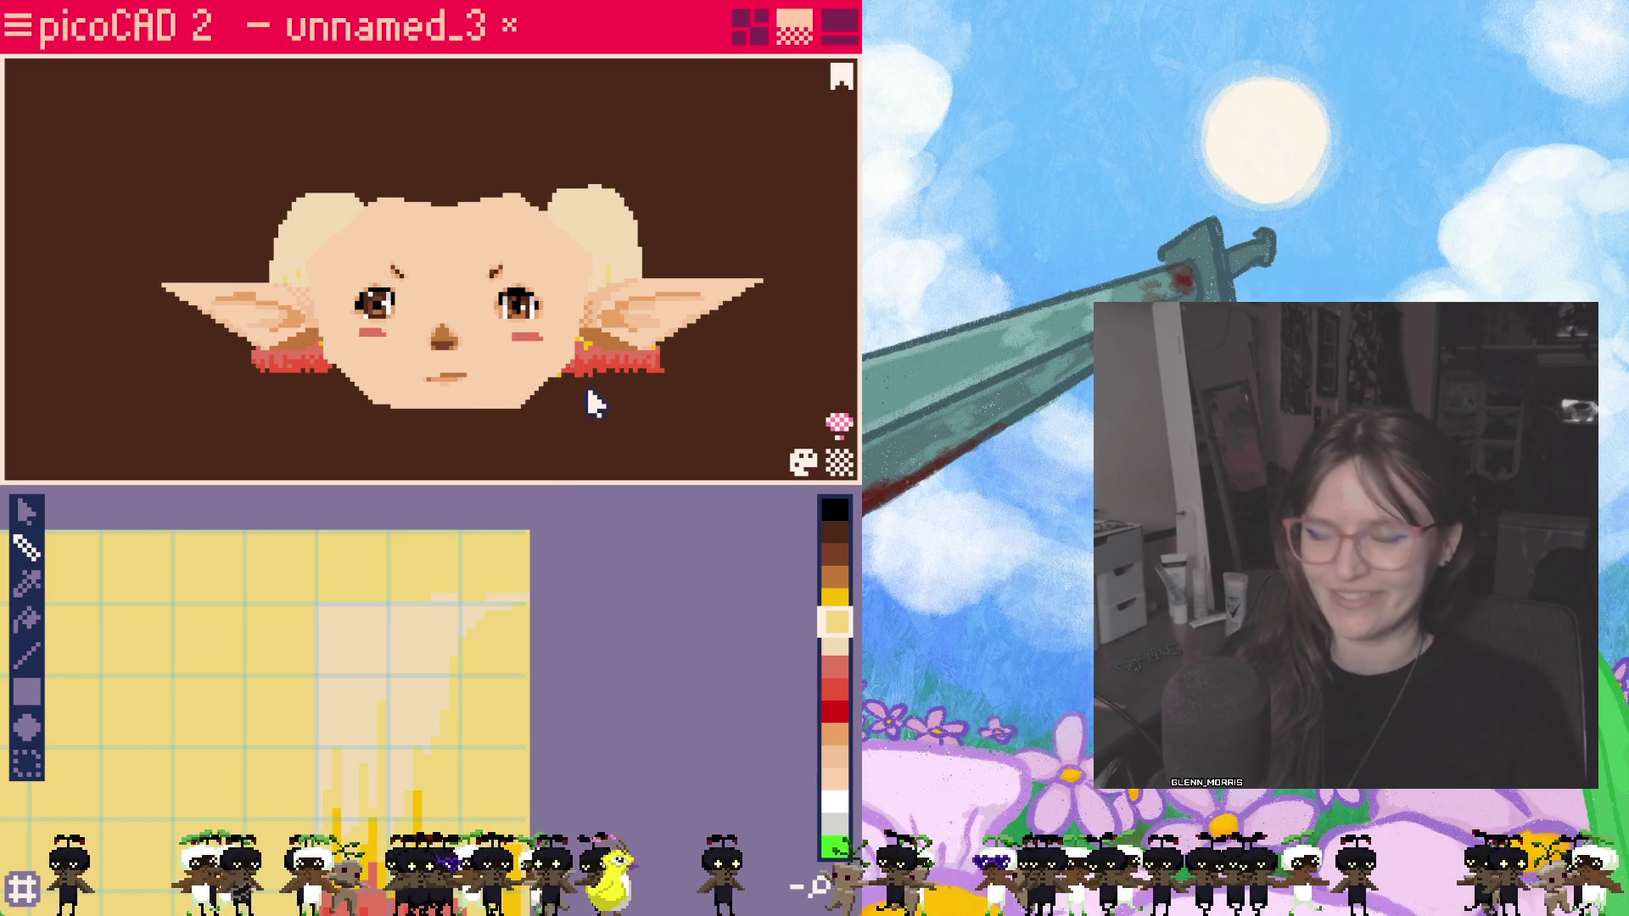
mouse_move(575, 419)
left_mouse_down()
mouse_move(701, 436)
mouse_move(826, 393)
mouse_move(517, 441)
mouse_move(665, 436)
mouse_move(585, 450)
mouse_move(609, 457)
left_mouse_up()
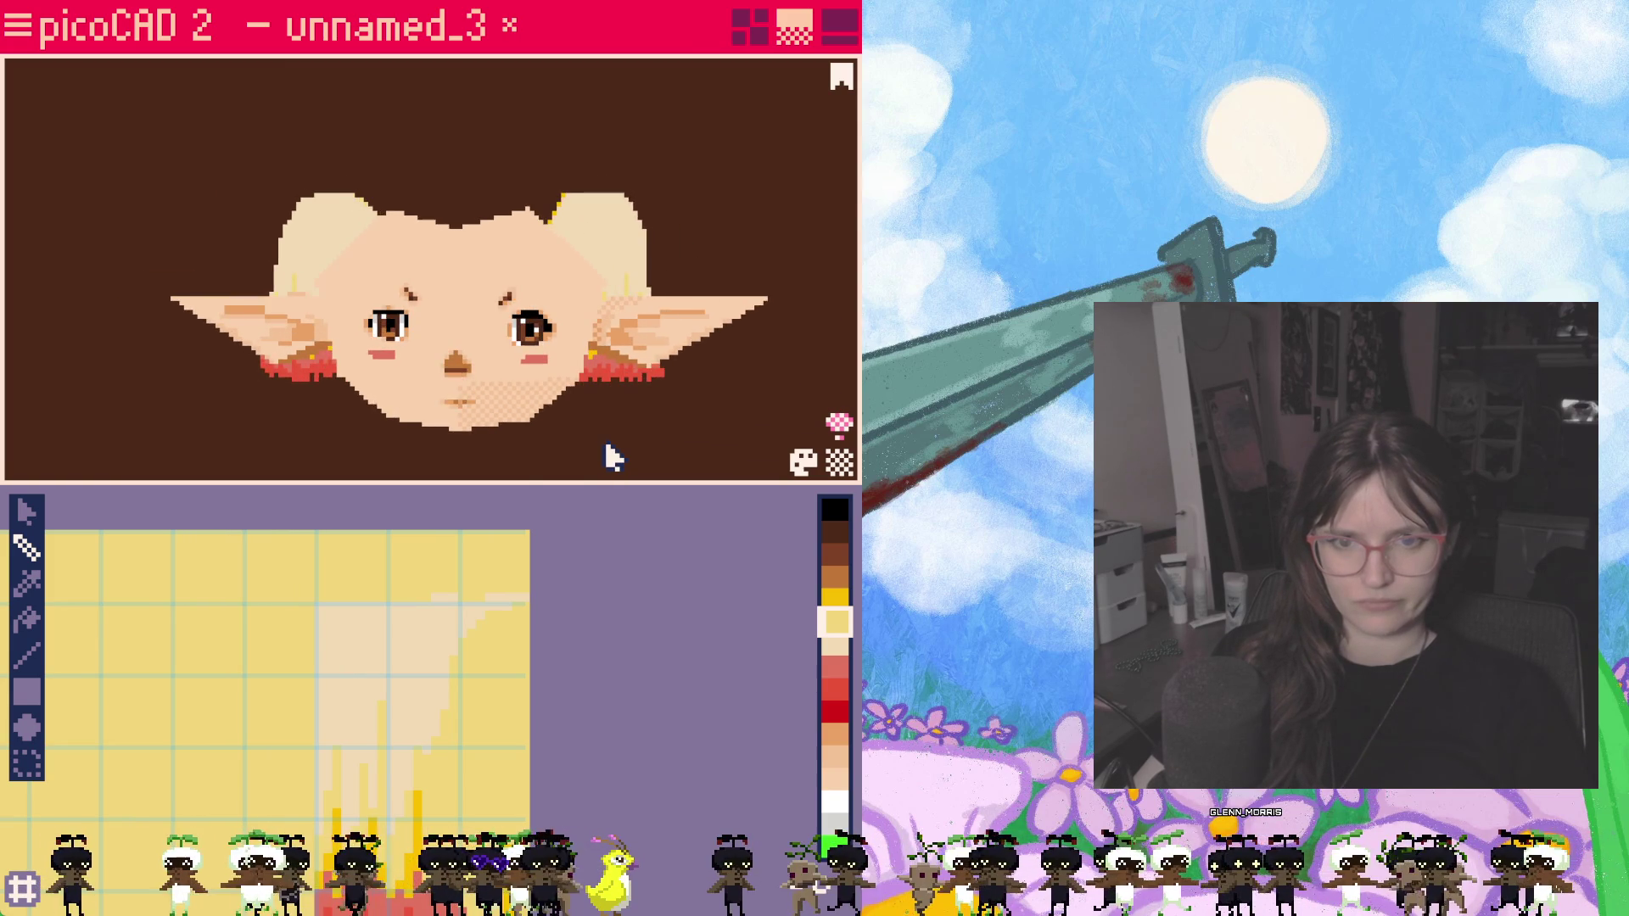
scroll(619, 454, "up", 3)
mouse_move(716, 462)
left_mouse_down()
mouse_move(306, 432)
mouse_move(146, 444)
mouse_move(763, 431)
left_mouse_up()
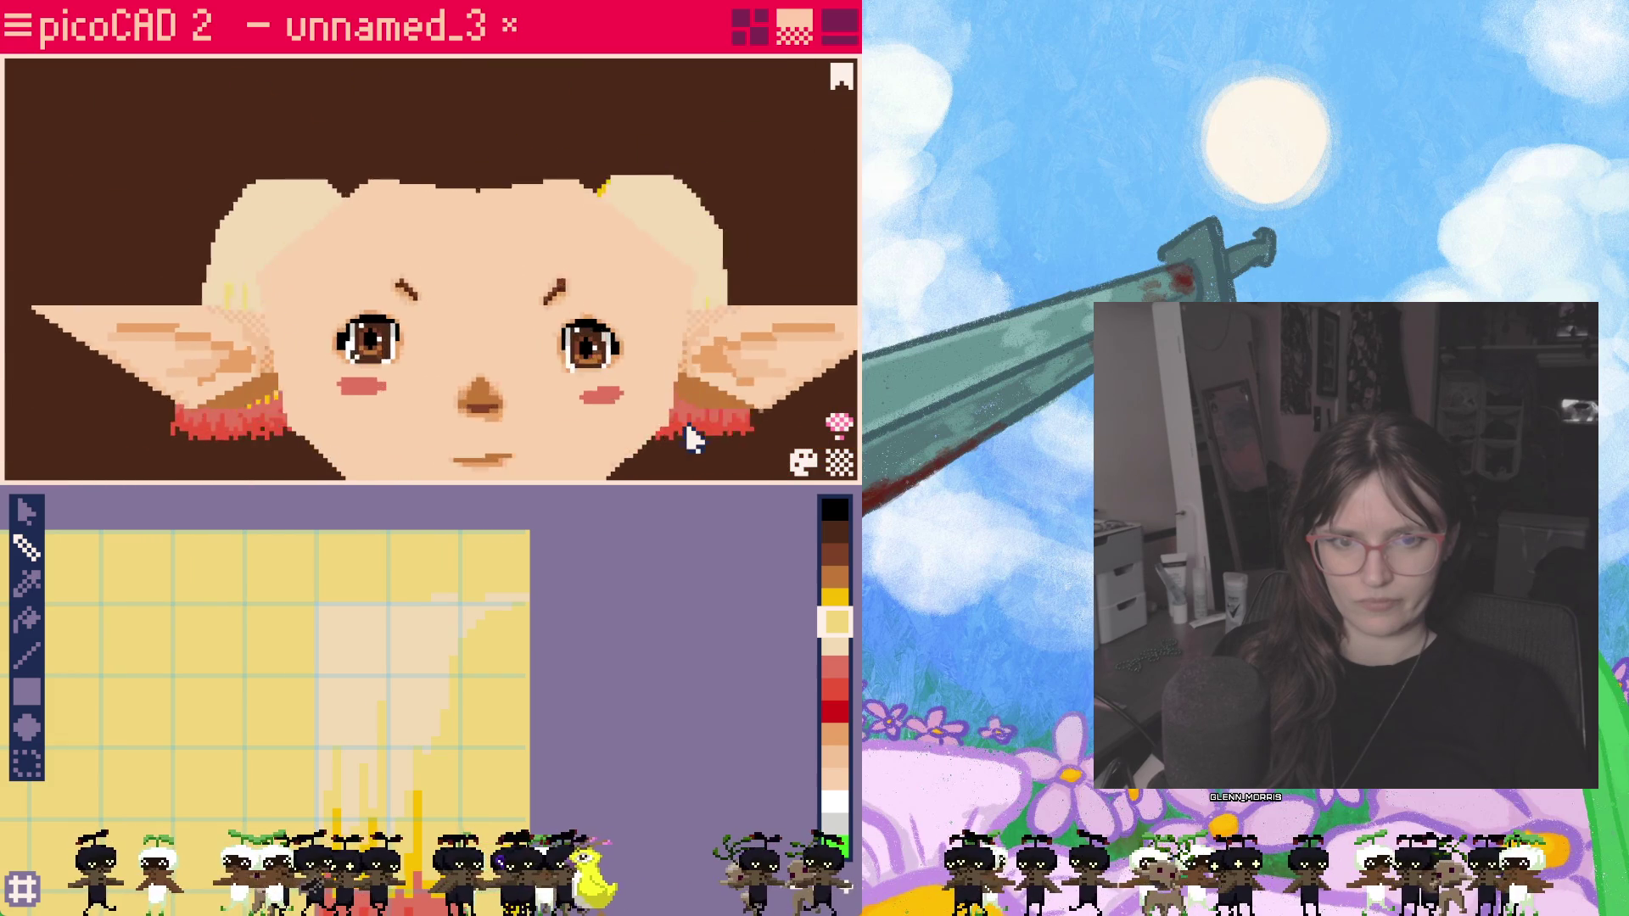
scroll(670, 442, "down", 3)
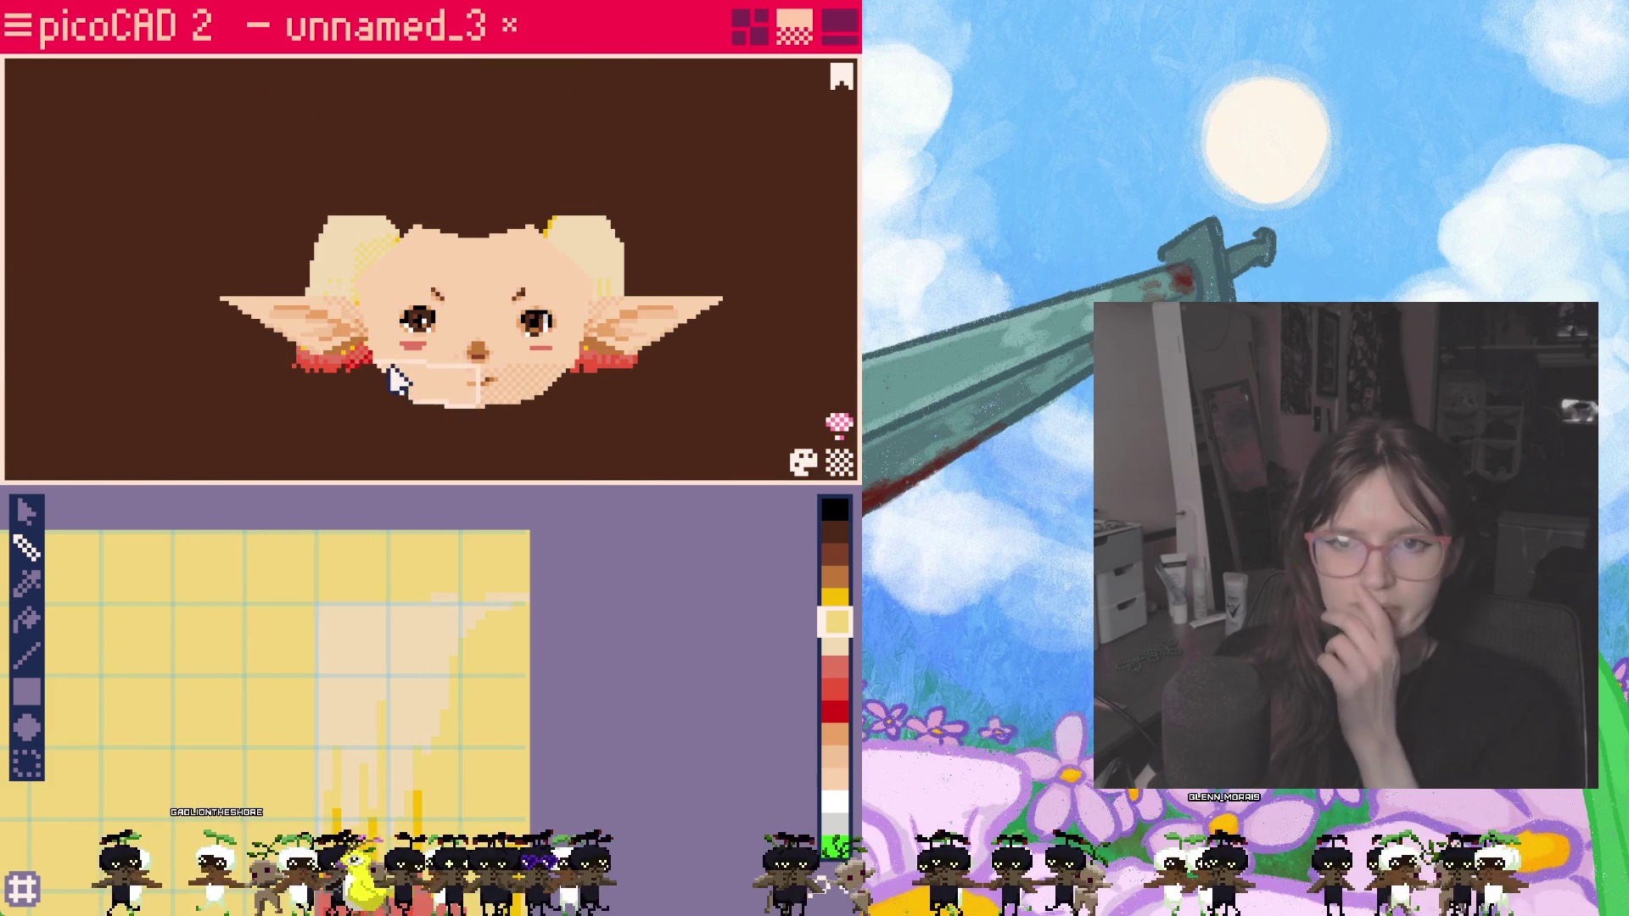
scroll(424, 210, "up", 3)
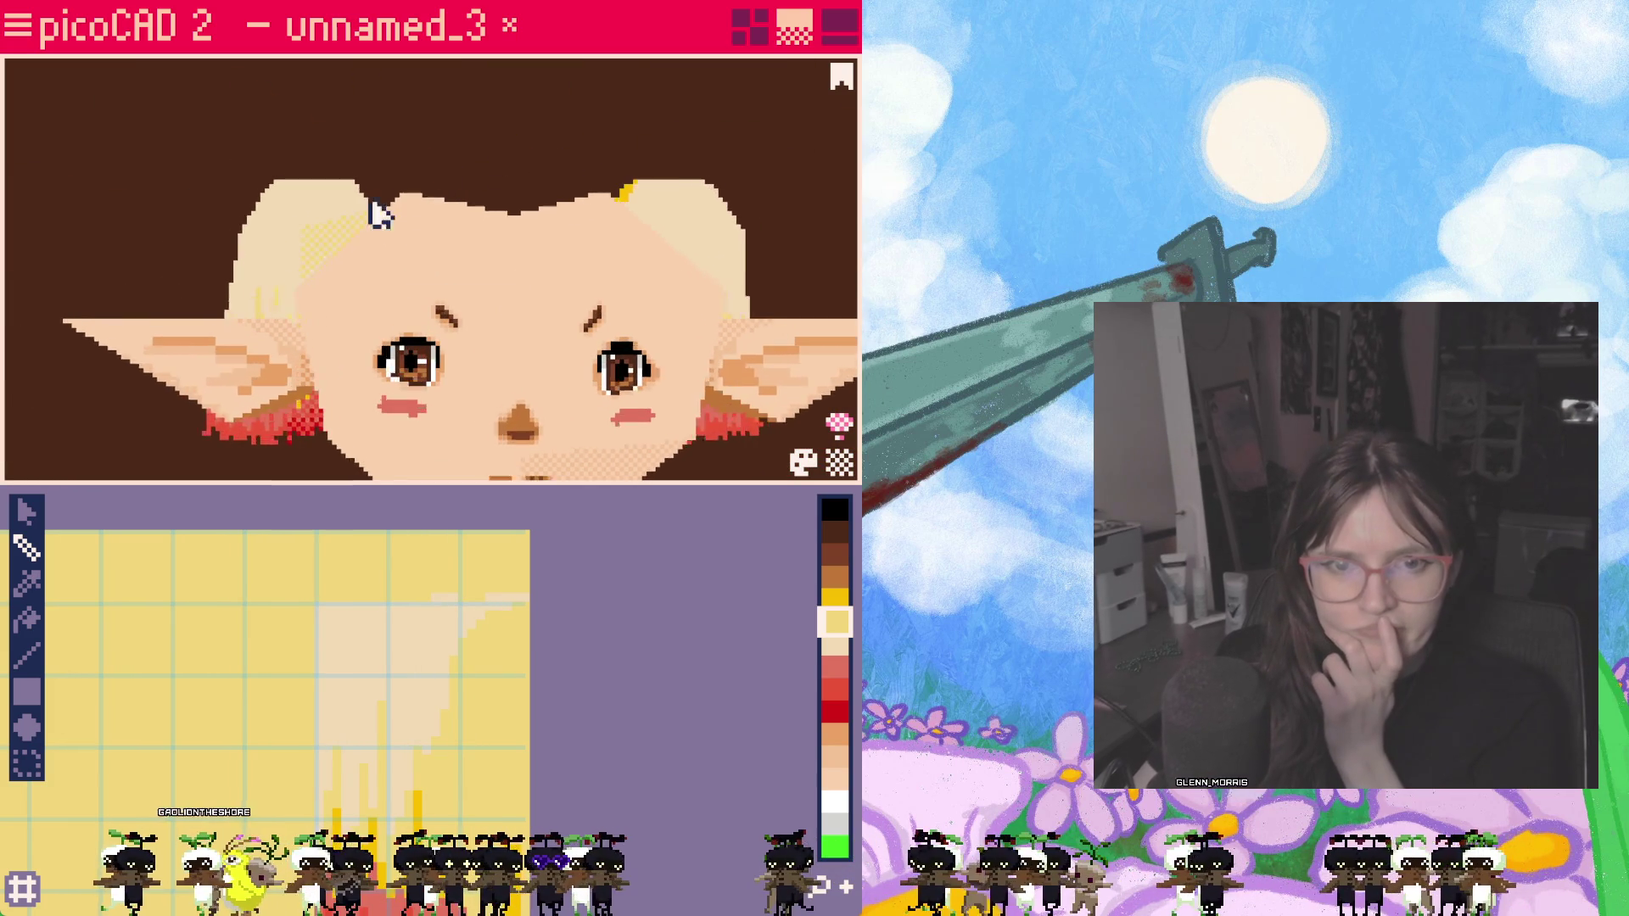
left_click(20, 28)
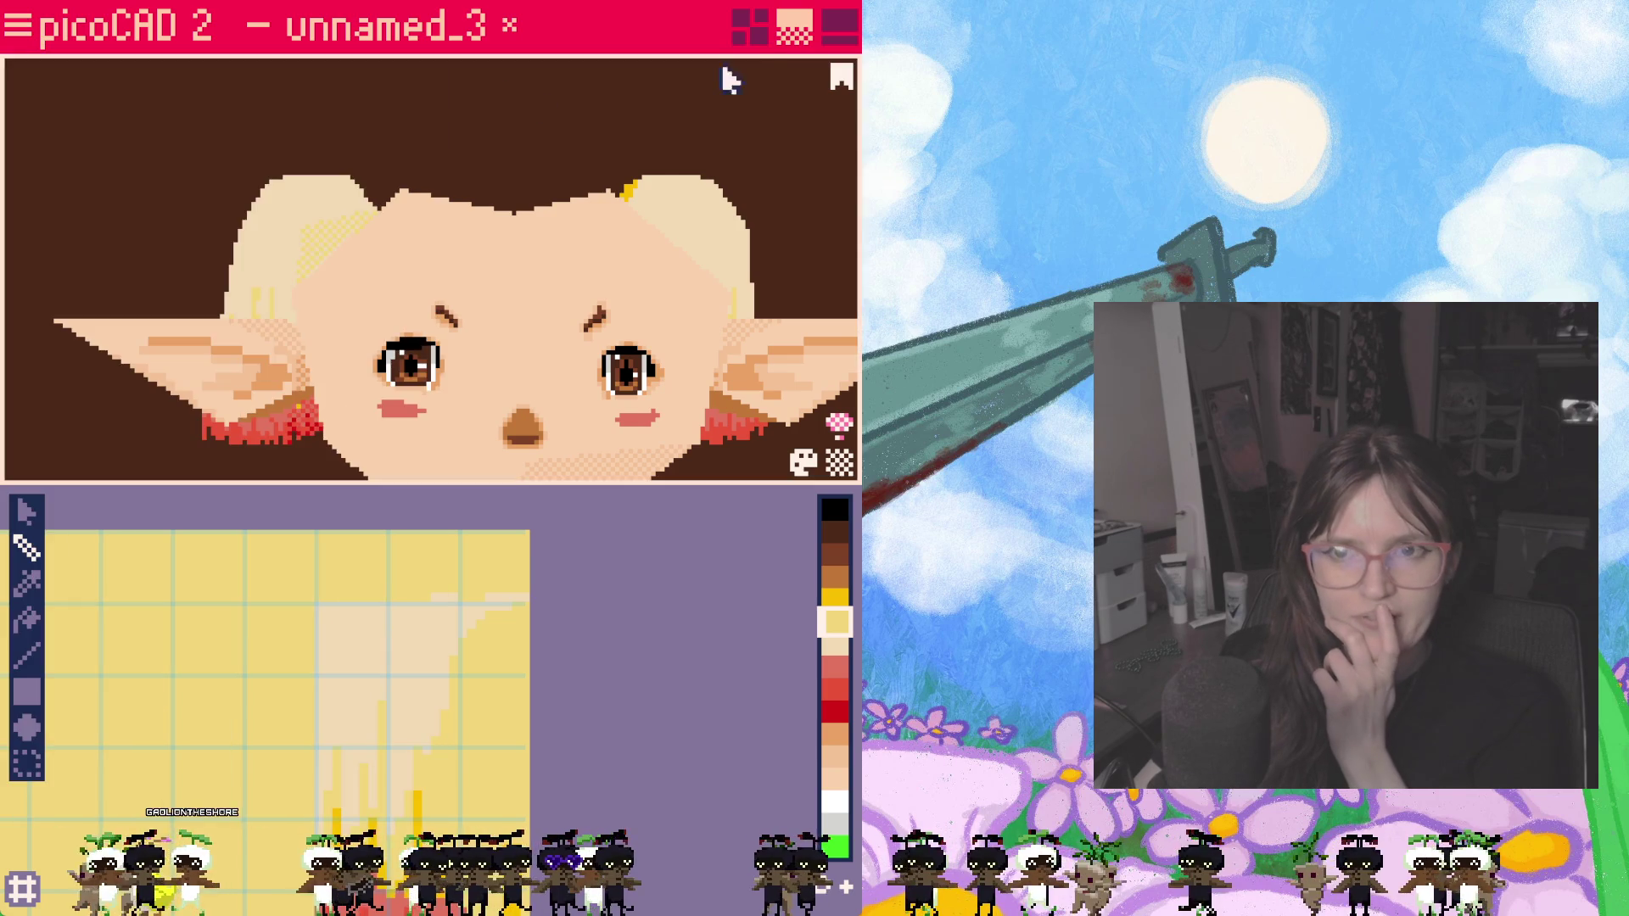
left_click(751, 27)
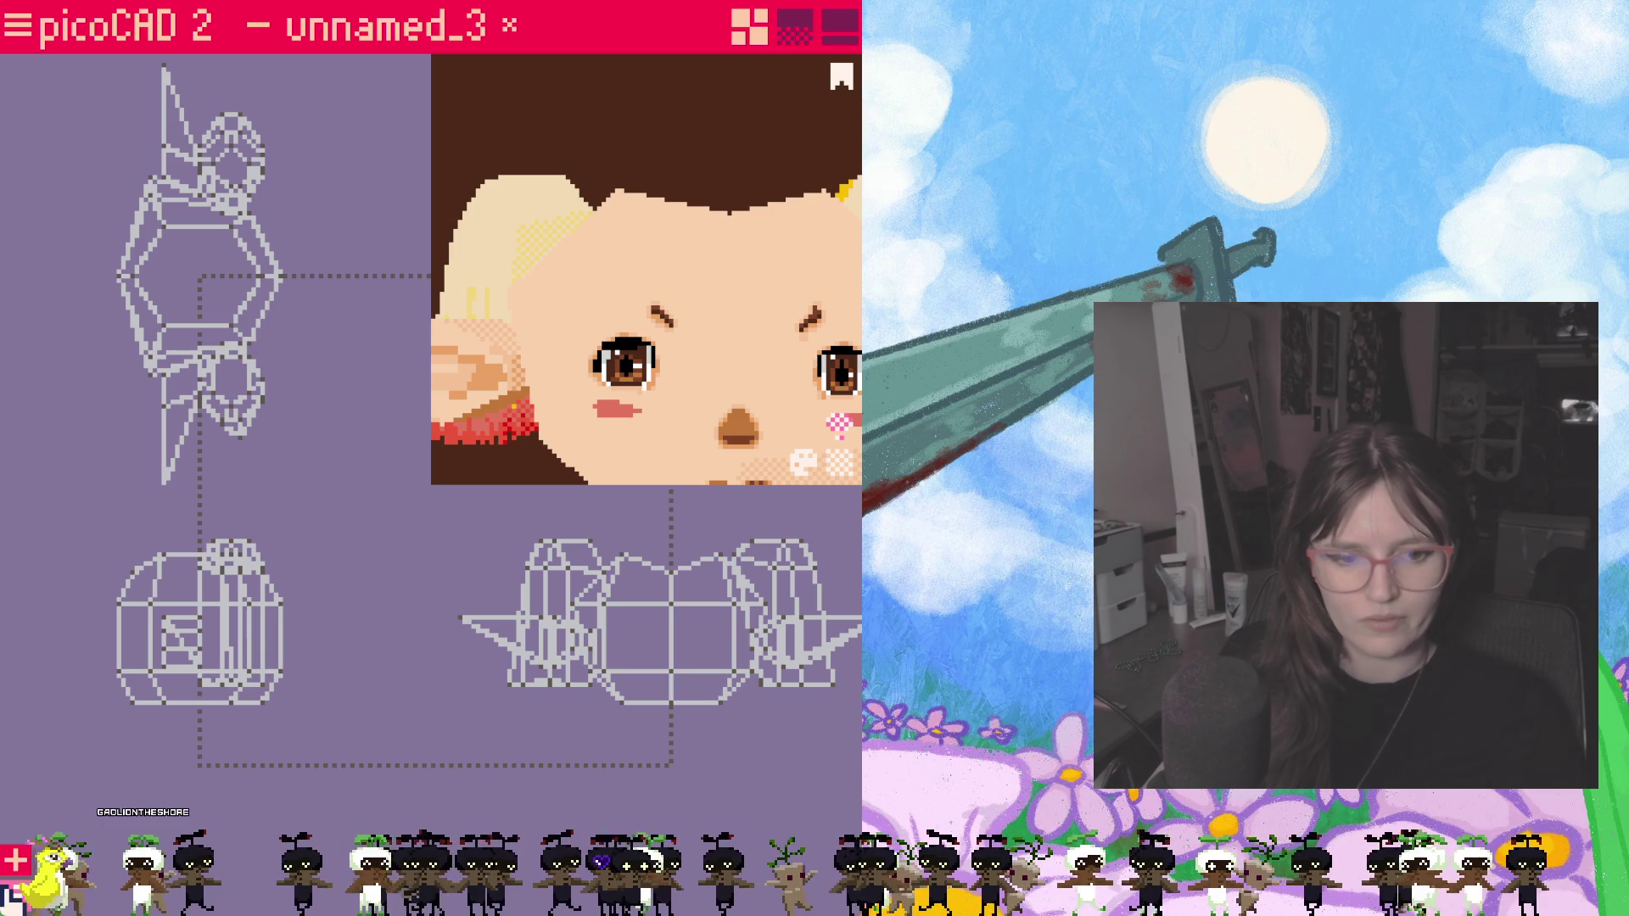
Step: Hide the head and ears in the Overview so only the two pigtails remain visible
left_click(15, 895)
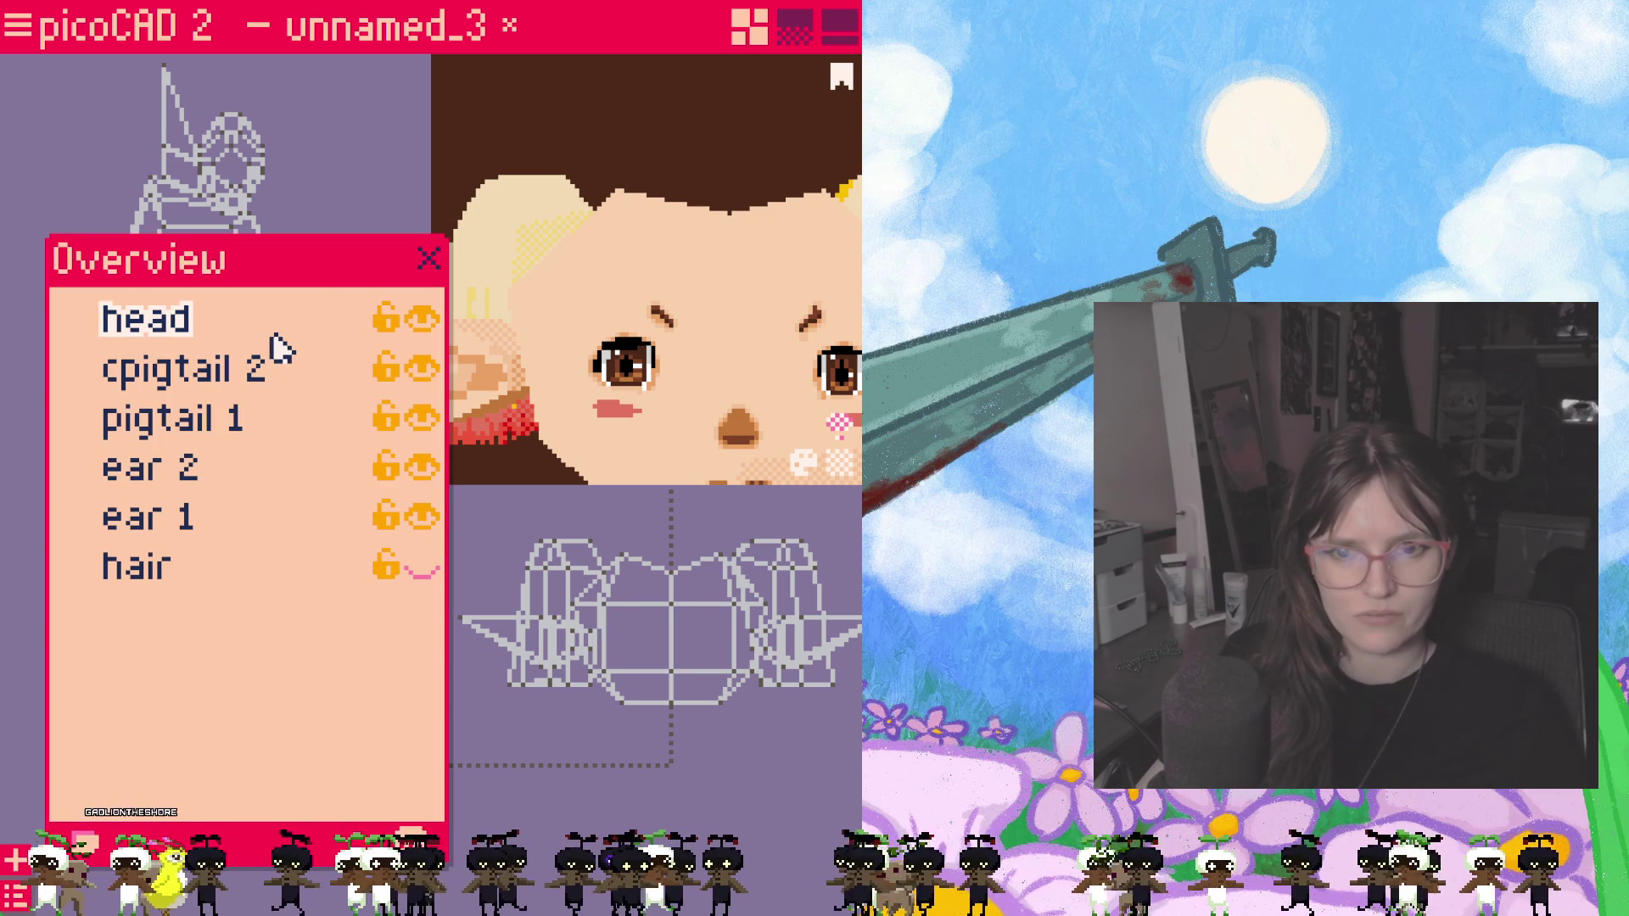
left_click(424, 324)
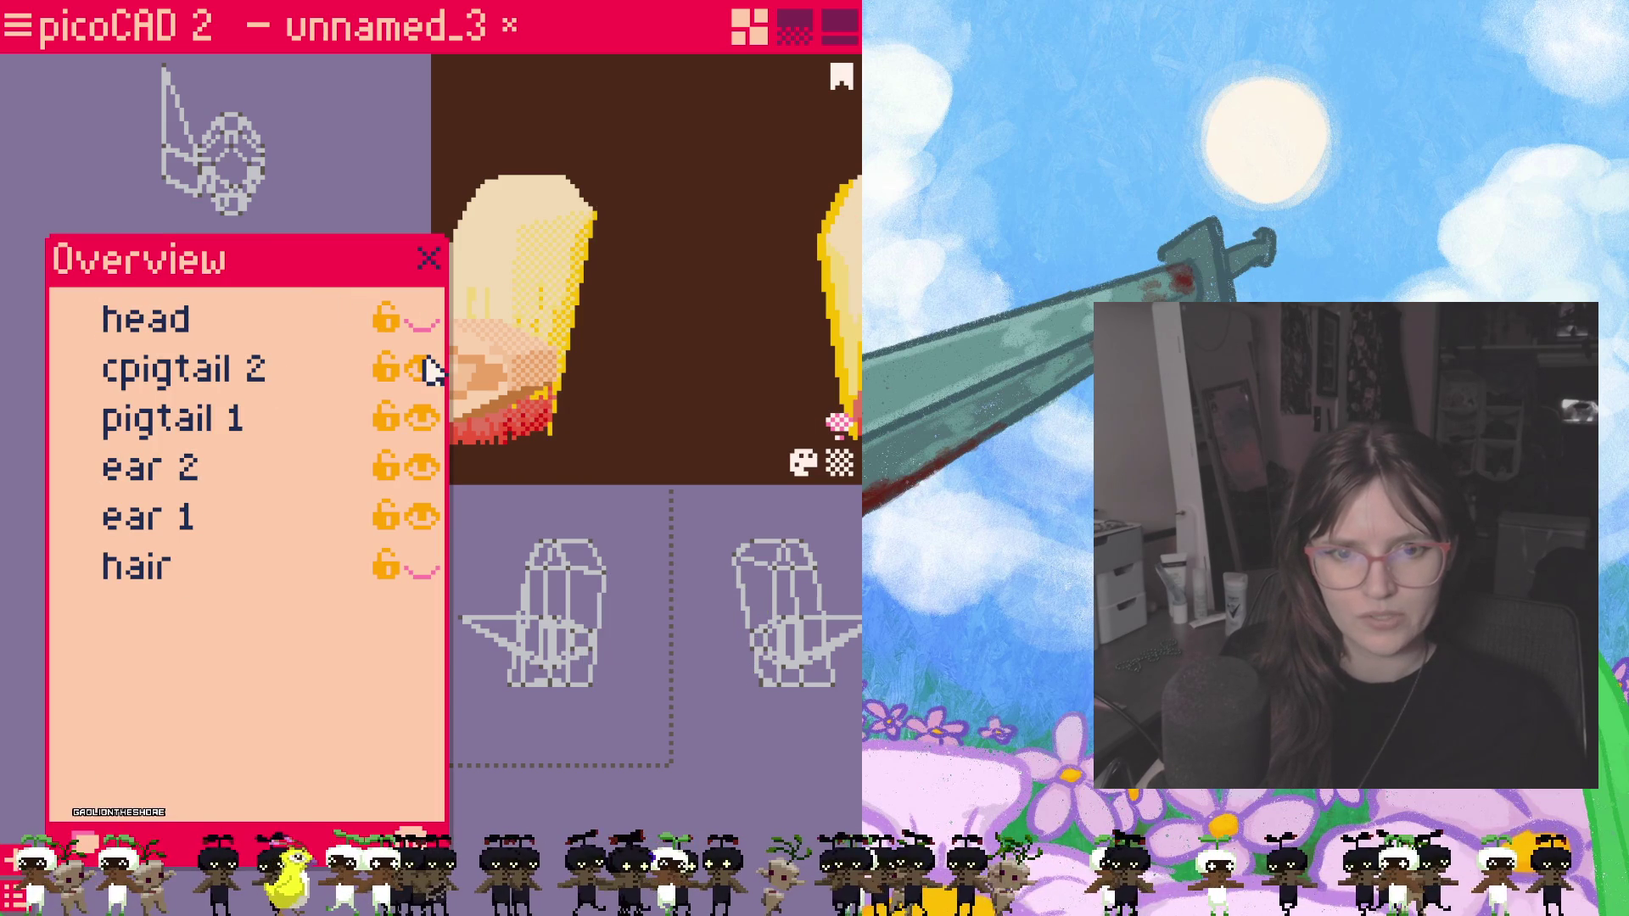
left_click(424, 369)
left_click(422, 418)
left_click(423, 519)
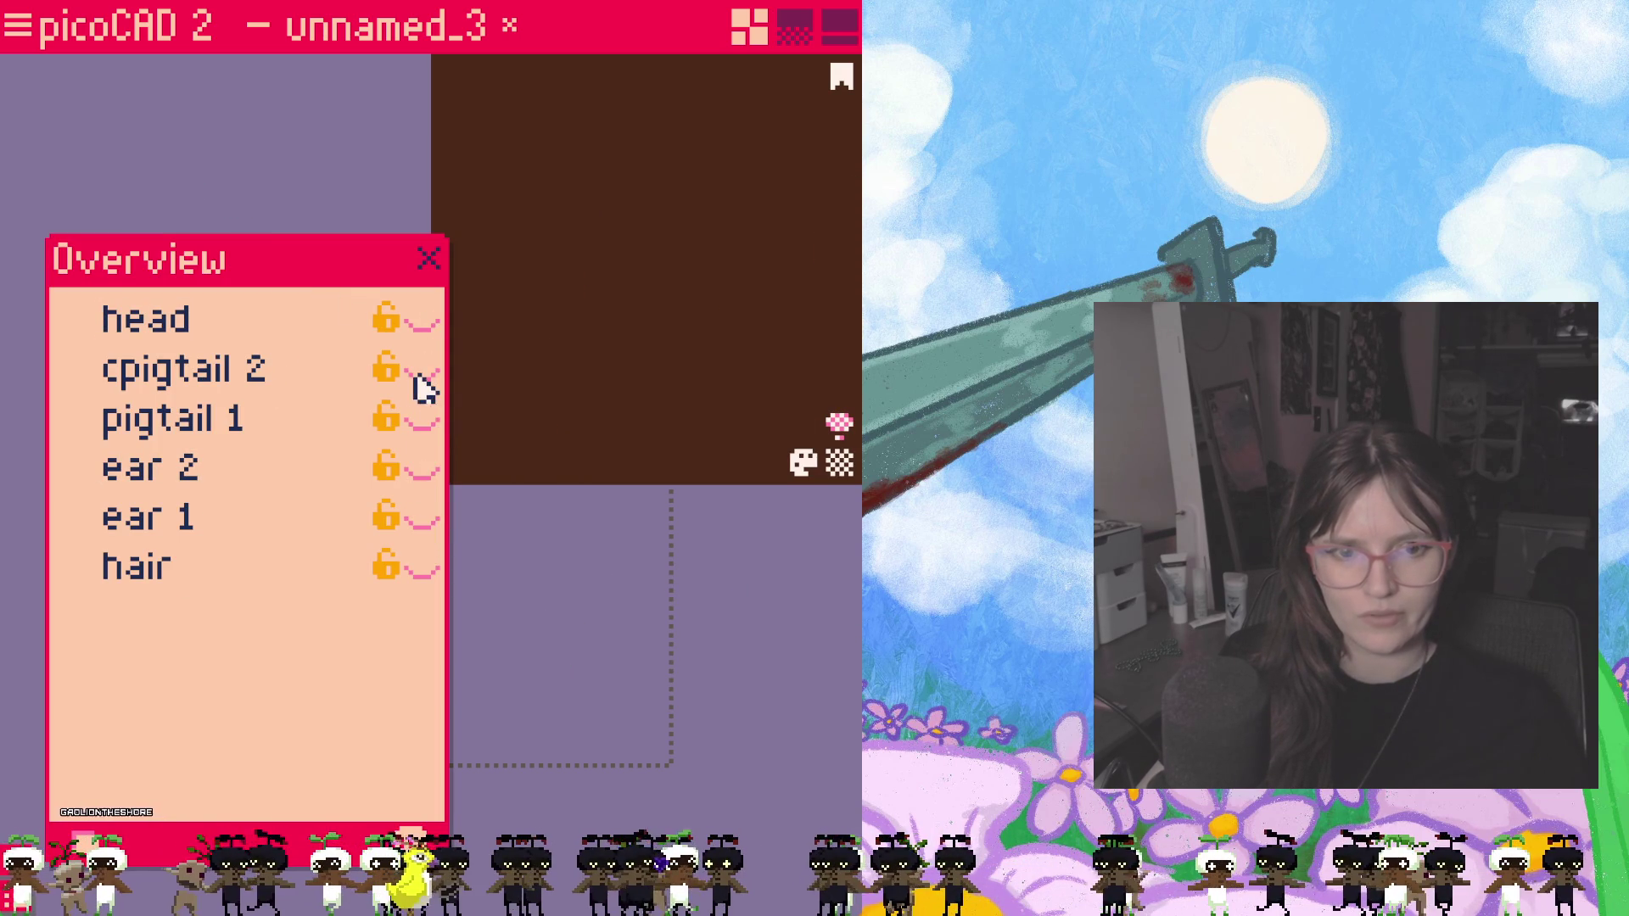
left_click(416, 371)
left_click(421, 422)
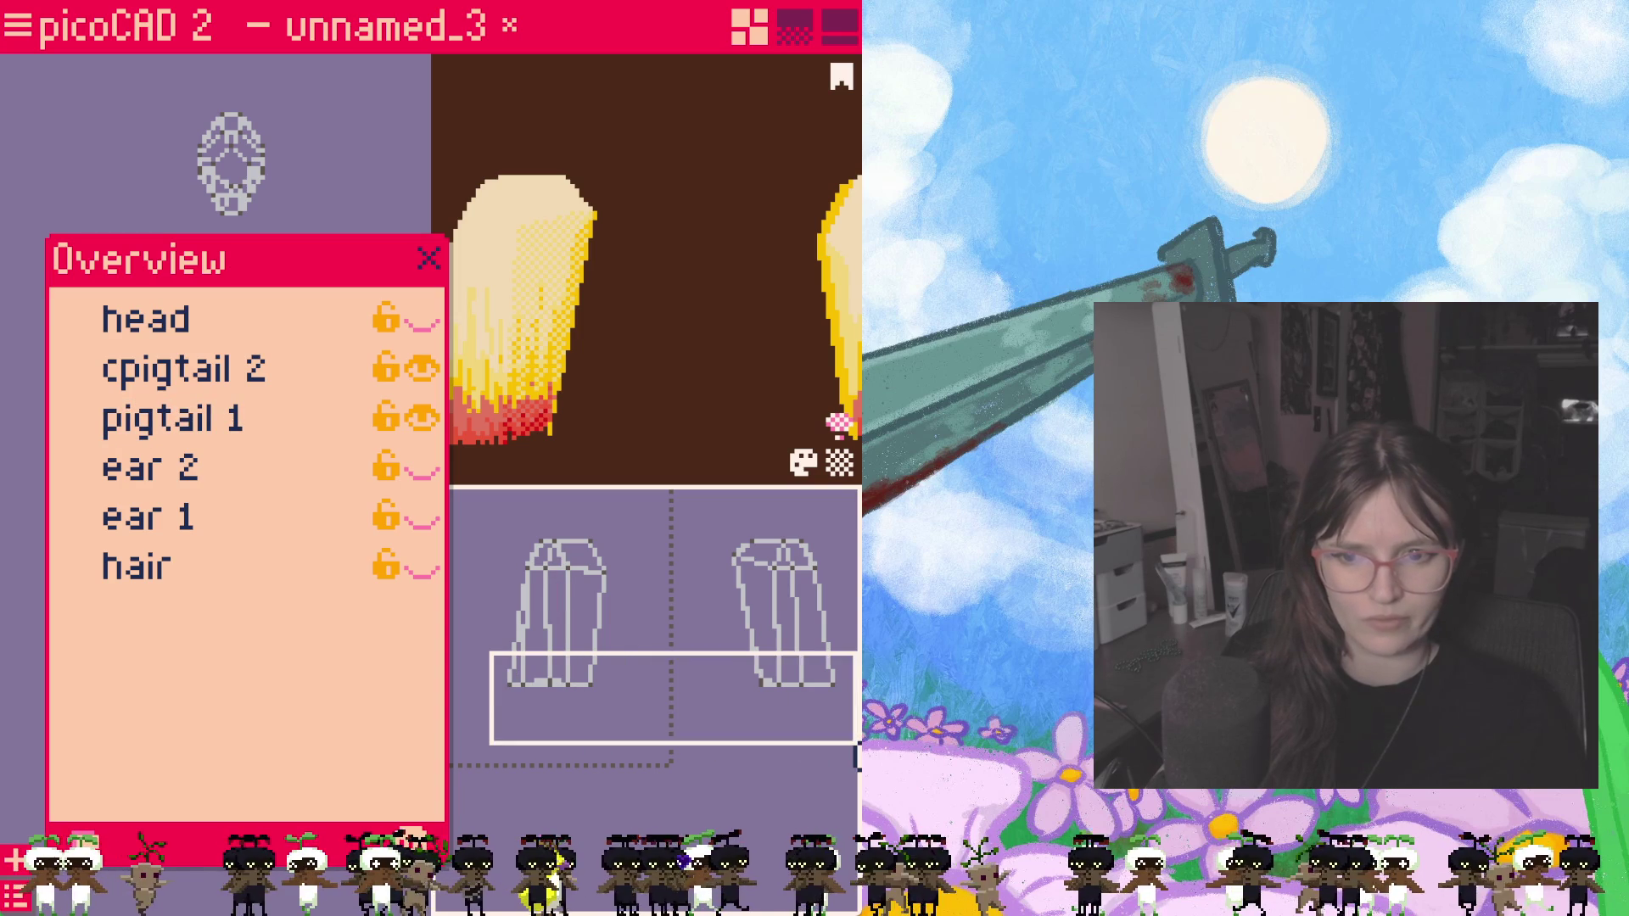
Step: Box-select both pigtails' bottom vertices and drag them down to lengthen the tips
left_click_drag(856, 746, 853, 745)
left_click_drag(593, 696, 594, 703)
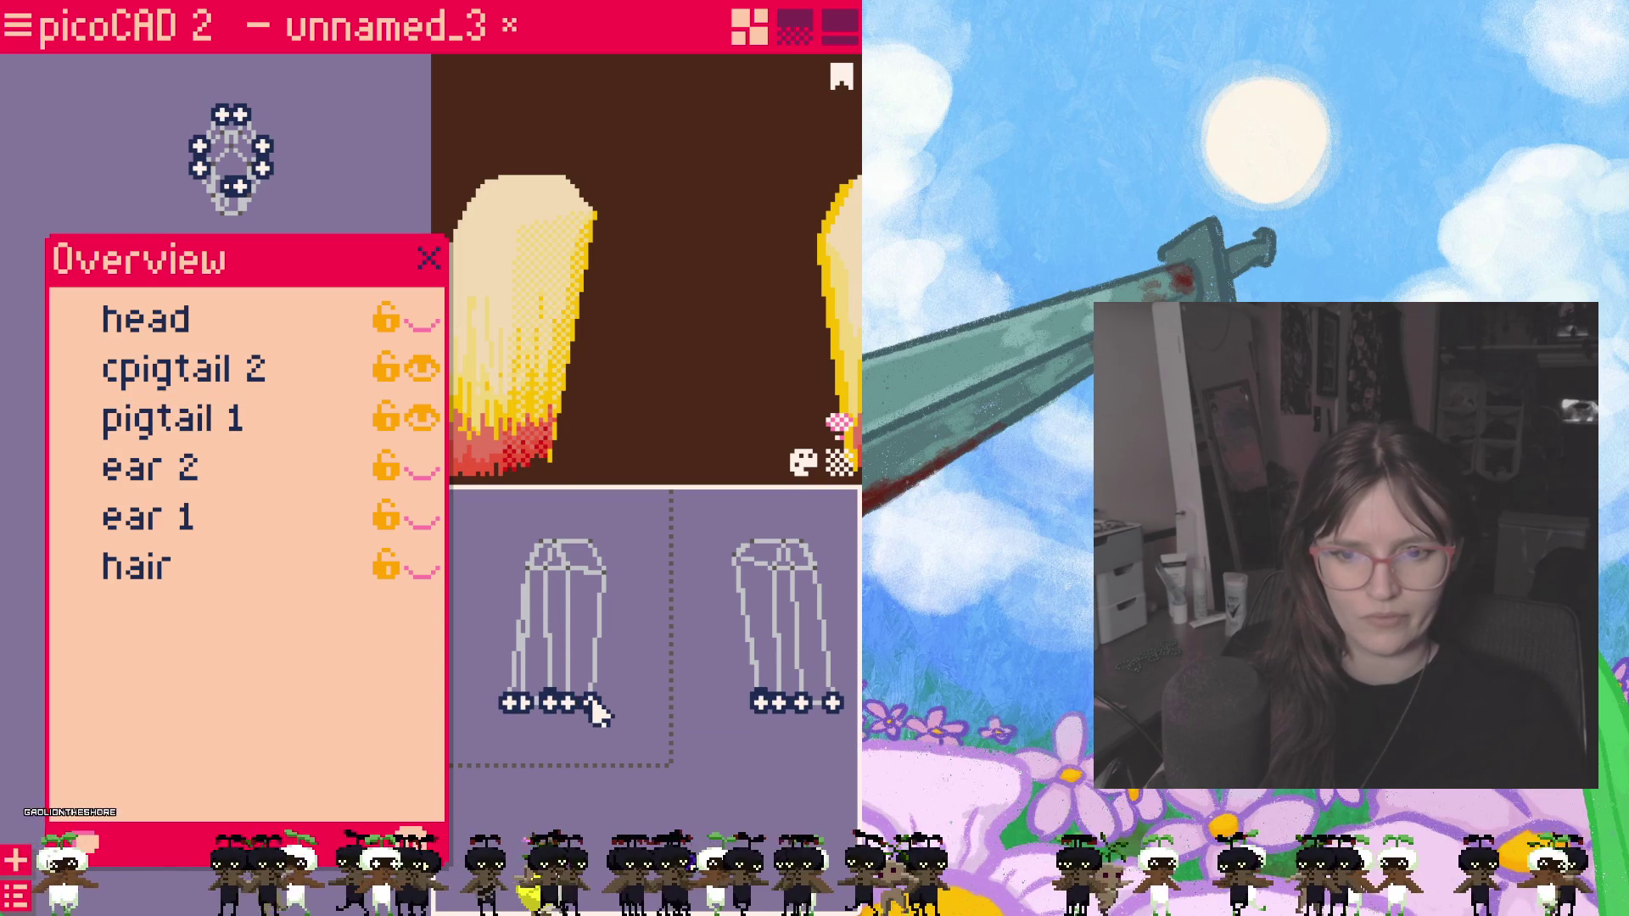
left_click(677, 650)
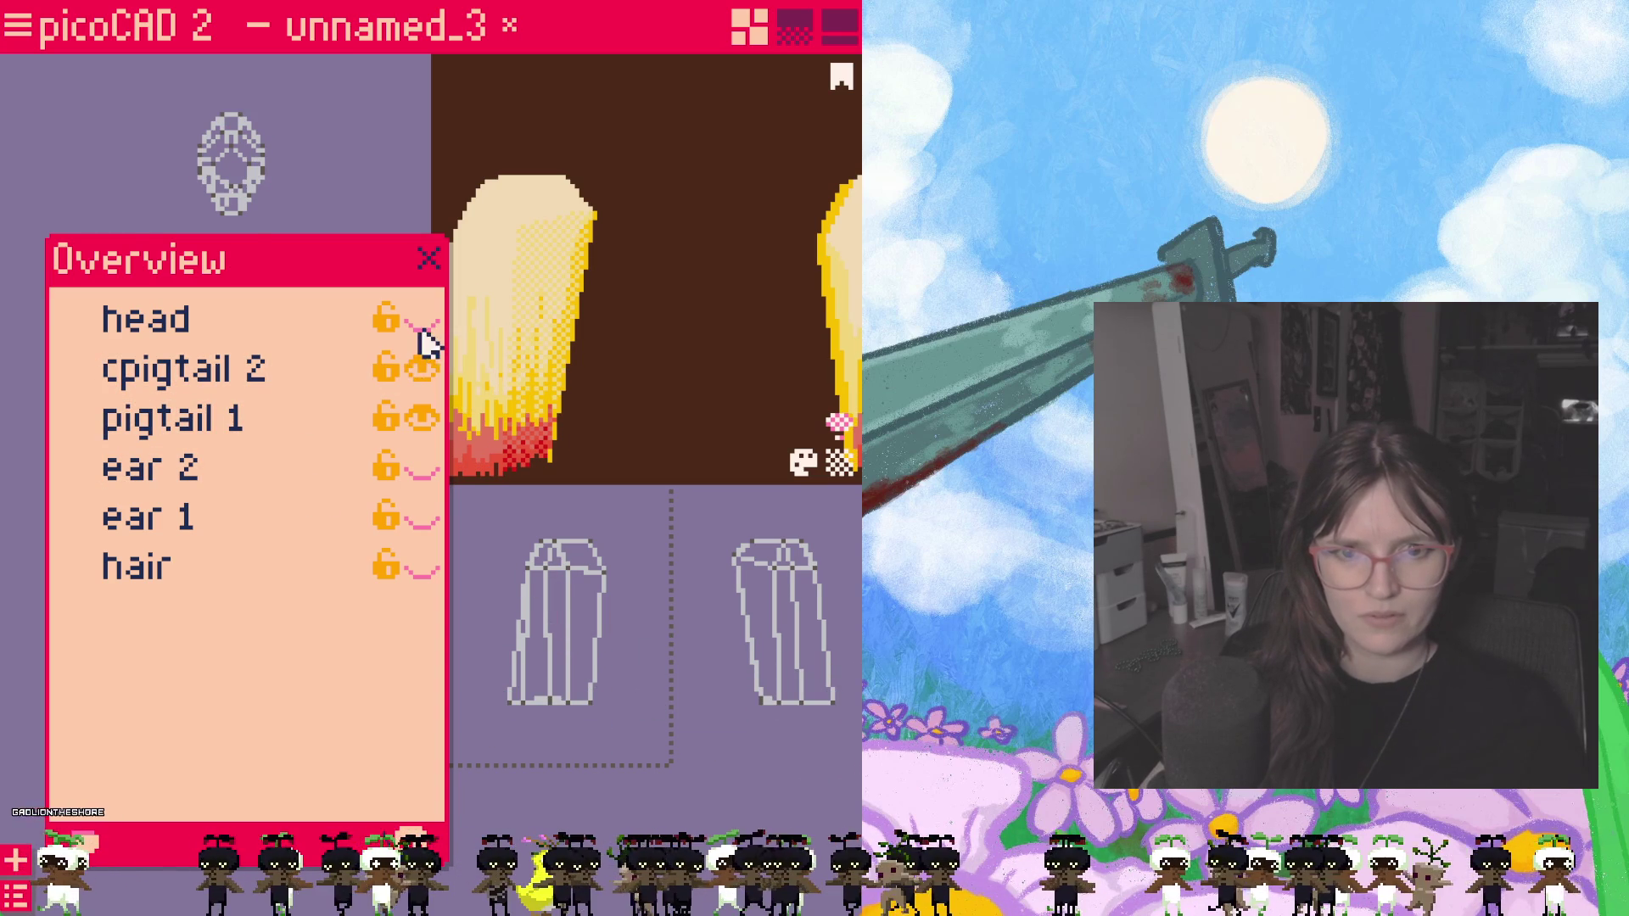
Step: Show the head and ears again, keep the hair hidden, and enlarge the 3D view
left_click(421, 327)
left_click(424, 519)
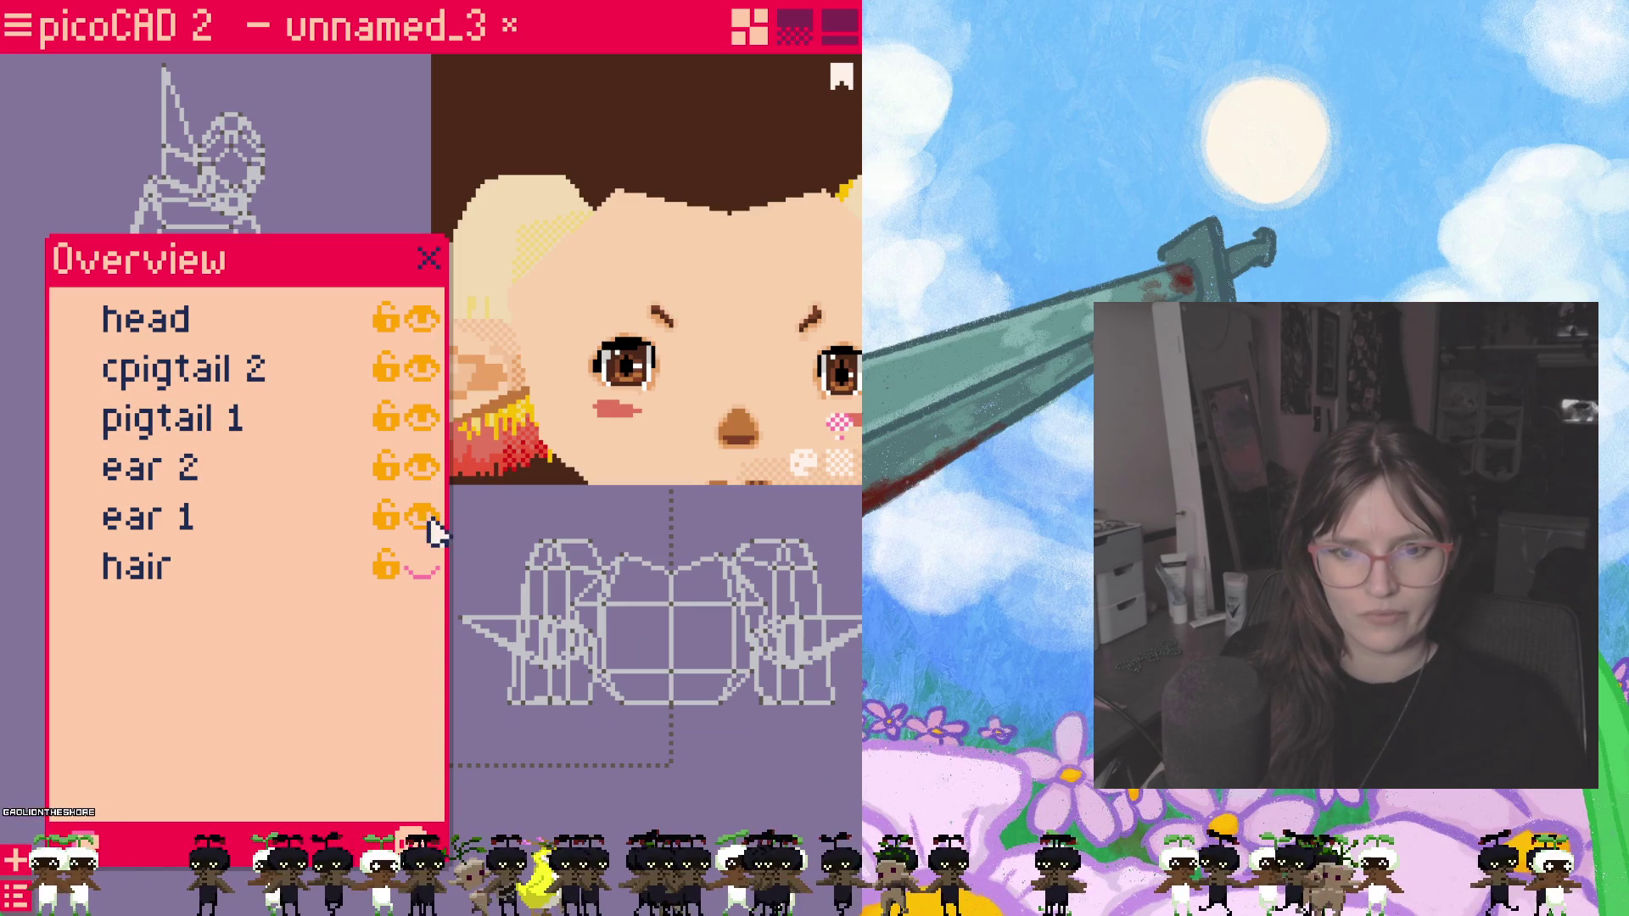
left_click(423, 570)
left_click(423, 570)
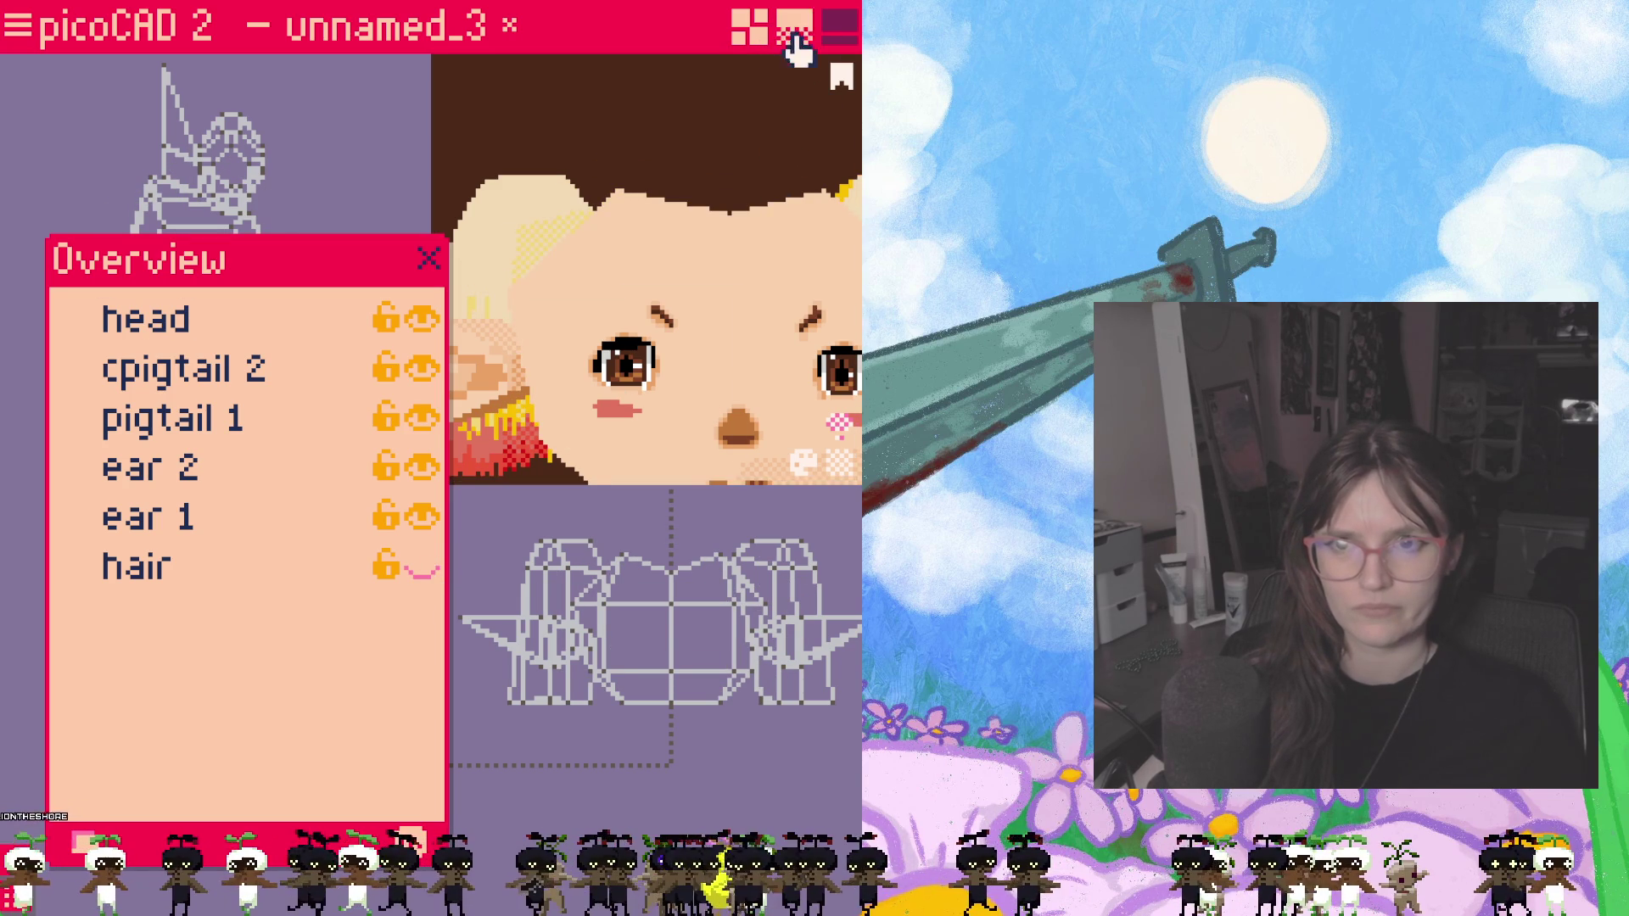
key("space")
Step: Orbit the elf head through side, front and top views to inspect it from all sides
scroll(546, 314, "down", 5)
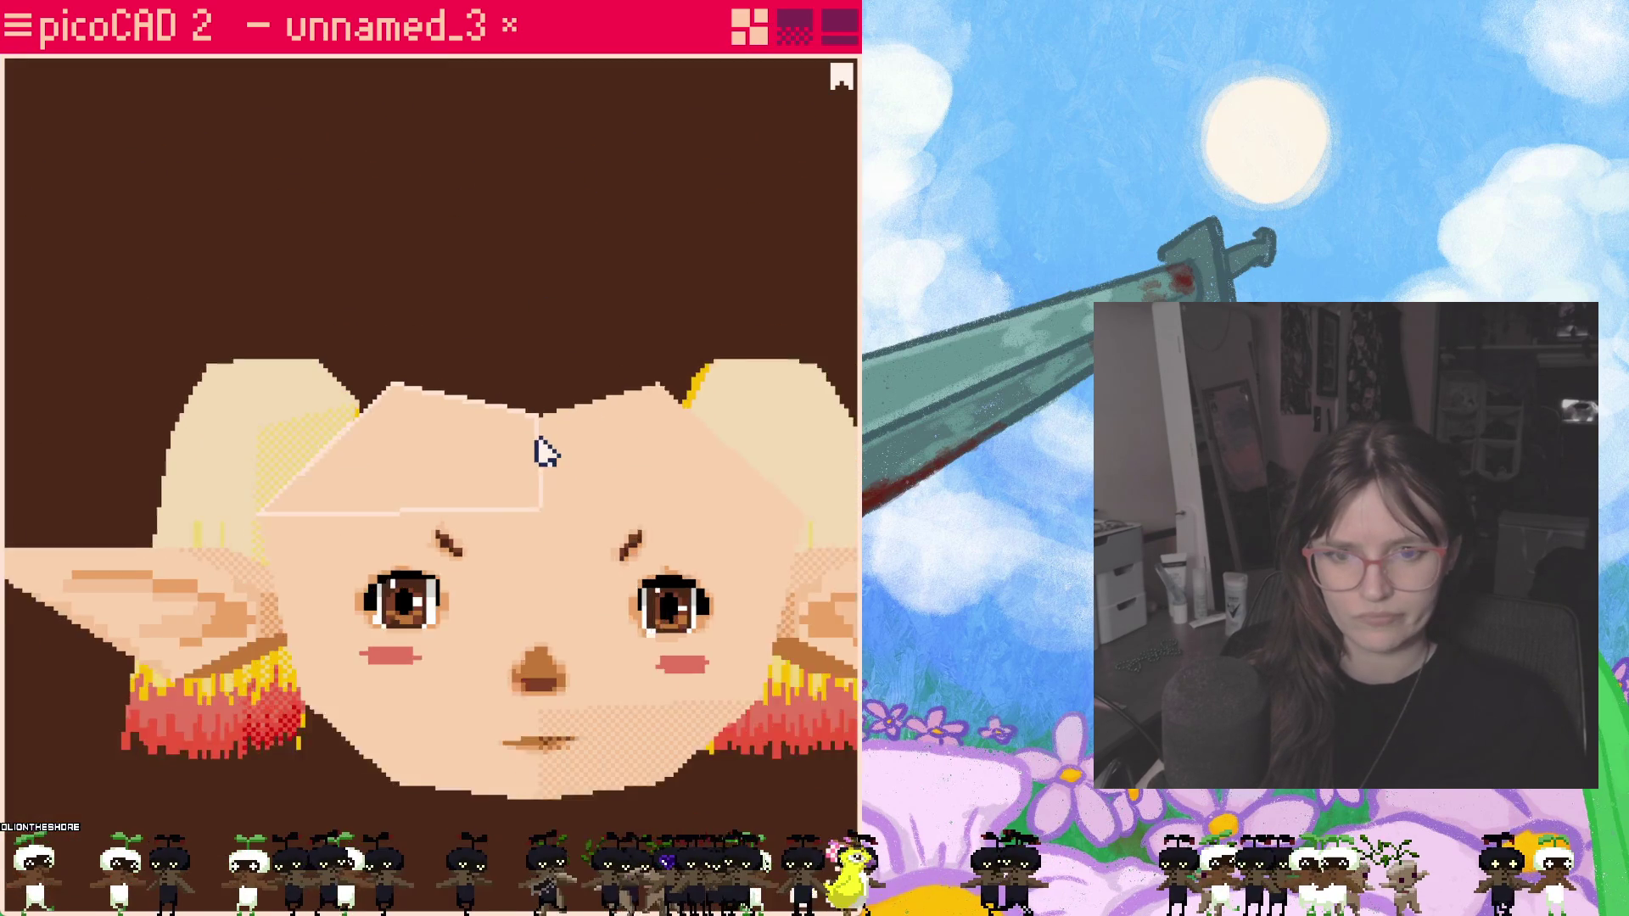
mouse_move(462, 621)
right_mouse_down()
mouse_move(425, 629)
mouse_move(571, 622)
mouse_move(472, 575)
mouse_move(234, 562)
mouse_move(157, 593)
mouse_move(375, 512)
mouse_move(735, 594)
mouse_move(736, 452)
mouse_move(717, 368)
mouse_move(571, 568)
mouse_move(418, 665)
mouse_move(774, 619)
mouse_move(404, 648)
mouse_move(721, 647)
mouse_move(36, 662)
right_mouse_up()
mouse_move(245, 682)
right_mouse_down()
mouse_move(229, 727)
mouse_move(262, 699)
mouse_move(244, 691)
mouse_move(425, 680)
mouse_move(211, 695)
mouse_move(390, 670)
mouse_move(196, 654)
mouse_move(323, 628)
mouse_move(212, 679)
mouse_move(221, 482)
mouse_move(212, 674)
mouse_move(240, 633)
mouse_move(229, 644)
mouse_move(359, 658)
mouse_move(247, 662)
mouse_move(265, 680)
mouse_move(455, 698)
mouse_move(377, 629)
right_mouse_up()
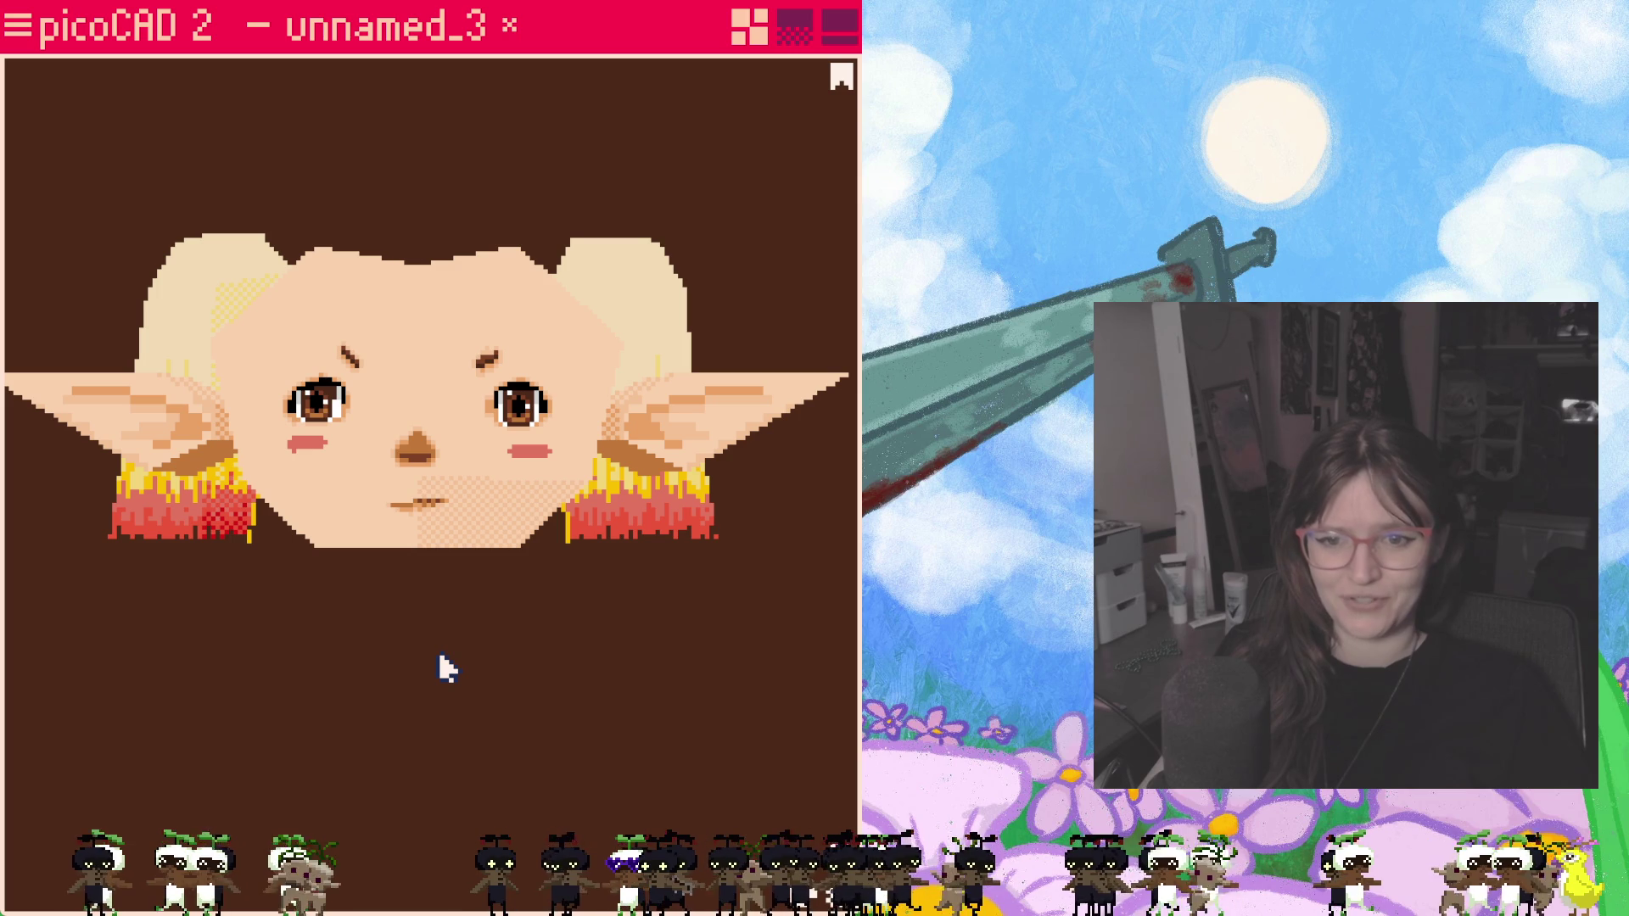
mouse_move(448, 671)
right_mouse_down()
mouse_move(441, 684)
mouse_move(138, 640)
mouse_move(442, 712)
mouse_move(446, 628)
right_mouse_up()
mouse_move(575, 242)
right_mouse_down()
mouse_move(763, 283)
mouse_move(506, 357)
mouse_move(613, 333)
mouse_move(542, 294)
mouse_move(578, 294)
mouse_move(519, 194)
right_mouse_up()
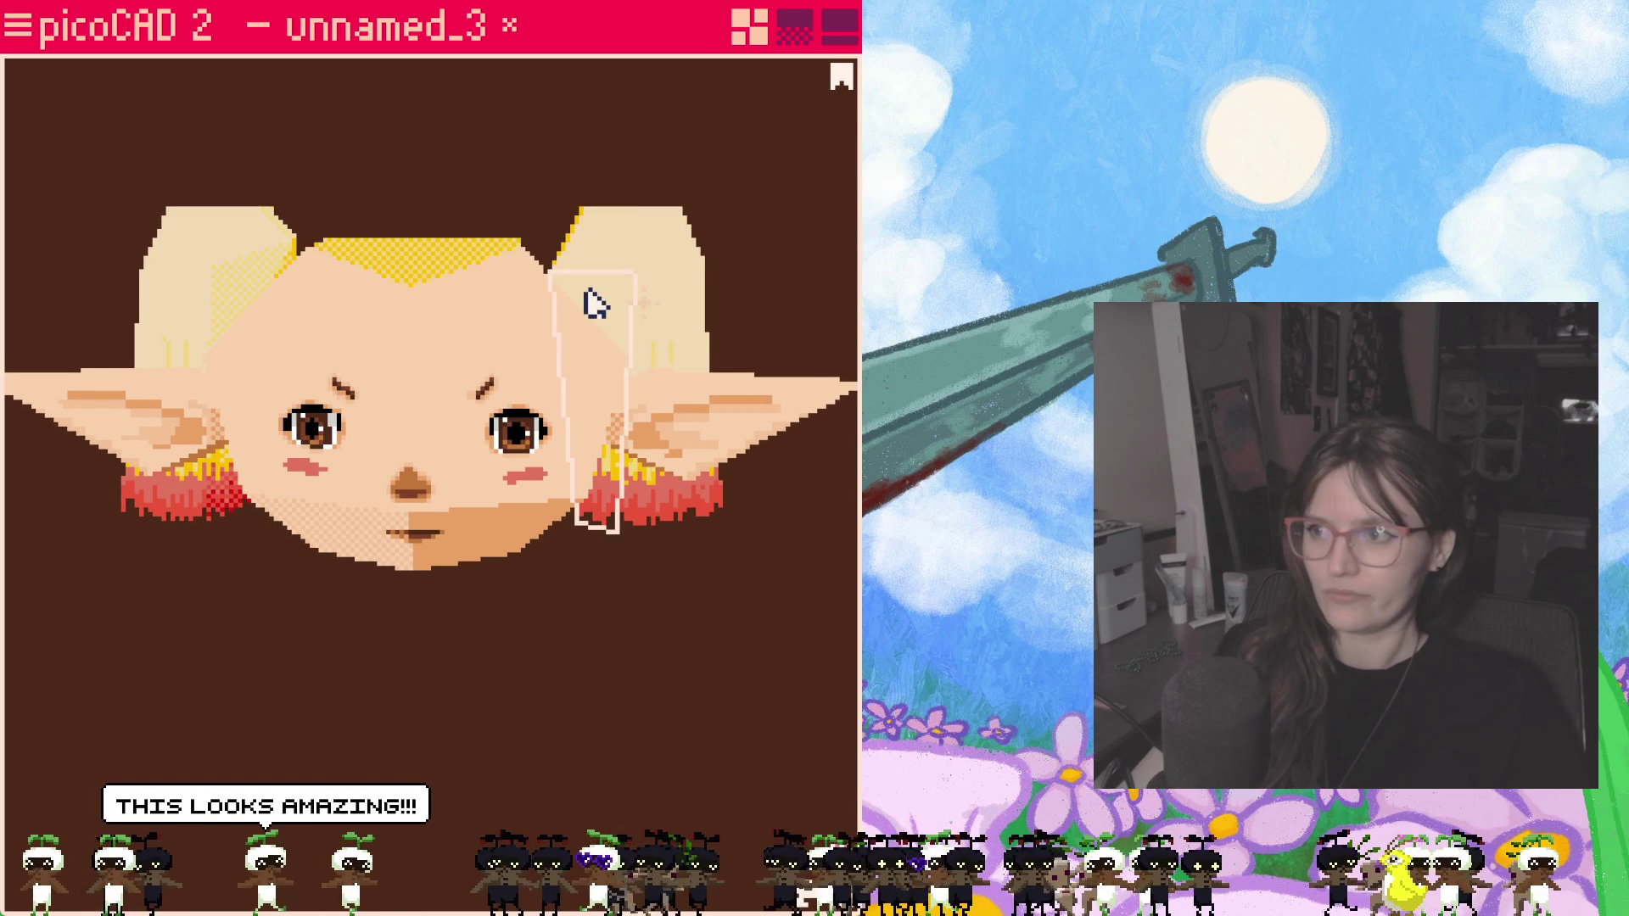
mouse_move(556, 622)
right_mouse_down()
mouse_move(240, 639)
mouse_move(522, 628)
mouse_move(535, 444)
mouse_move(447, 709)
mouse_move(545, 600)
mouse_move(524, 638)
mouse_move(520, 622)
mouse_move(466, 629)
mouse_move(531, 625)
mouse_move(499, 641)
right_mouse_up()
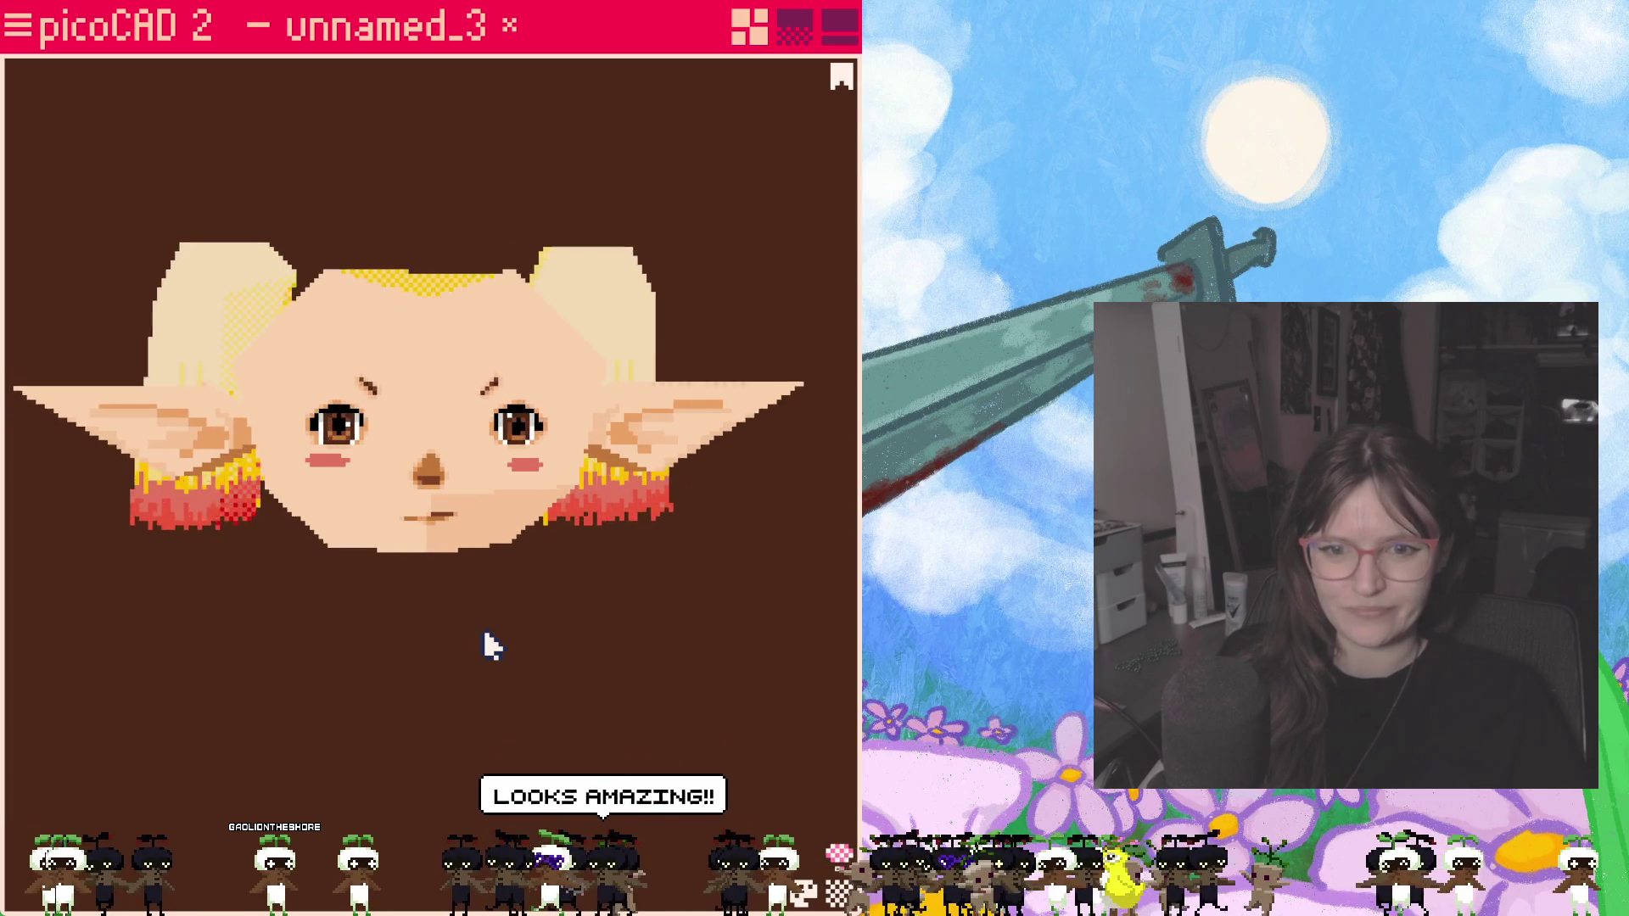
scroll(488, 644, "up", 2)
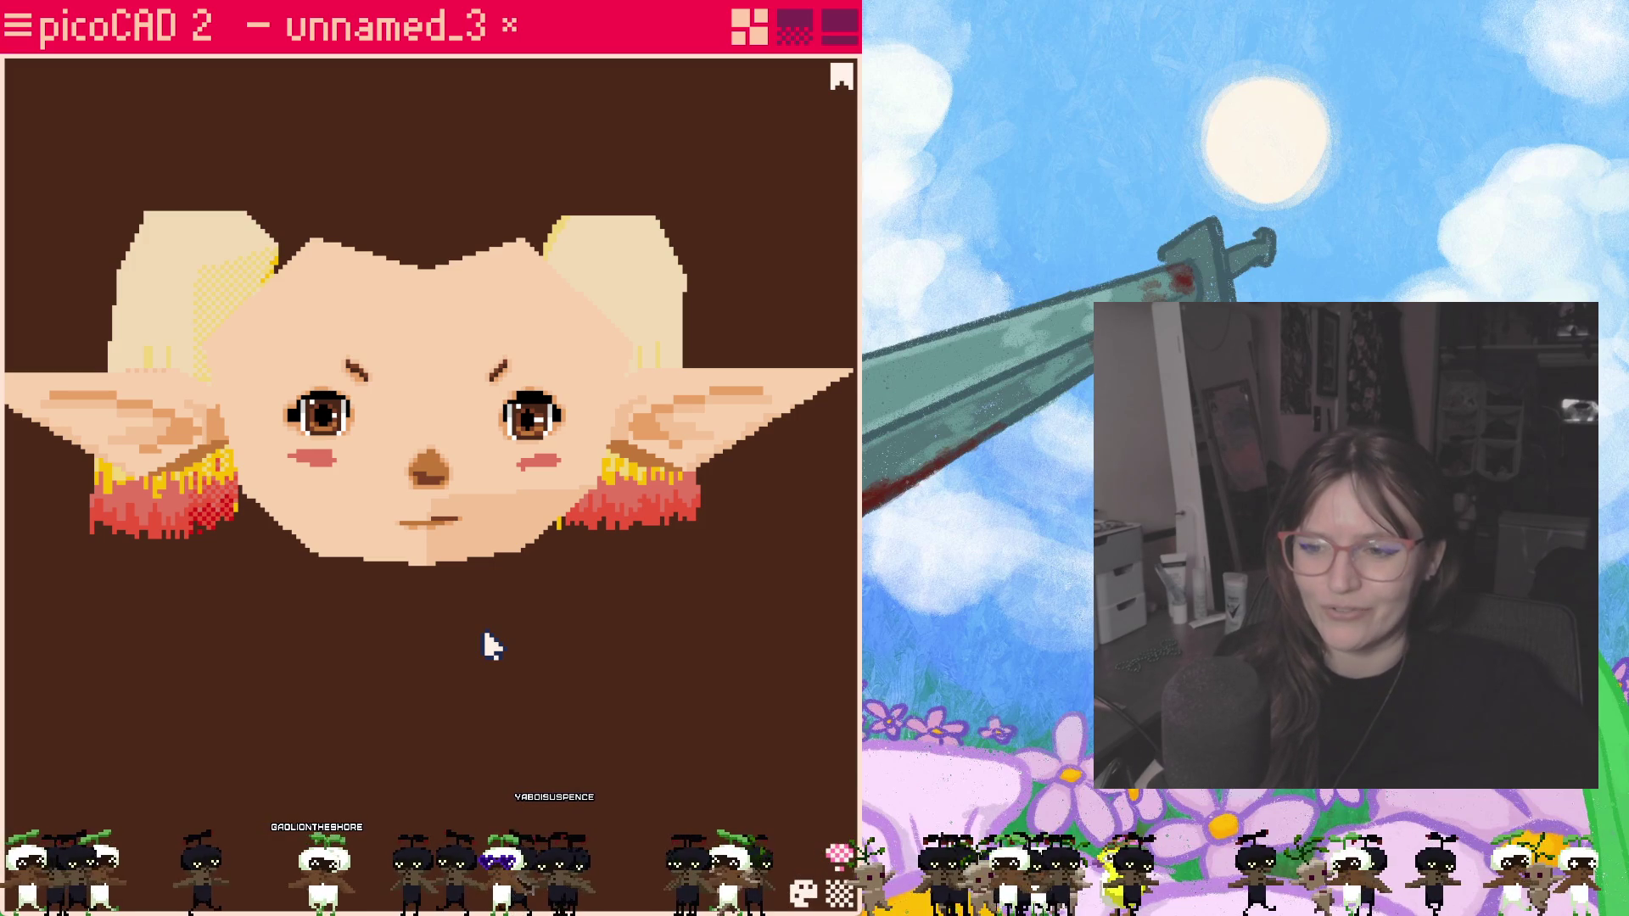
mouse_move(487, 648)
right_mouse_down()
mouse_move(571, 673)
mouse_move(307, 650)
mouse_move(491, 527)
mouse_move(608, 713)
mouse_move(498, 695)
mouse_move(544, 676)
mouse_move(498, 629)
mouse_move(597, 622)
mouse_move(433, 601)
mouse_move(611, 677)
mouse_move(531, 625)
mouse_move(342, 672)
right_mouse_up()
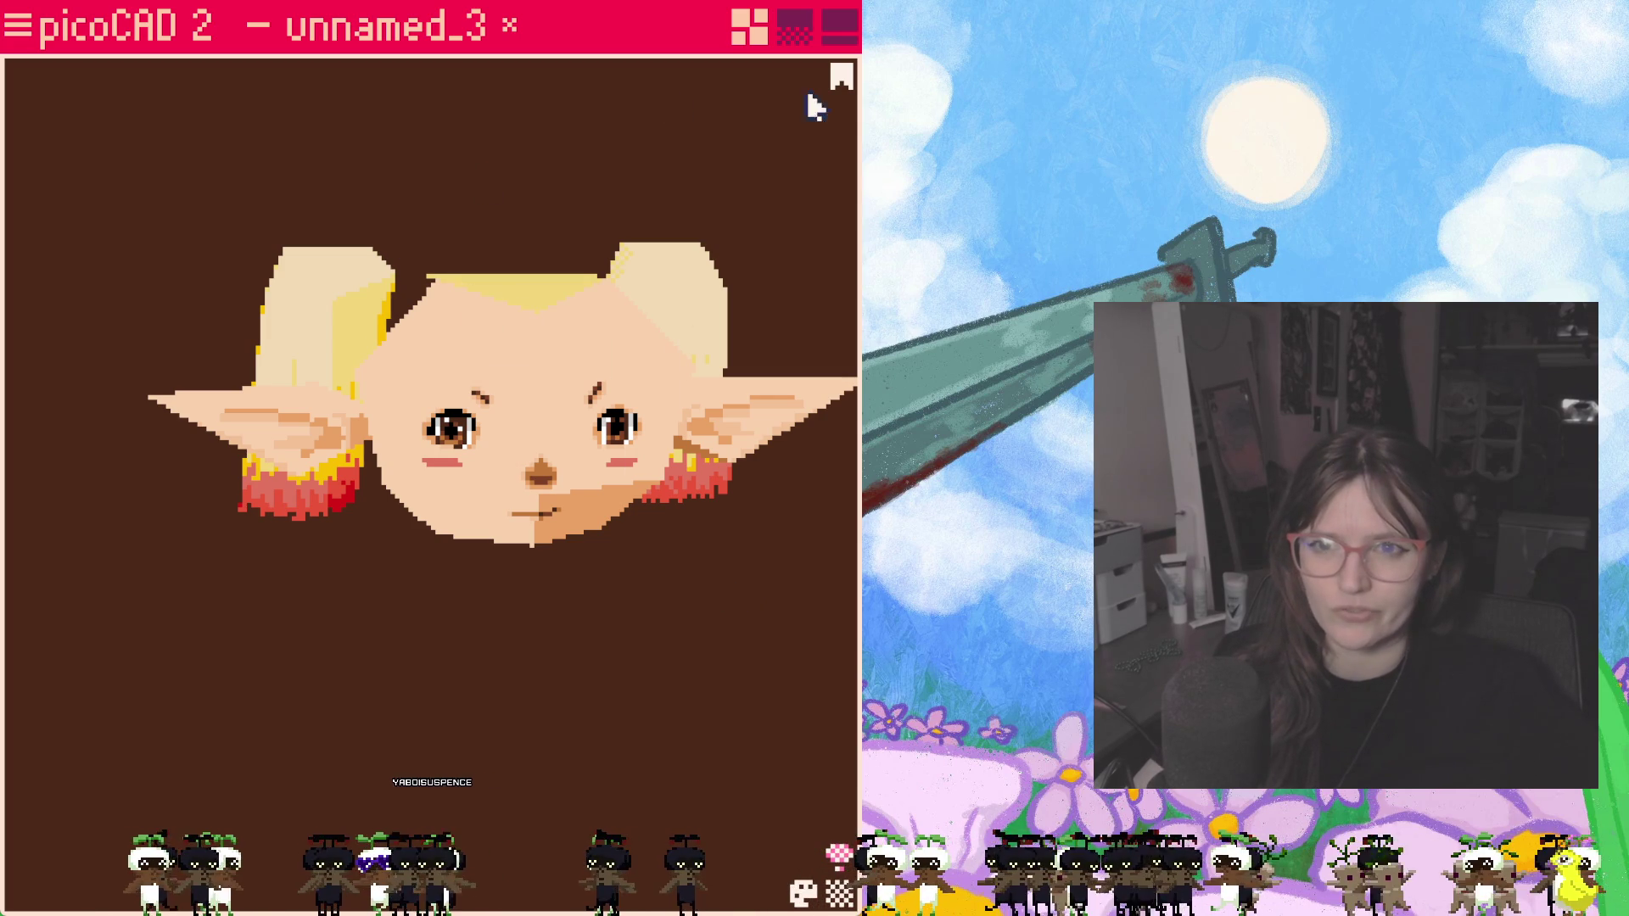
Step: Switch to the split layout so the hair texture map sits below the 3D preview
left_click(785, 29)
scroll(472, 340, "up", 5)
mouse_move(560, 430)
right_mouse_down()
mouse_move(411, 377)
mouse_move(562, 400)
mouse_move(463, 369)
mouse_move(546, 399)
mouse_move(531, 419)
mouse_move(483, 404)
mouse_move(490, 389)
right_mouse_up()
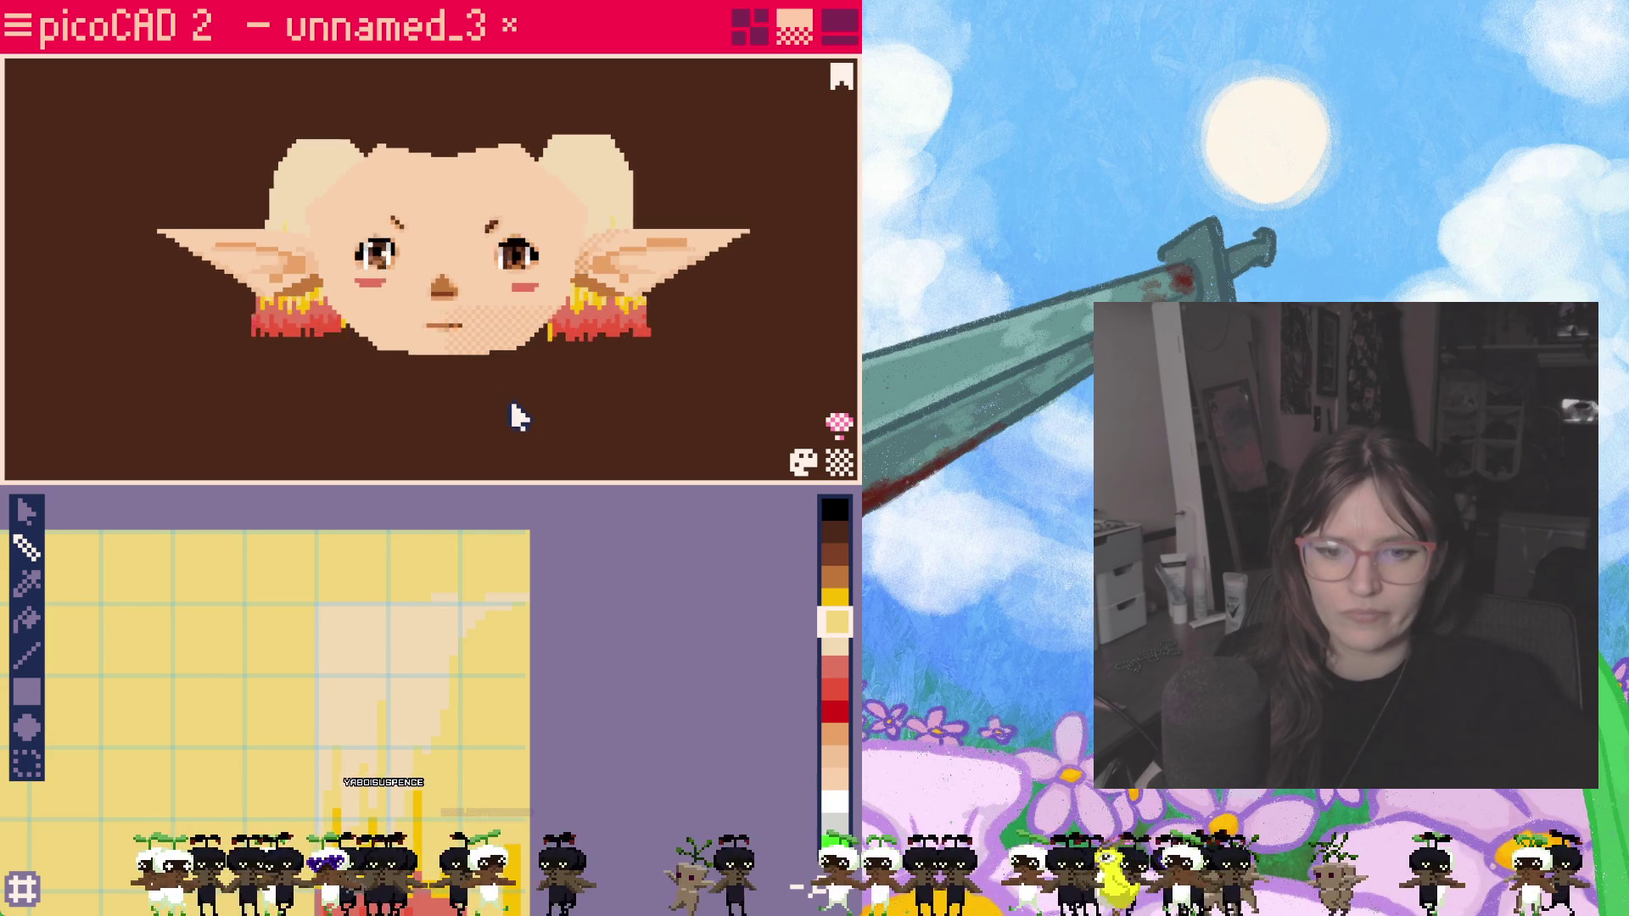
Step: Fill the pigtail tip rectangle in the texture with solid red
mouse_move(525, 423)
right_mouse_down()
mouse_move(604, 407)
mouse_move(549, 404)
mouse_move(702, 396)
mouse_move(553, 410)
right_mouse_up()
mouse_move(571, 550)
middle_mouse_down()
mouse_move(600, 782)
mouse_move(571, 571)
middle_mouse_up()
scroll(551, 732, "up", 2)
mouse_move(550, 728)
middle_mouse_down()
mouse_move(600, 589)
mouse_move(619, 702)
mouse_move(659, 638)
middle_mouse_up()
left_click(836, 666)
left_click(836, 689)
mouse_move(478, 663)
left_mouse_down()
mouse_move(582, 673)
mouse_move(576, 778)
left_mouse_up()
mouse_move(482, 674)
left_mouse_down()
mouse_move(487, 753)
mouse_move(506, 764)
mouse_move(563, 691)
mouse_move(534, 691)
mouse_move(582, 709)
left_mouse_up()
middle_click_drag(583, 710, 643, 646)
Step: Paint a lighter salmon band and yellow pixels along the red area's top edge, undoing one stray pixel
mouse_move(527, 458)
right_mouse_down()
mouse_move(501, 433)
mouse_move(618, 360)
mouse_move(571, 378)
right_mouse_up()
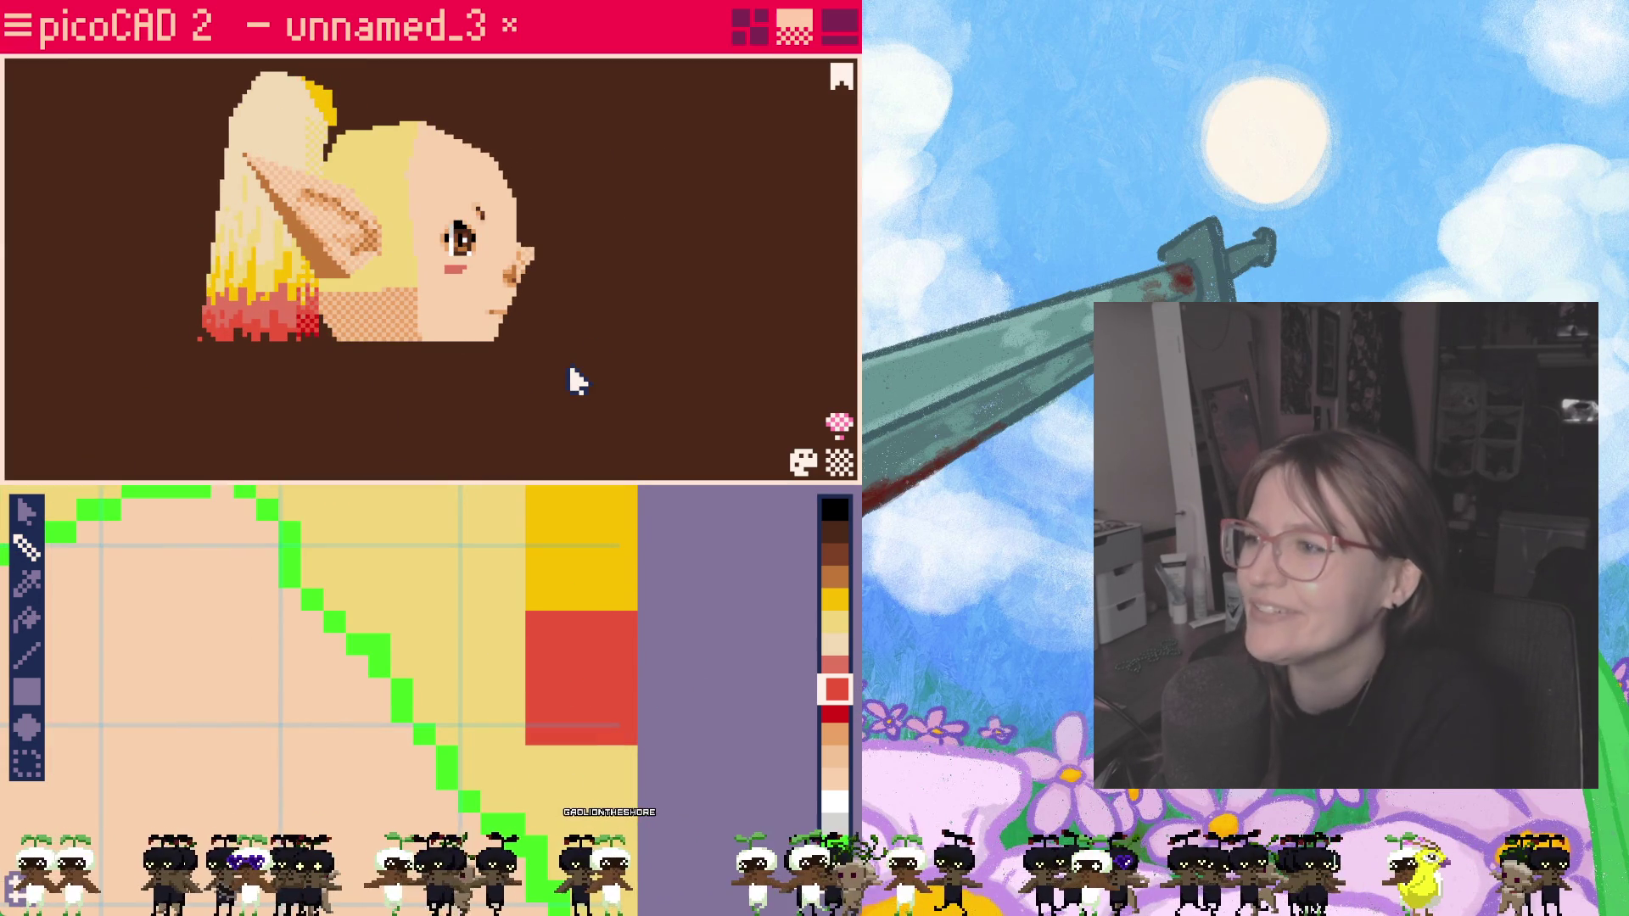
mouse_move(553, 374)
right_mouse_down()
mouse_move(383, 379)
mouse_move(178, 348)
mouse_move(750, 360)
mouse_move(543, 382)
mouse_move(811, 365)
right_mouse_up()
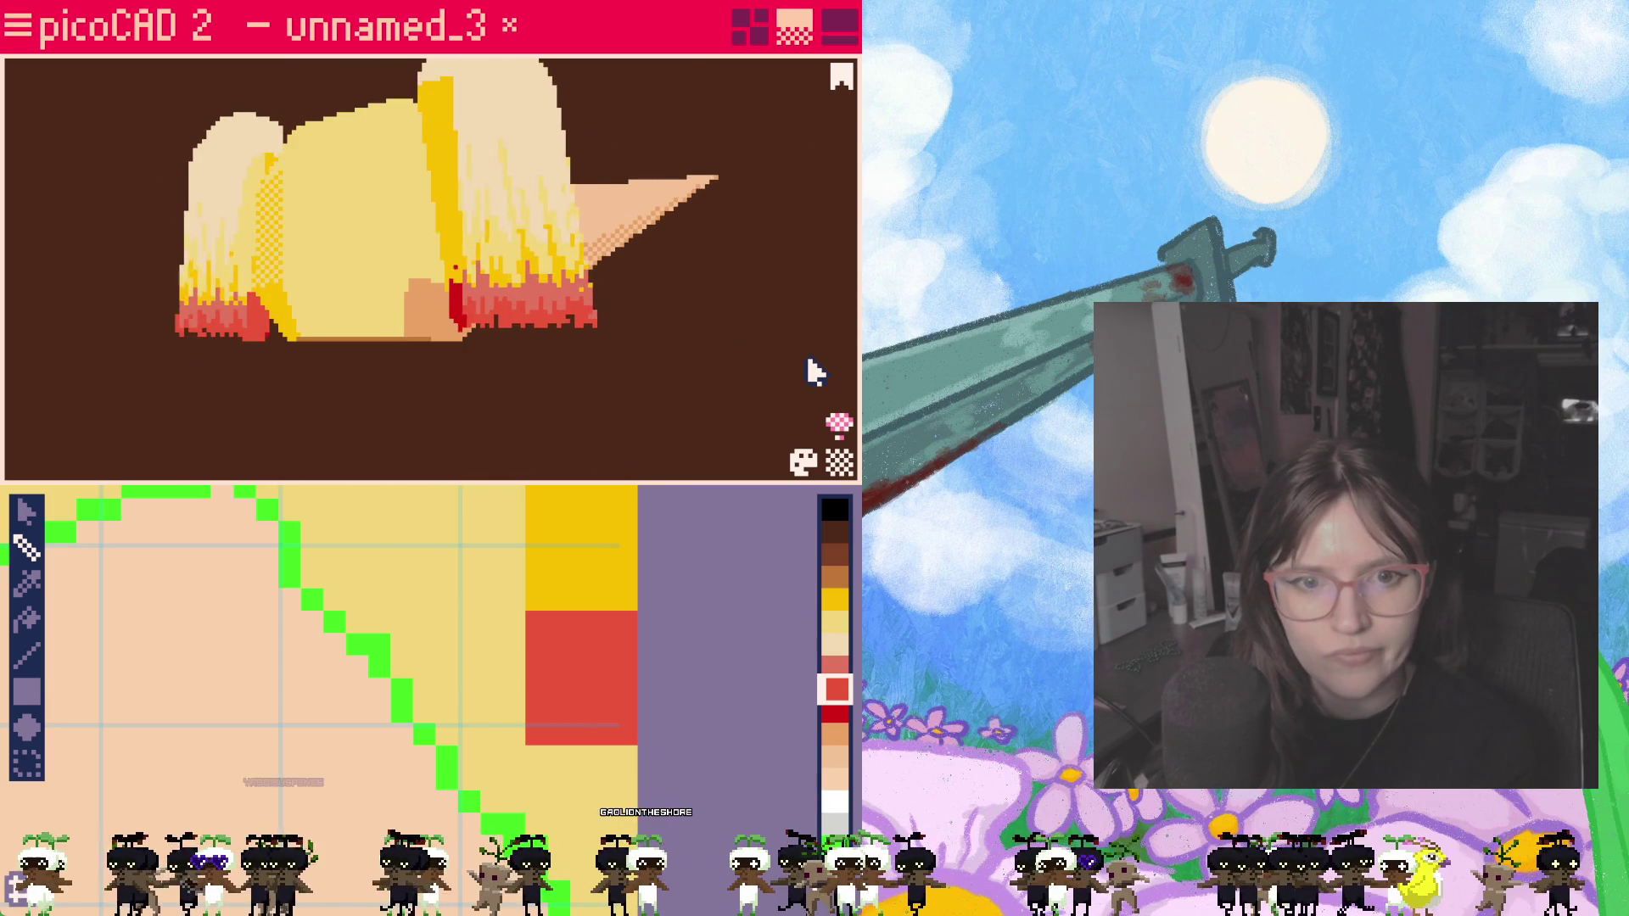
right_click_drag(535, 399, 468, 399)
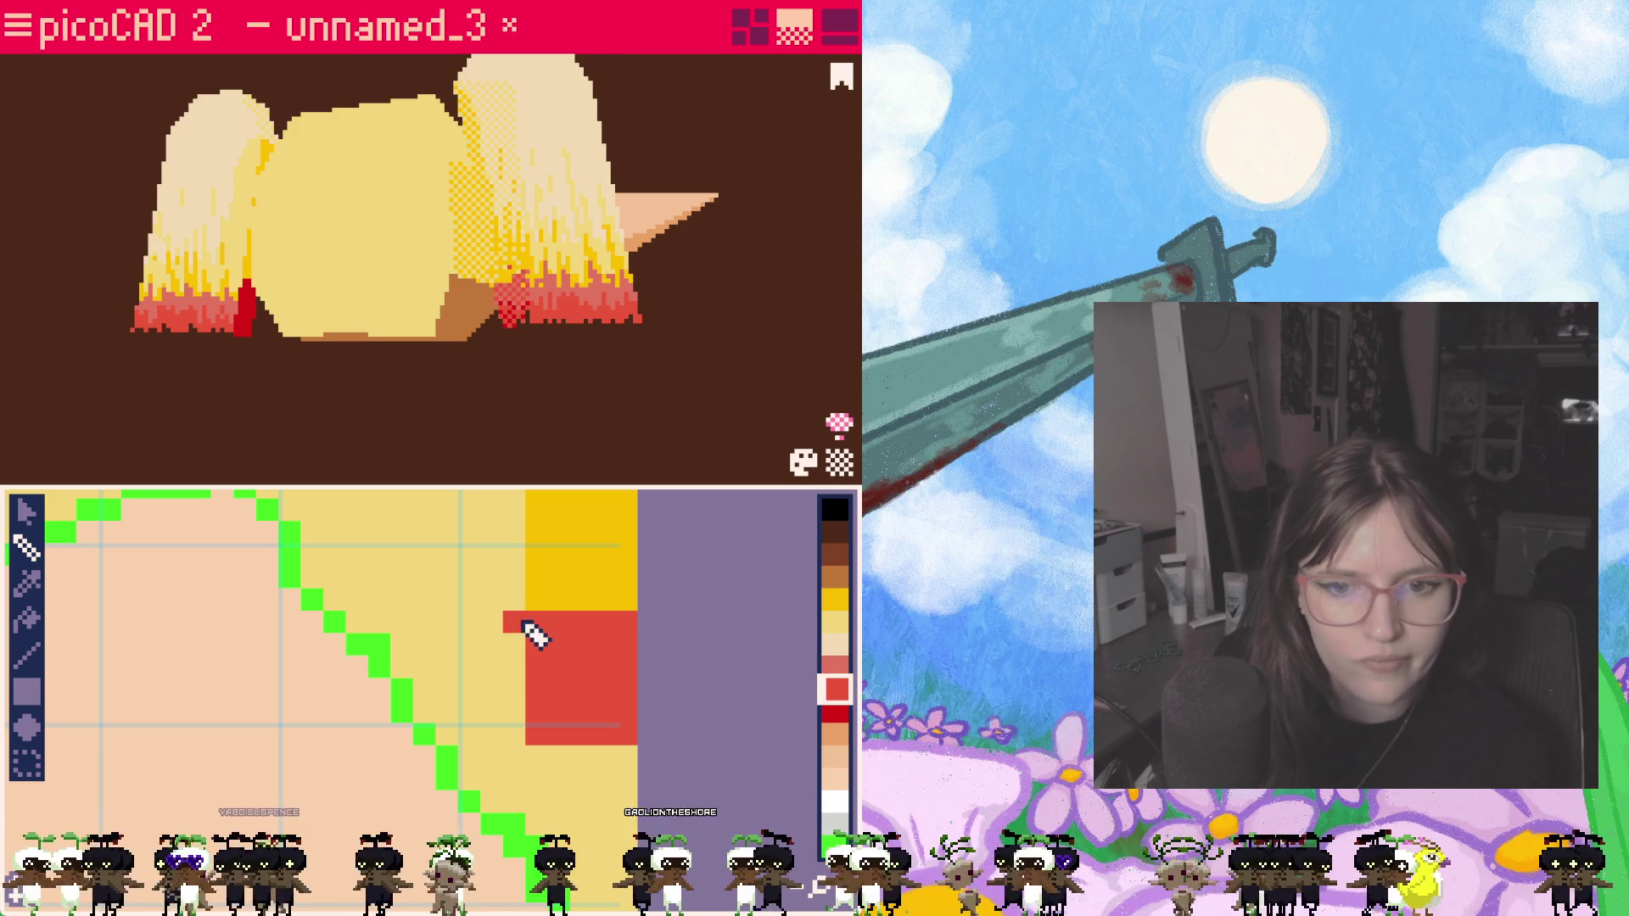
left_click(836, 670)
mouse_move(546, 629)
left_mouse_down()
mouse_move(538, 675)
mouse_move(600, 659)
mouse_move(625, 673)
mouse_move(638, 644)
left_mouse_up()
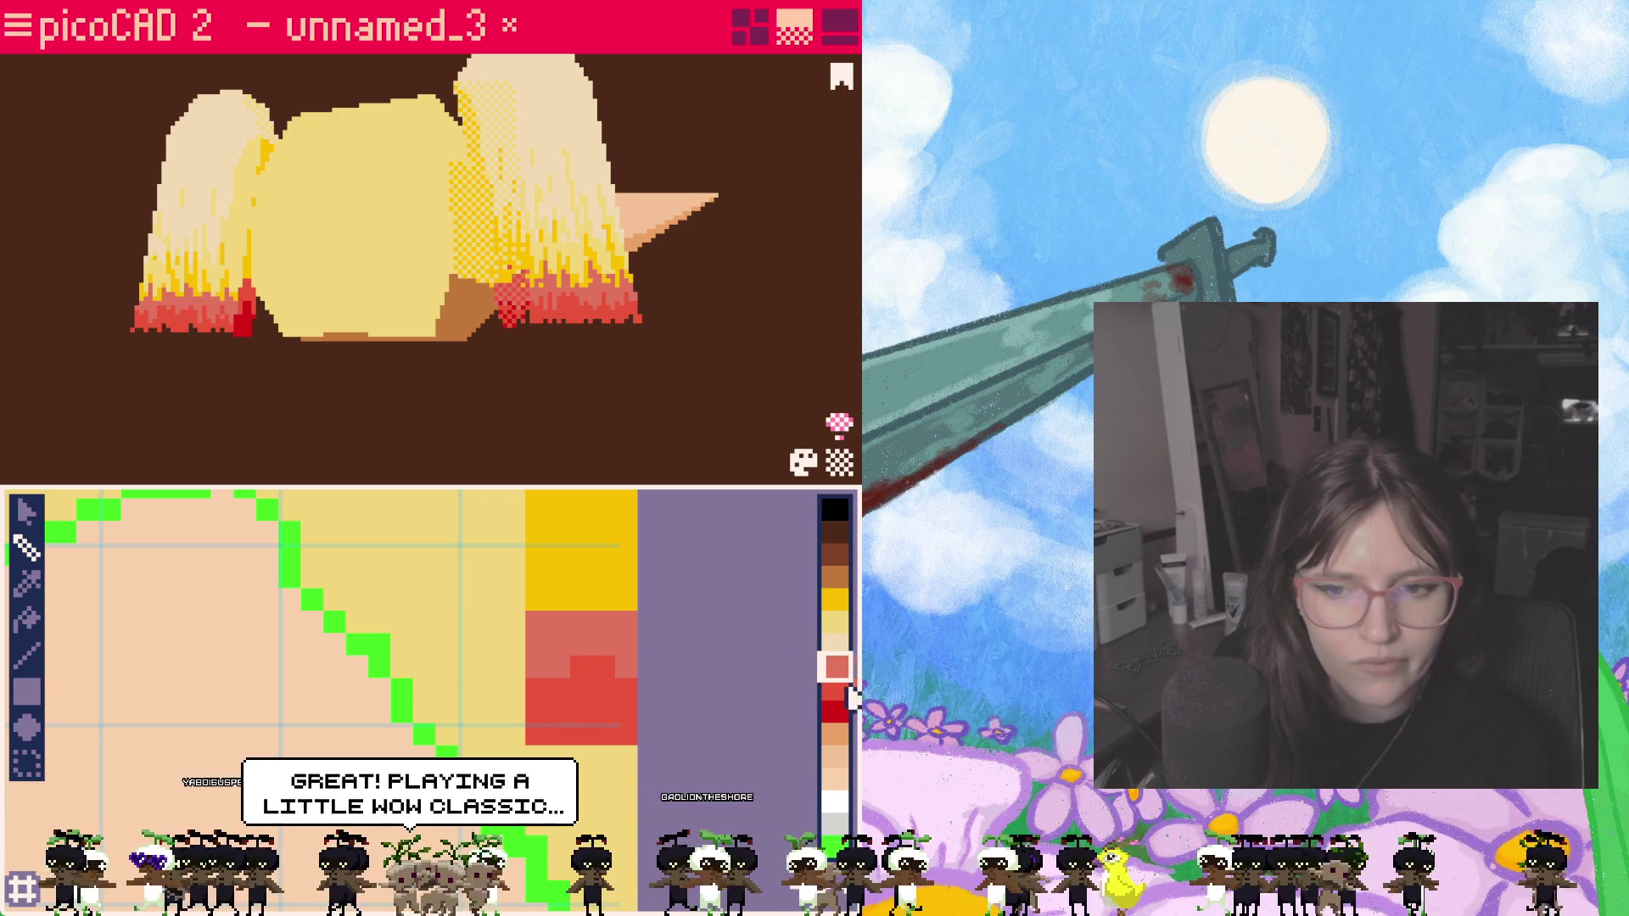
left_click(839, 645)
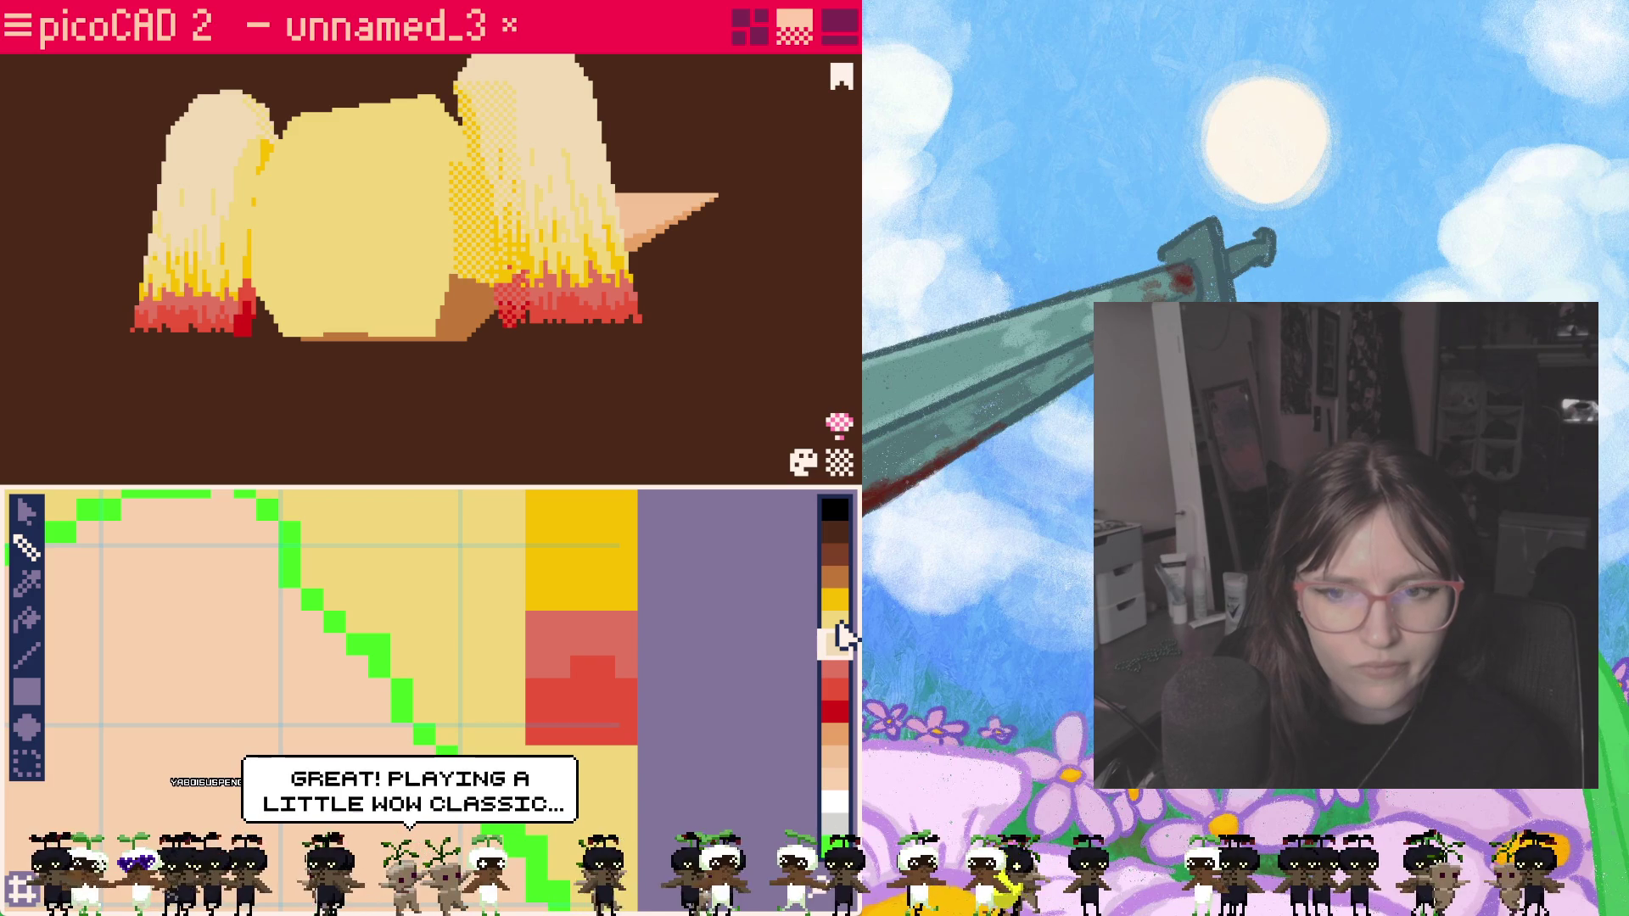
left_click(836, 604)
mouse_move(530, 624)
left_mouse_down()
mouse_move(625, 624)
mouse_move(632, 641)
left_mouse_up()
key("ctrl+z")
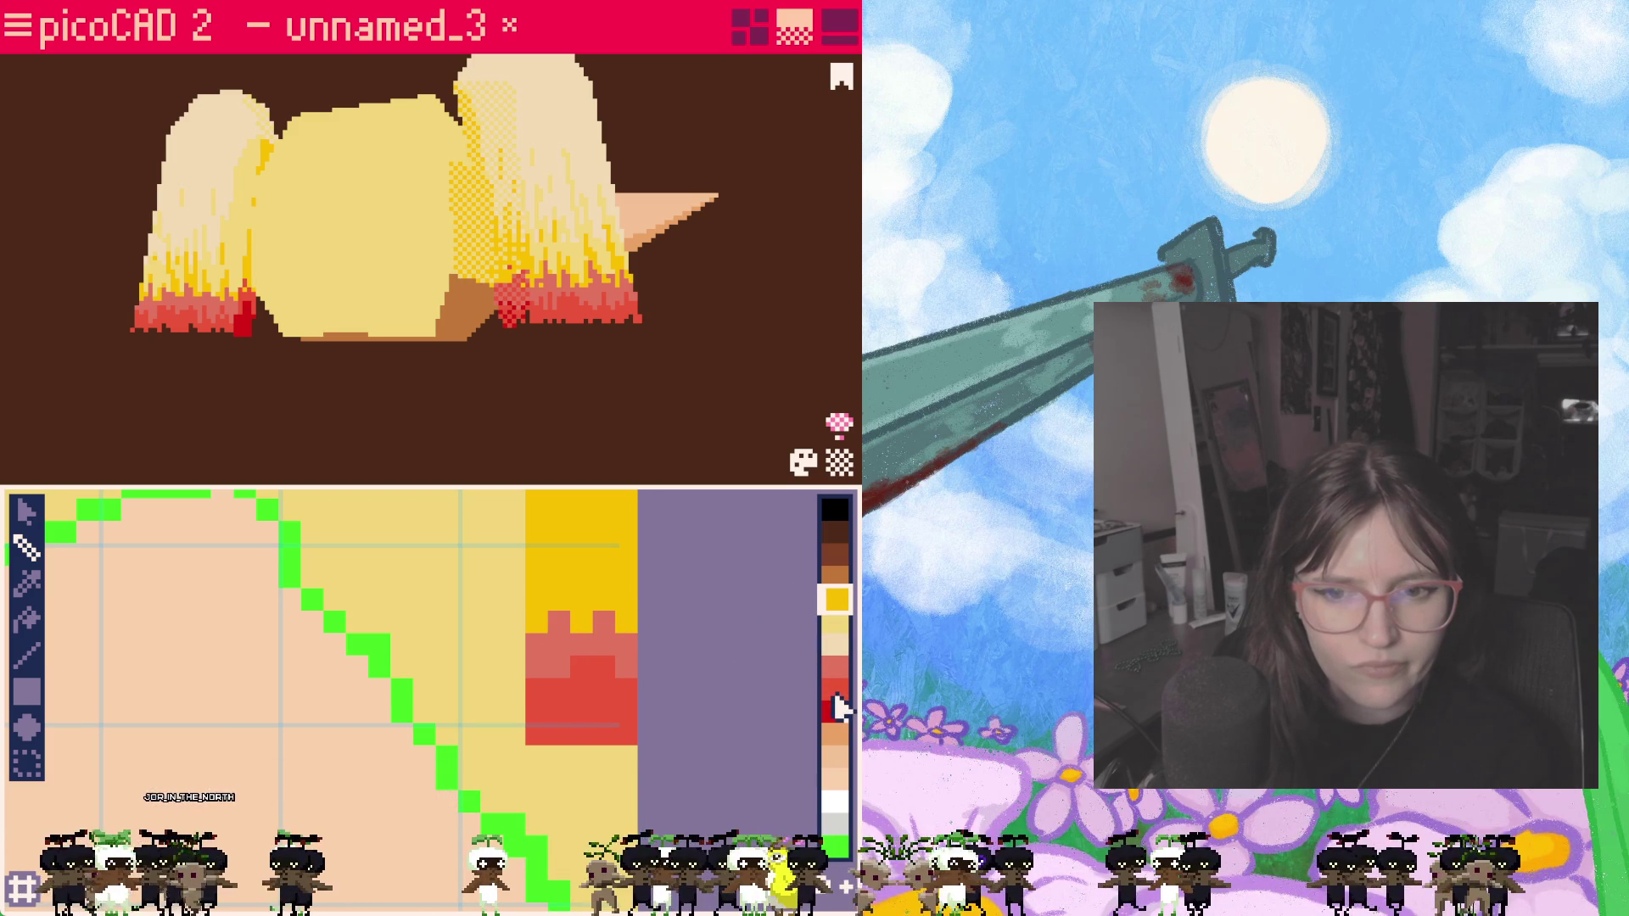
Step: Dot salmon pixels into the red tip area, then check the recoloured tips on the model
left_click(835, 689)
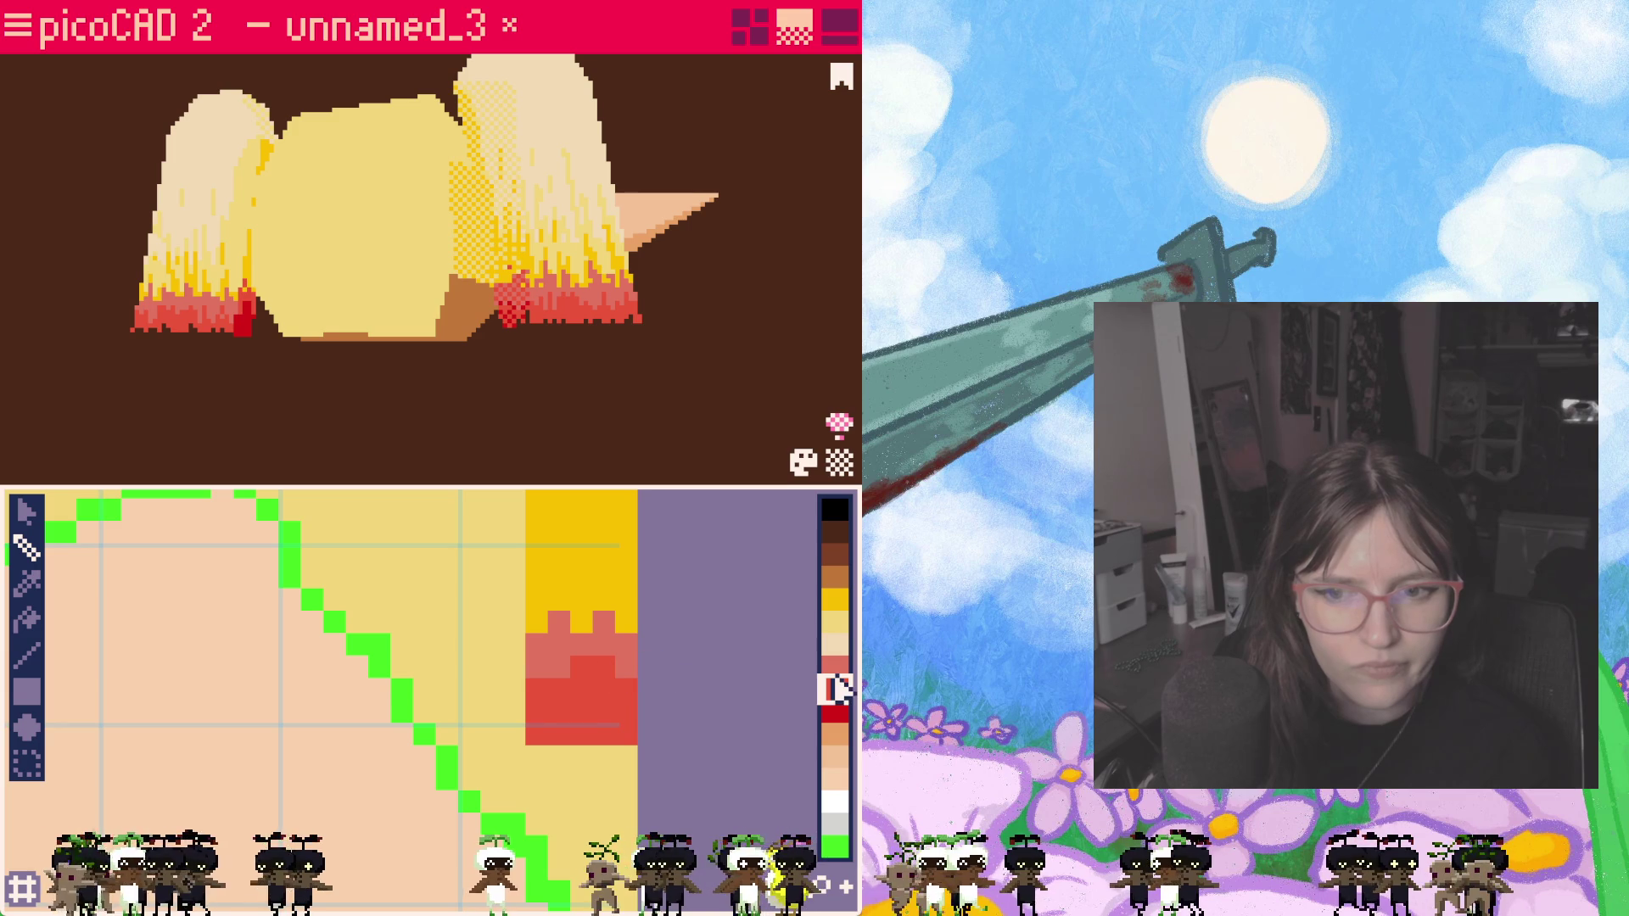
left_click(835, 667)
left_click(604, 669)
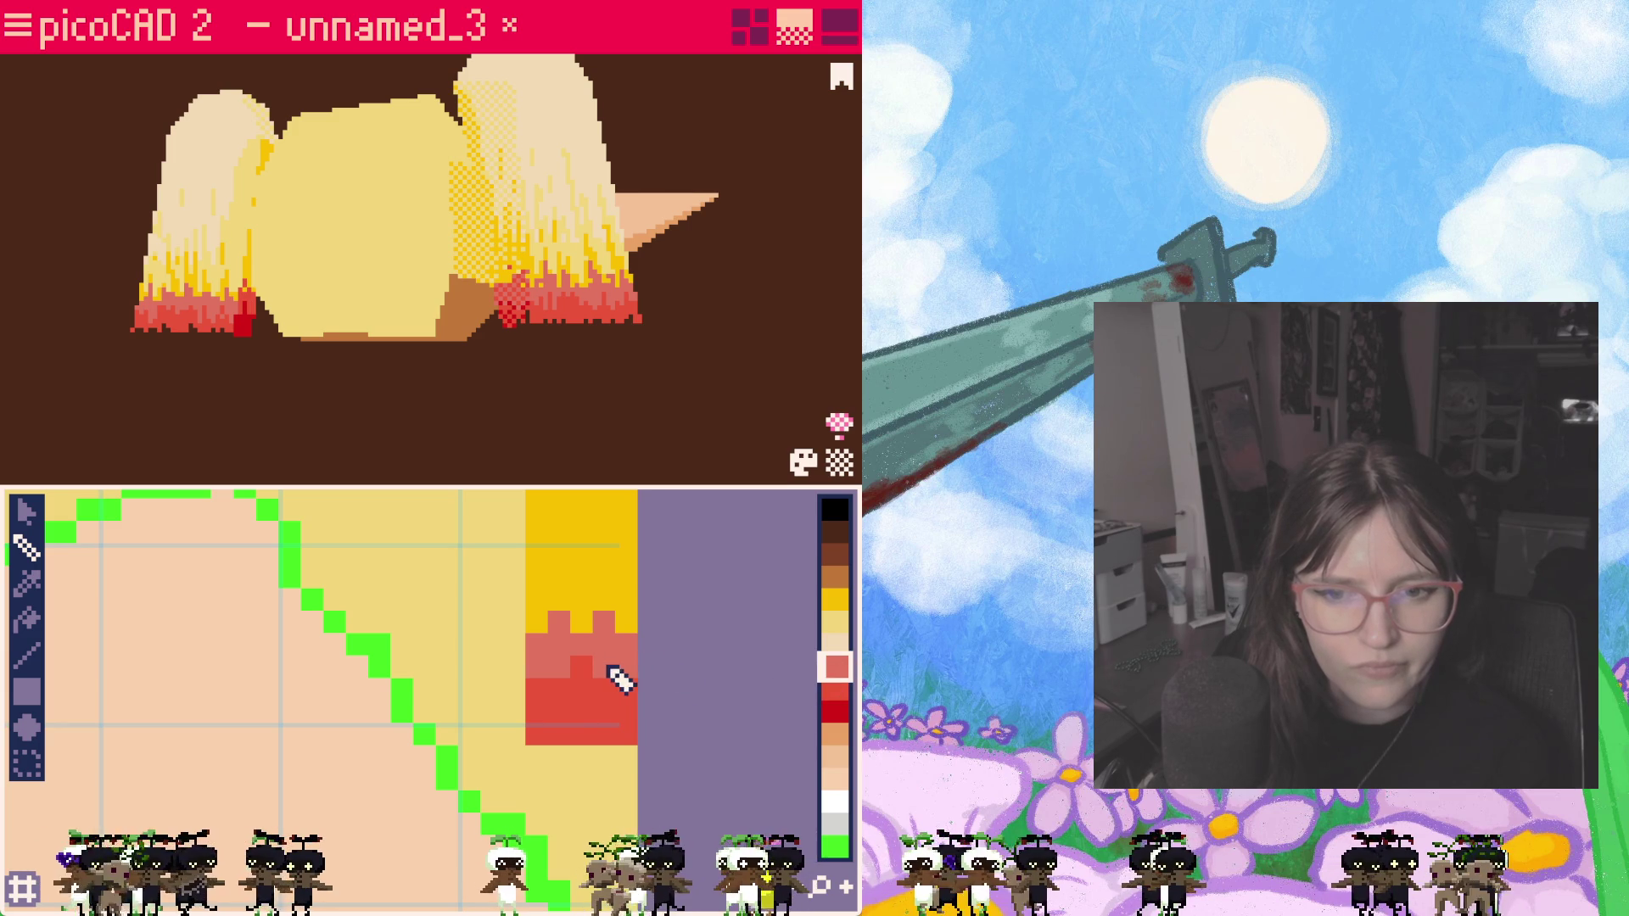
left_click(835, 689)
mouse_move(393, 430)
right_mouse_down()
mouse_move(633, 440)
mouse_move(305, 443)
mouse_move(345, 447)
right_mouse_up()
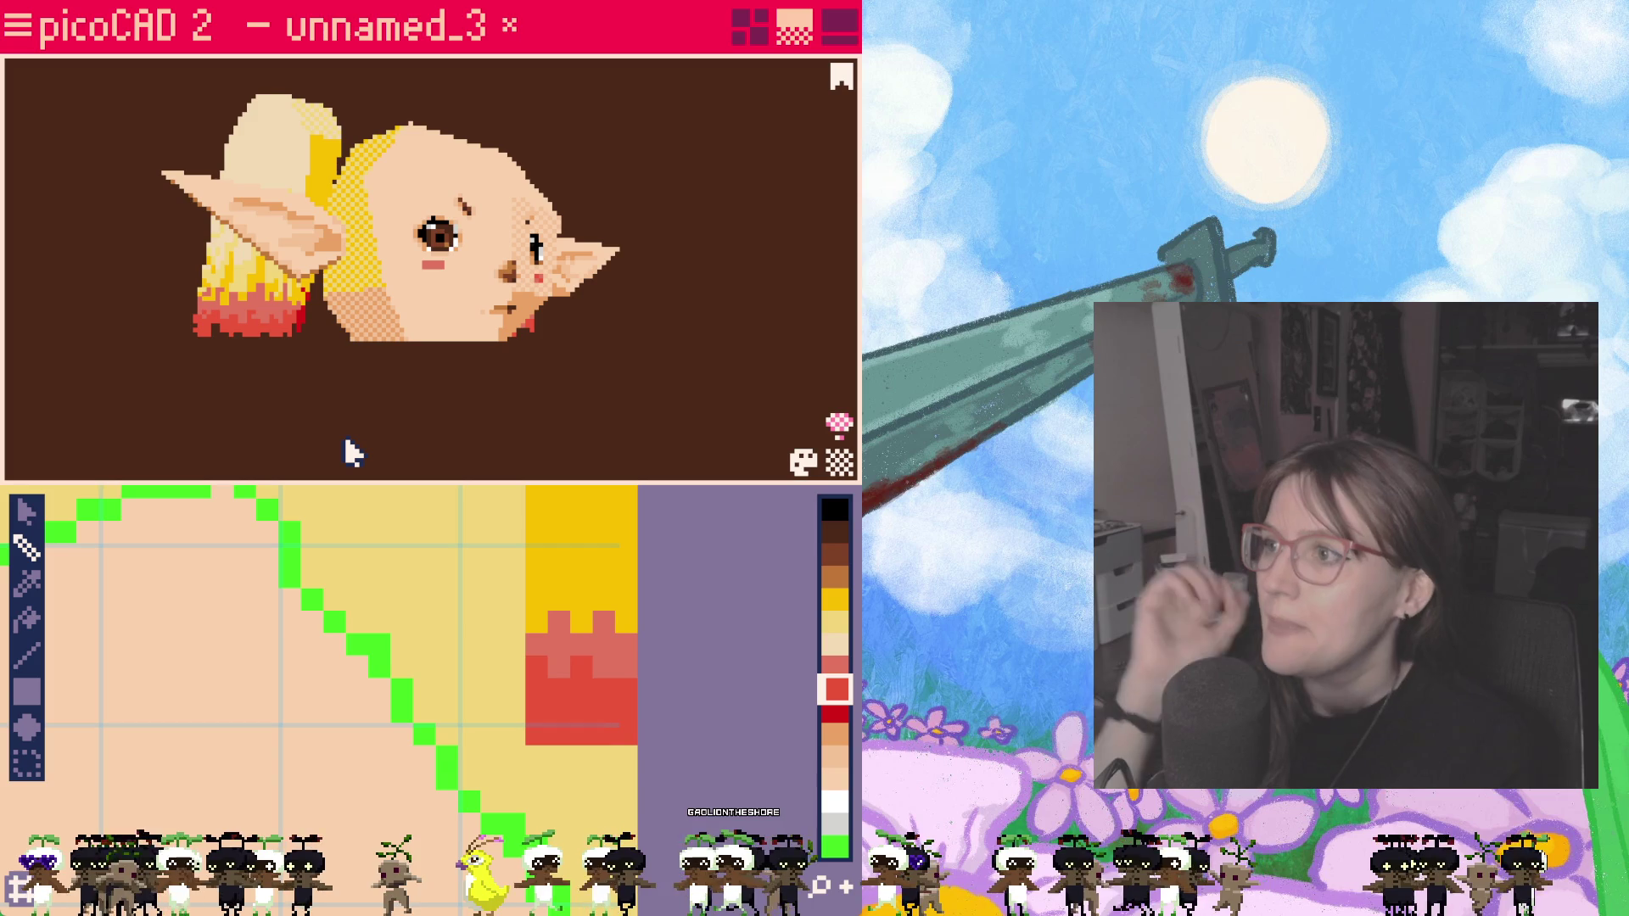
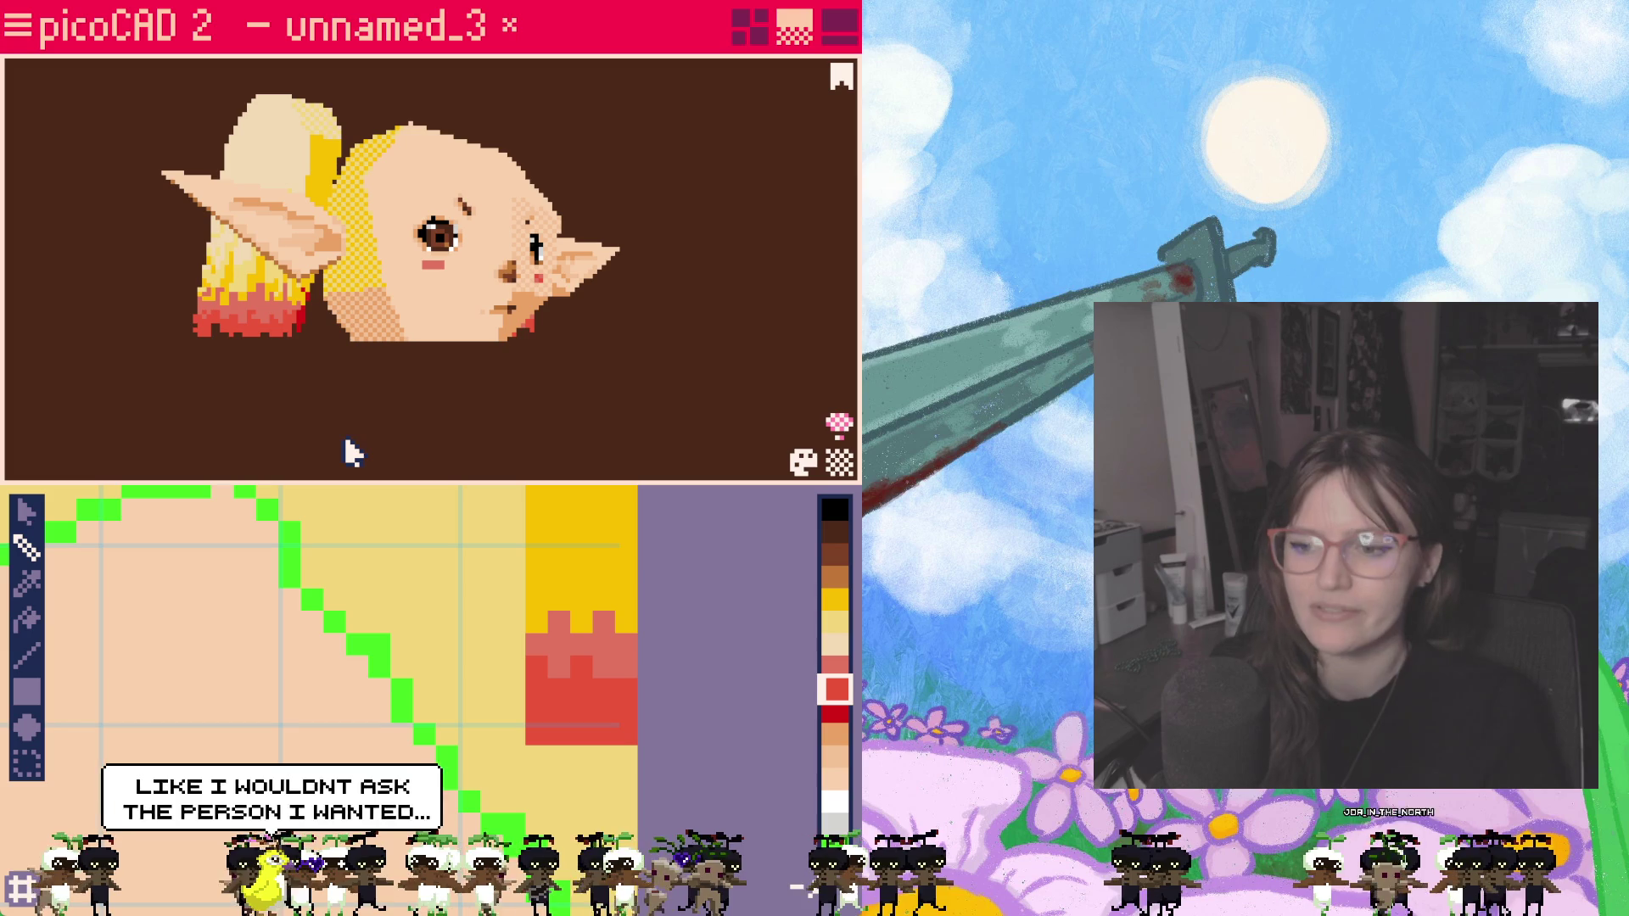
Step: Orbit the elf head to inspect it from front and three-quarter side views
right_click_drag(389, 411, 408, 488)
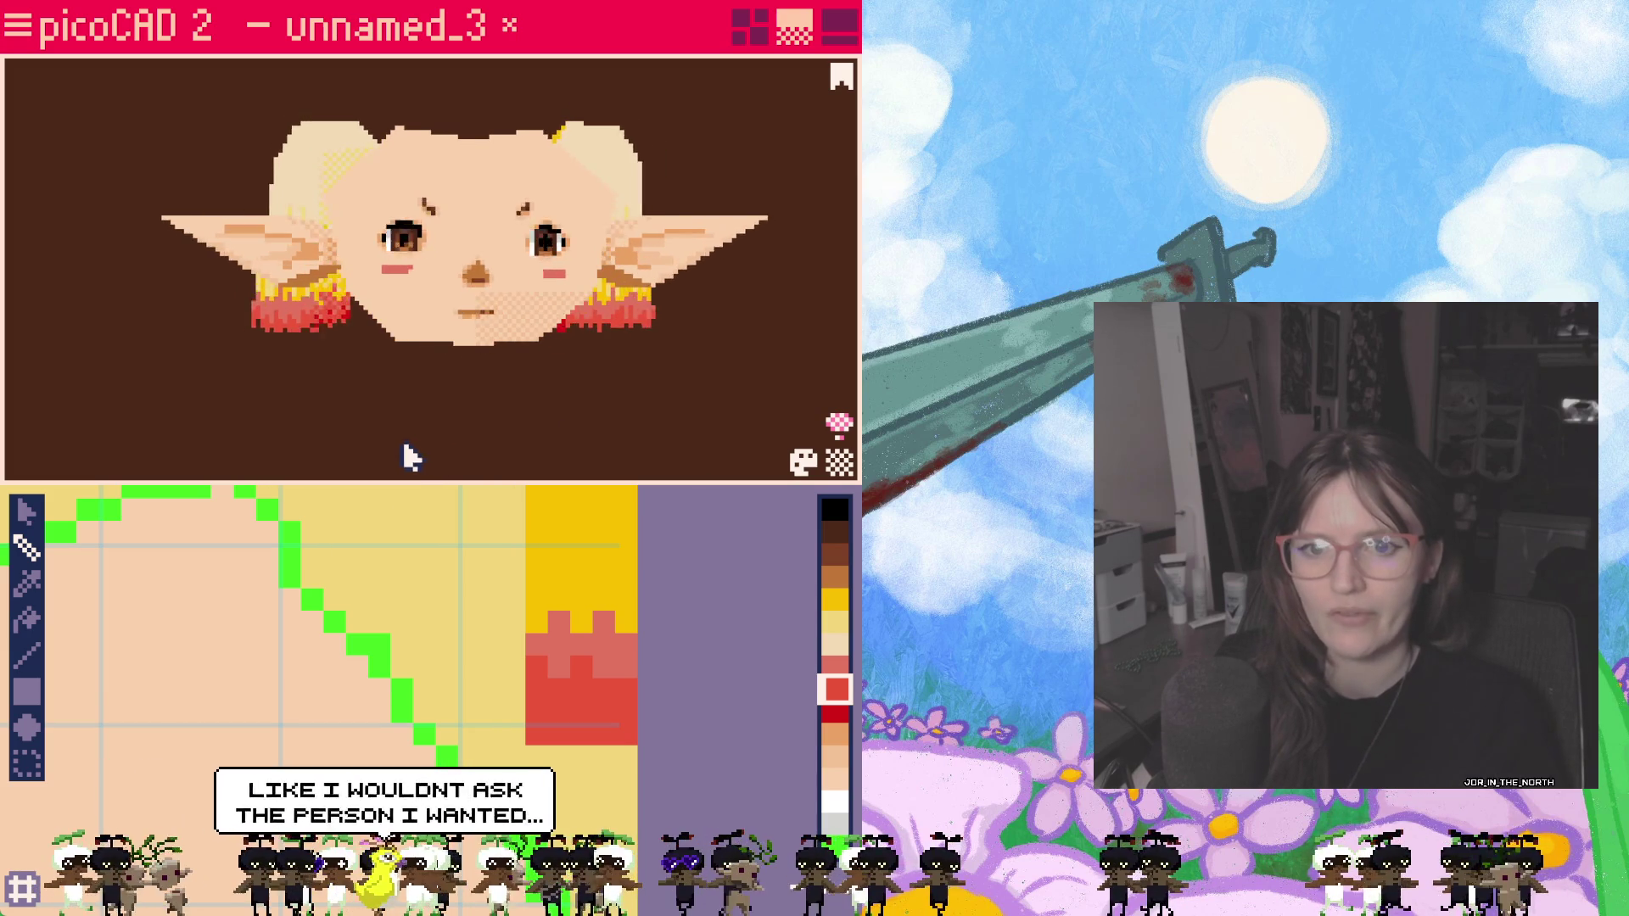
scroll(482, 356, "up", 5)
scroll(632, 416, "down", 5)
mouse_move(636, 410)
right_mouse_down()
mouse_move(545, 415)
mouse_move(563, 452)
right_mouse_up()
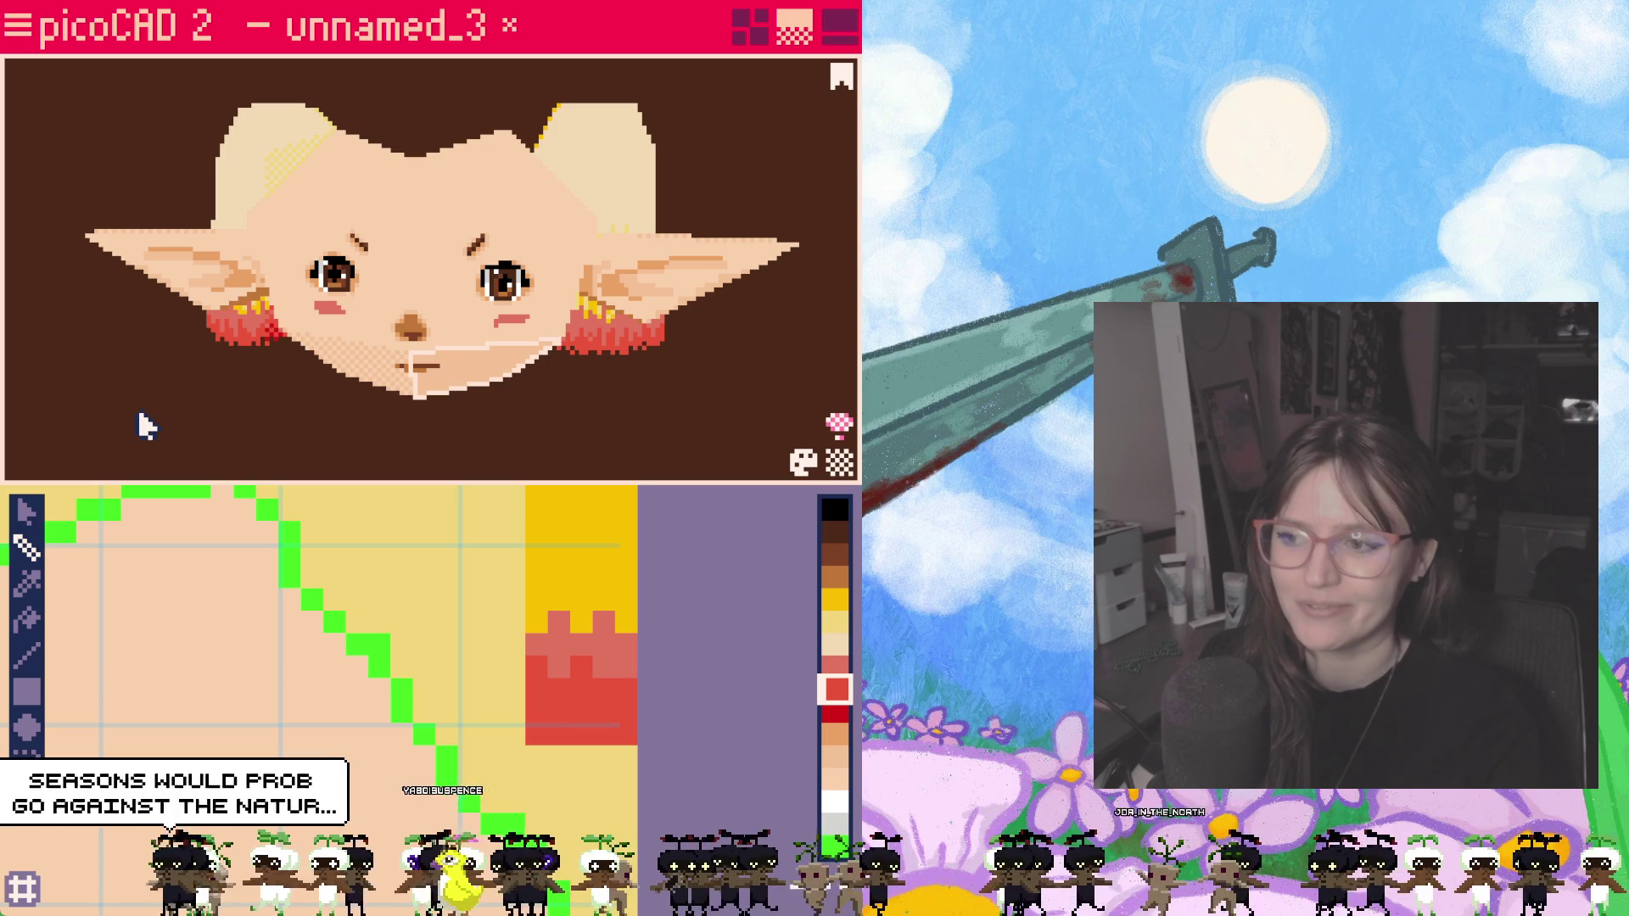
mouse_move(138, 421)
right_mouse_down()
mouse_move(247, 429)
mouse_move(140, 429)
right_mouse_up()
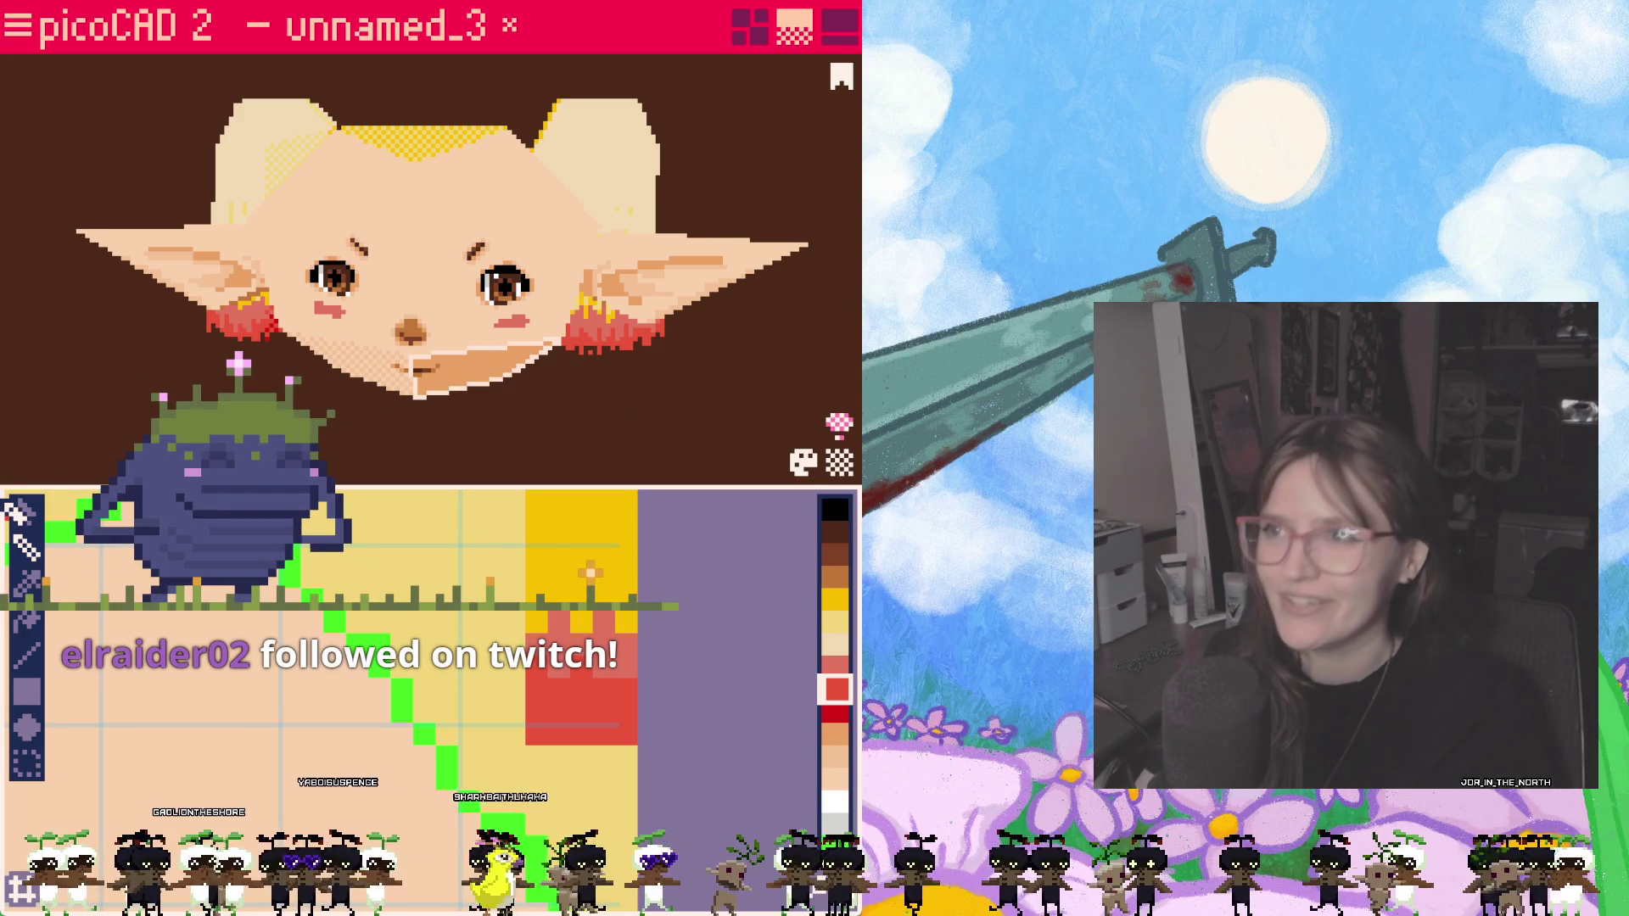
mouse_move(479, 339)
right_mouse_down()
mouse_move(538, 429)
mouse_move(639, 374)
mouse_move(604, 325)
mouse_move(462, 407)
mouse_move(237, 331)
mouse_move(425, 276)
mouse_move(476, 180)
mouse_move(636, 448)
mouse_move(509, 400)
mouse_move(567, 429)
mouse_move(531, 426)
mouse_move(640, 421)
mouse_move(568, 404)
mouse_move(561, 373)
mouse_move(629, 300)
mouse_move(600, 242)
mouse_move(635, 177)
mouse_move(579, 276)
mouse_move(556, 426)
right_mouse_up()
mouse_move(632, 199)
right_mouse_down()
mouse_move(644, 160)
mouse_move(570, 416)
mouse_move(553, 339)
mouse_move(611, 364)
mouse_move(654, 429)
mouse_move(662, 324)
right_mouse_up()
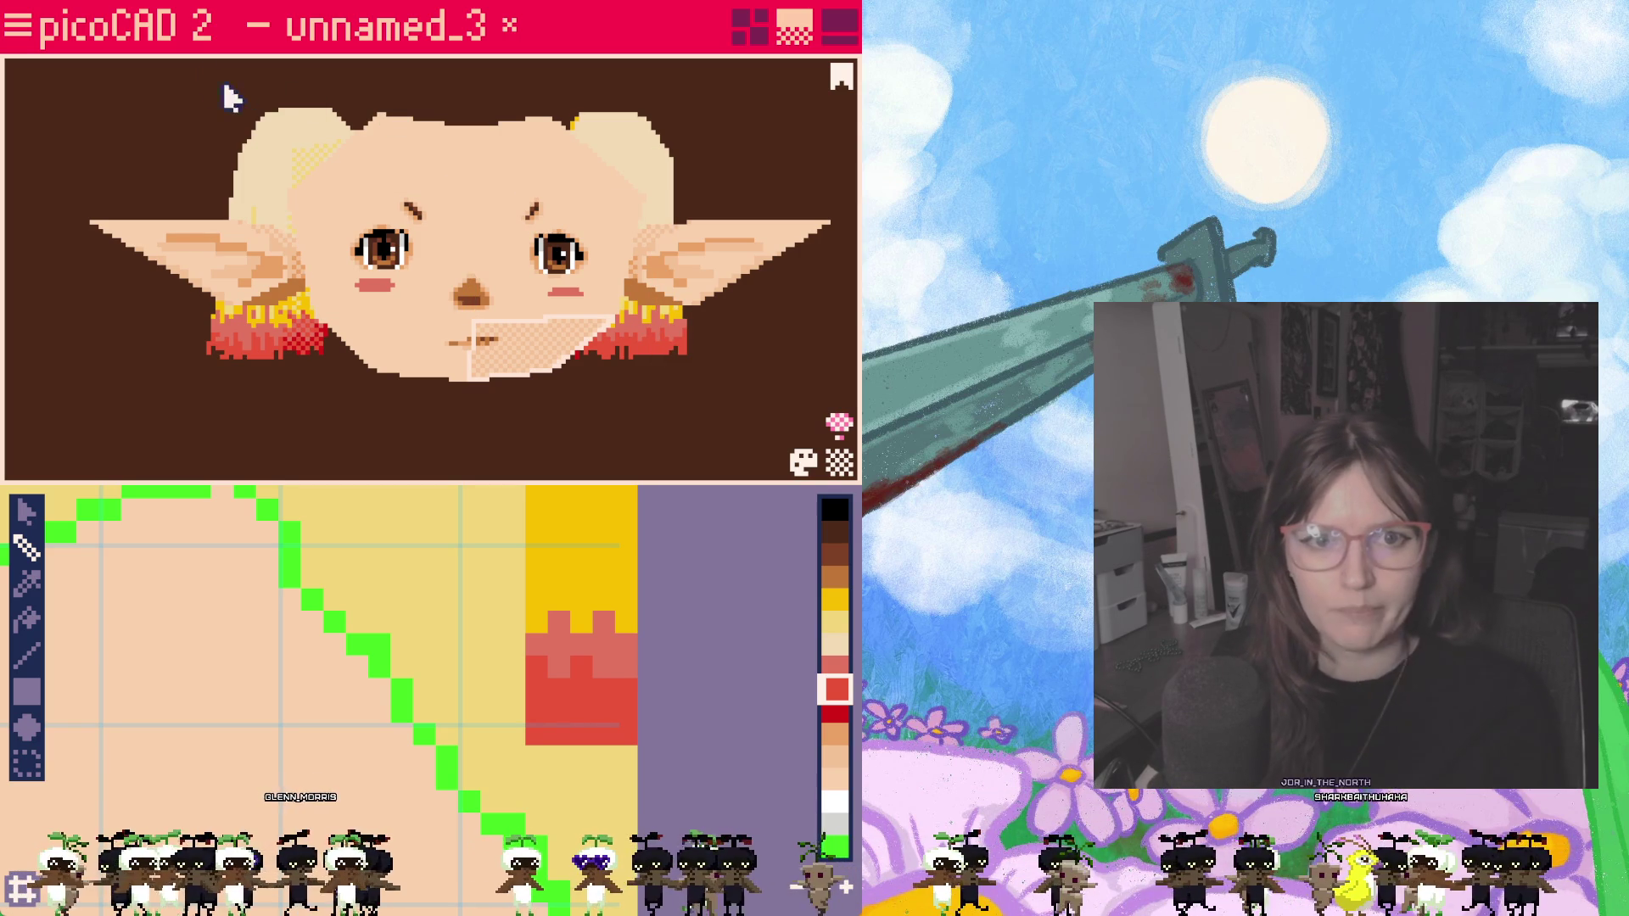
Step: Save the elf head project from the ≡ menu
left_click(19, 30)
left_click(753, 78)
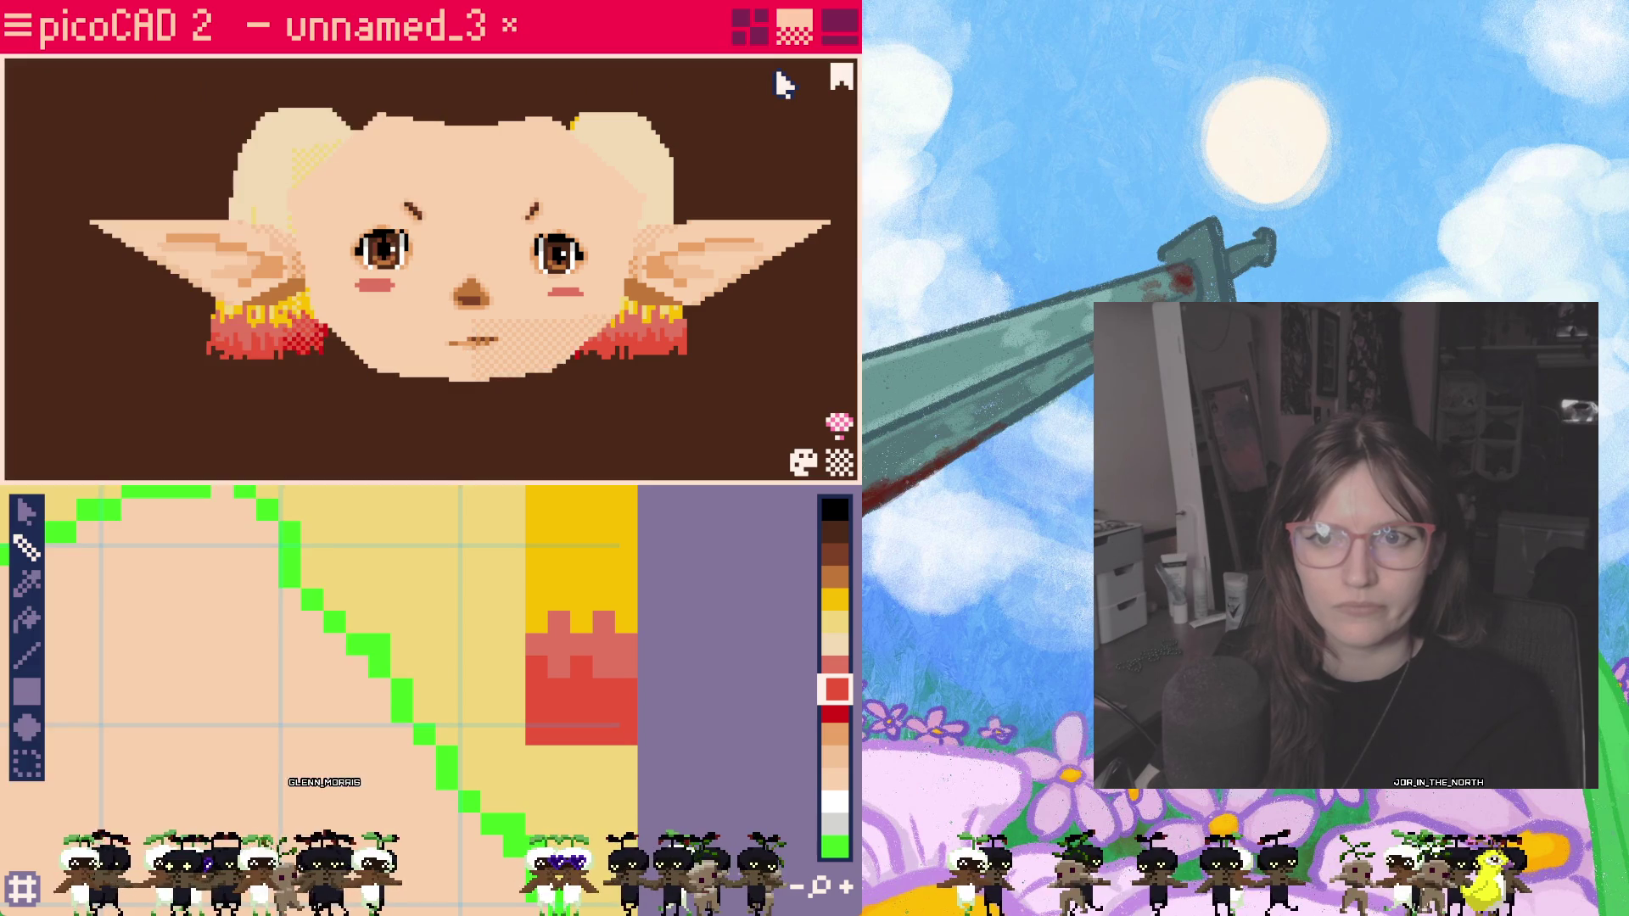
left_click(17, 26)
left_click(667, 93)
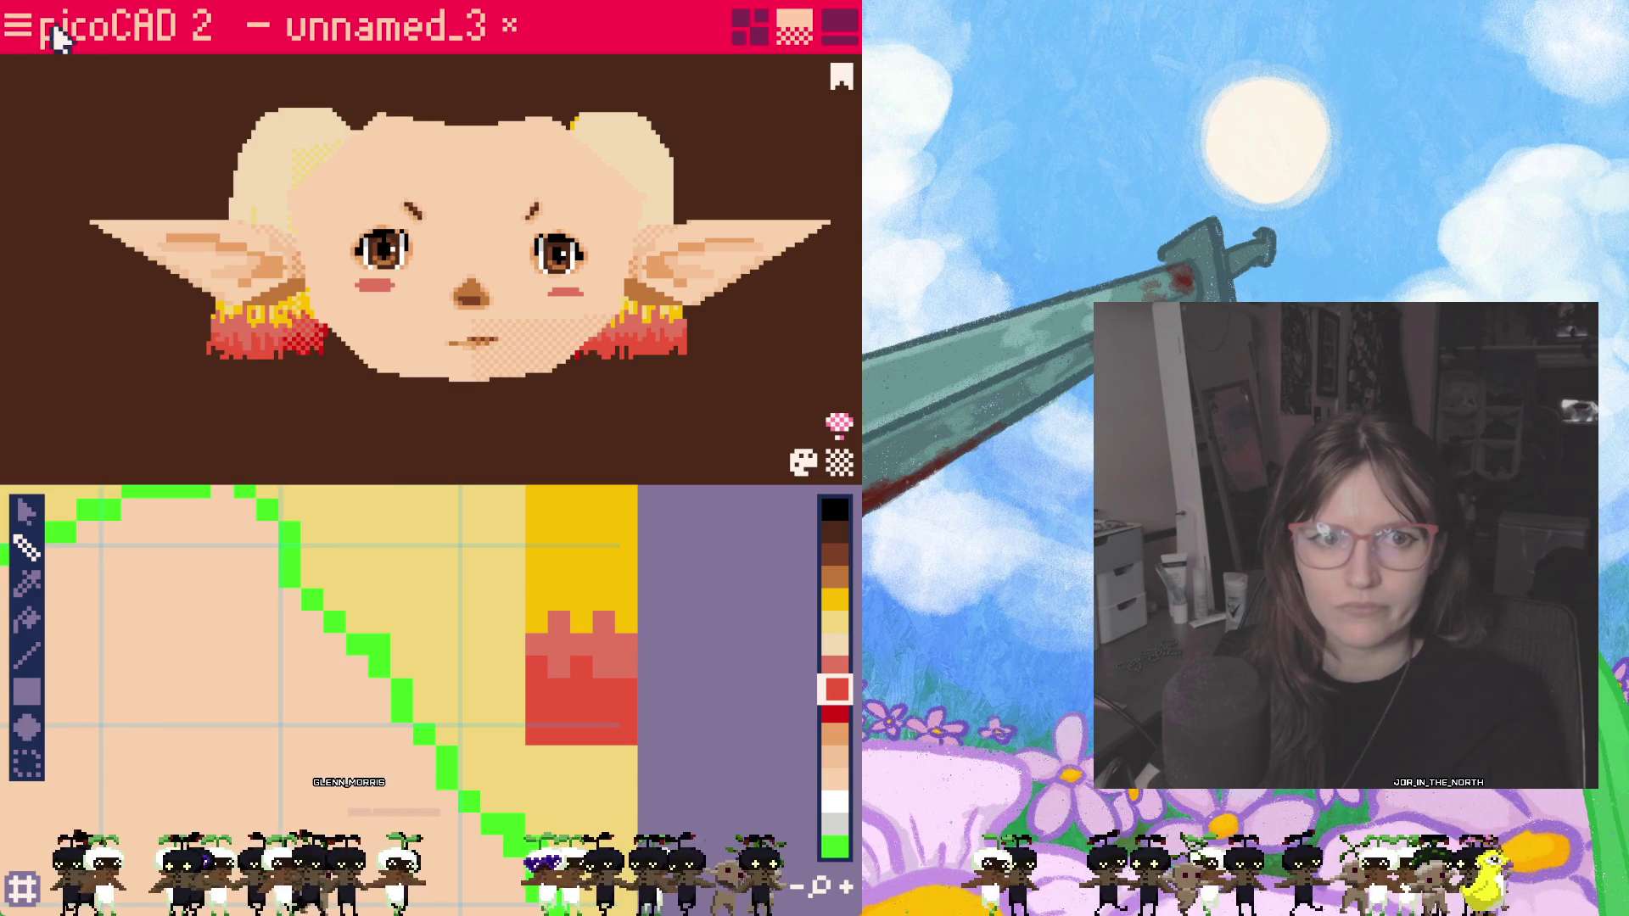
left_click(17, 26)
left_click(73, 382)
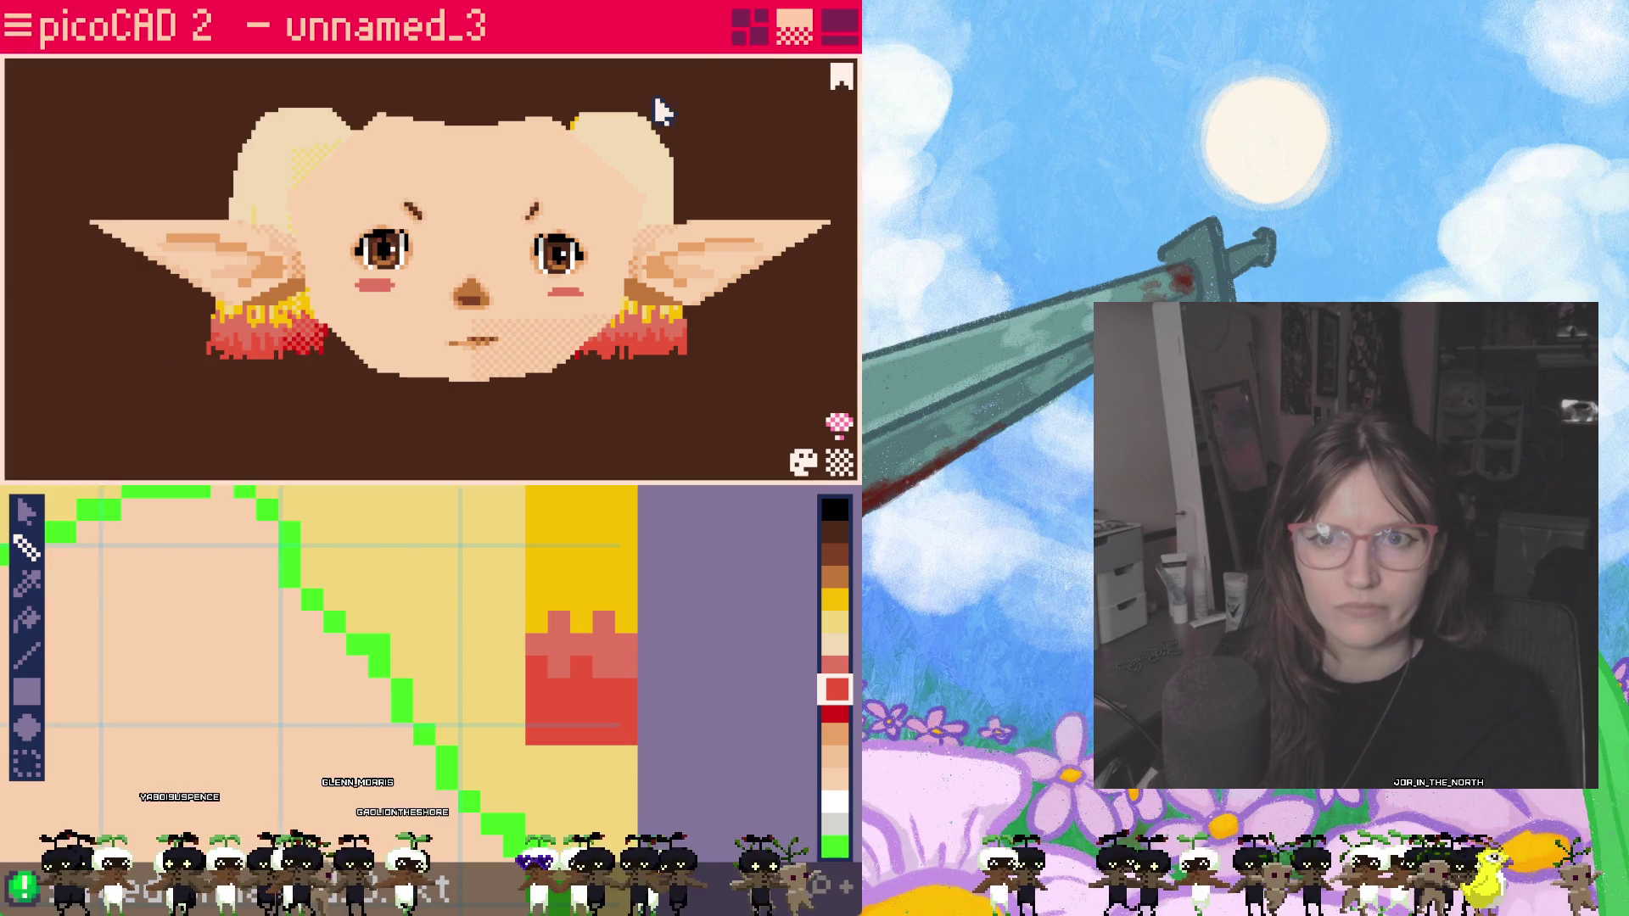
Step: Switch to model mode and unhide the 'hair' object in the Overview list
left_click(754, 44)
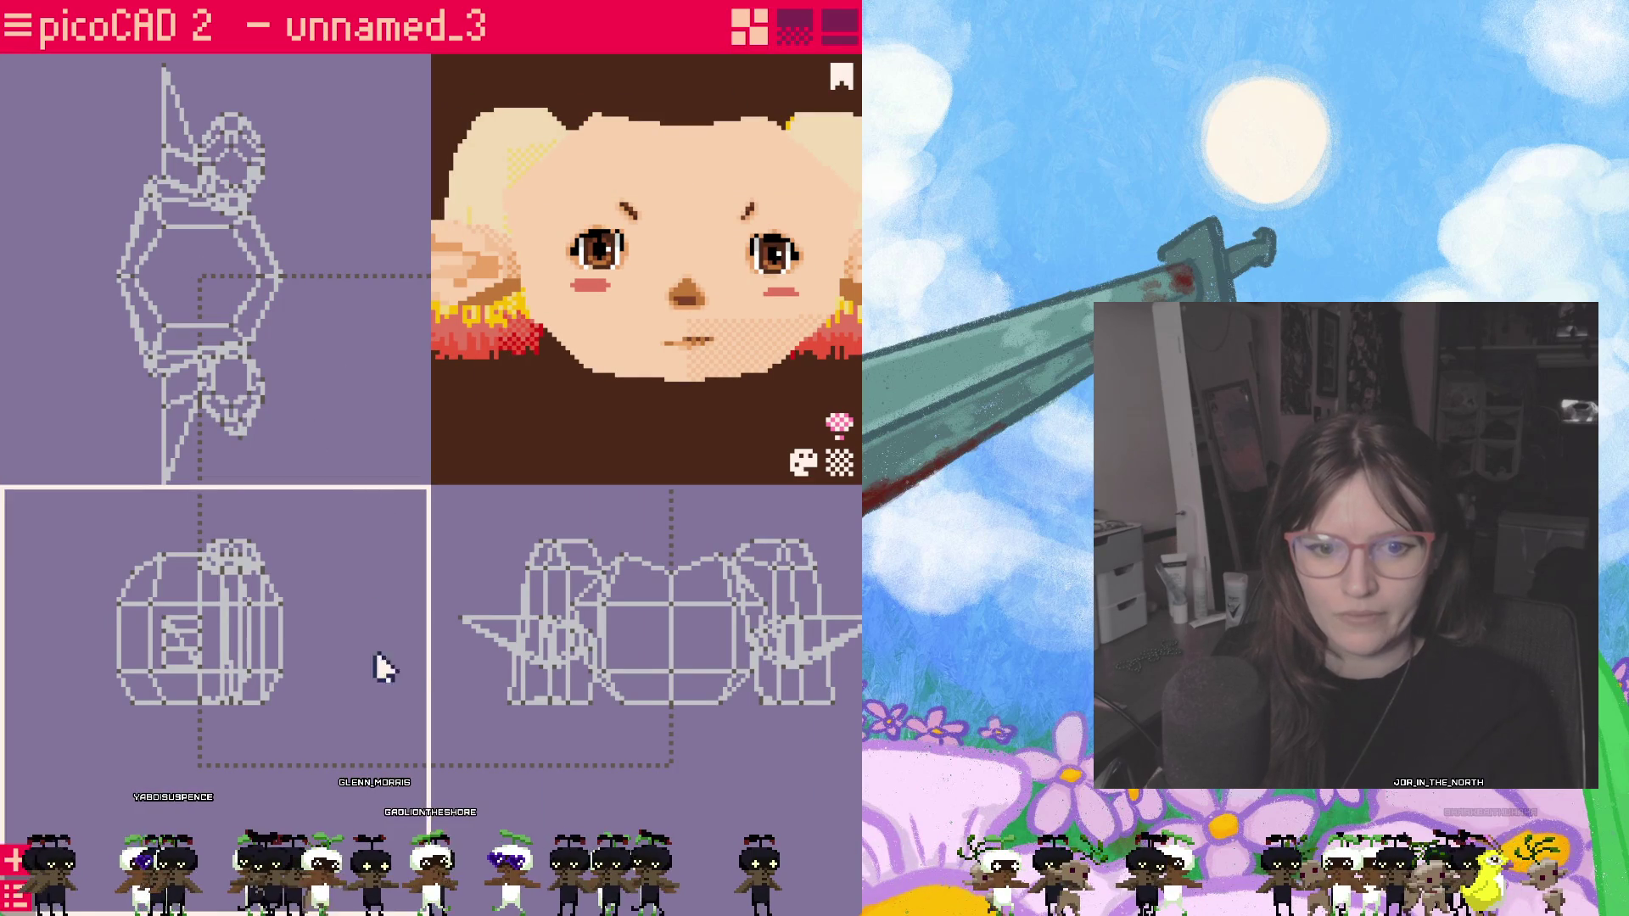
left_click(140, 310)
key("Escape")
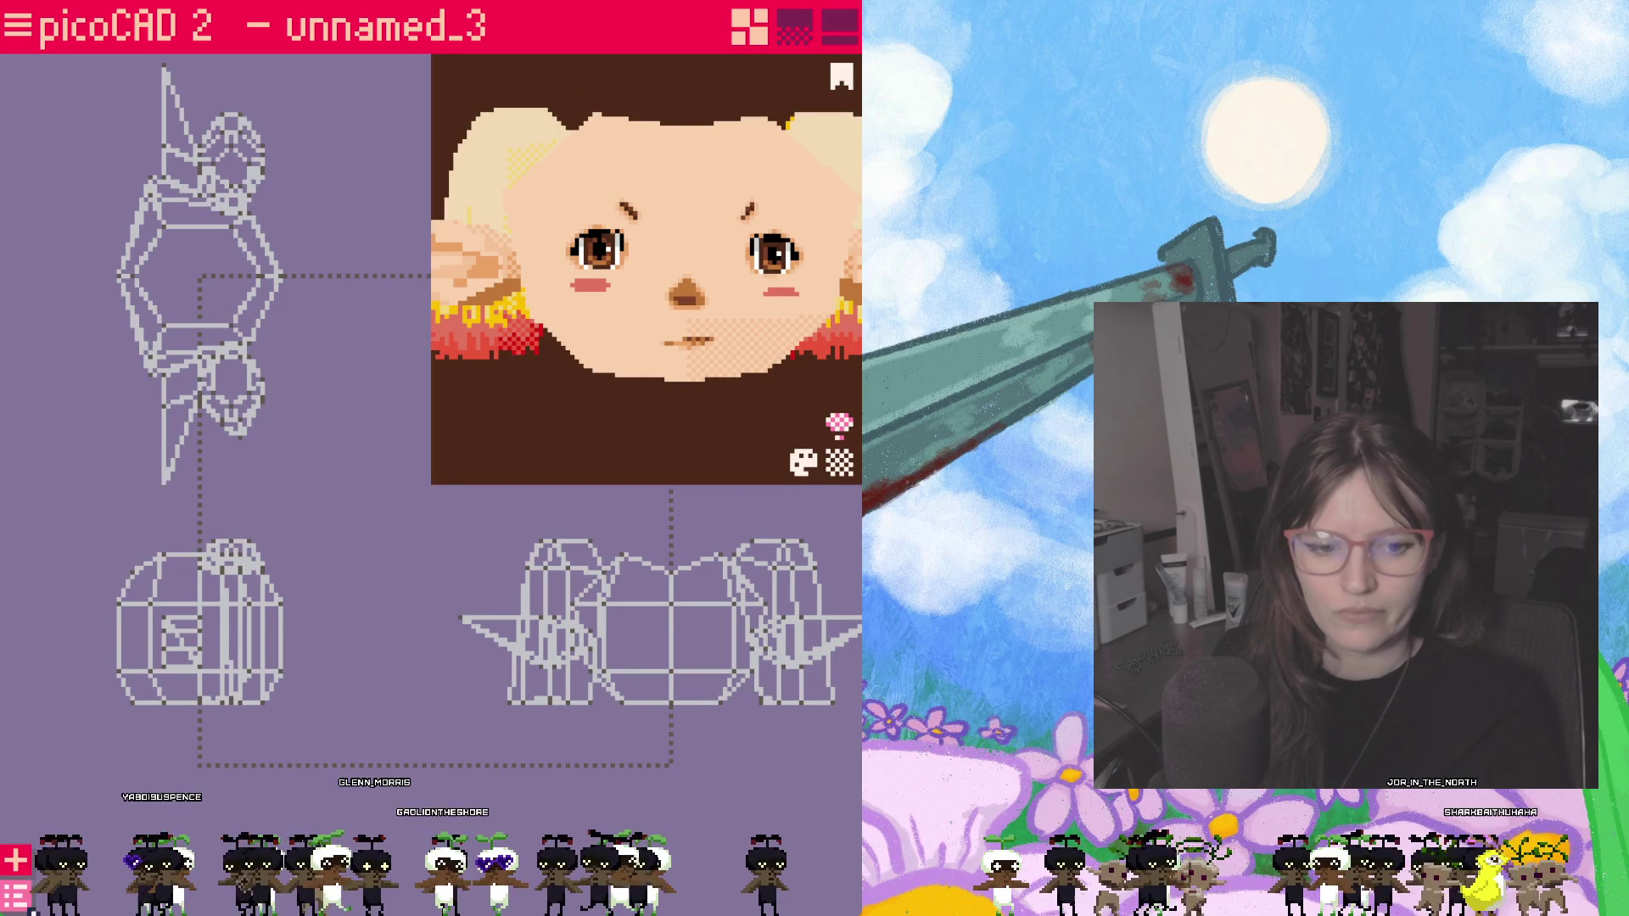
left_click(16, 895)
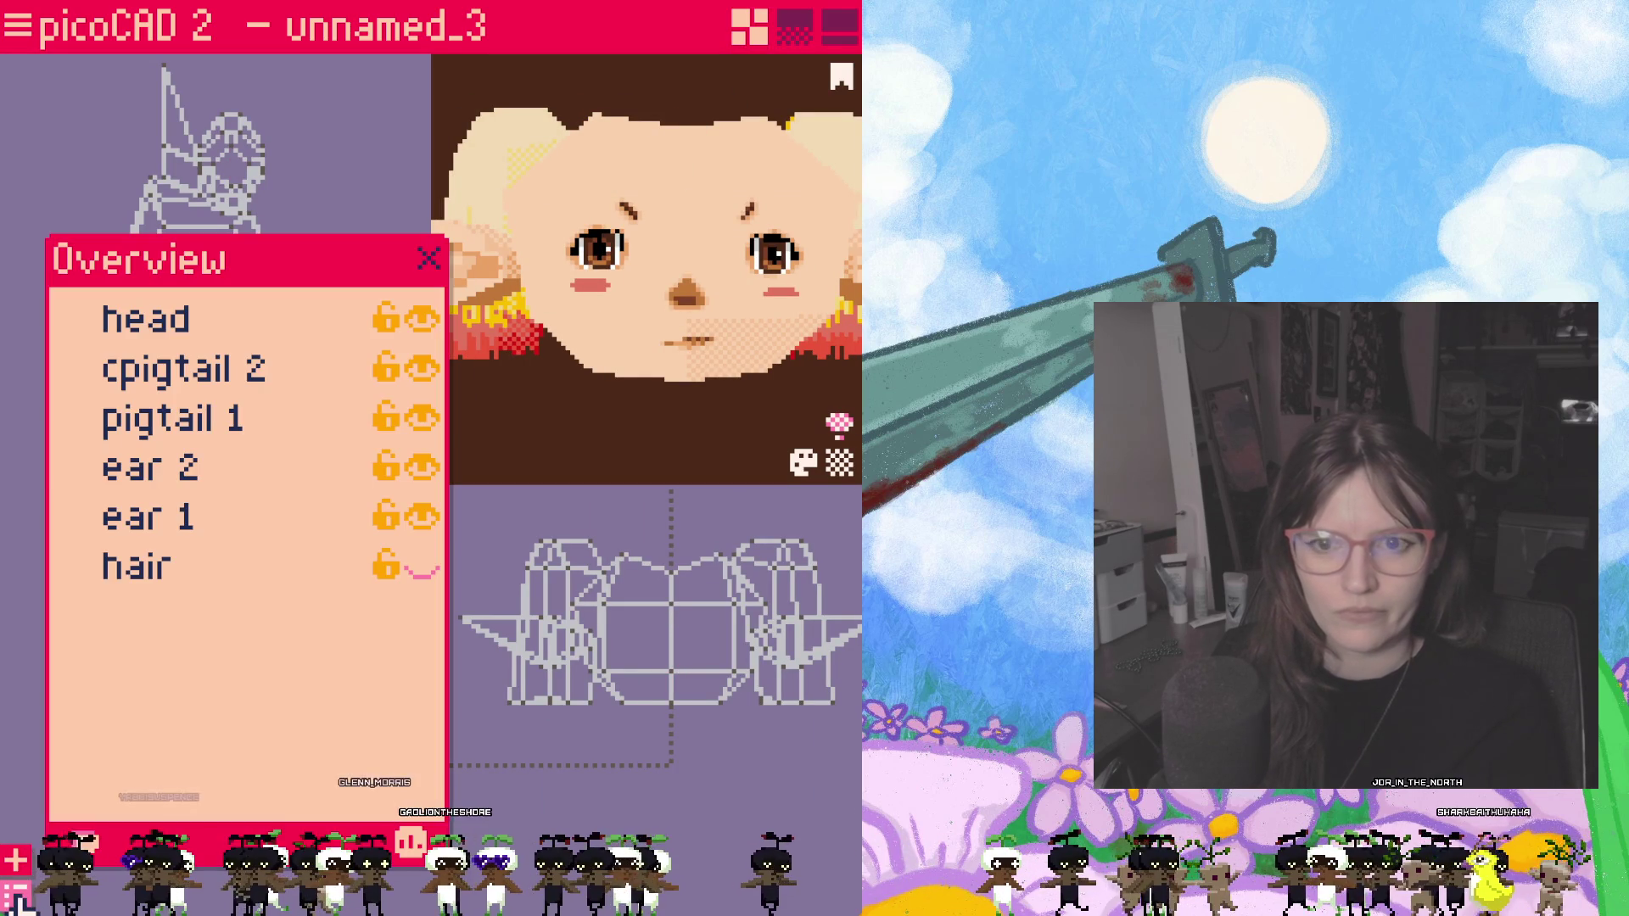
left_click(411, 573)
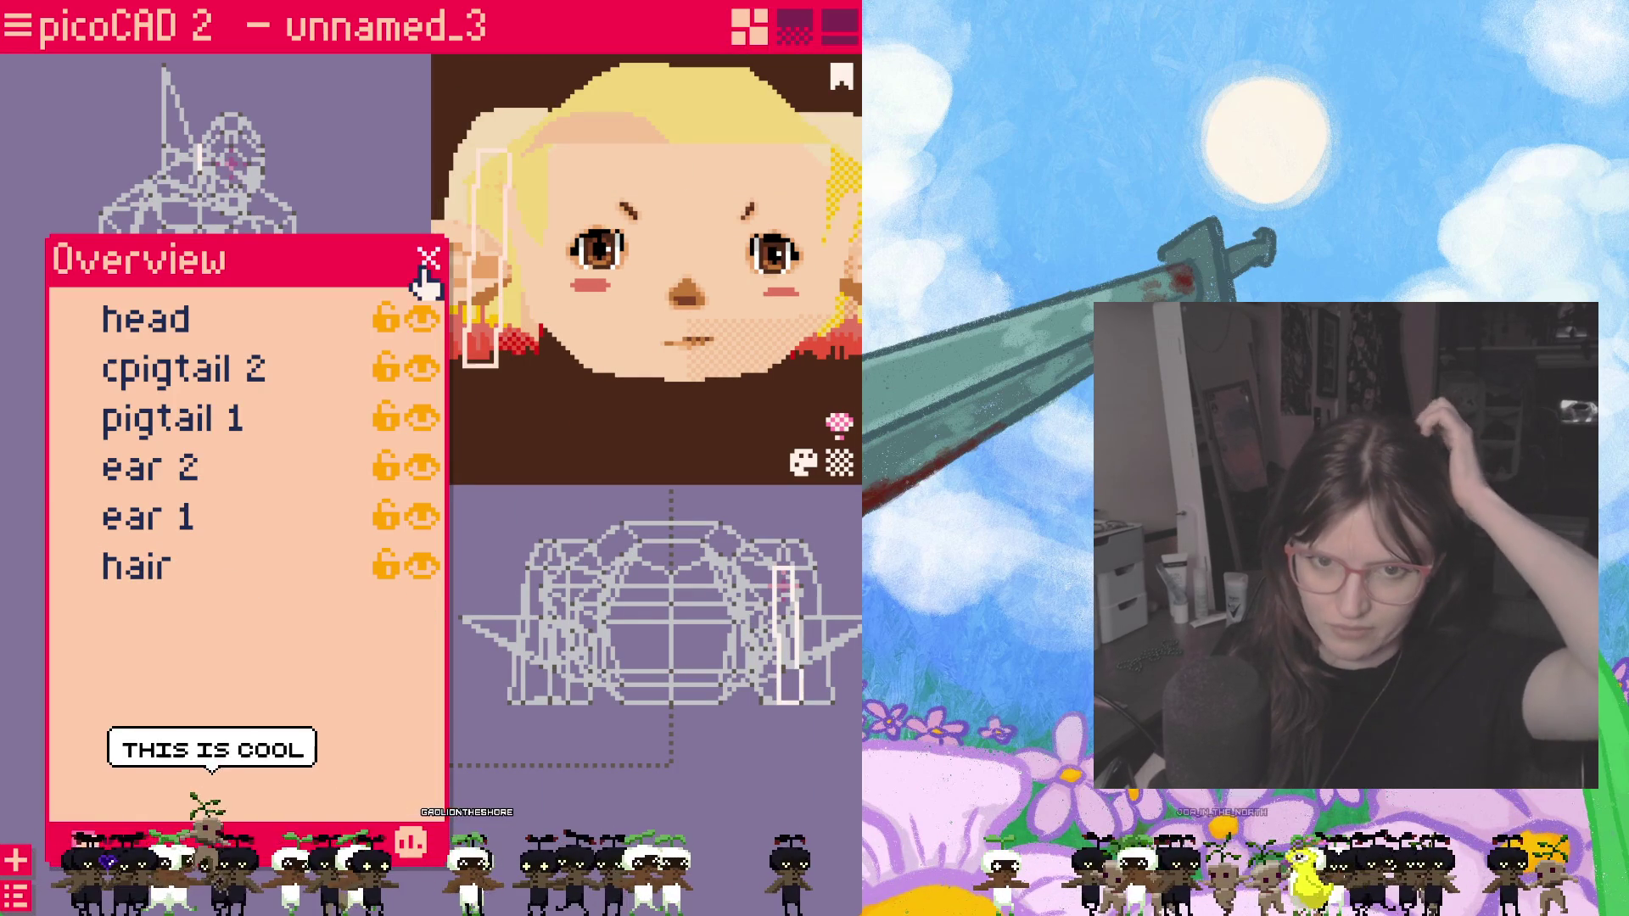
left_click(429, 259)
Step: Drag the blonde hair cap sideways off the head, then return to texture mode
left_click(611, 607)
left_click(377, 443)
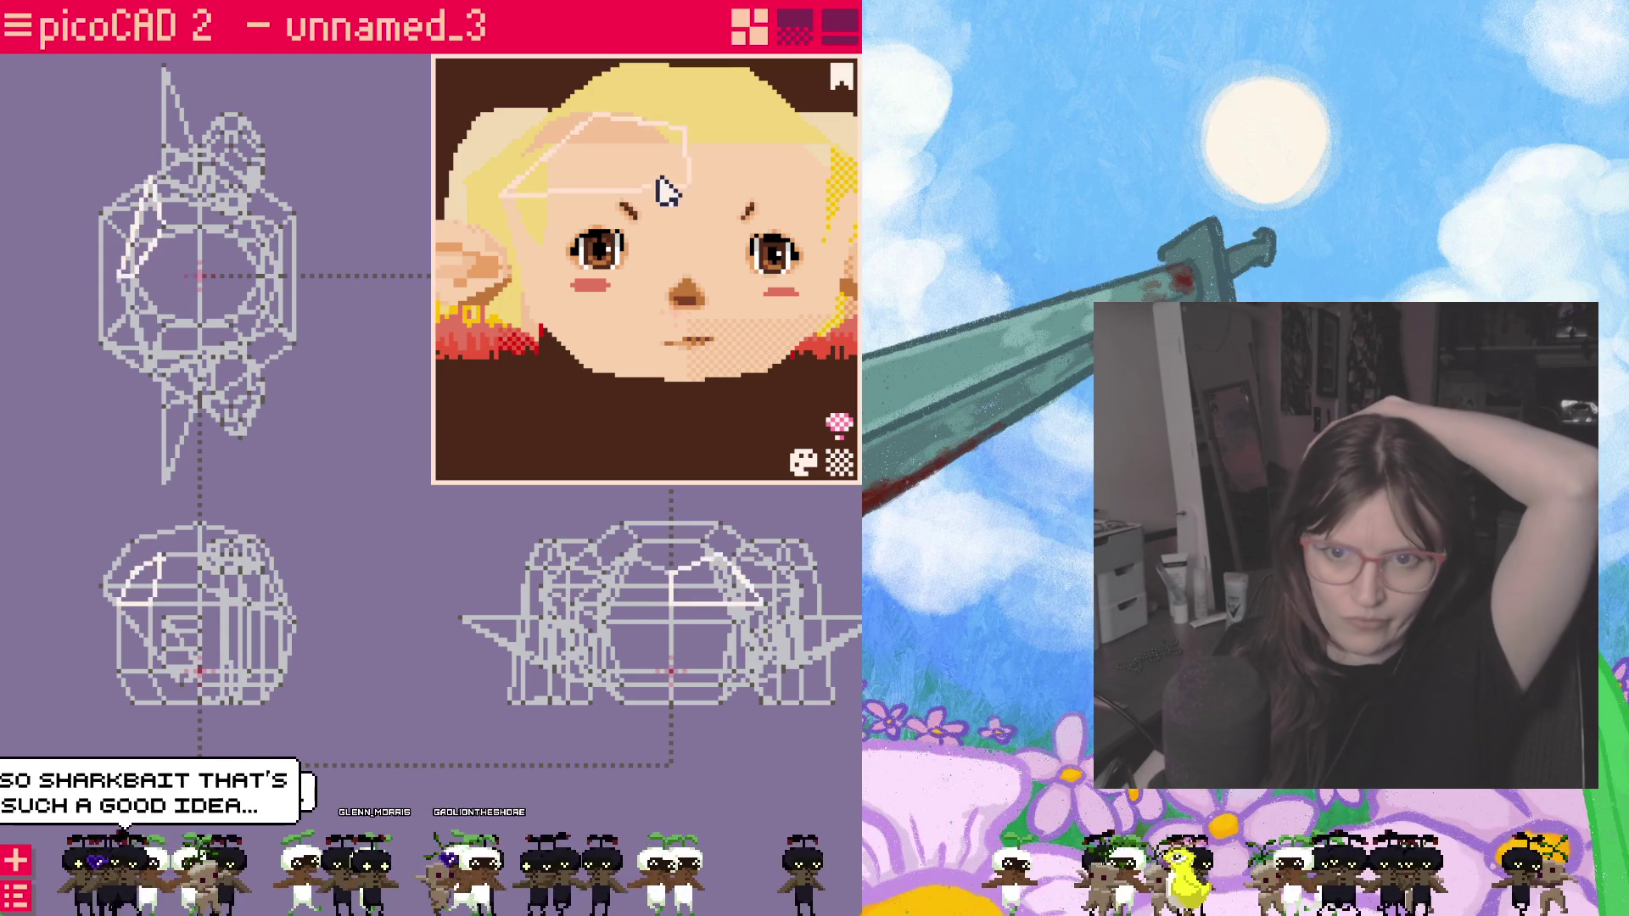
left_click(696, 208)
scroll(696, 208, "down", 1)
mouse_move(696, 208)
right_mouse_down()
mouse_move(684, 273)
mouse_move(665, 156)
mouse_move(670, 233)
right_mouse_up()
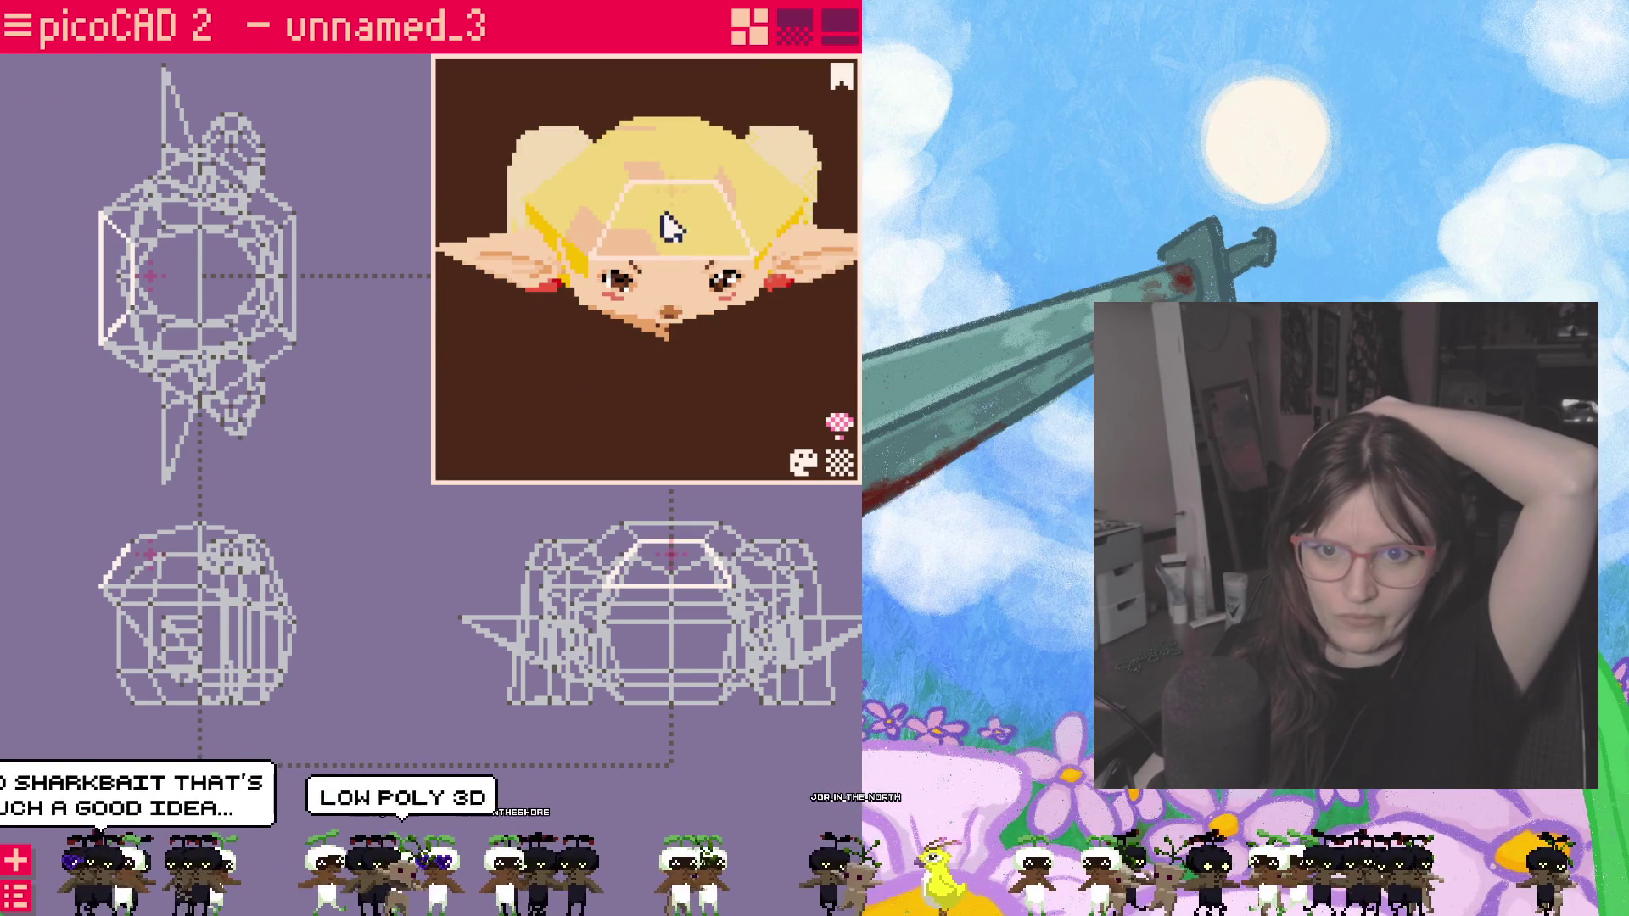
mouse_move(673, 564)
right_mouse_down()
mouse_move(680, 204)
mouse_move(658, 232)
right_mouse_up()
mouse_move(679, 549)
right_mouse_down()
mouse_move(578, 673)
mouse_move(626, 716)
right_mouse_up()
left_click(604, 553)
left_click_drag(605, 554, 619, 546)
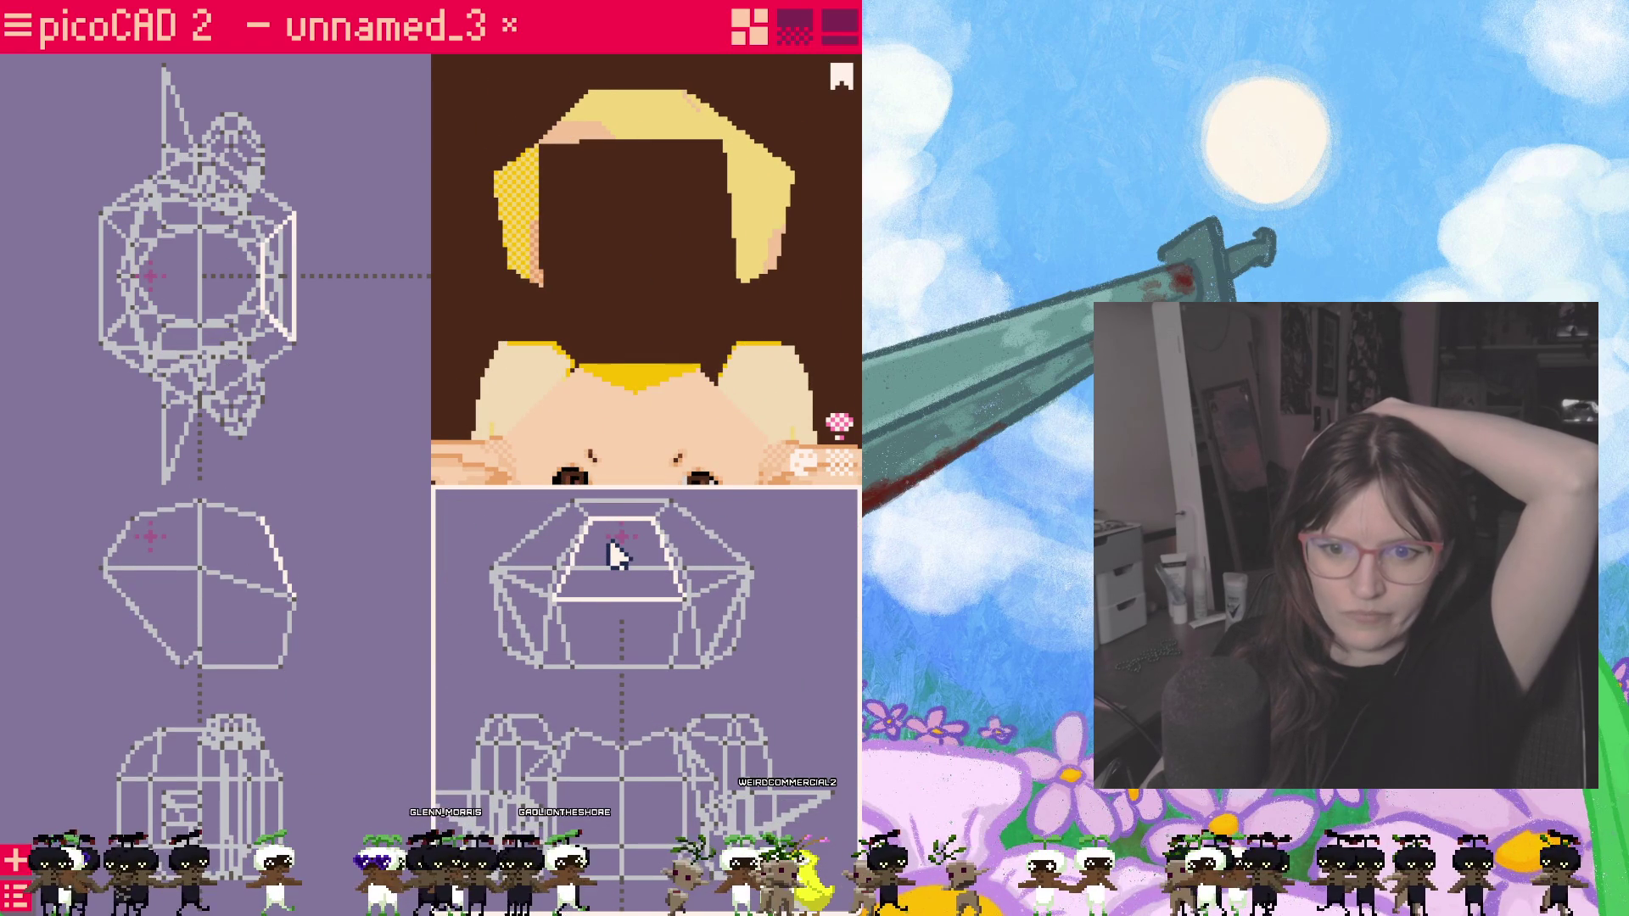
mouse_move(609, 293)
right_mouse_down()
mouse_move(411, 273)
mouse_move(549, 247)
mouse_move(815, 265)
mouse_move(575, 280)
mouse_move(465, 309)
mouse_move(437, 284)
mouse_move(738, 309)
mouse_move(594, 308)
mouse_move(625, 212)
mouse_move(709, 102)
right_mouse_up()
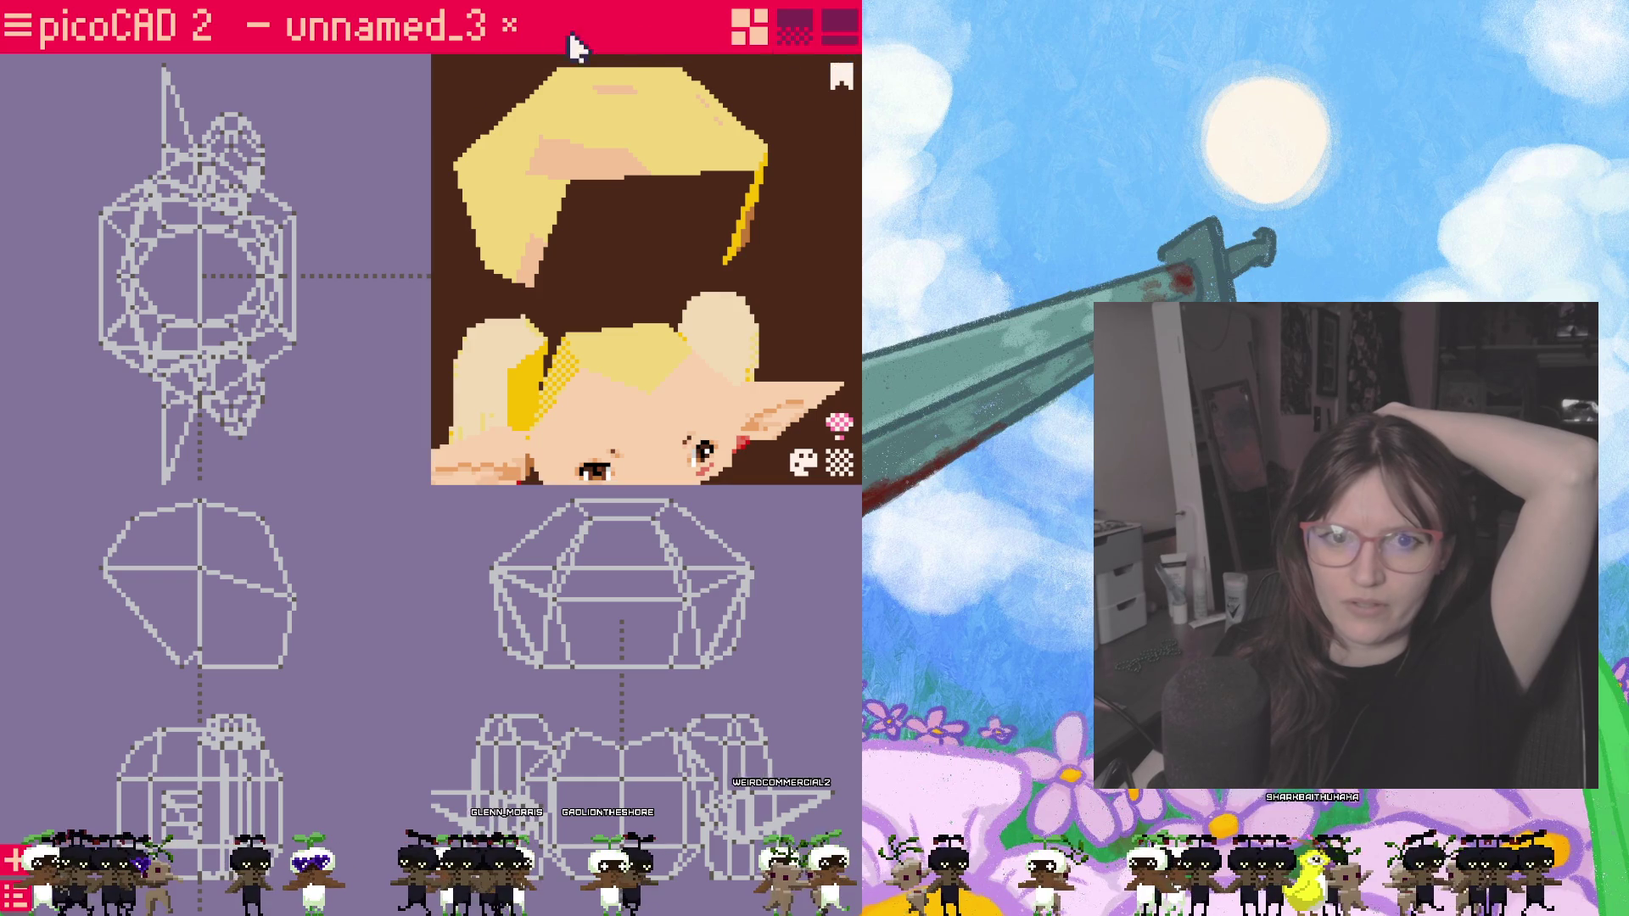
left_click(840, 28)
left_click(794, 28)
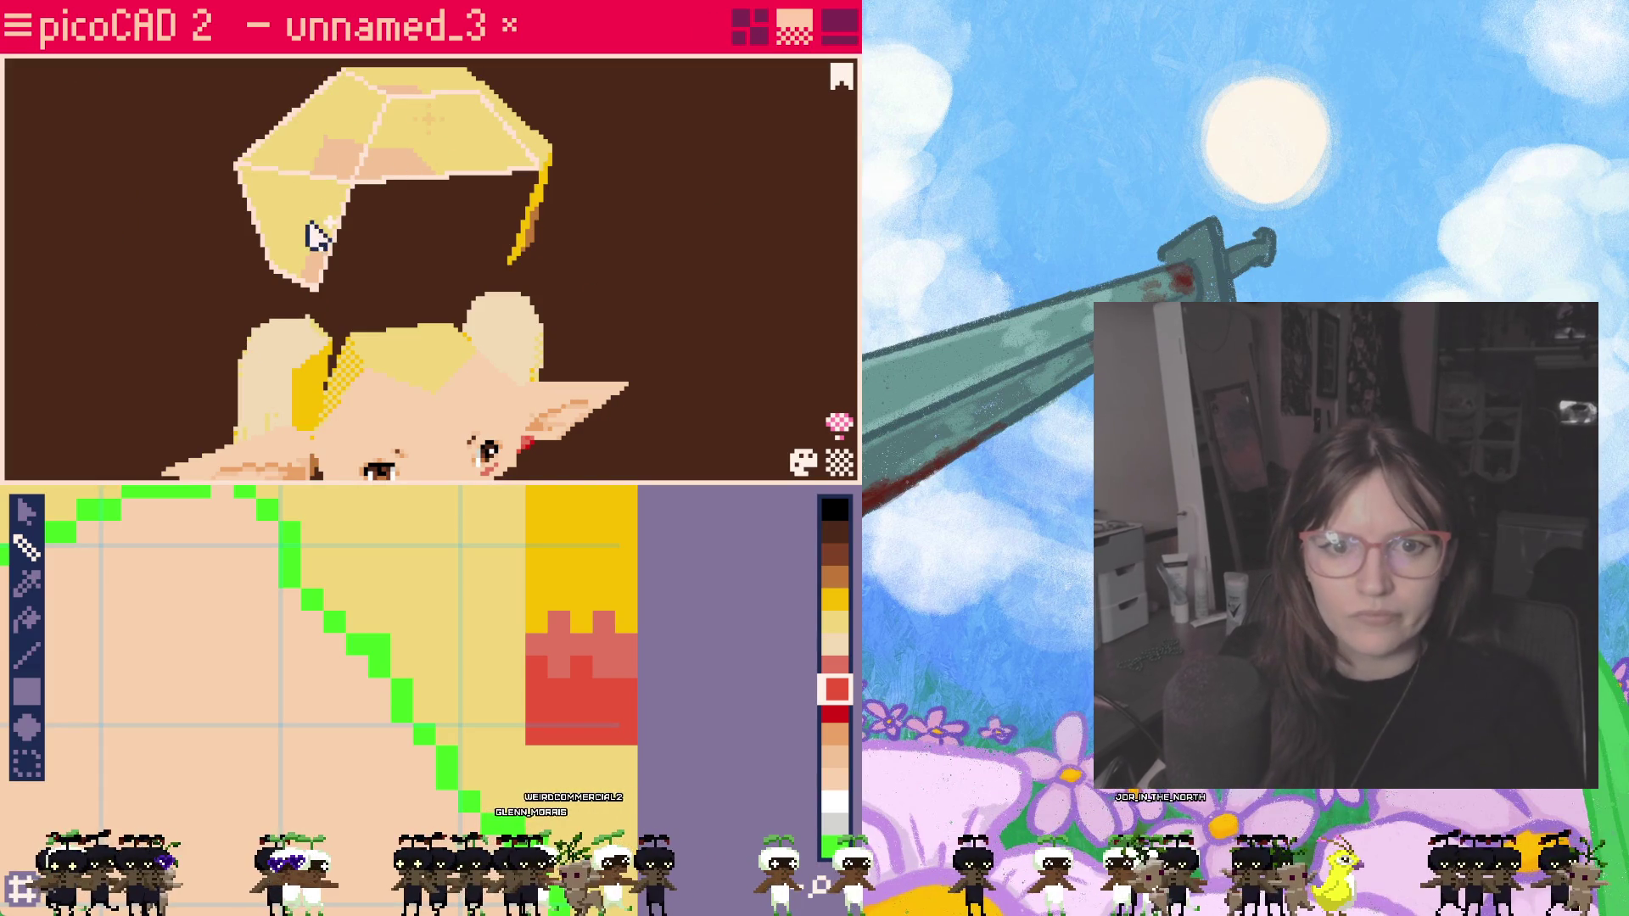
Step: With the select tool, drag one face's UV square to a new spot near the texture's top
mouse_move(690, 276)
right_mouse_down()
mouse_move(495, 328)
mouse_move(396, 237)
mouse_move(428, 96)
right_mouse_up()
mouse_move(679, 348)
right_mouse_down()
mouse_move(564, 357)
mouse_move(462, 320)
mouse_move(552, 207)
mouse_move(652, 306)
mouse_move(760, 375)
mouse_move(520, 407)
mouse_move(462, 254)
right_mouse_up()
mouse_move(491, 311)
right_mouse_down()
mouse_move(520, 309)
mouse_move(510, 257)
right_mouse_up()
mouse_move(701, 420)
right_mouse_down()
mouse_move(563, 313)
mouse_move(305, 182)
mouse_move(96, 231)
mouse_move(240, 262)
mouse_move(418, 240)
mouse_move(433, 364)
right_mouse_up()
scroll(373, 654, "down", 2)
scroll(277, 636, "down", 2)
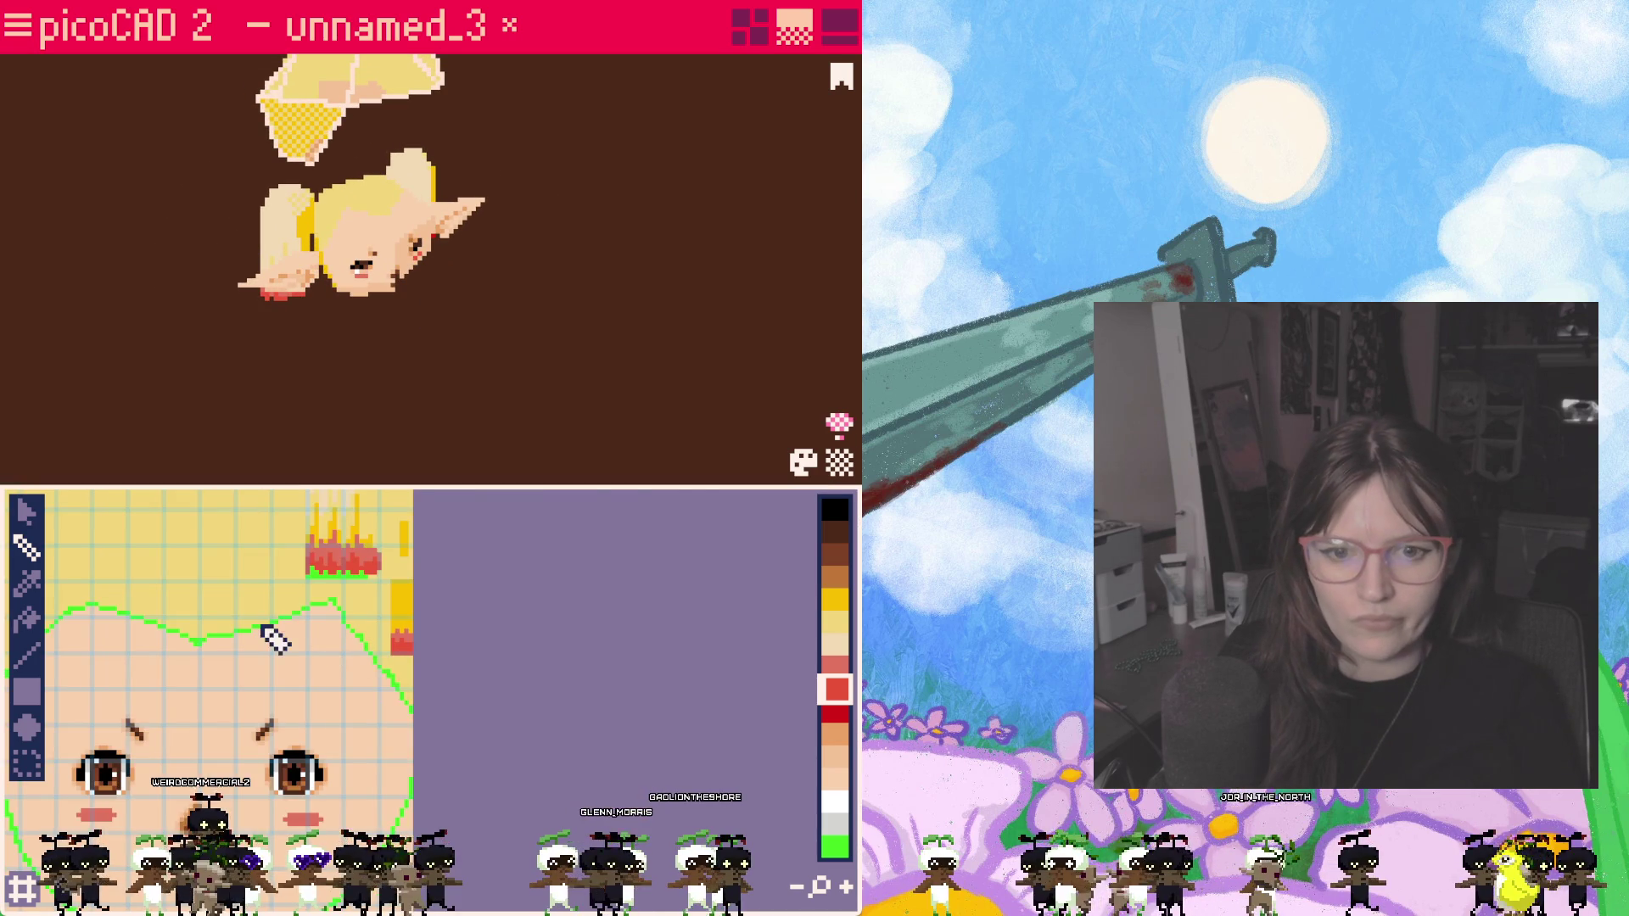
scroll(556, 771, "down", 2)
right_click_drag(556, 771, 584, 776)
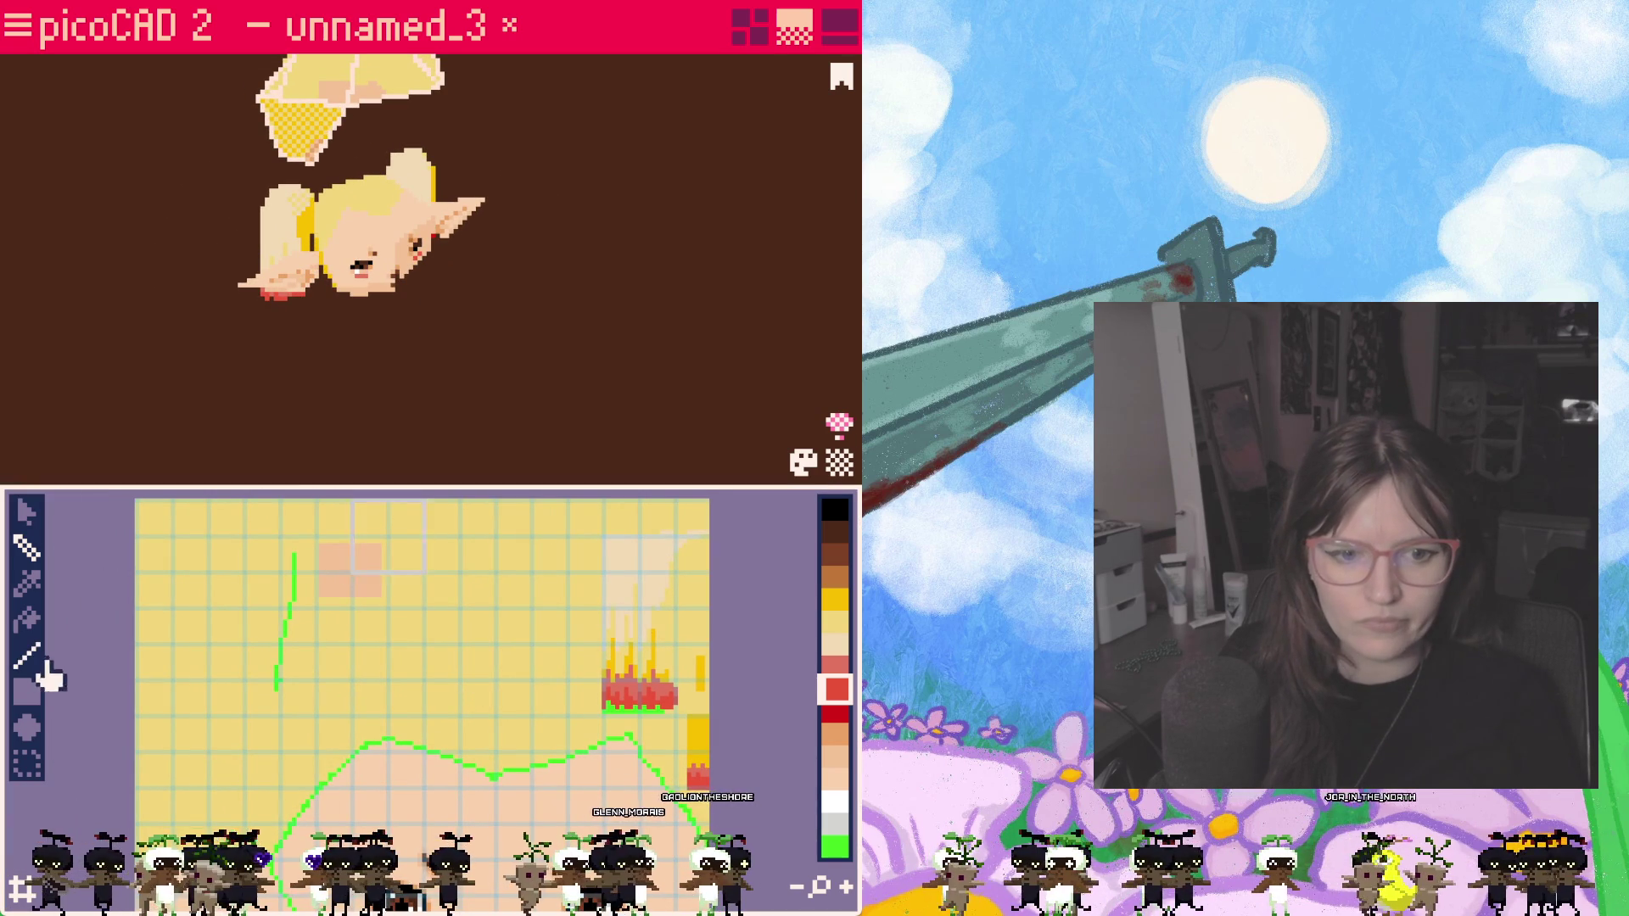
left_click(27, 512)
left_click_drag(407, 564, 233, 611)
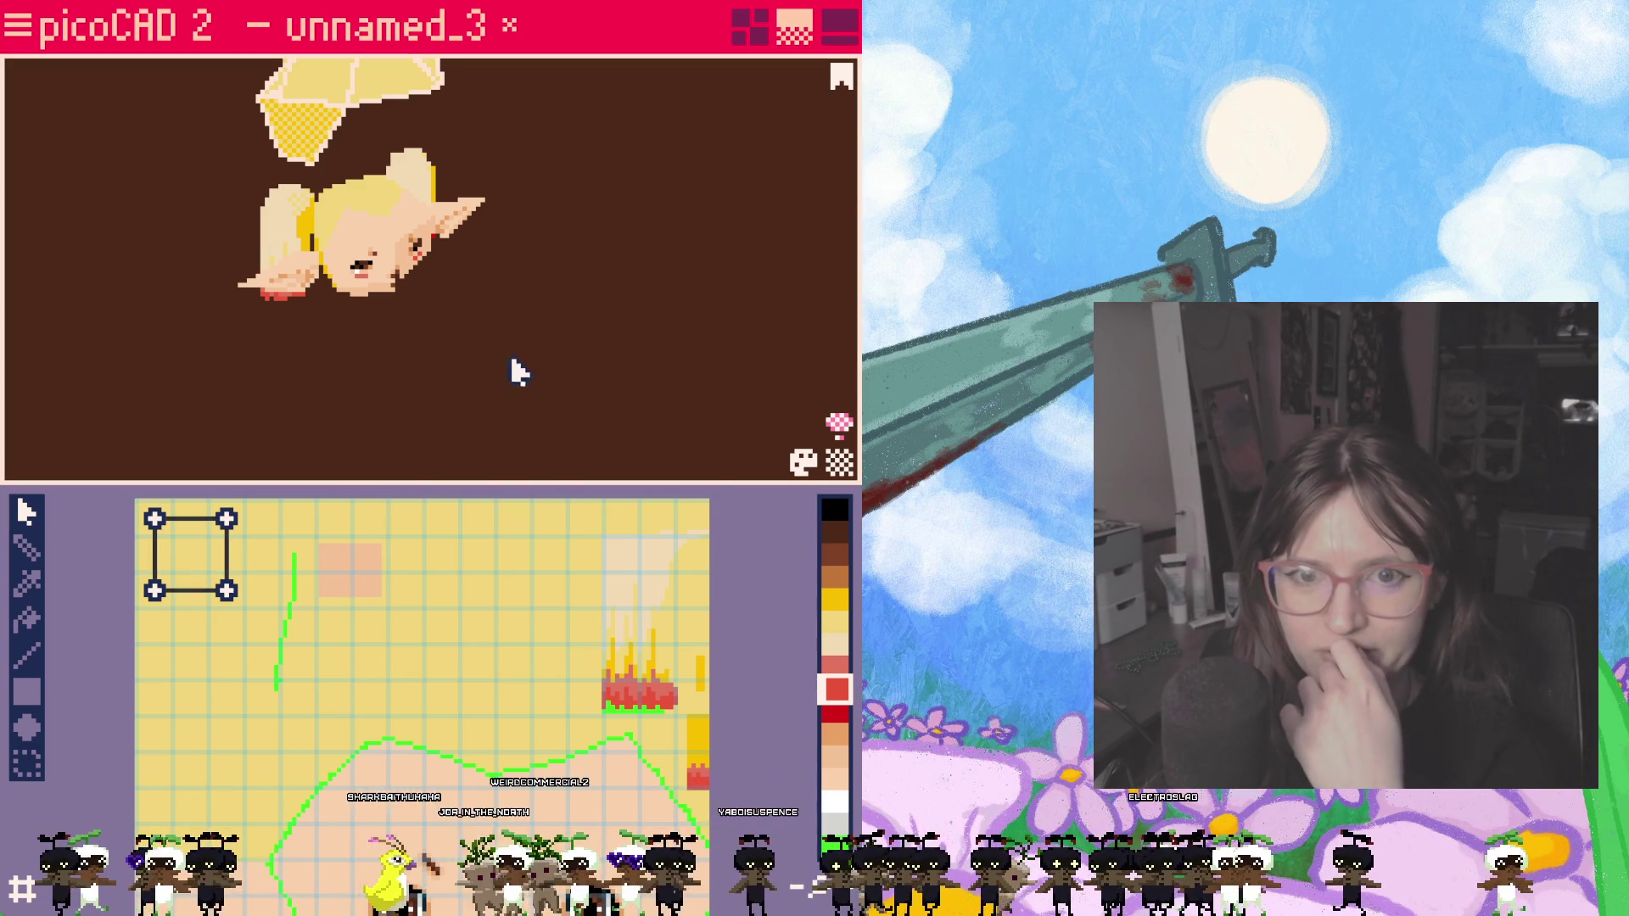
Step: Zoom in and orbit to see the head front-on, its hair top and back, then open the ≡ menu
mouse_move(416, 336)
right_mouse_down()
mouse_move(283, 174)
mouse_move(288, 233)
mouse_move(407, 263)
right_mouse_up()
scroll(407, 263, "up", 5)
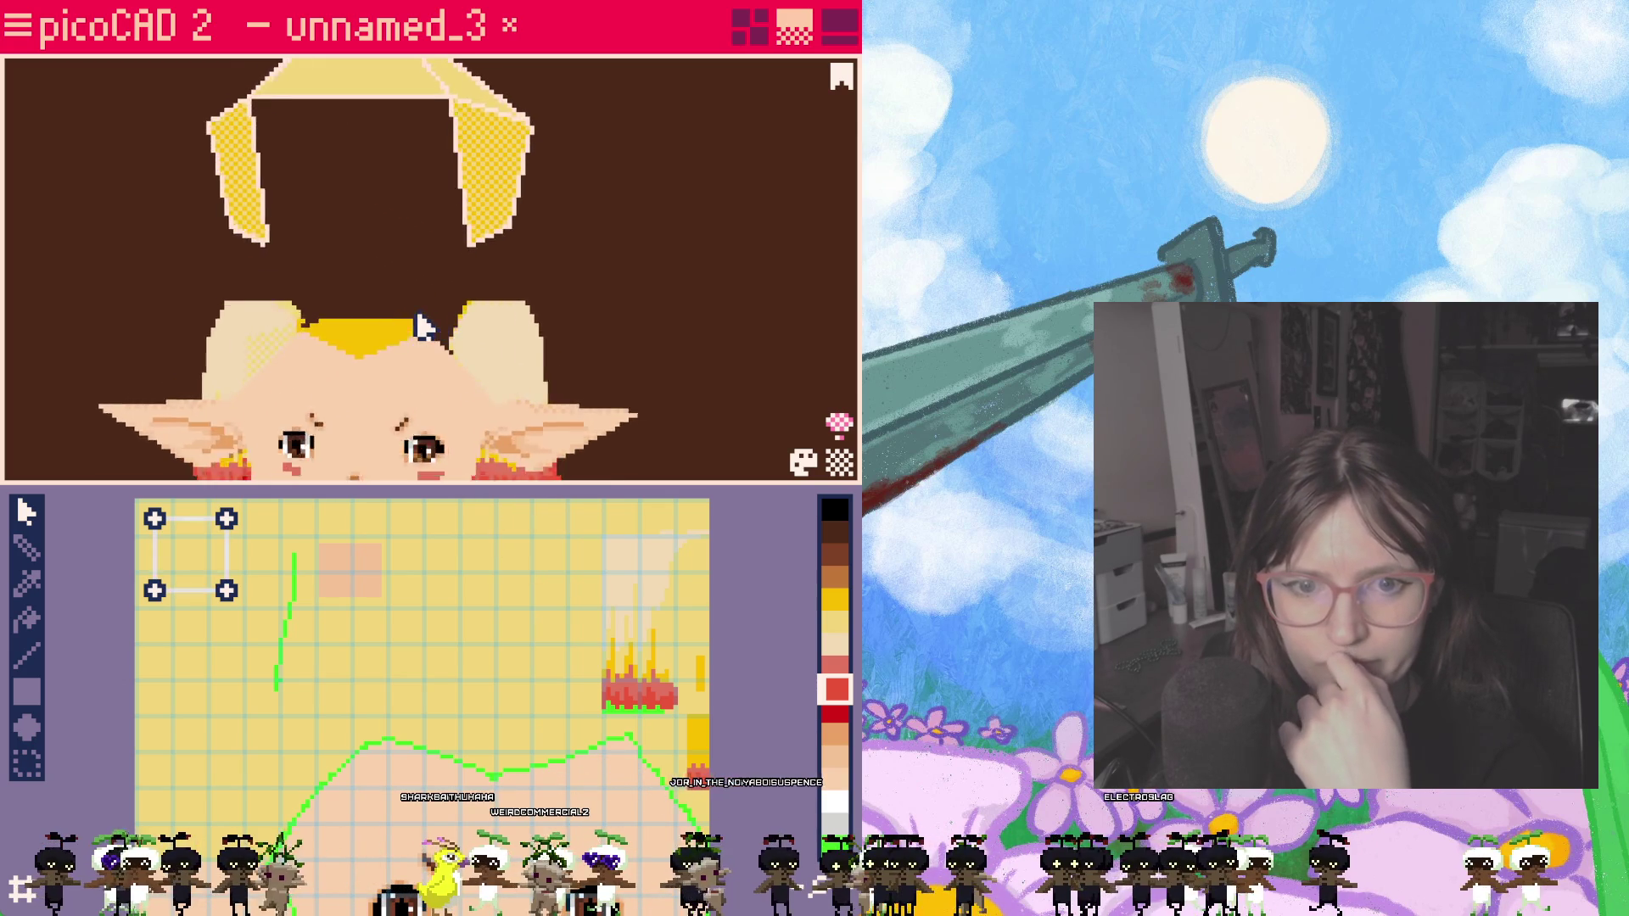
right_click_drag(477, 219, 636, 348)
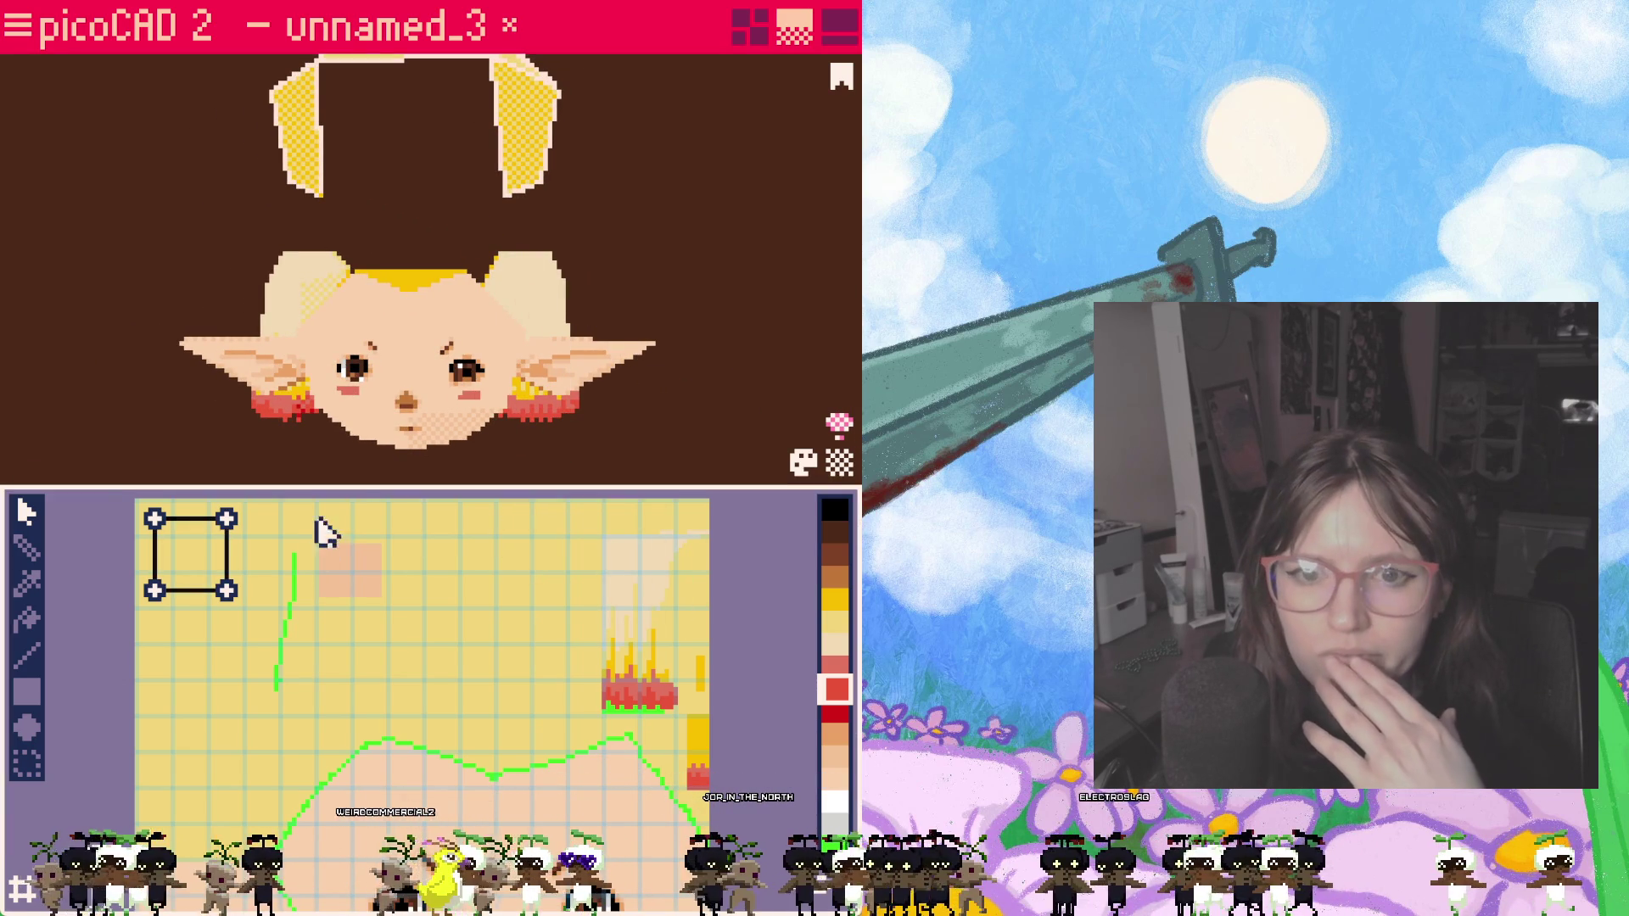
mouse_move(616, 253)
right_mouse_down()
mouse_move(611, 335)
mouse_move(692, 303)
mouse_move(764, 322)
mouse_move(373, 335)
mouse_move(716, 305)
right_mouse_up()
mouse_move(760, 399)
right_mouse_down()
mouse_move(346, 385)
mouse_move(552, 247)
mouse_move(622, 418)
mouse_move(491, 348)
mouse_move(815, 393)
mouse_move(593, 410)
mouse_move(566, 291)
mouse_move(600, 229)
mouse_move(666, 231)
right_mouse_up()
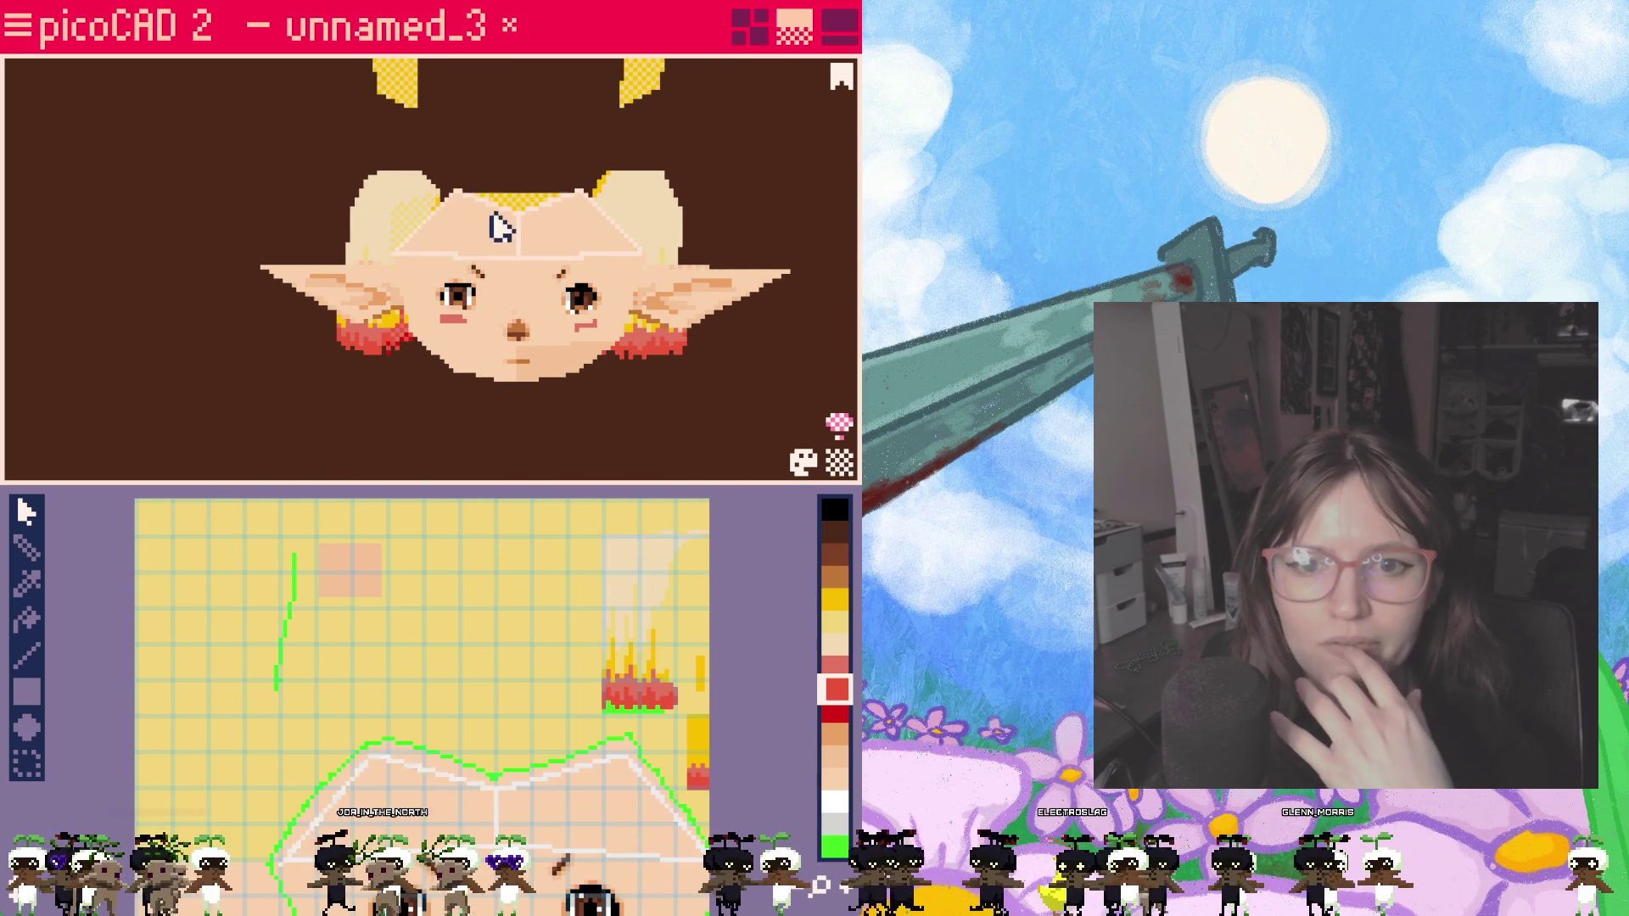
left_click(15, 27)
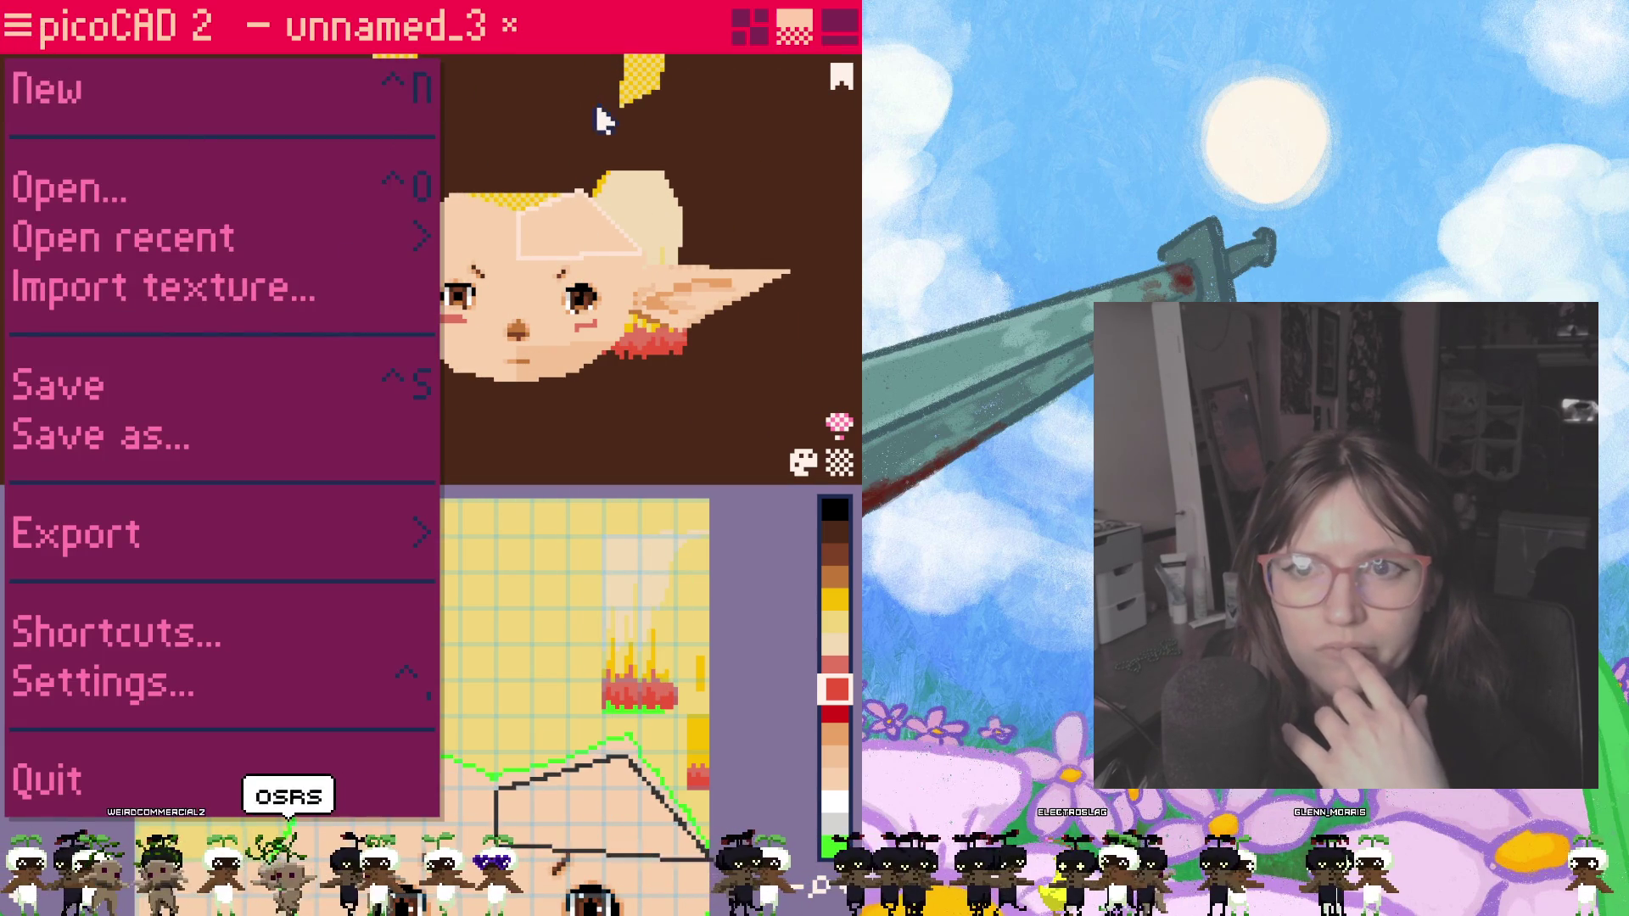
Step: Close the menu, switch to the quad wireframe layout, and move the hair mesh down then back up
left_click(597, 114)
left_click(755, 34)
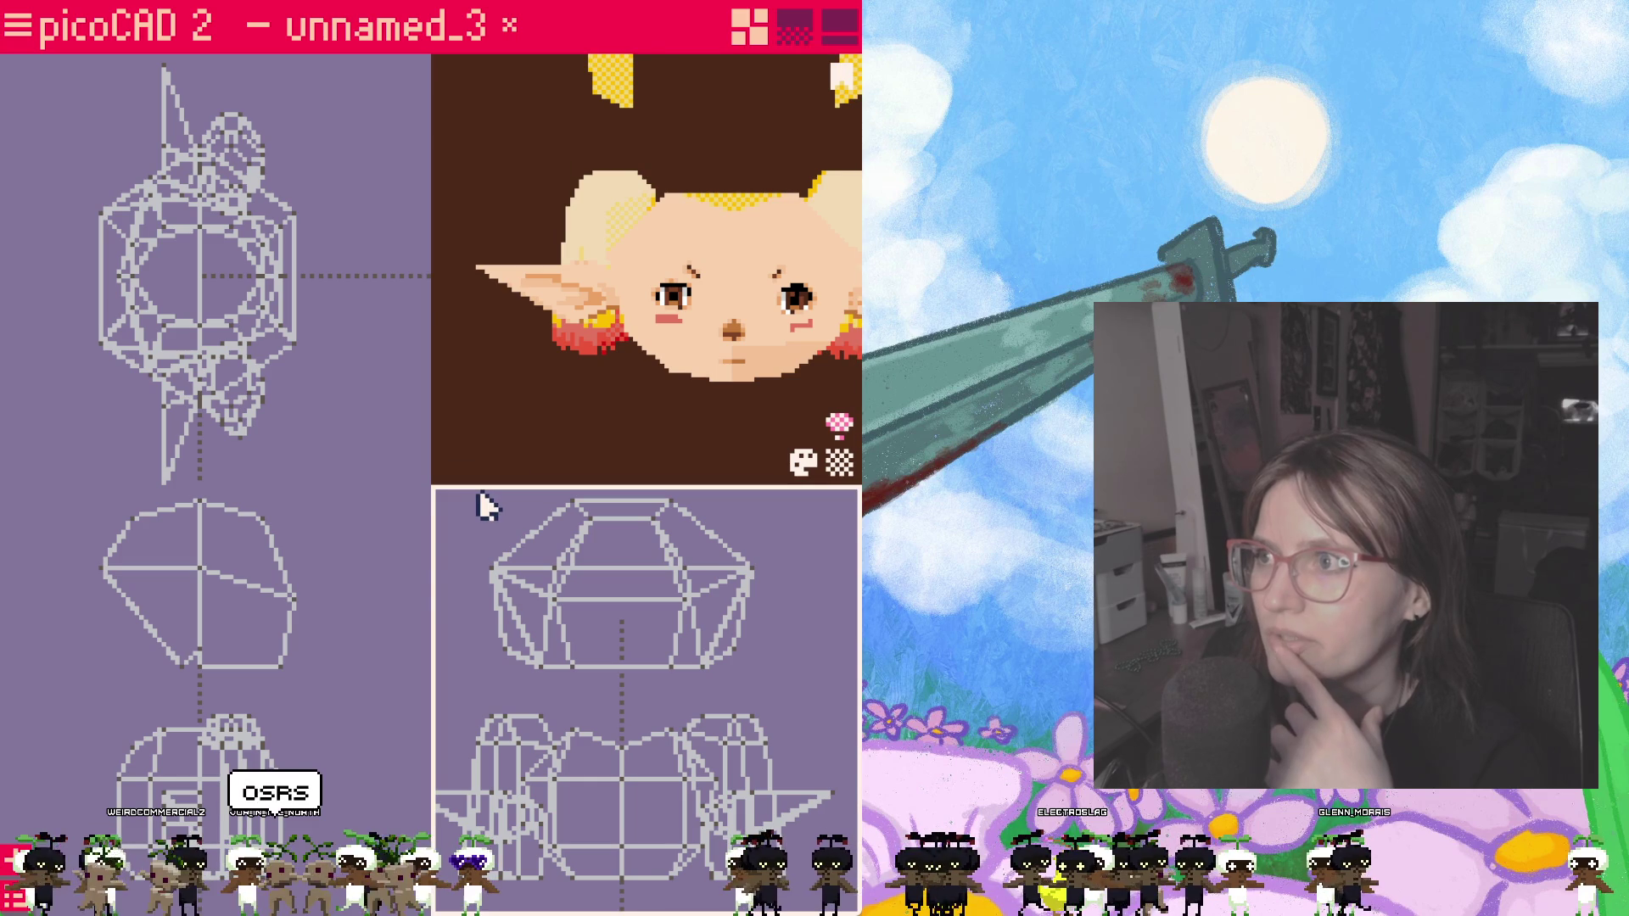
left_click(624, 560)
left_click_drag(618, 545, 628, 749)
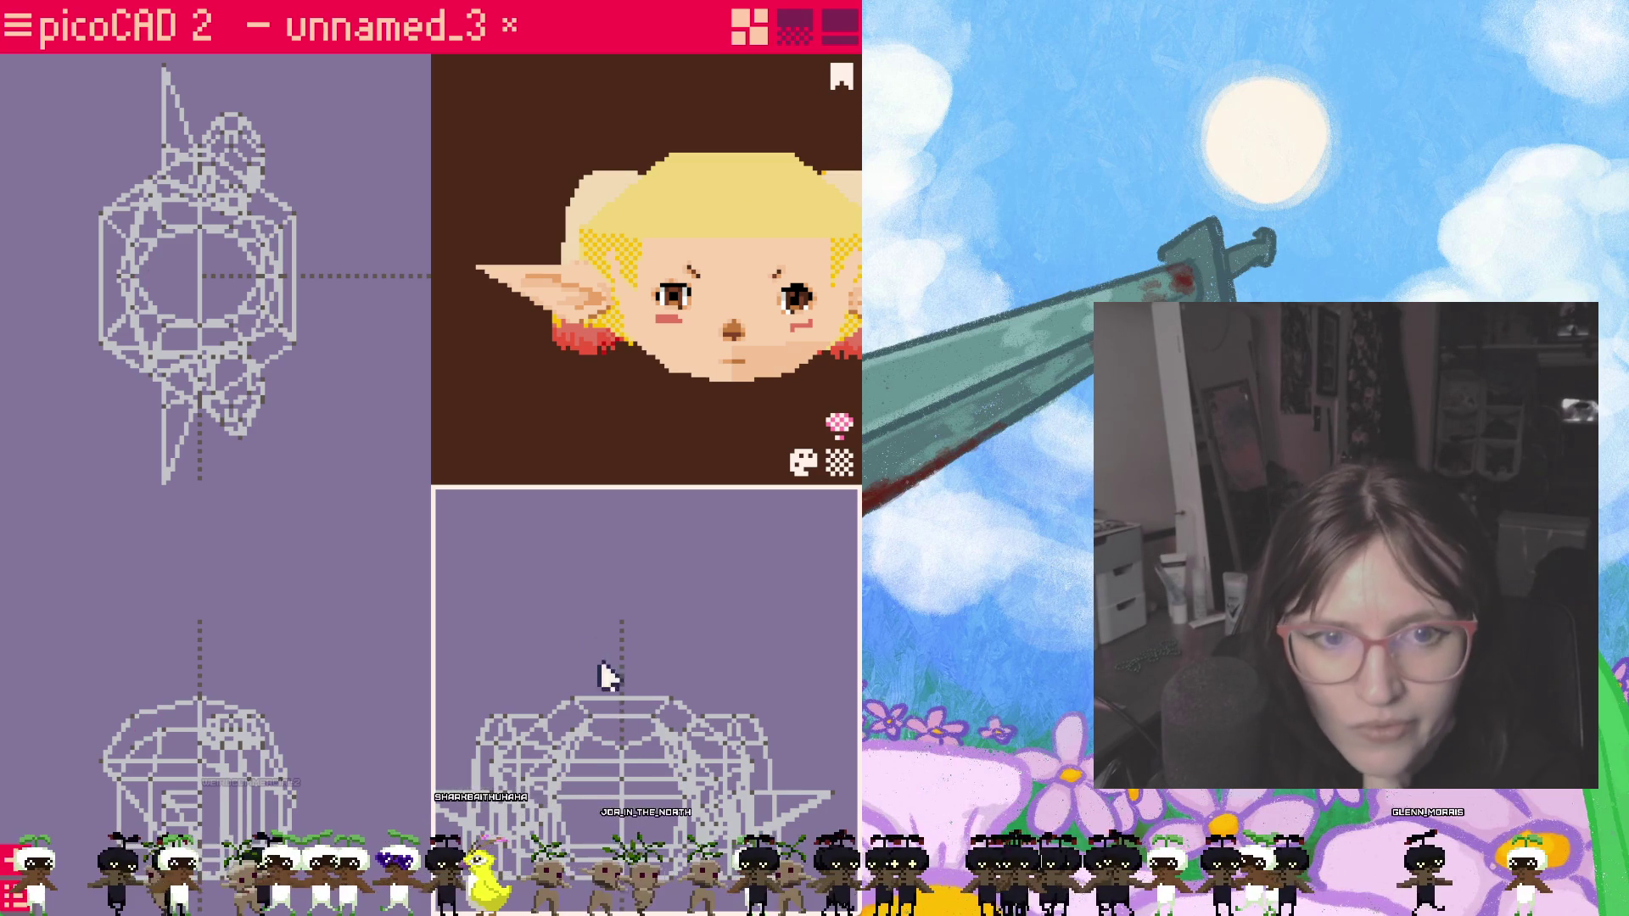
mouse_move(649, 766)
left_mouse_down()
mouse_move(645, 607)
mouse_move(628, 590)
left_mouse_up()
Step: Select another hair piece and move it up and to the right in the wireframe views
left_click(567, 683)
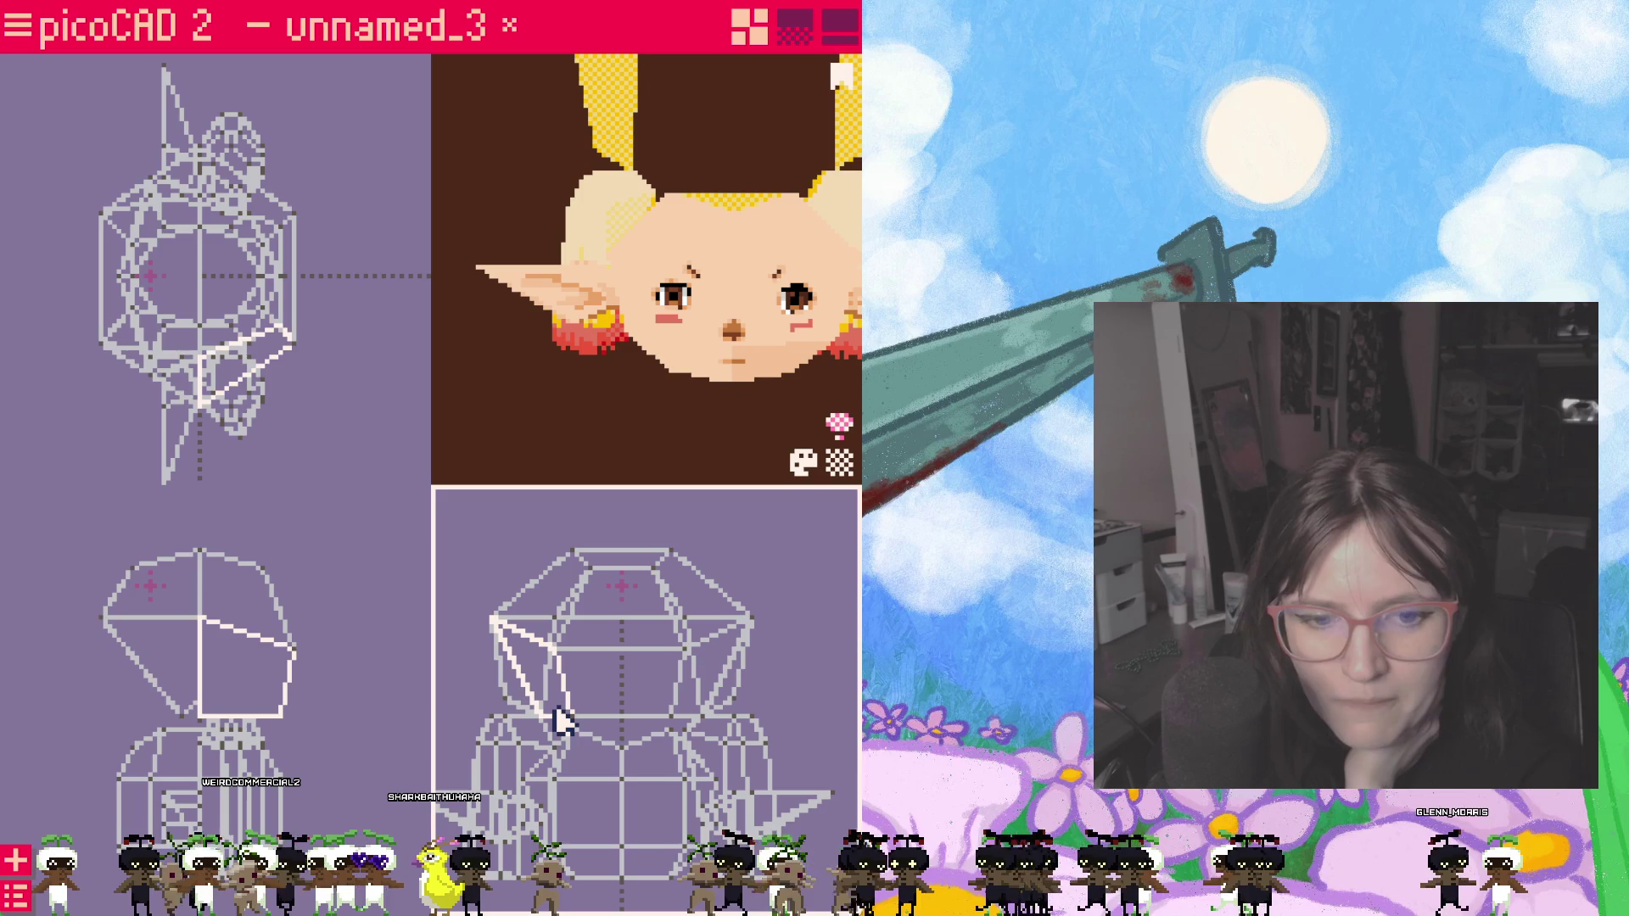
left_click(169, 715)
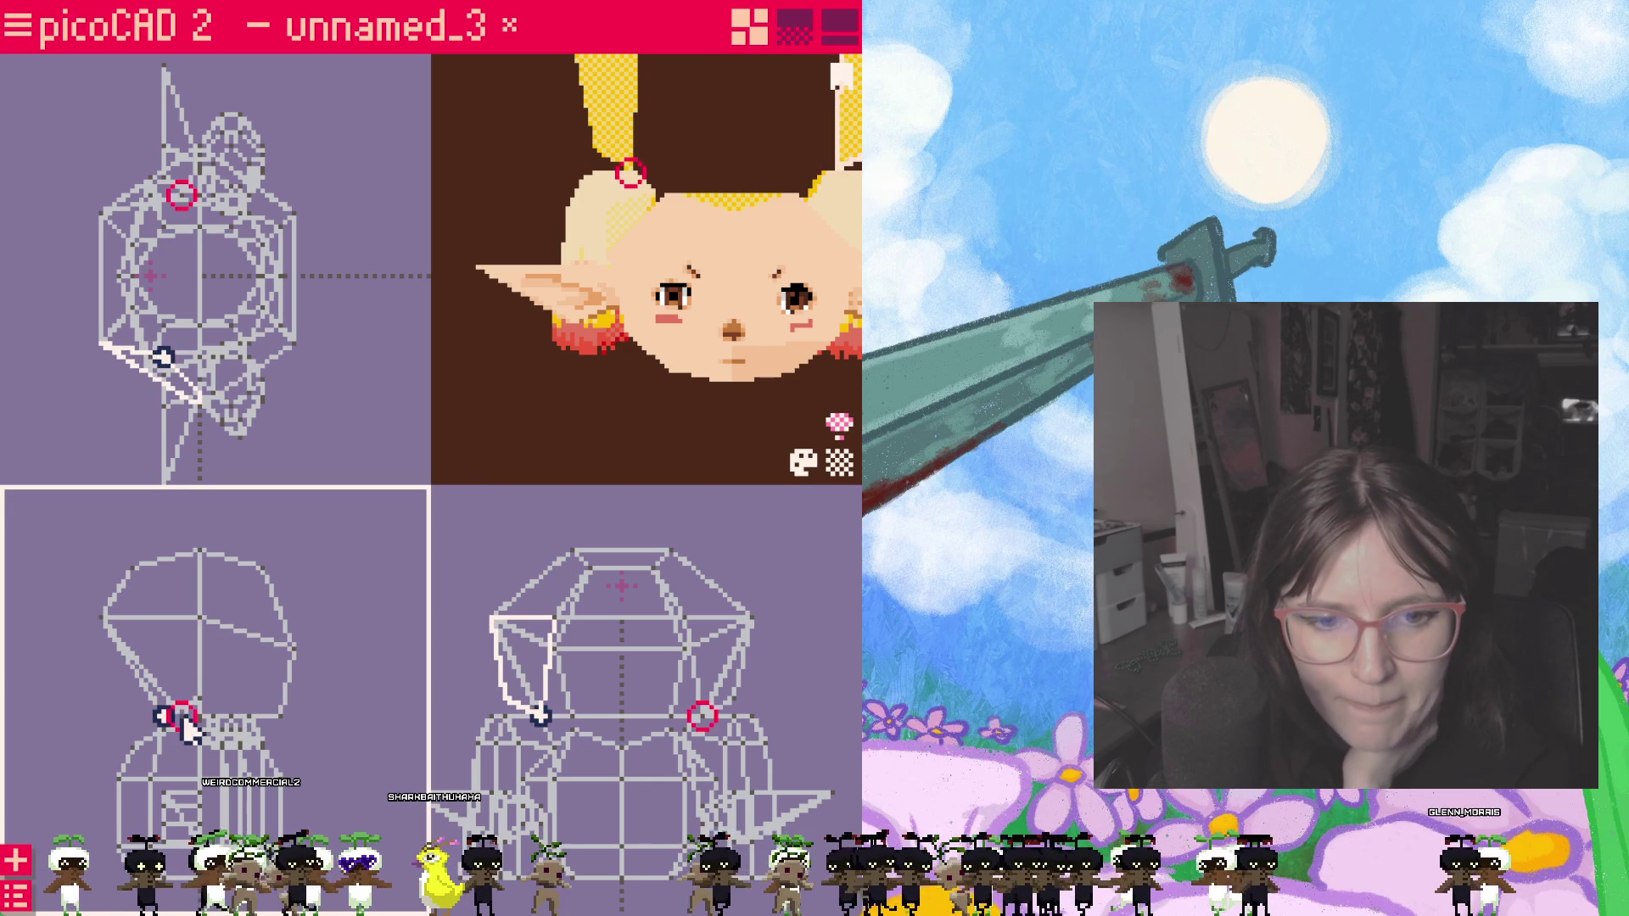
left_click(220, 700)
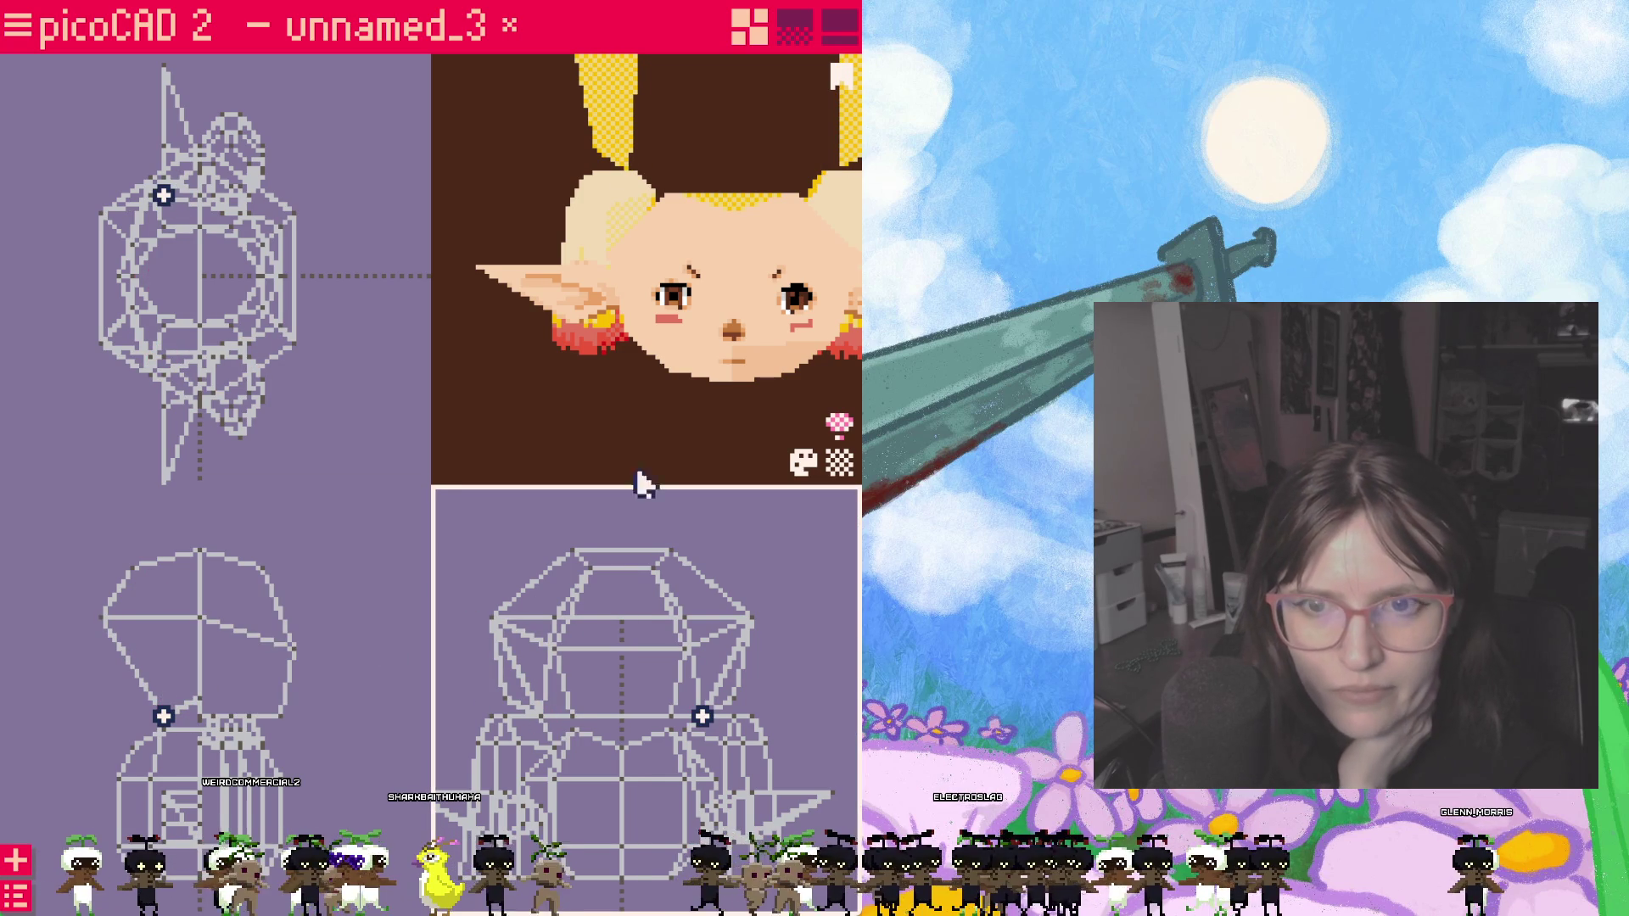
mouse_move(620, 170)
left_mouse_down()
mouse_move(658, 203)
mouse_move(676, 182)
mouse_move(629, 288)
mouse_move(686, 344)
mouse_move(775, 266)
left_mouse_up()
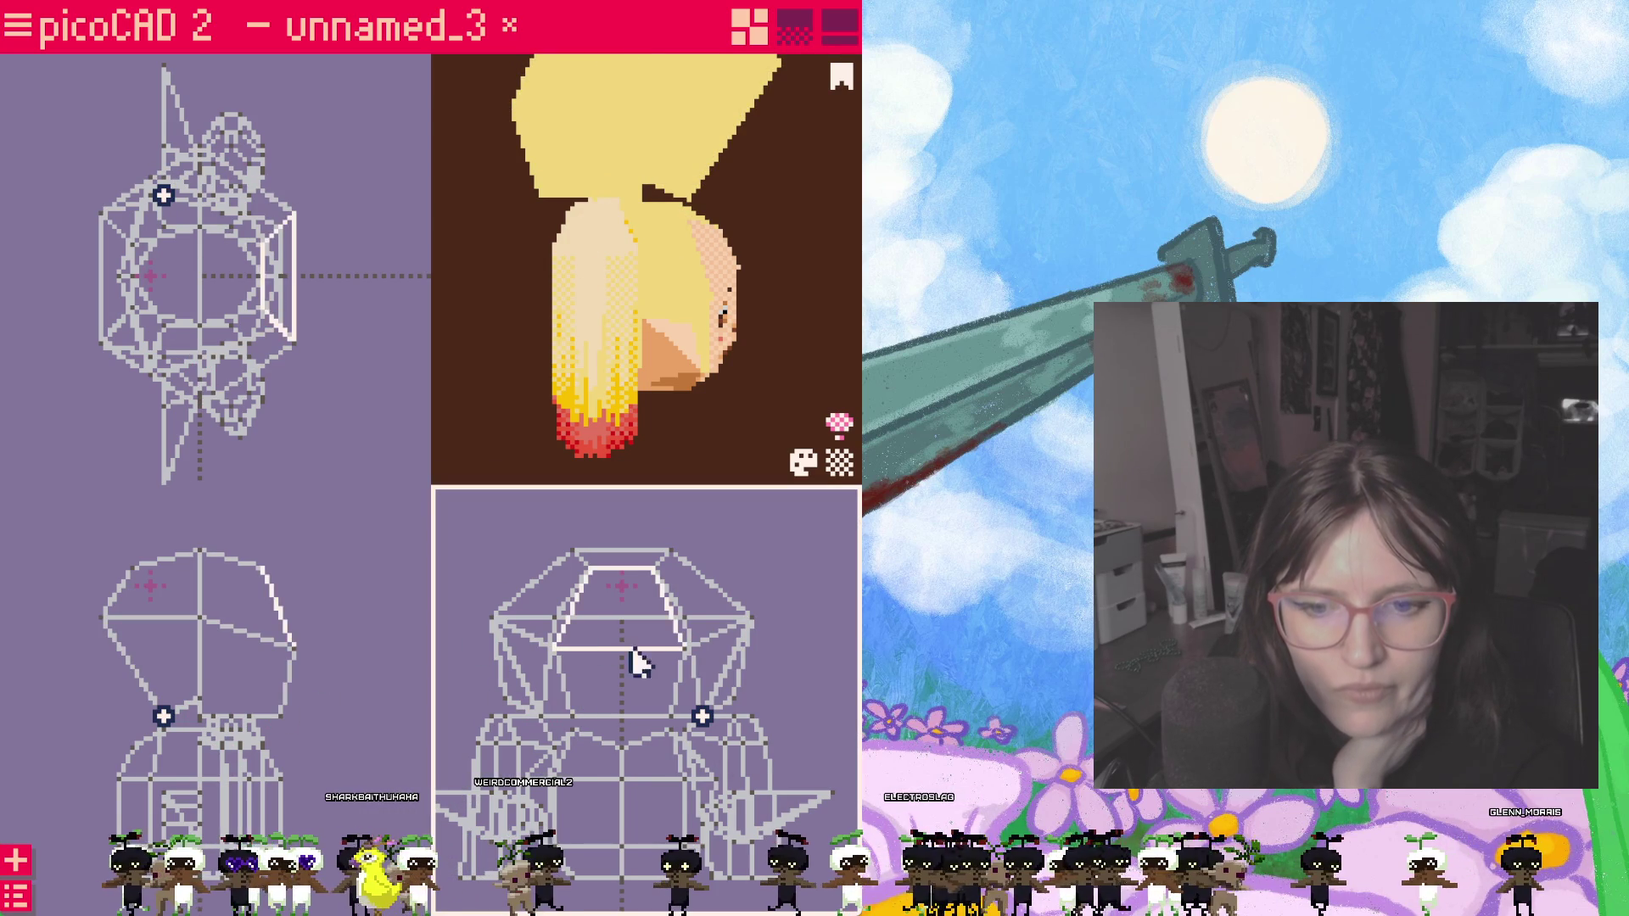
left_click_drag(626, 691, 625, 640)
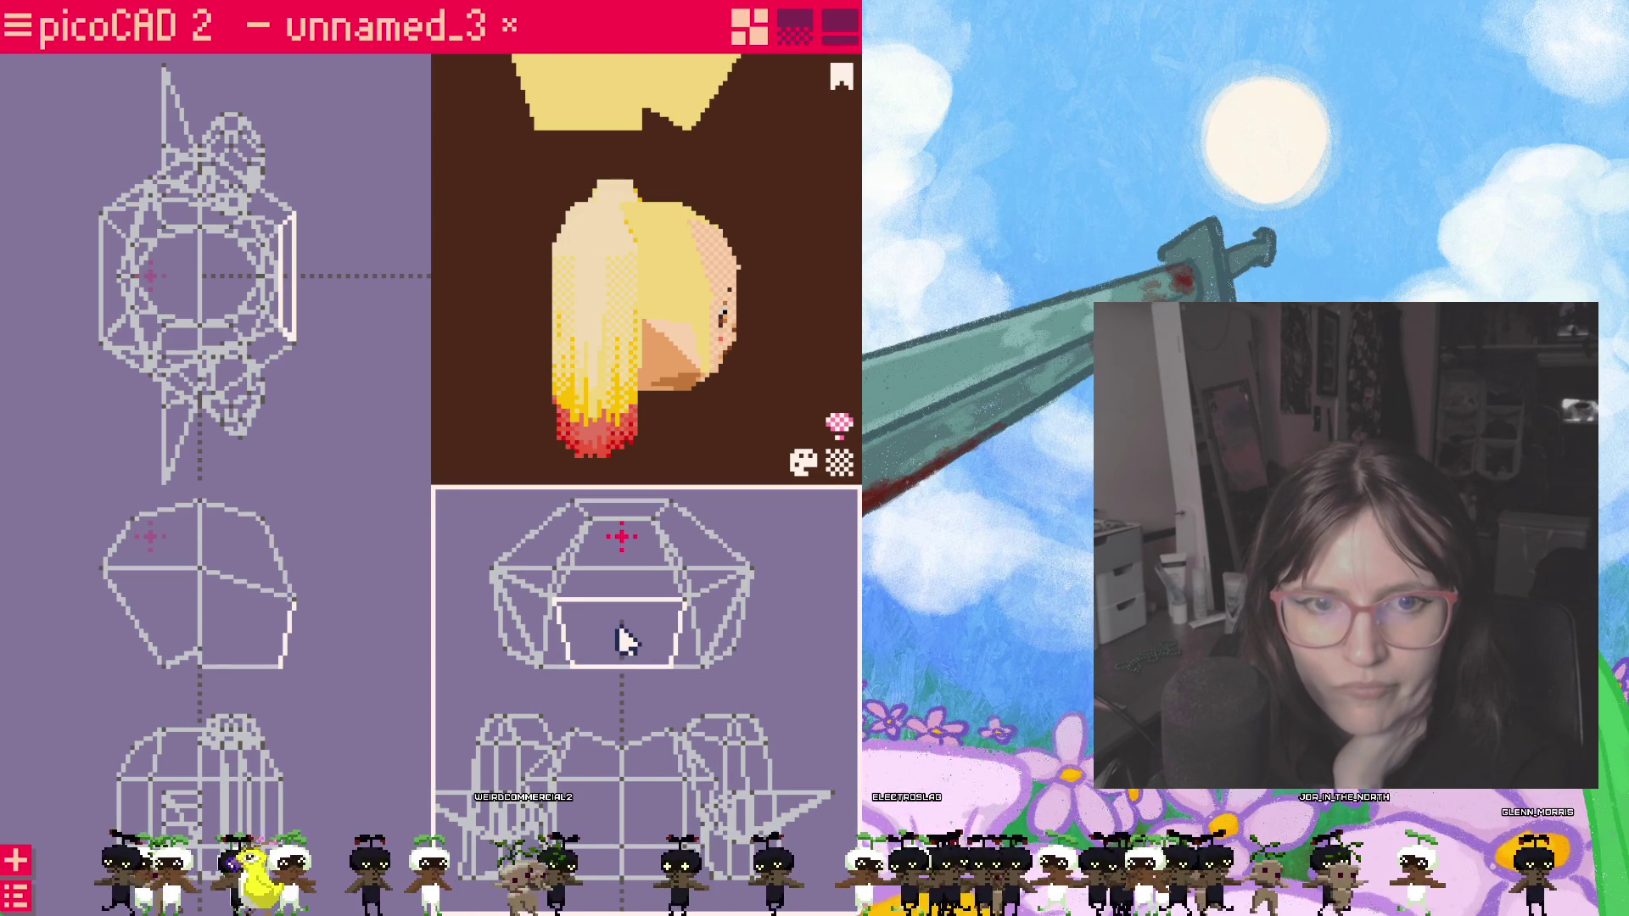
left_click_drag(212, 305, 429, 288)
middle_click_drag(364, 416, 212, 392)
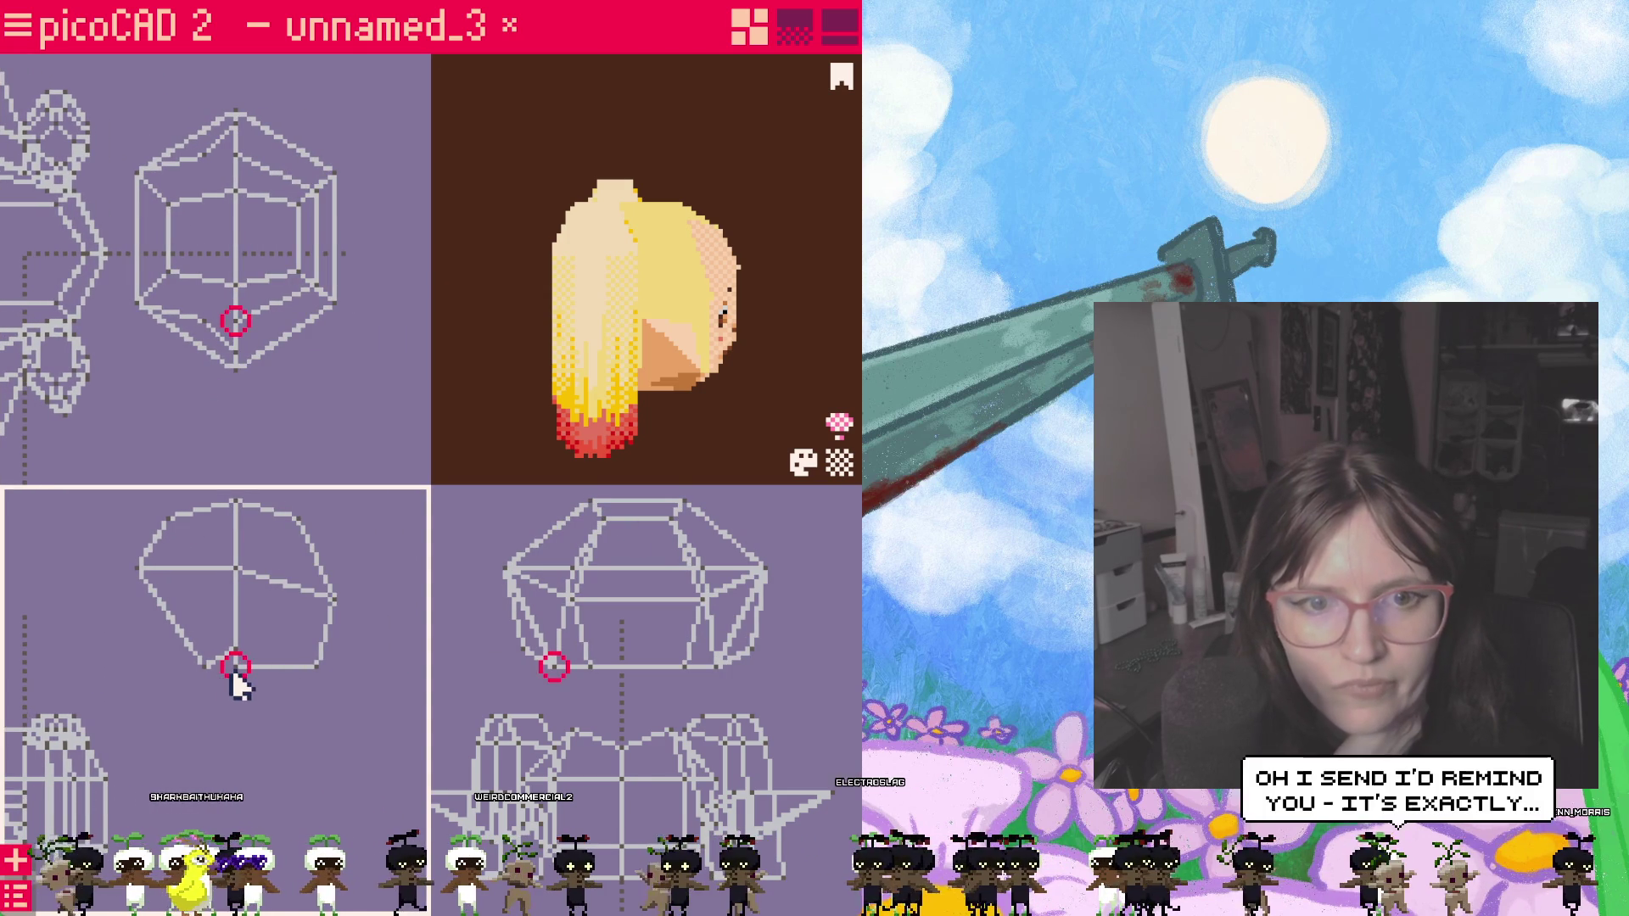
Step: Select faces and vertices on the hair cap, including its top face and bottom vertex
mouse_move(659, 476)
left_mouse_down()
mouse_move(556, 462)
mouse_move(695, 378)
mouse_move(768, 454)
left_mouse_up()
scroll(556, 352, "up", 3)
mouse_move(556, 352)
left_mouse_down()
mouse_move(592, 218)
mouse_move(574, 337)
mouse_move(527, 430)
mouse_move(443, 371)
mouse_move(629, 455)
mouse_move(625, 473)
mouse_move(673, 409)
left_mouse_up()
left_click(573, 379)
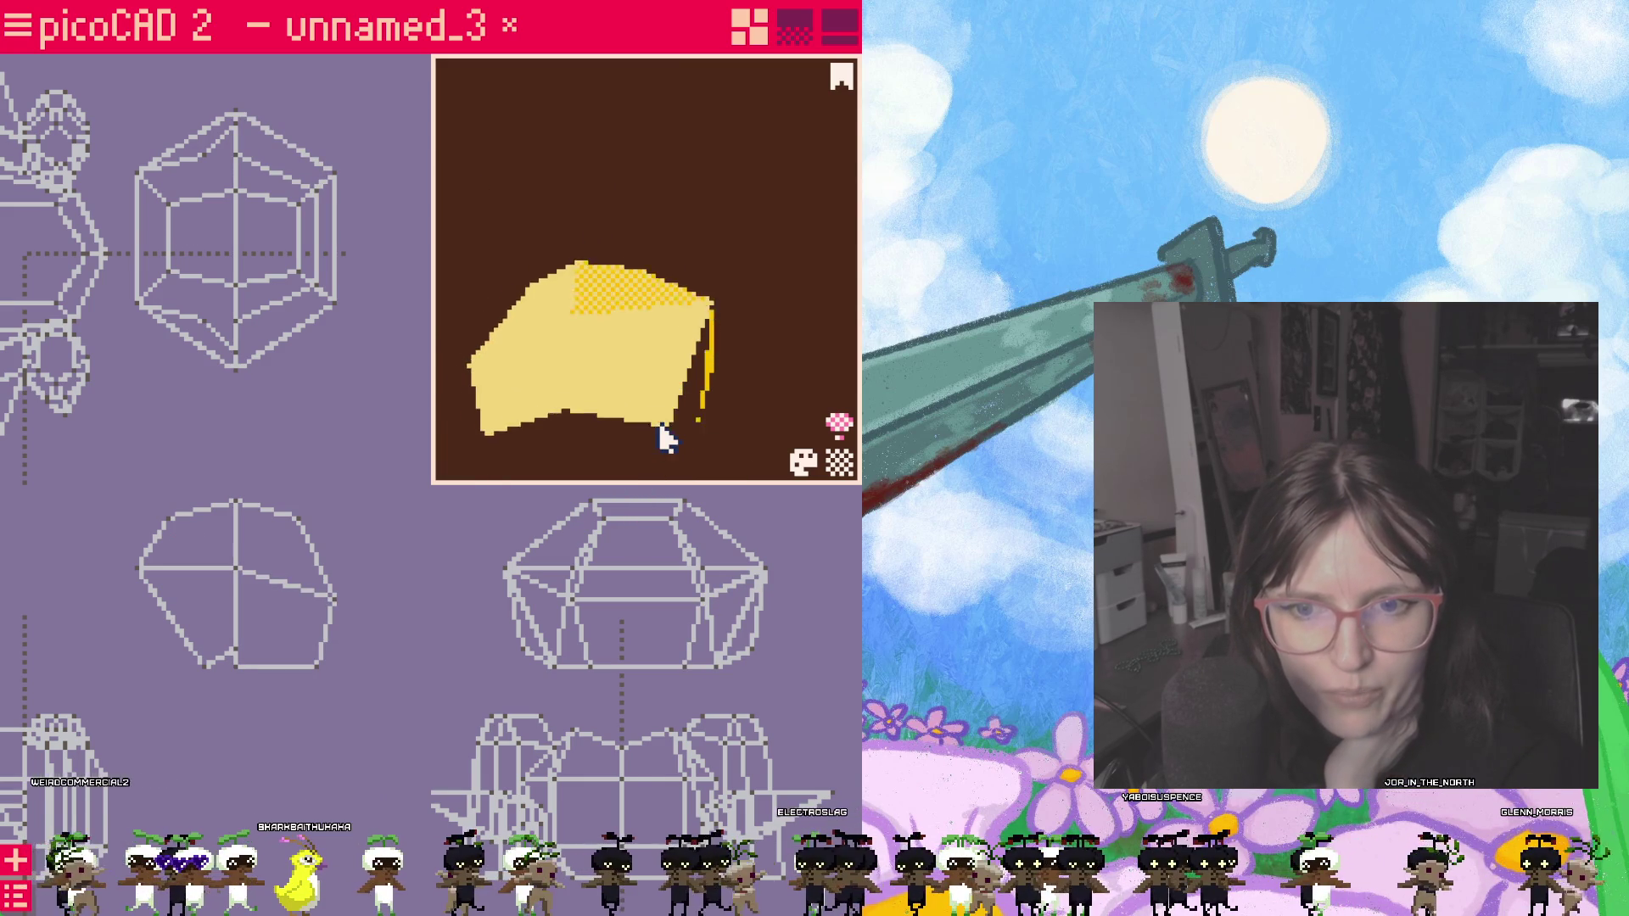
left_click(673, 409)
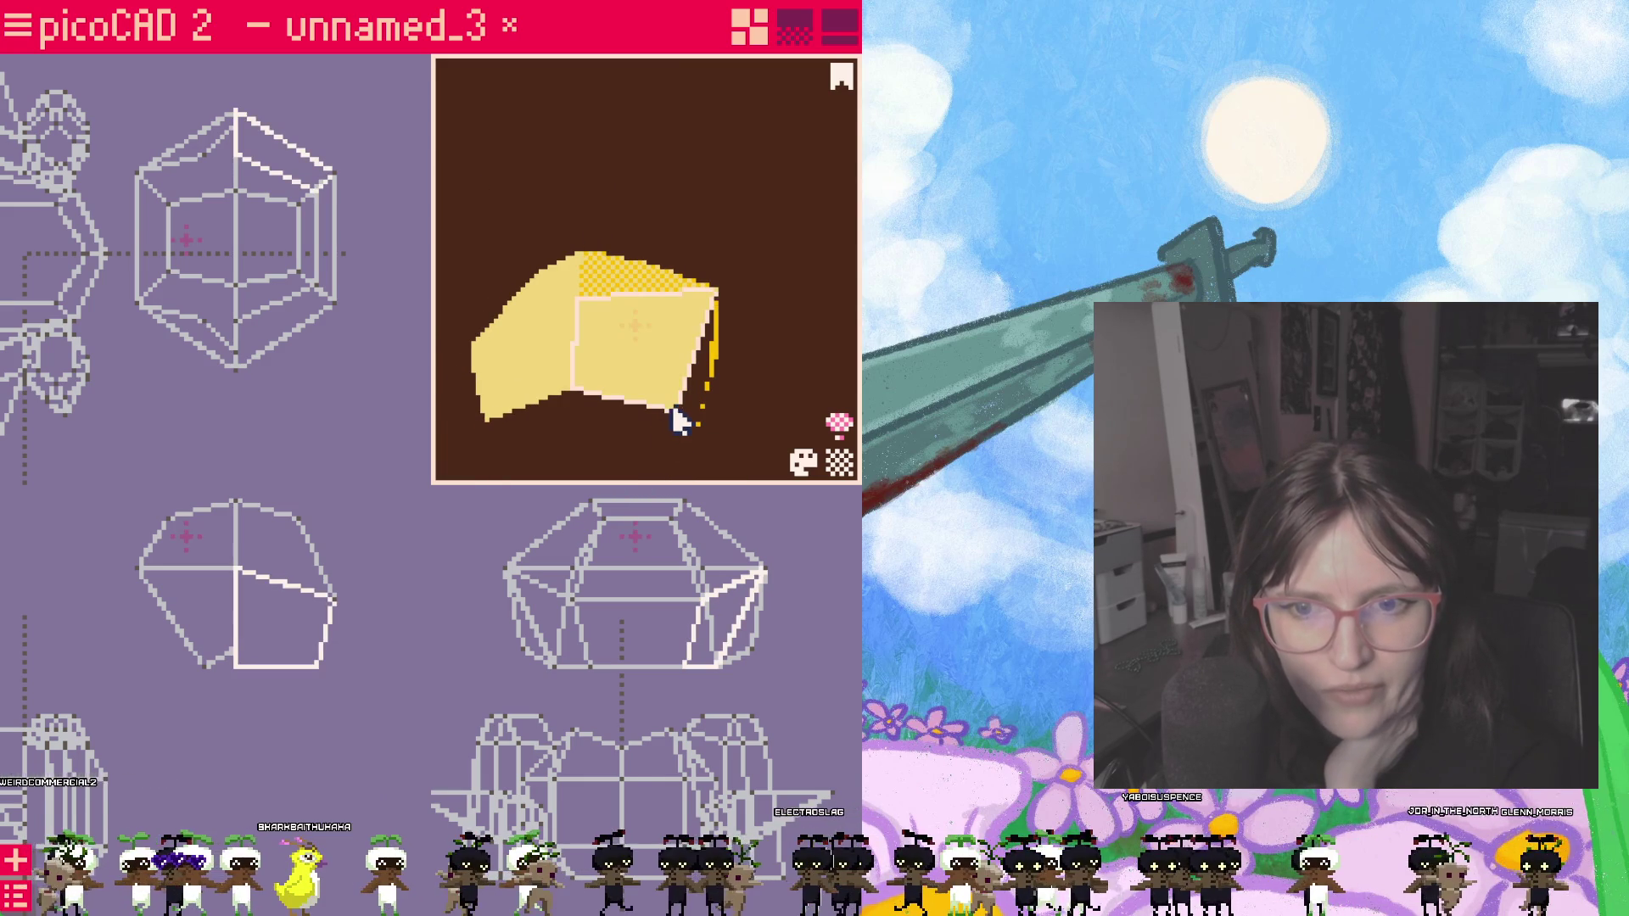
left_click(672, 414)
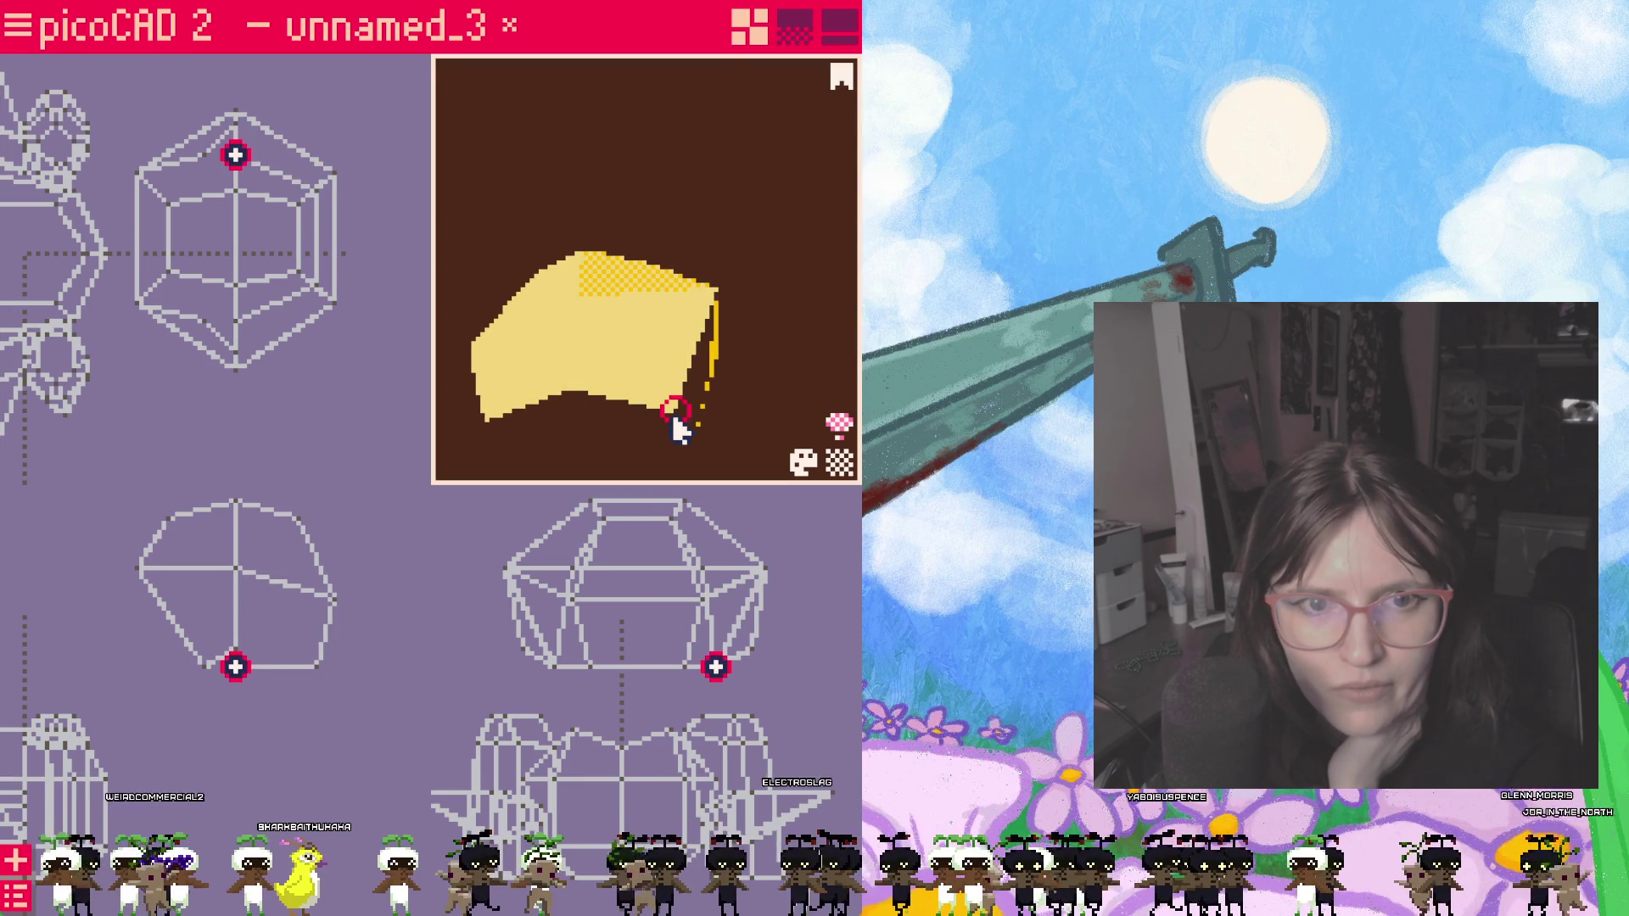
left_click(246, 140)
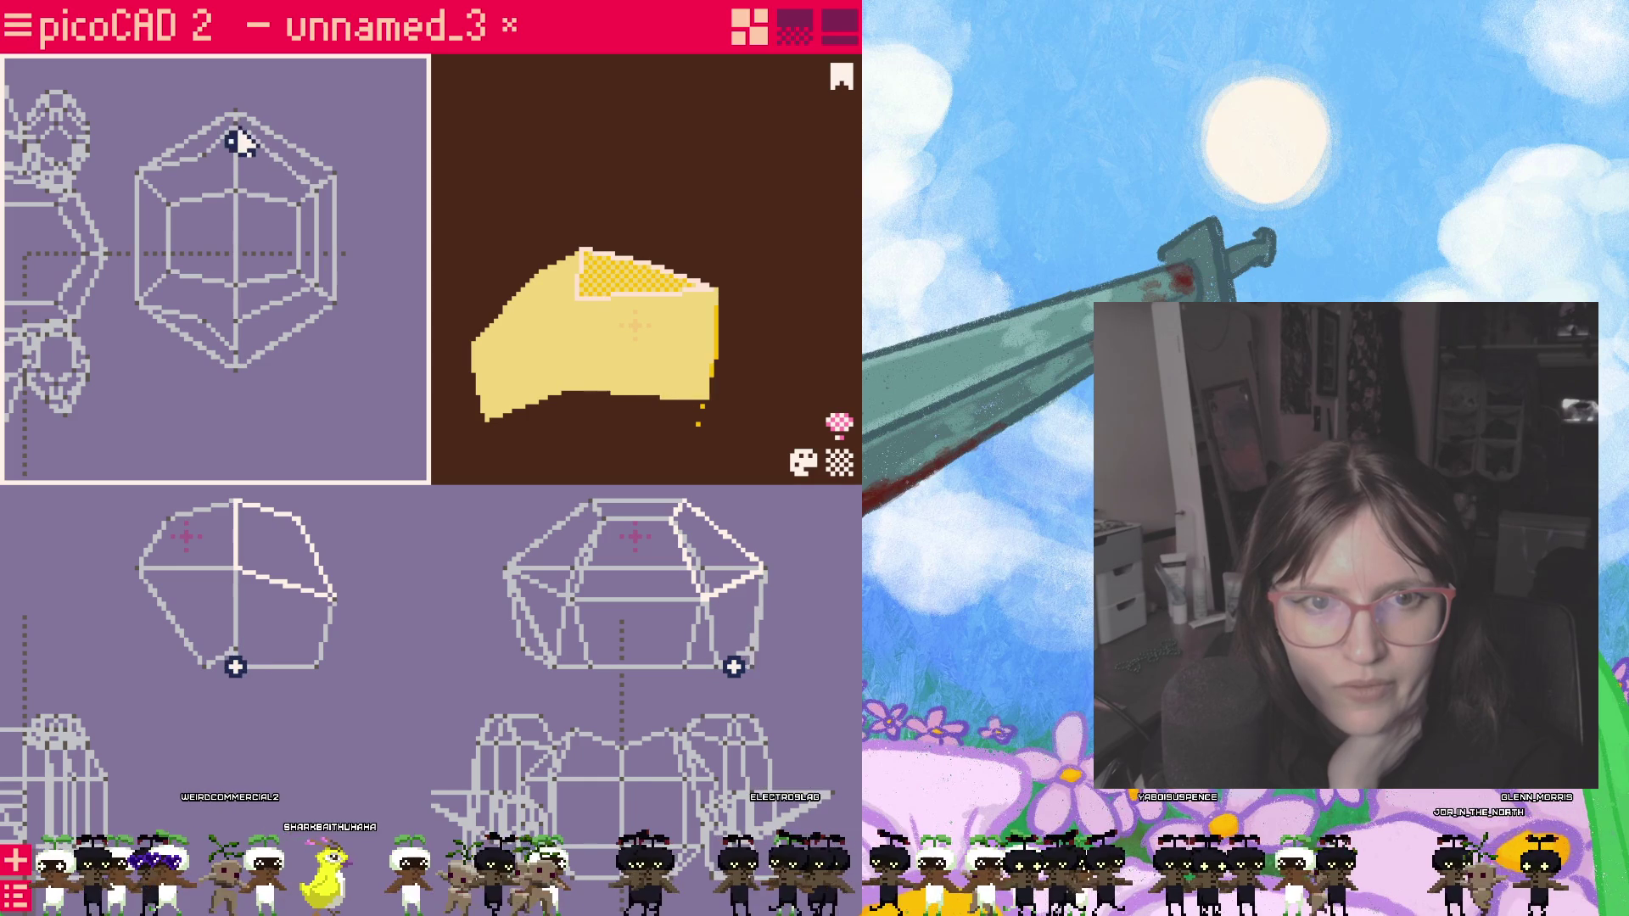
left_click(236, 323)
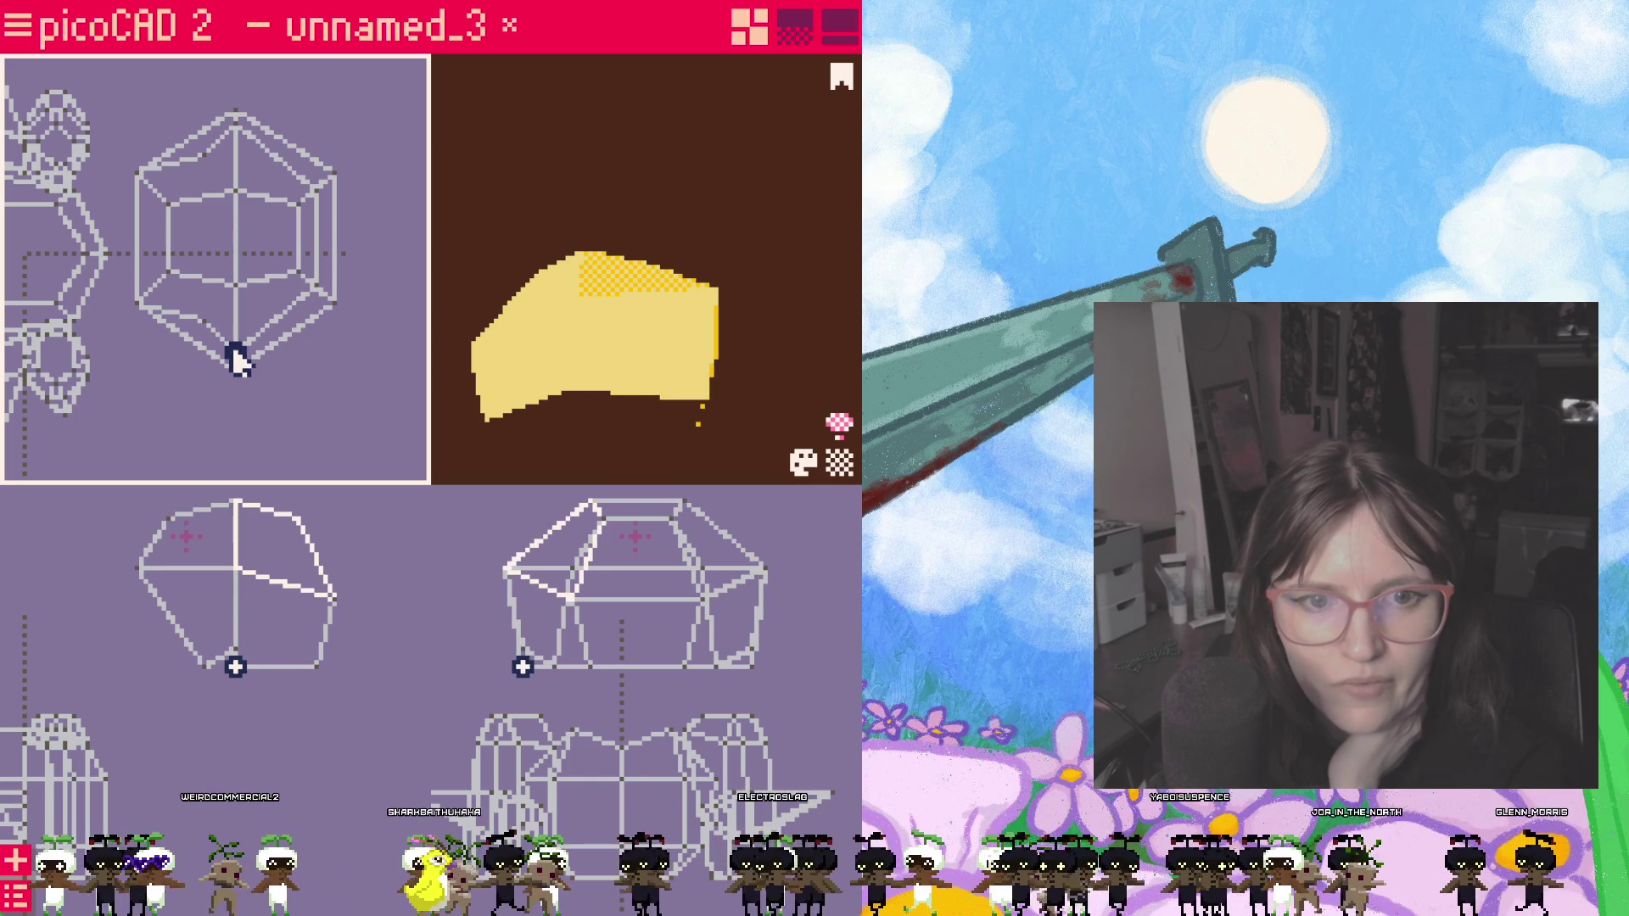